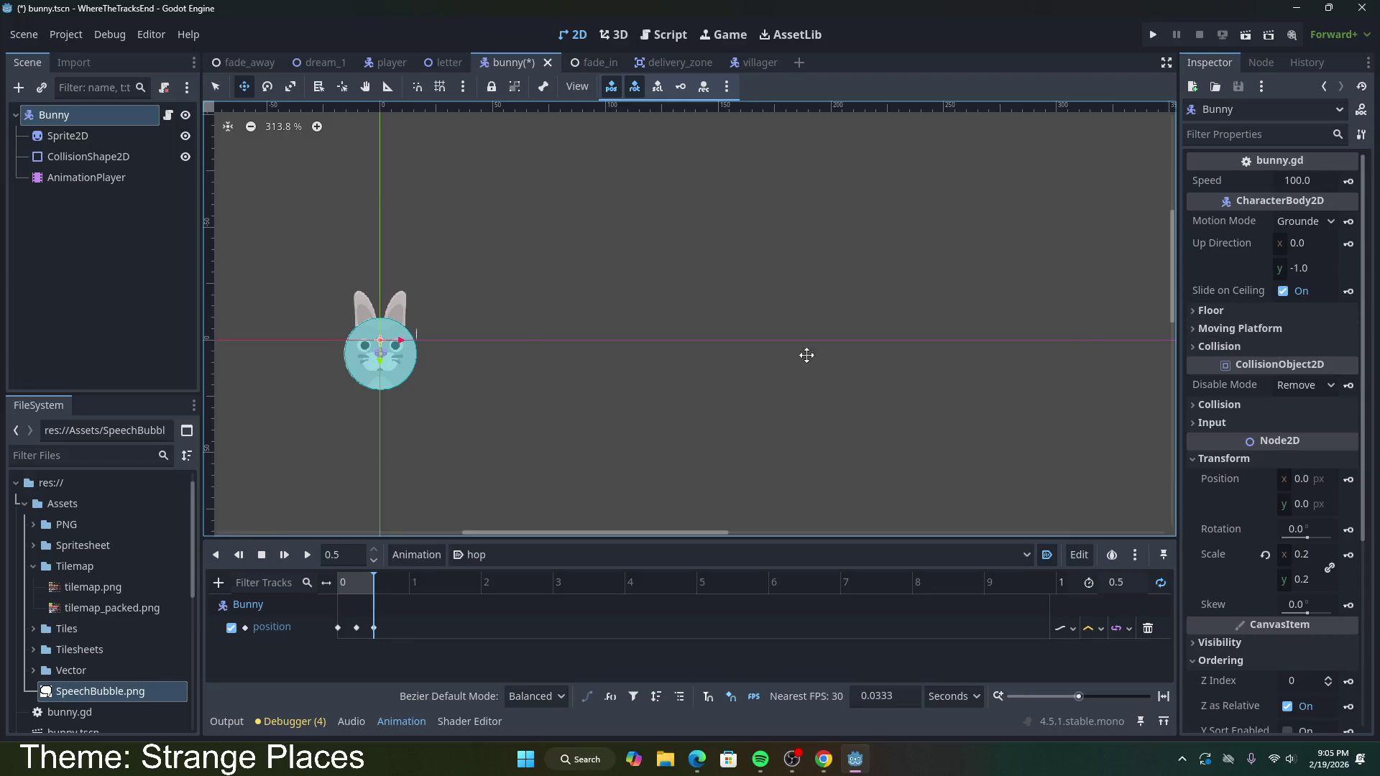
Step: With the Scale tool, squash the bunny flat vertically after undoing a horizontal squash
left_click(290, 87)
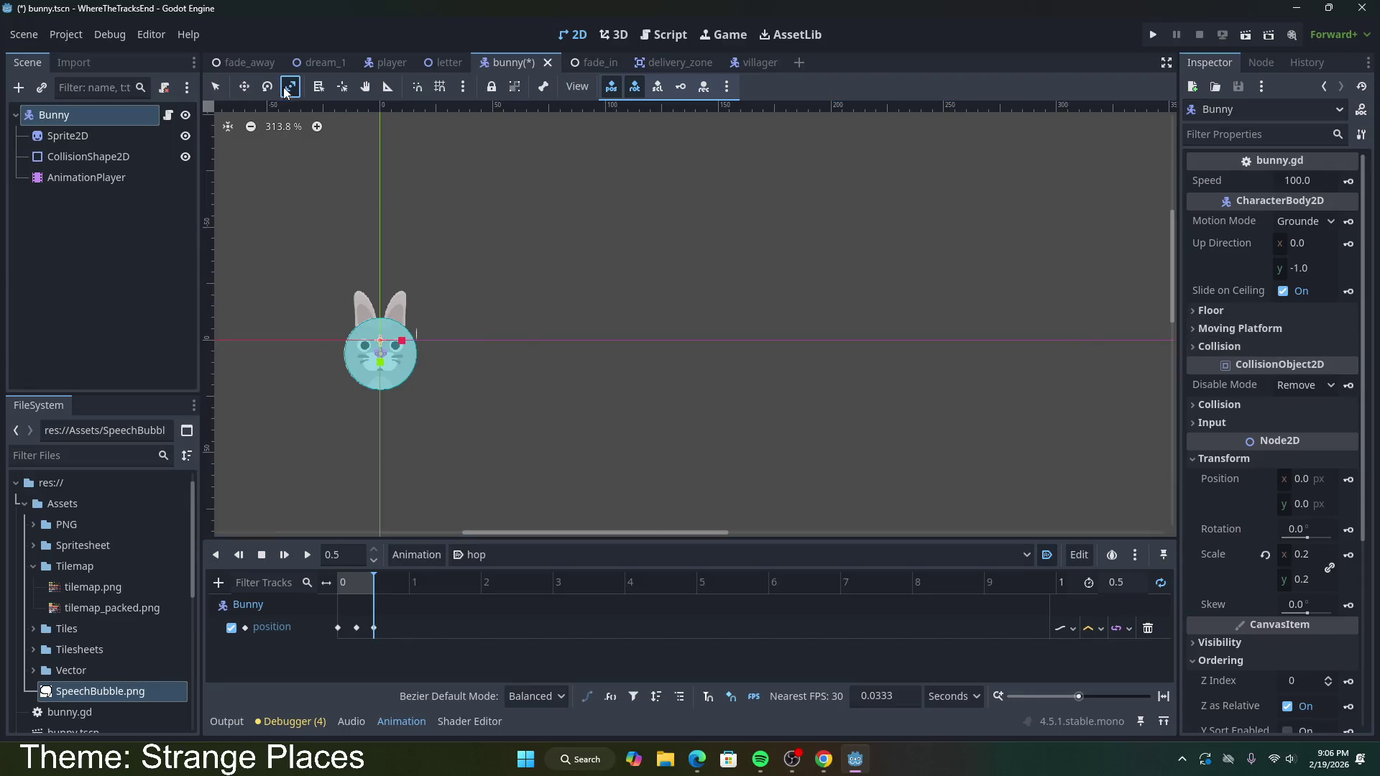
mouse_move(412, 346)
left_mouse_down()
mouse_move(399, 346)
mouse_move(429, 349)
left_mouse_up()
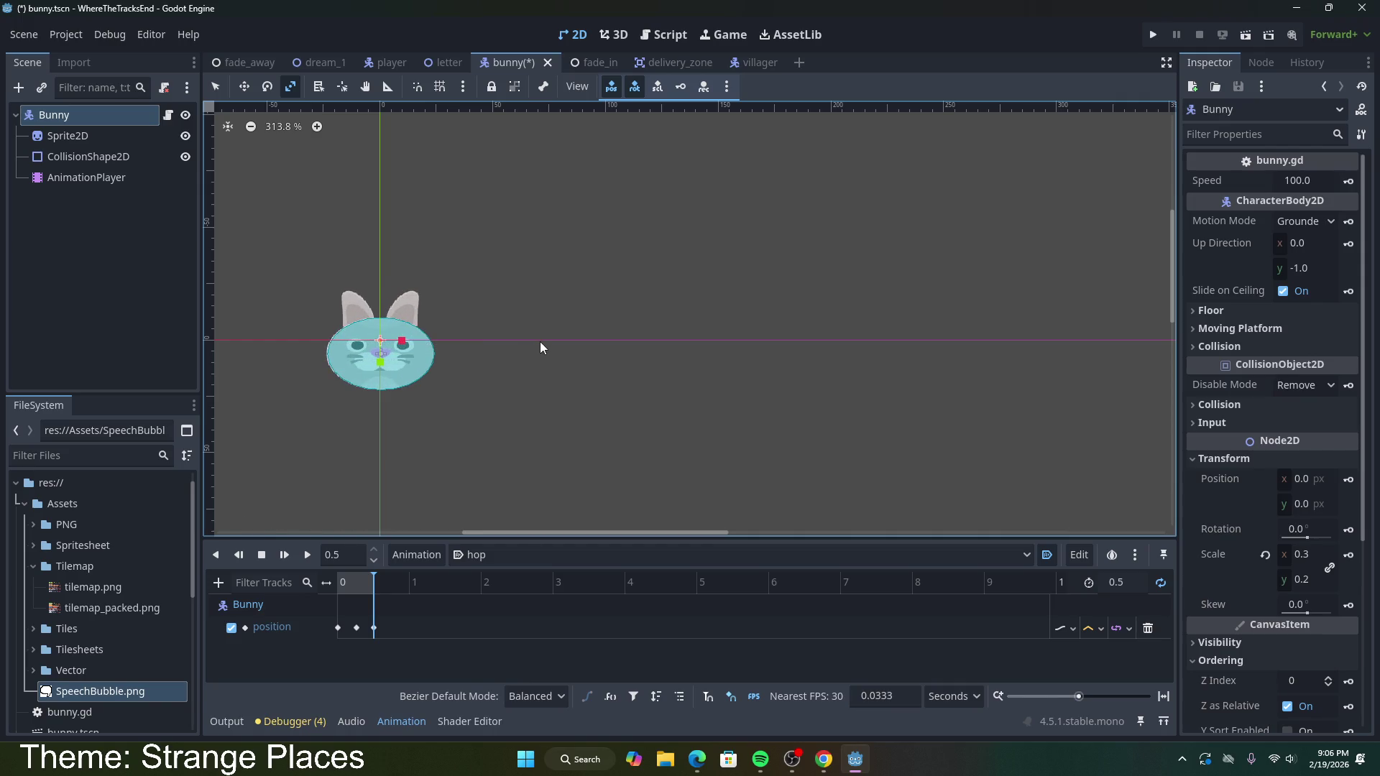
key("ctrl+z")
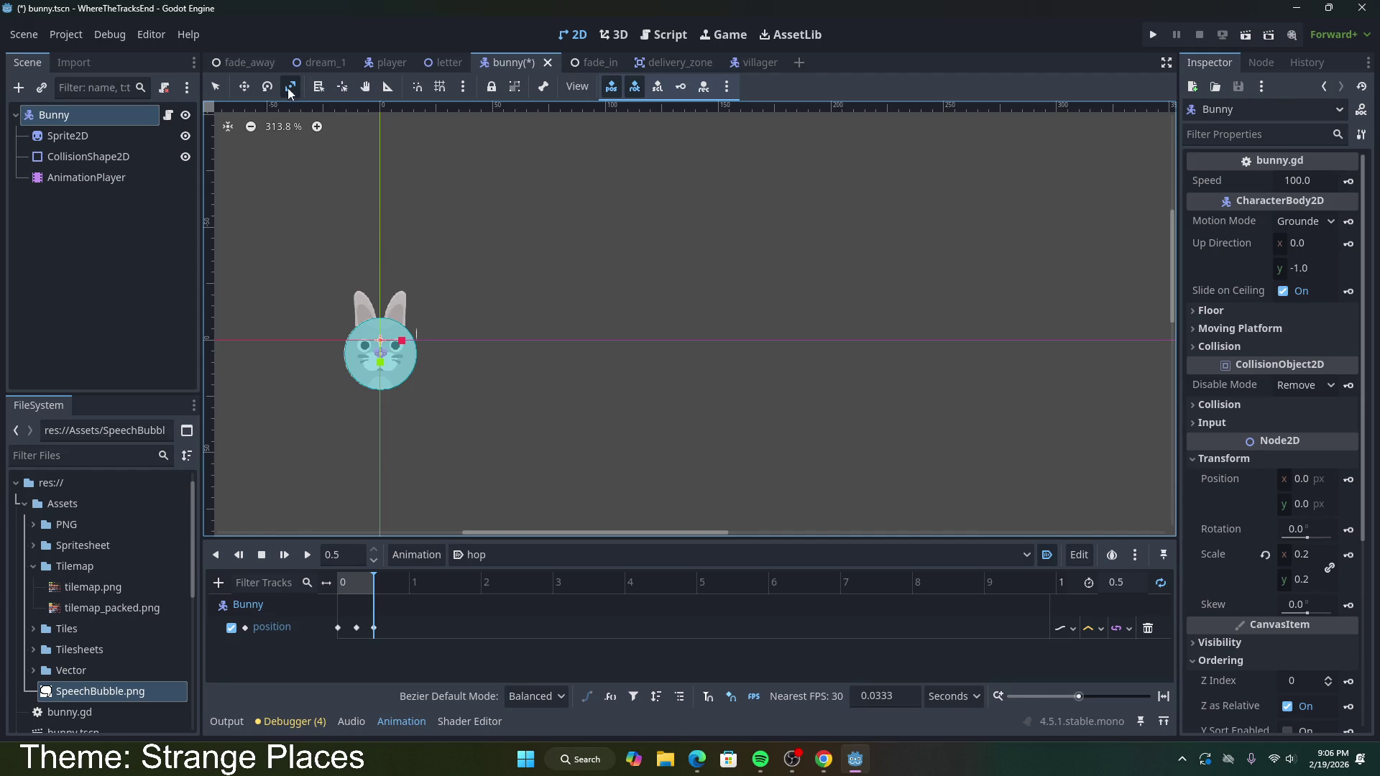
left_click_drag(378, 365, 381, 362)
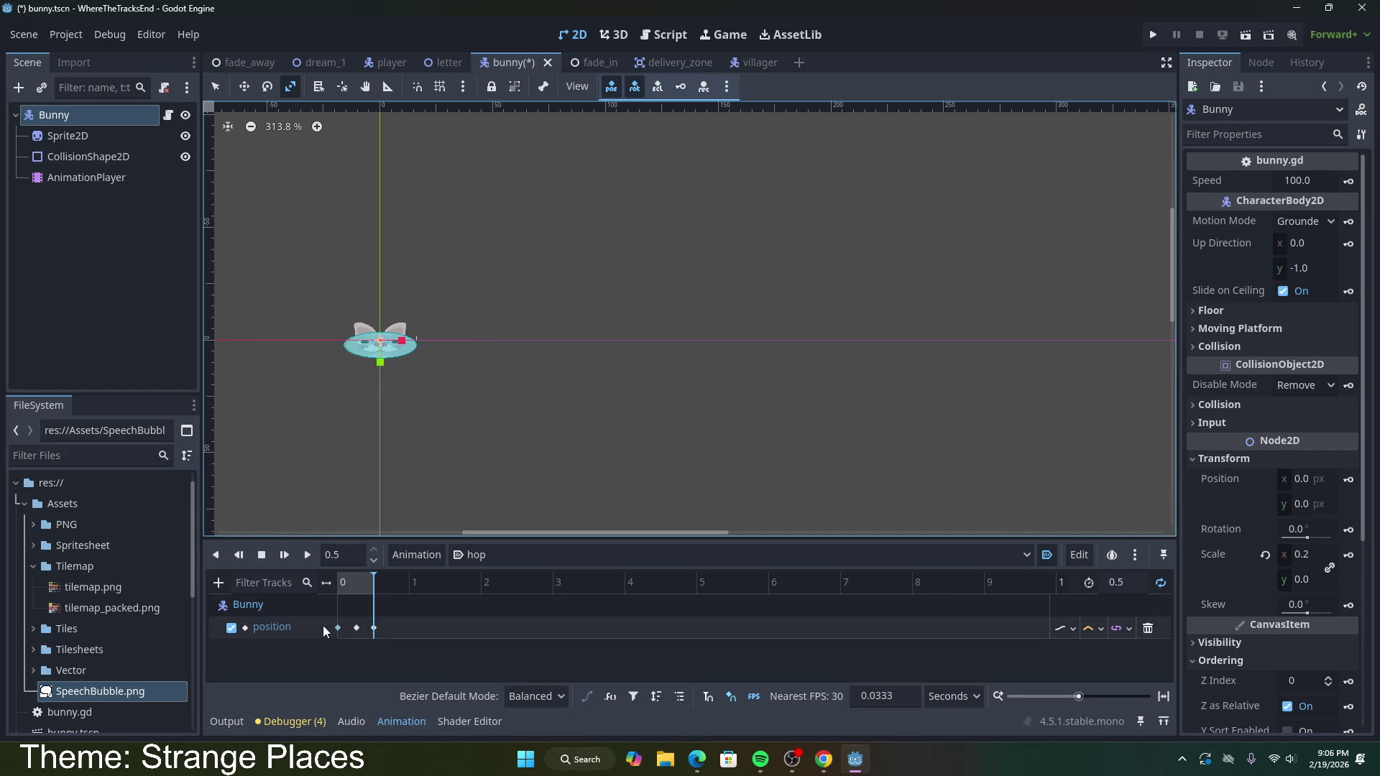
Step: Preview the hop animation, then set the playhead to the 0.5 s key
mouse_move(338, 626)
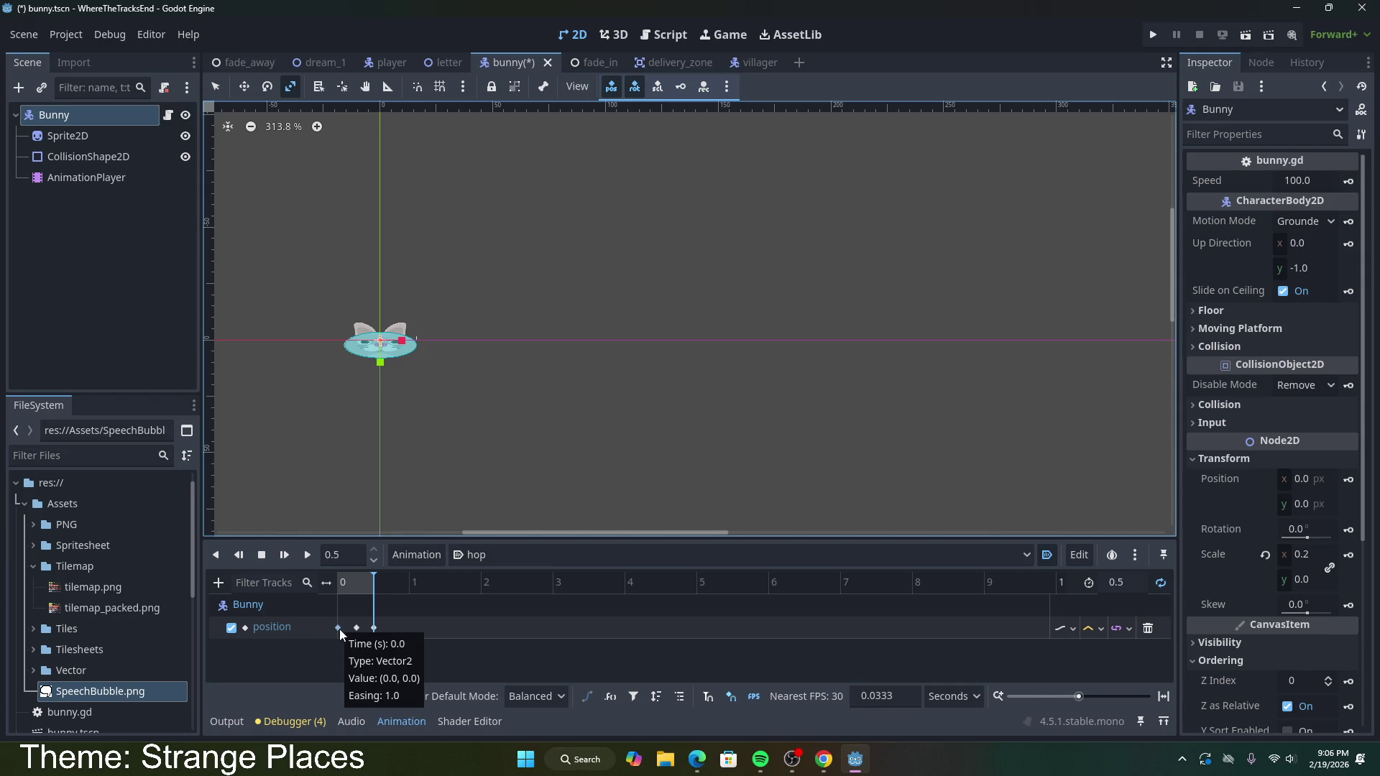
left_click(339, 628)
mouse_move(375, 622)
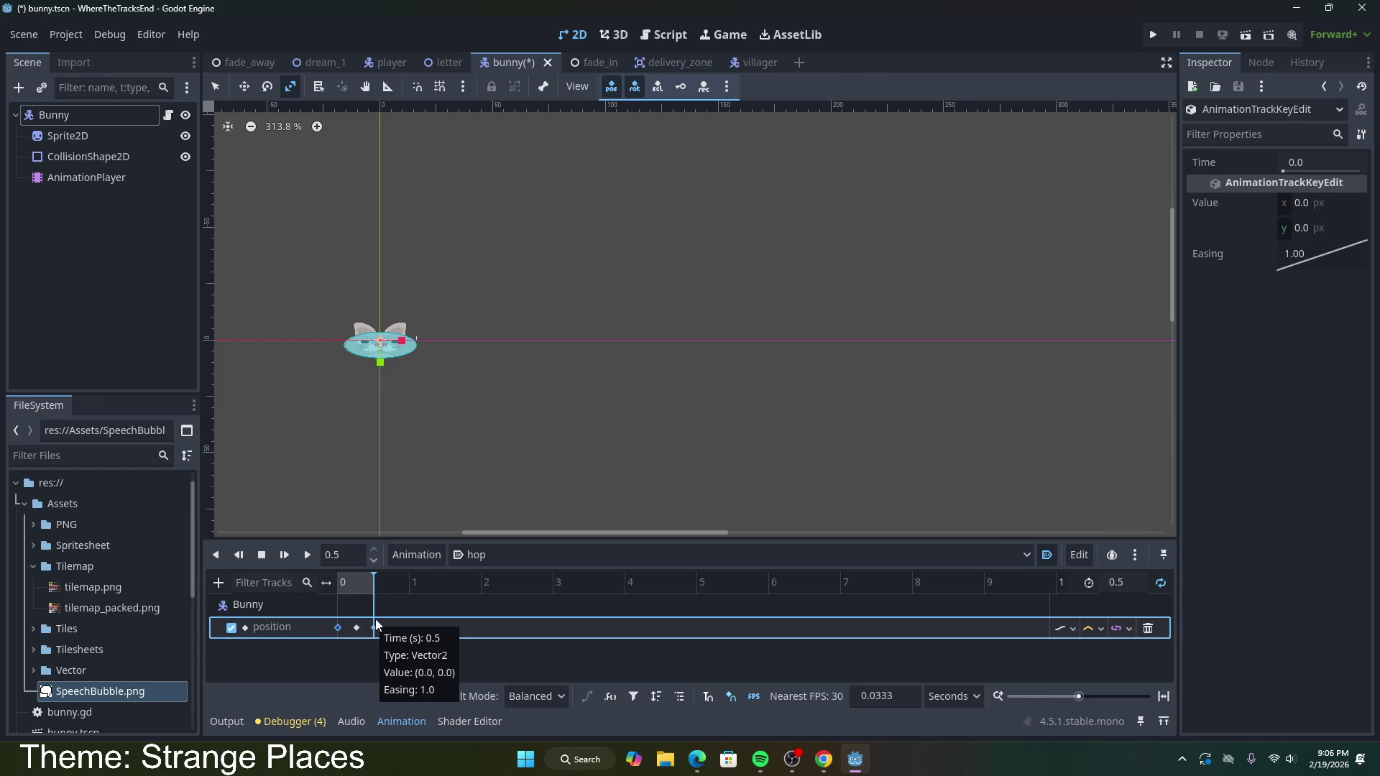
left_click(306, 562)
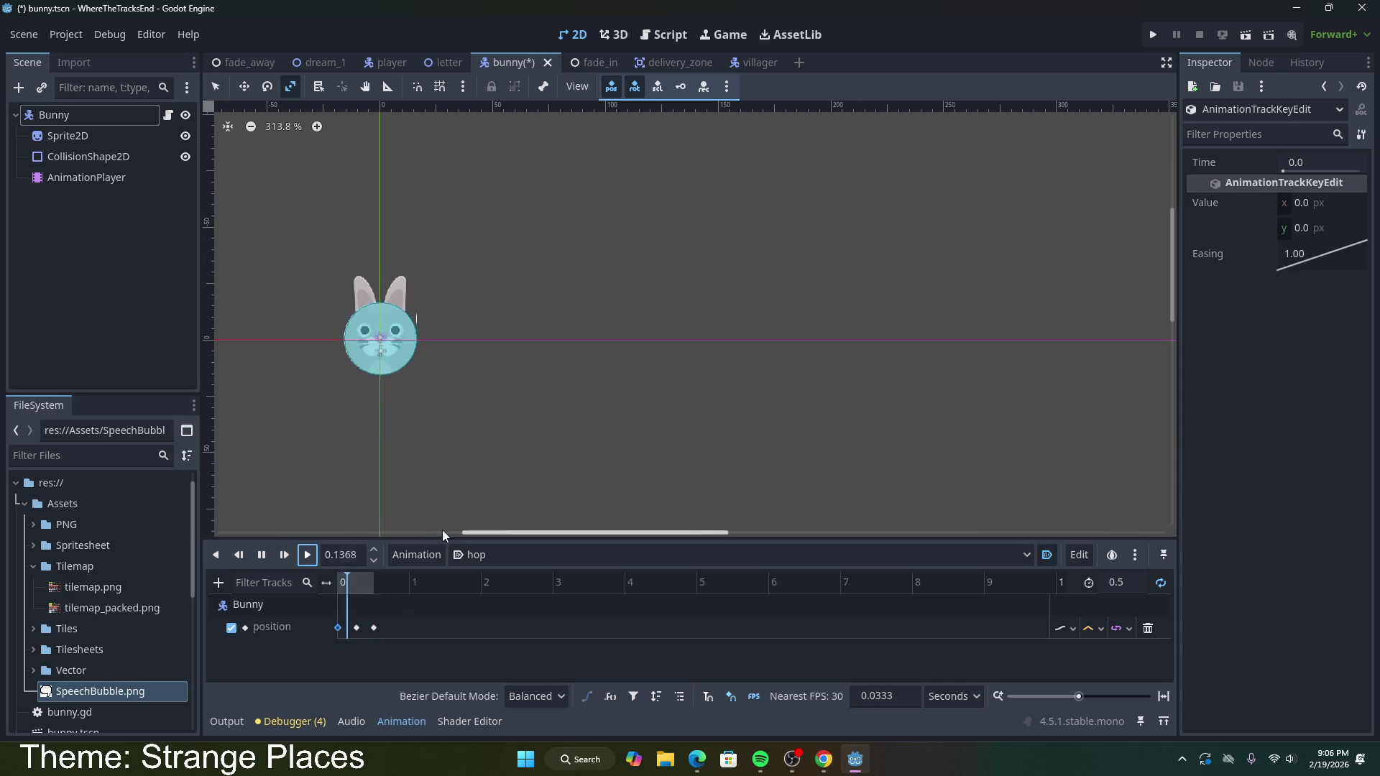
left_click(262, 555)
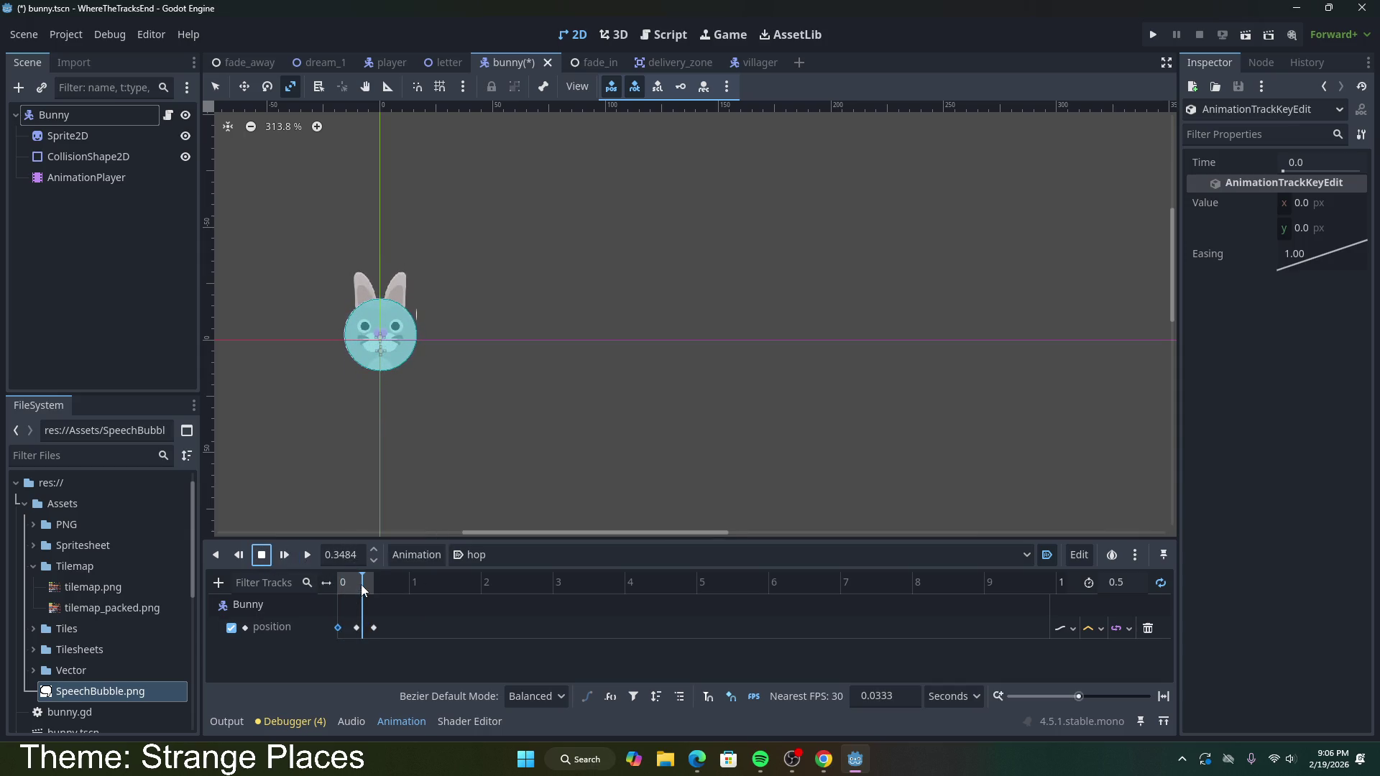
left_click_drag(361, 584, 377, 586)
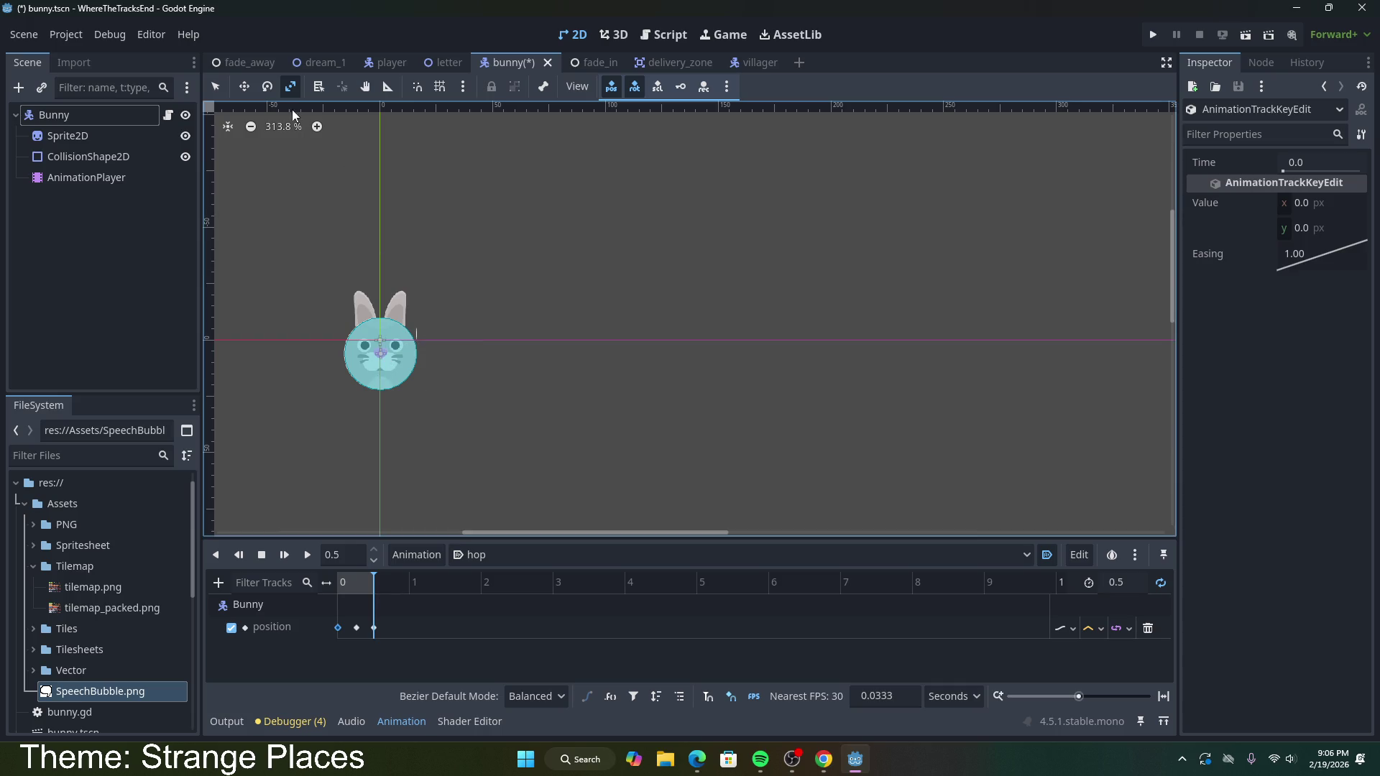
Step: Key the bunny's squashed scale at 0.5 s, creating a new scale track
left_click(115, 117)
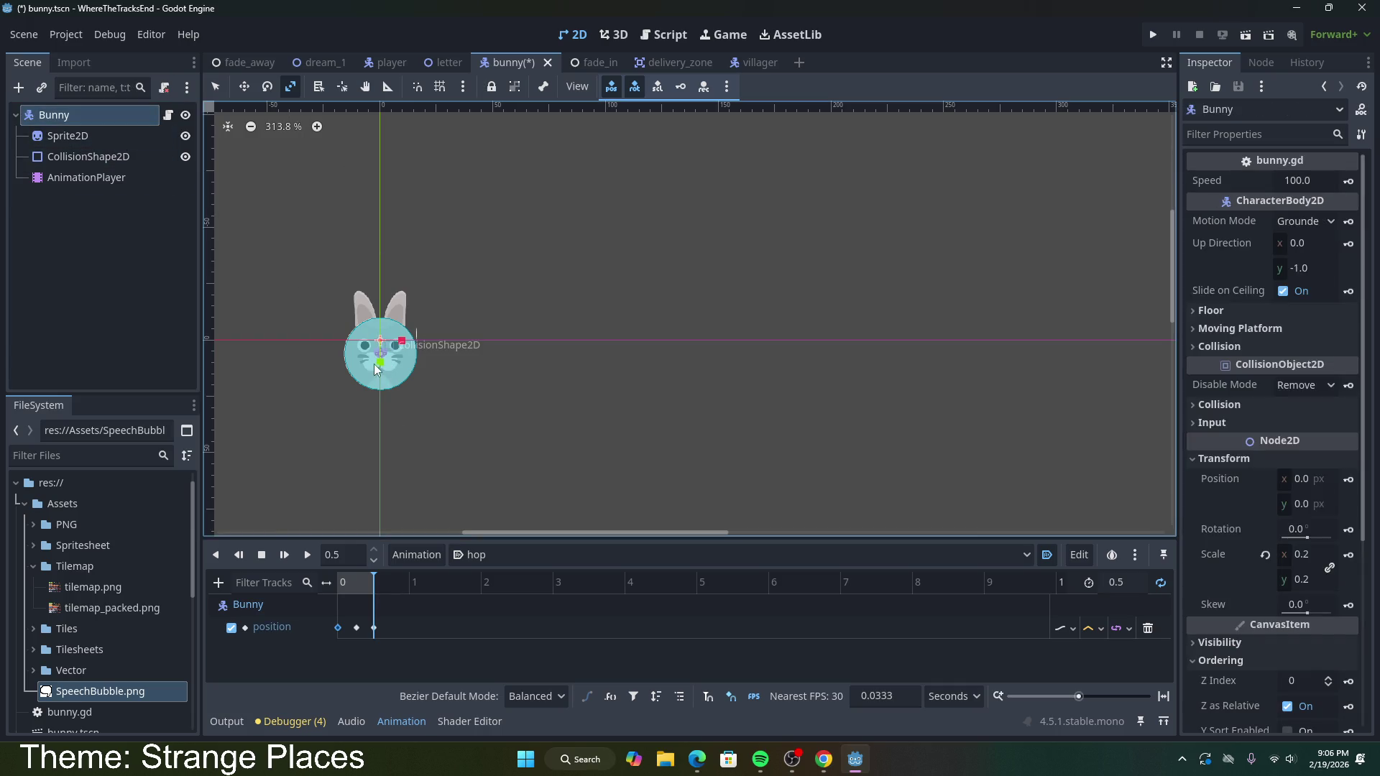
left_click_drag(381, 365, 382, 361)
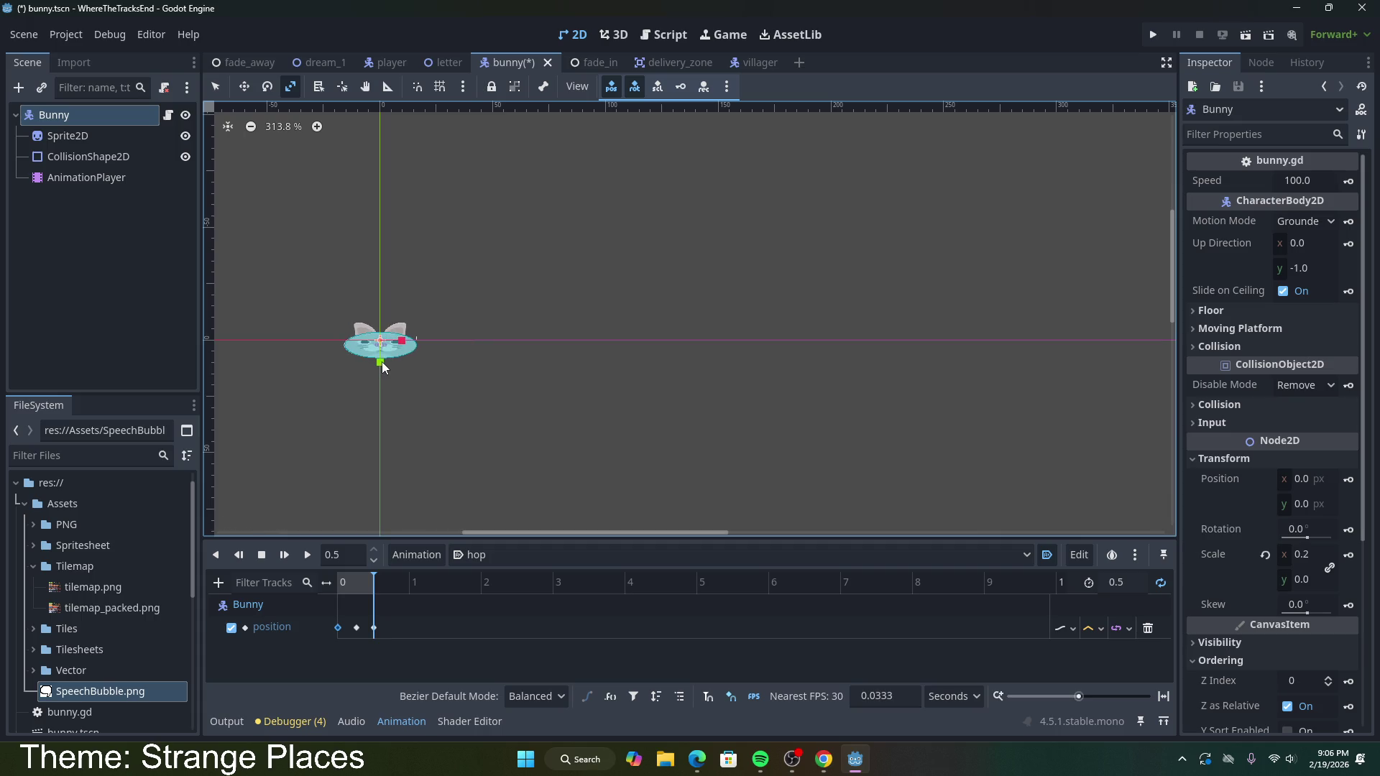
left_click(1349, 555)
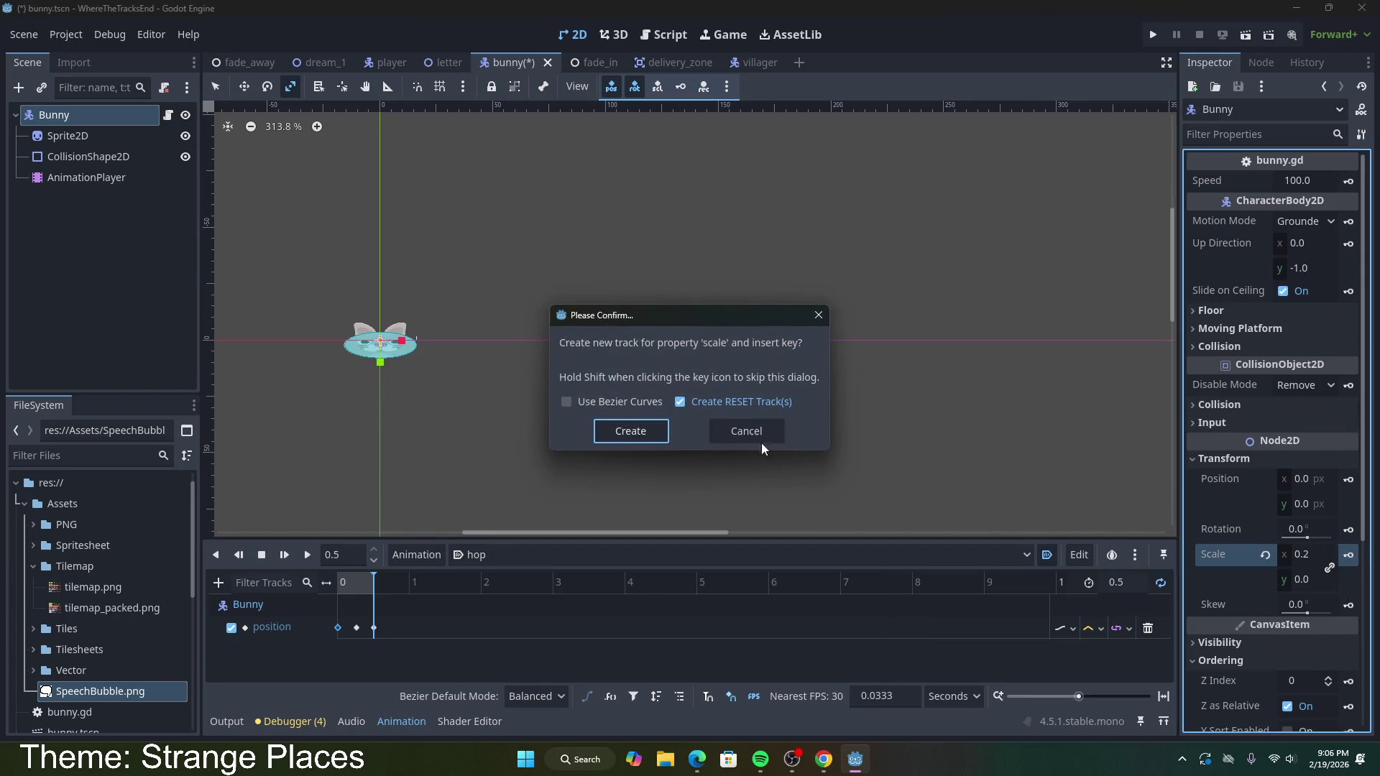
left_click(641, 433)
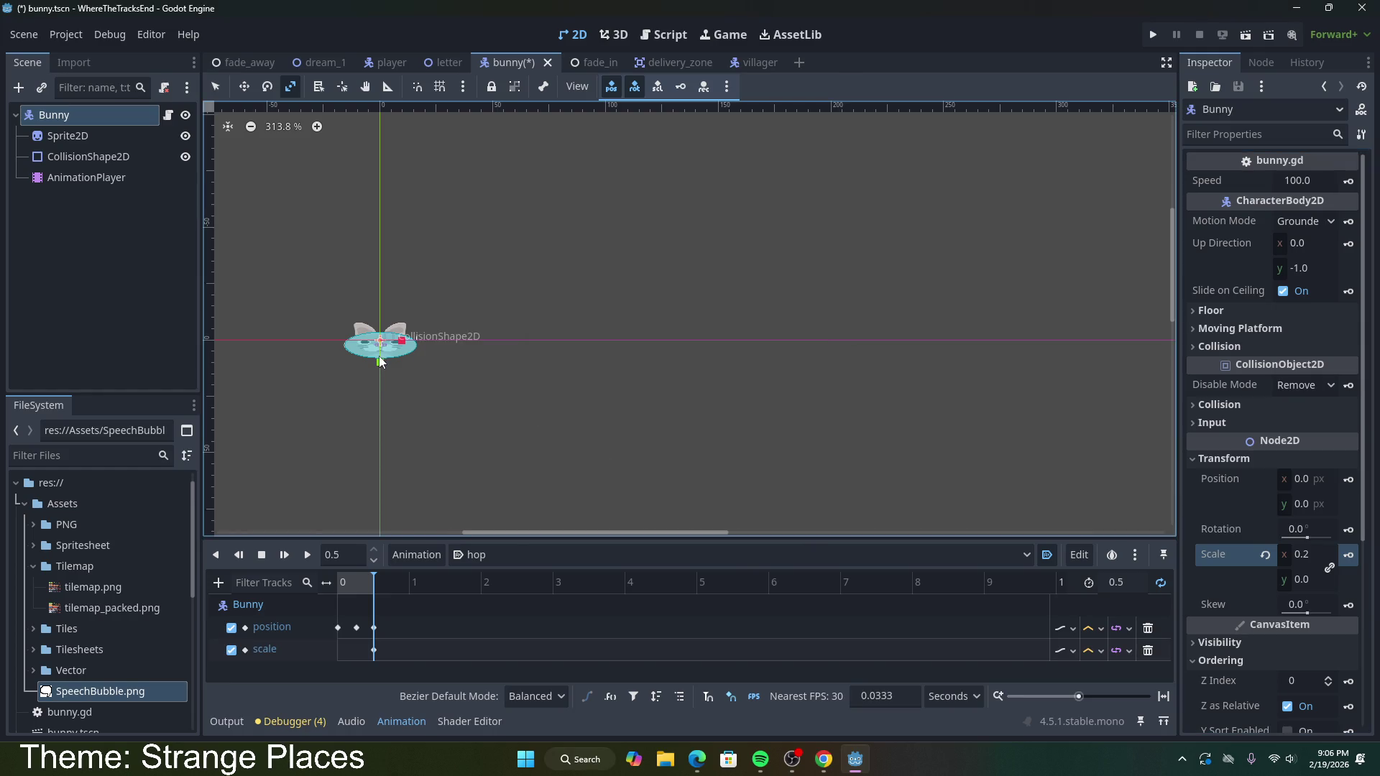
Step: Insert a second scale key for the bunny at time 0
left_click_drag(374, 650, 338, 650)
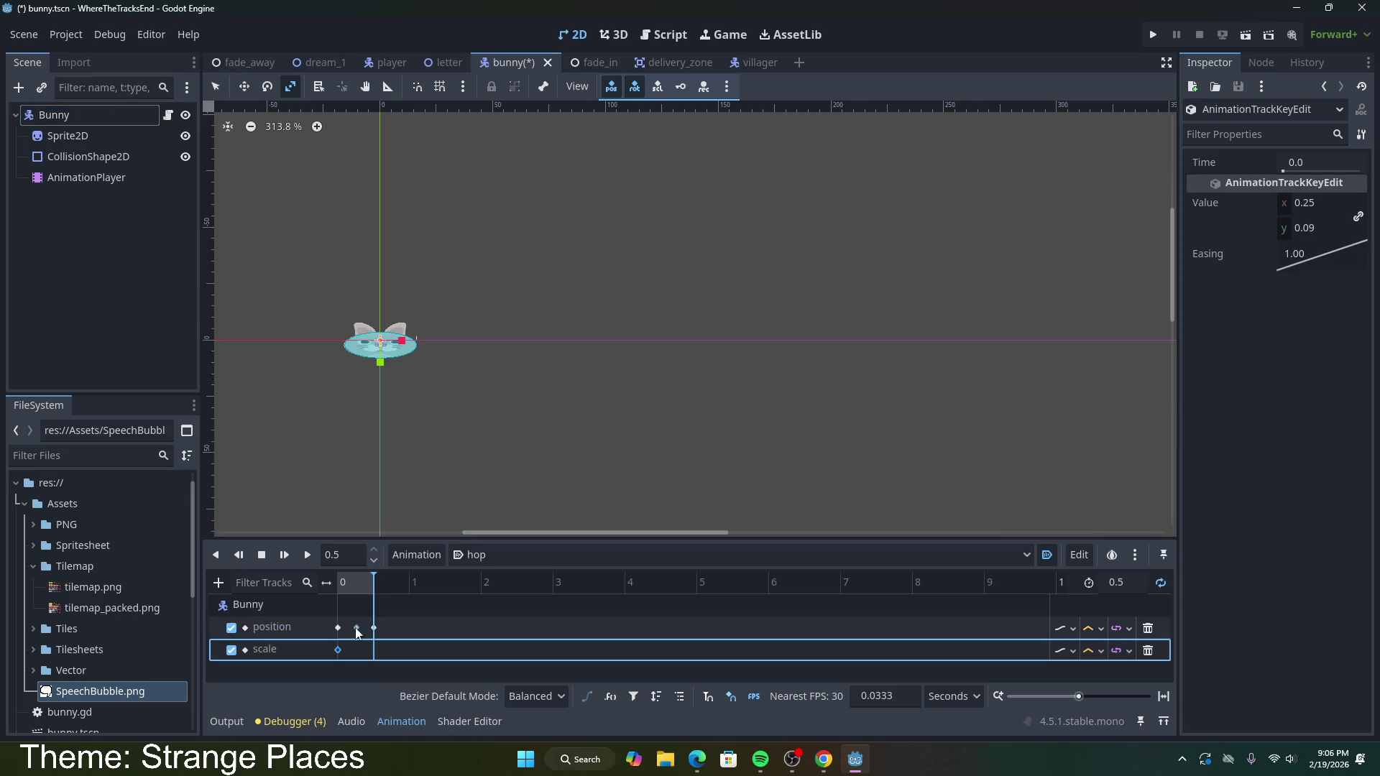
key("ctrl+z")
left_click_drag(373, 575, 331, 577)
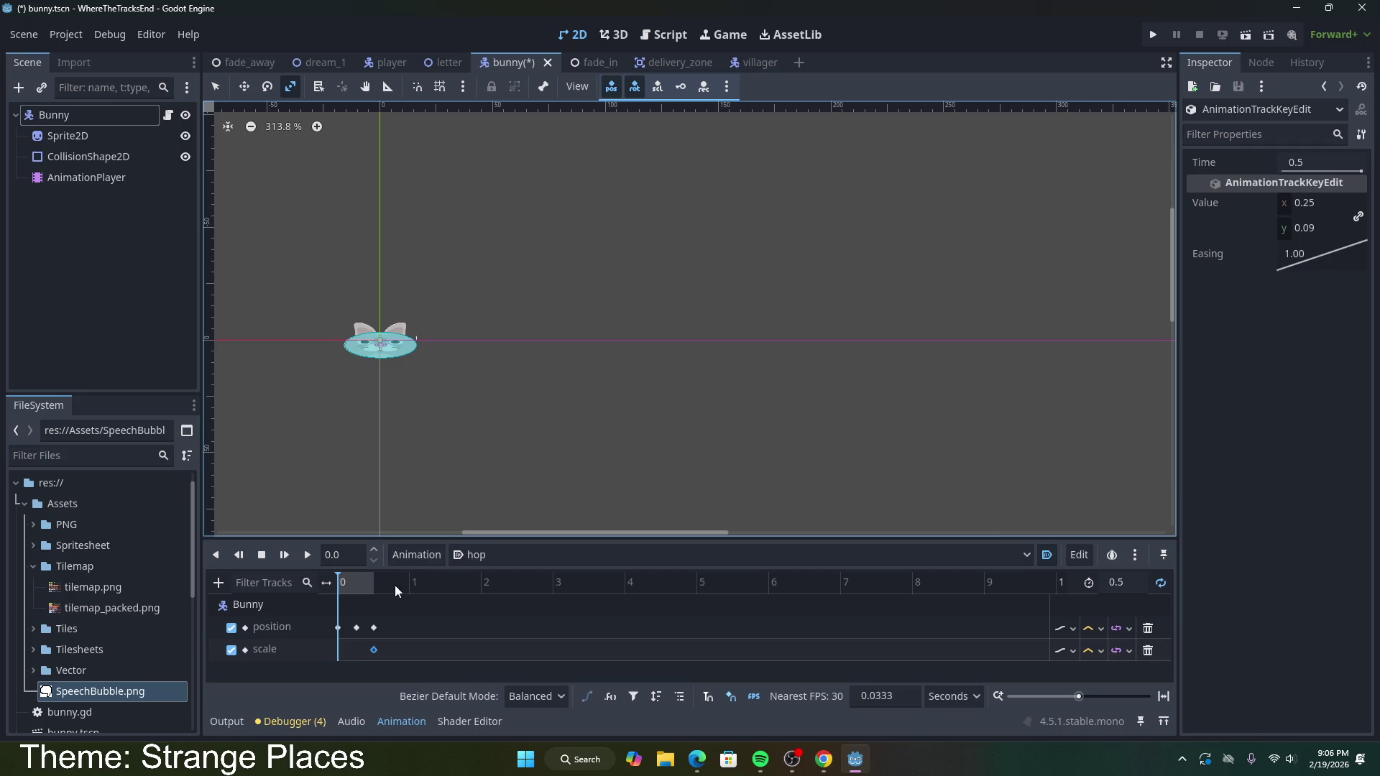
left_click(58, 114)
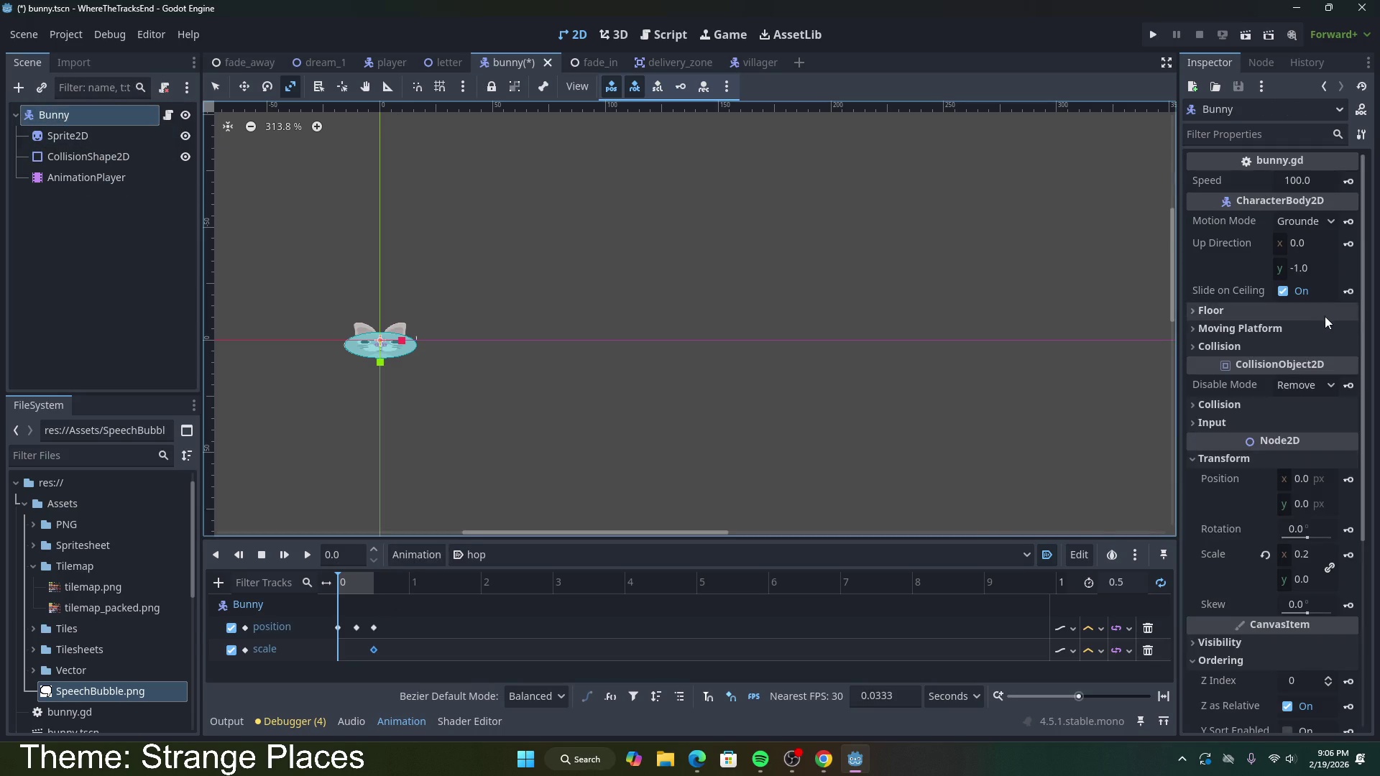
left_click(1349, 559)
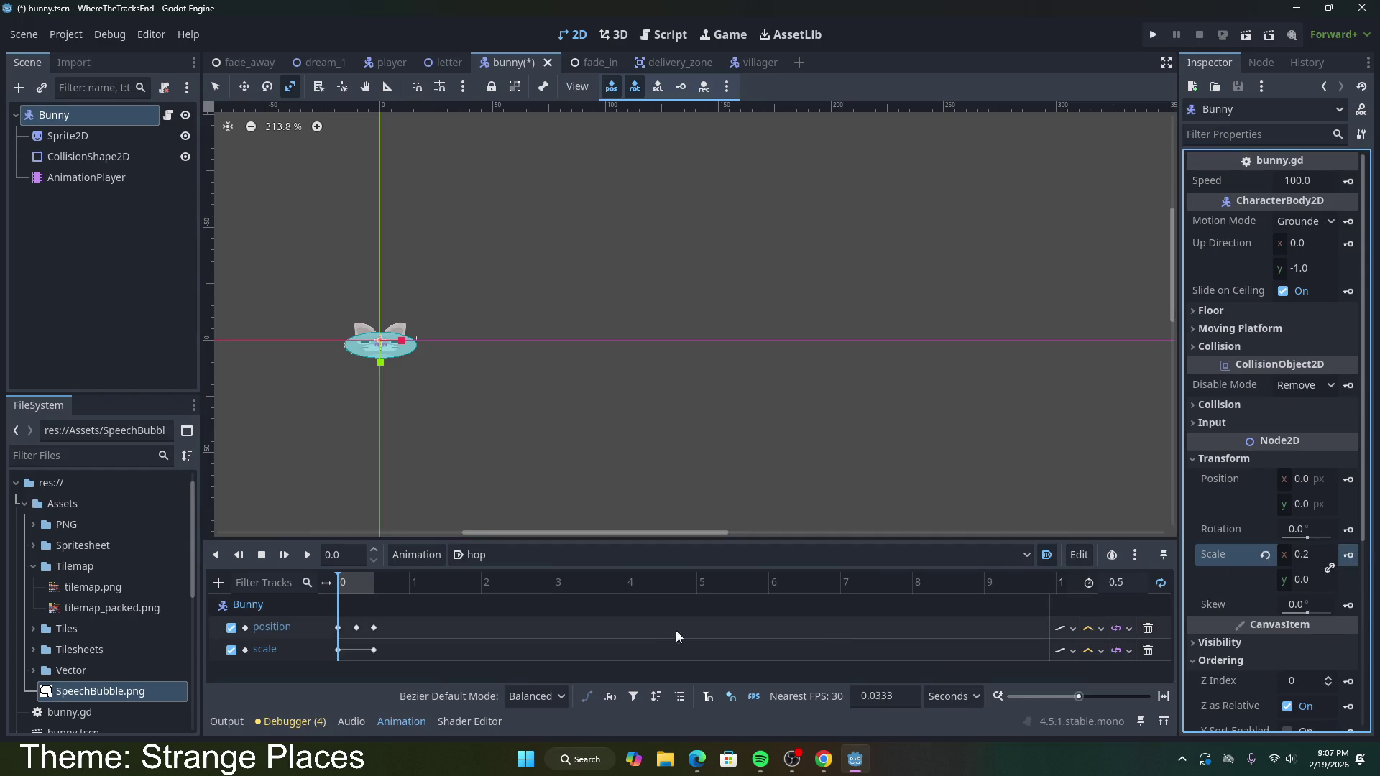
Step: At about 0.14 s, reset the bunny's scale and try a horizontal scale of 0
left_click(339, 588)
left_click_drag(340, 584, 349, 581)
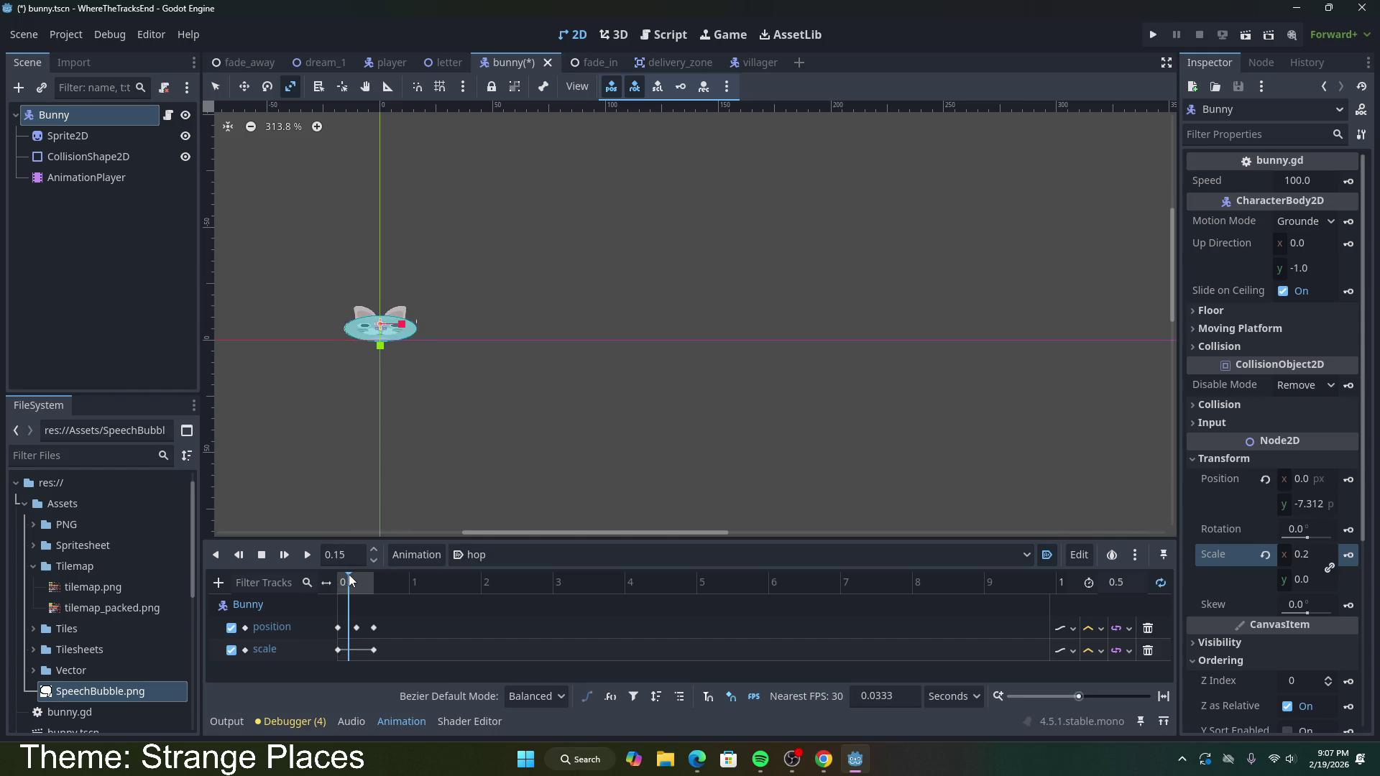
left_click(1265, 555)
left_click(1320, 561)
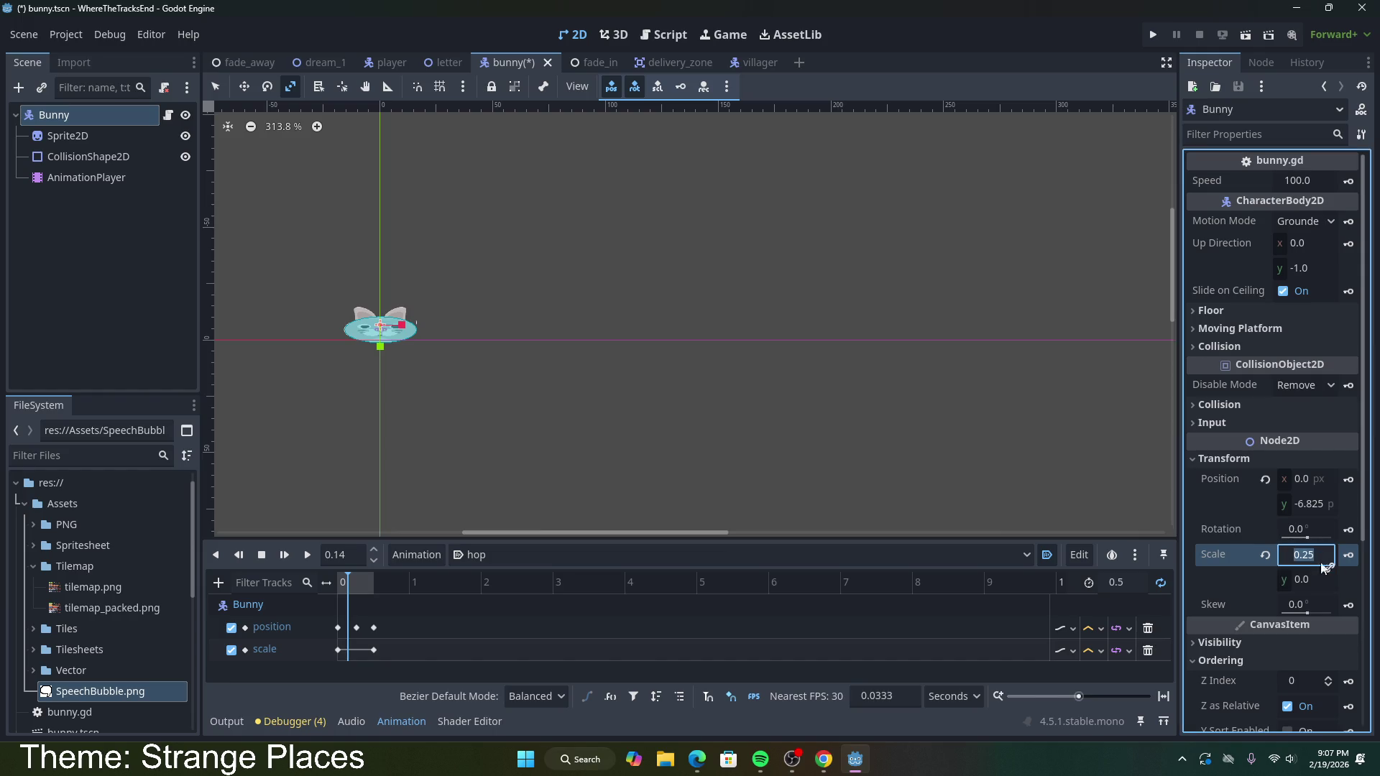
type("0")
key("Return")
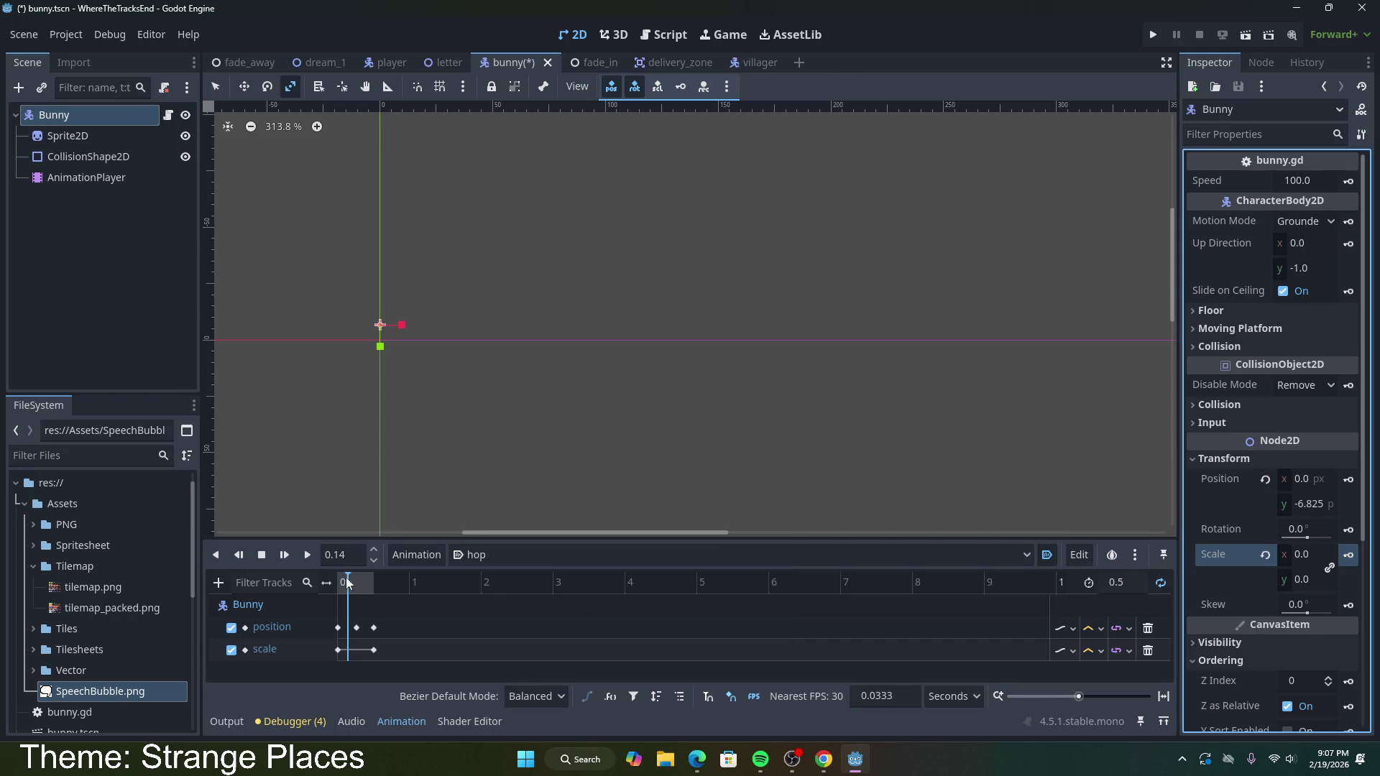
Step: Preview the hop, then undo the zero horizontal scale while keeping the scale track
mouse_move(351, 574)
left_mouse_down()
mouse_move(335, 576)
mouse_move(420, 576)
mouse_move(278, 580)
mouse_move(355, 581)
left_mouse_up()
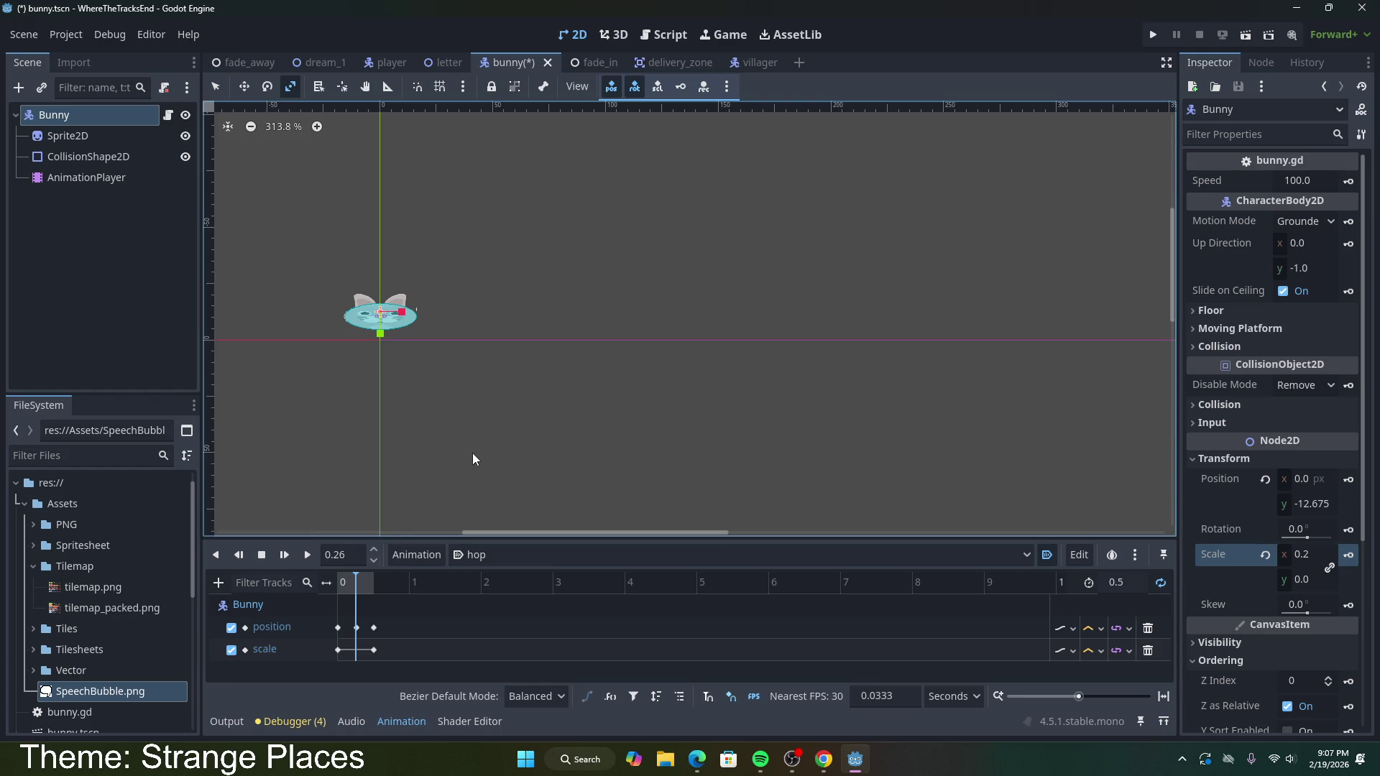
key("ctrl+z")
key("ctrl+z")
key("ctrl+z")
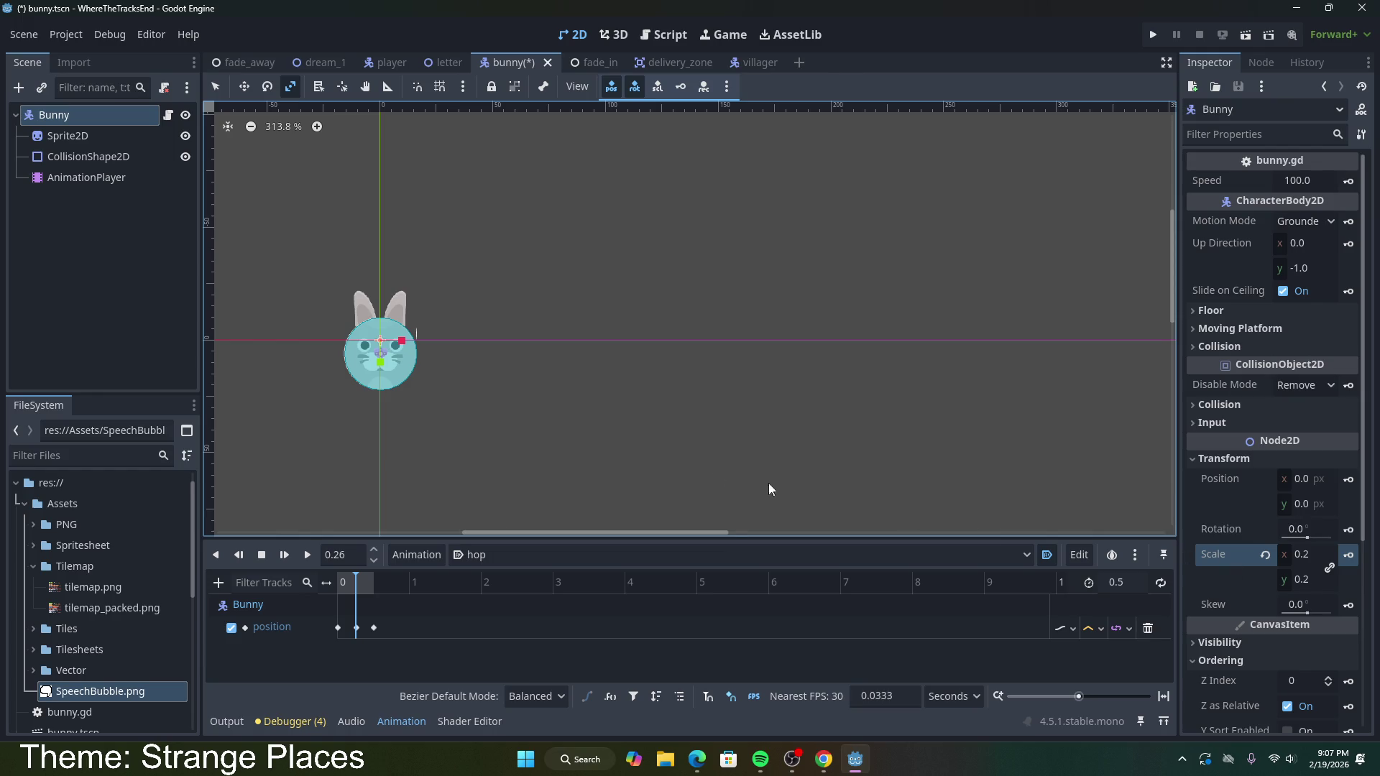
key("ctrl+shift+z")
key("ctrl+shift+z")
key("ctrl+shift+z")
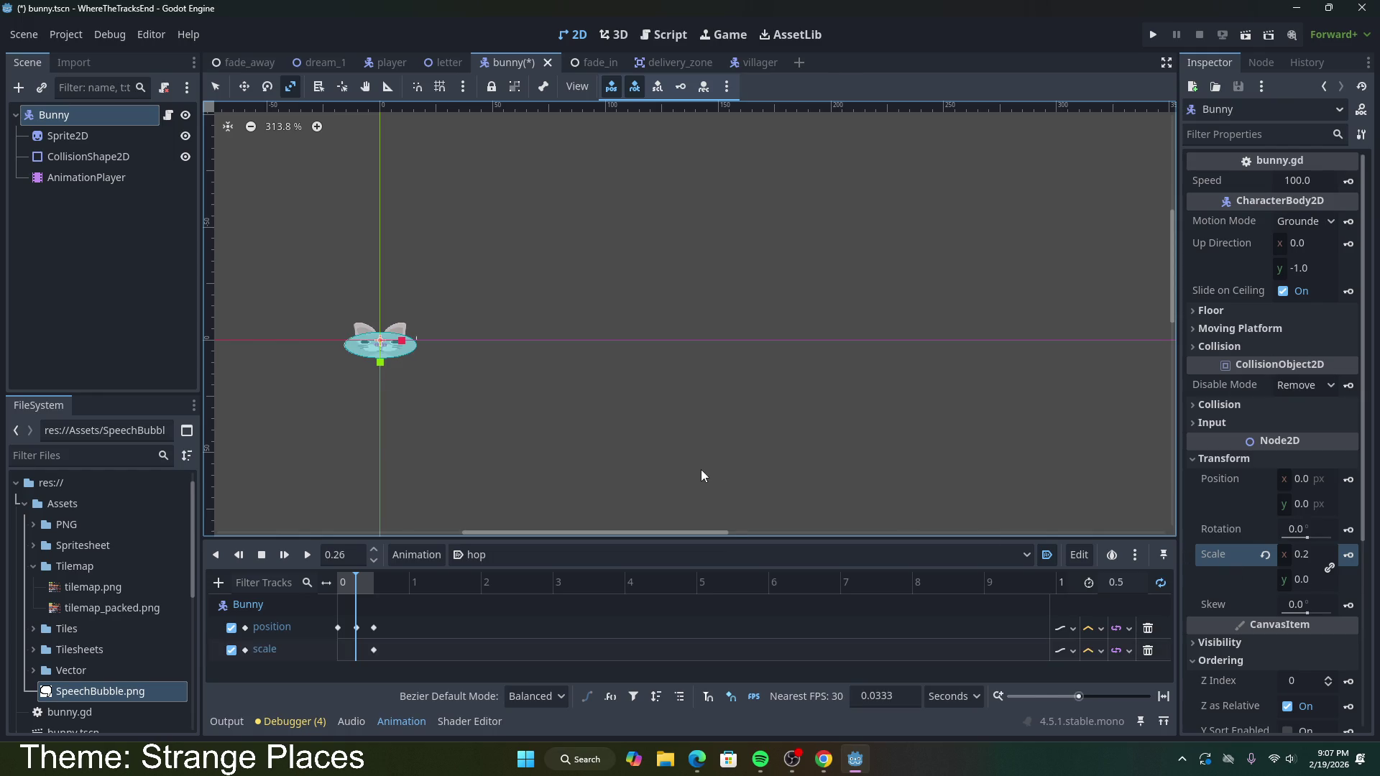
key("ctrl+shift+z")
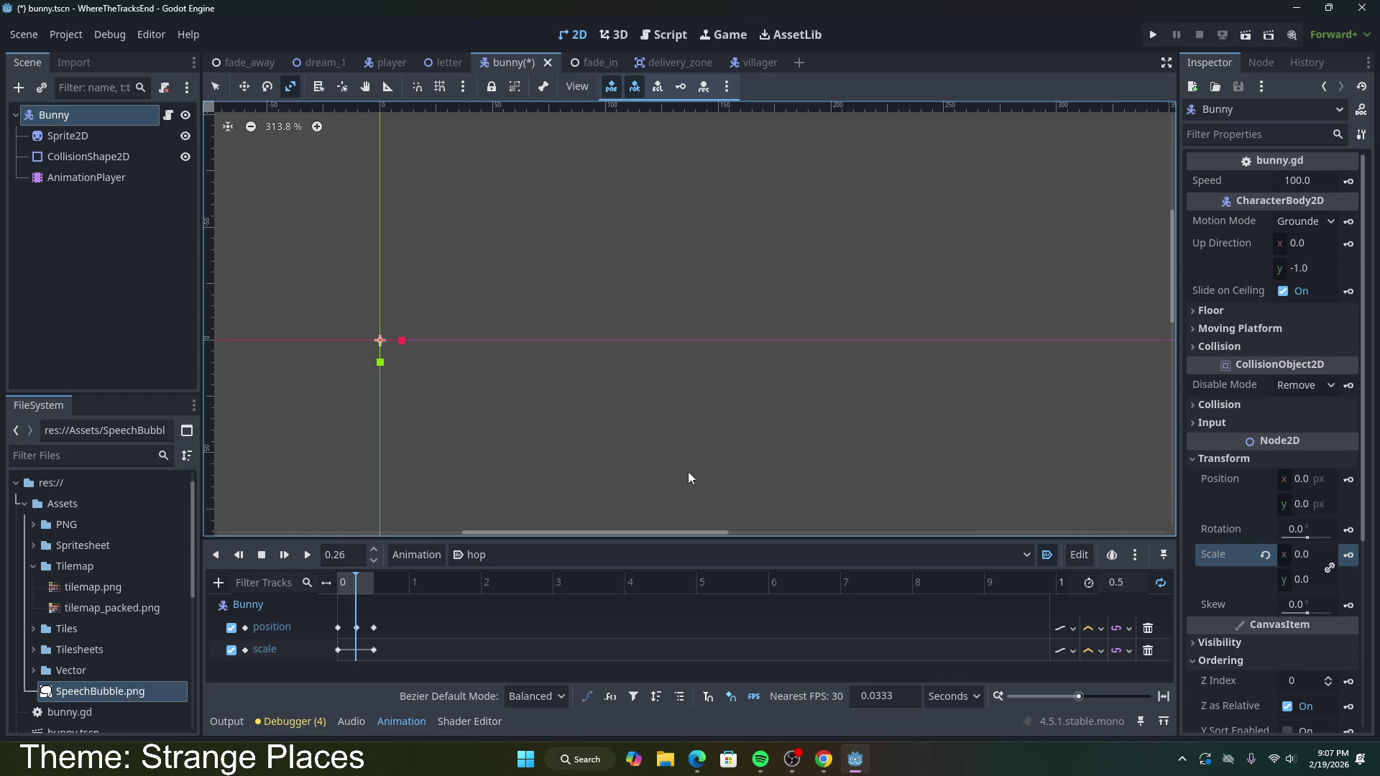
key("ctrl+z")
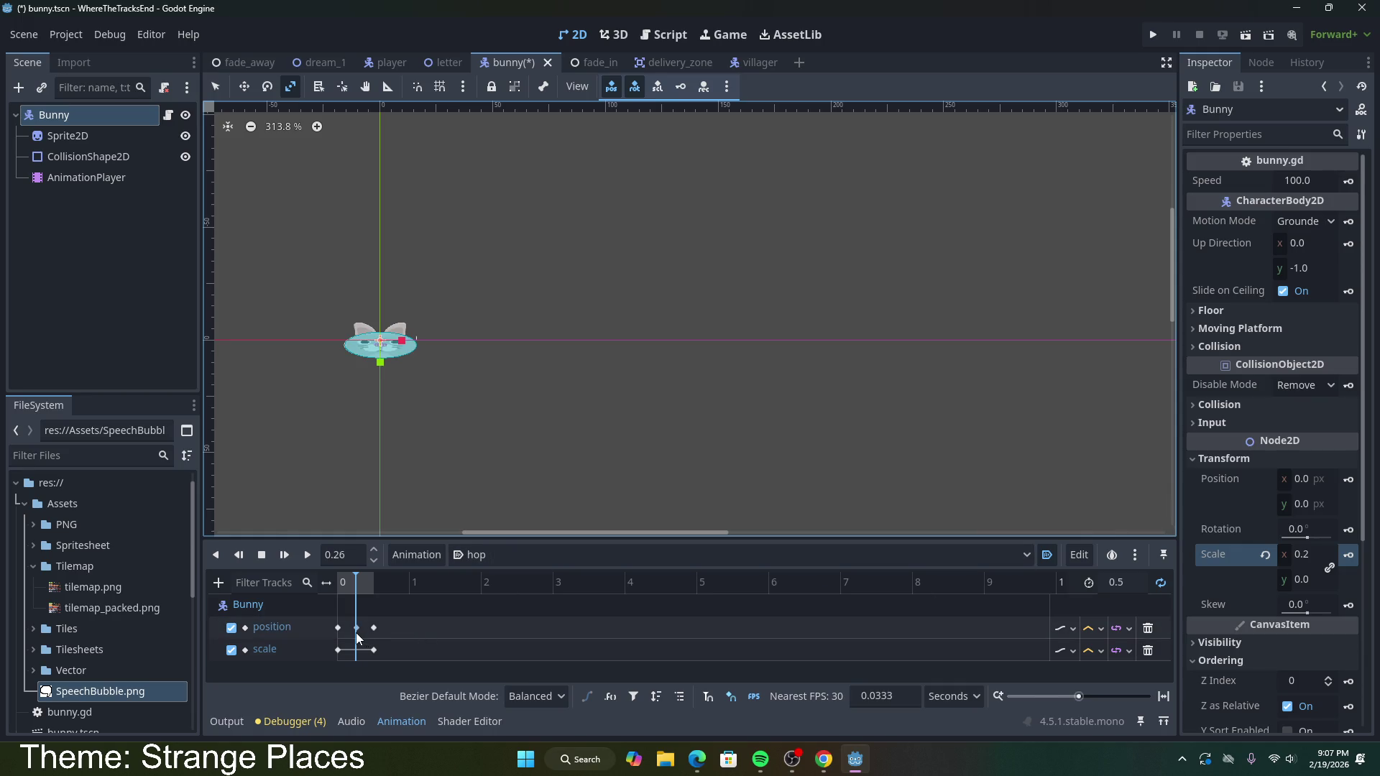
Step: Reselect the Bunny node and scrub the hop timeline to just past the start
left_click(356, 632)
left_click_drag(357, 575, 334, 576)
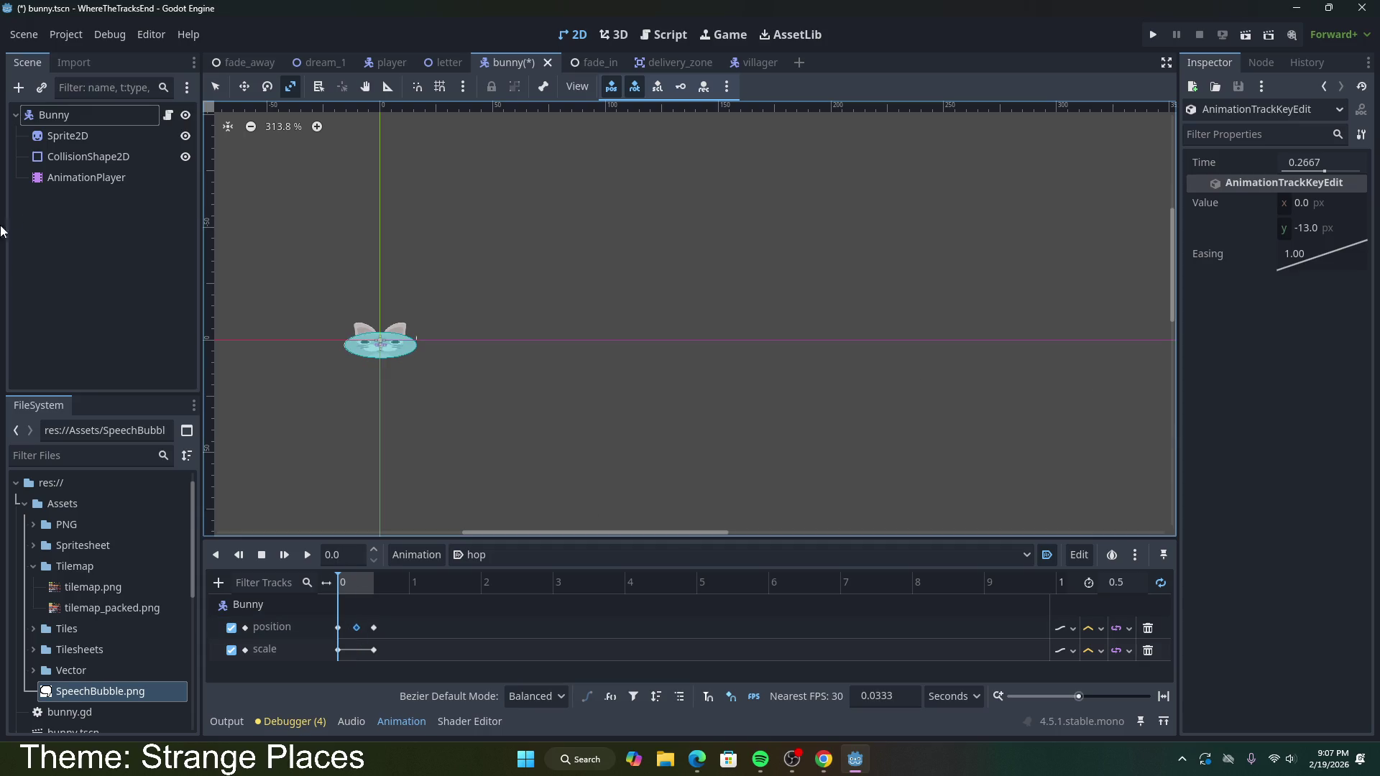
left_click(54, 115)
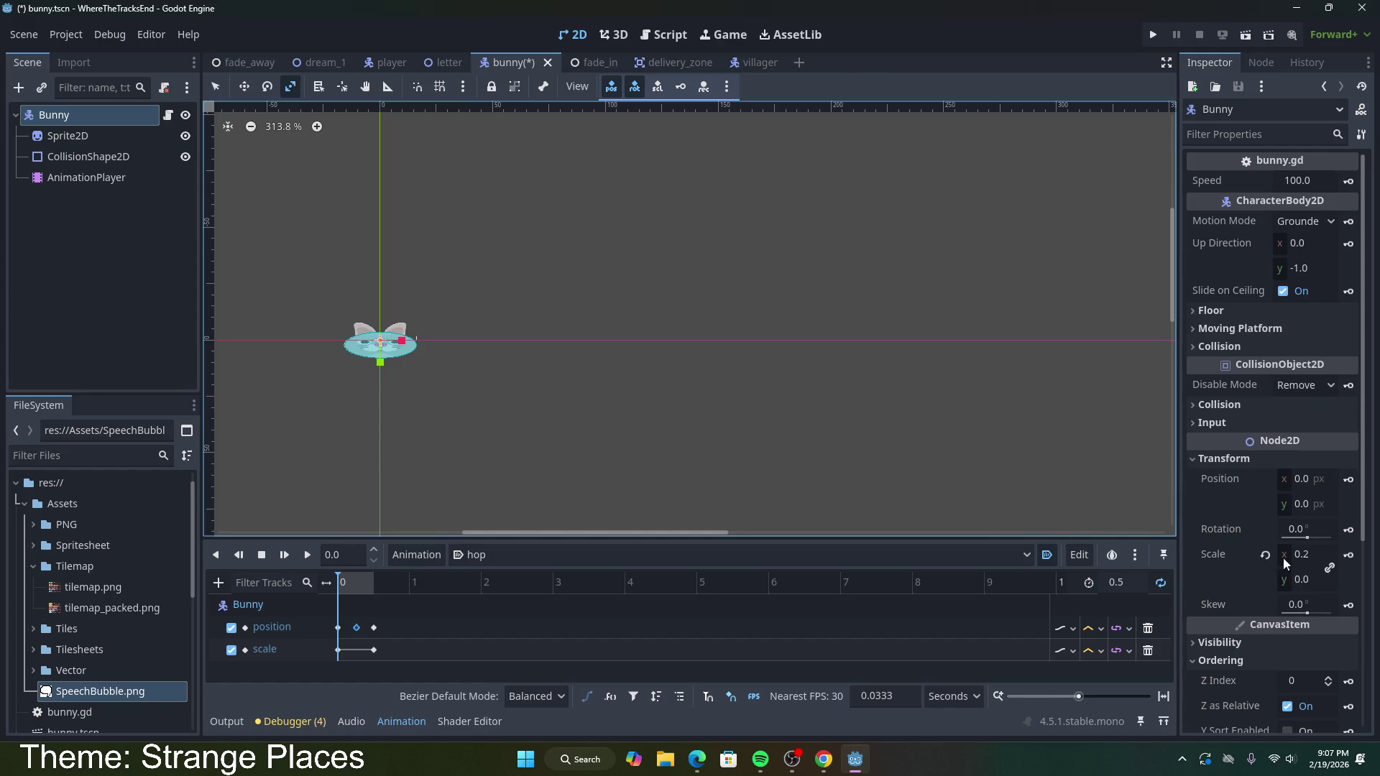
left_click(341, 581)
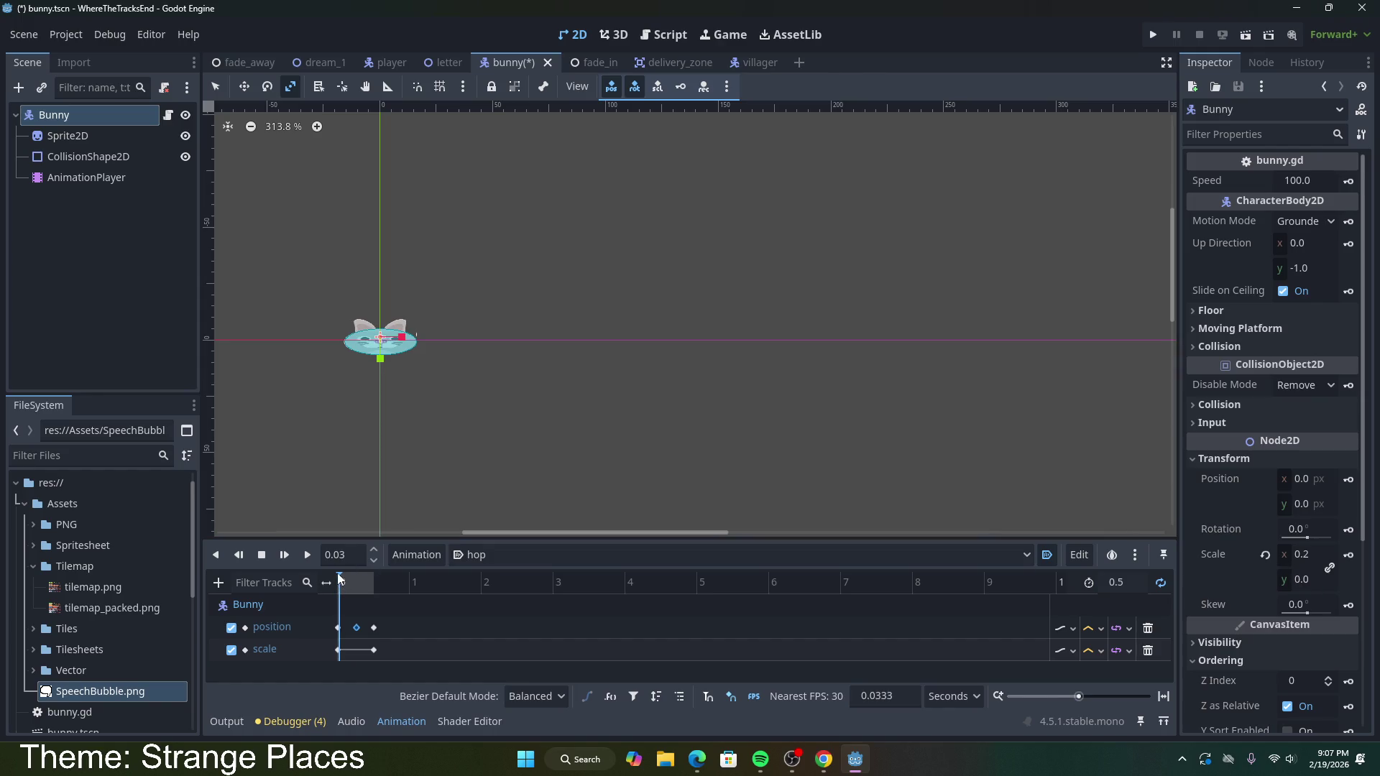
left_click_drag(340, 577, 348, 576)
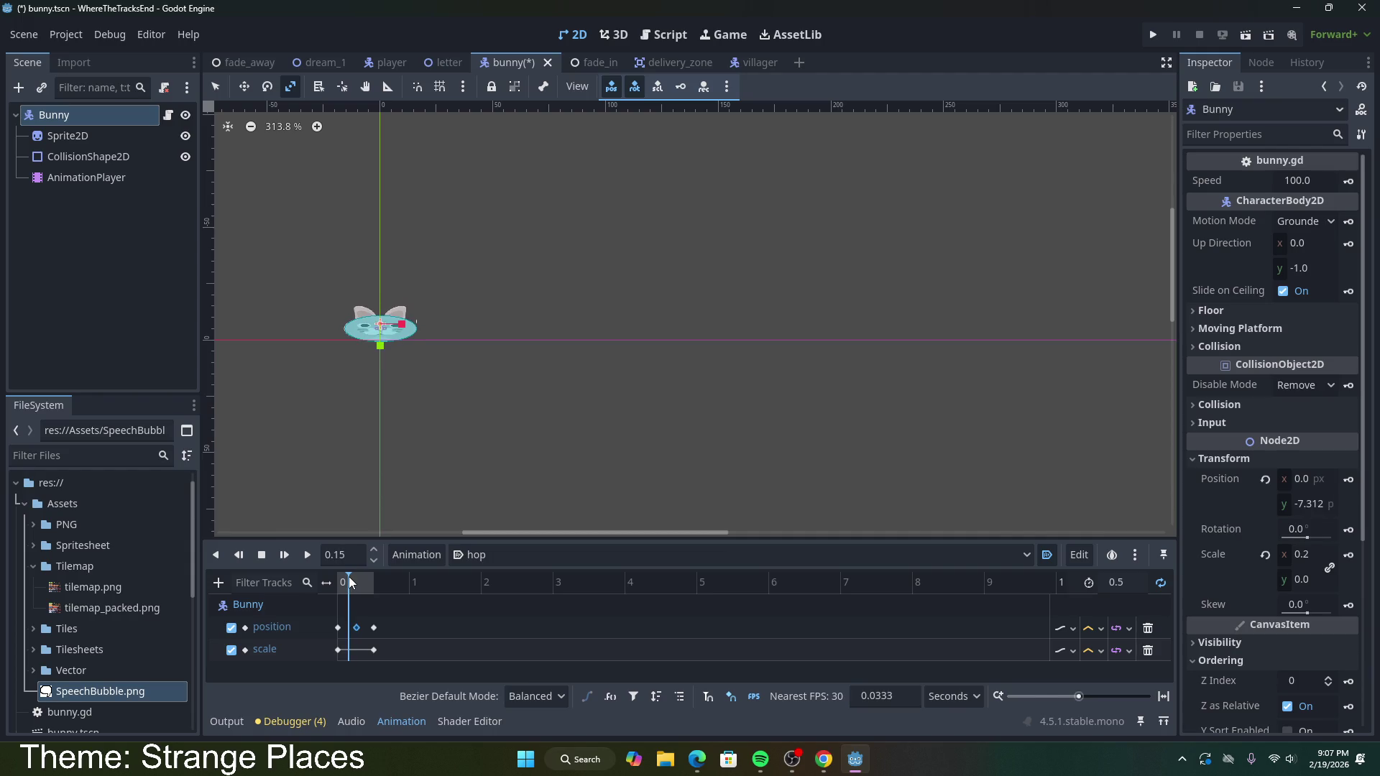
Step: Set the bunny's scale to 0.2 by 0.2 and key it at 0.15 s
left_click(1317, 554)
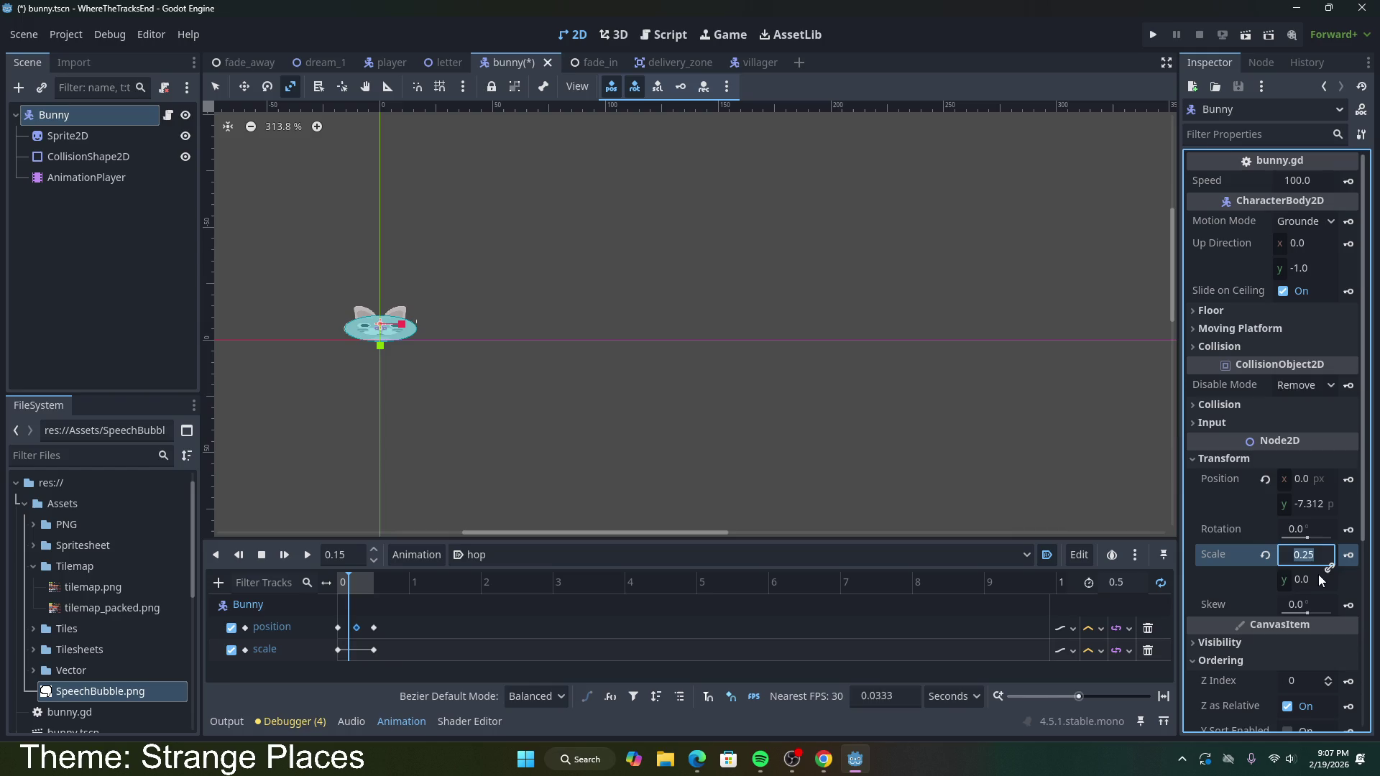
type("0.2")
left_click(1315, 578)
type("0.")
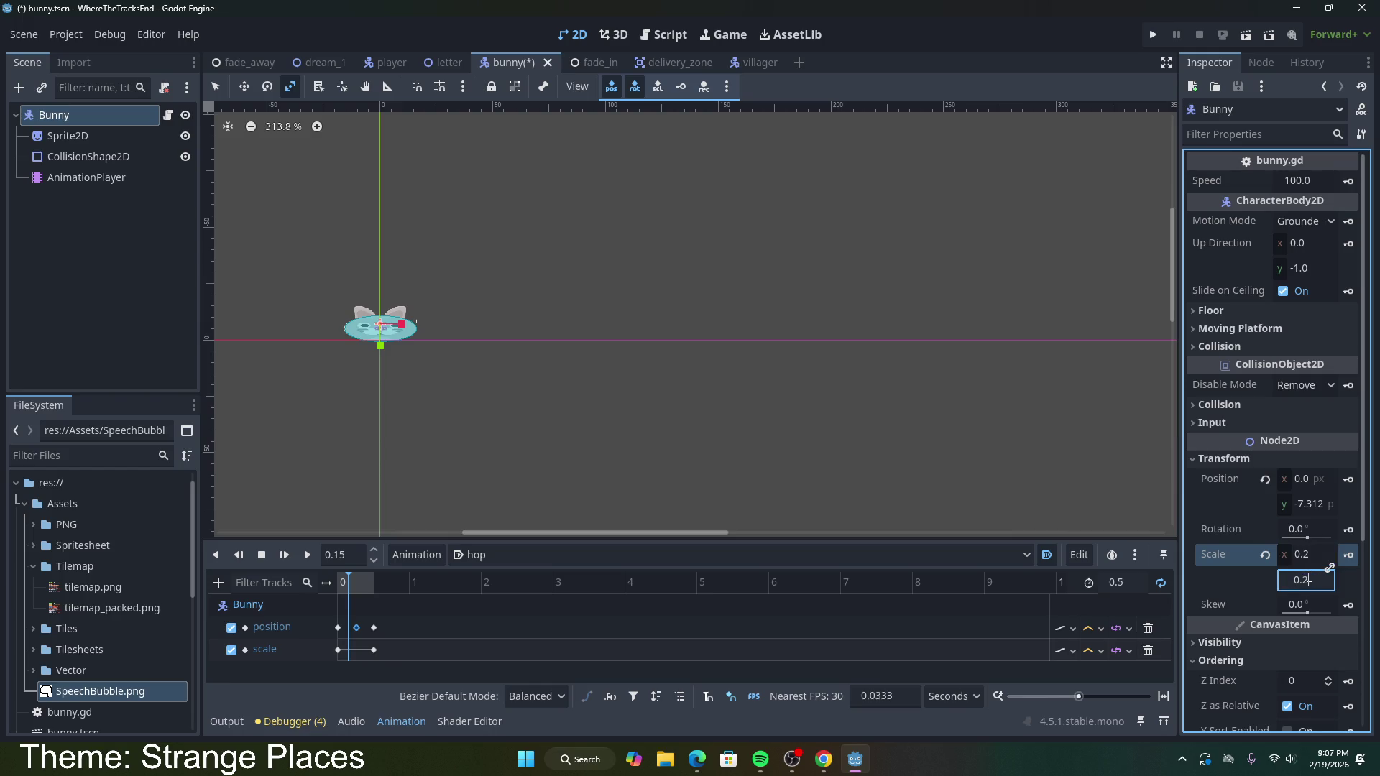
key("Return")
left_click(1316, 554)
type("0.5")
key("Return")
type("0.")
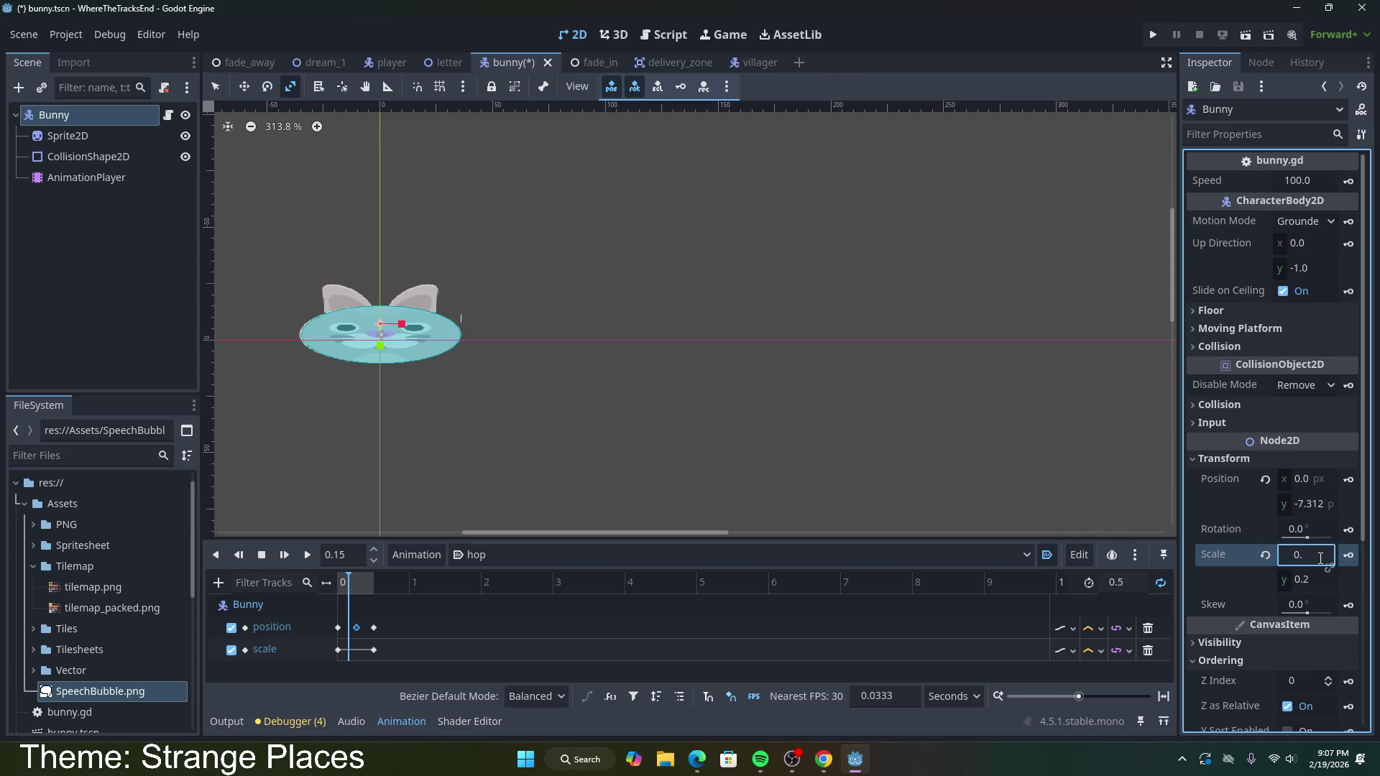
key("Return")
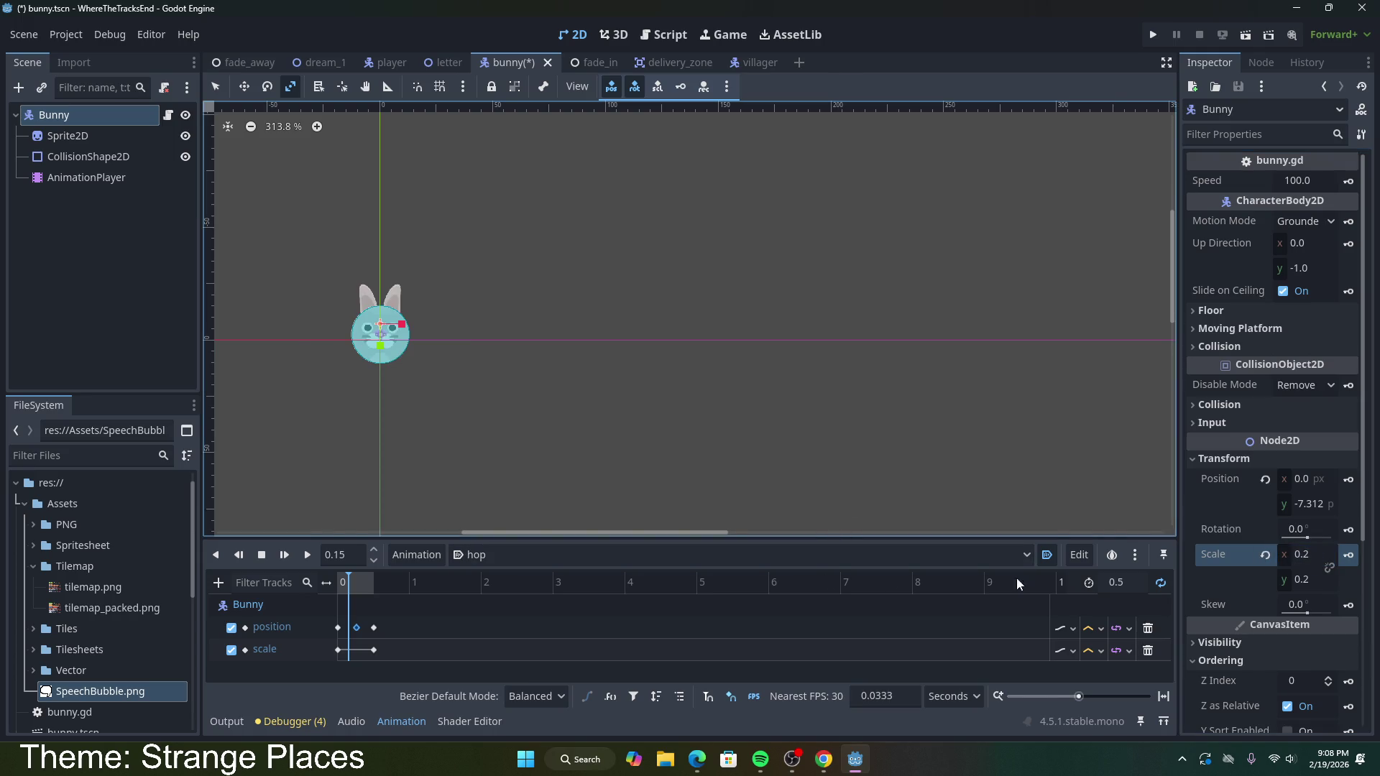
left_click(1349, 556)
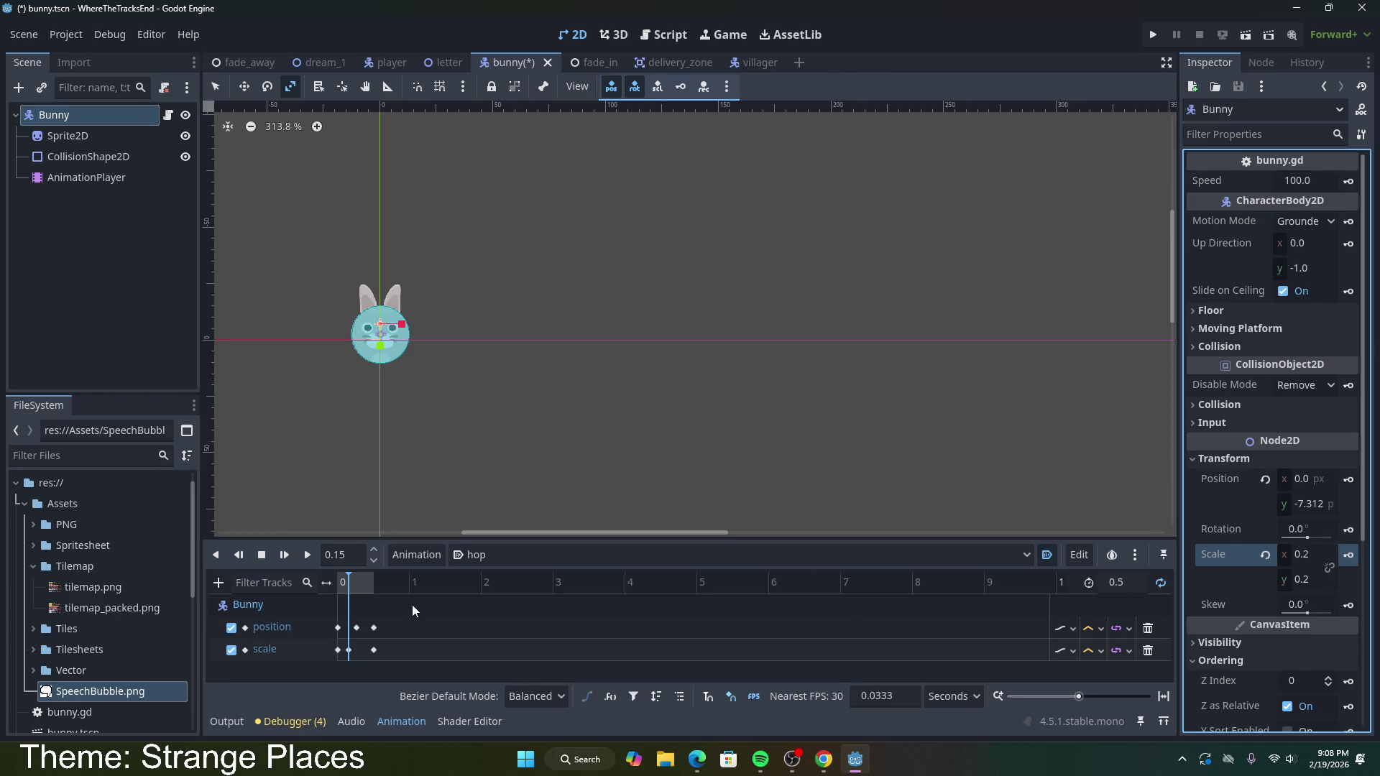
Step: Preview hop, save the bunny scene with Ctrl+S, and switch to the dream_1 scene
left_click(306, 555)
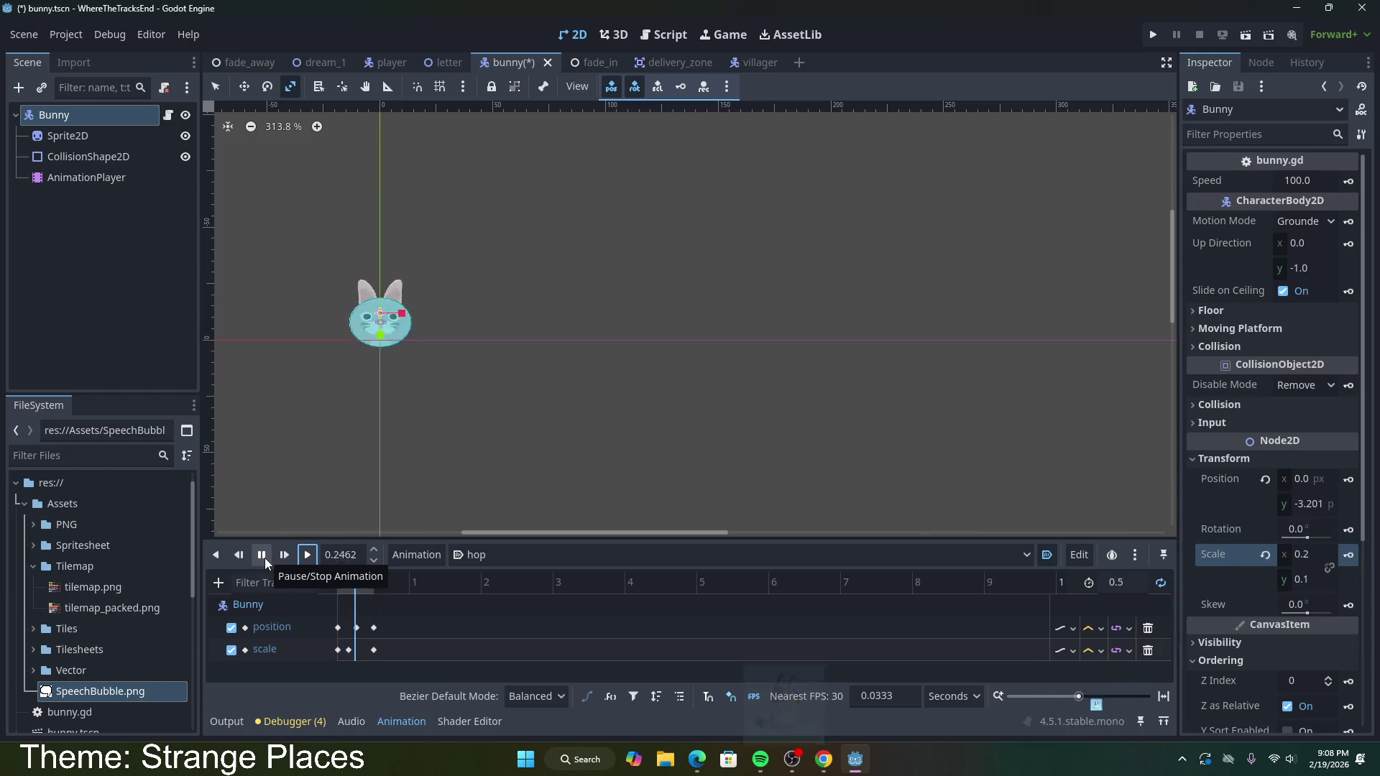
left_click(261, 558)
key("ctrl+s")
left_click(260, 558)
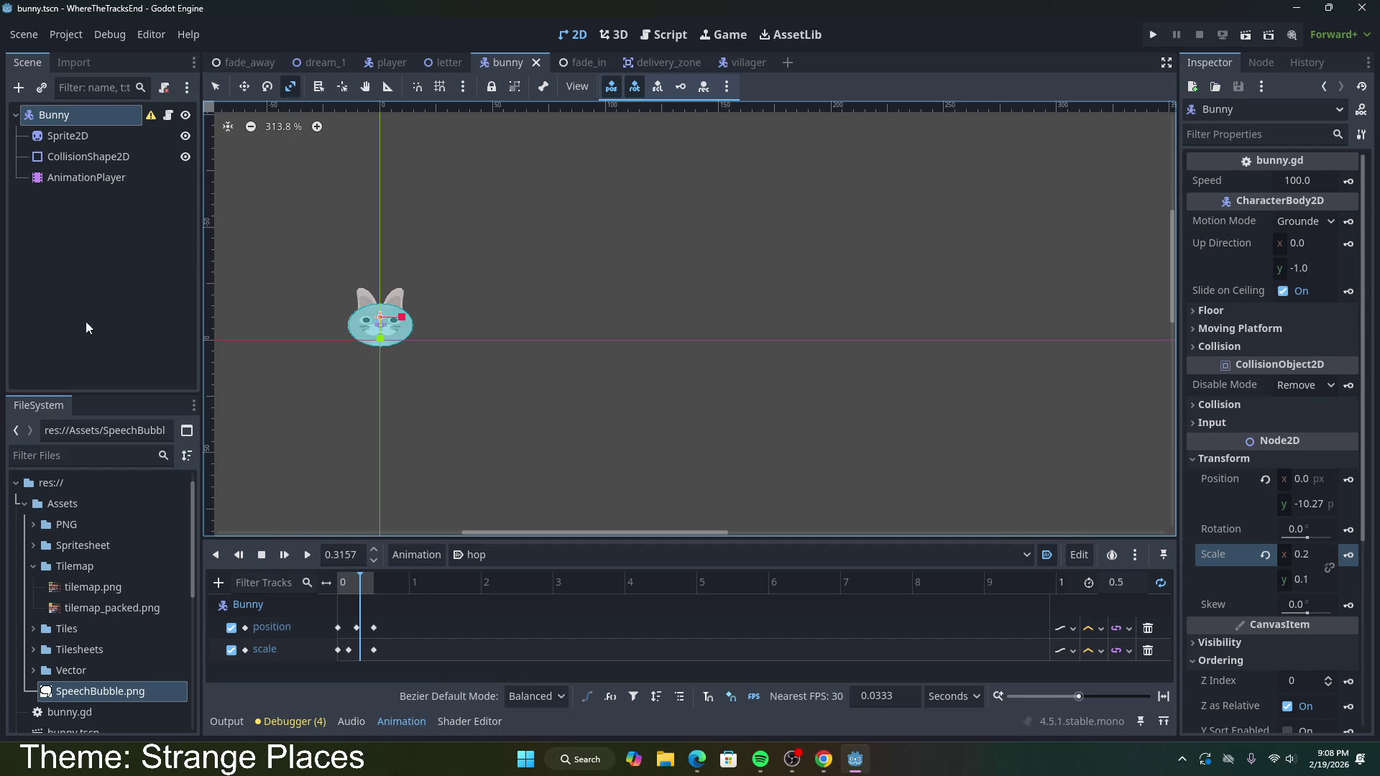
mouse_move(152, 118)
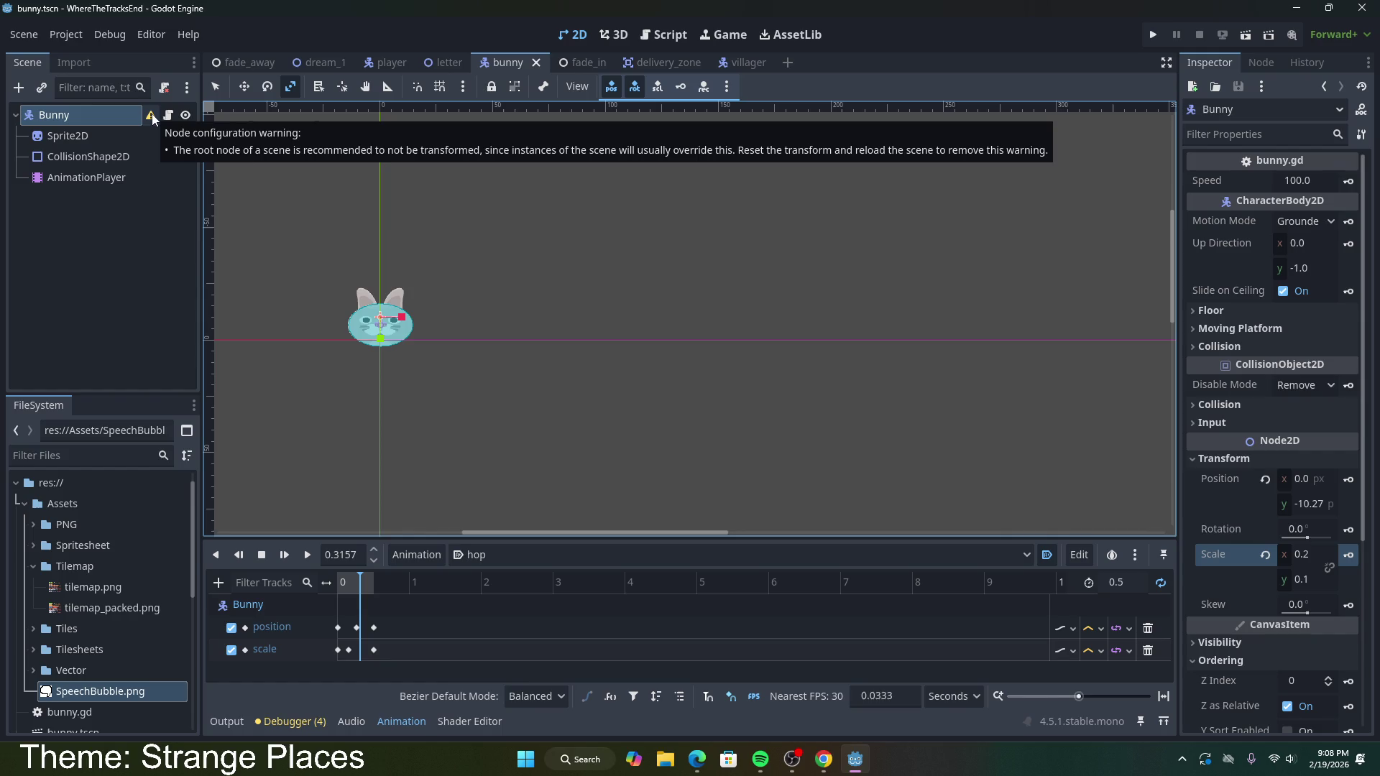
left_click(320, 62)
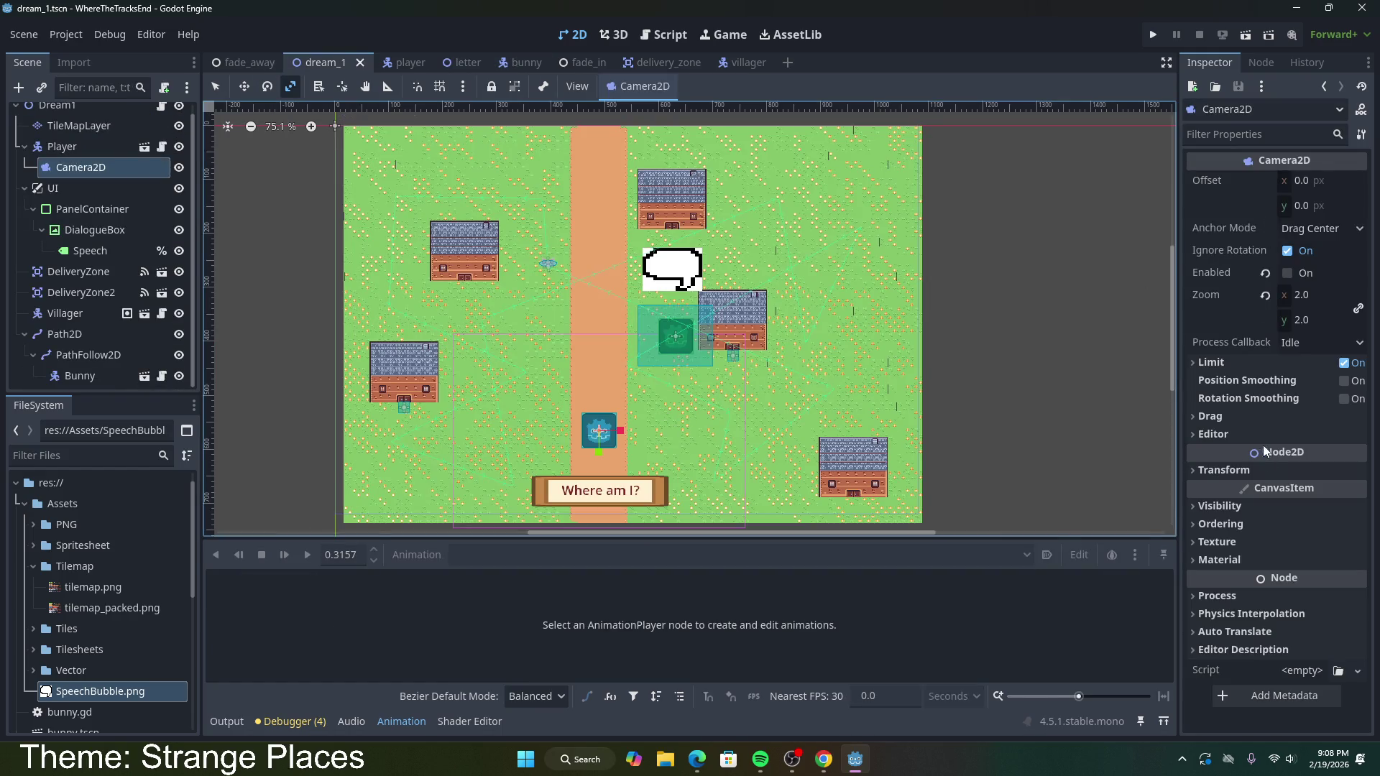
Step: Run the project to see the village dialogue, close it, and return to the bunny scene
left_click(1244, 36)
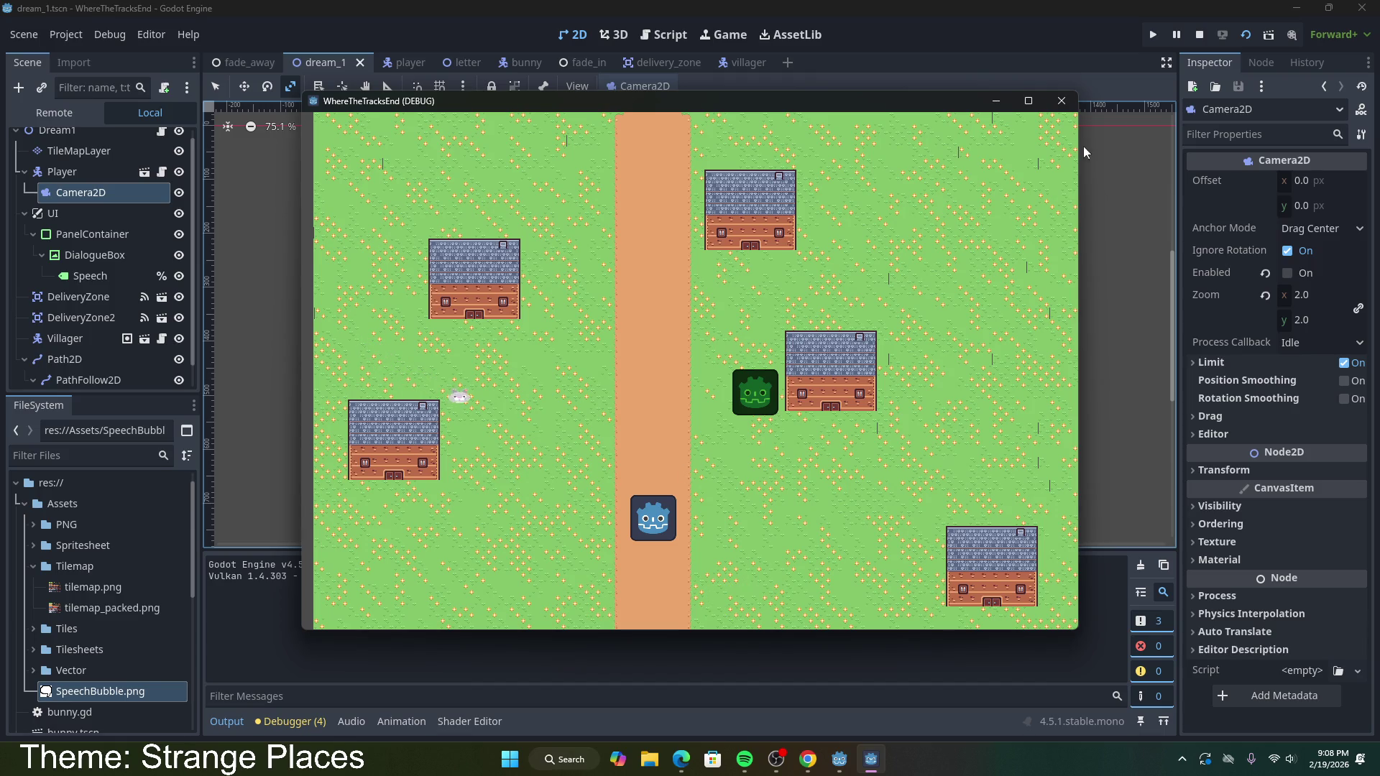
left_click(1061, 101)
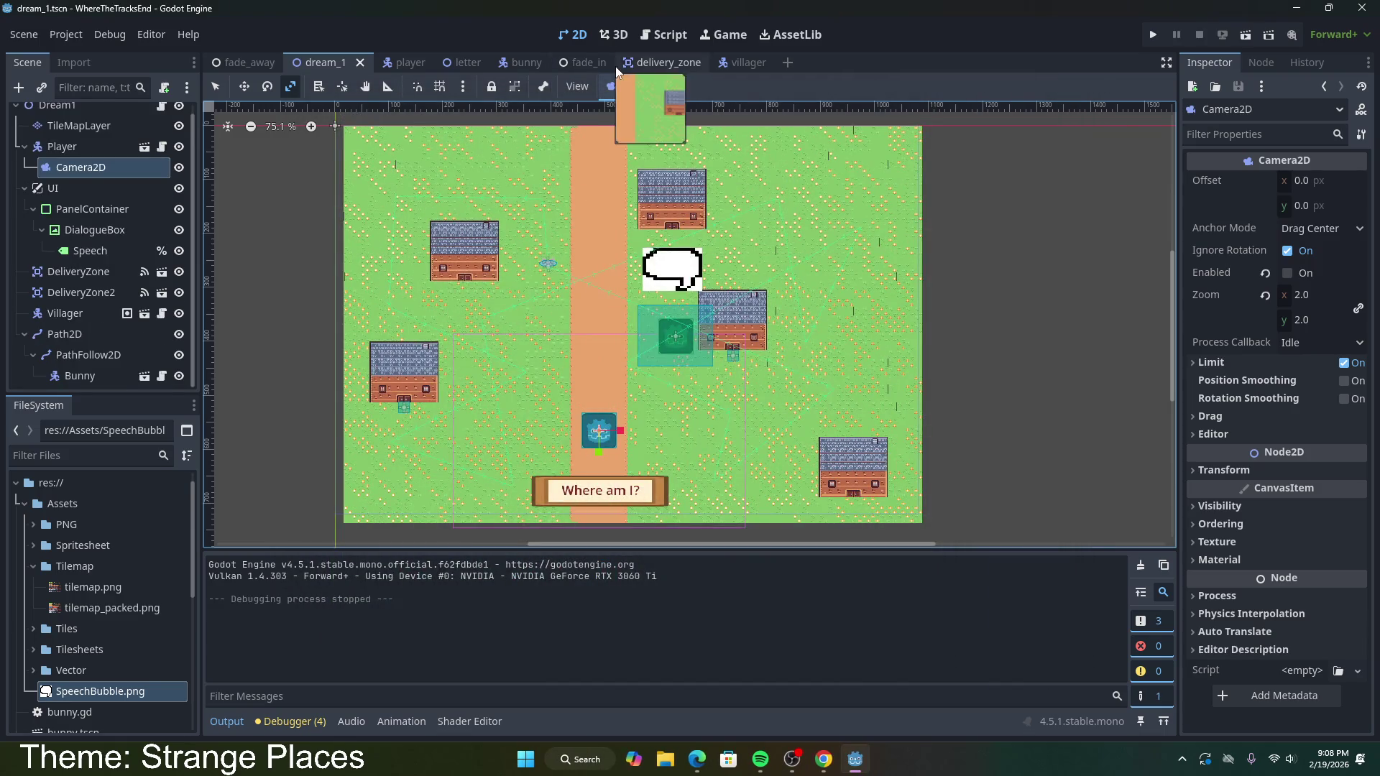
left_click(525, 63)
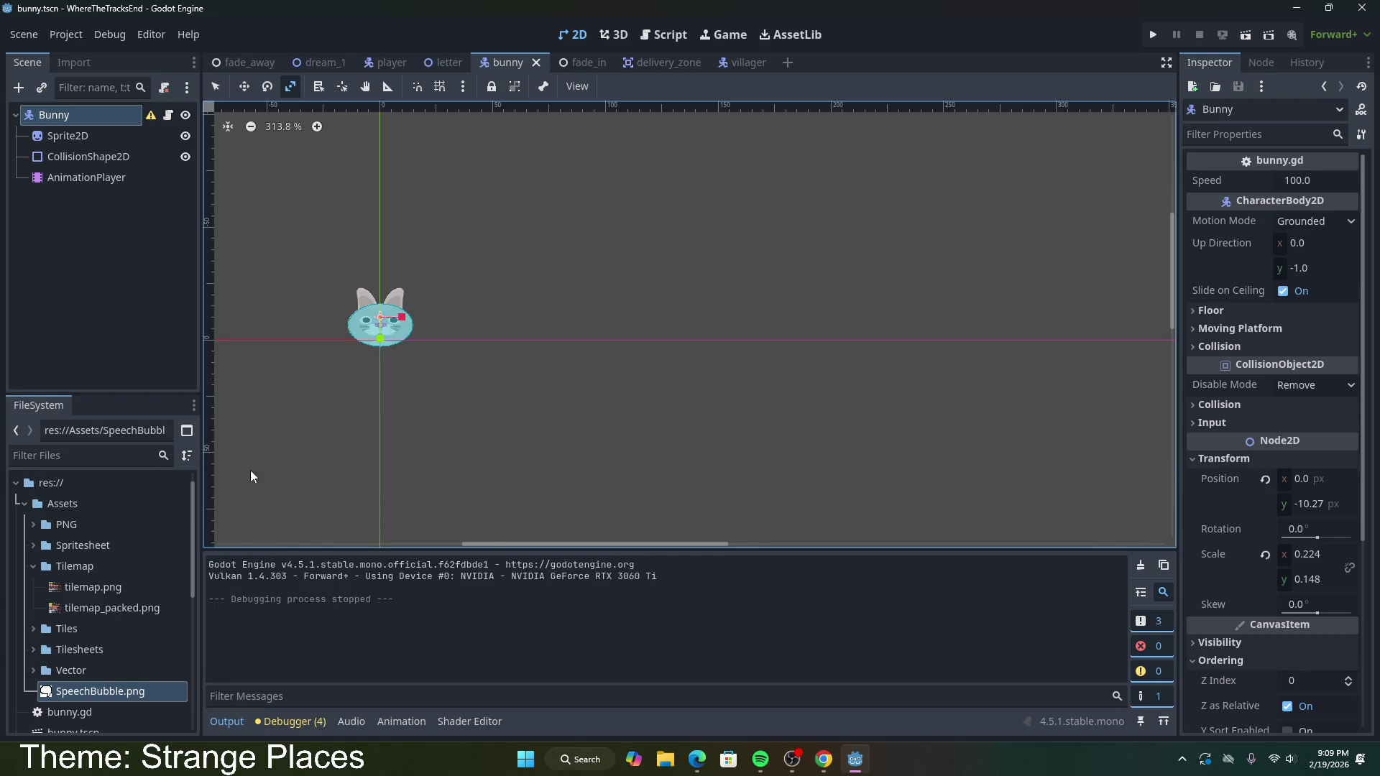
Step: Show the AnimationPlayer's hop tracks and rewind the animation to its start
left_click(108, 177)
double_click(268, 626)
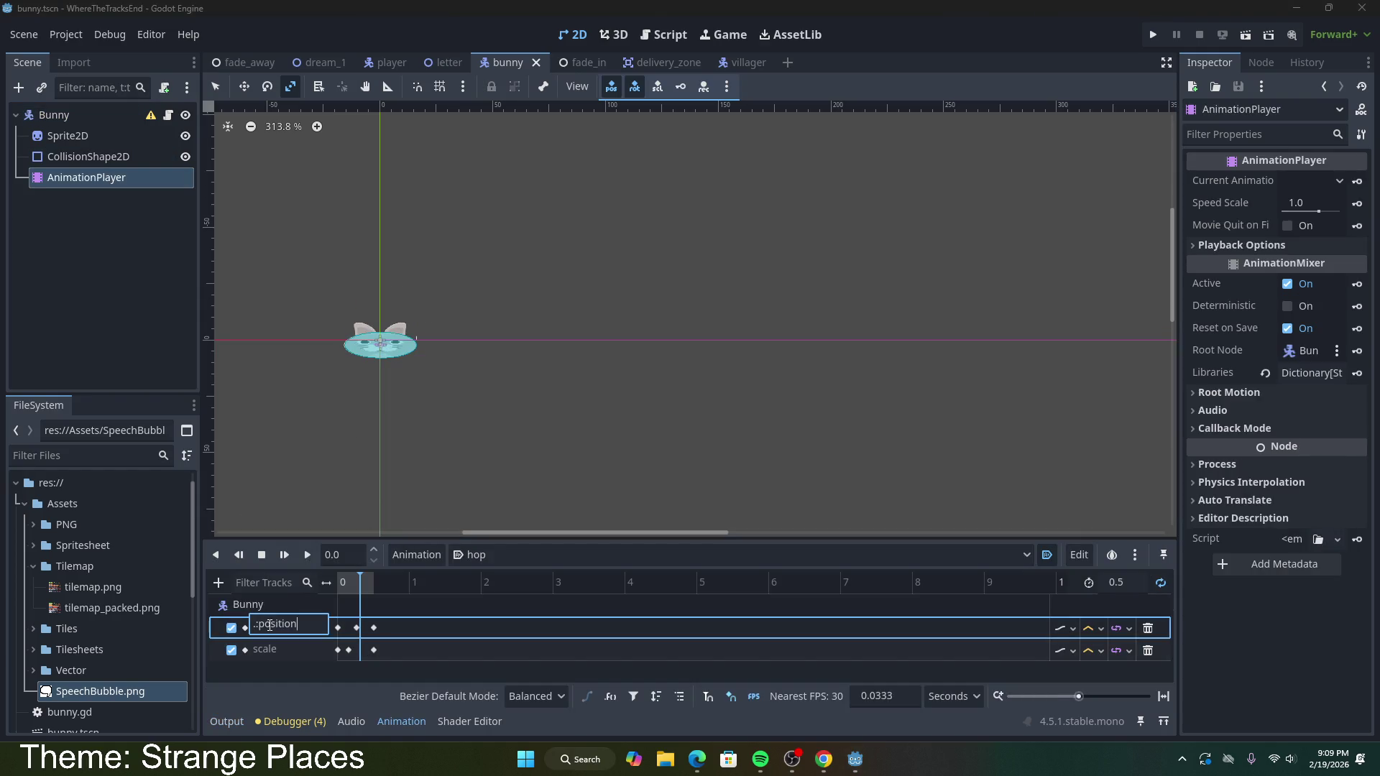
left_click(360, 571)
mouse_move(357, 574)
left_mouse_down()
mouse_move(321, 580)
mouse_move(356, 581)
left_mouse_up()
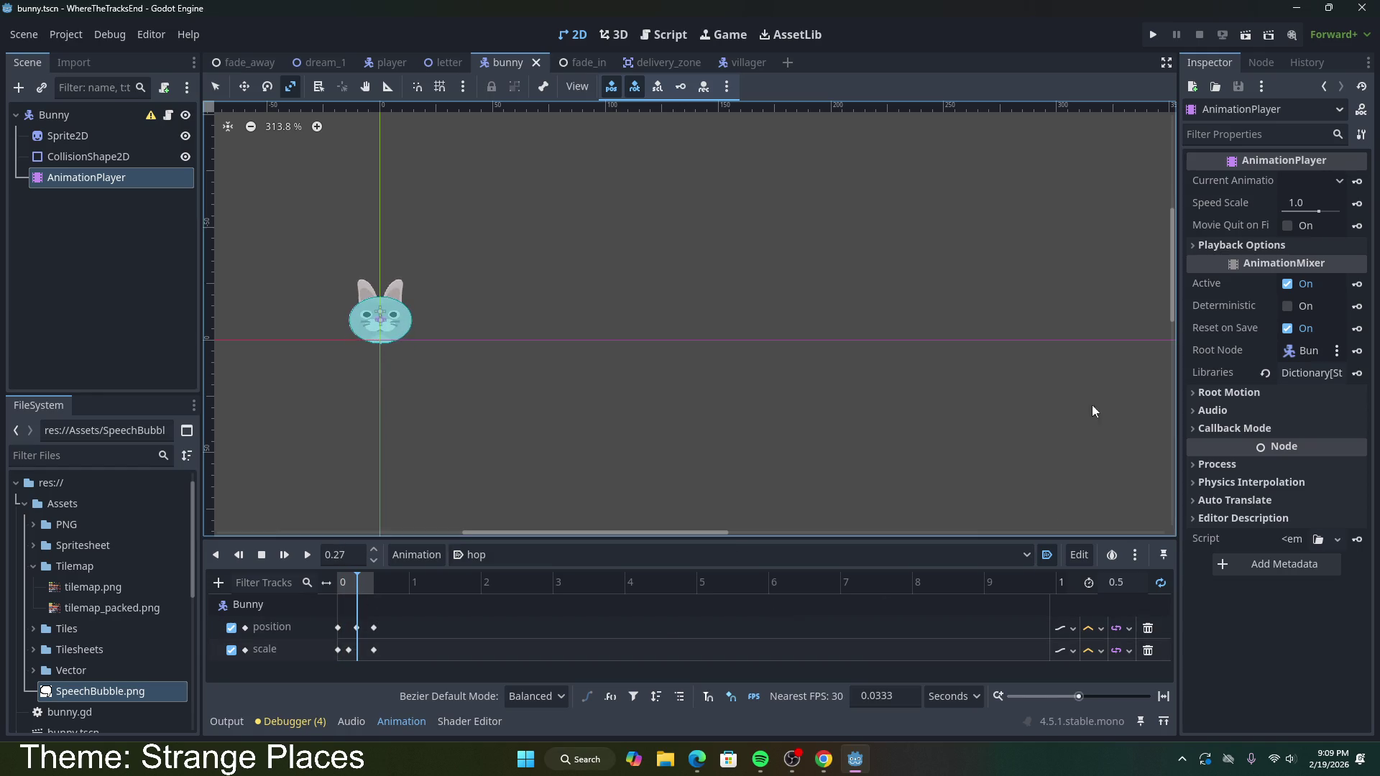
Step: Move the Bunny upward, save the scene, and preview the hop
left_click(119, 120)
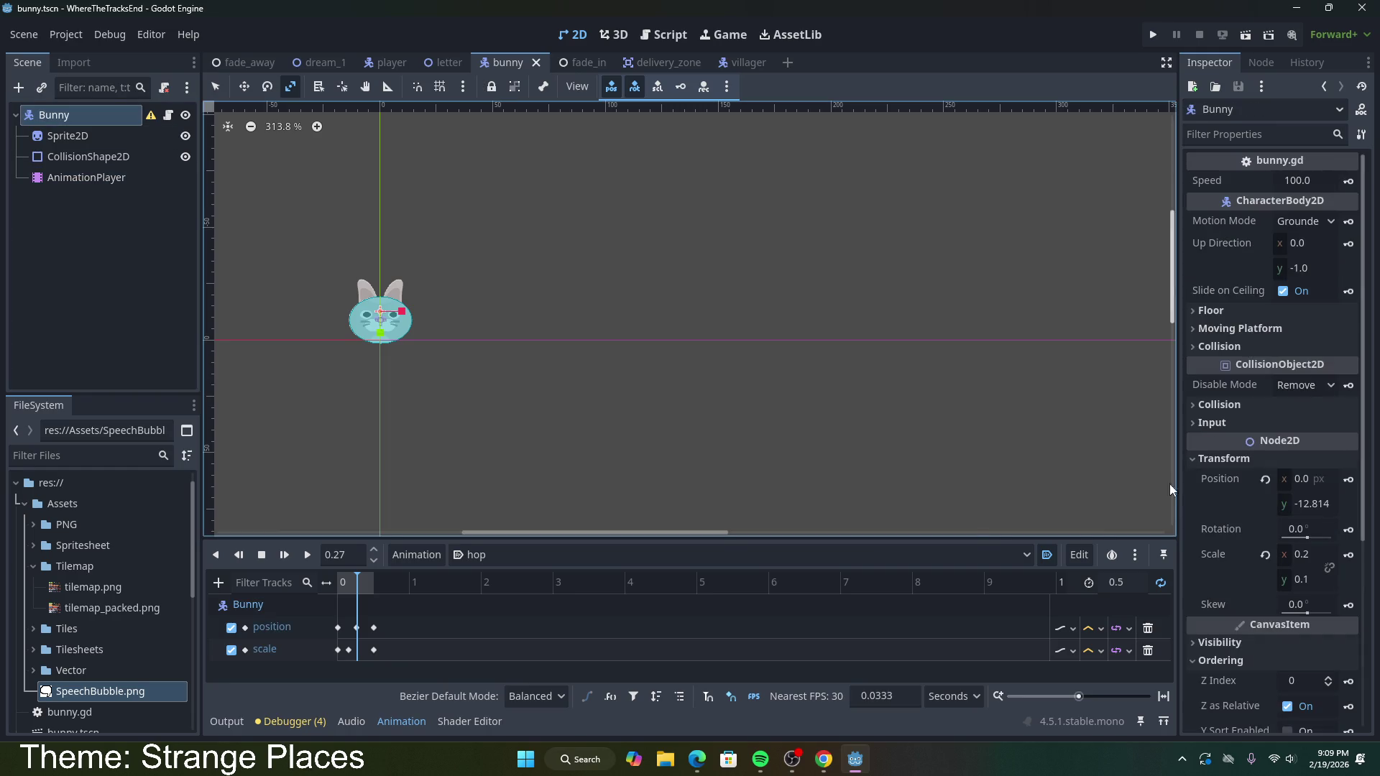
left_click_drag(378, 330, 380, 247)
left_click(245, 86)
left_click_drag(381, 331, 381, 293)
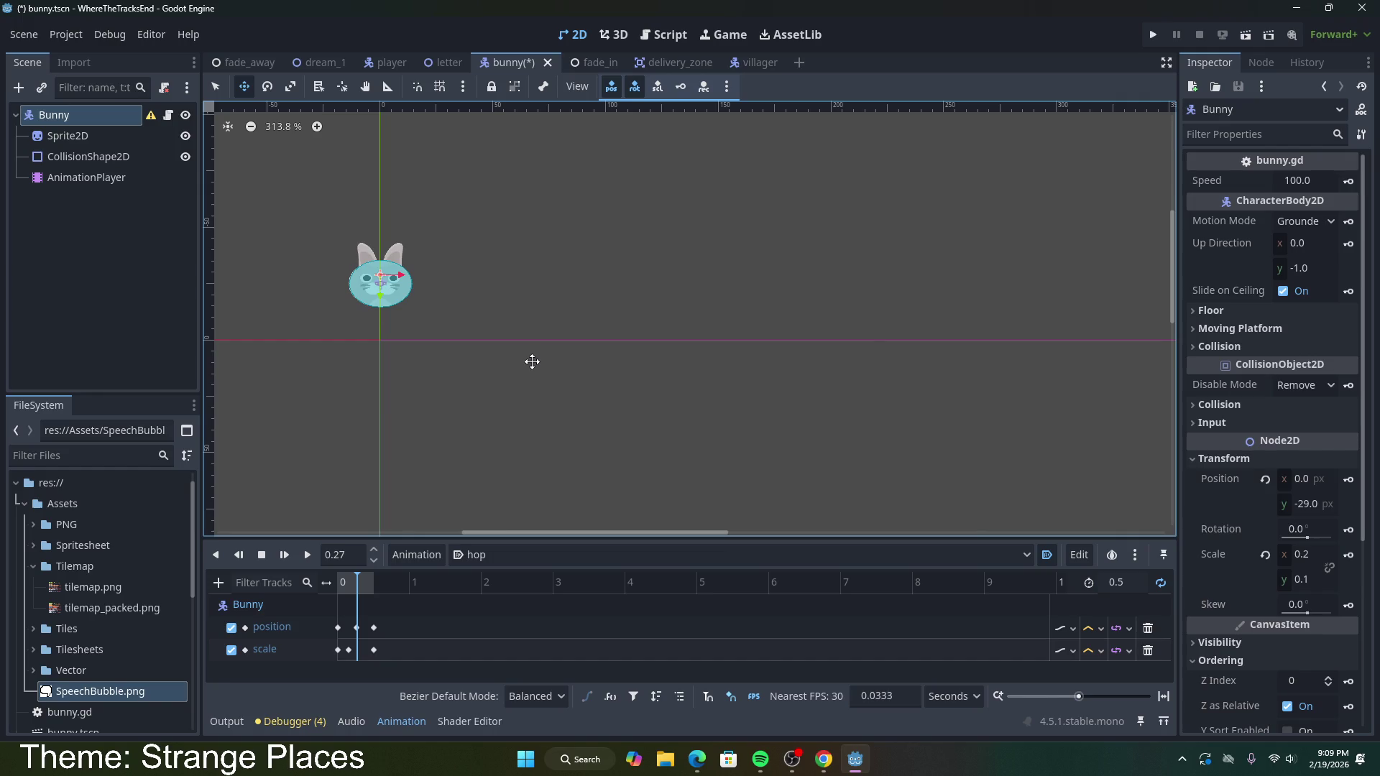
key("ctrl+s")
left_click(307, 555)
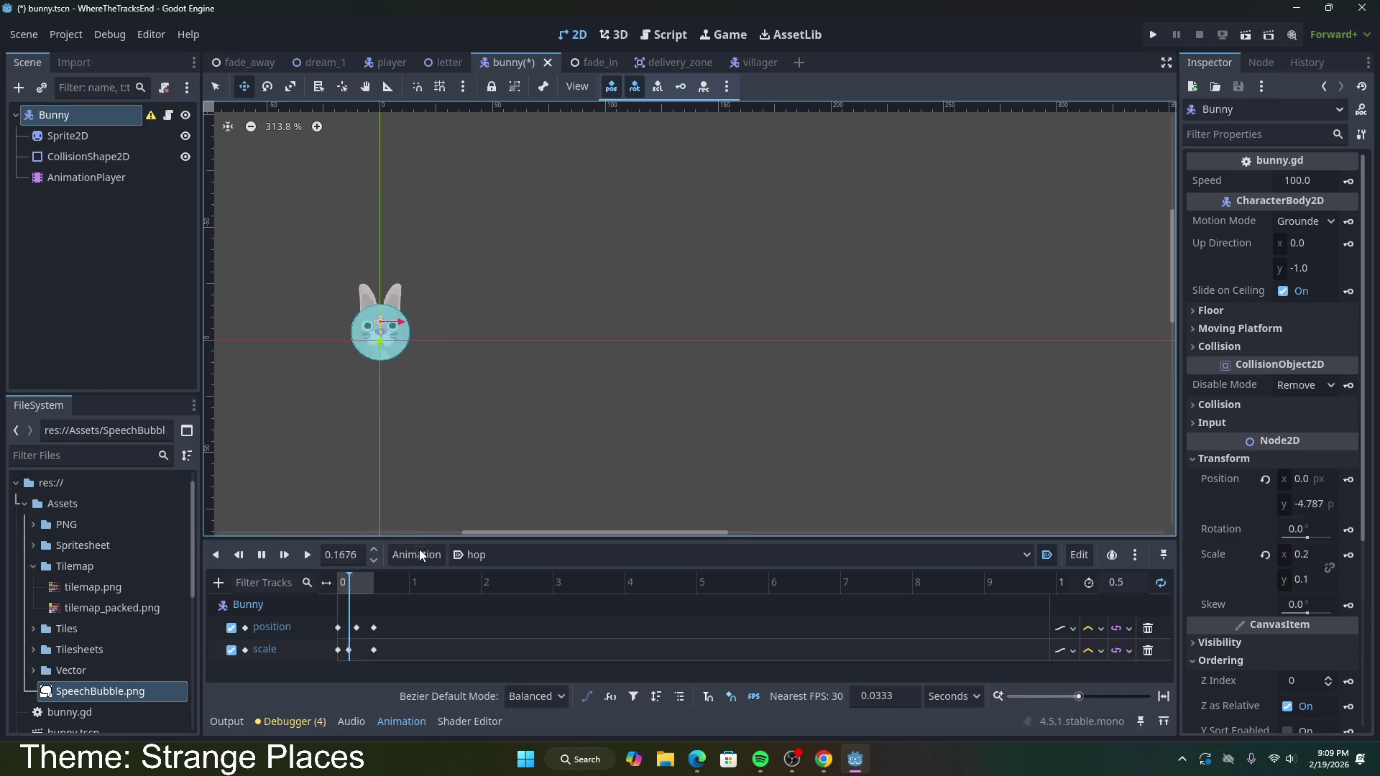
key("ctrl+s")
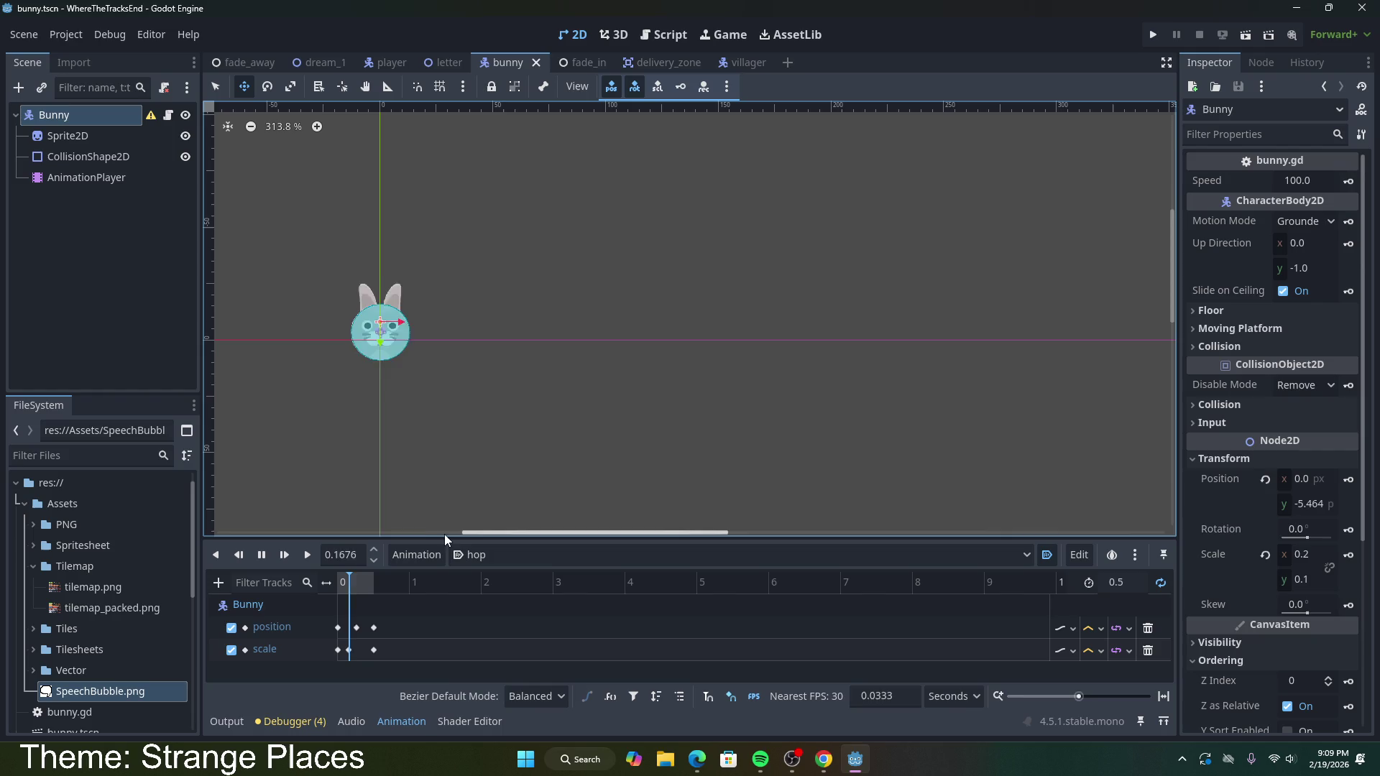
key("s")
Step: At 0.27 s, raise the bunny to y -24 and key its position
left_click_drag(352, 588, 356, 588)
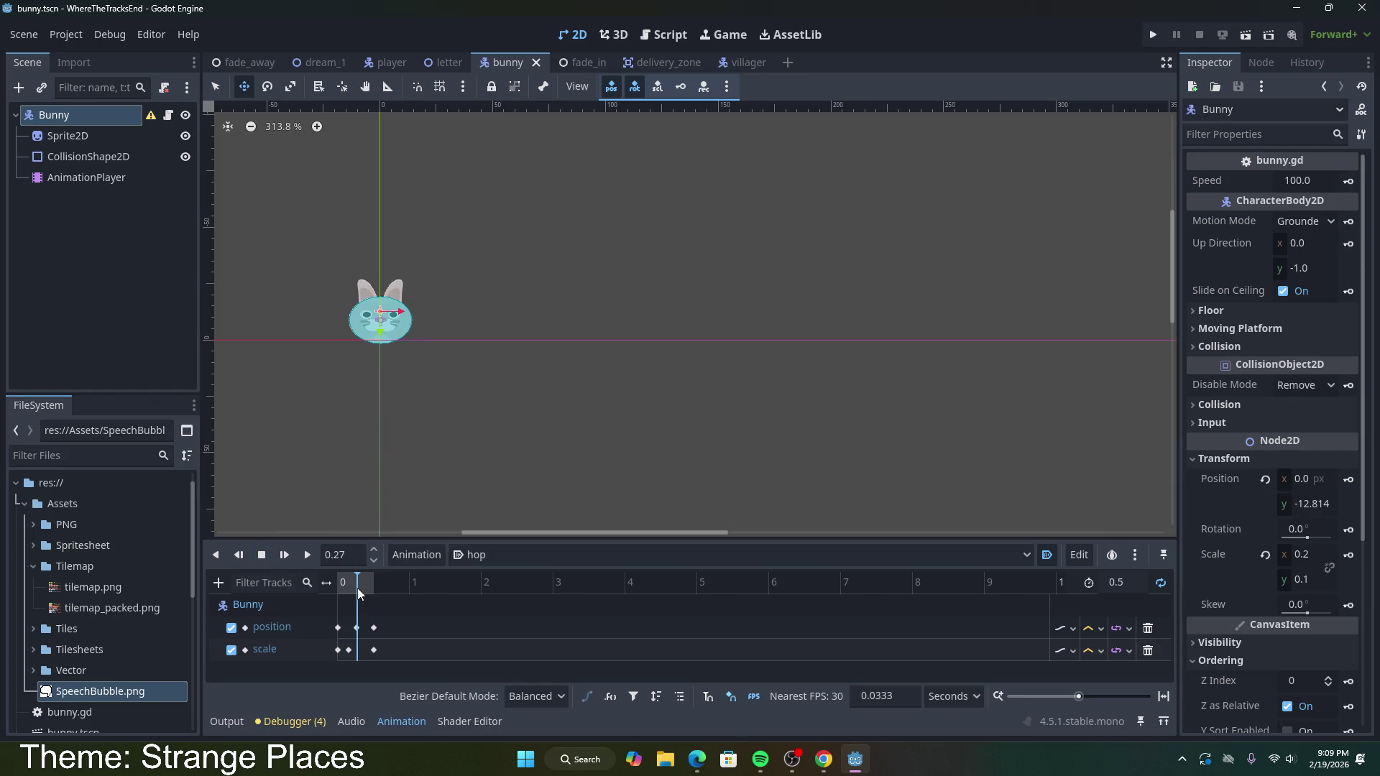
left_click(357, 628)
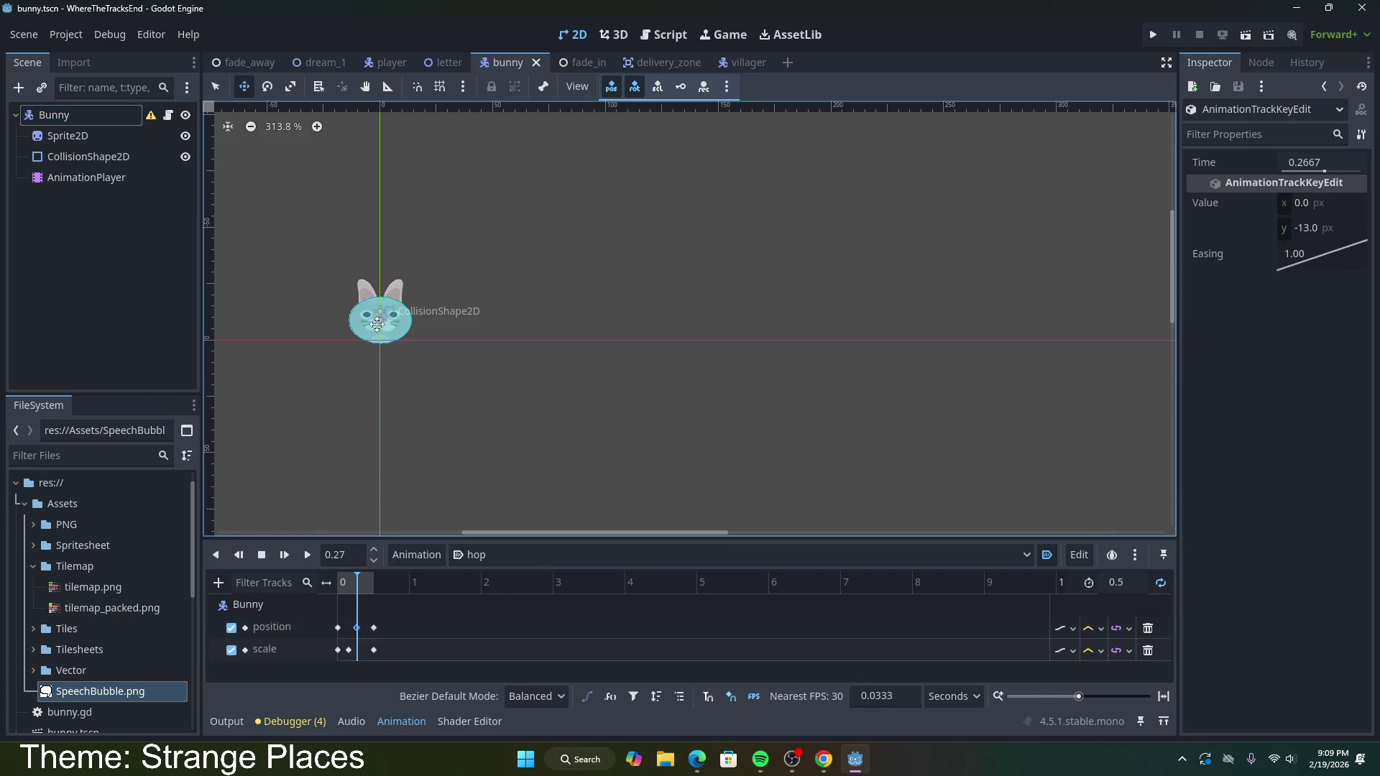
left_click(89, 112)
left_click_drag(380, 331, 380, 307)
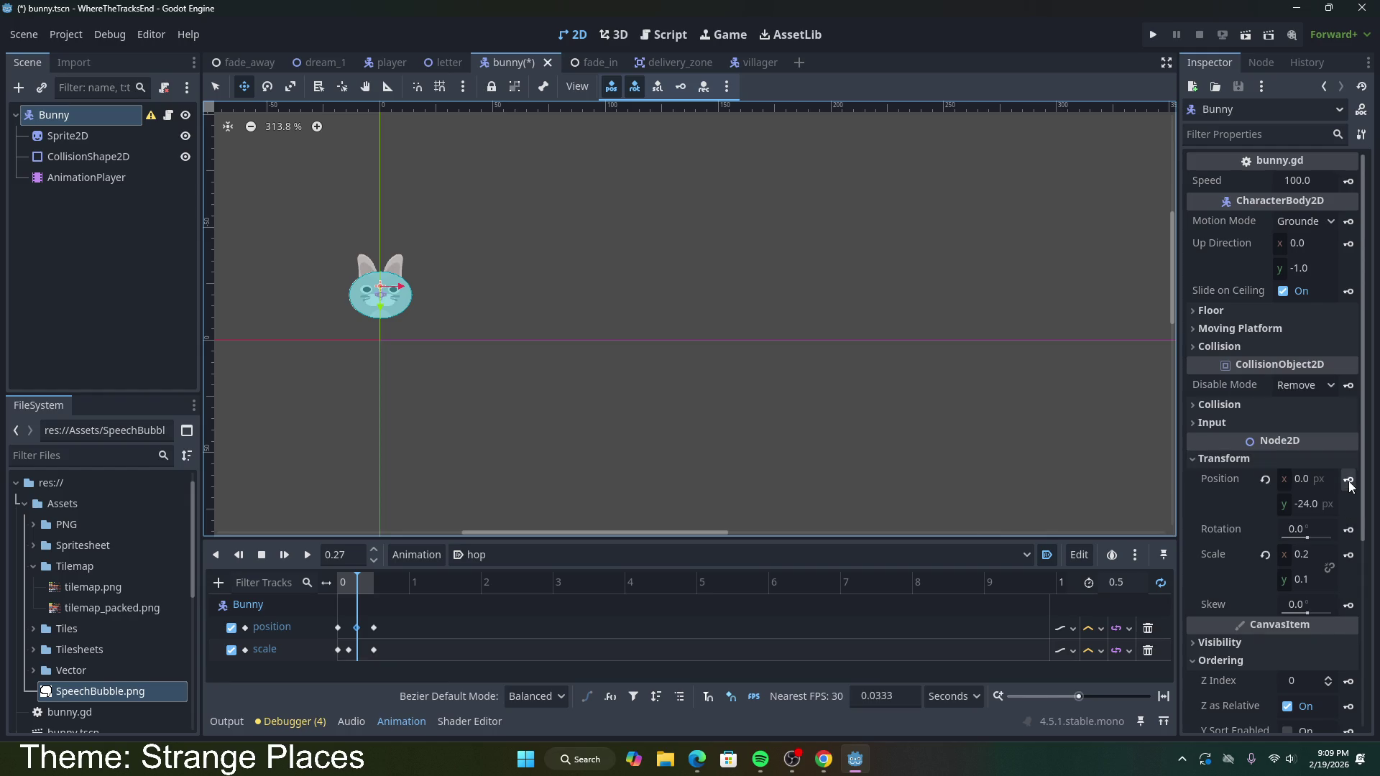
left_click(1349, 479)
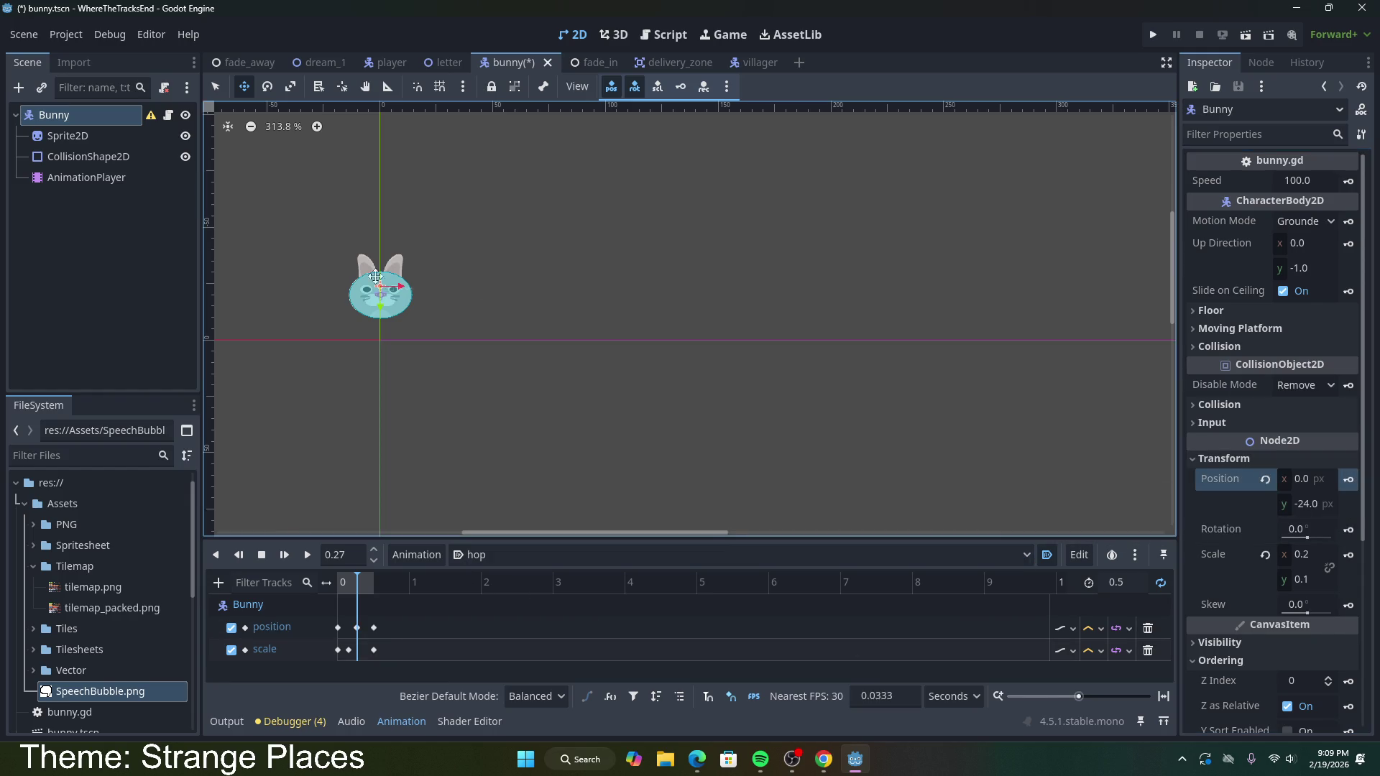
Step: Replay the updated hop from the beginning, then scrub to 0.16 s
left_click(308, 555)
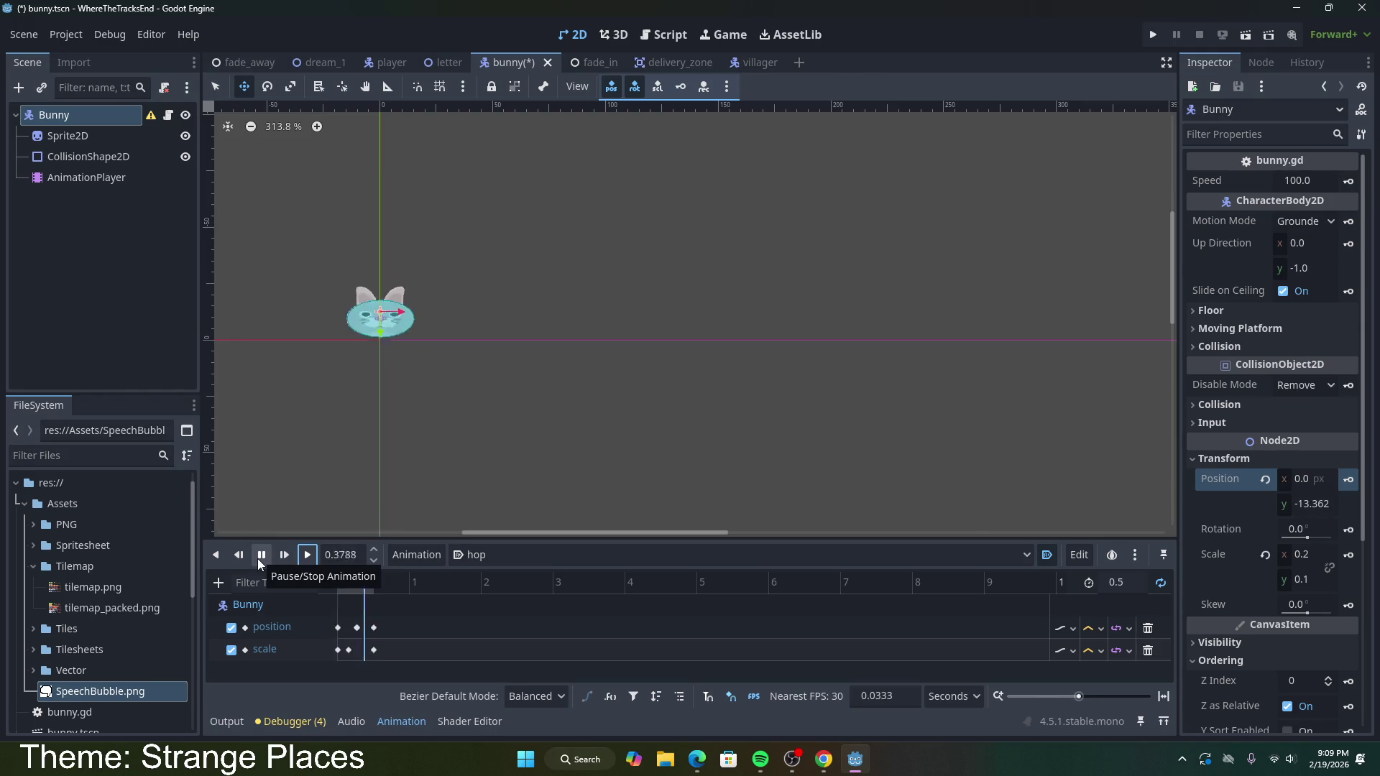
left_click(257, 559)
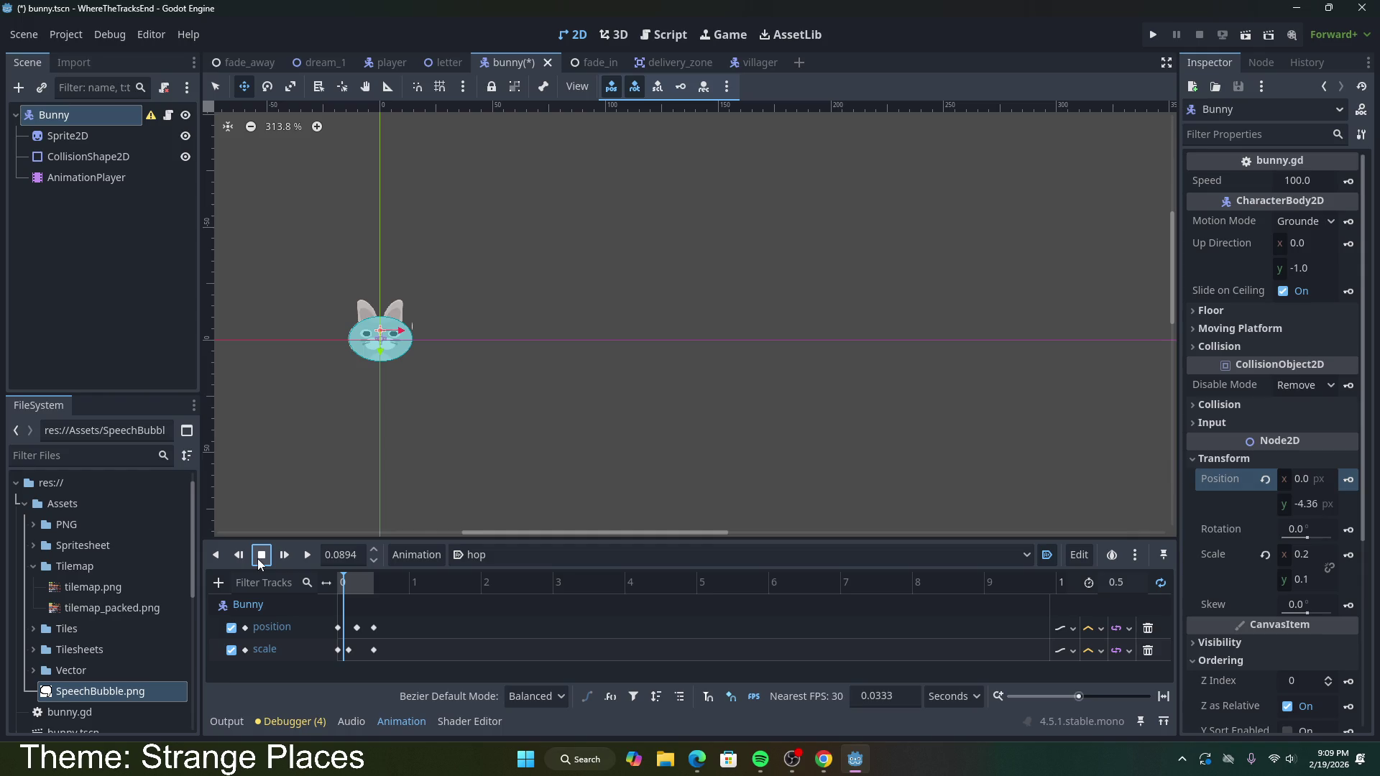
left_click(343, 592)
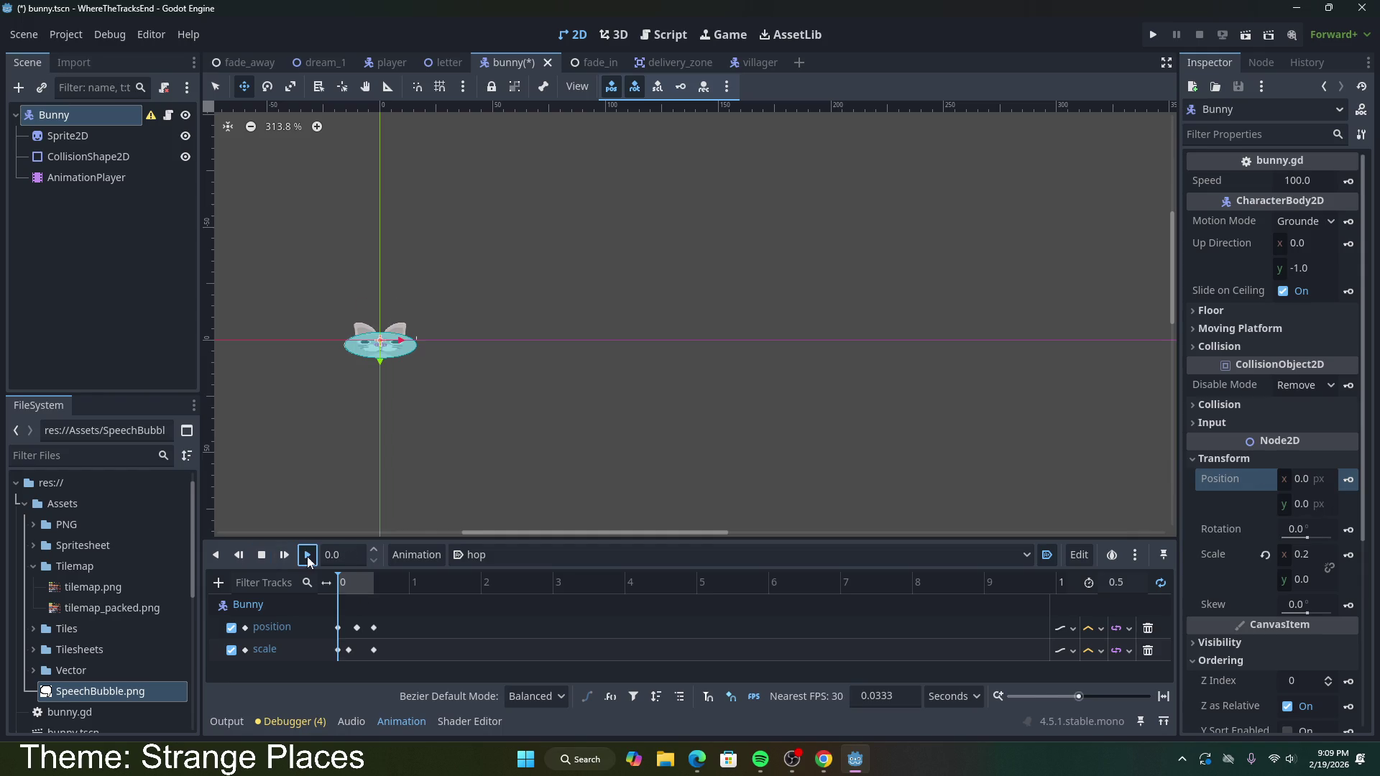
left_click(307, 557)
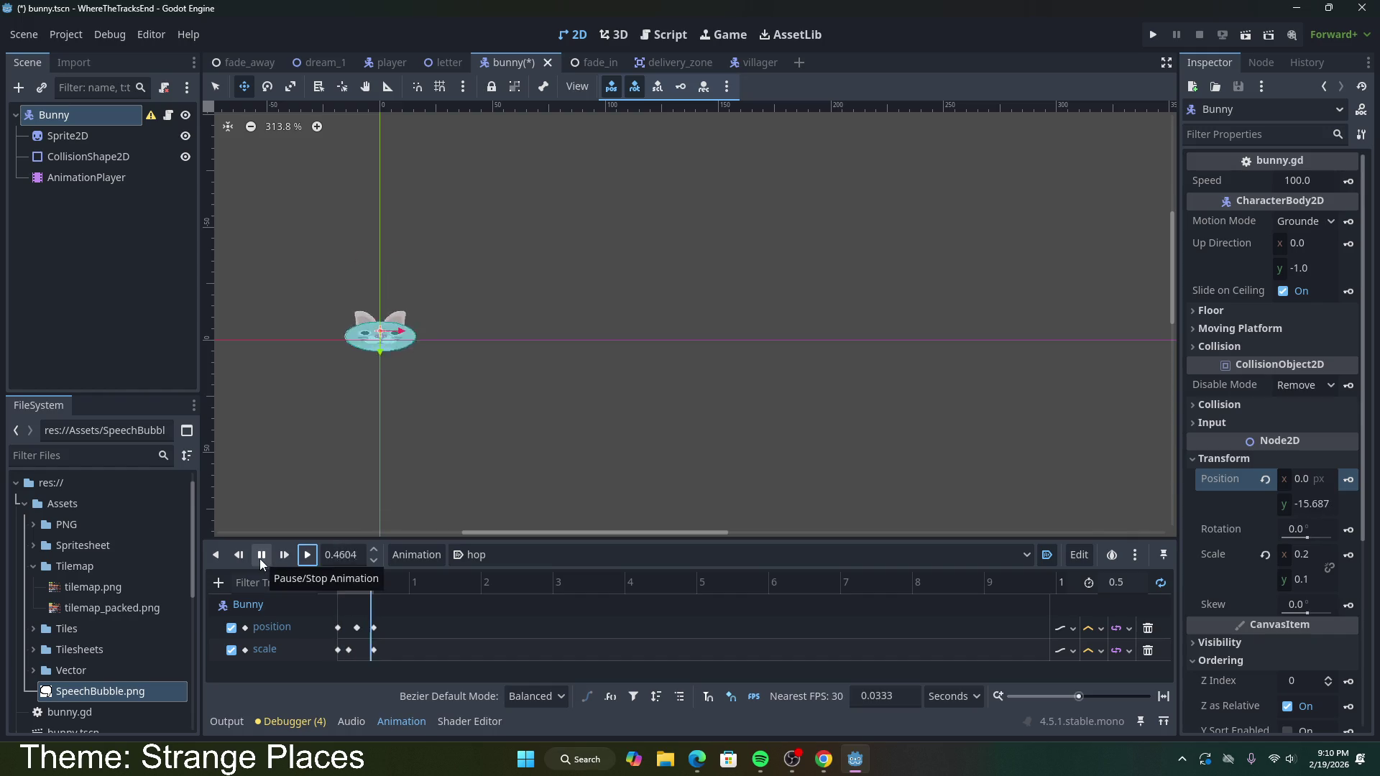
left_click(260, 558)
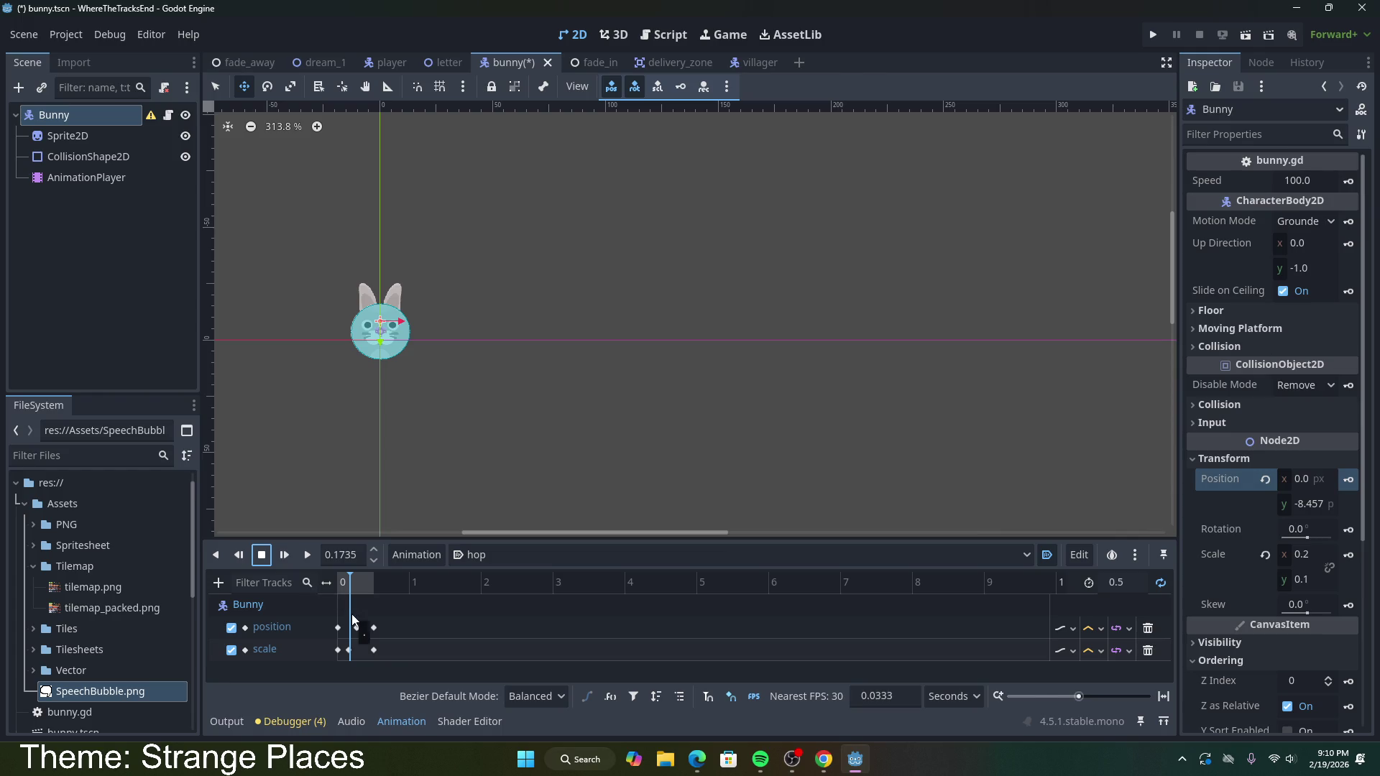
left_click(350, 575)
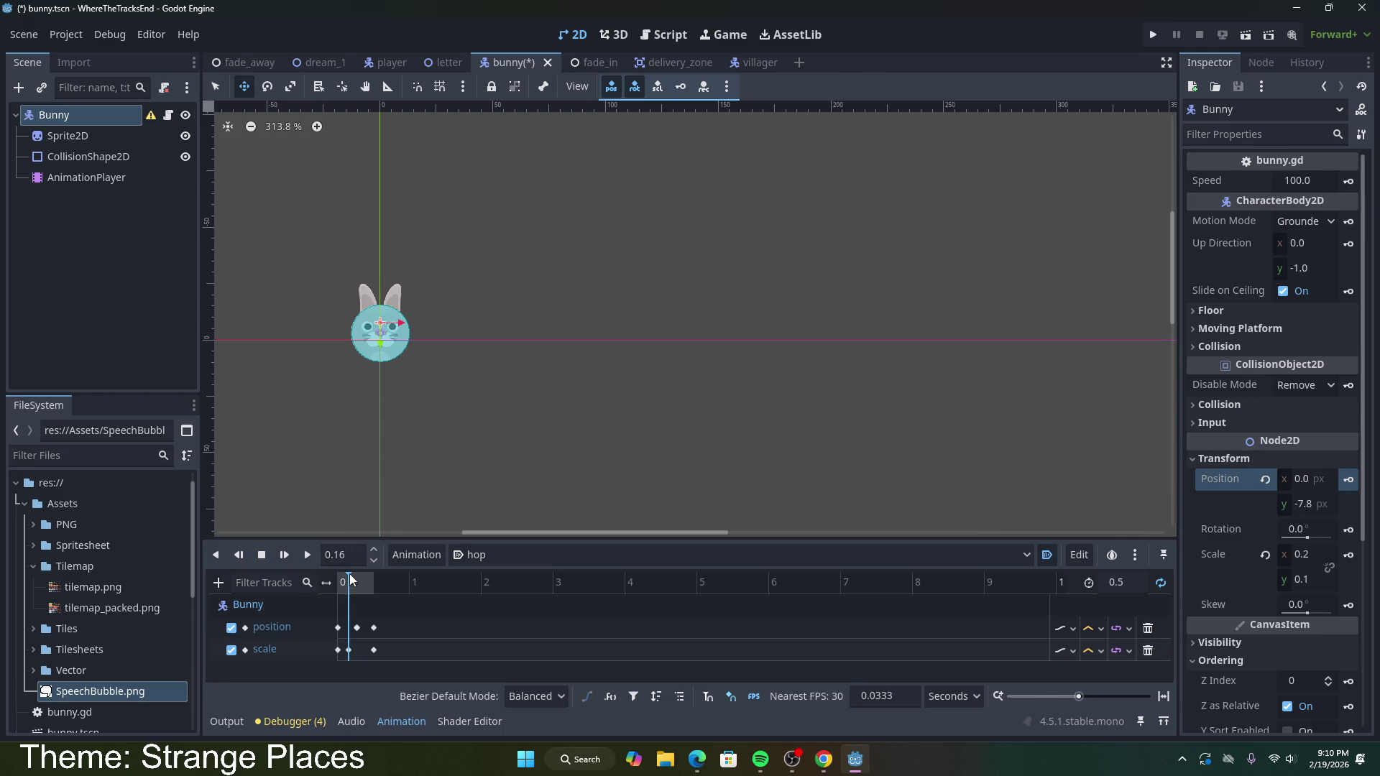
Step: Inspect the middle position keyframe and scrub the hop to the 0.27 s key
left_click_drag(348, 574, 354, 580)
right_click(339, 576)
left_click(339, 576)
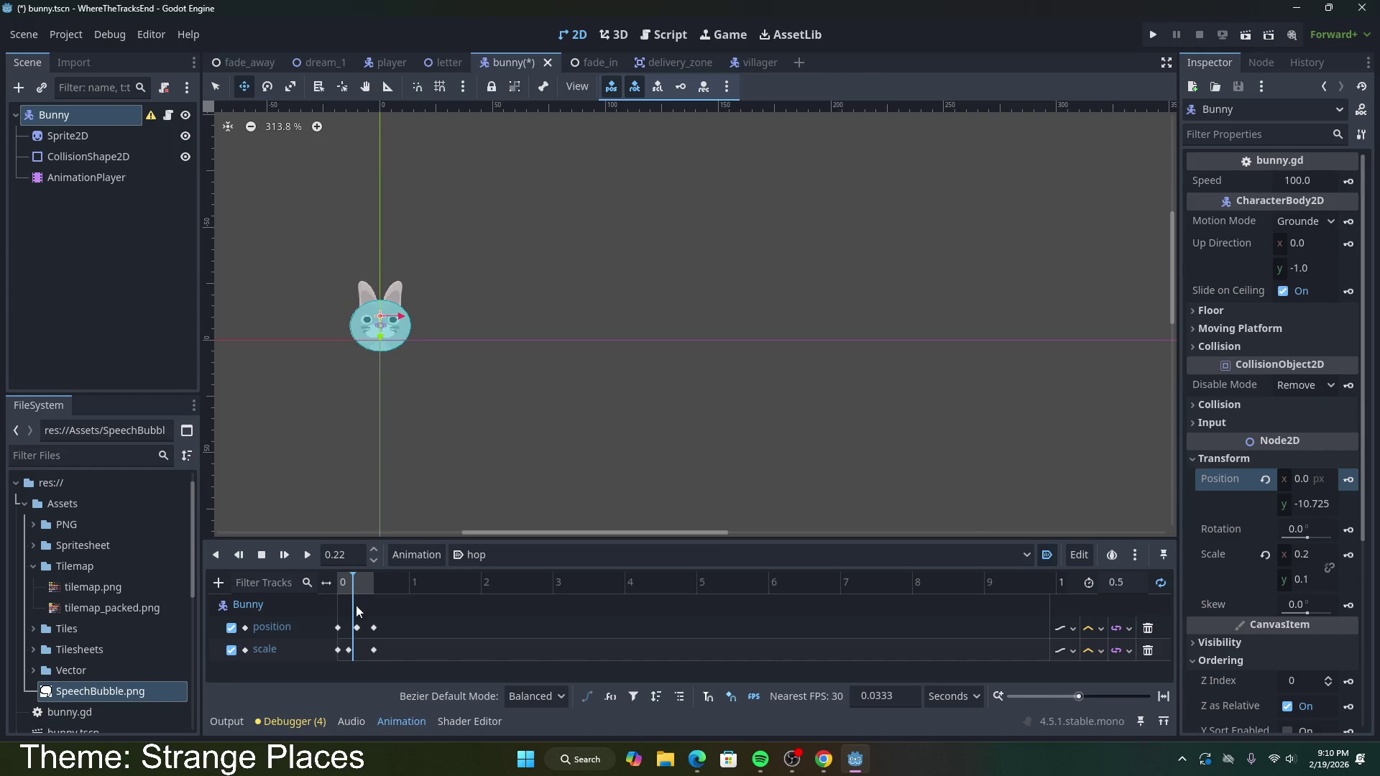
mouse_move(361, 631)
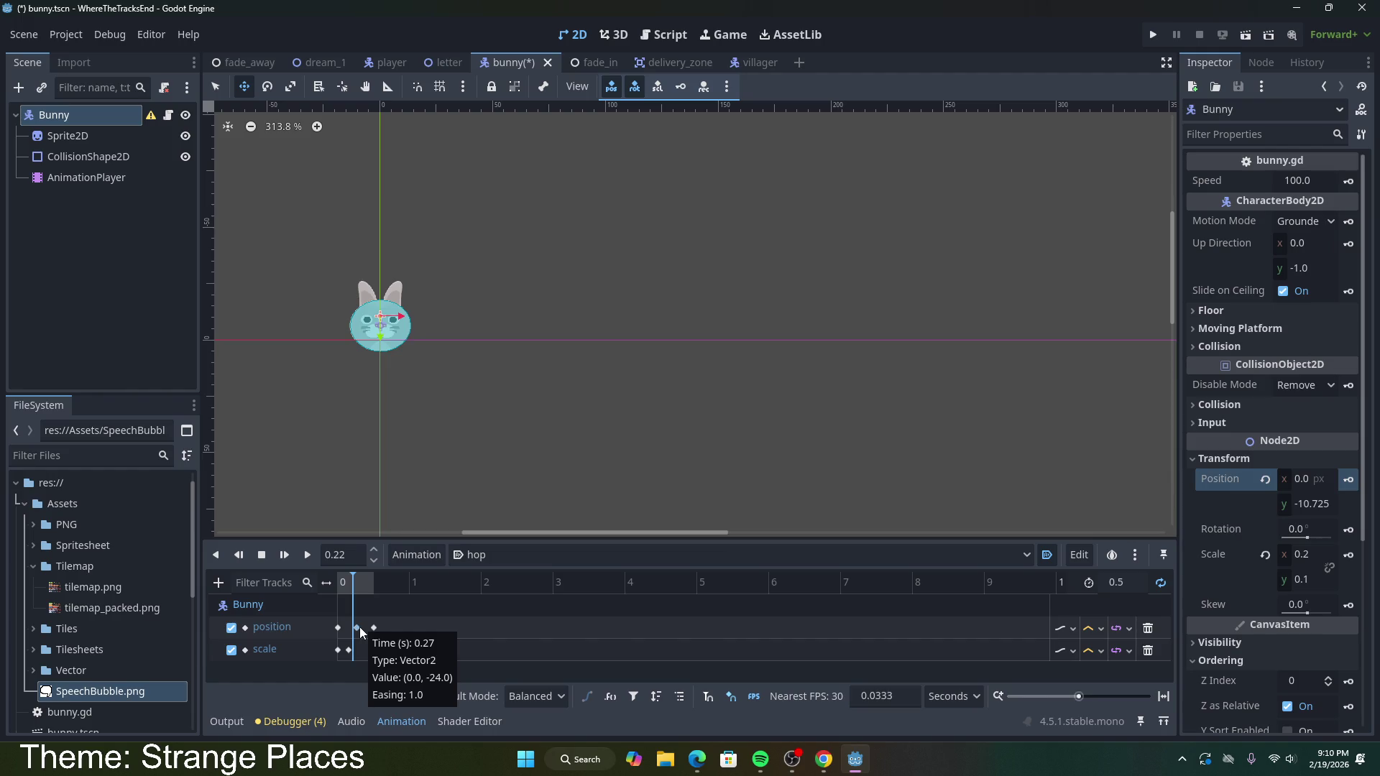
left_click_drag(353, 584, 349, 589)
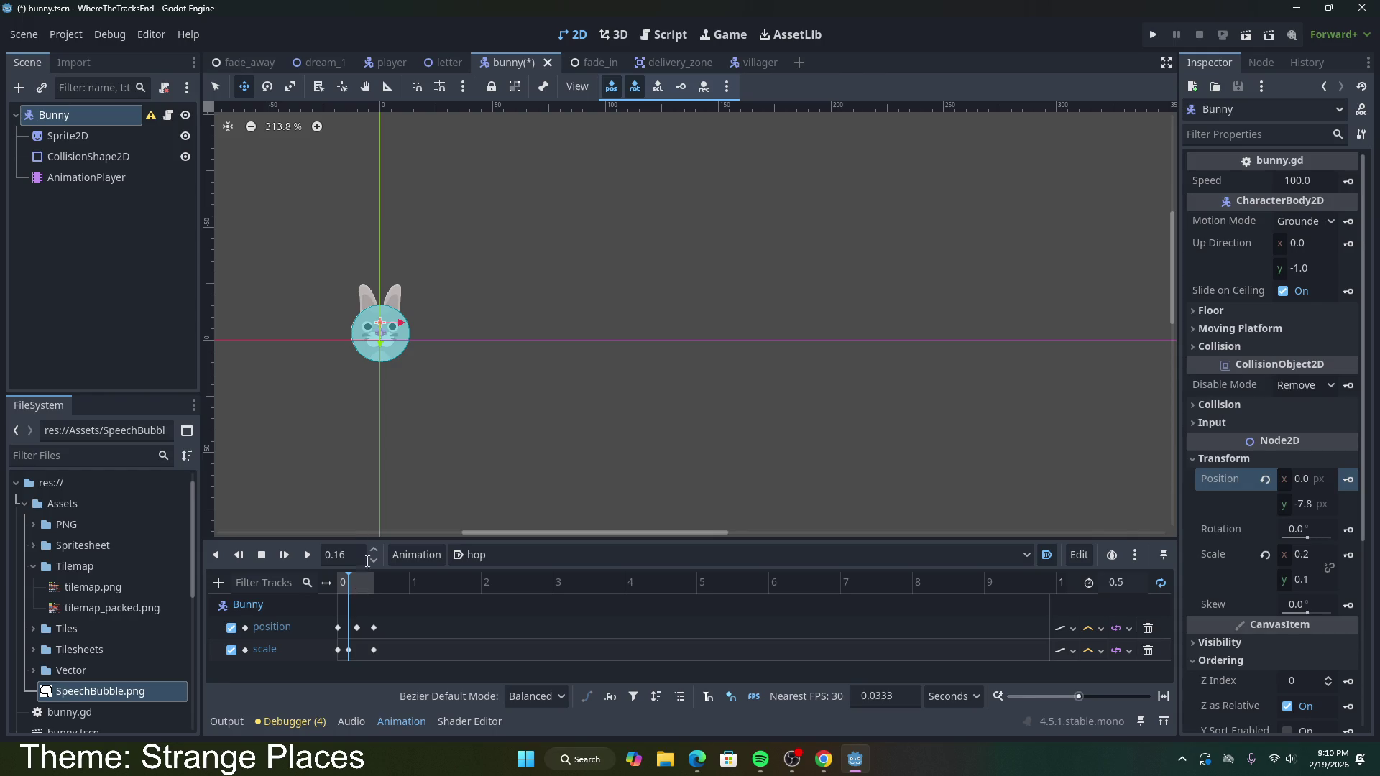
left_click(358, 628)
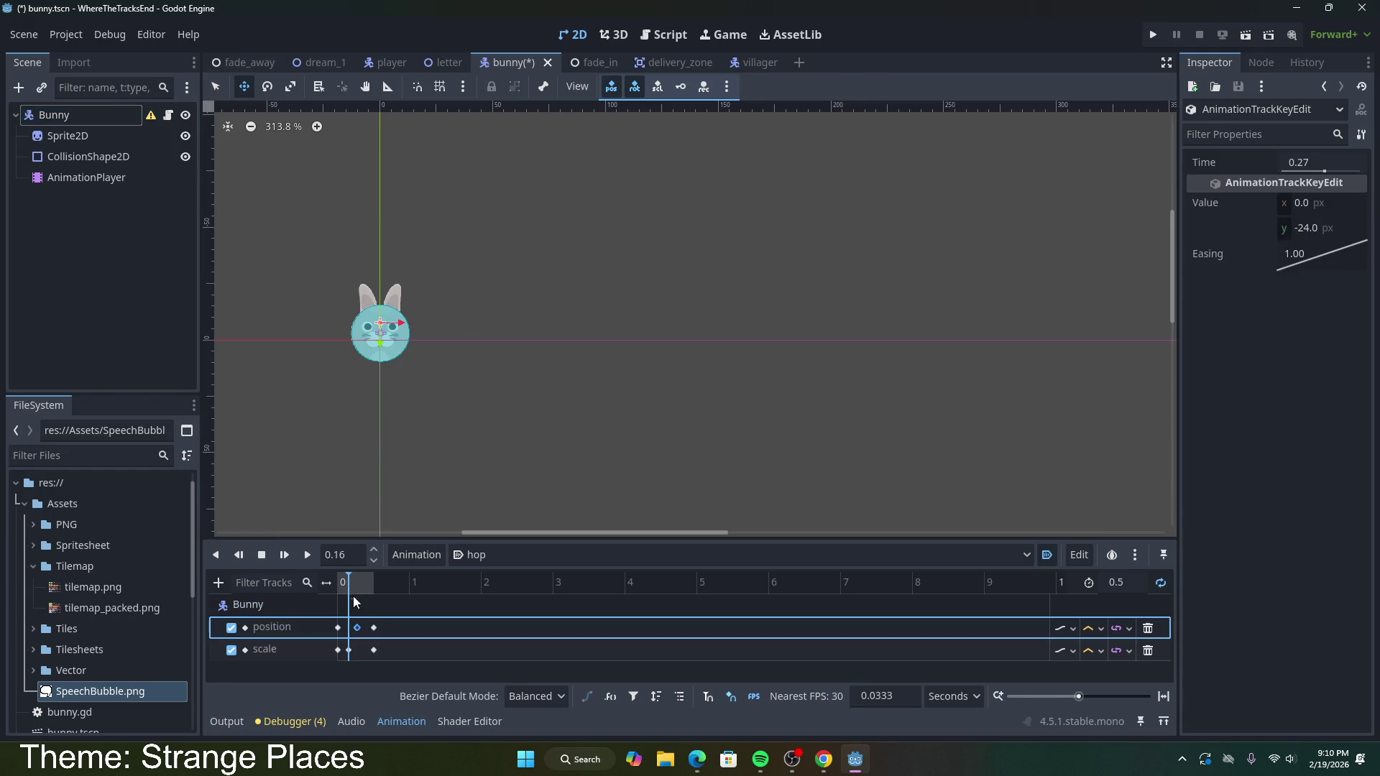
left_click_drag(346, 583, 357, 576)
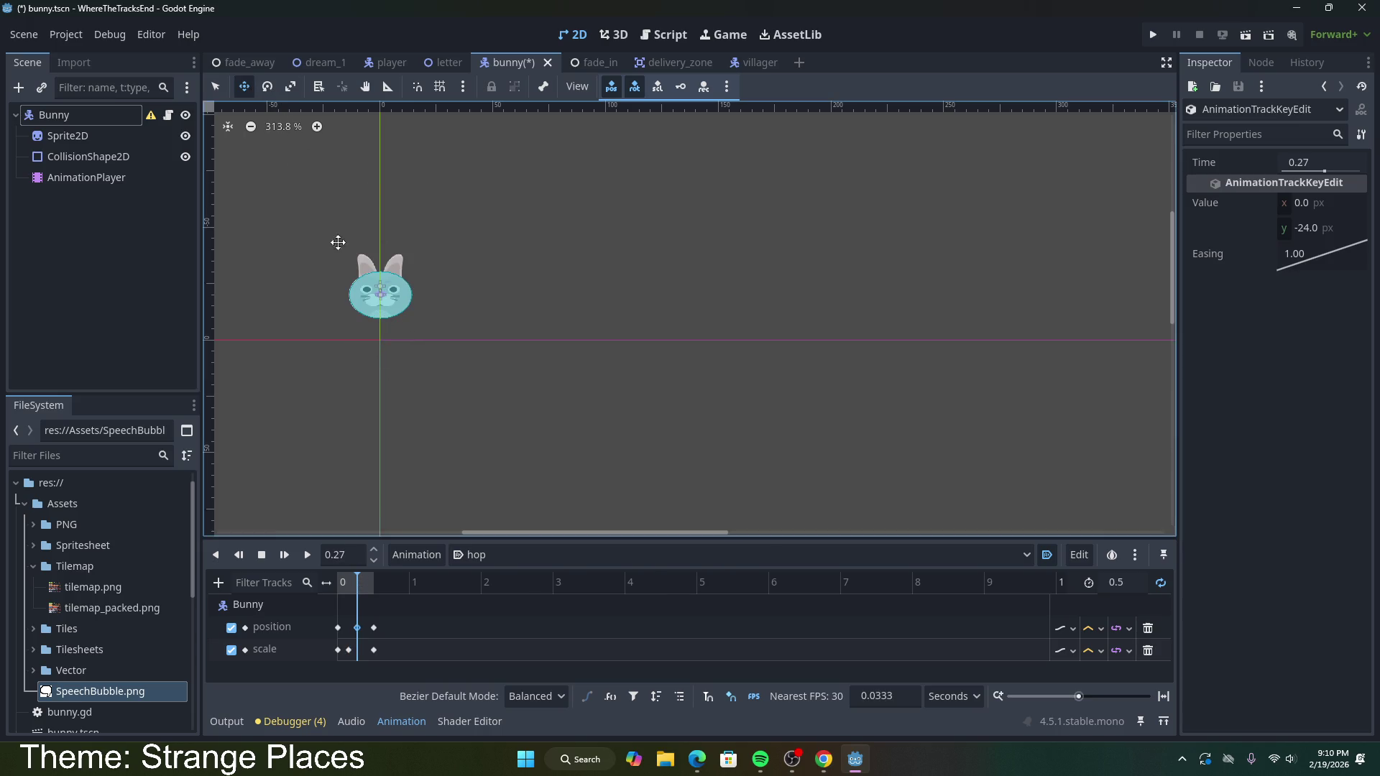
Step: Nudge the Bunny down to y -18, re-key its position, and play the hop
left_click(94, 119)
left_click_drag(379, 309, 380, 326)
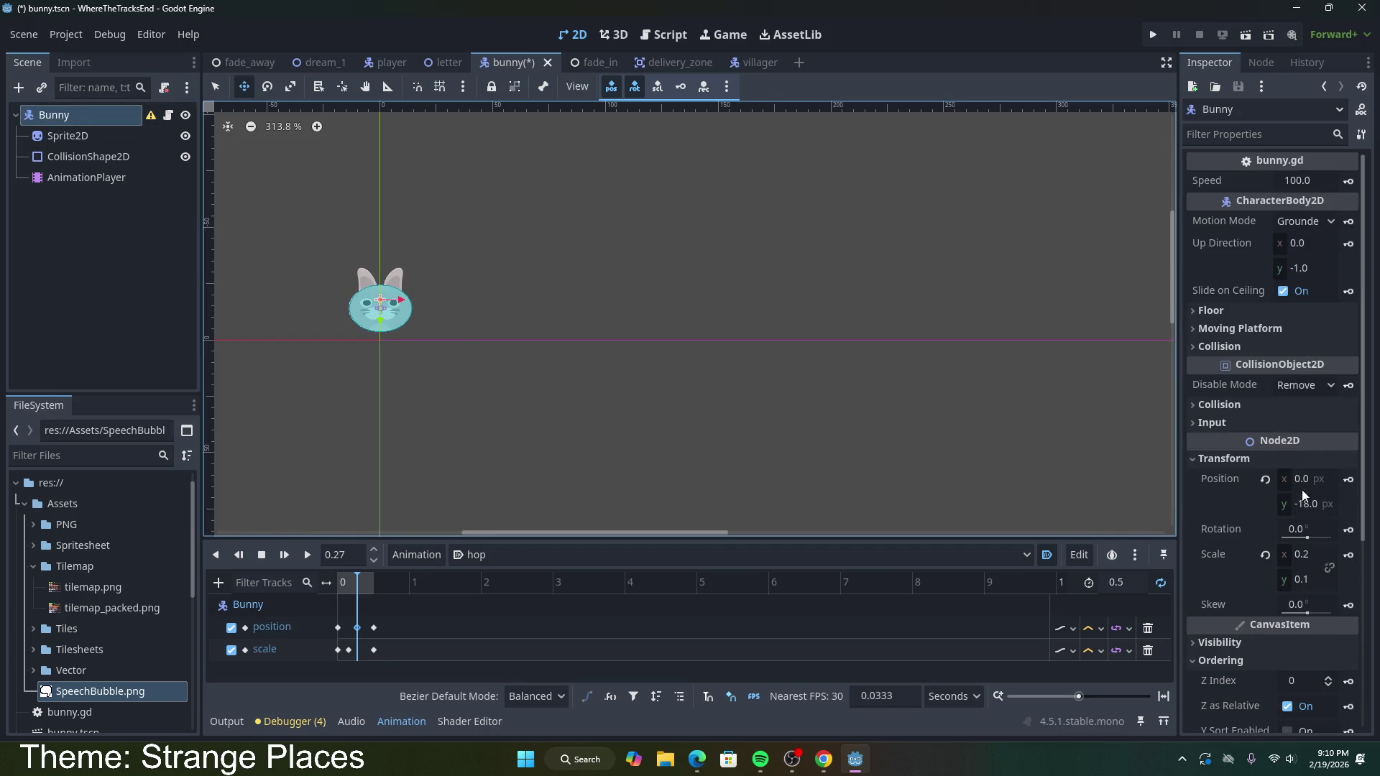
left_click(1348, 480)
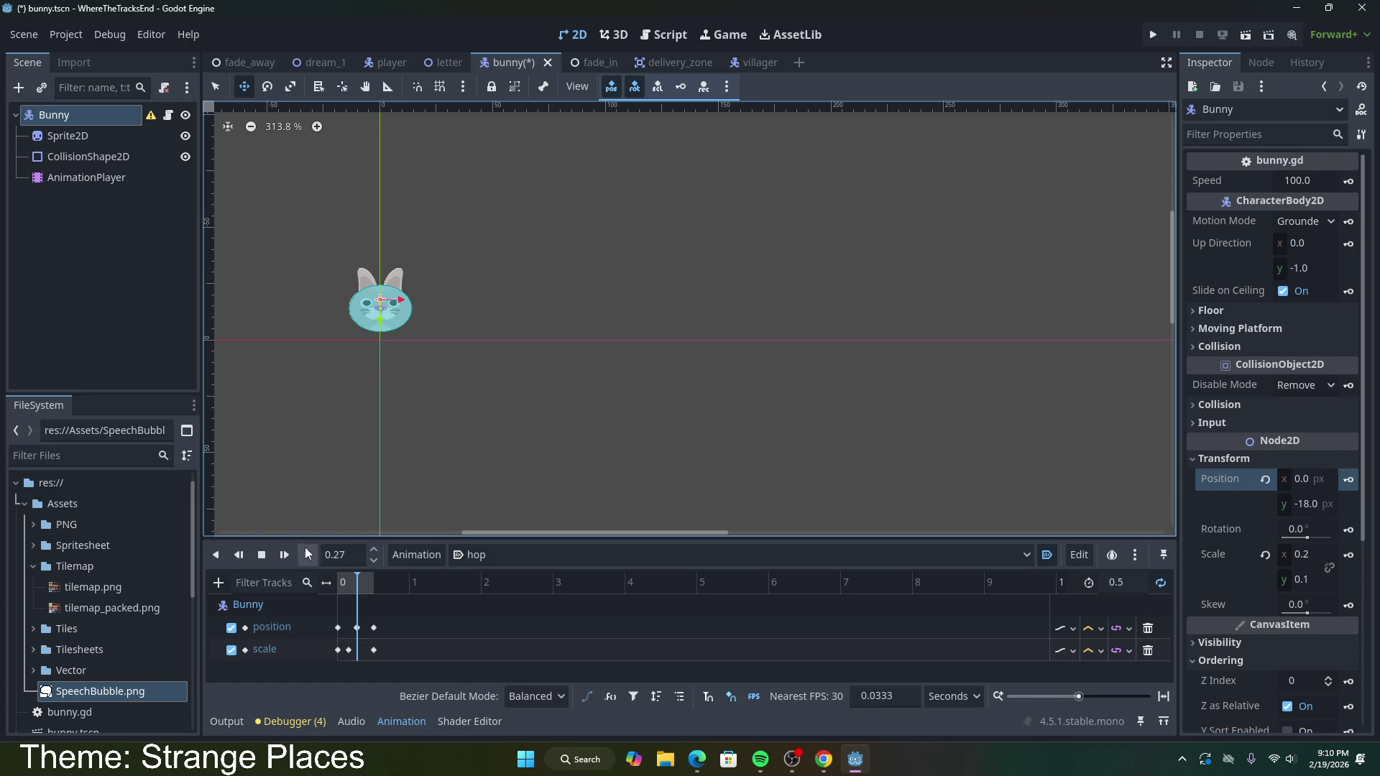
left_click(310, 554)
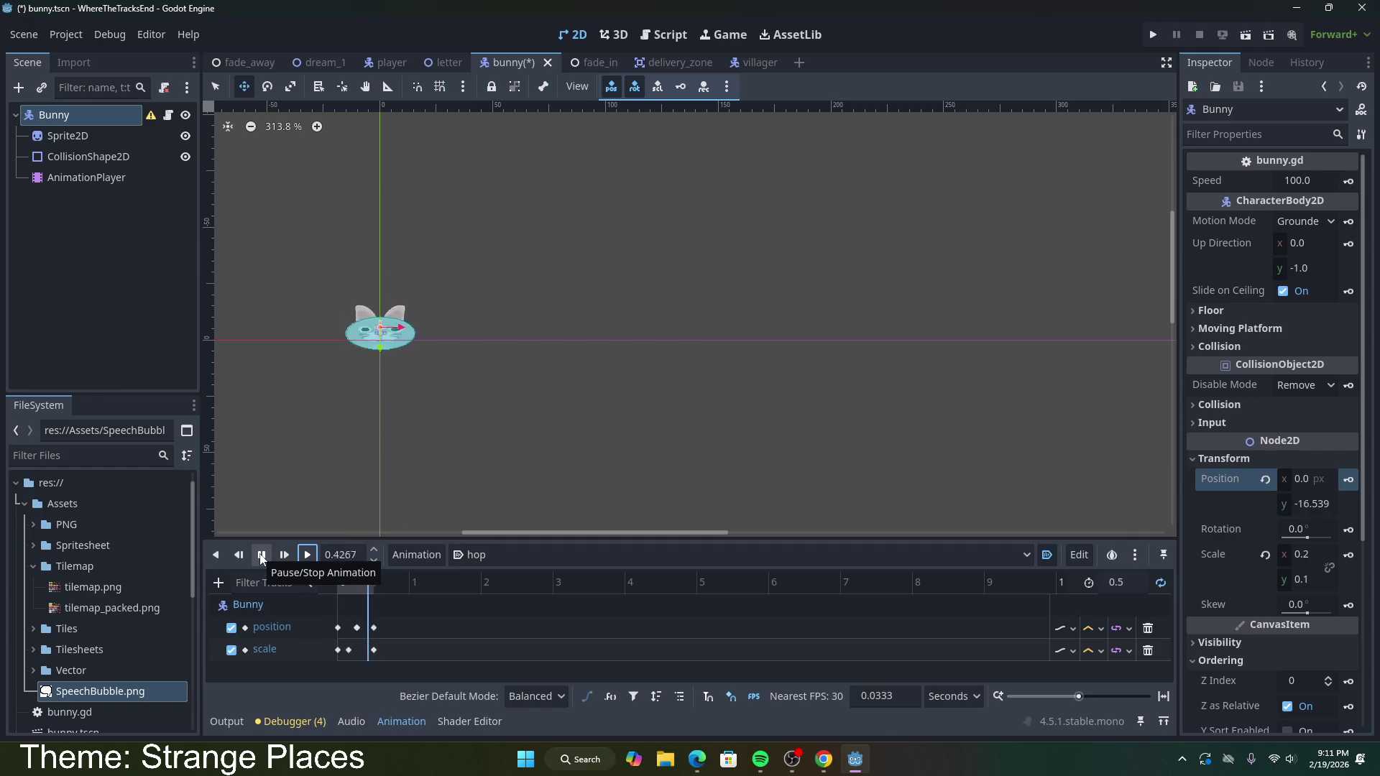
Step: Set the hop animation's length to 1.0 s
left_click(261, 555)
left_click(357, 558)
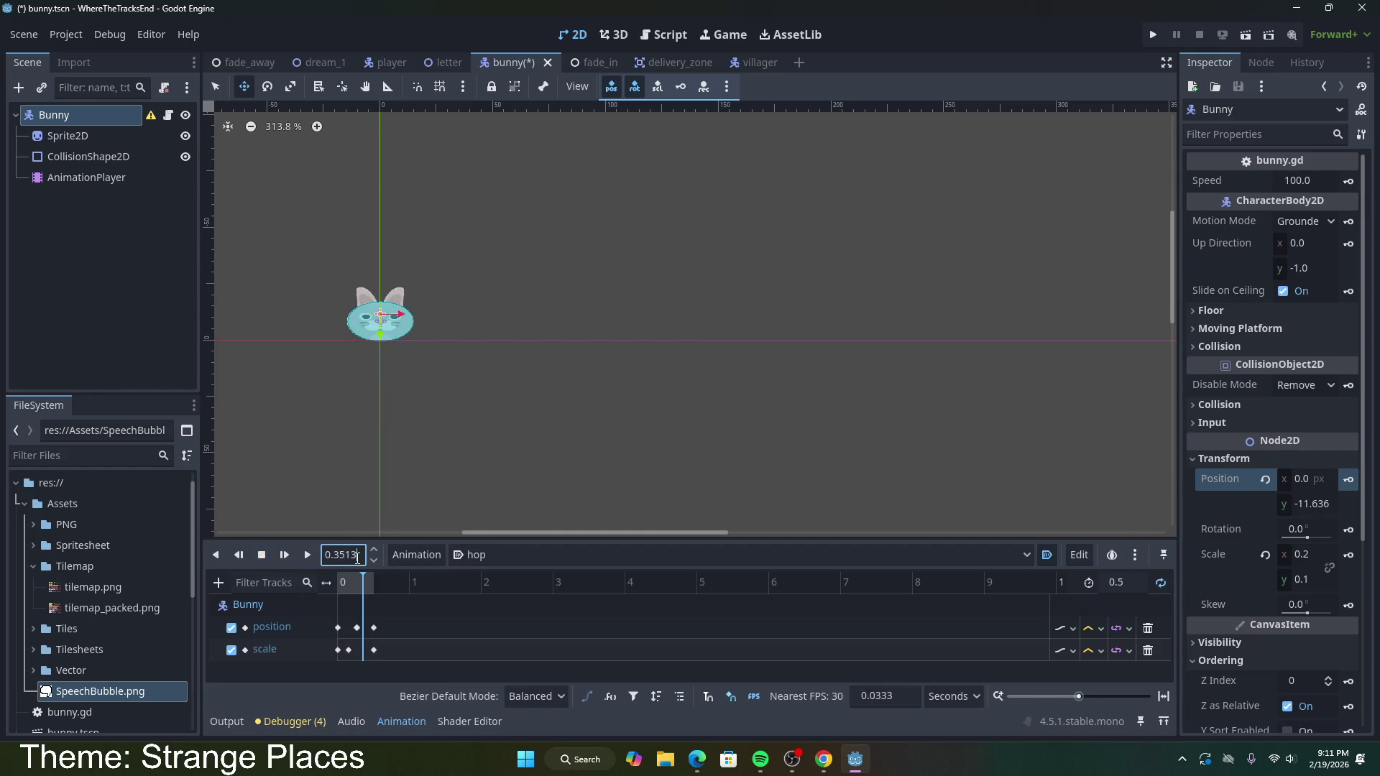
left_click_drag(357, 559, 325, 557)
left_click(1116, 582)
key("Return")
Step: Move the closing keys to 1.0 s and duplicate the peak position key at 0.5 s
mouse_move(374, 627)
left_mouse_down()
mouse_move(412, 626)
mouse_move(377, 651)
mouse_move(411, 652)
left_mouse_up()
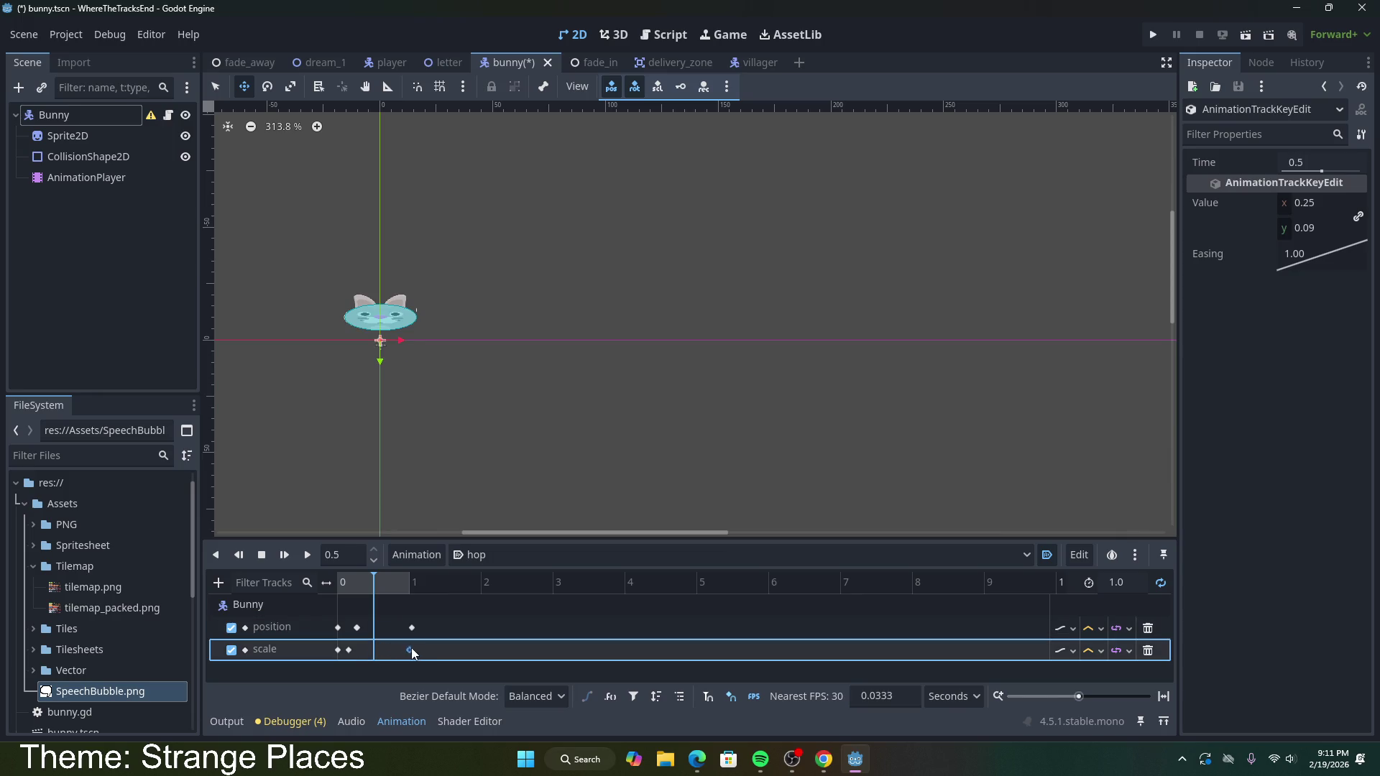
left_click(413, 629)
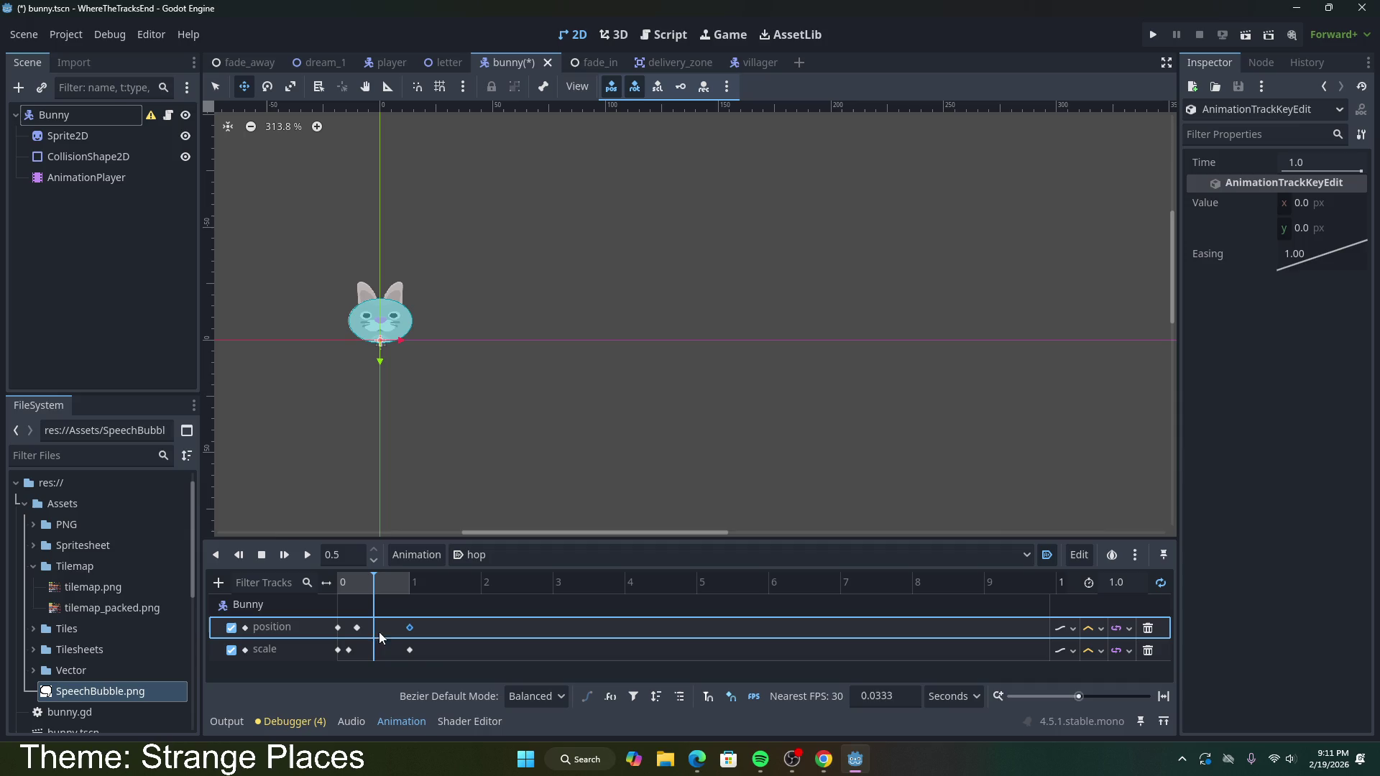
left_click(357, 628)
key("ctrl+d")
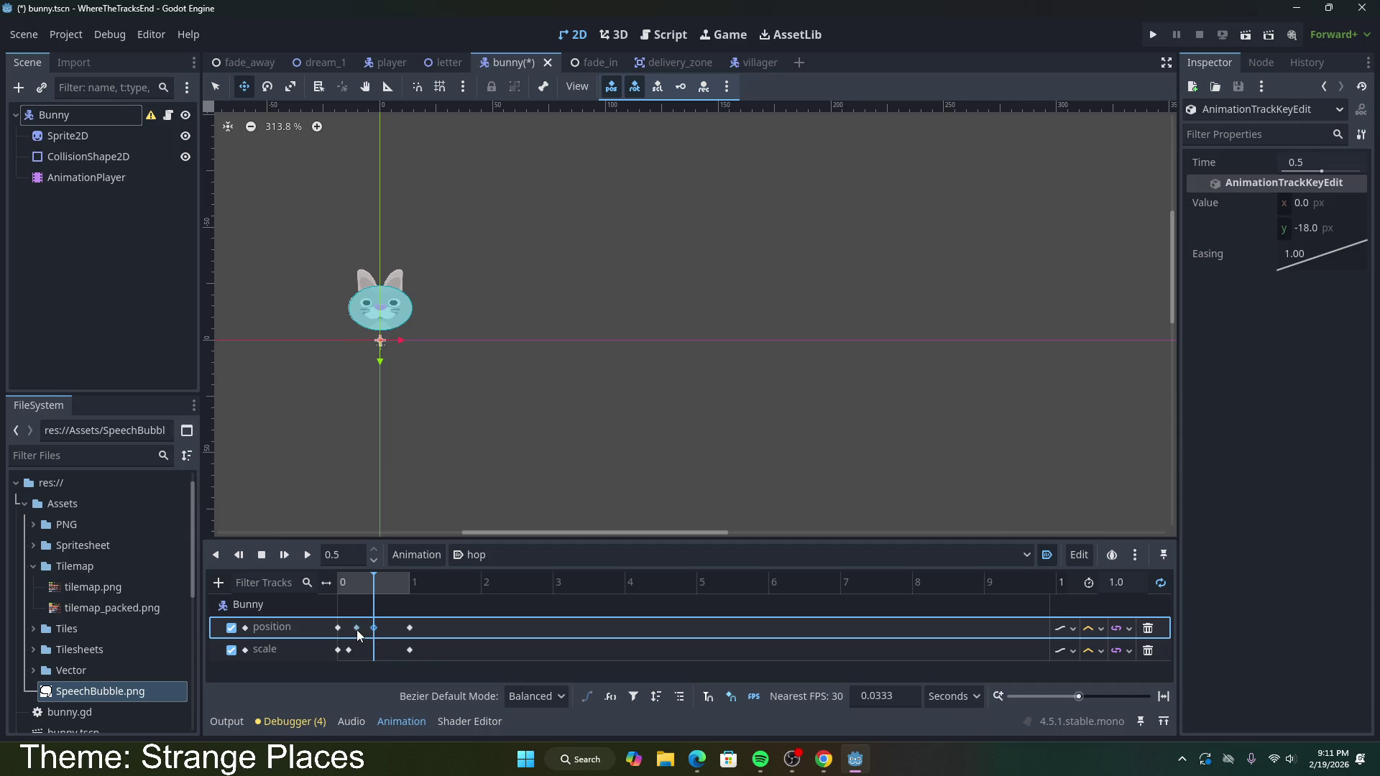
mouse_move(357, 630)
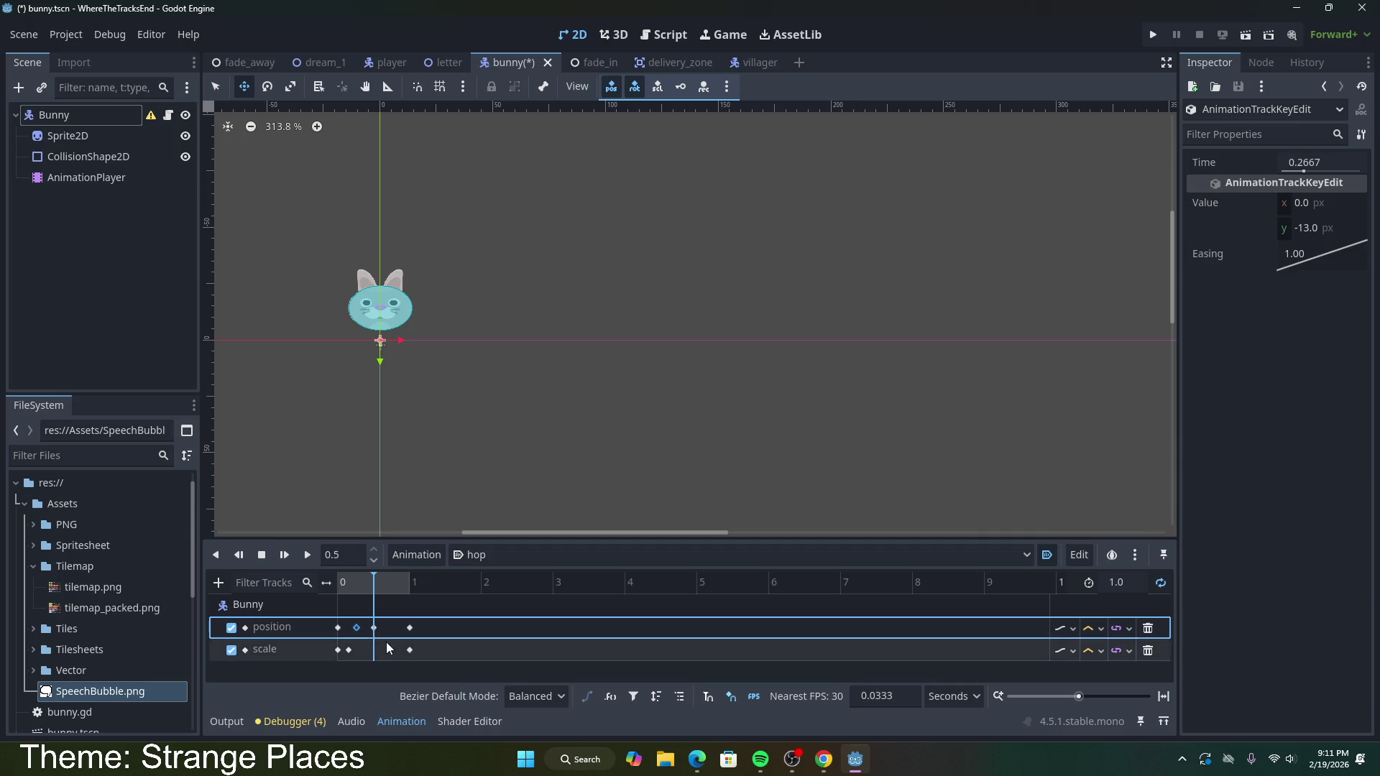
right_click(358, 629)
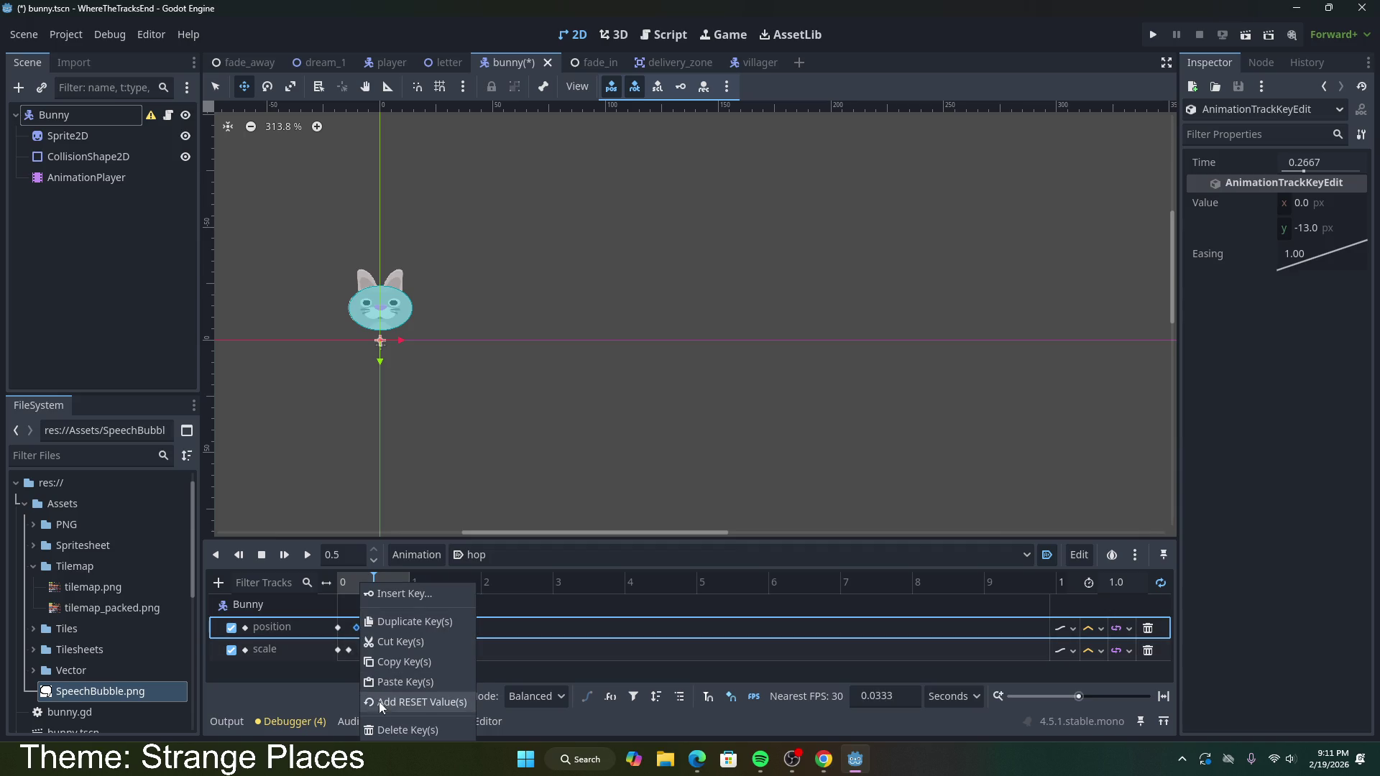
Step: Delete the 0.2667 s position key and replay hop, selecting the 0.5 s key
left_click(381, 727)
left_click(351, 651)
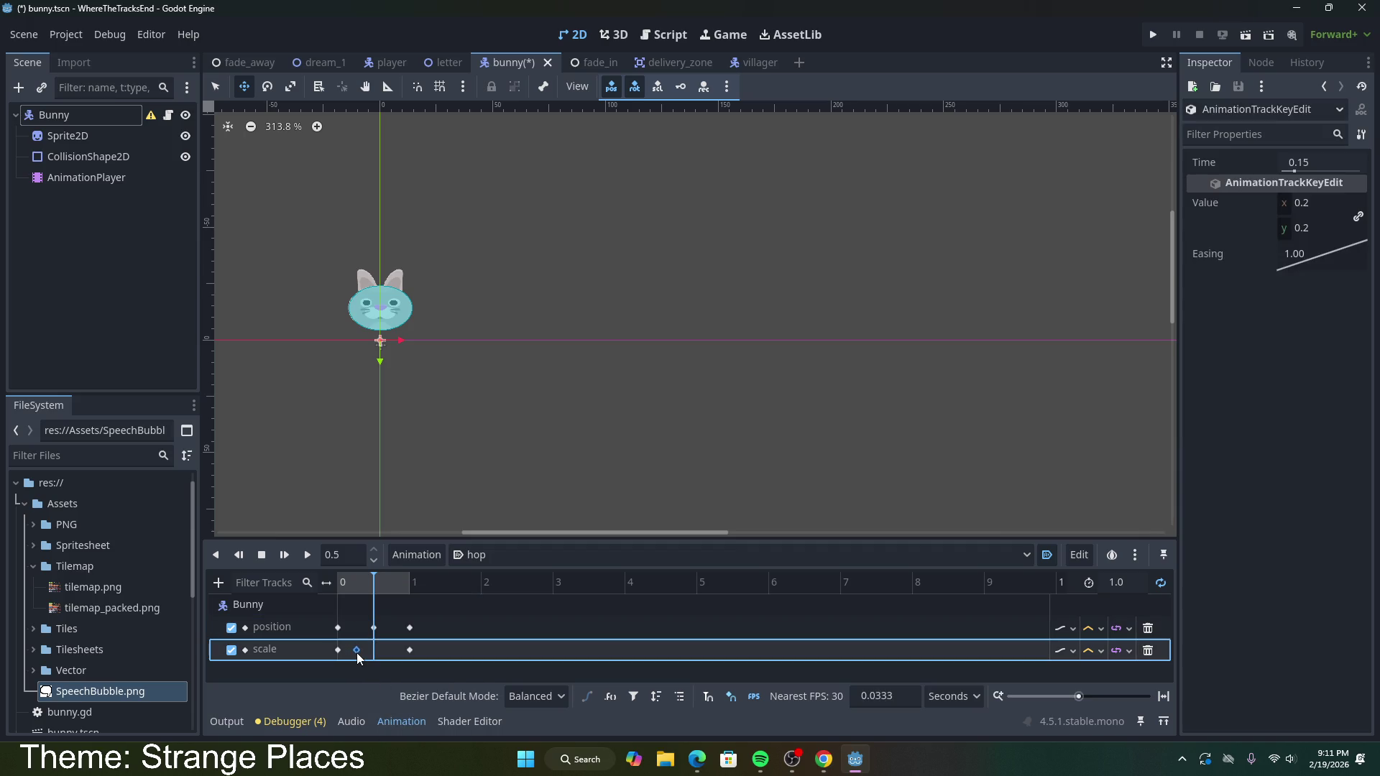
left_click(307, 555)
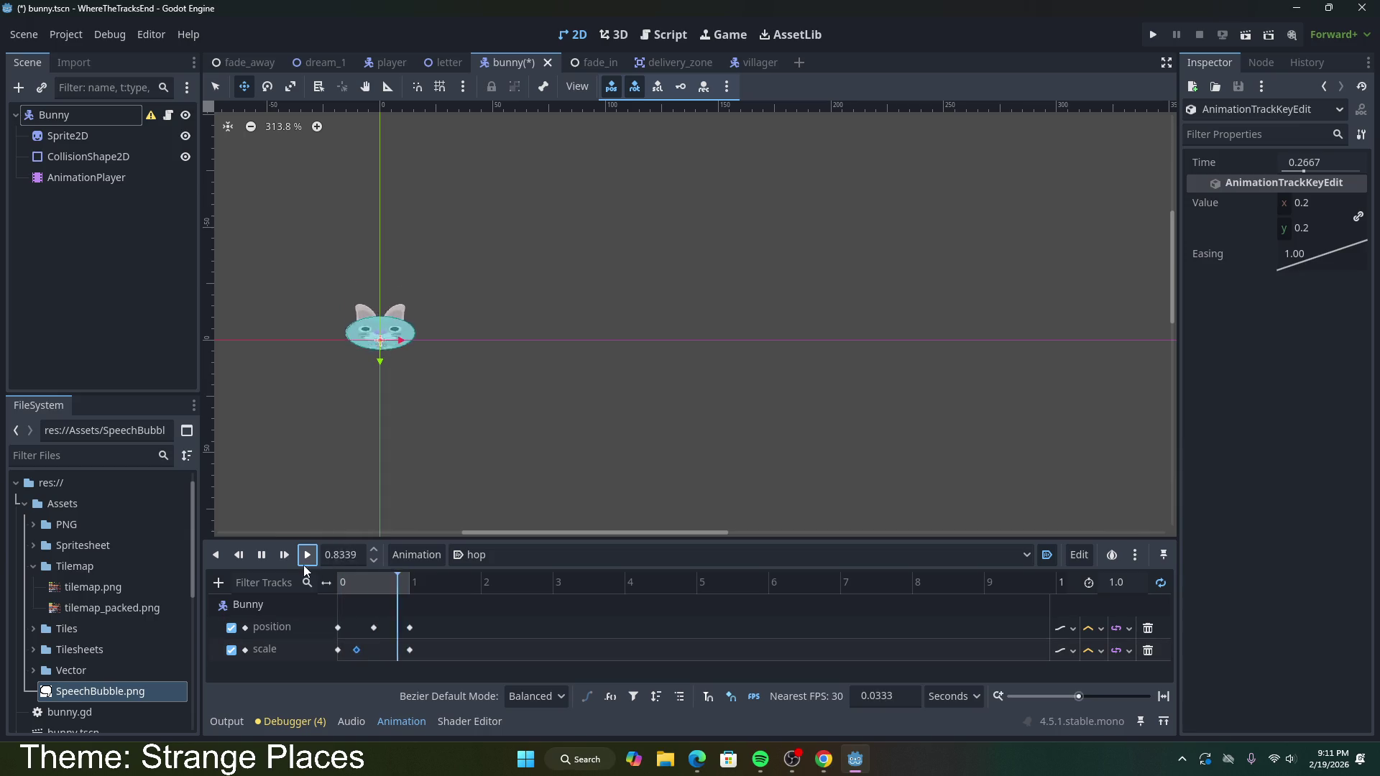
left_click(374, 628)
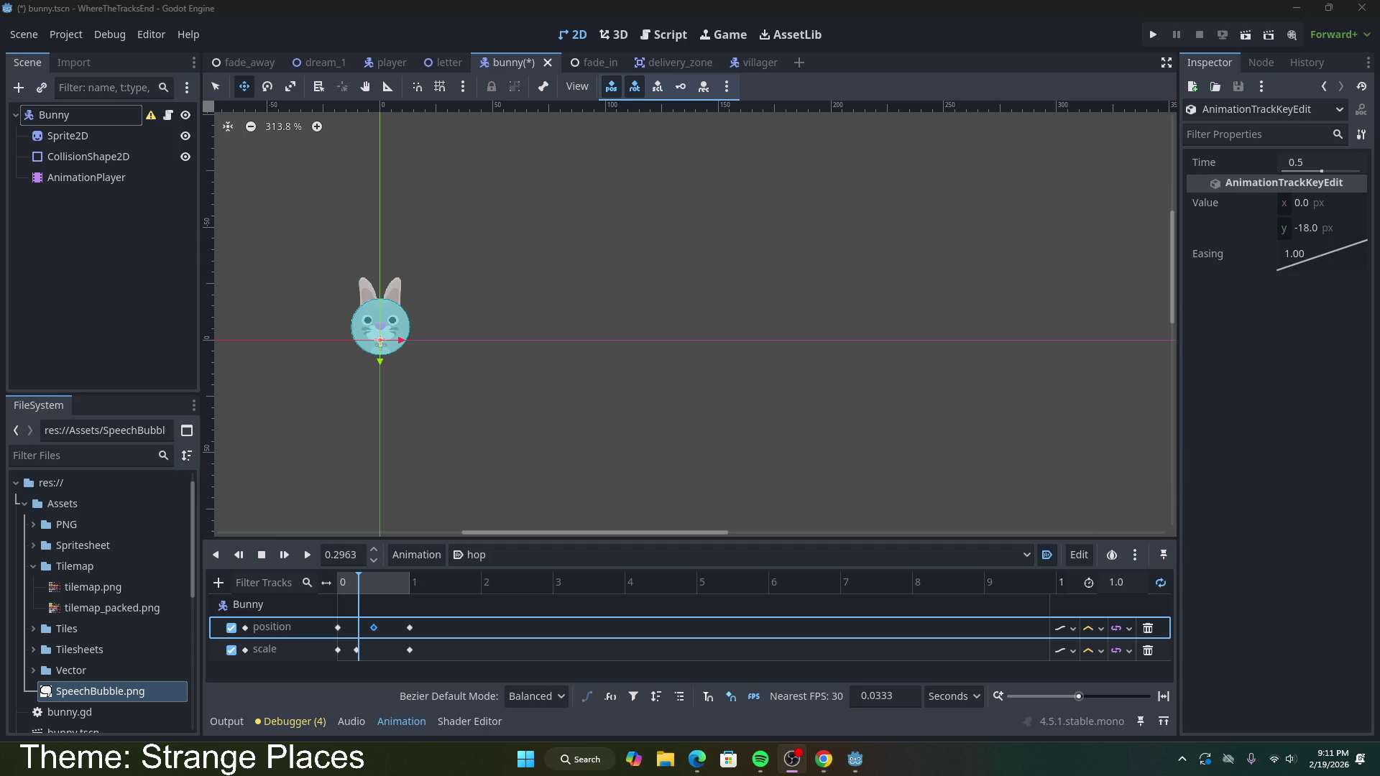
left_click(1080, 495)
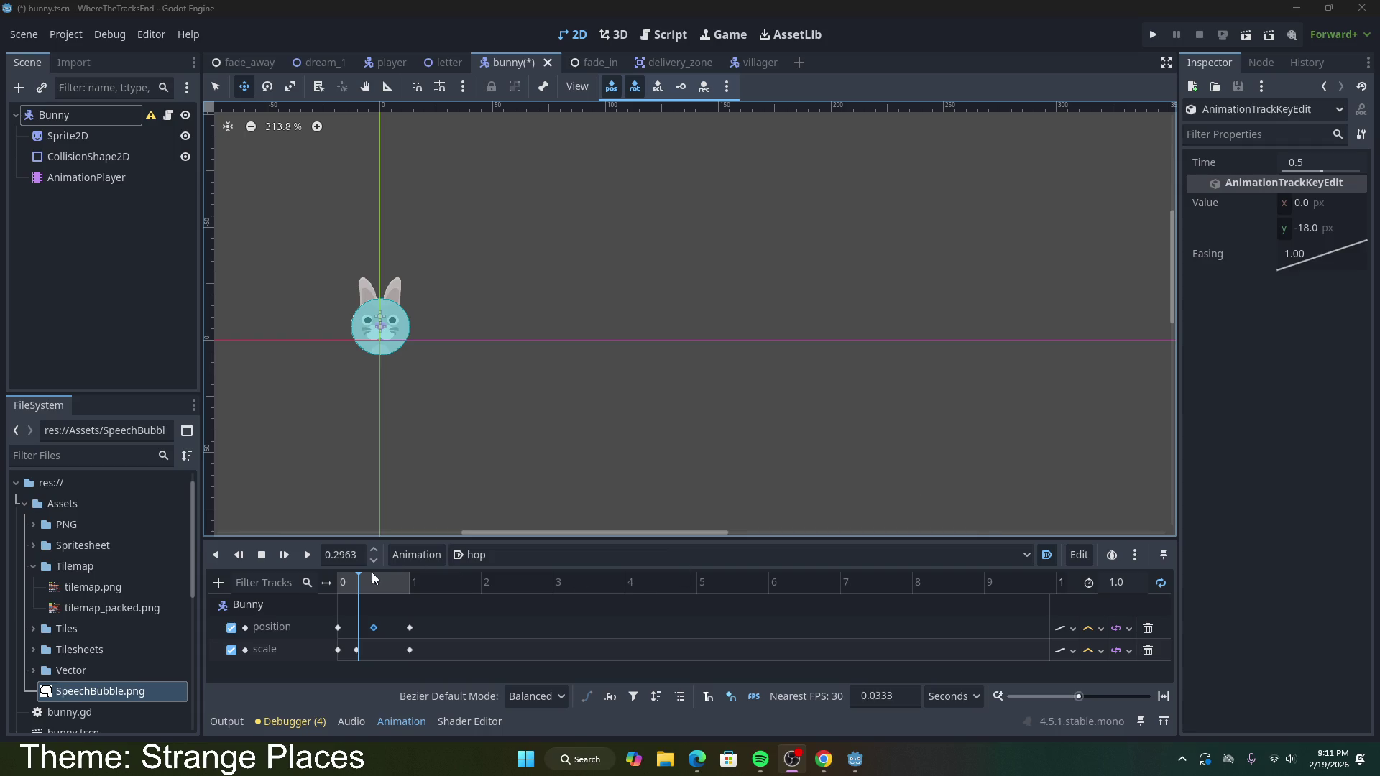
Step: At 0.51 s, raise the bunny to y -25 px, key its position, and play hop
left_click_drag(357, 573, 373, 575)
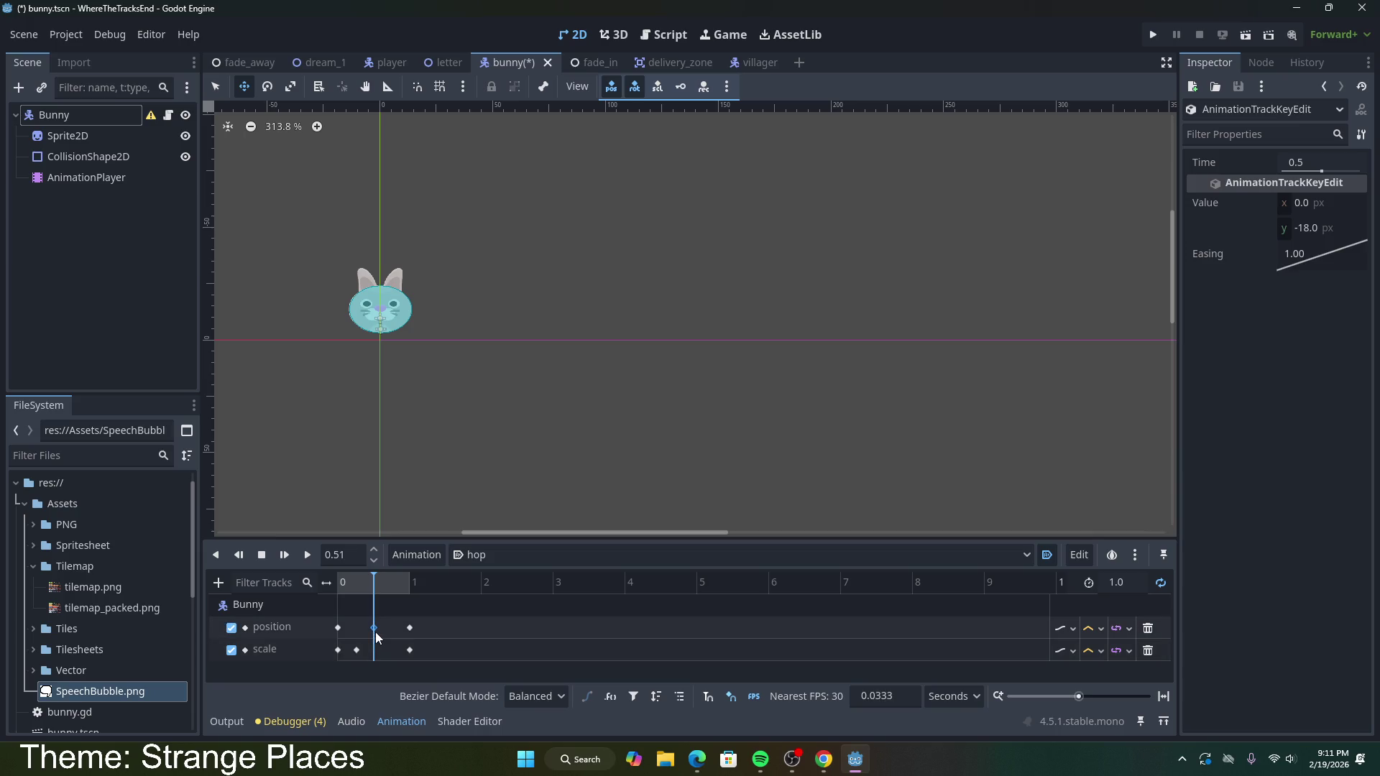
left_click(425, 316)
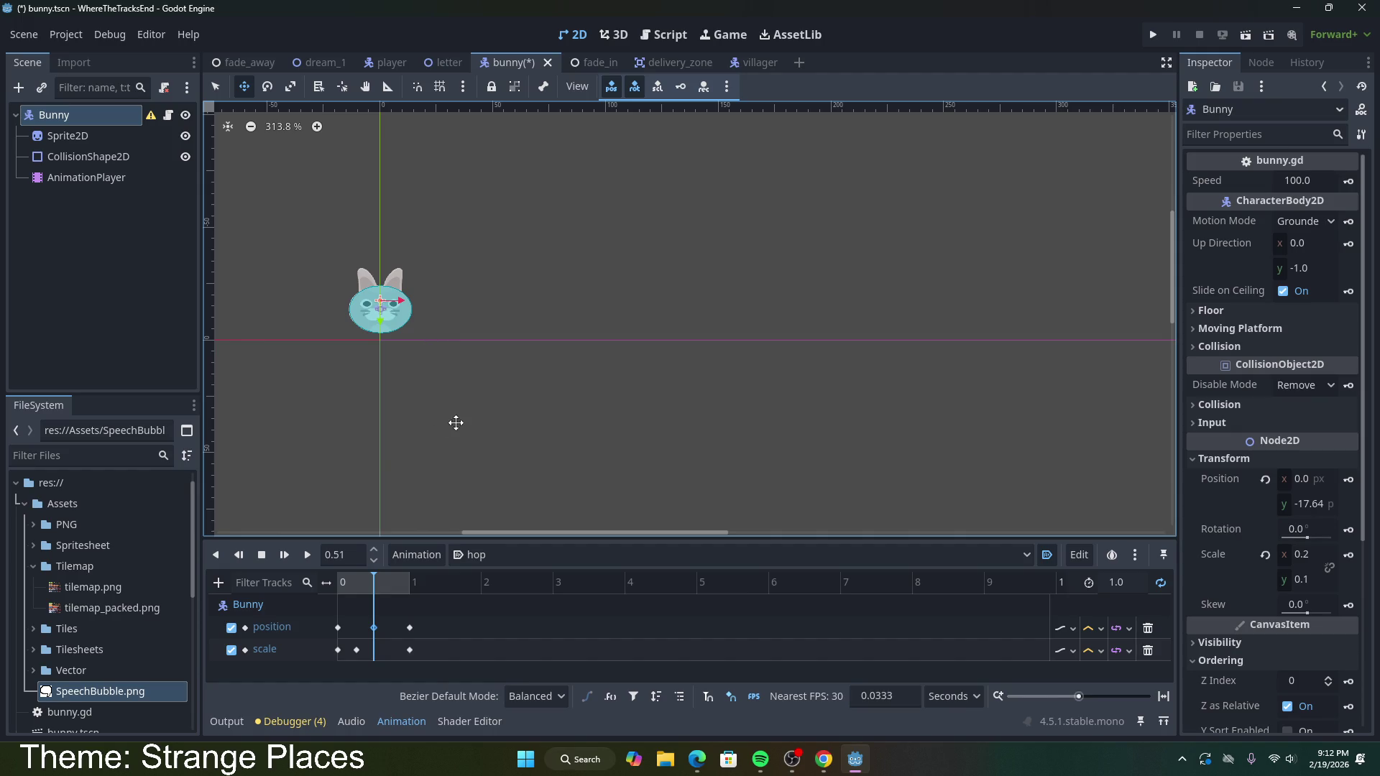
left_click_drag(382, 322, 382, 307)
left_click(1349, 479)
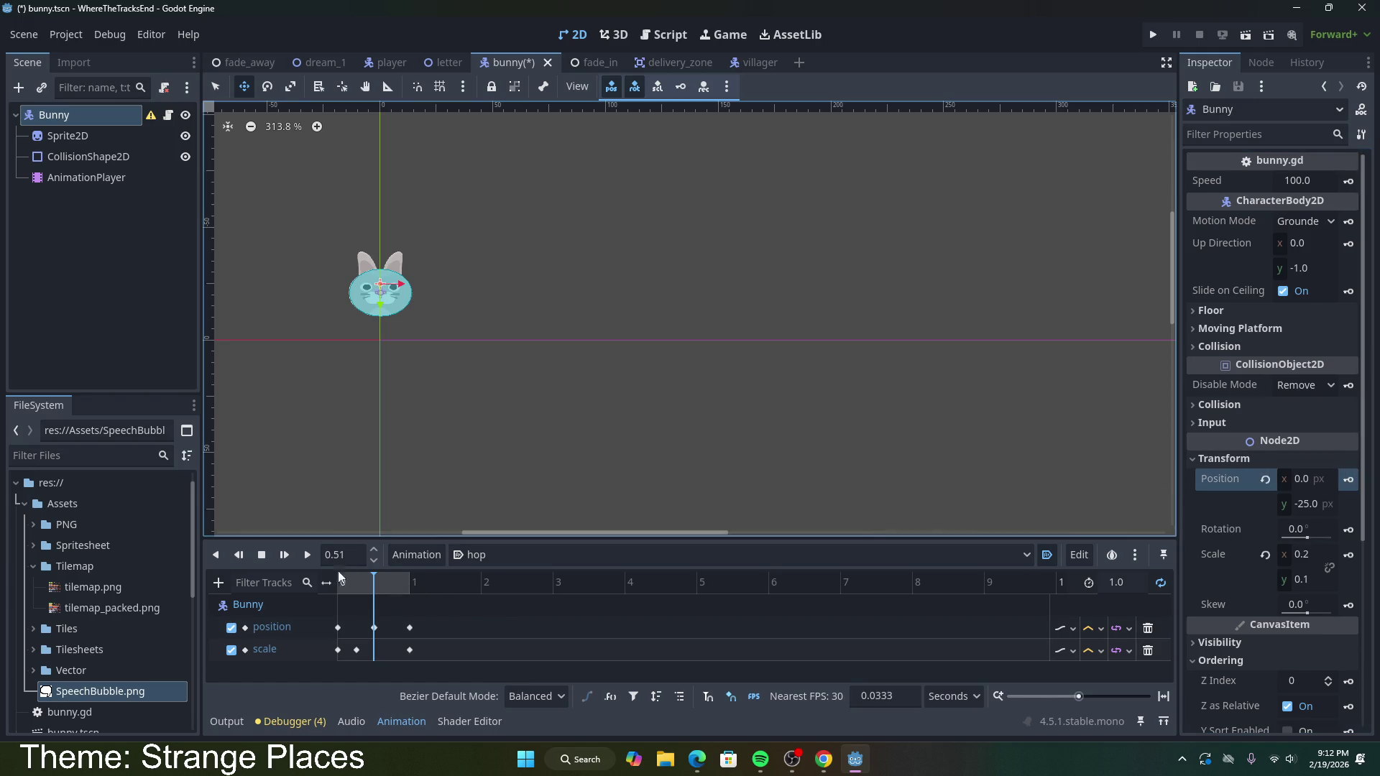
left_click(306, 555)
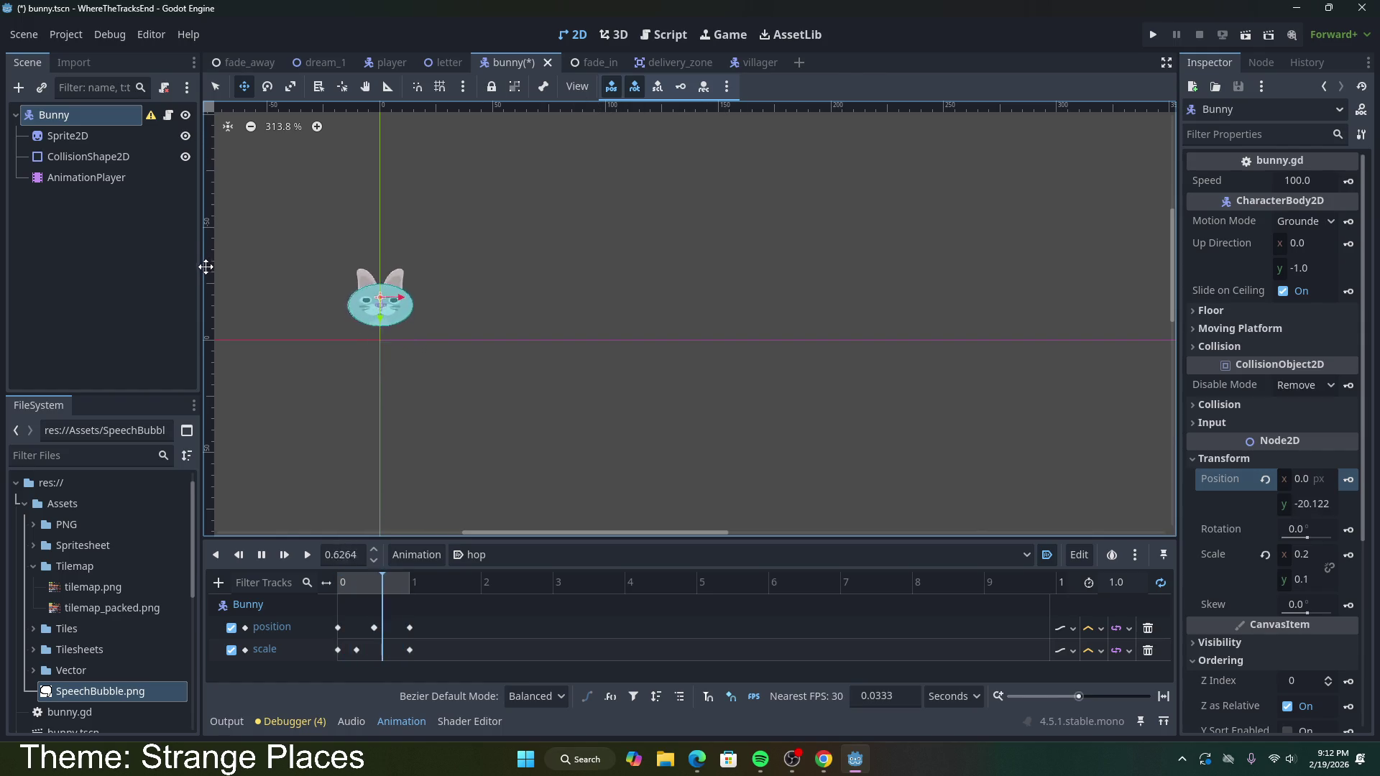
left_click(262, 555)
mouse_move(366, 584)
left_mouse_down()
mouse_move(348, 604)
mouse_move(338, 591)
mouse_move(377, 602)
mouse_move(387, 629)
left_mouse_up()
Step: Shift the peak position key to about 0.7 s, delete the 0.5 s key, and replay
left_click(378, 626)
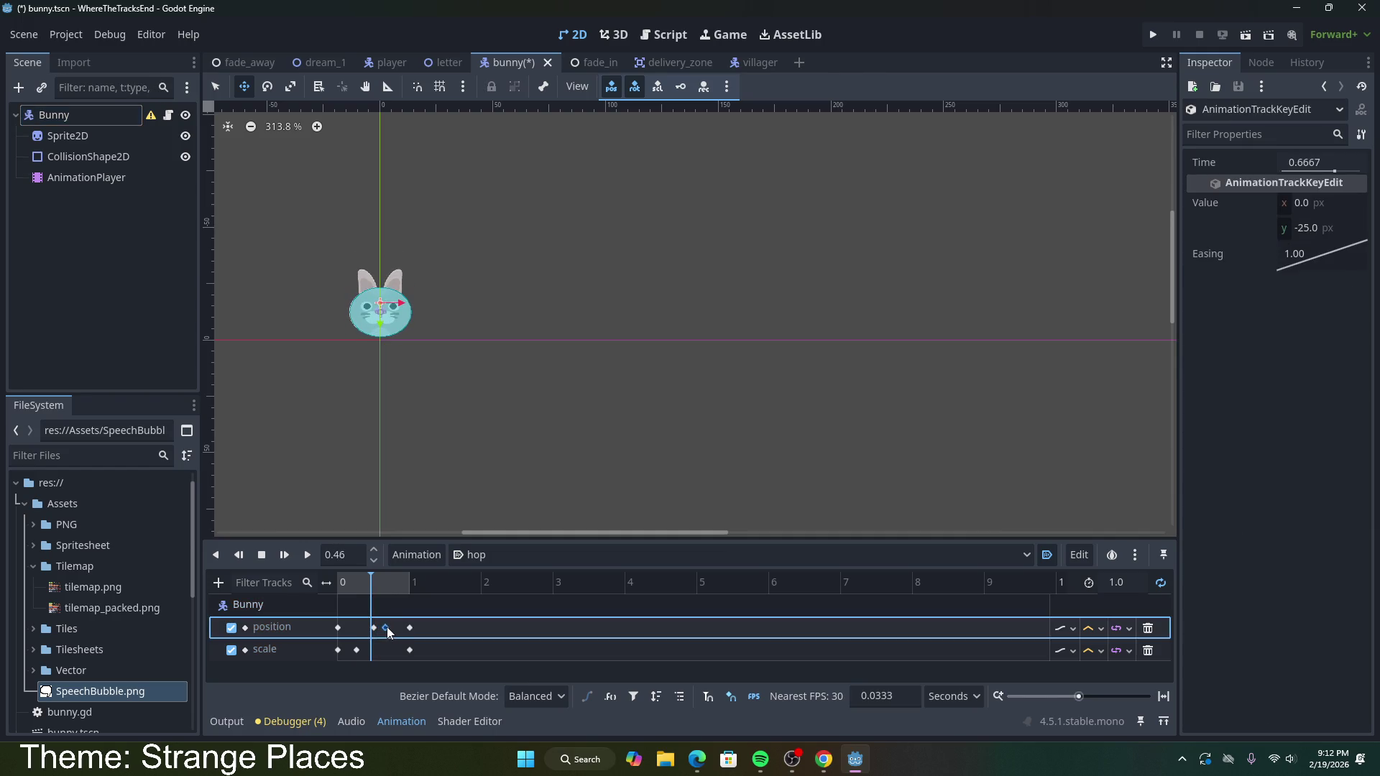
left_click(385, 628)
left_click_drag(389, 630, 381, 628)
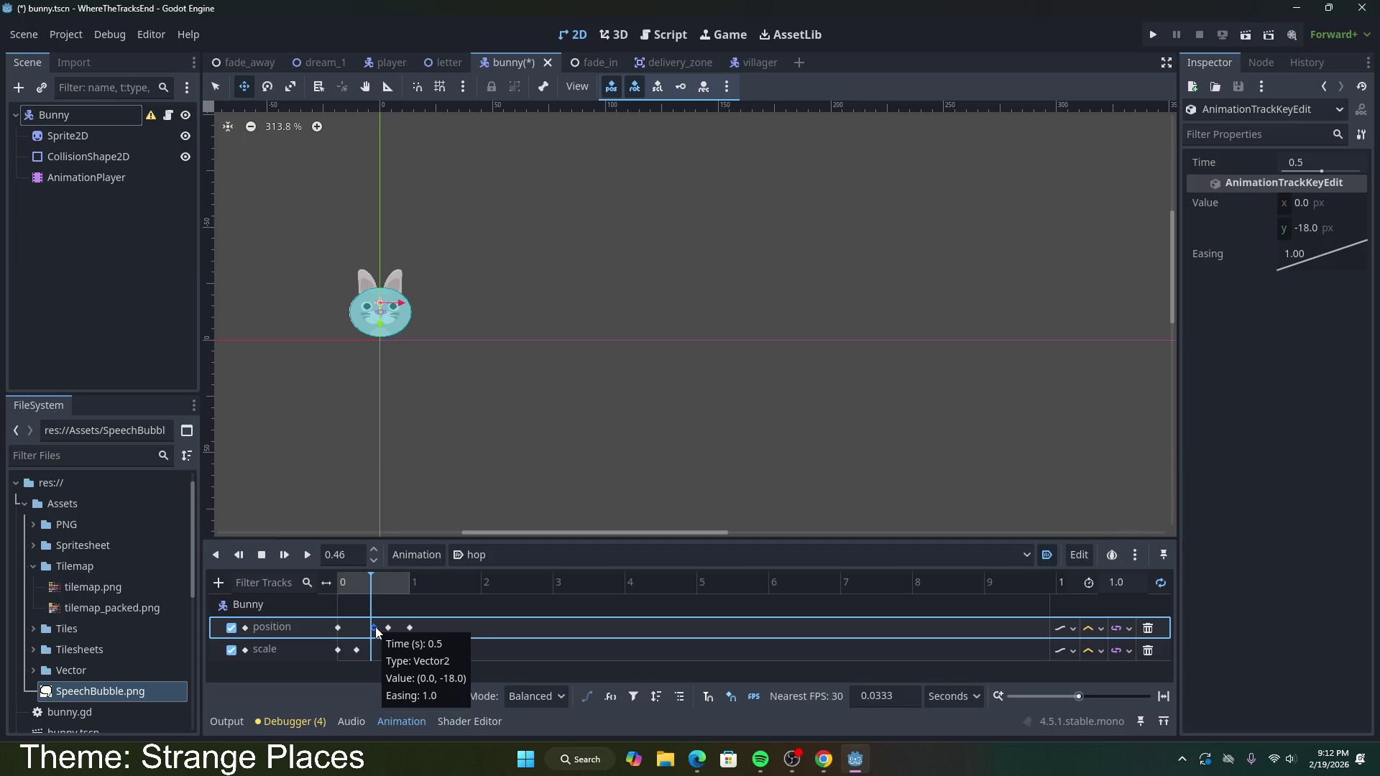
key("Delete")
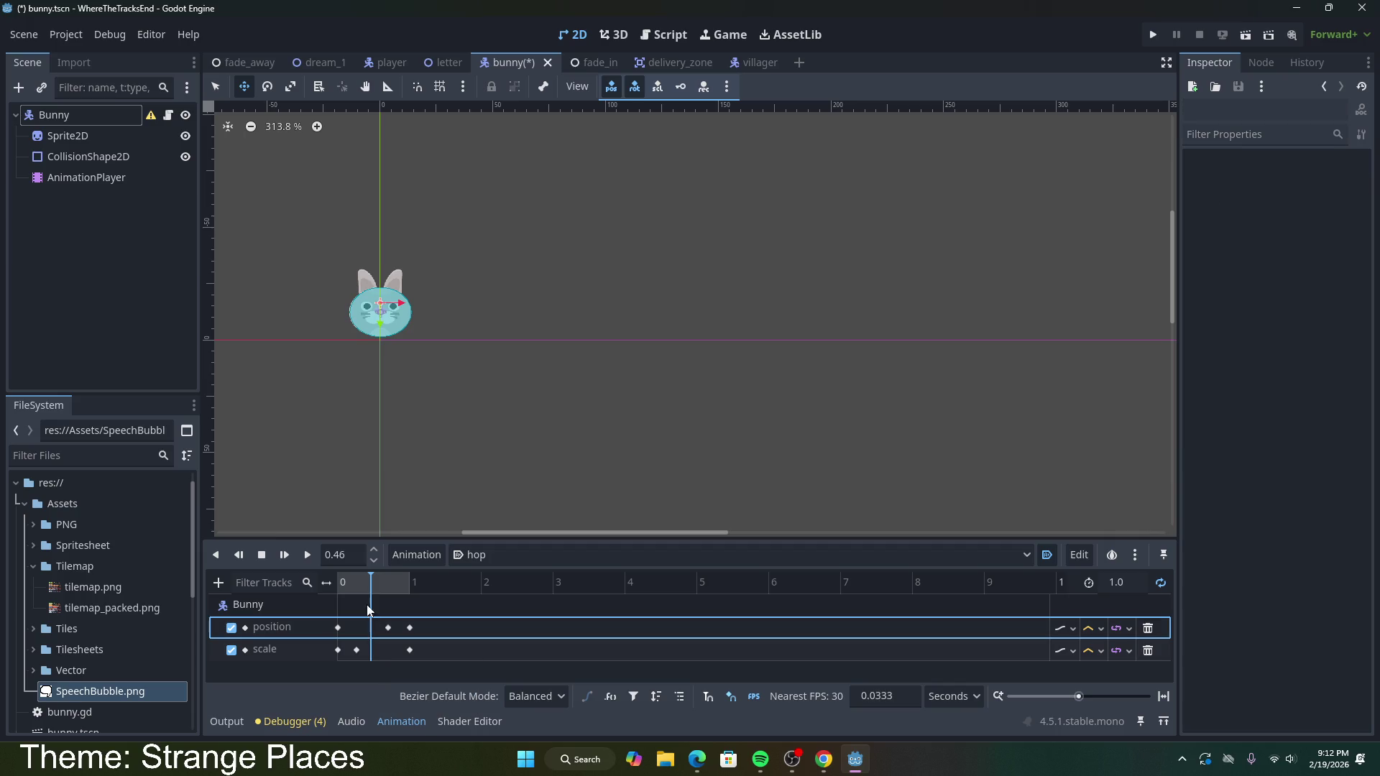
left_click(307, 555)
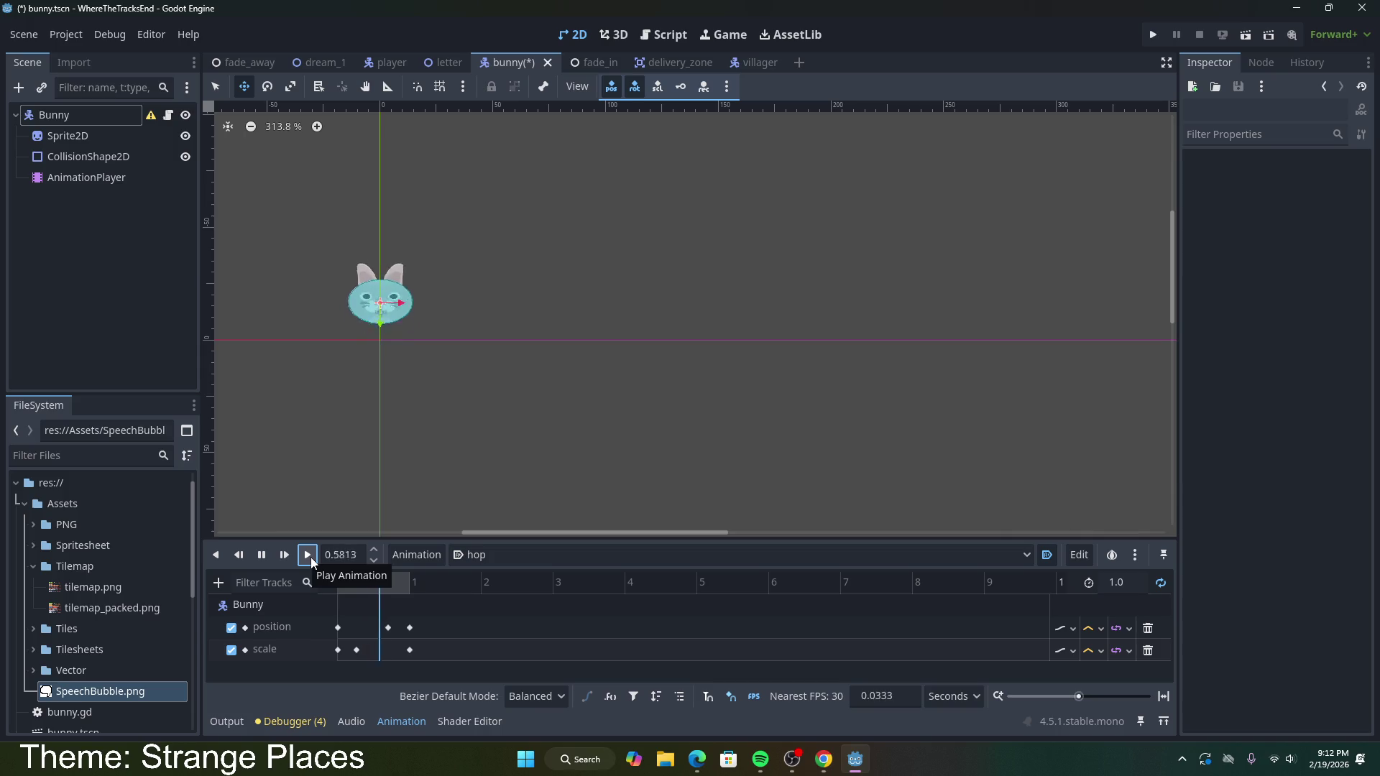
Step: Move the peak key earlier to about 0.57 s and set the final key at 1.0 s
left_click(388, 628)
left_click_drag(389, 629, 383, 630)
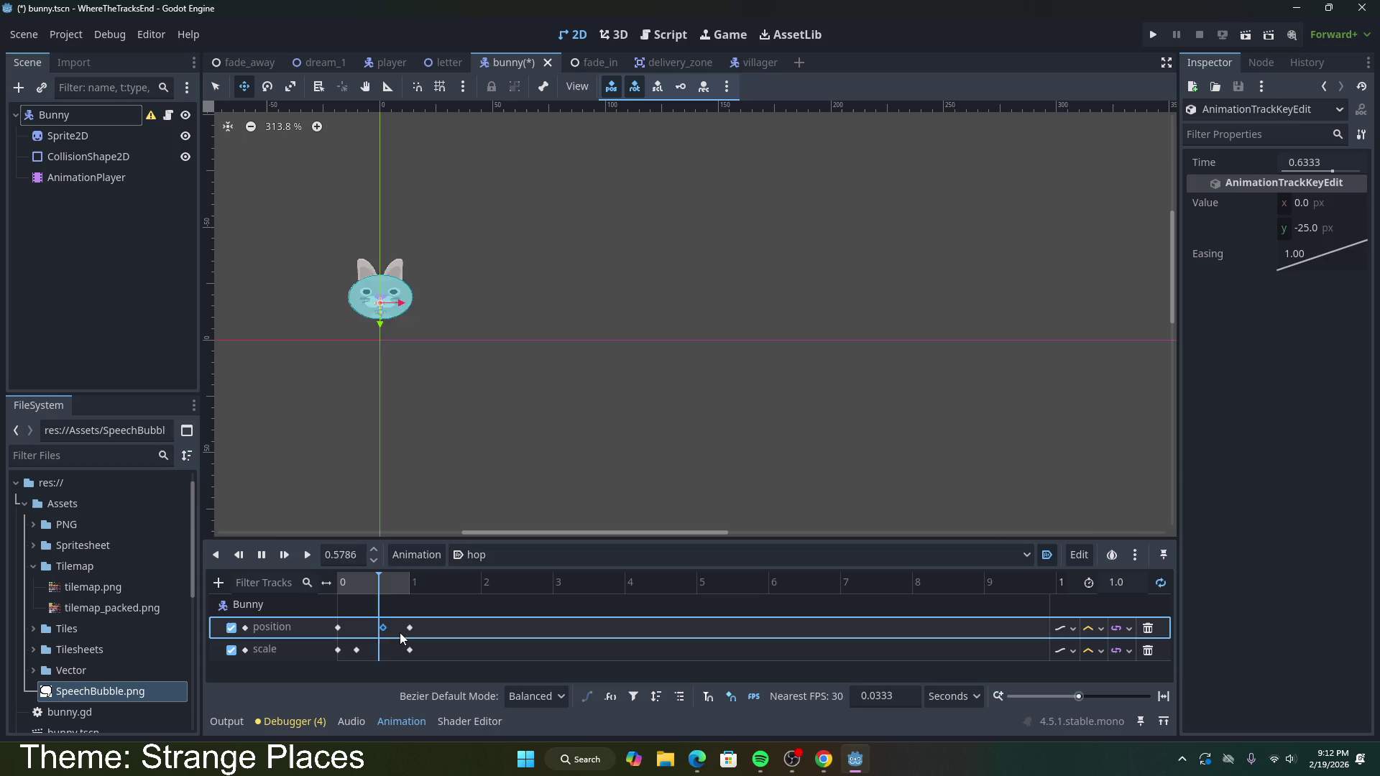
left_click_drag(383, 629, 379, 628)
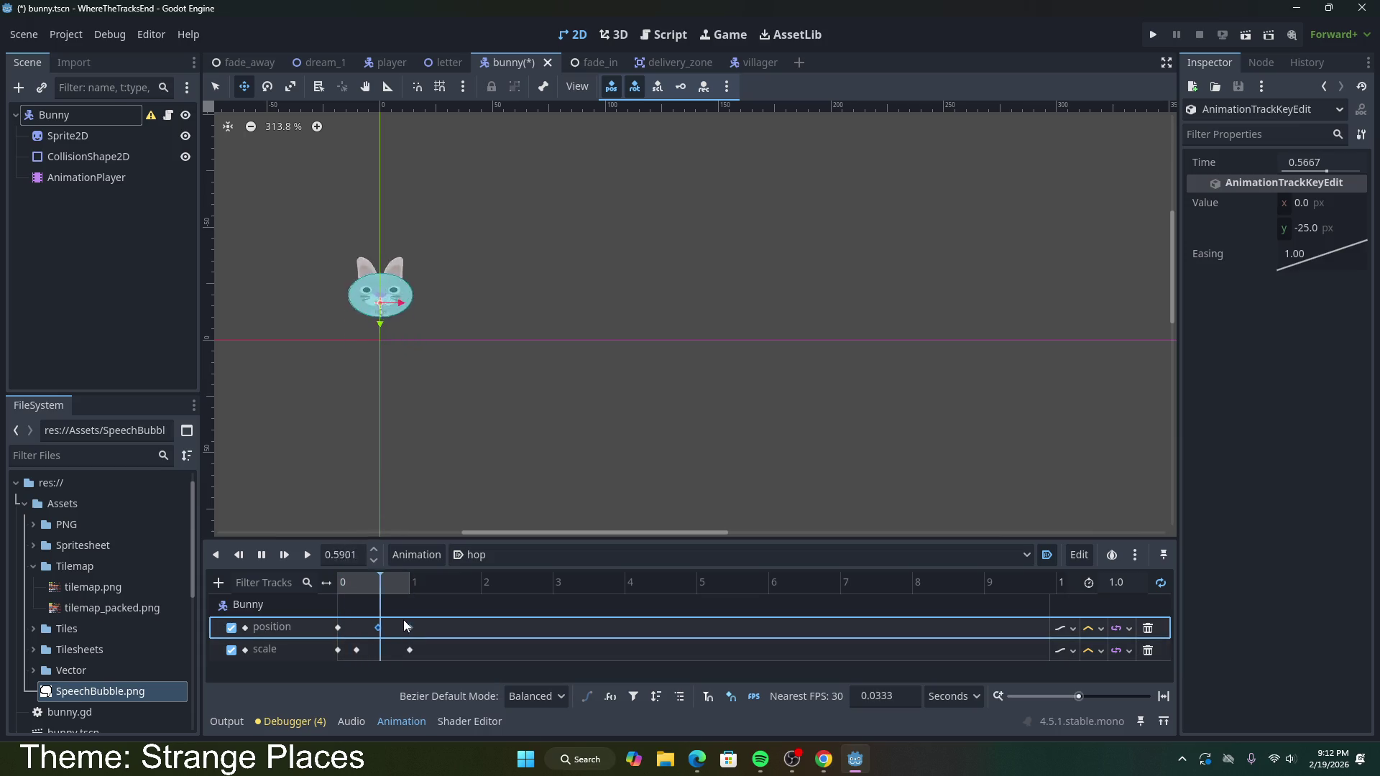
mouse_move(403, 620)
left_click_drag(410, 628, 403, 628)
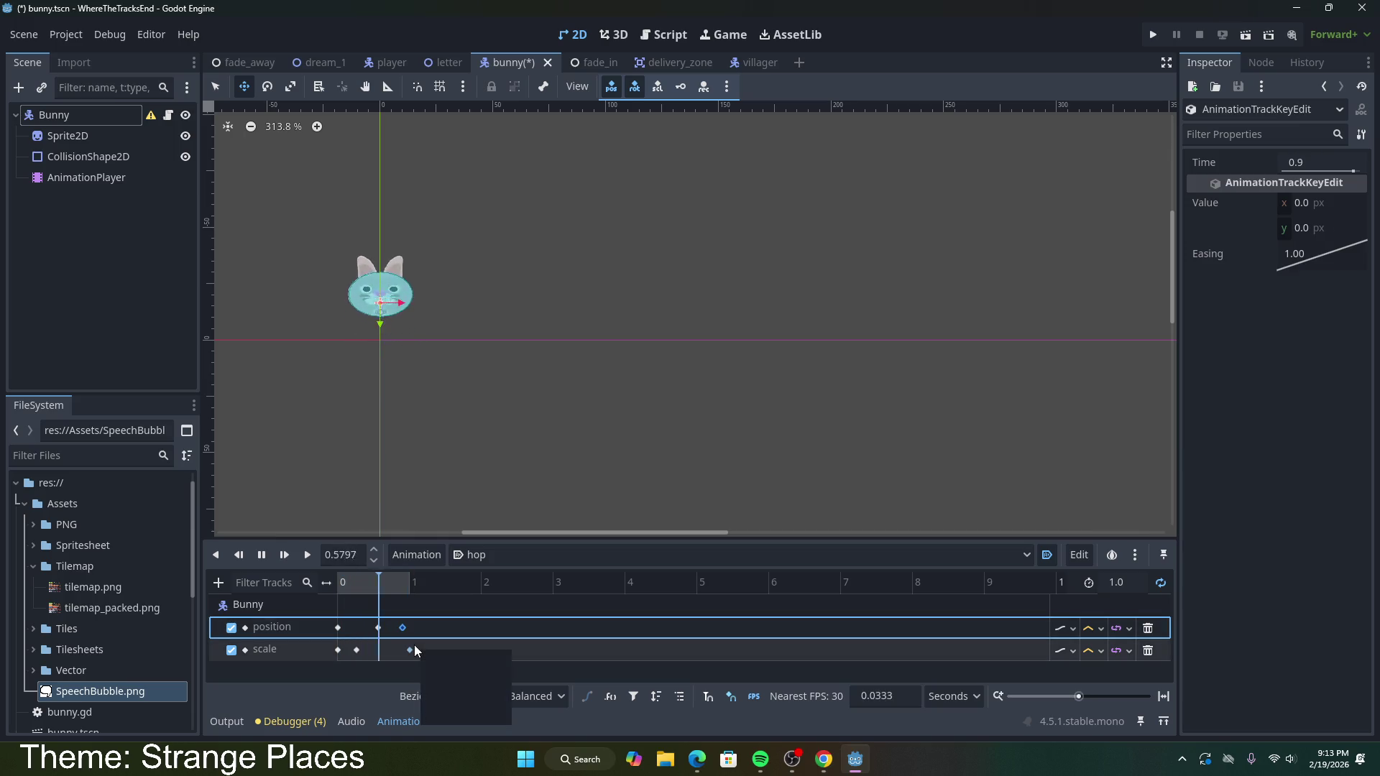
left_click_drag(403, 627, 412, 629)
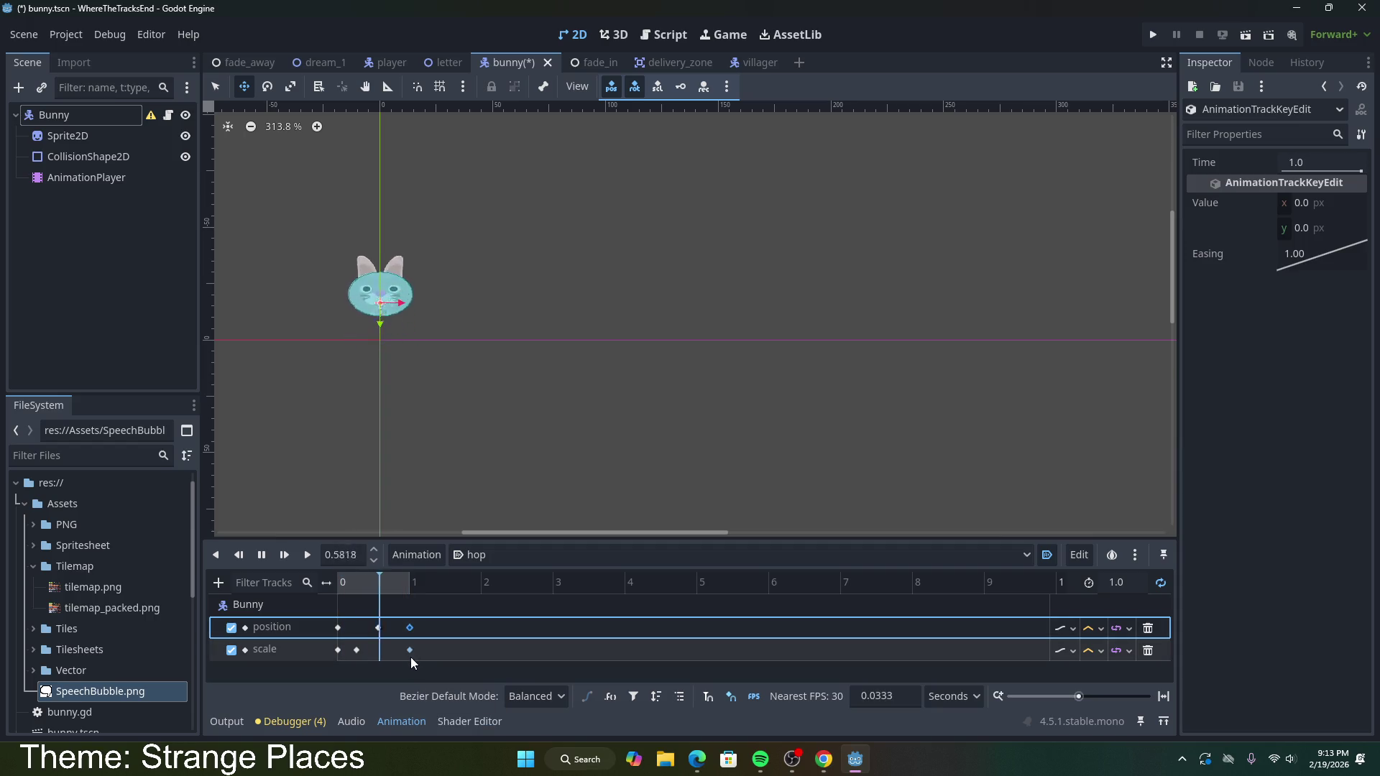
mouse_move(411, 657)
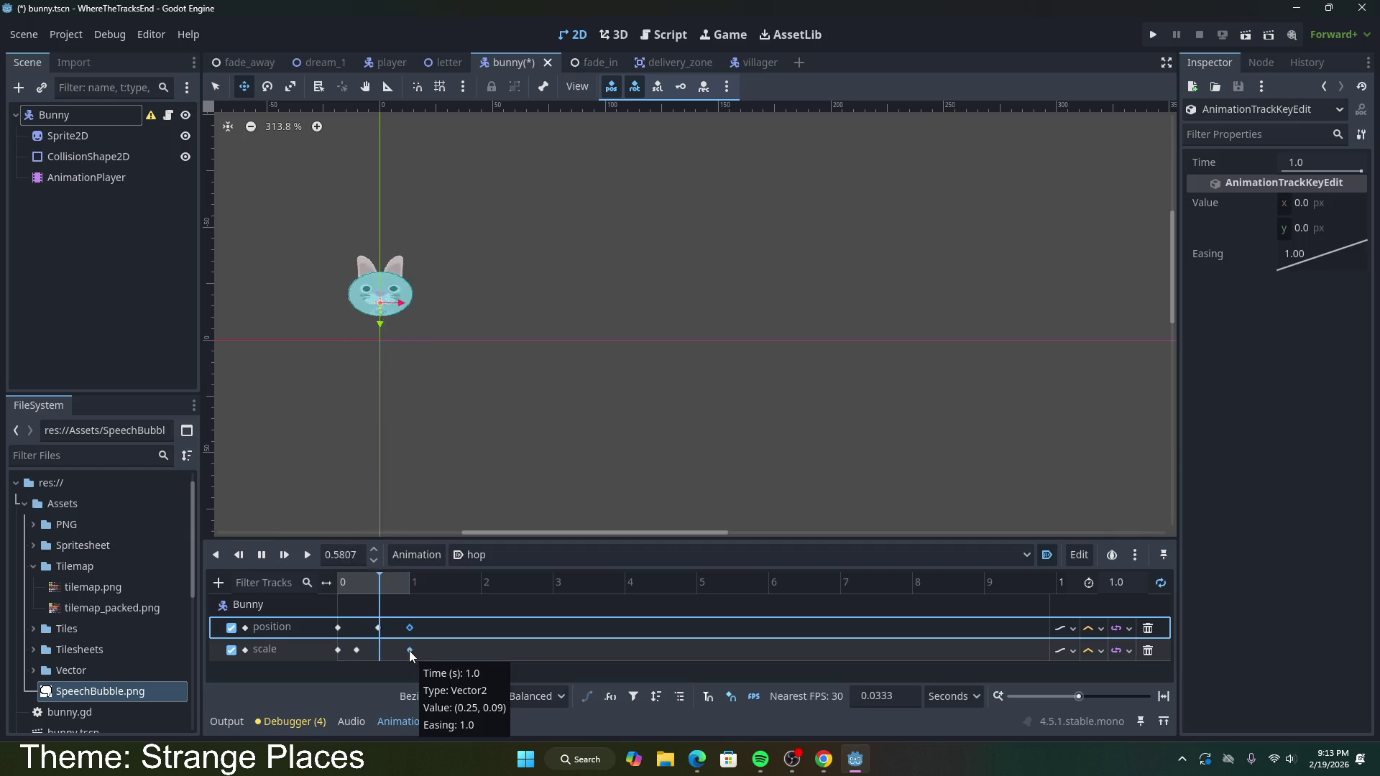
Step: Scrub the hop timeline between 0.825 s and the start to preview the motion
left_click(270, 560)
left_click(397, 584)
left_click_drag(399, 586, 361, 581)
right_click(360, 586)
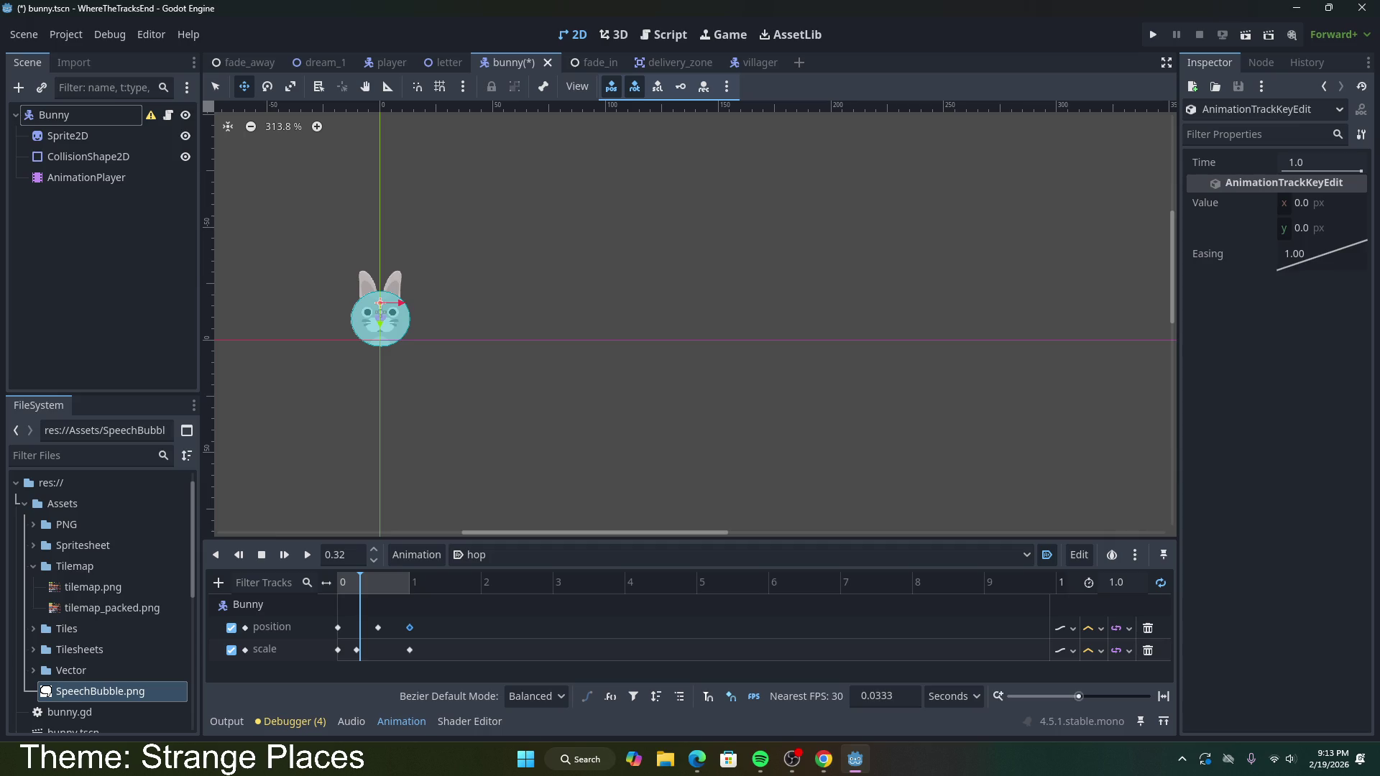
key("alt+Tab")
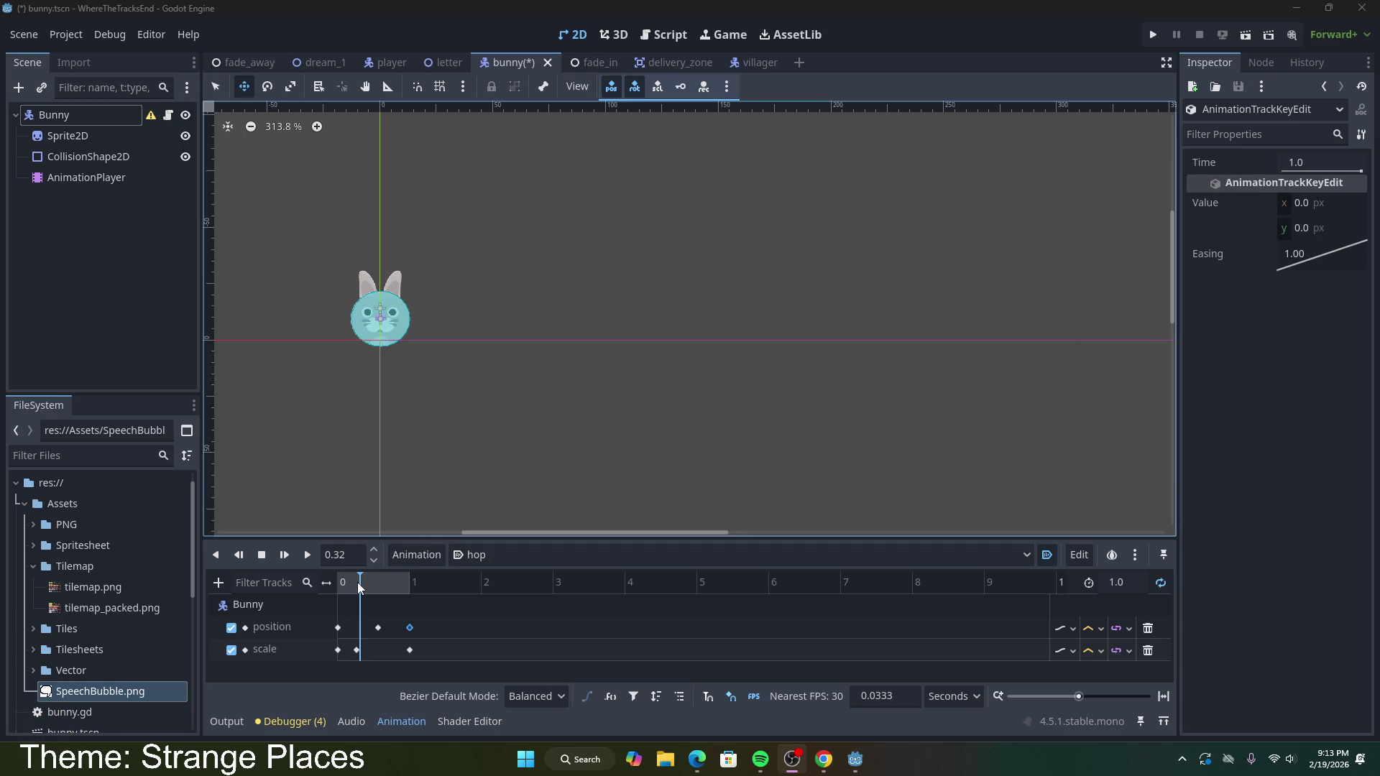
mouse_move(360, 583)
left_mouse_down()
mouse_move(333, 587)
mouse_move(380, 597)
left_mouse_up()
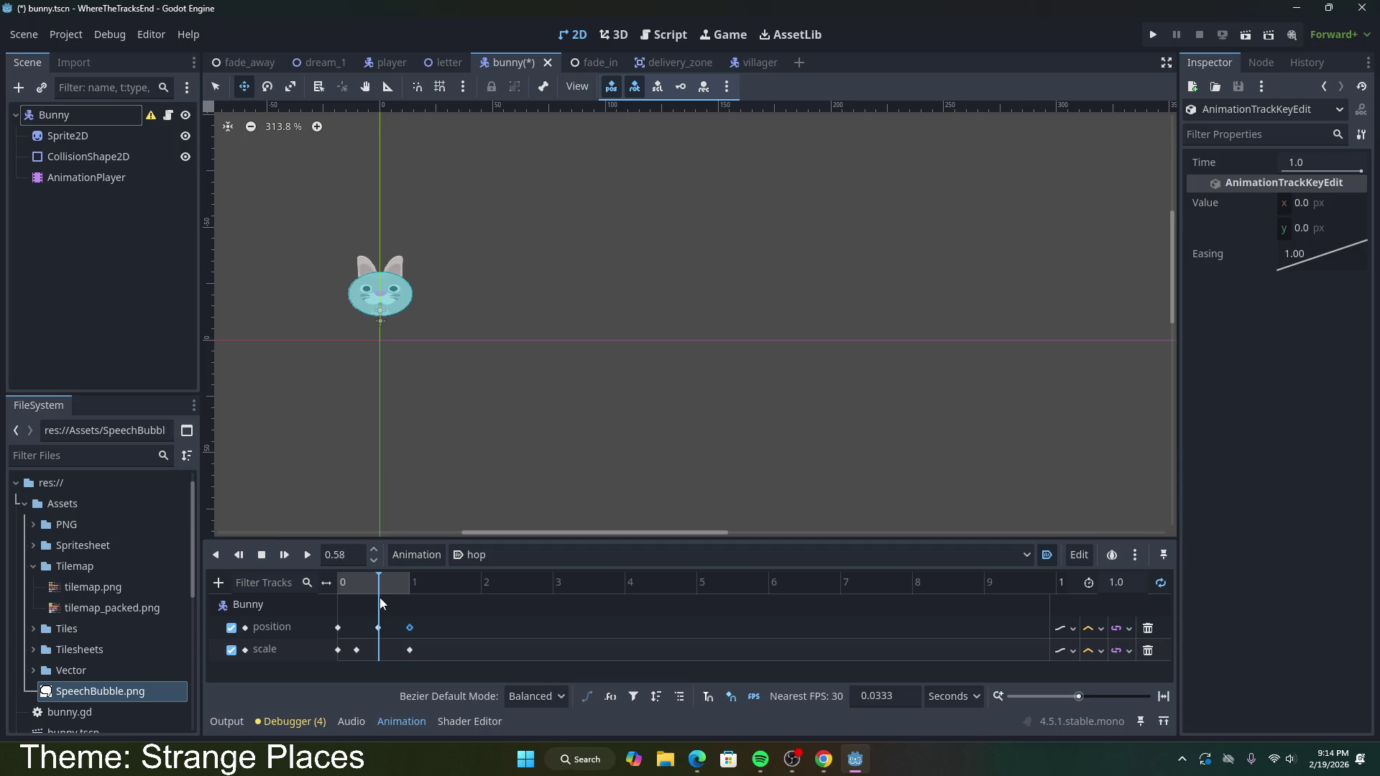
Step: Key the Bunny's normal scale, then set its y scale to 0.2 at 0.79 s and key it
left_click(287, 87)
left_click(54, 115)
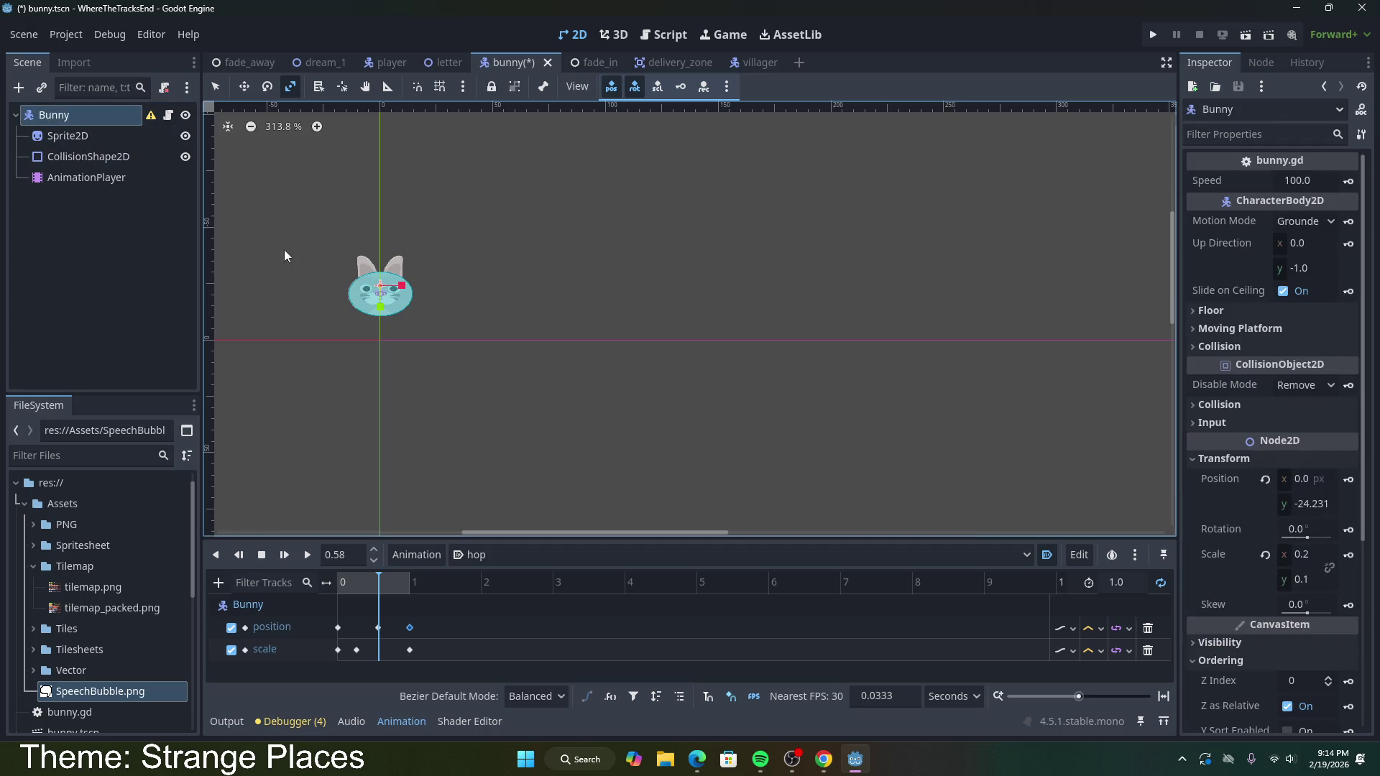
left_click_drag(381, 309, 381, 305)
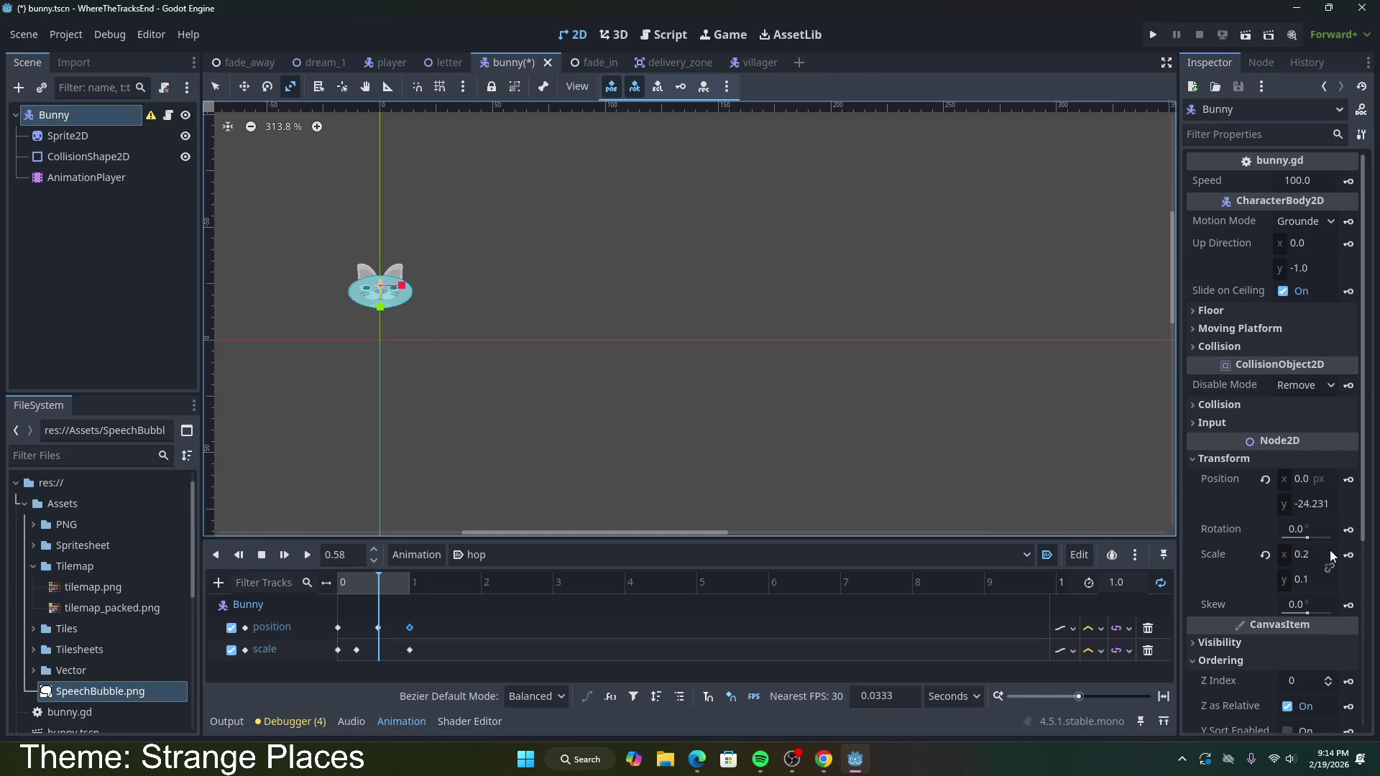
left_click(1348, 554)
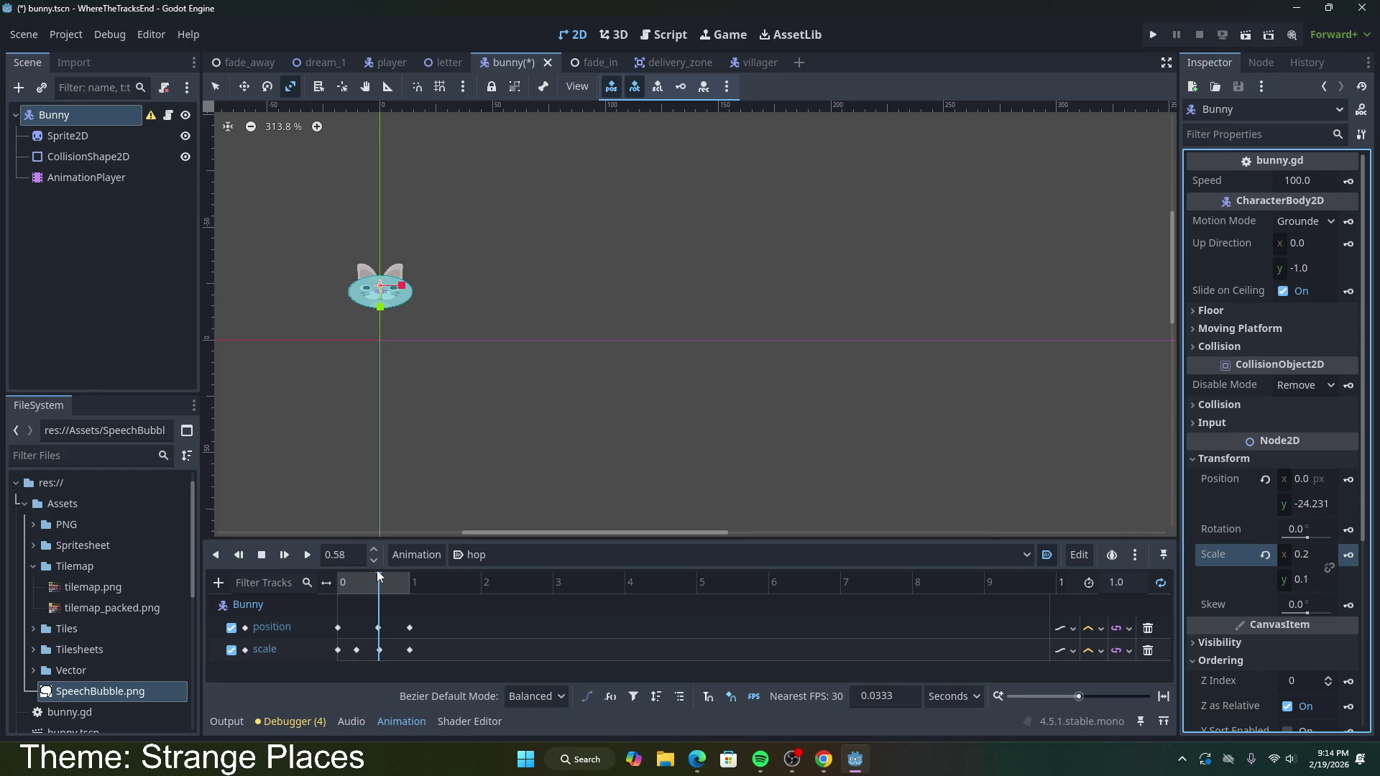
mouse_move(379, 572)
left_mouse_down()
mouse_move(406, 588)
mouse_move(373, 588)
mouse_move(395, 588)
left_mouse_up()
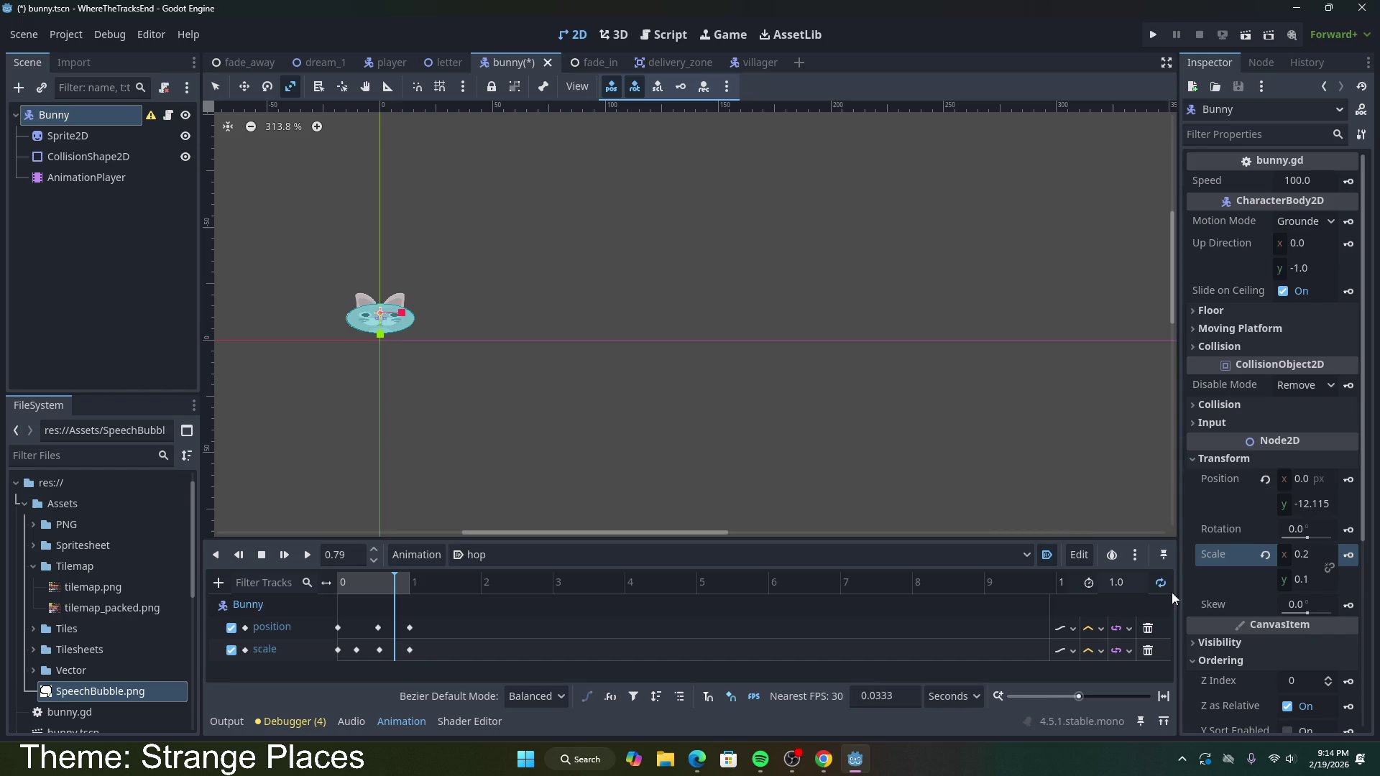
left_click(1316, 580)
type("0")
key("Return")
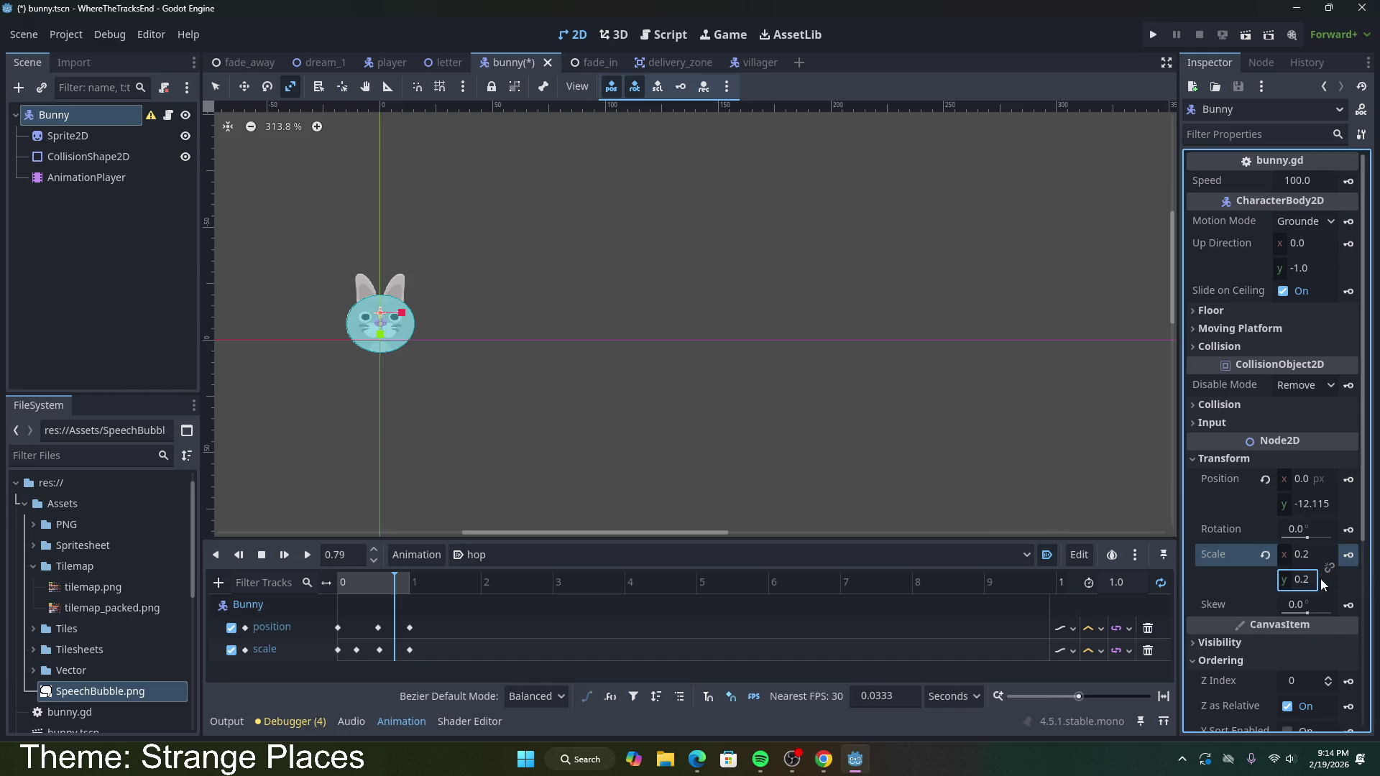
left_click(1348, 555)
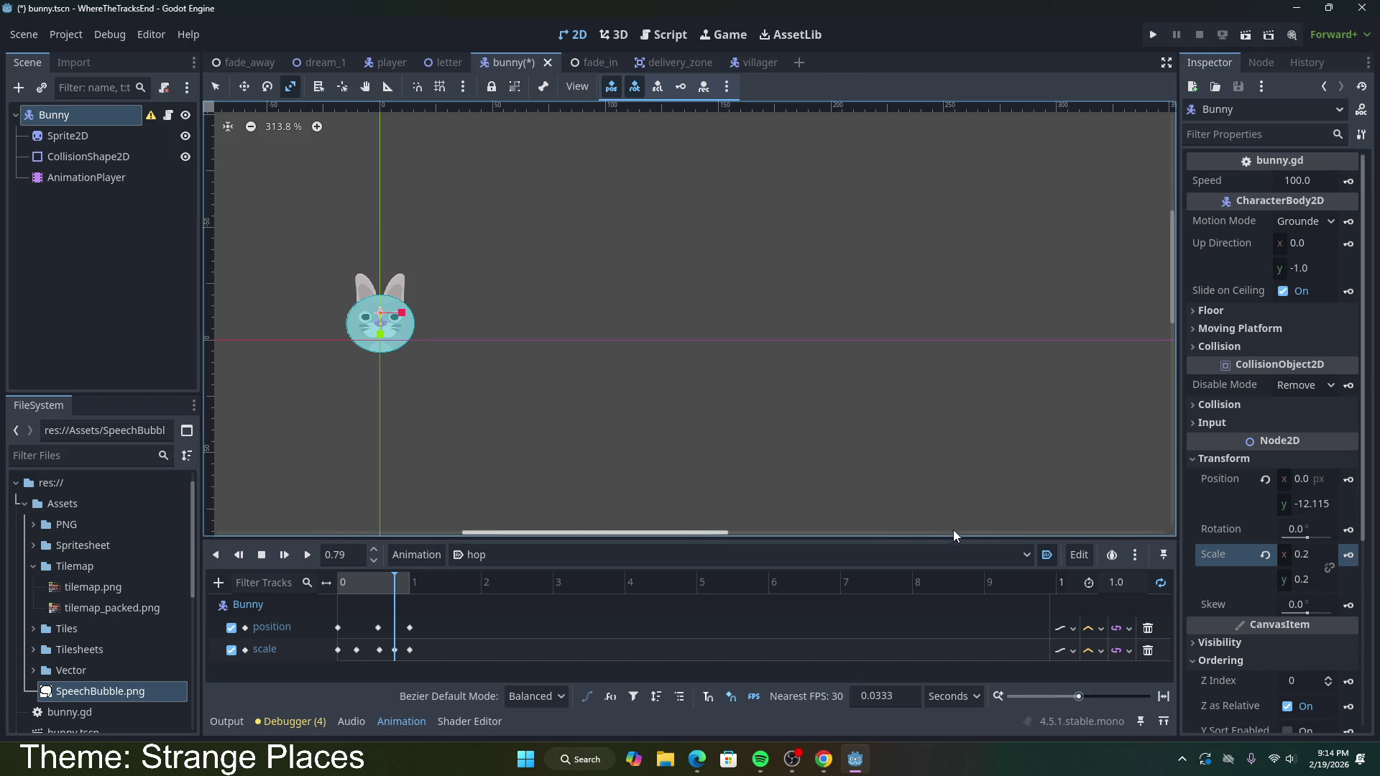
Step: Preview the hop animation, then delete the extra scale keyframe at 0.58 s
left_click(305, 559)
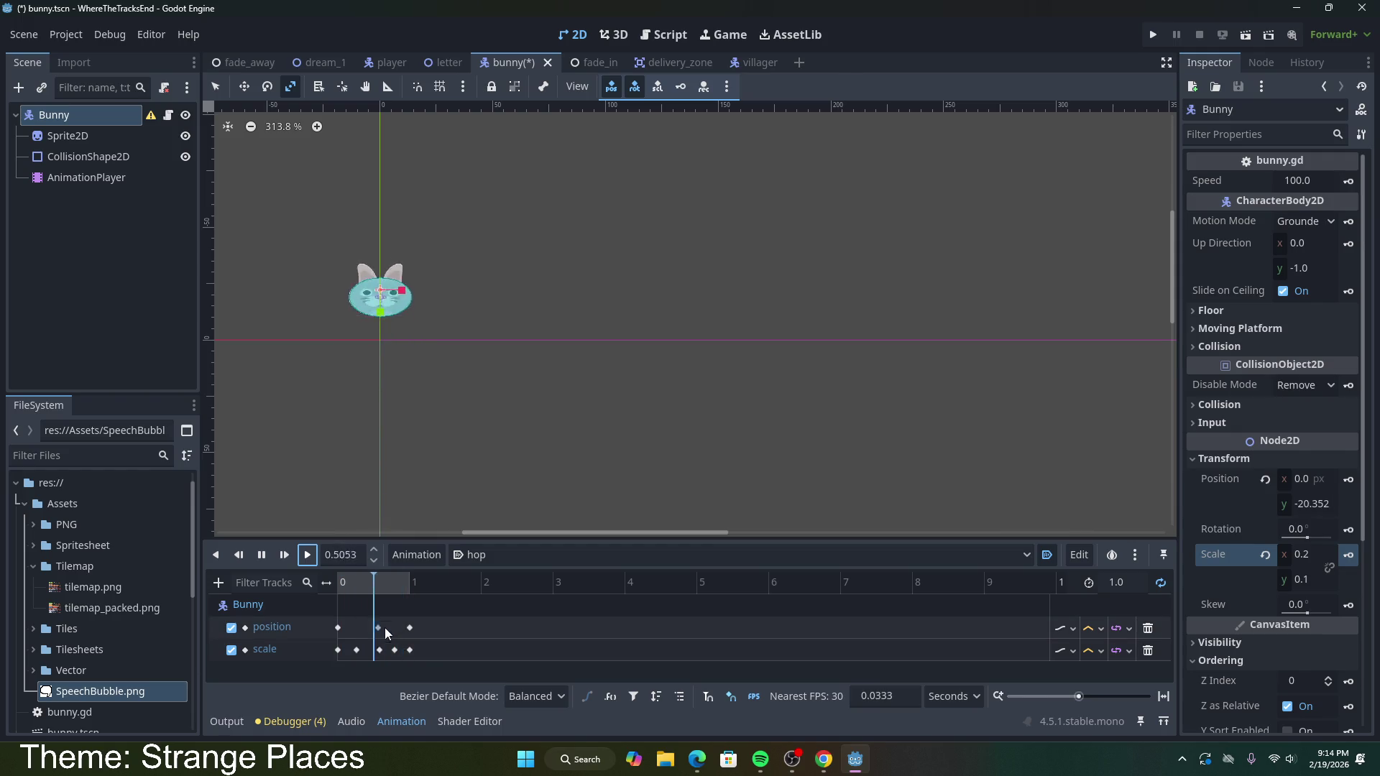
mouse_move(378, 629)
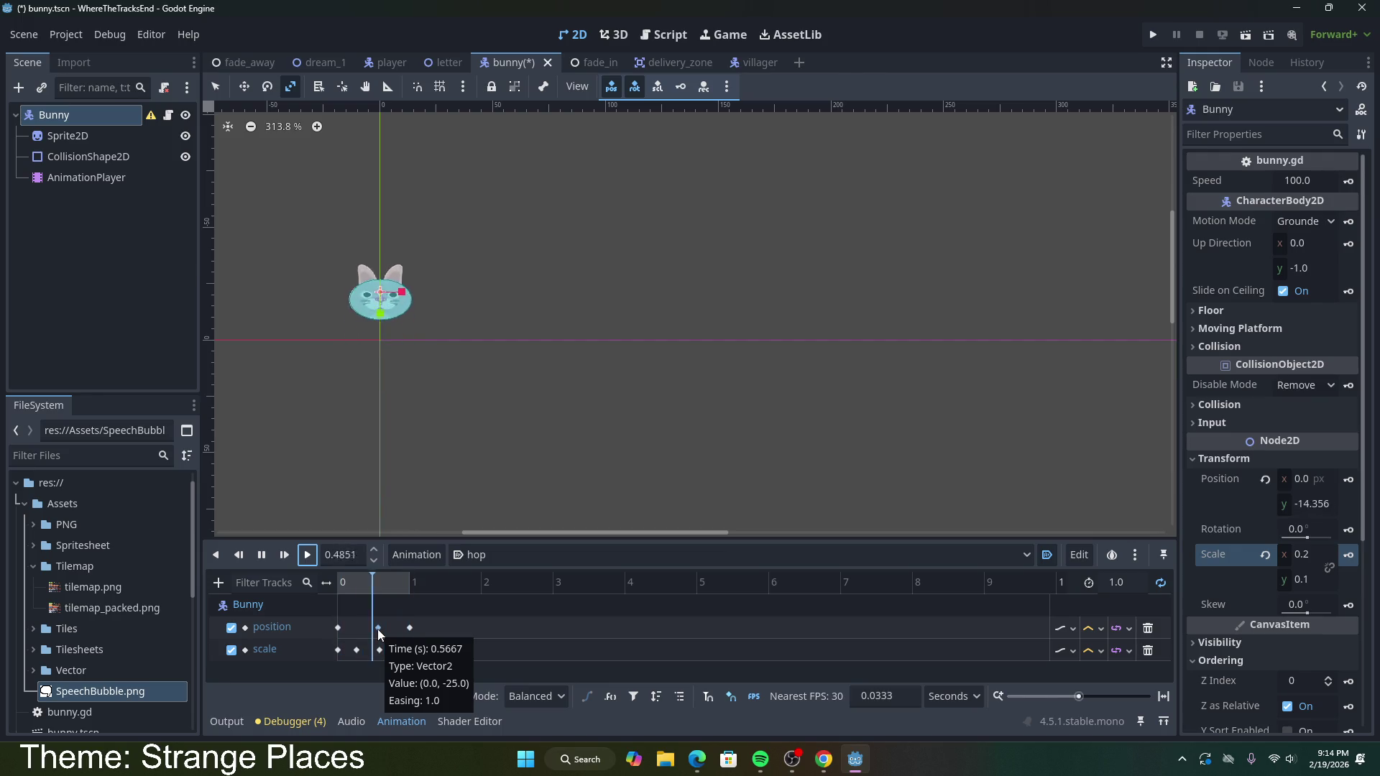
left_click(261, 554)
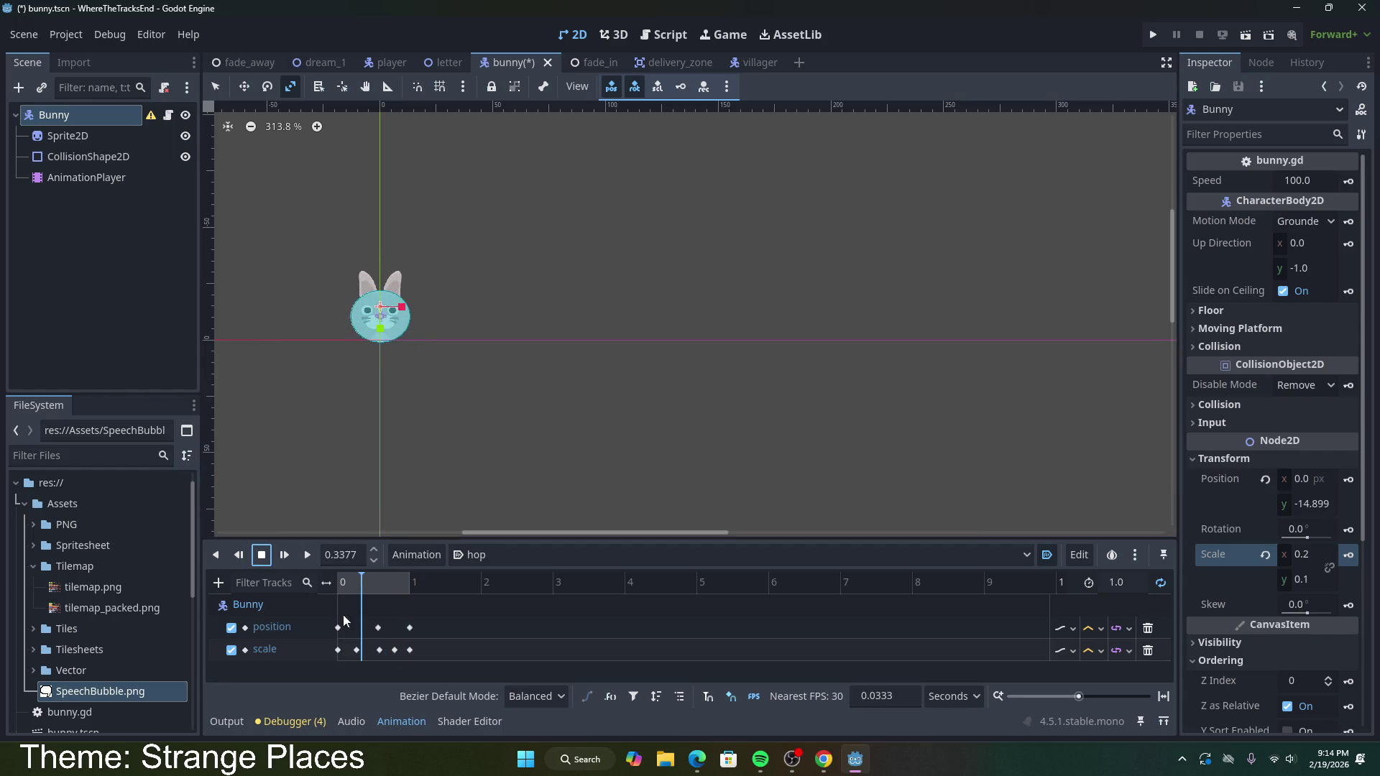
mouse_move(366, 583)
left_mouse_down()
mouse_move(394, 583)
mouse_move(380, 580)
left_mouse_up()
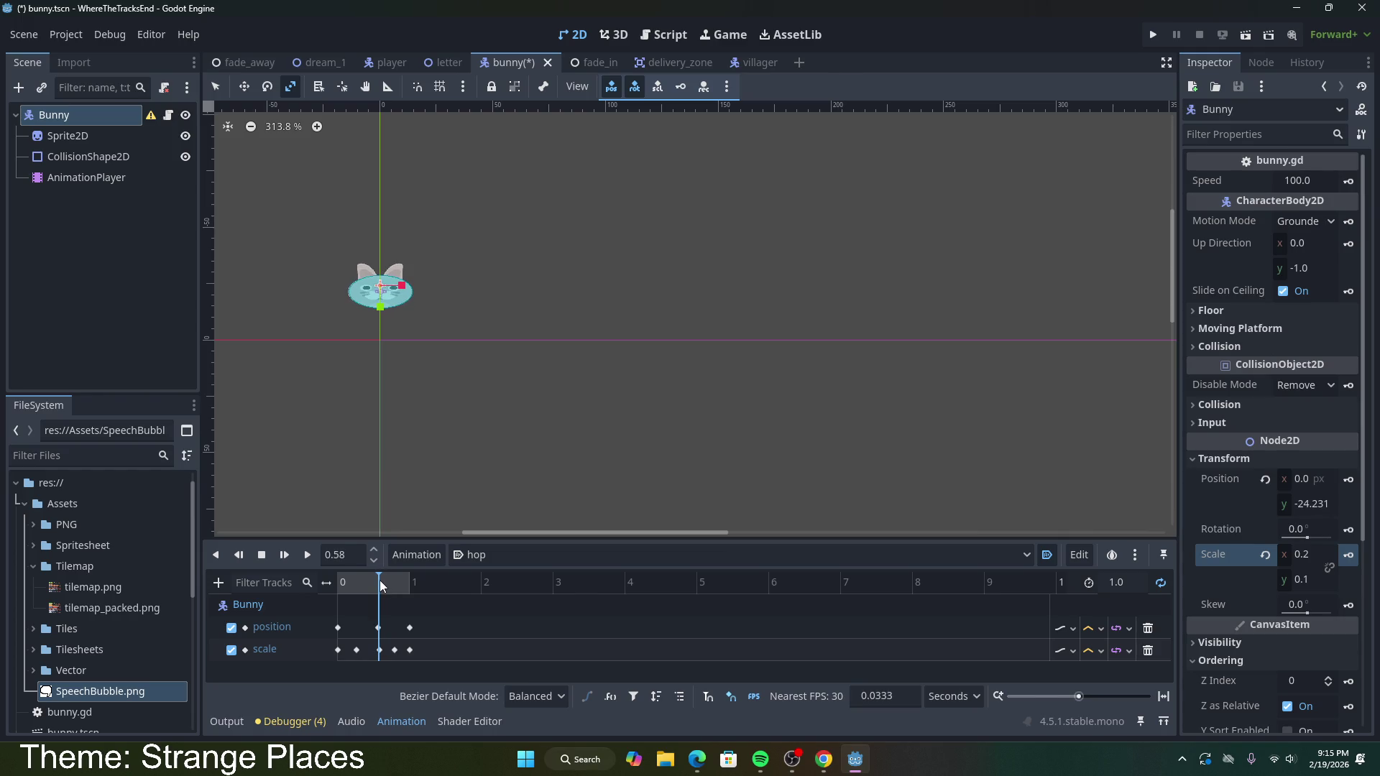
left_click(381, 649)
key("Delete")
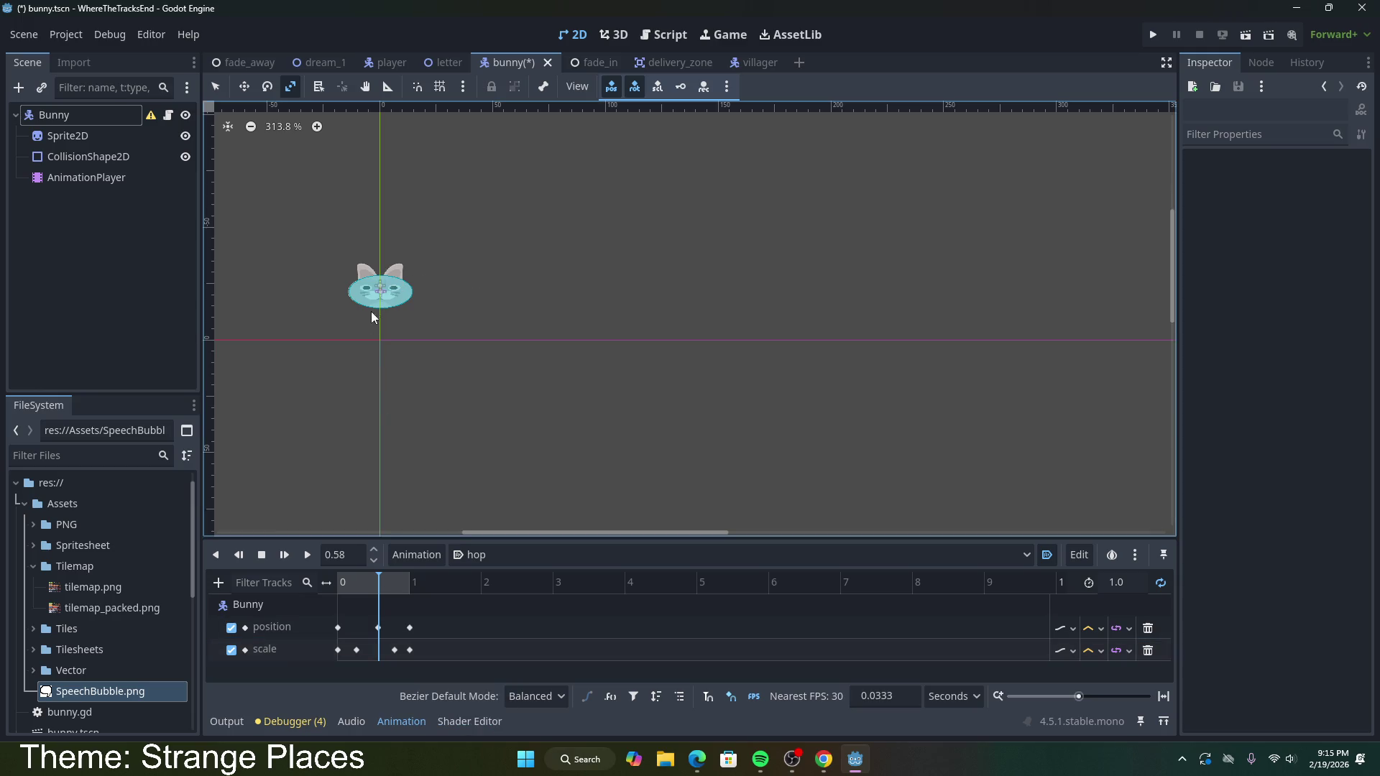
Step: Squash the Bunny vertically to about two-thirds height and key that scale at 0.58 s
left_click(371, 313)
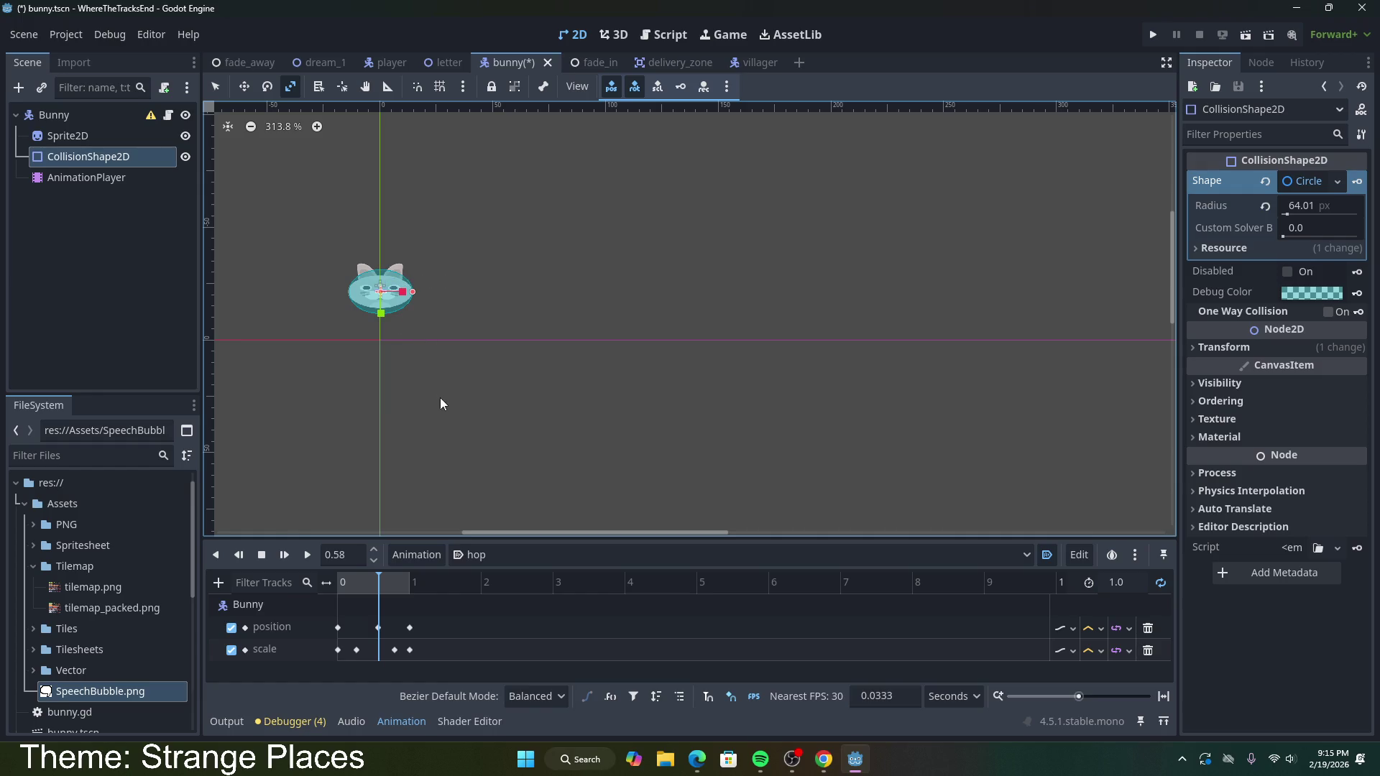
left_click(381, 294)
mouse_move(379, 309)
left_mouse_down()
mouse_move(381, 345)
mouse_move(383, 308)
left_mouse_up()
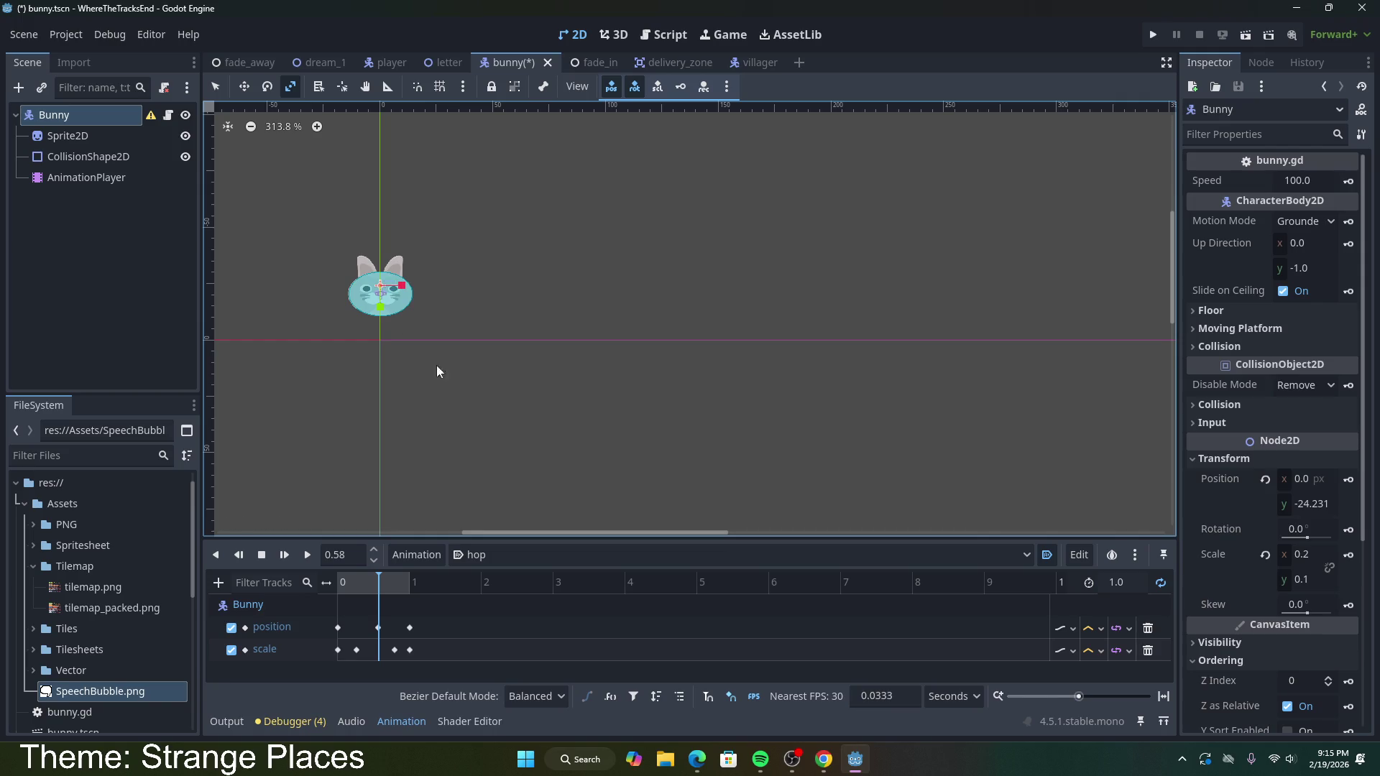
left_click(1349, 555)
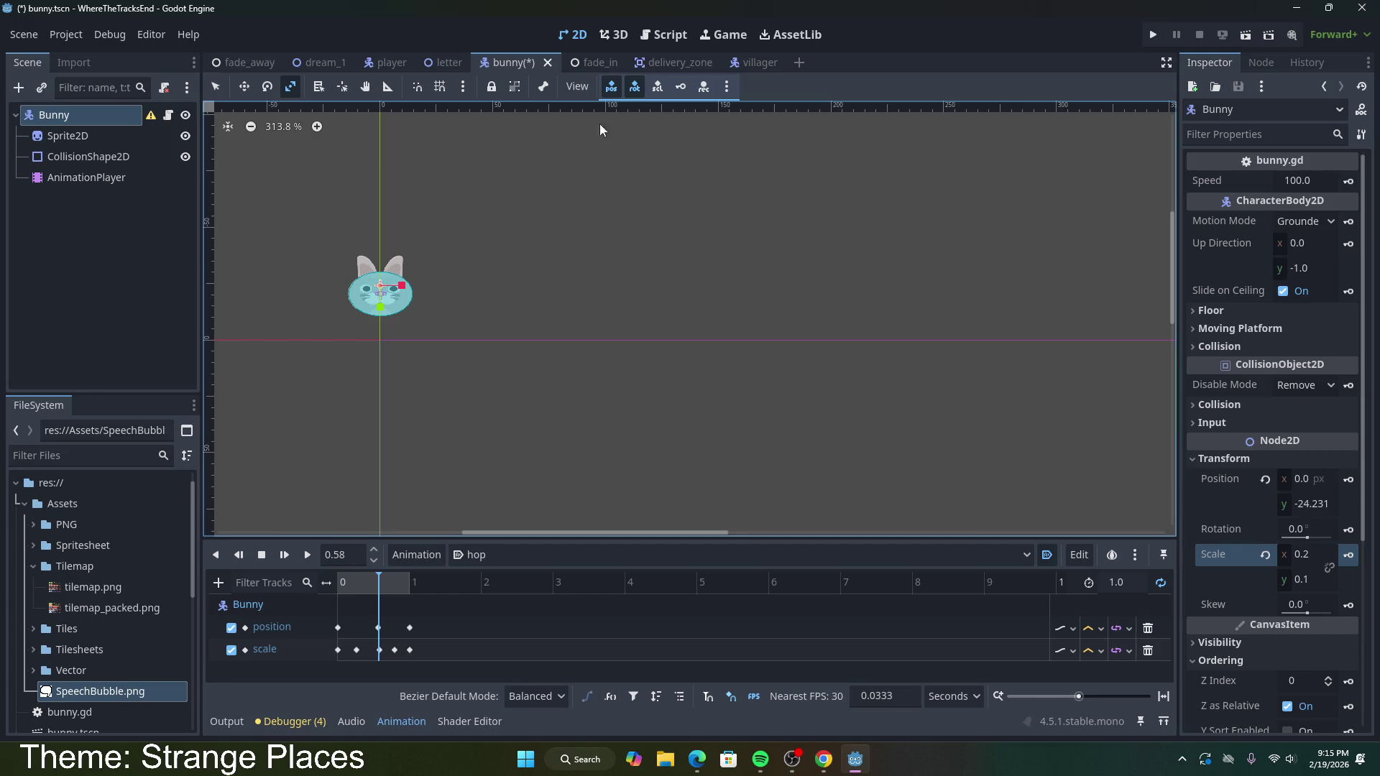
Step: Preview the hop playback, then save the bunny scene and return to dream_1
mouse_move(376, 581)
left_mouse_down()
mouse_move(348, 581)
mouse_move(433, 581)
mouse_move(339, 588)
left_mouse_up()
left_click(307, 554)
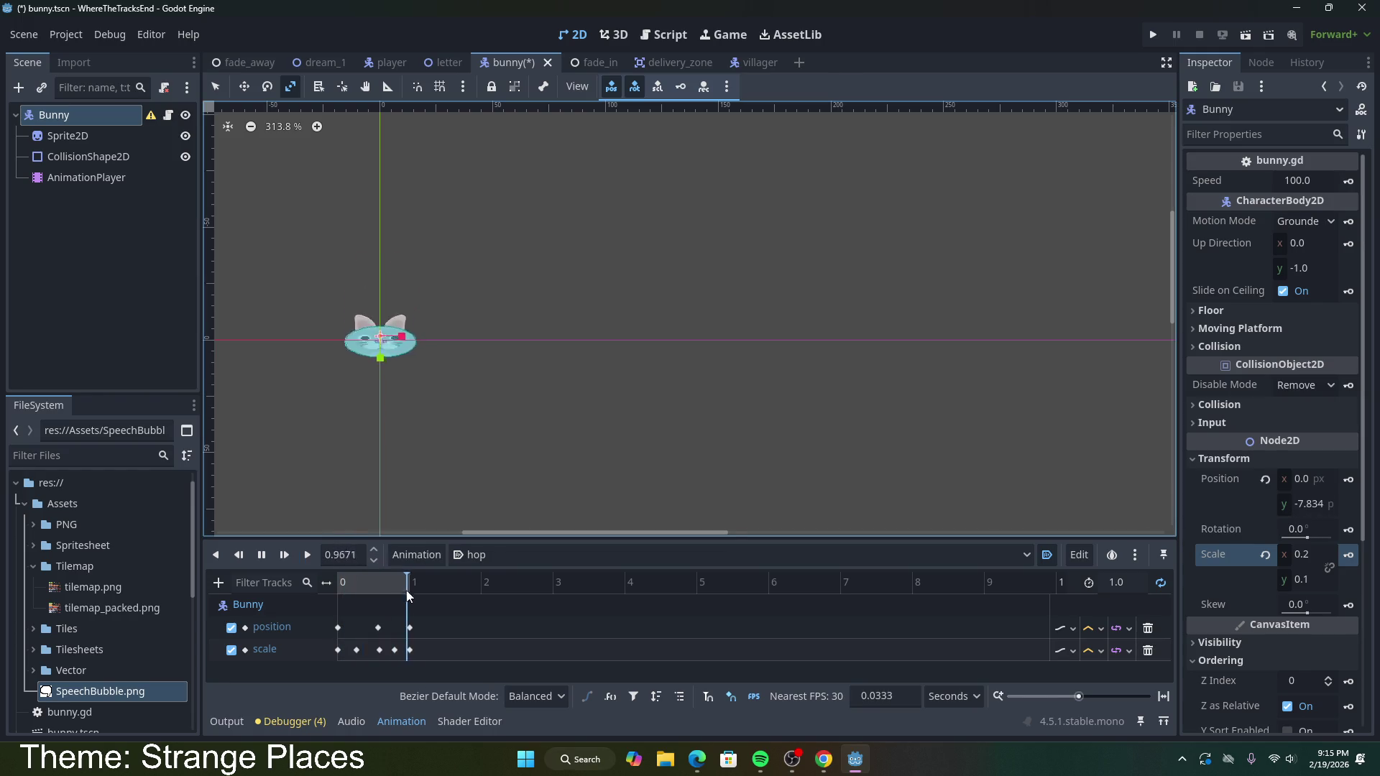
left_click(306, 555)
mouse_move(363, 577)
left_mouse_down()
mouse_move(413, 577)
mouse_move(296, 583)
mouse_move(377, 577)
mouse_move(424, 584)
mouse_move(337, 588)
mouse_move(434, 597)
left_mouse_up()
left_click(314, 558)
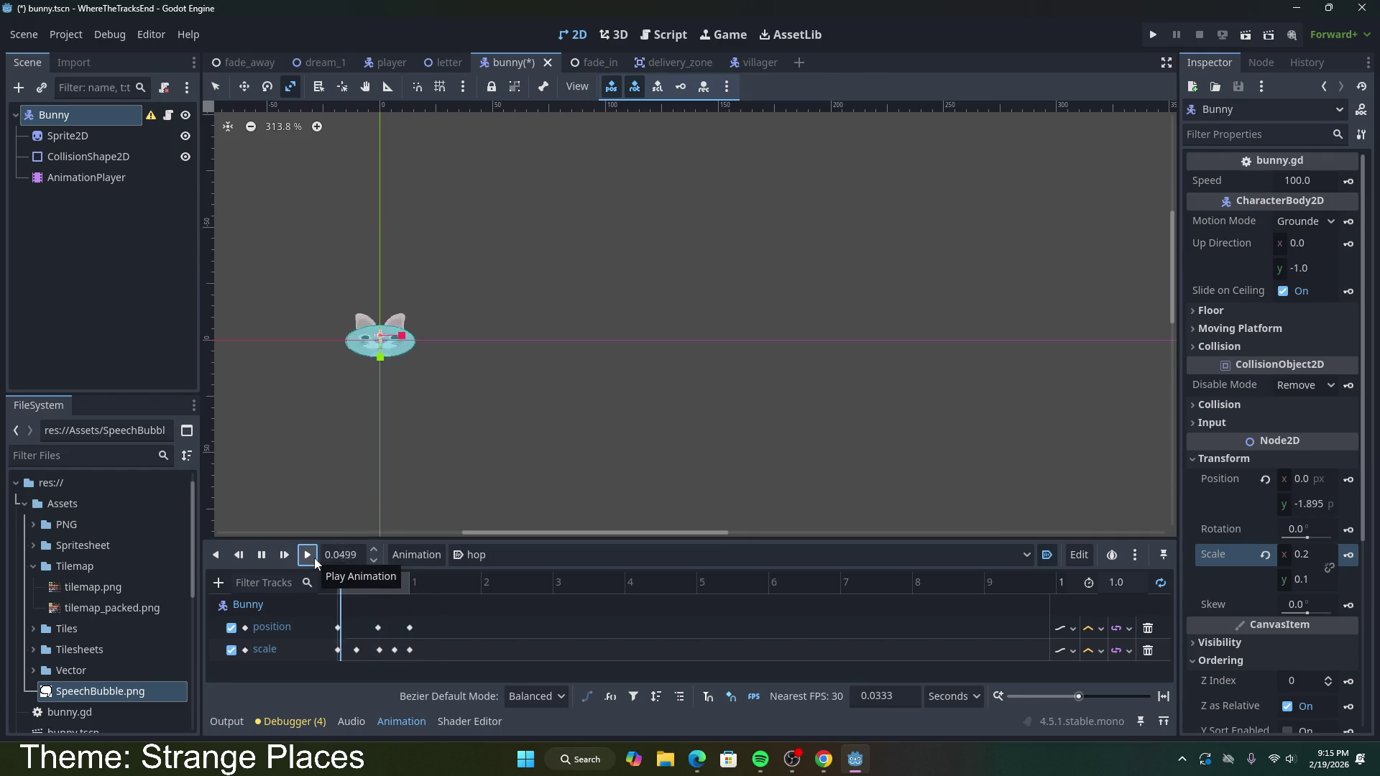
left_click(384, 477)
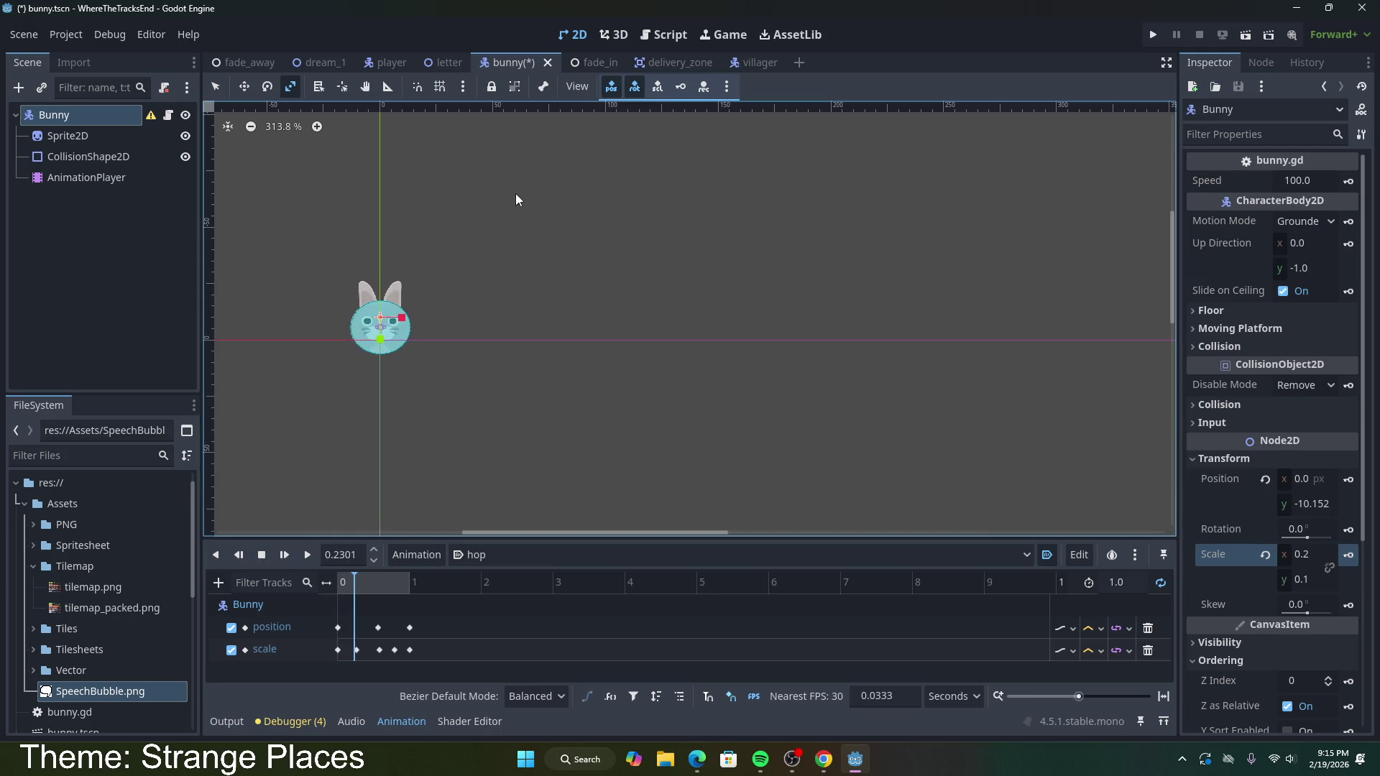
key("ctrl+s")
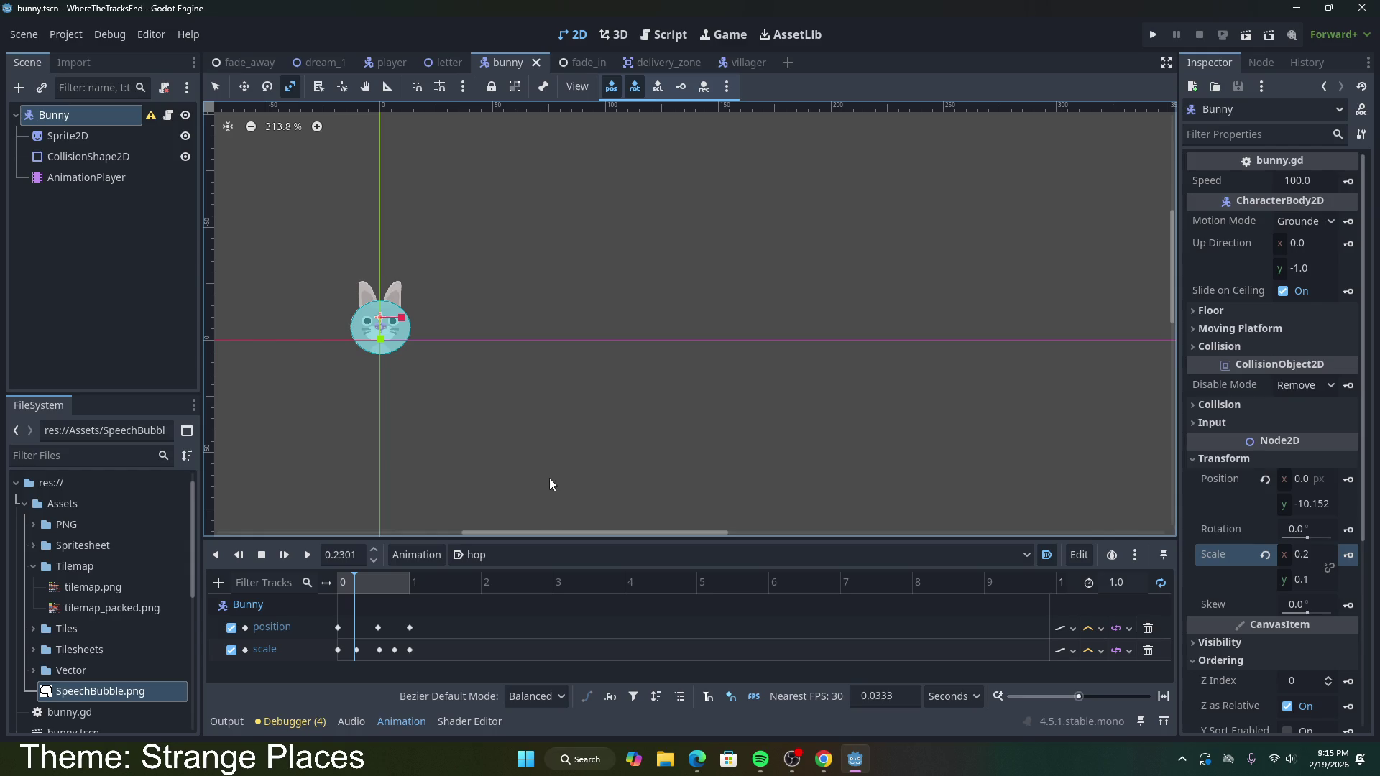
left_click(325, 60)
left_click(1246, 34)
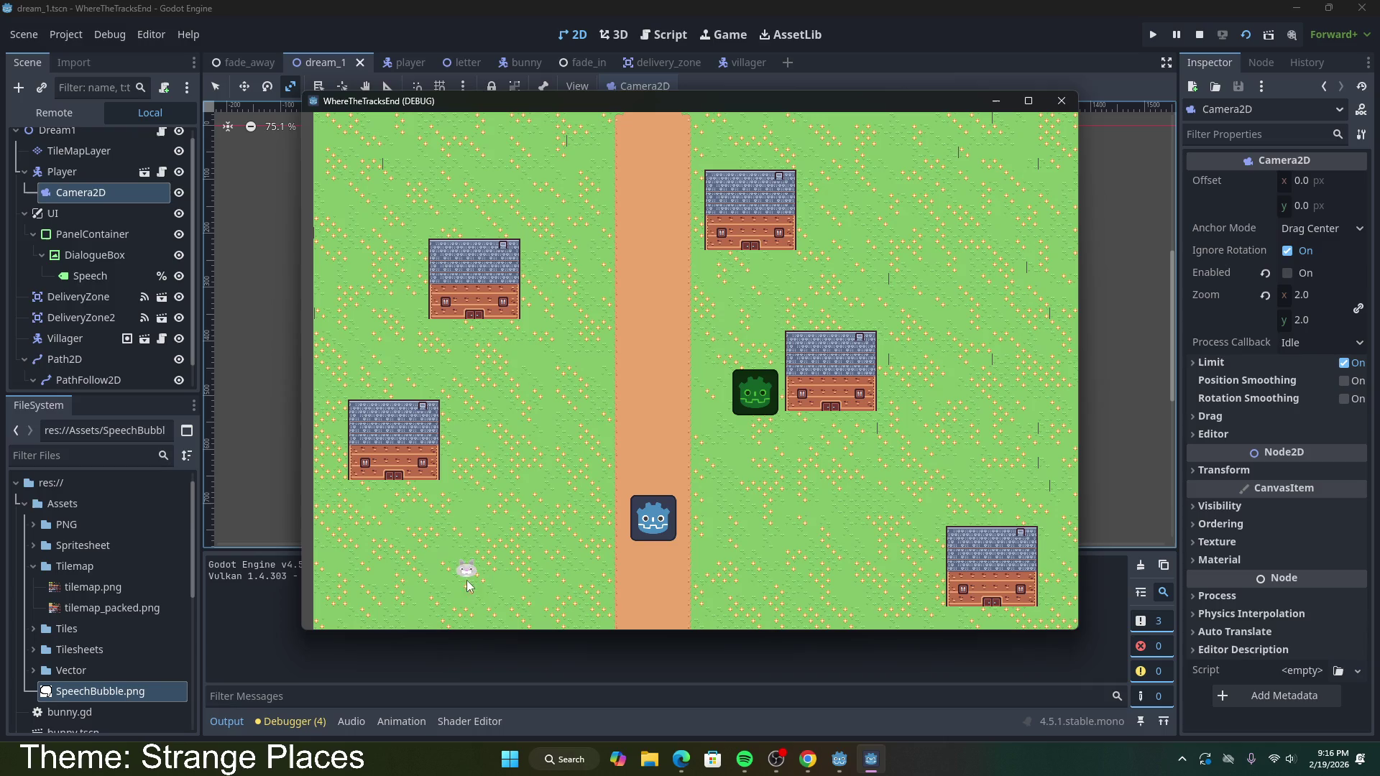
left_click(1061, 101)
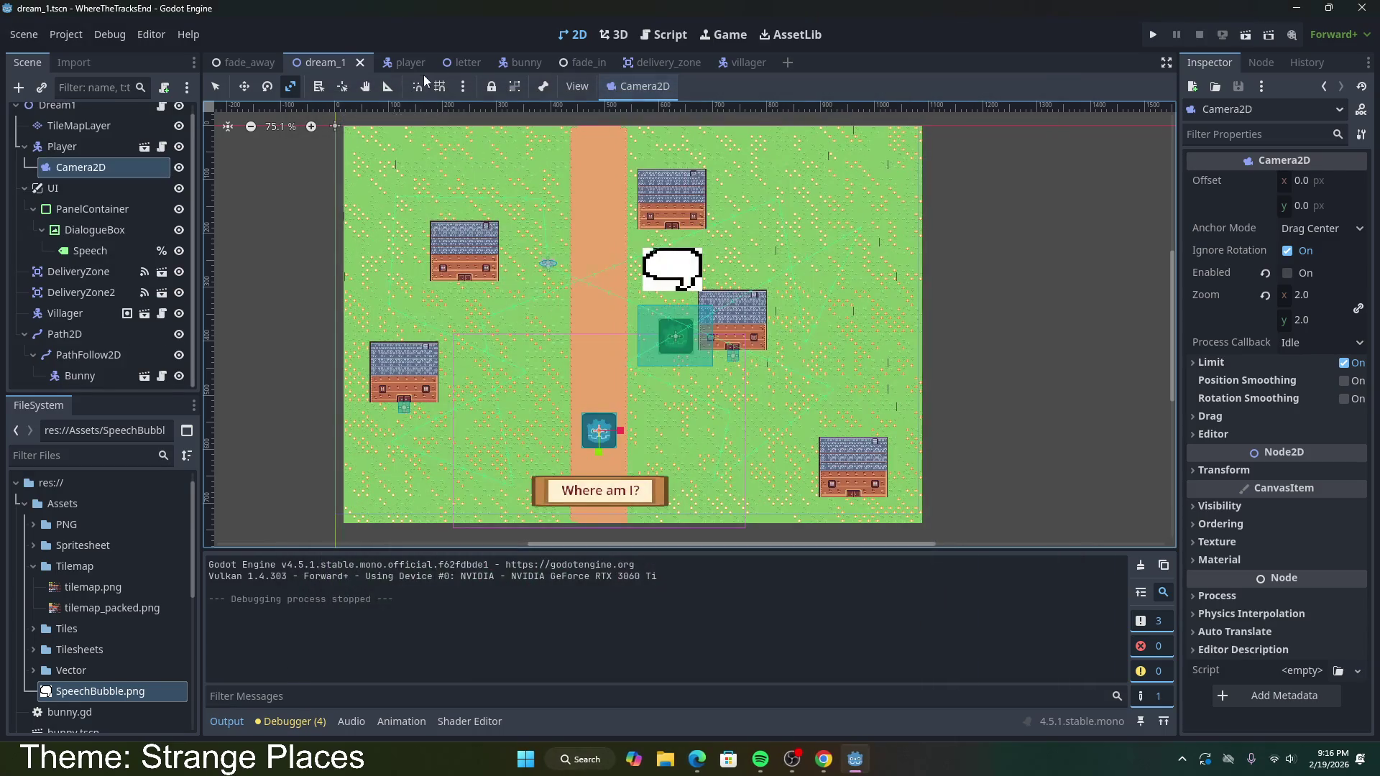
left_click(523, 65)
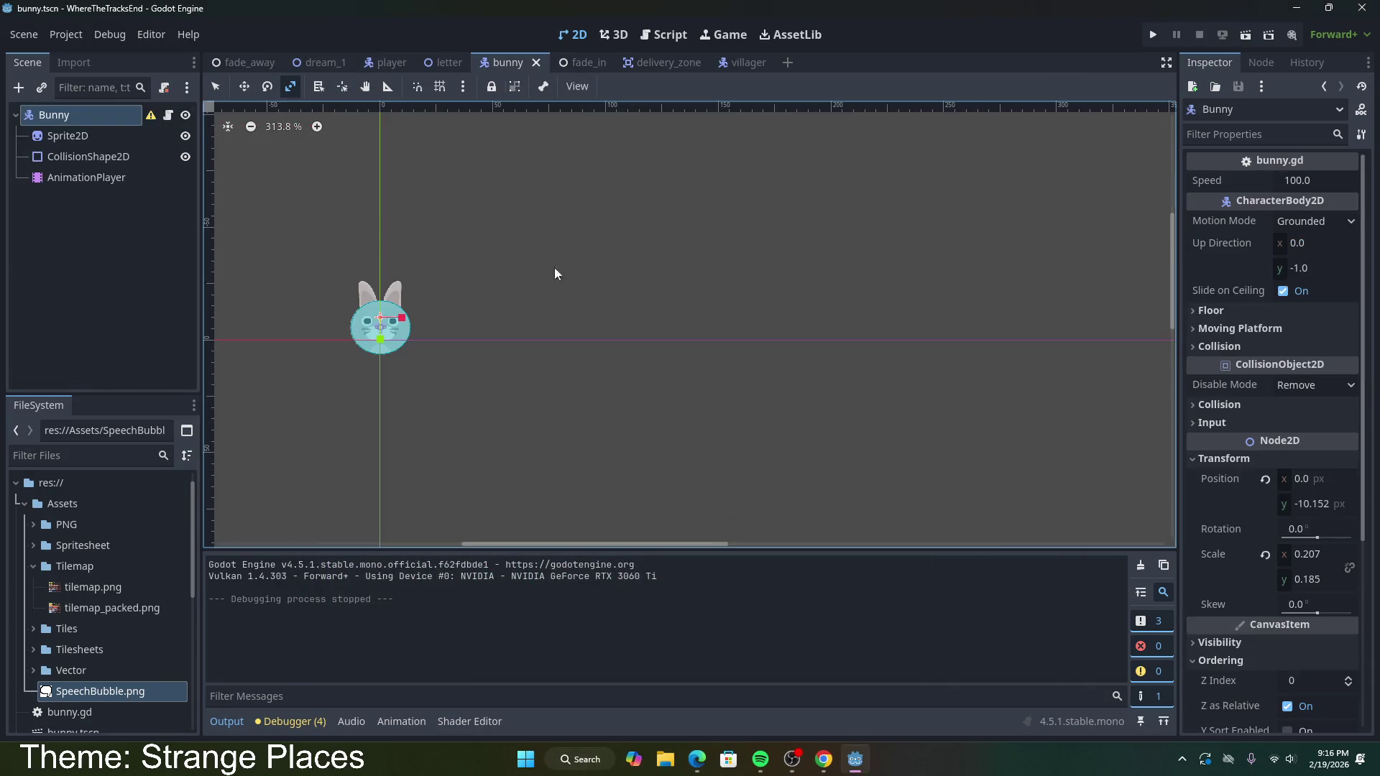
left_click(89, 179)
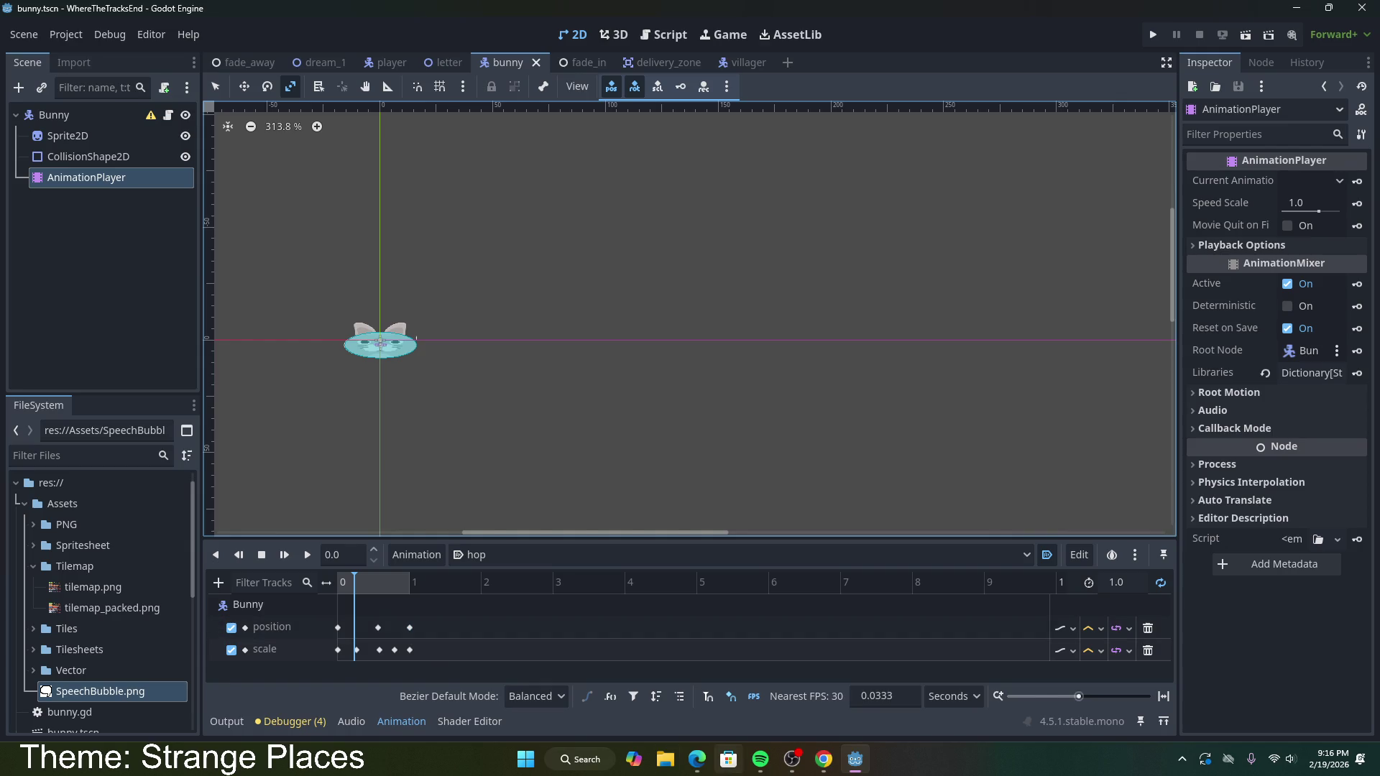
left_click(135, 122)
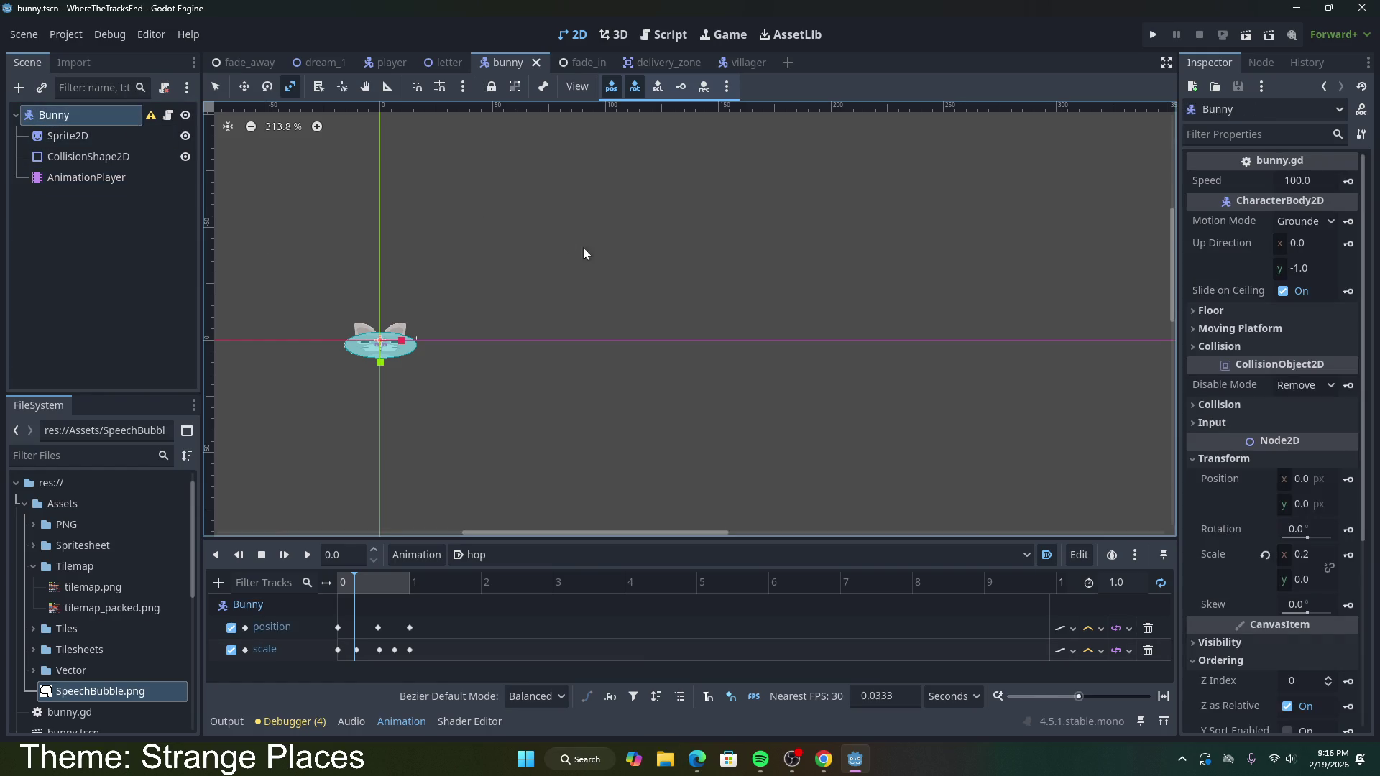
Step: Change the speed in bunny.gd from 100 to 500.0 and test-run dream_1
left_click(167, 115)
left_click_drag(602, 151, 588, 152)
type("500.0")
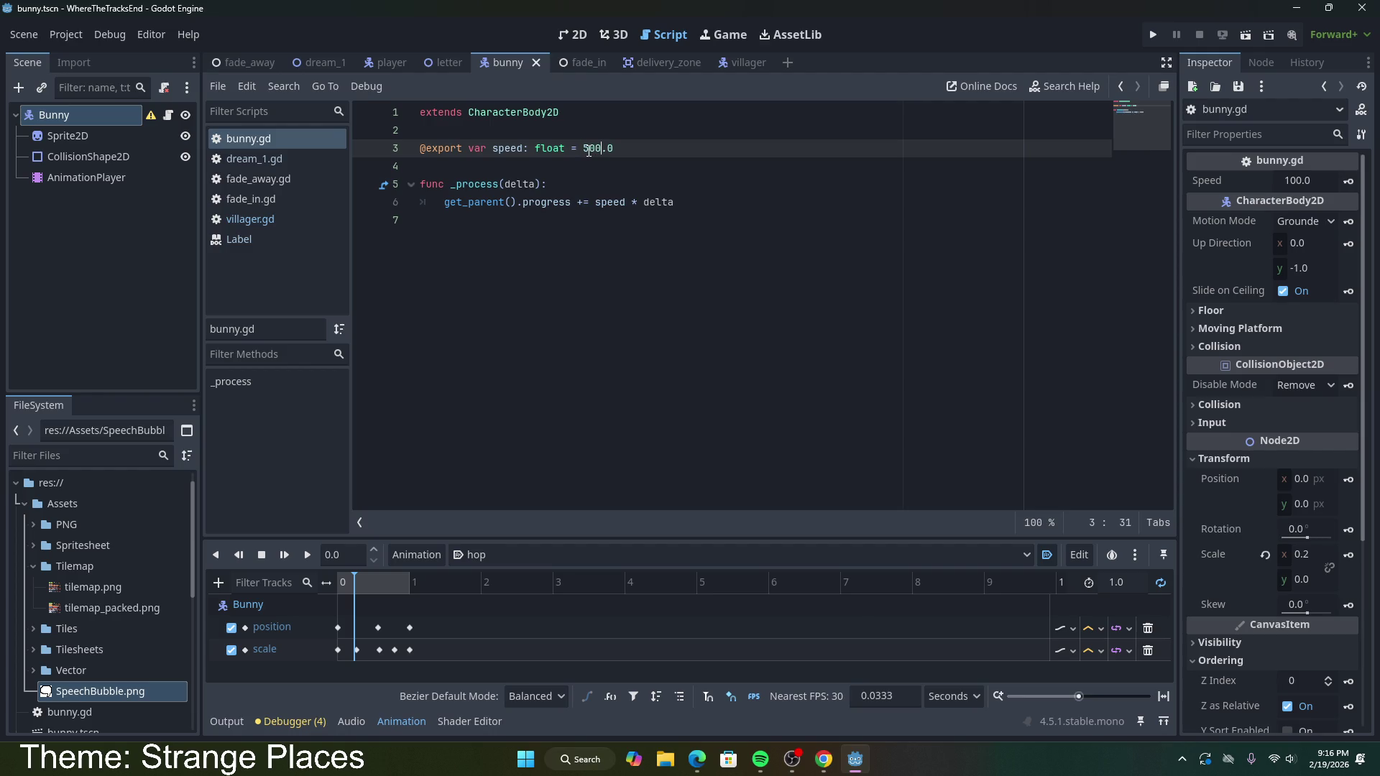
left_click(320, 62)
left_click(1245, 36)
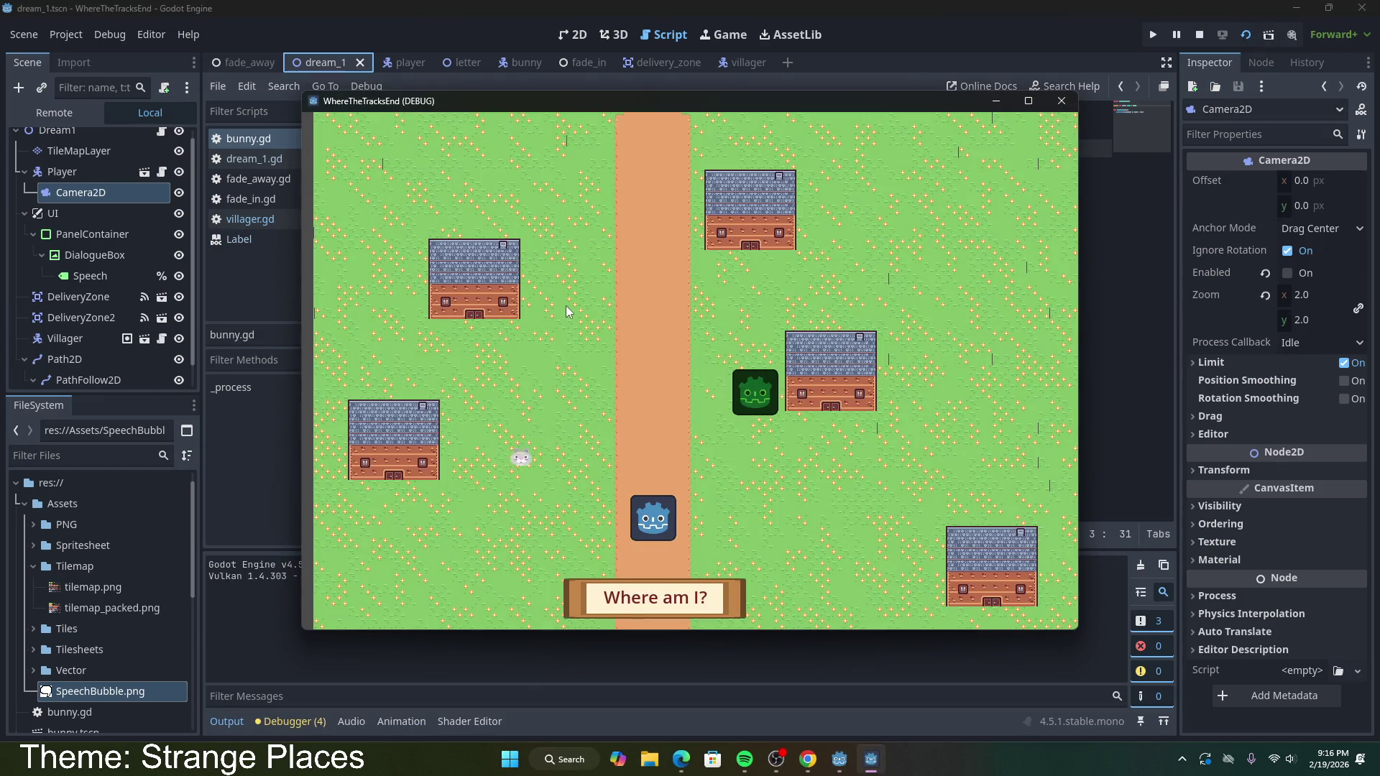
Step: Stop the game, adjust the speed to 200.0, and test-run it again
left_click(1061, 100)
left_click(585, 148)
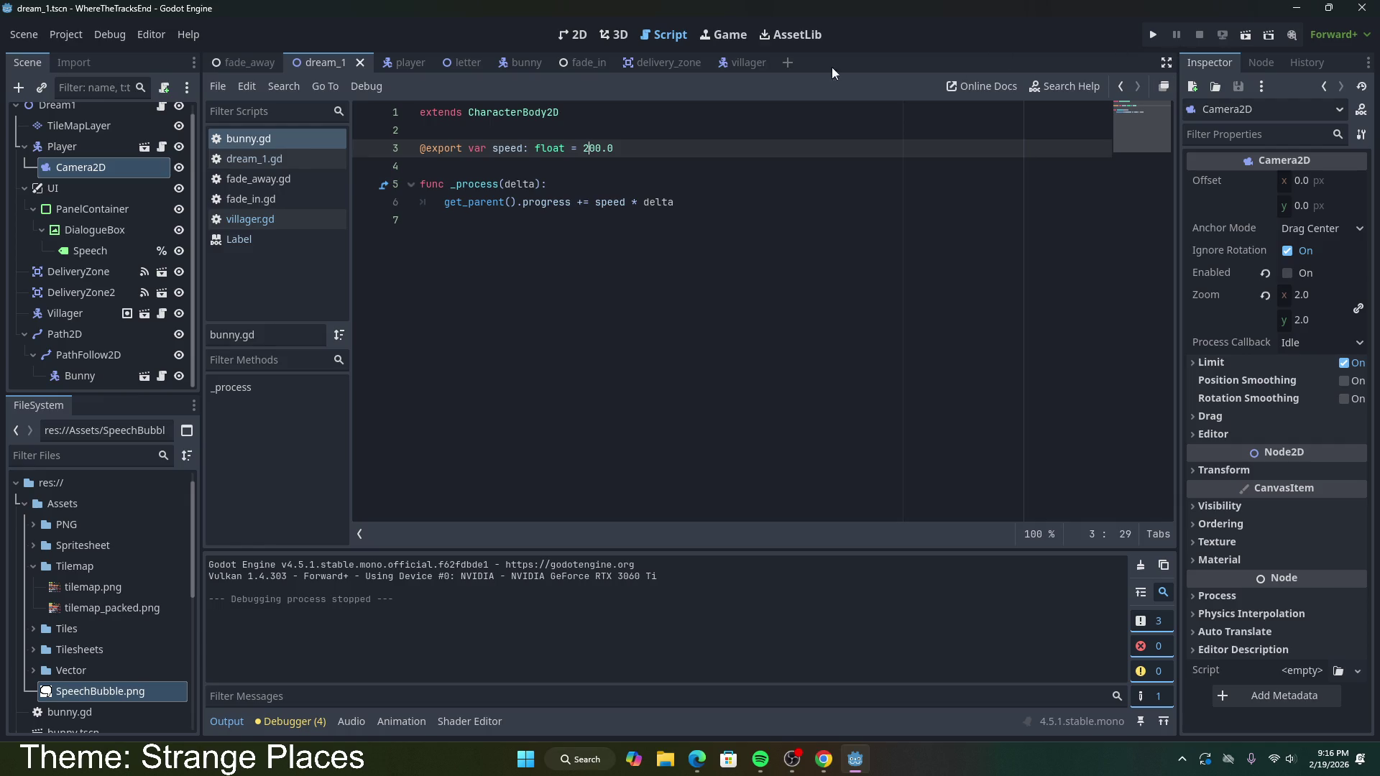
left_click(1153, 35)
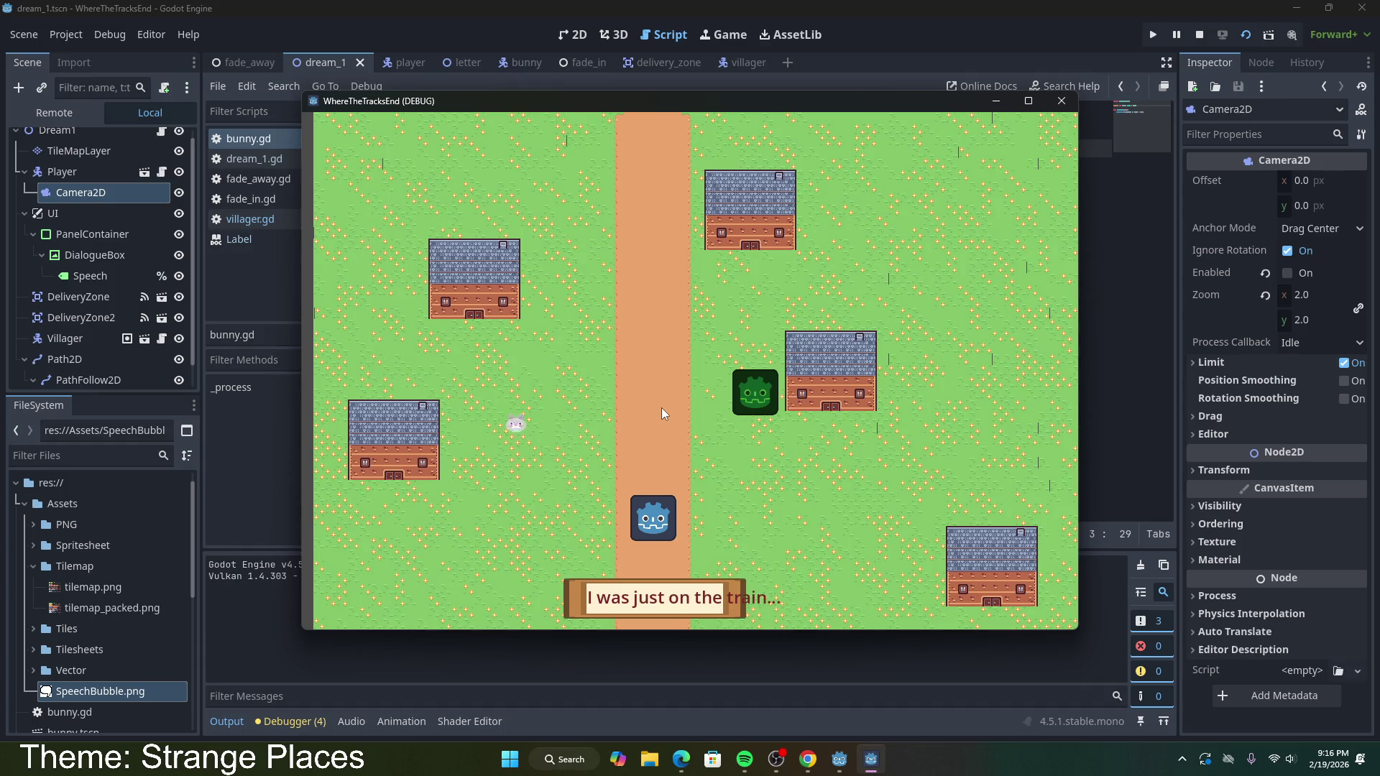
left_click(1062, 101)
Step: Open the bunny scene's AnimationPlayer and start editing the hop's length
left_click(530, 65)
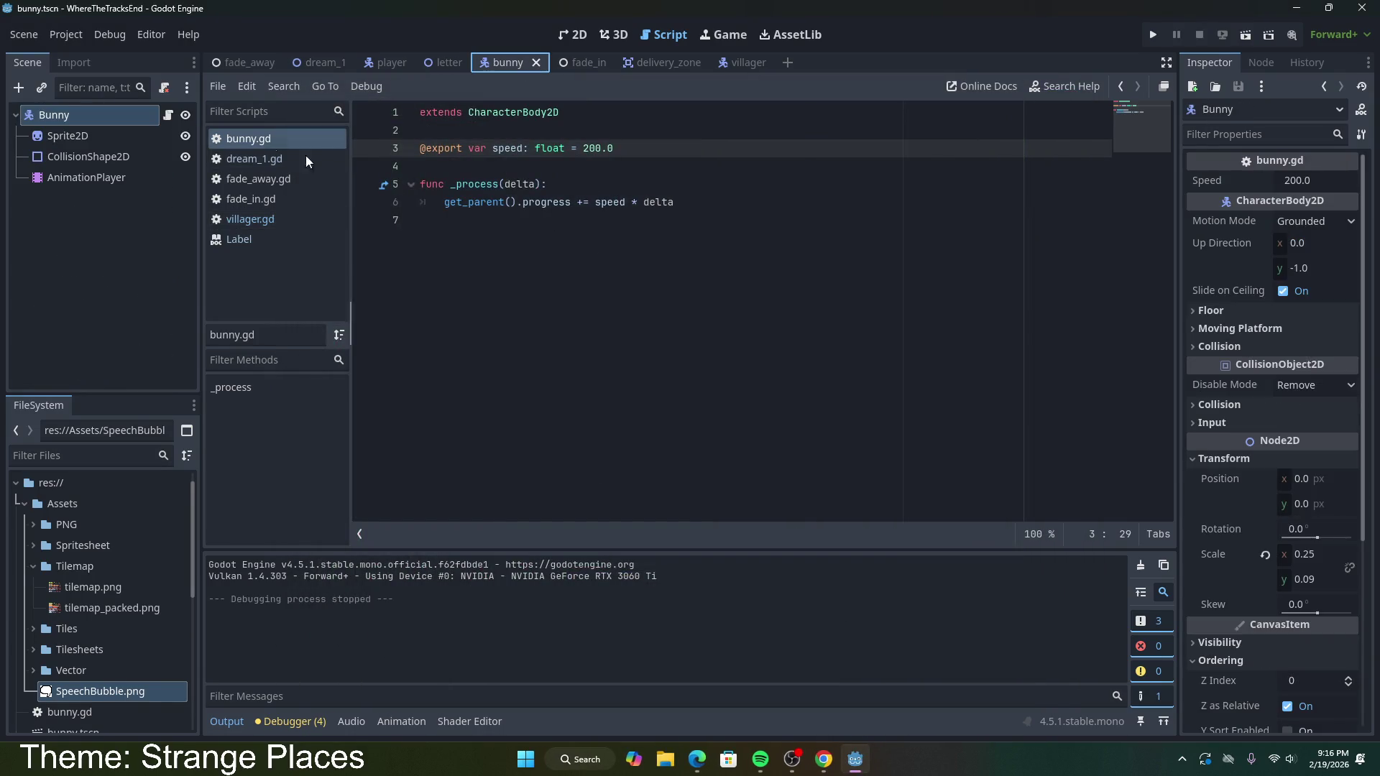
left_click(90, 177)
left_click(1137, 590)
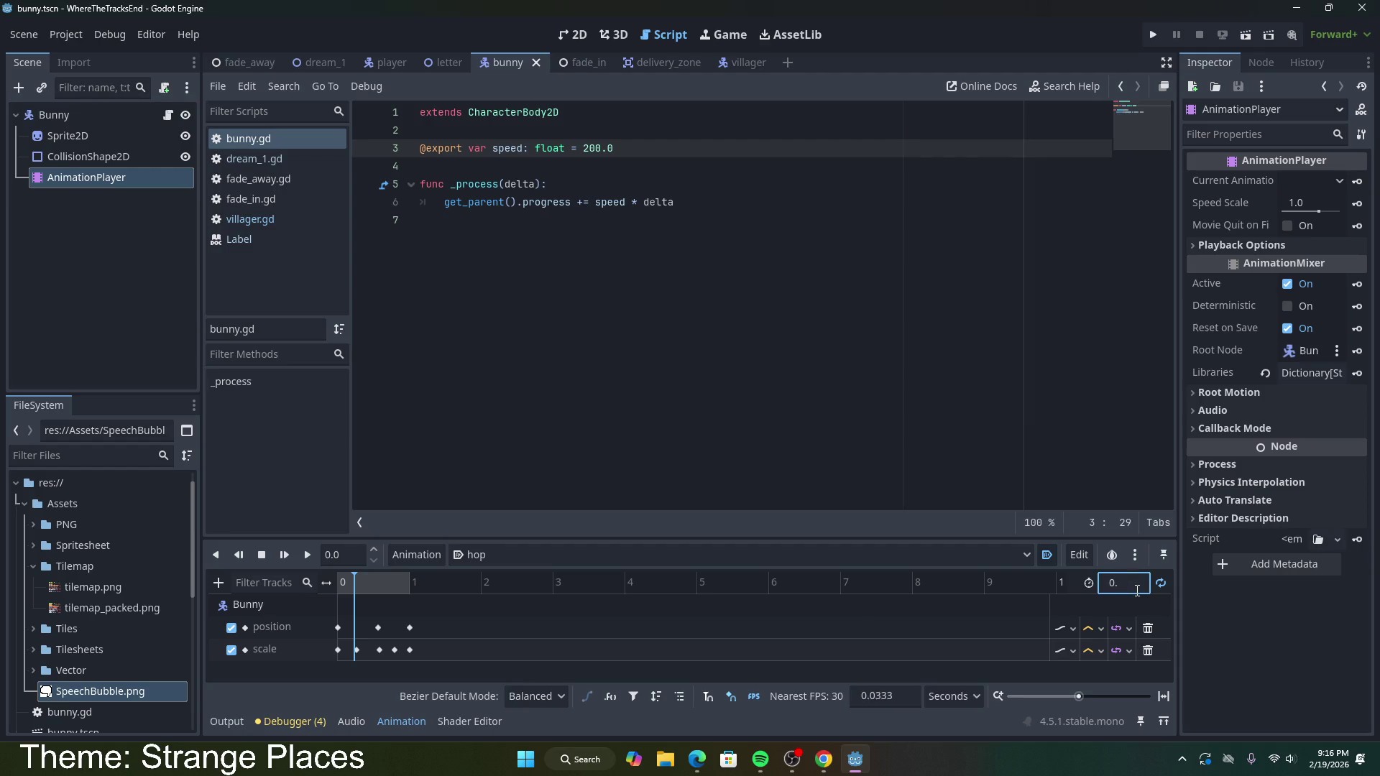
Step: Set the hop length to 0.5 s and pull the first scale and position keys earlier
key("Return")
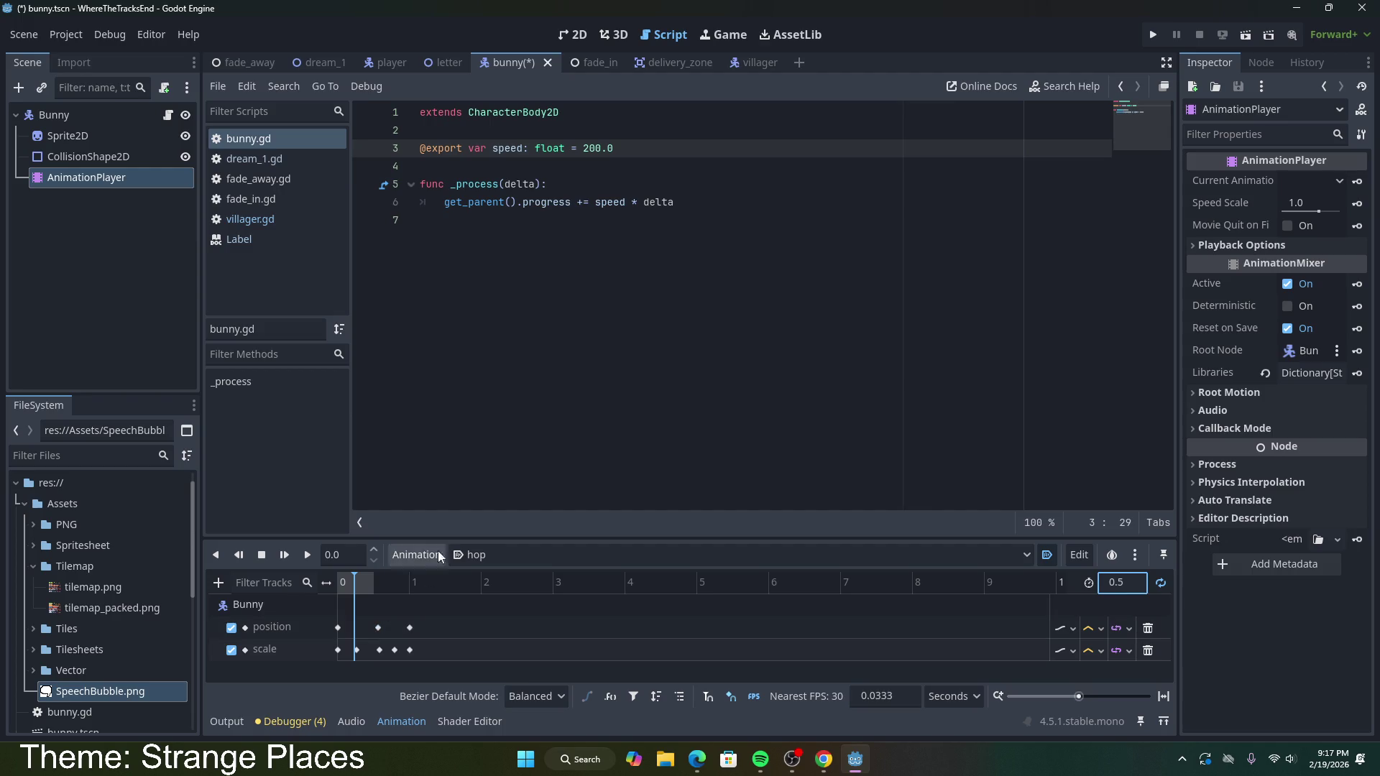
left_click_drag(426, 537, 425, 400)
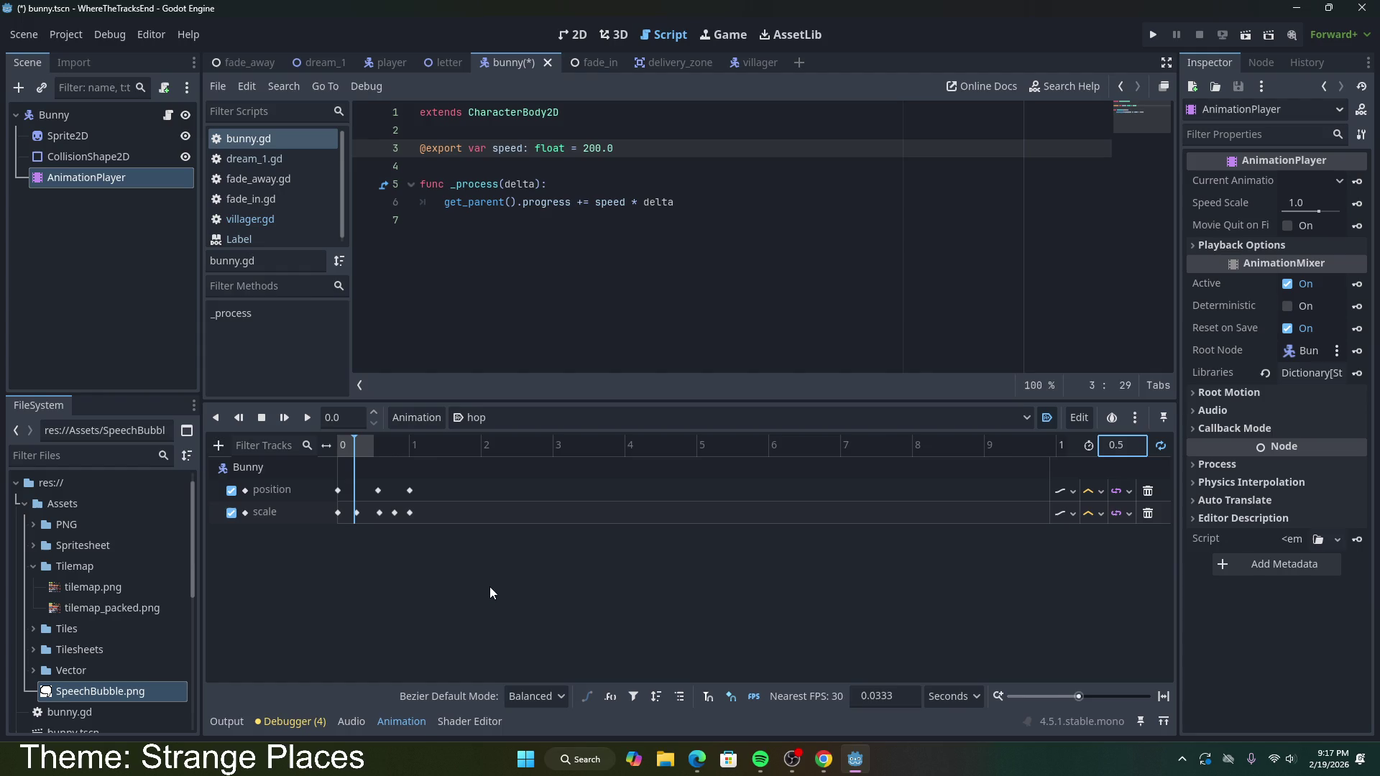
scroll(491, 597, "up", 5, "ctrl")
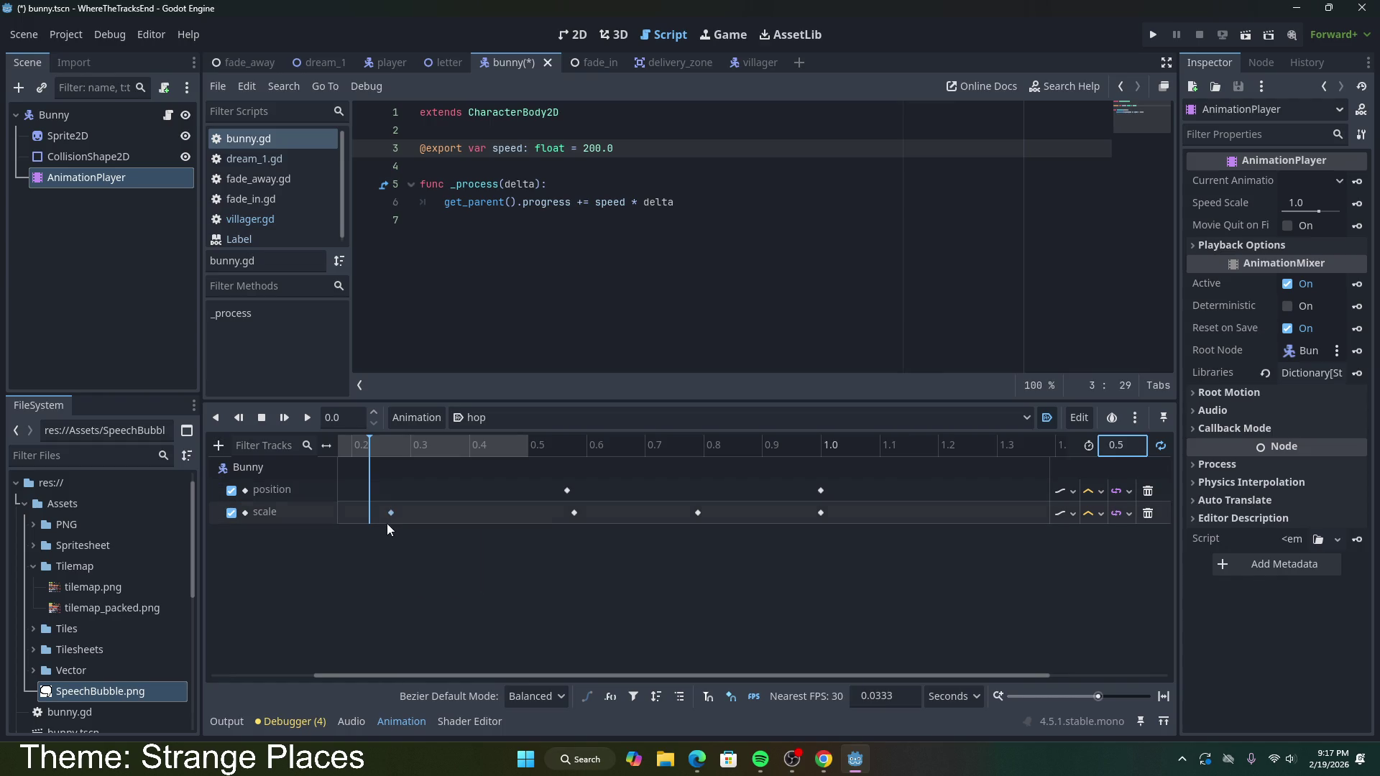
mouse_move(393, 513)
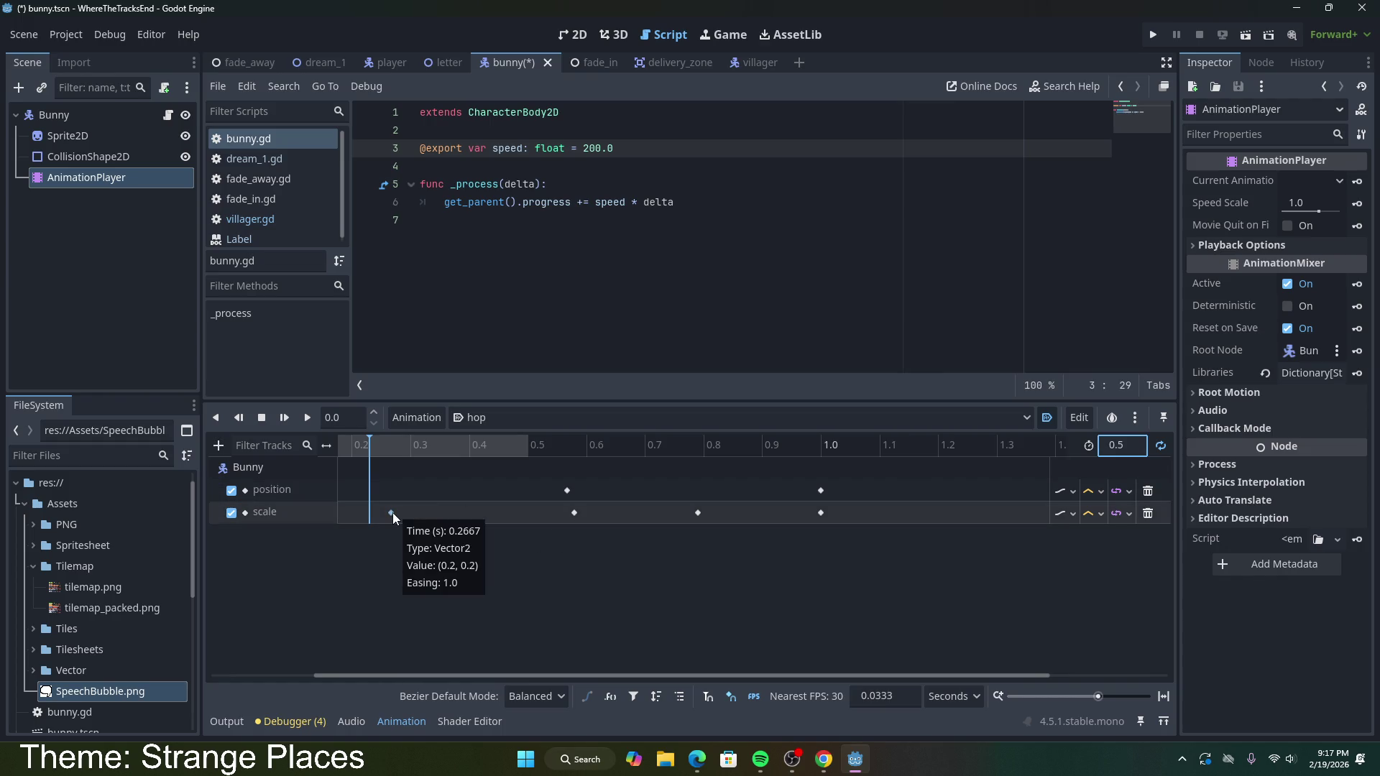
left_click_drag(393, 512, 355, 510)
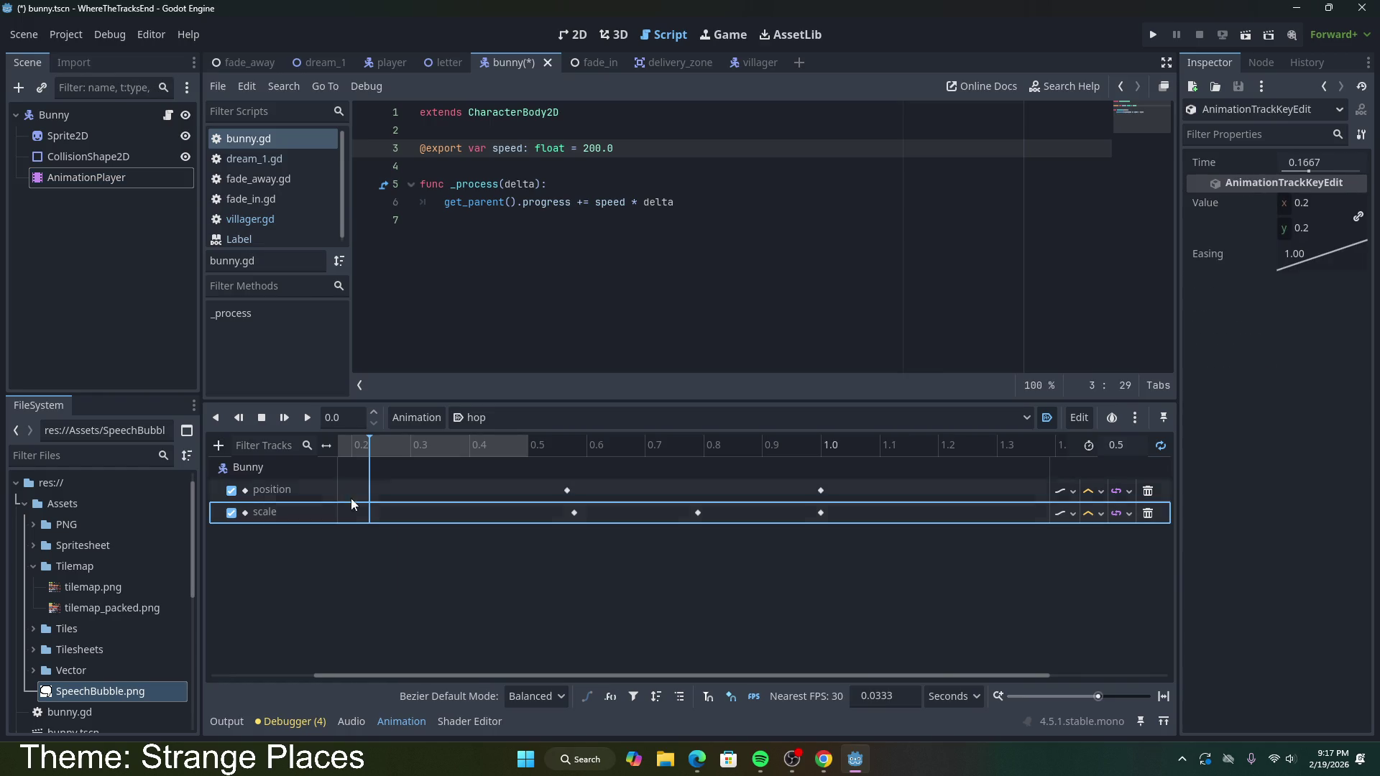
left_click(568, 35)
left_click_drag(565, 489, 394, 491)
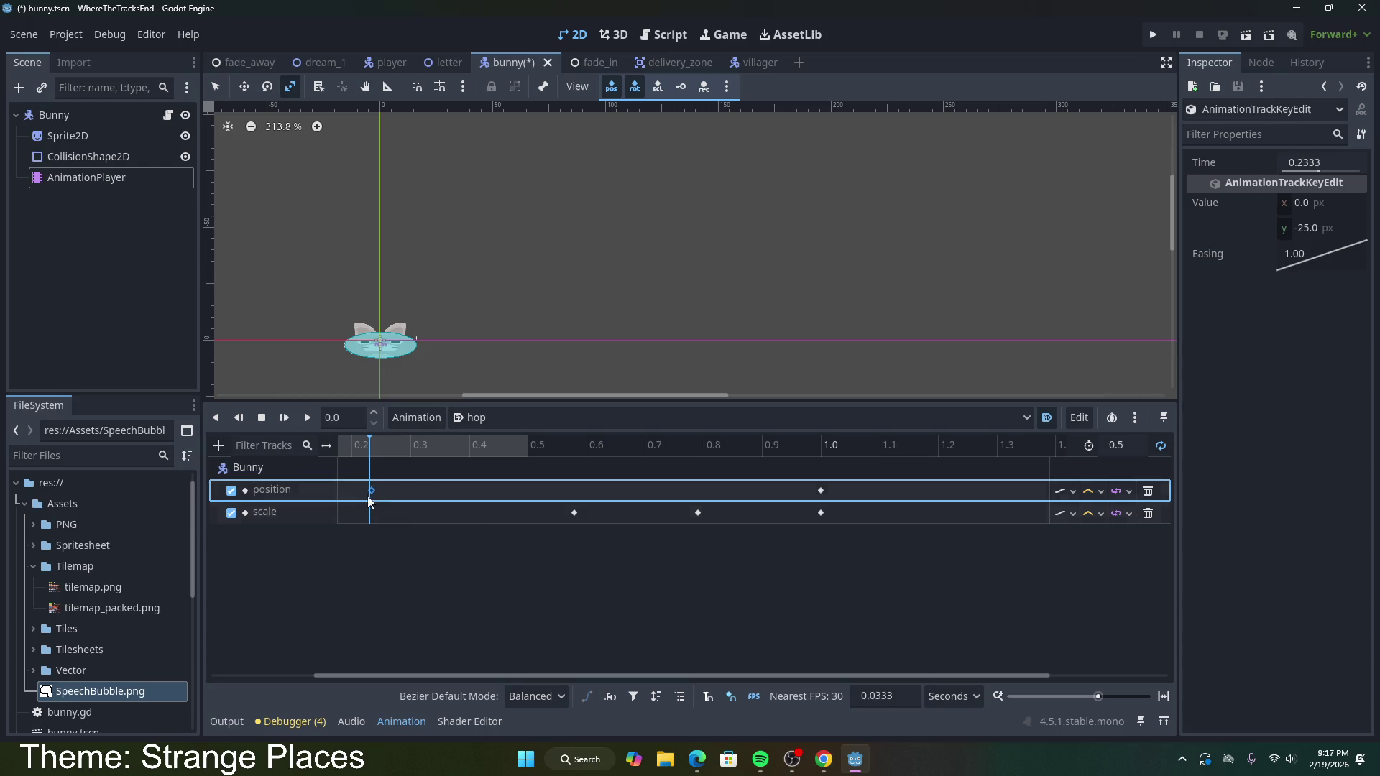
left_click(348, 545)
left_click(98, 121)
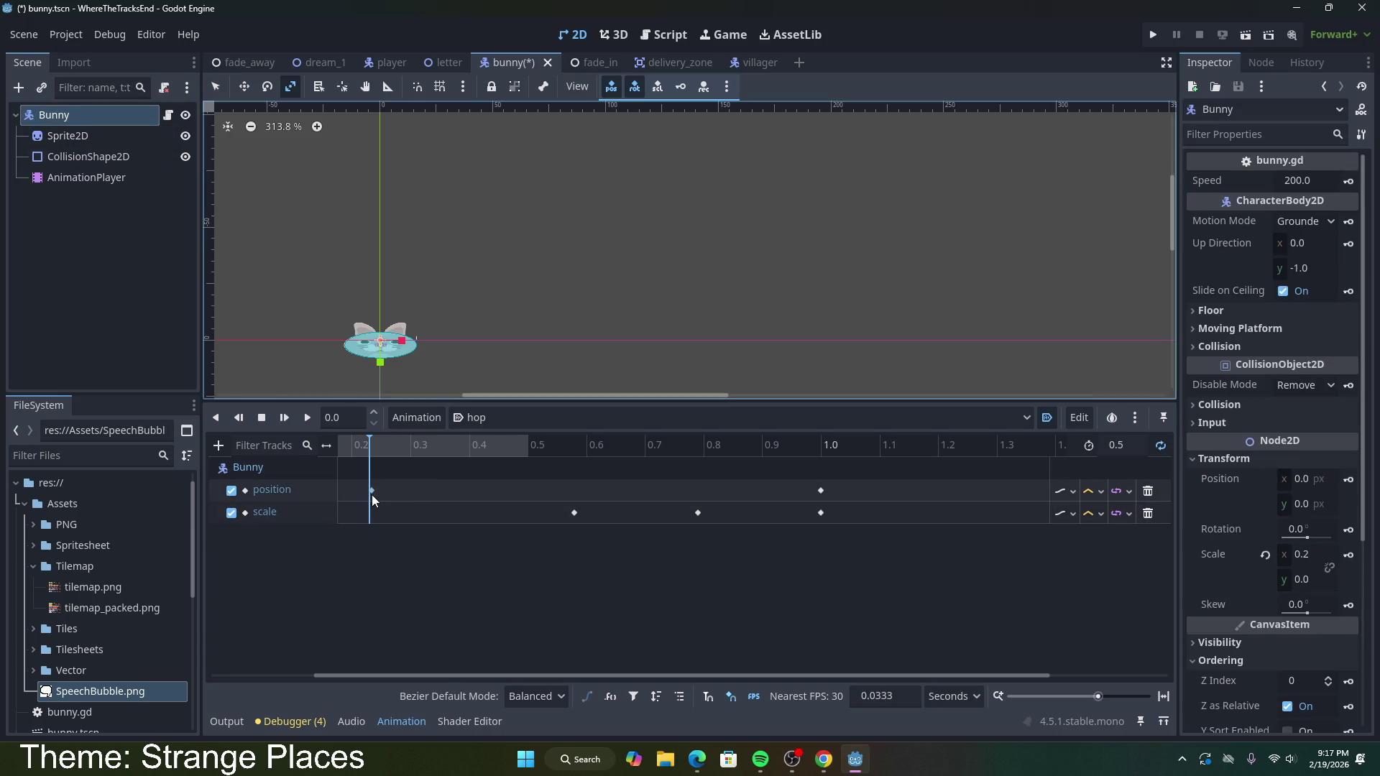
Step: Retime the position and scale keyframes toward 0.2 s and 0.5 s, undoing missteps
left_click_drag(568, 513, 459, 512)
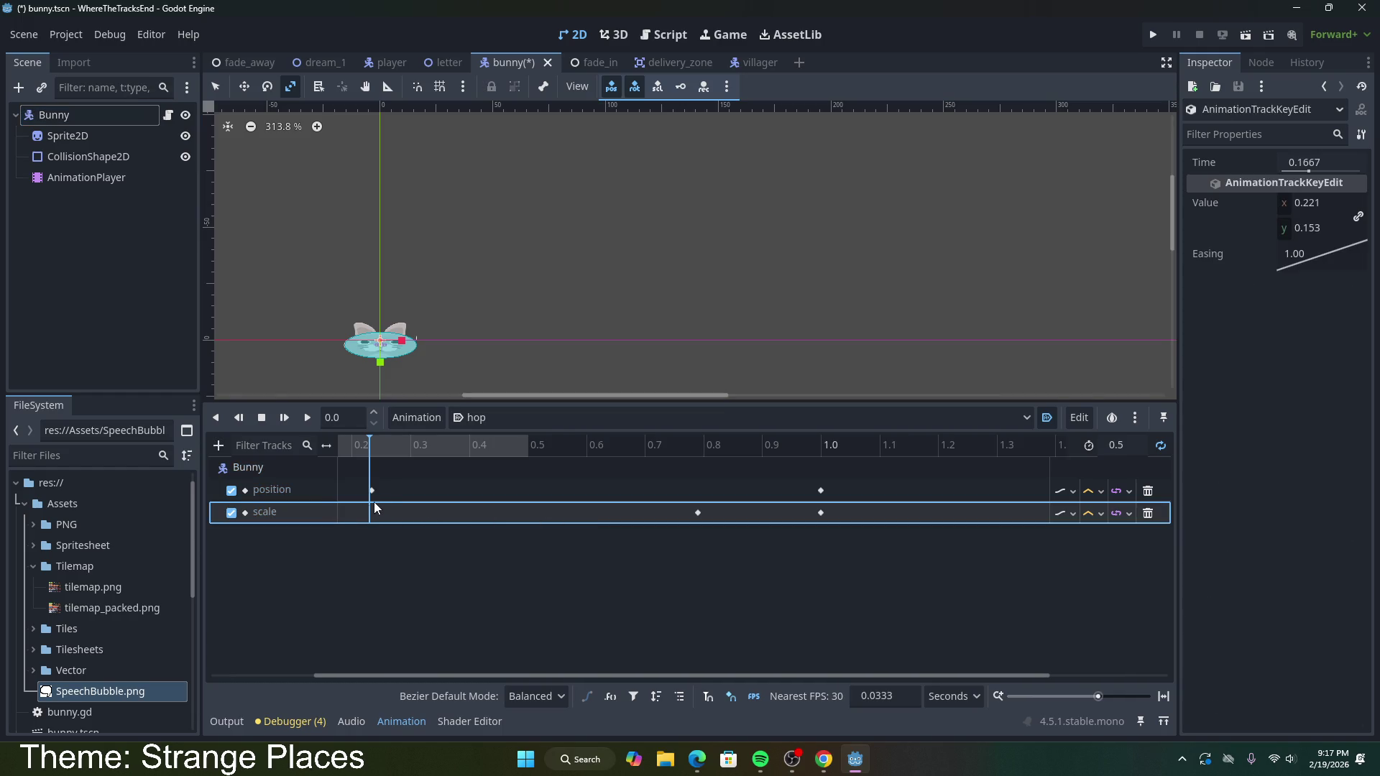
key("ctrl+z")
key("ctrl+z")
key("ctrl+z")
mouse_move(566, 491)
left_mouse_down()
mouse_move(352, 491)
mouse_move(573, 515)
mouse_move(410, 513)
left_mouse_up()
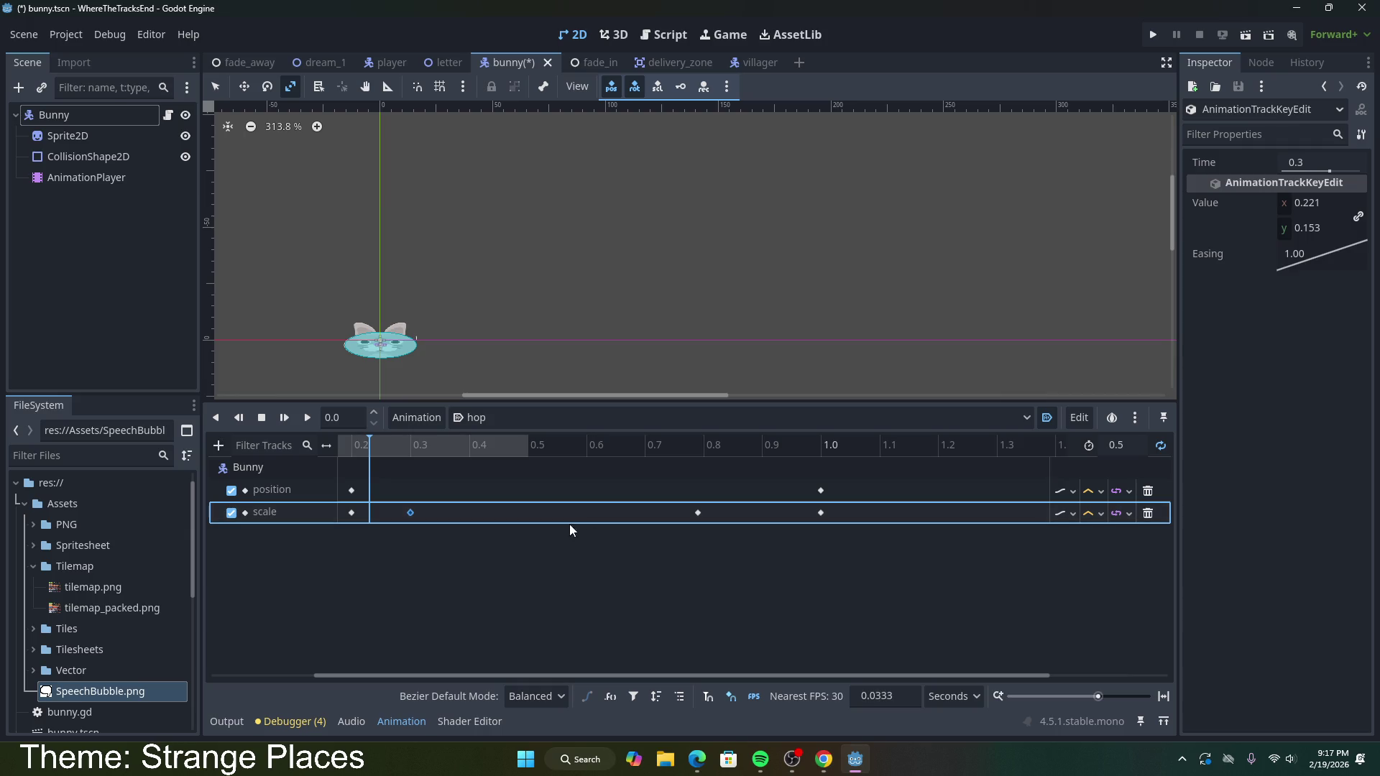
left_click_drag(697, 515, 434, 506)
key("ctrl+z")
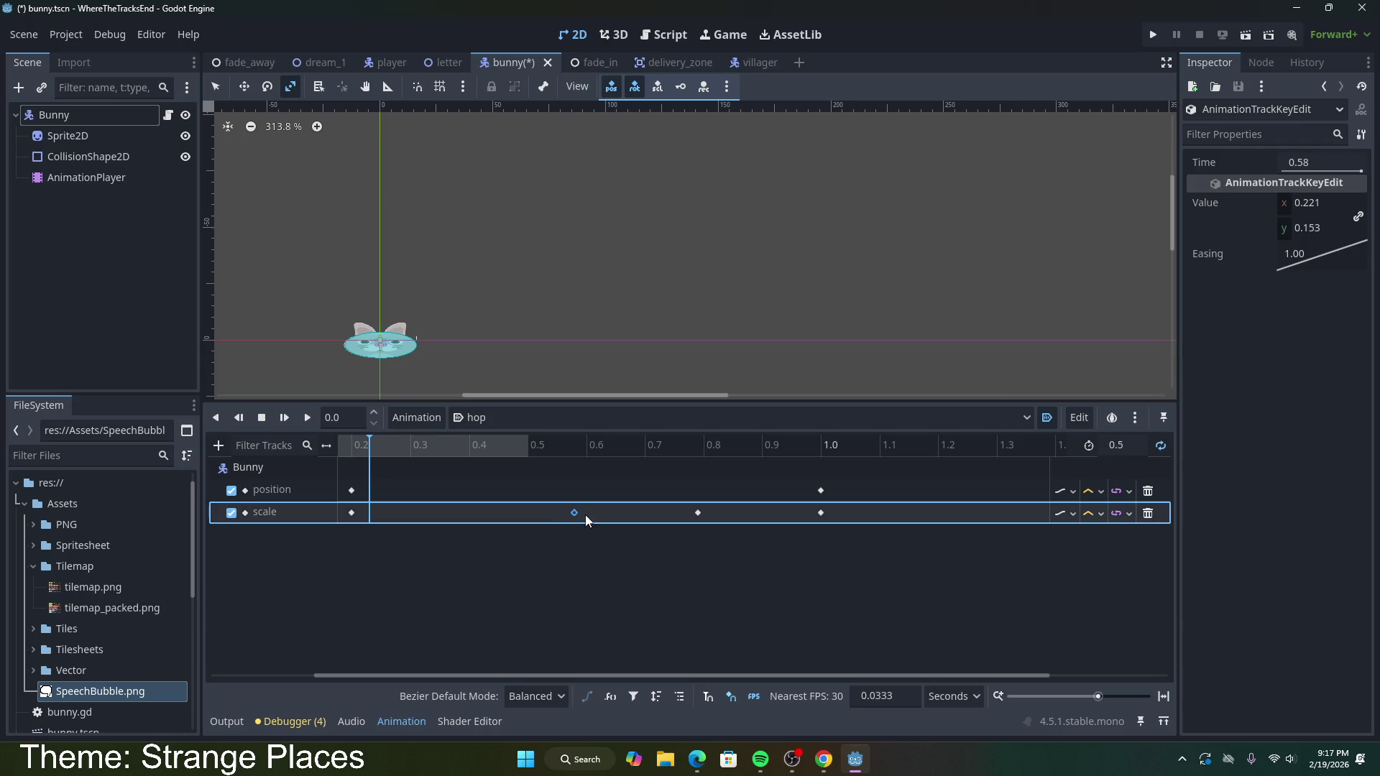
left_click(697, 514)
left_click_drag(472, 506, 472, 507)
left_click_drag(819, 490, 568, 481)
left_click_drag(821, 514, 522, 515)
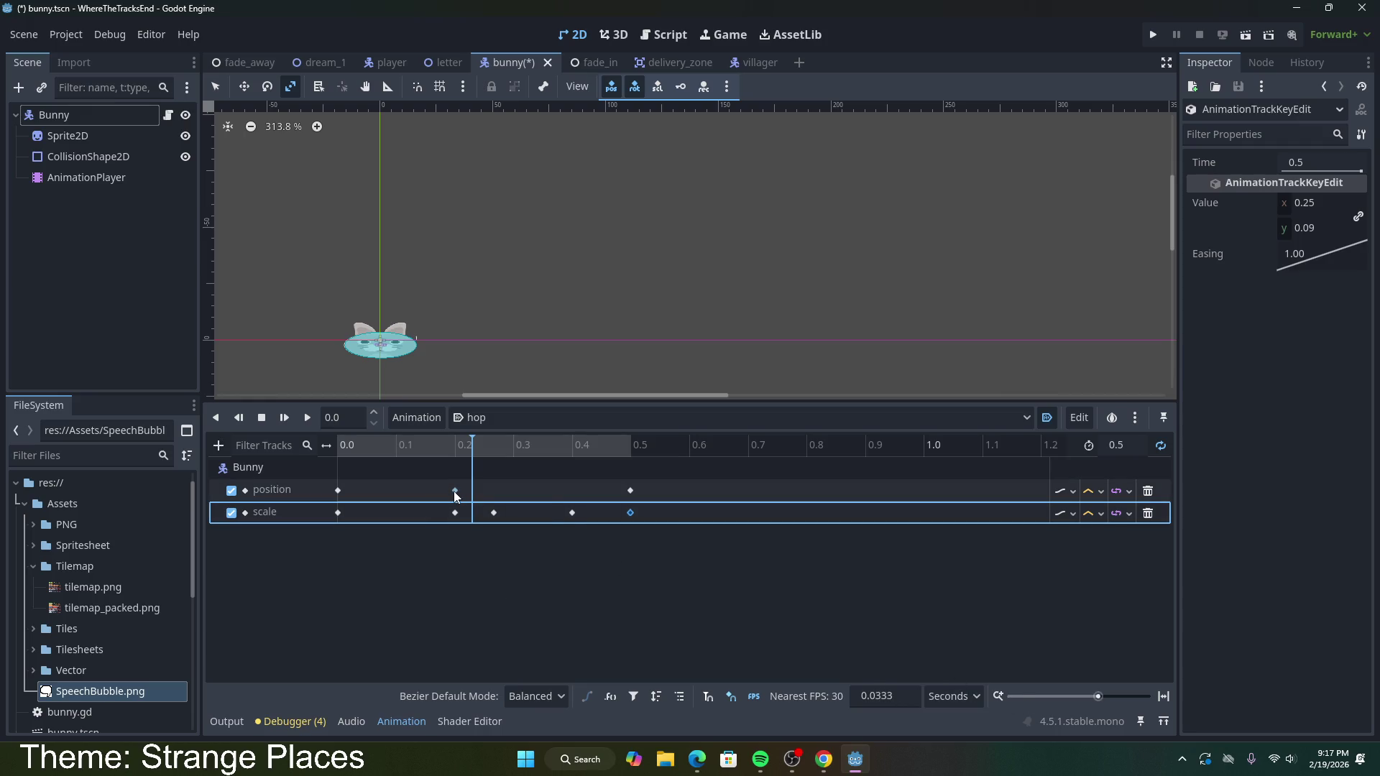
left_click_drag(455, 490, 474, 491)
left_click(456, 513)
key("ctrl+z")
key("ctrl+z")
key("ctrl+z")
key("ctrl+z")
key("ctrl+z")
key("ctrl+z")
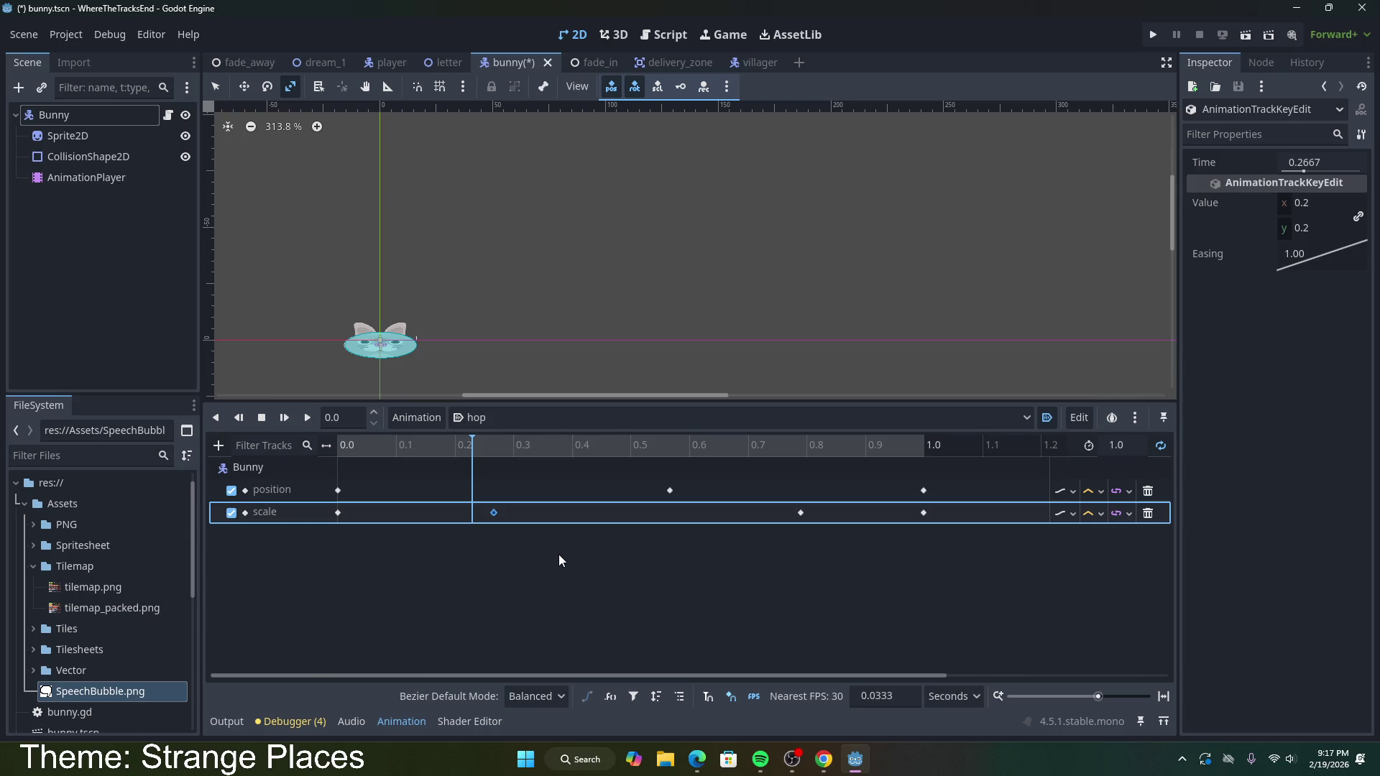
key("ctrl+shift+z")
key("ctrl+shift+z")
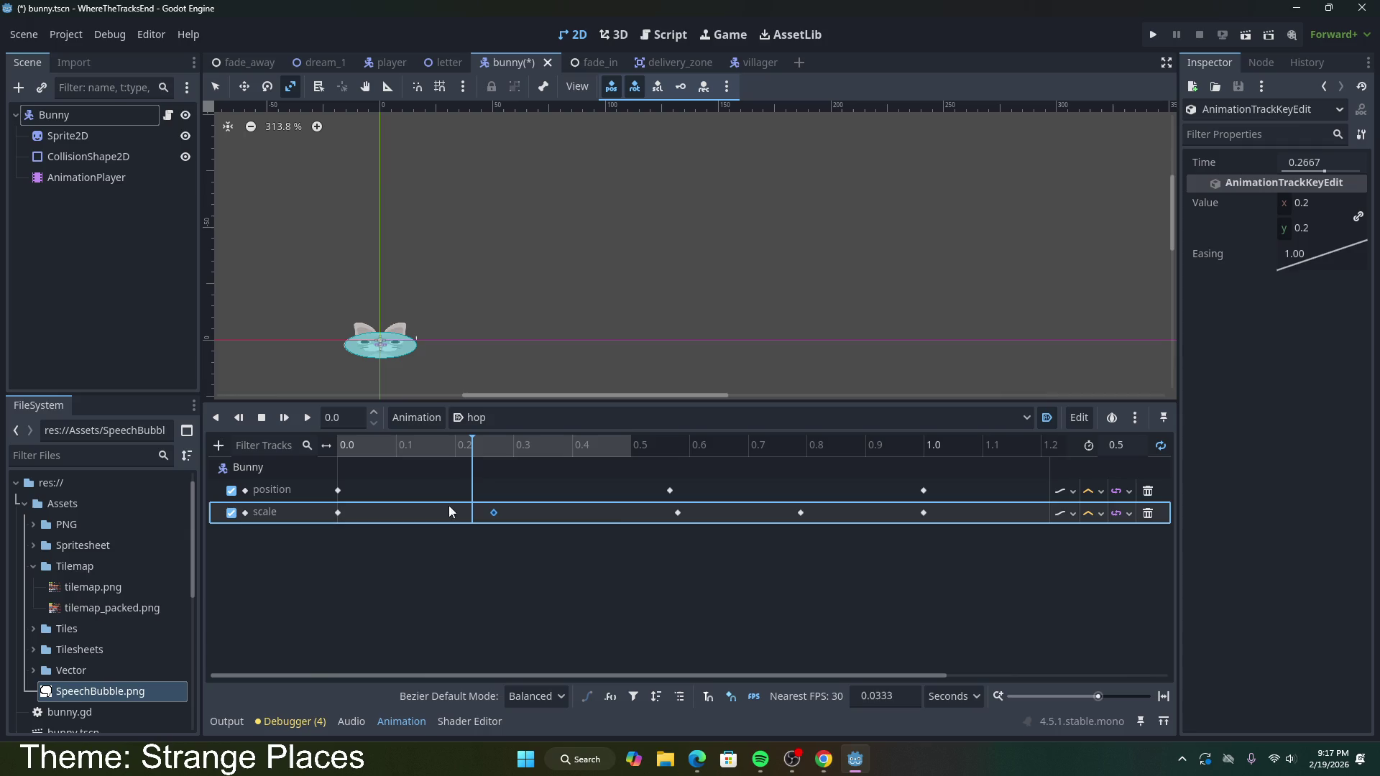
Step: Fine-tune the keys: scale near 0.13 s and 0.37 s, final position and scale at 0.5 s
left_click_drag(491, 514, 419, 513)
left_click_drag(670, 491, 605, 492)
left_click_drag(475, 491, 470, 486)
left_click_drag(678, 512, 671, 513)
left_click_drag(803, 514, 553, 509)
left_click_drag(923, 490, 631, 483)
left_click_drag(923, 513, 631, 512)
Step: Preview the shortened hop, save the bunny scene, and run the game from dream_1
left_click(307, 418)
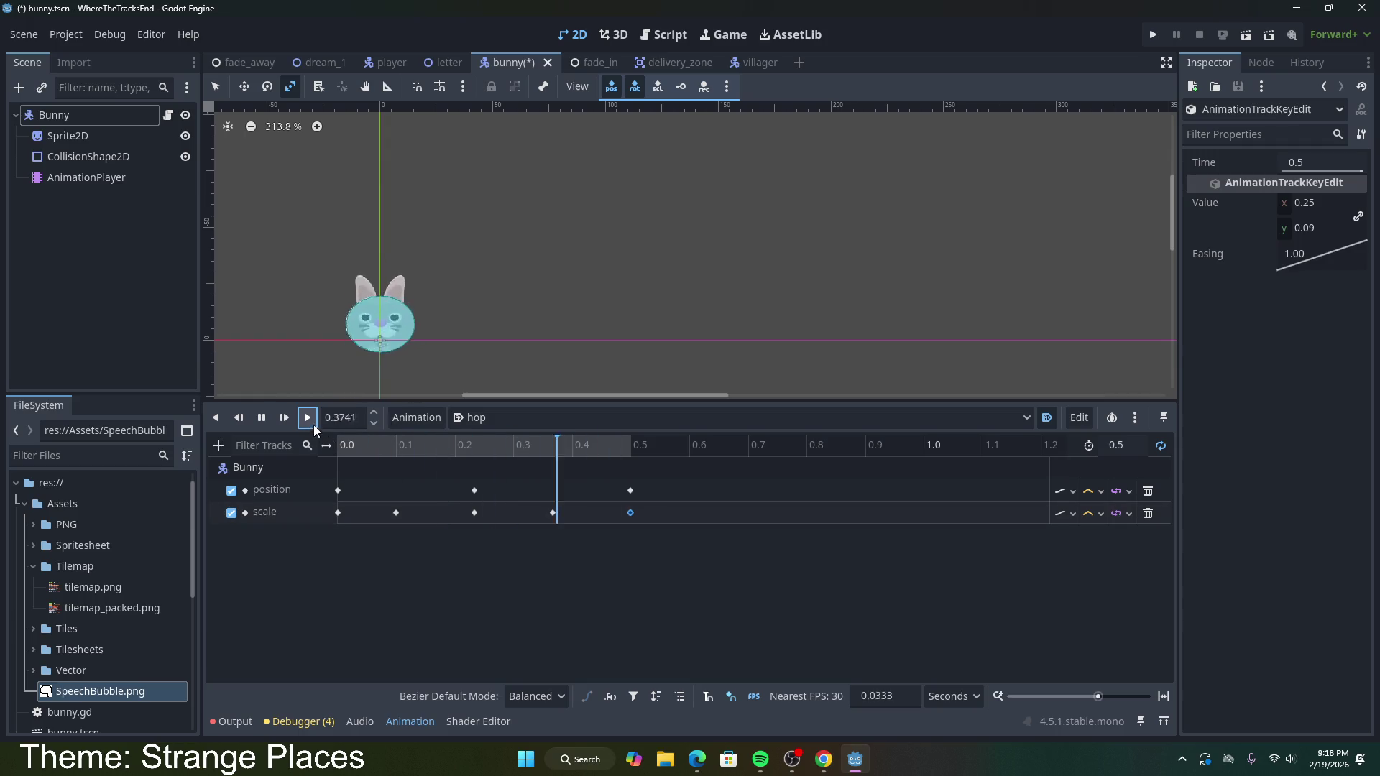
left_click(263, 419)
key("ctrl+s")
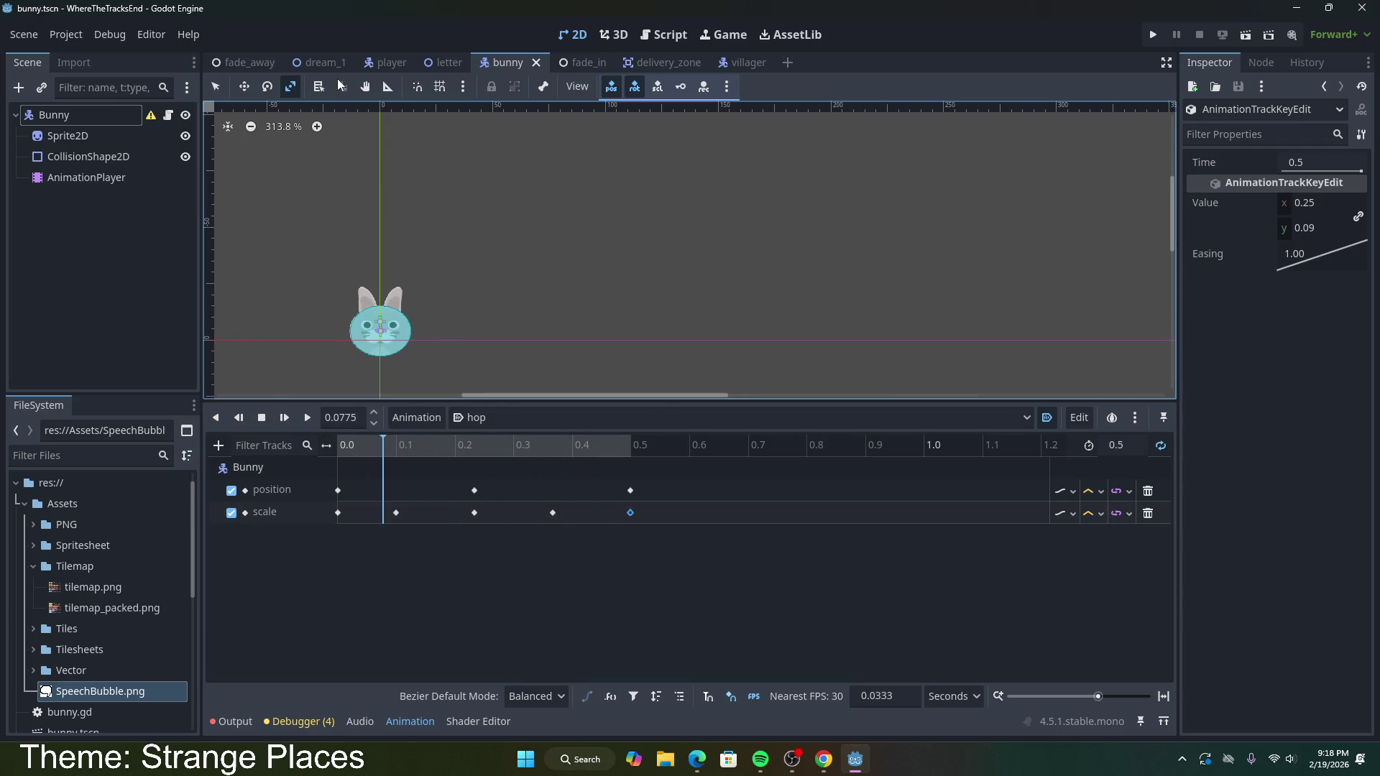
left_click(319, 63)
left_click(1244, 35)
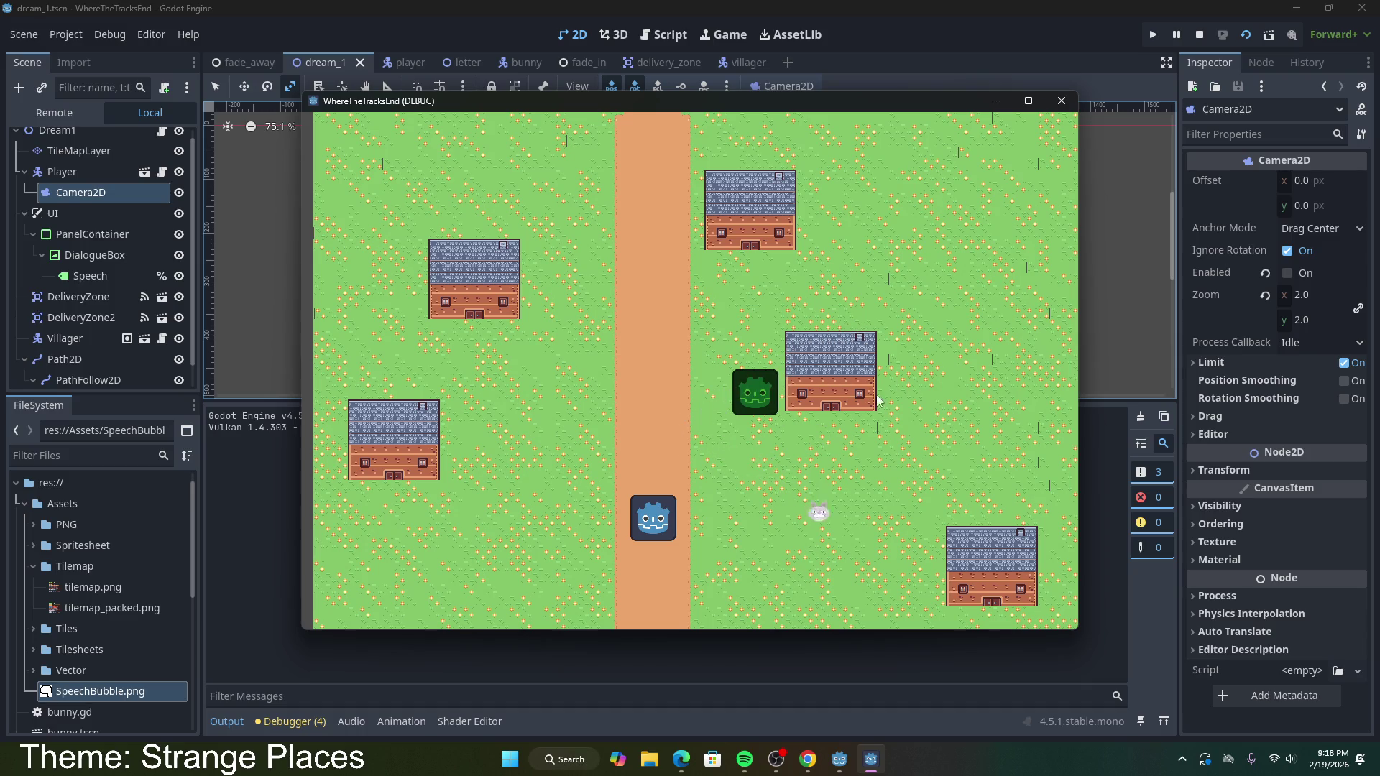
Step: Close the running game and select PathFollow2D to view its progress settings
left_click(1056, 101)
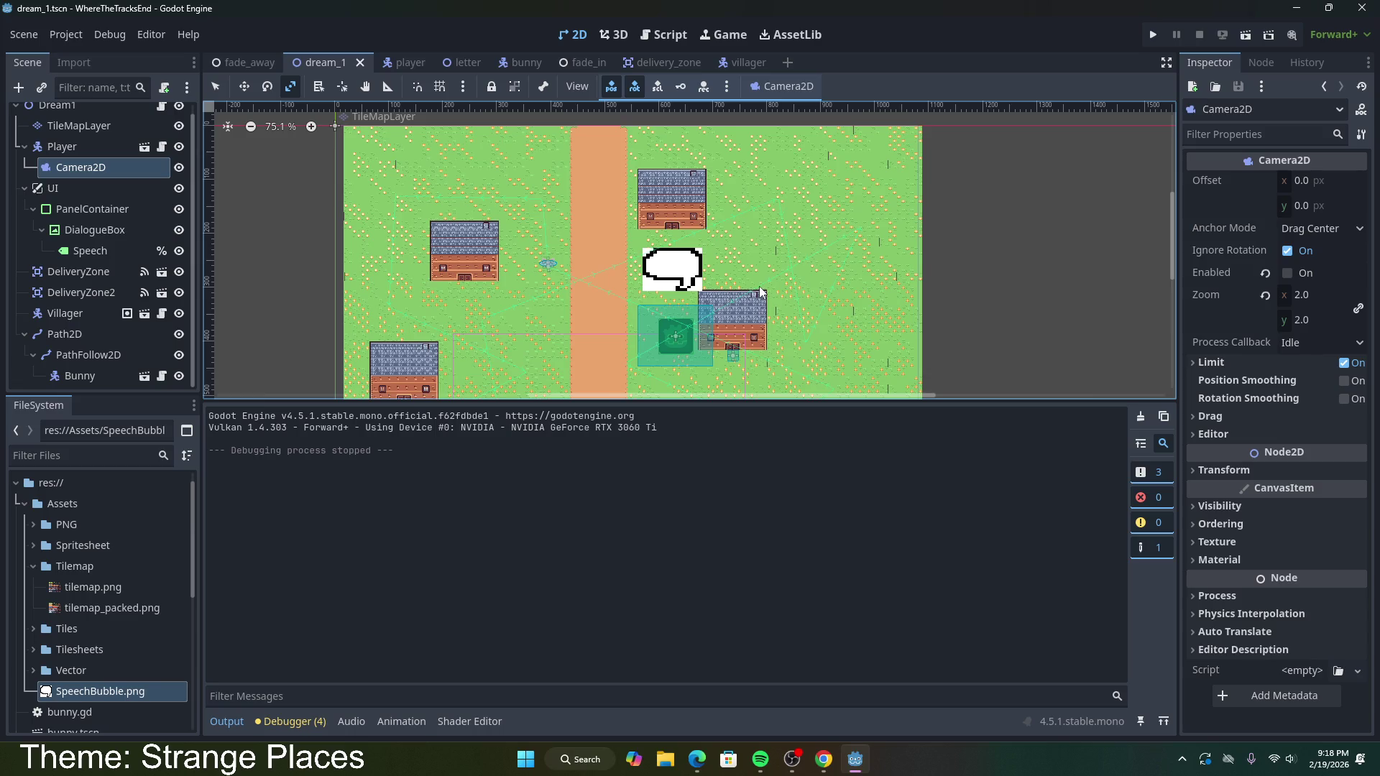
scroll(762, 292, "up", 3)
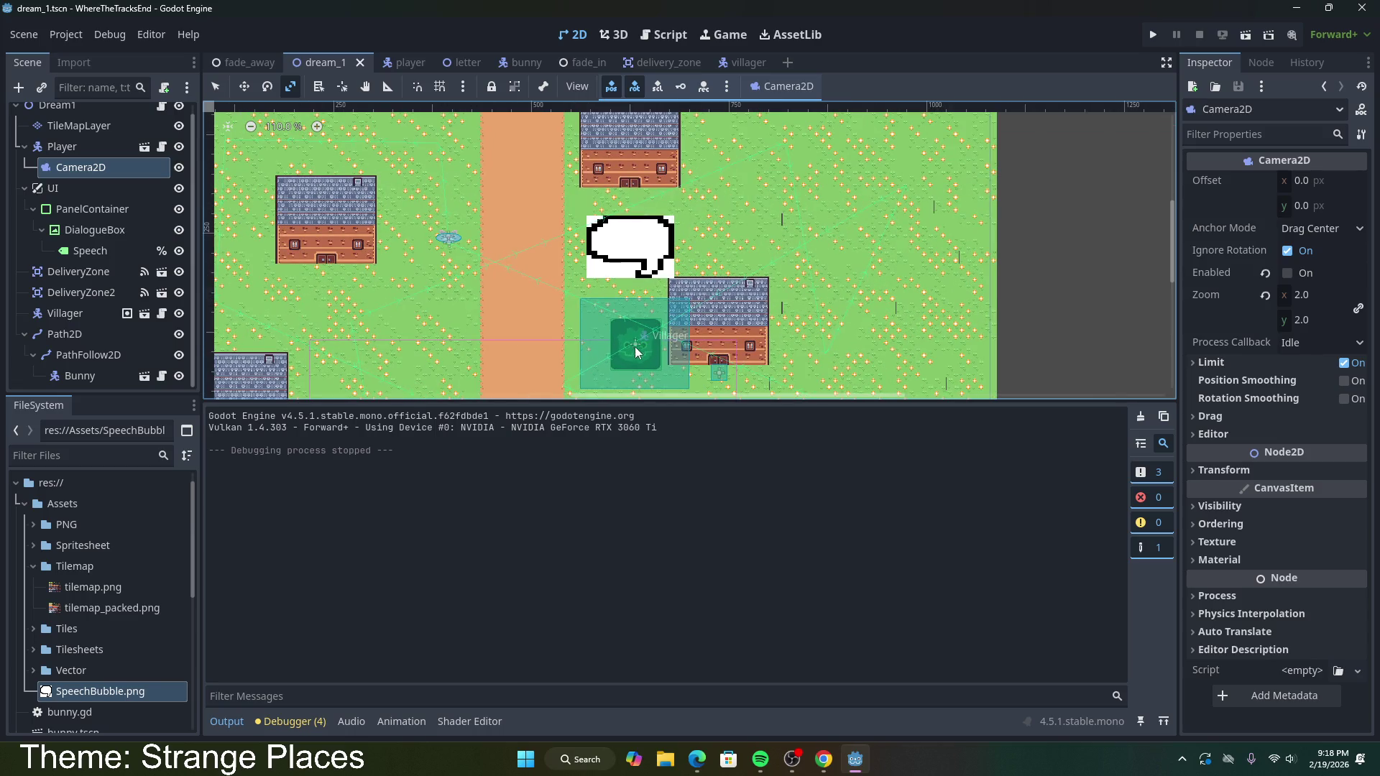
left_click(108, 355)
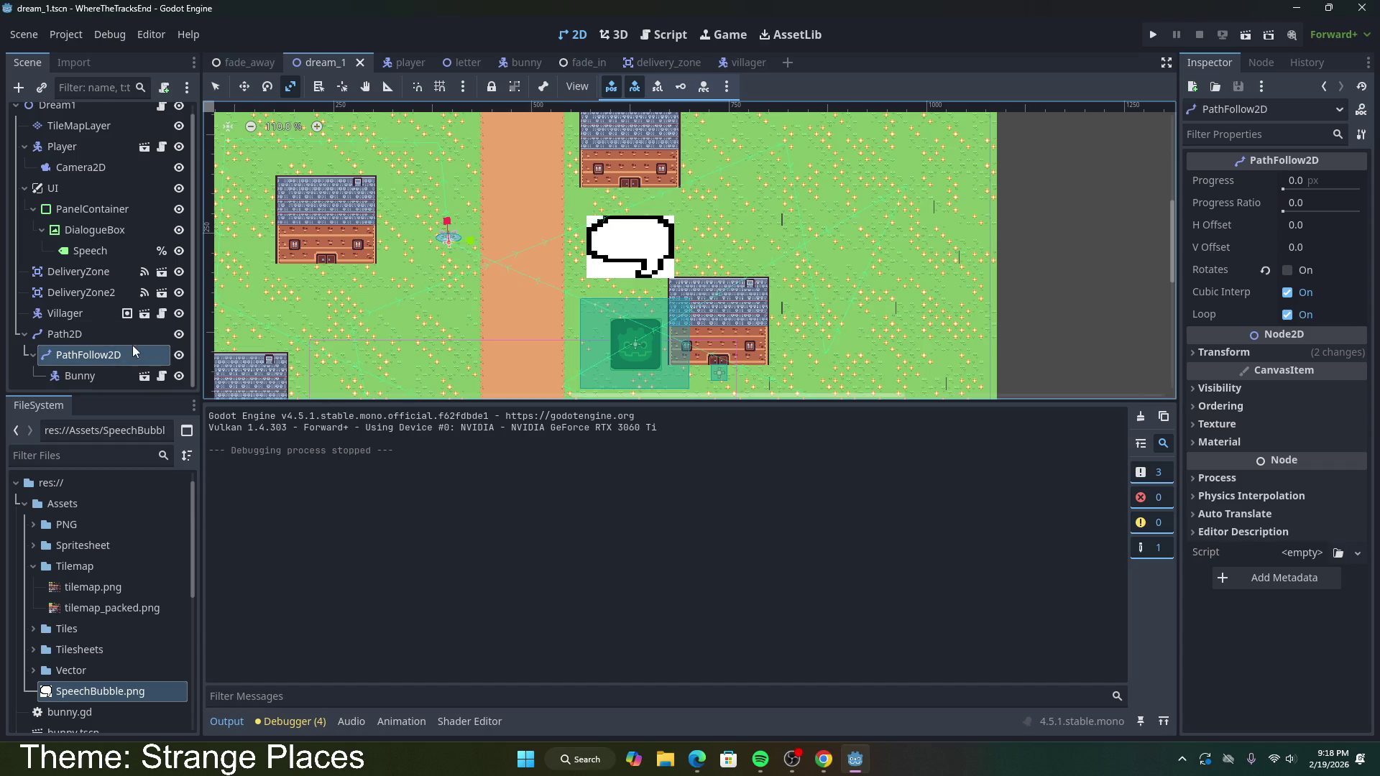
left_click(108, 334)
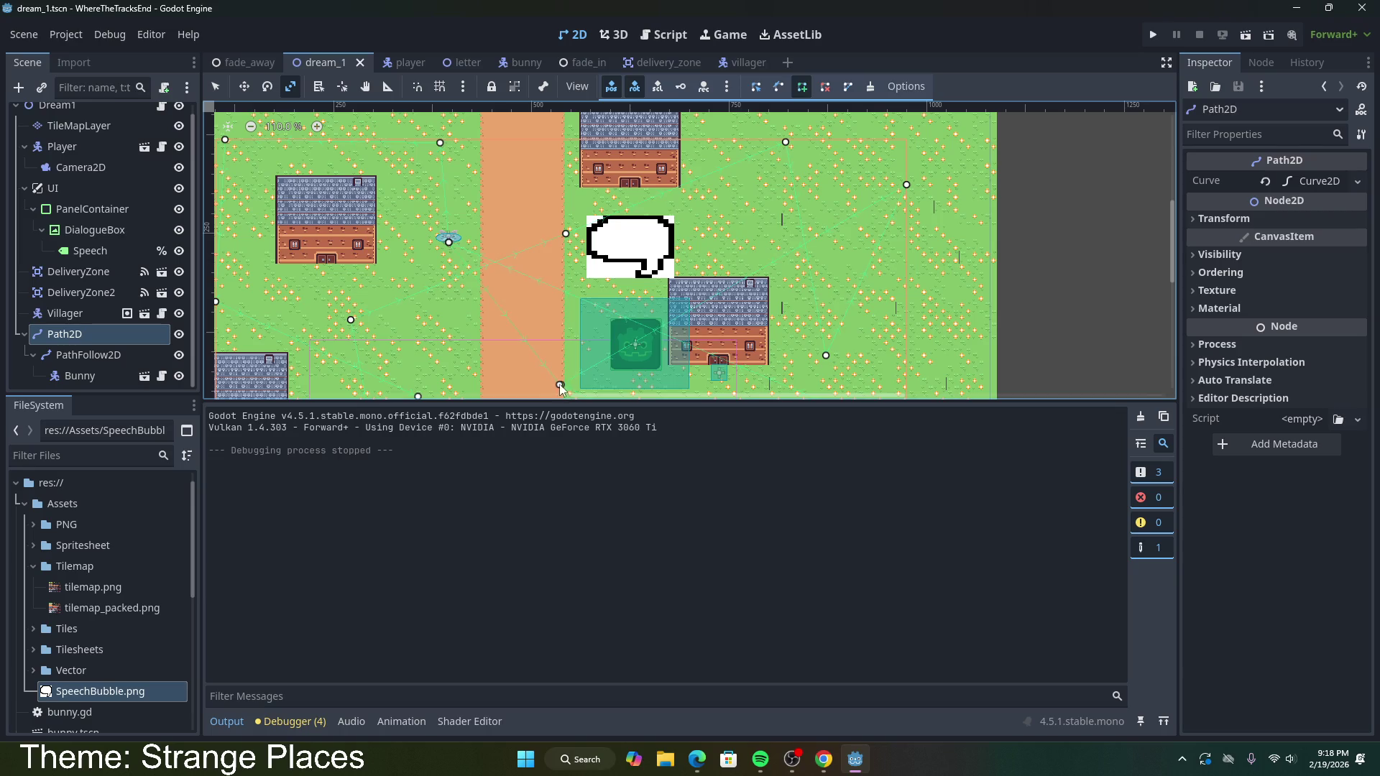
mouse_move(561, 357)
left_mouse_down()
mouse_move(546, 338)
mouse_move(562, 384)
left_mouse_up()
scroll(872, 290, "down", 2)
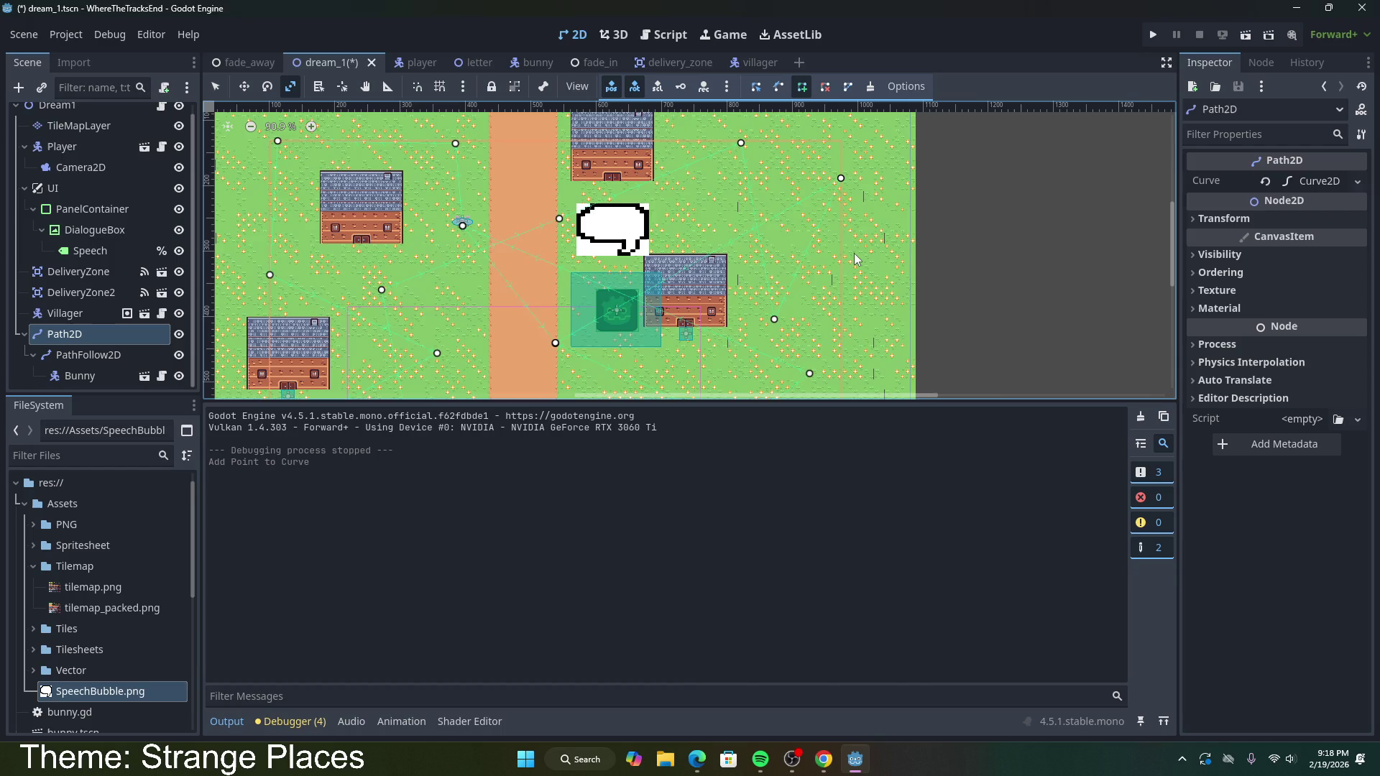
key("ctrl+z")
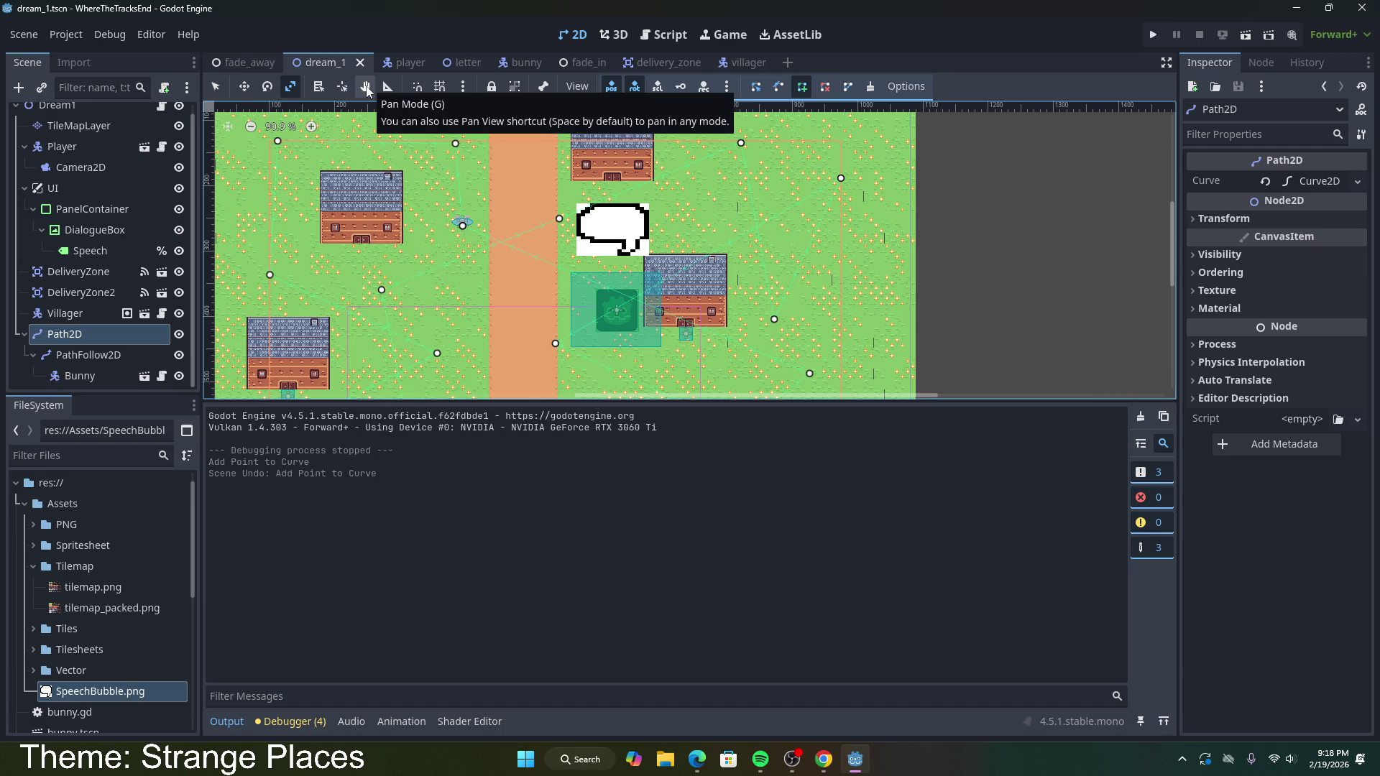
left_click(216, 87)
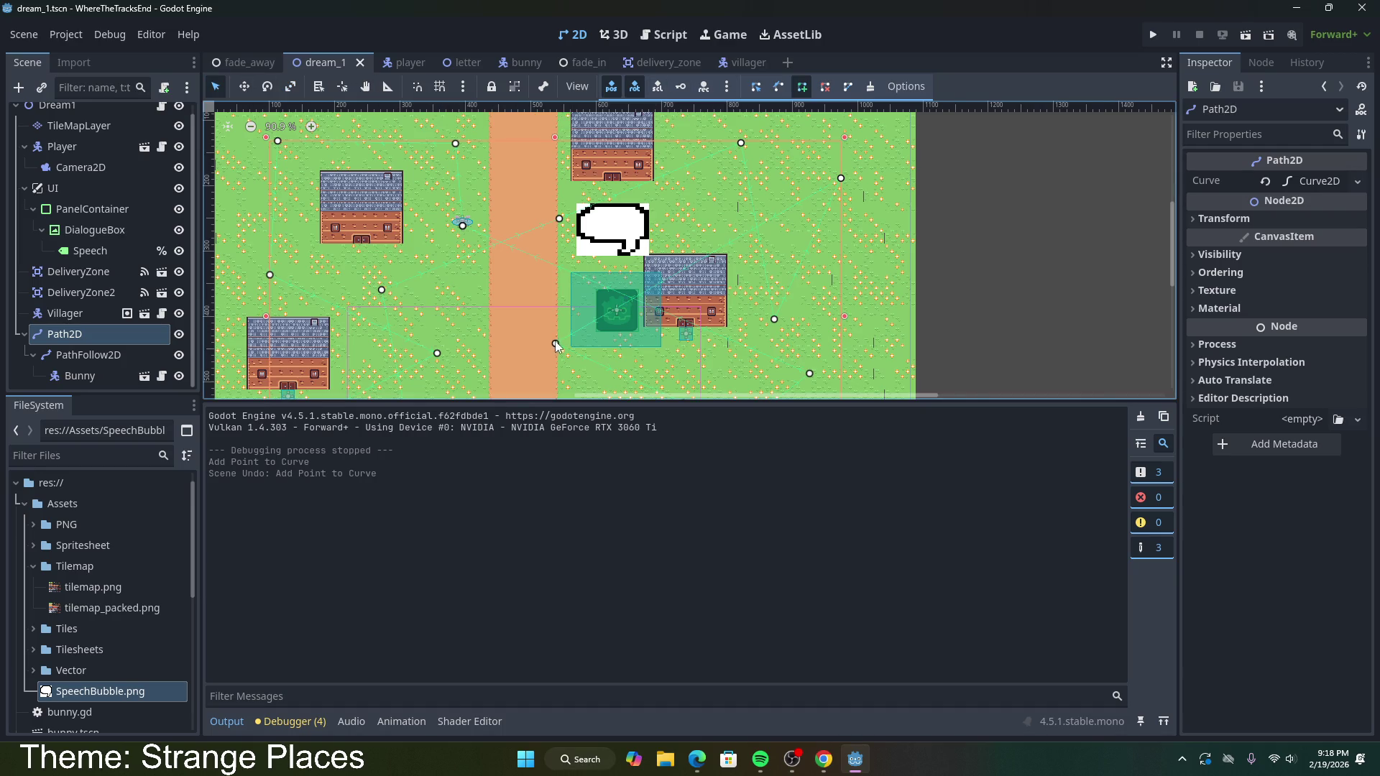
left_click(539, 325)
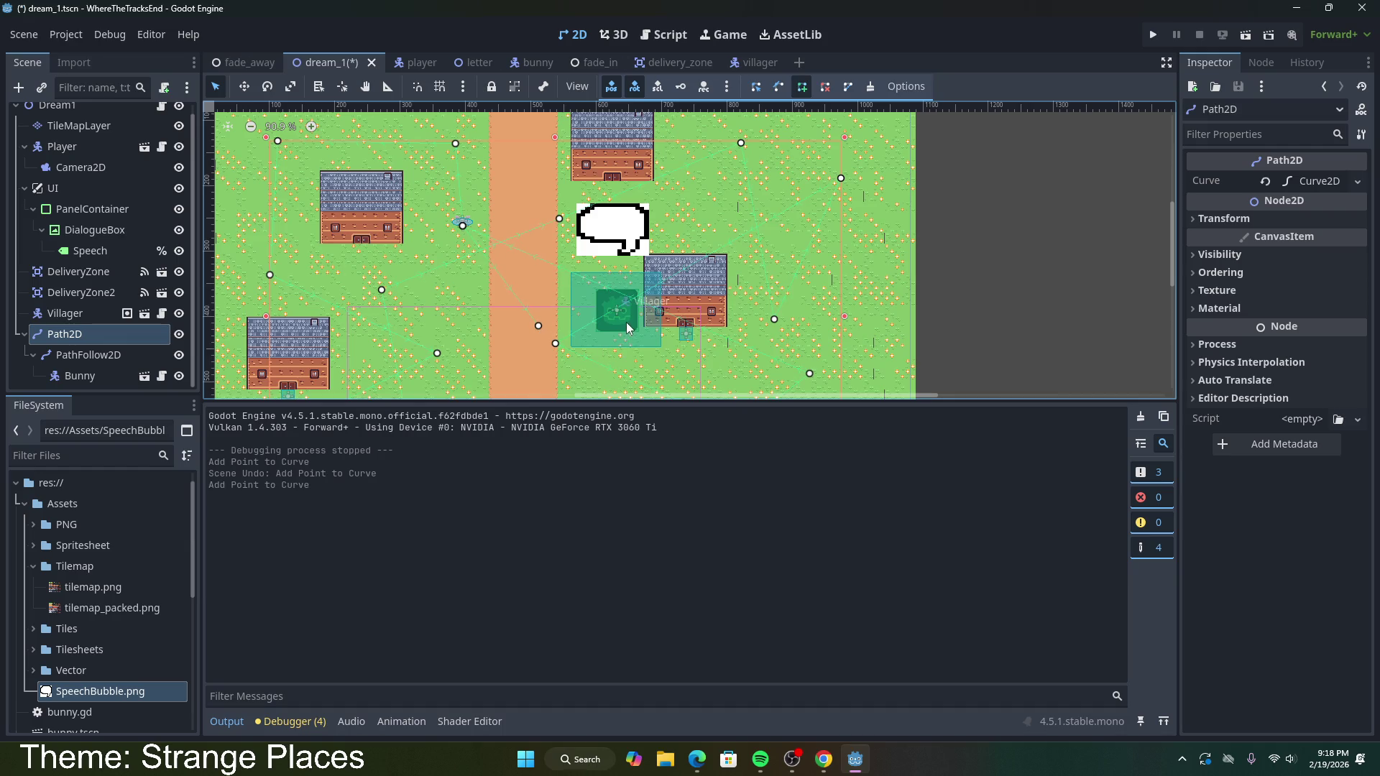
key("ctrl+z")
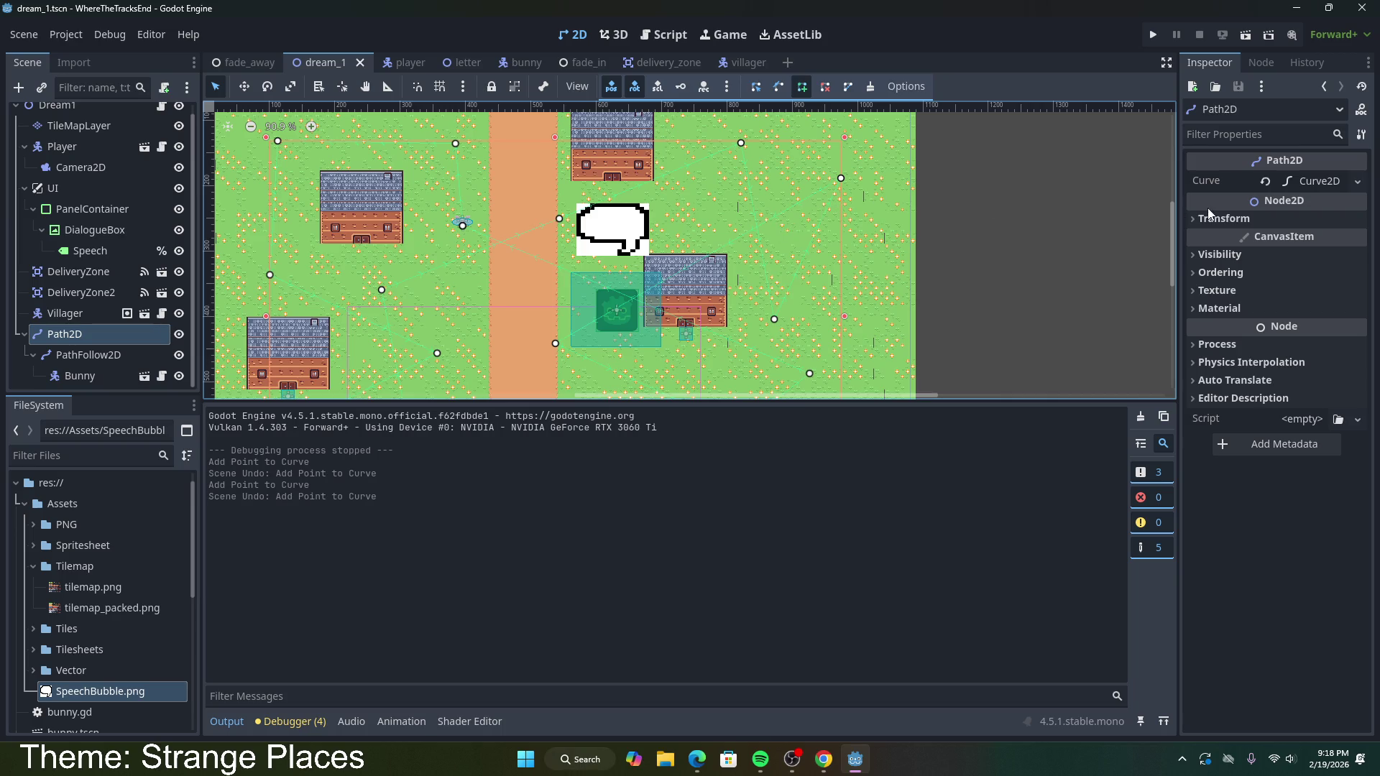
left_click(1294, 180)
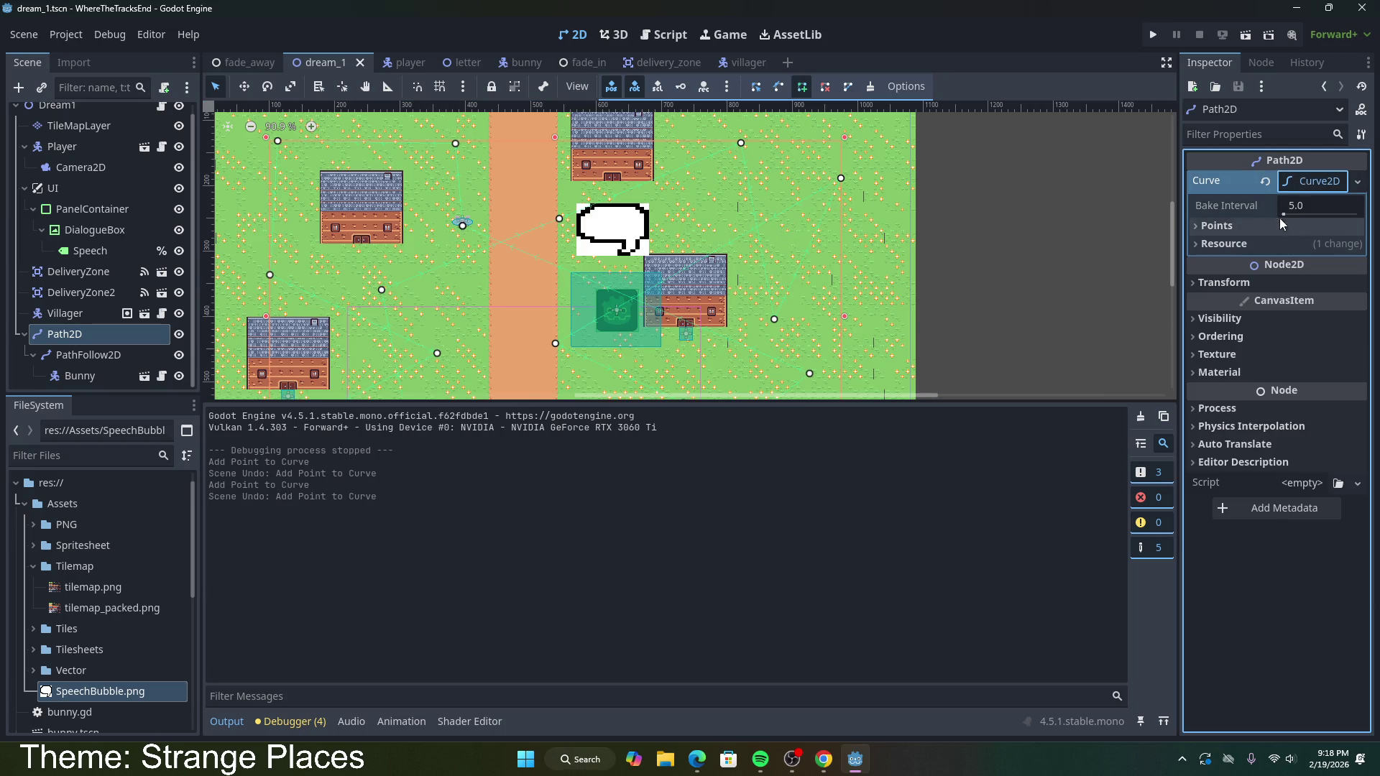
Step: Lower the curve's Bake Interval to 0.01 and expand its Points list
left_click_drag(1288, 214, 1291, 214)
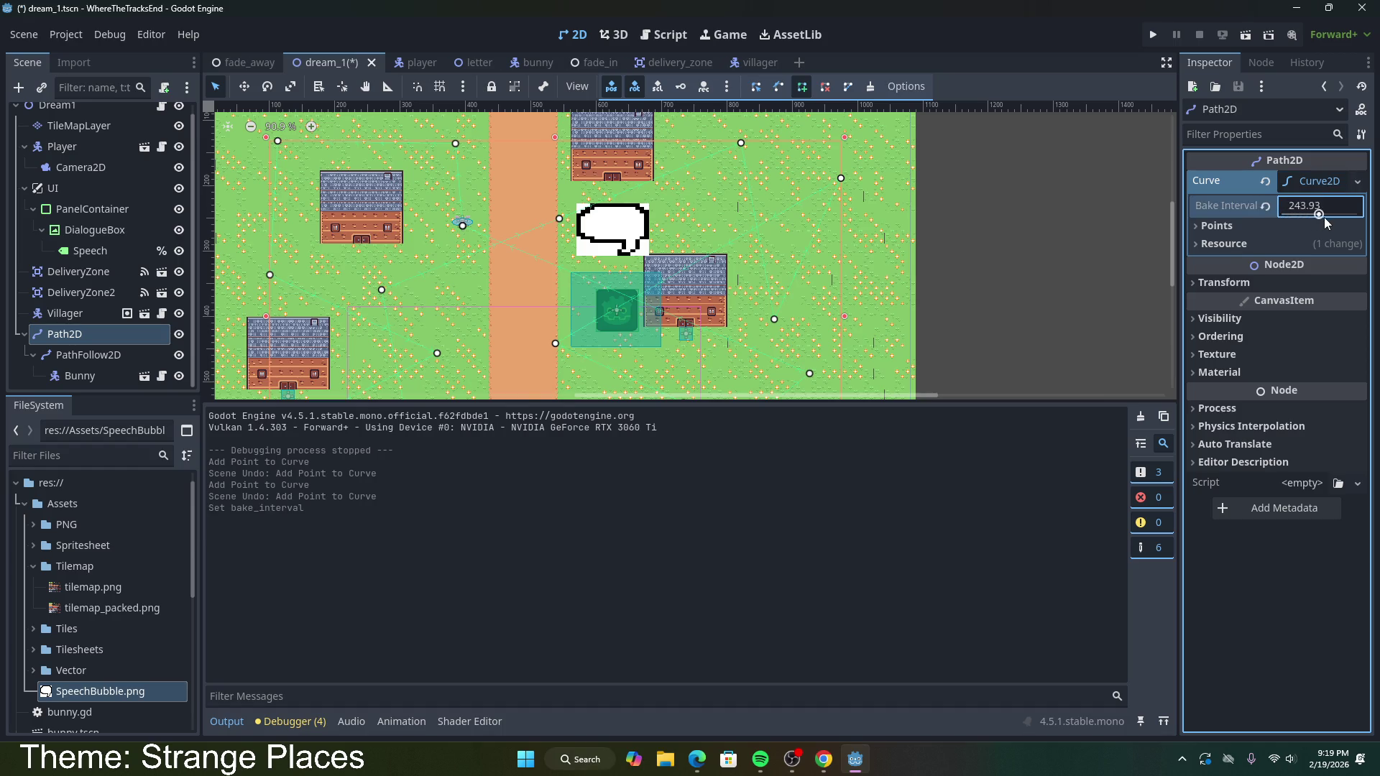
mouse_move(1343, 224)
left_mouse_down()
mouse_move(1364, 224)
mouse_move(1247, 222)
left_mouse_up()
left_click(1214, 225)
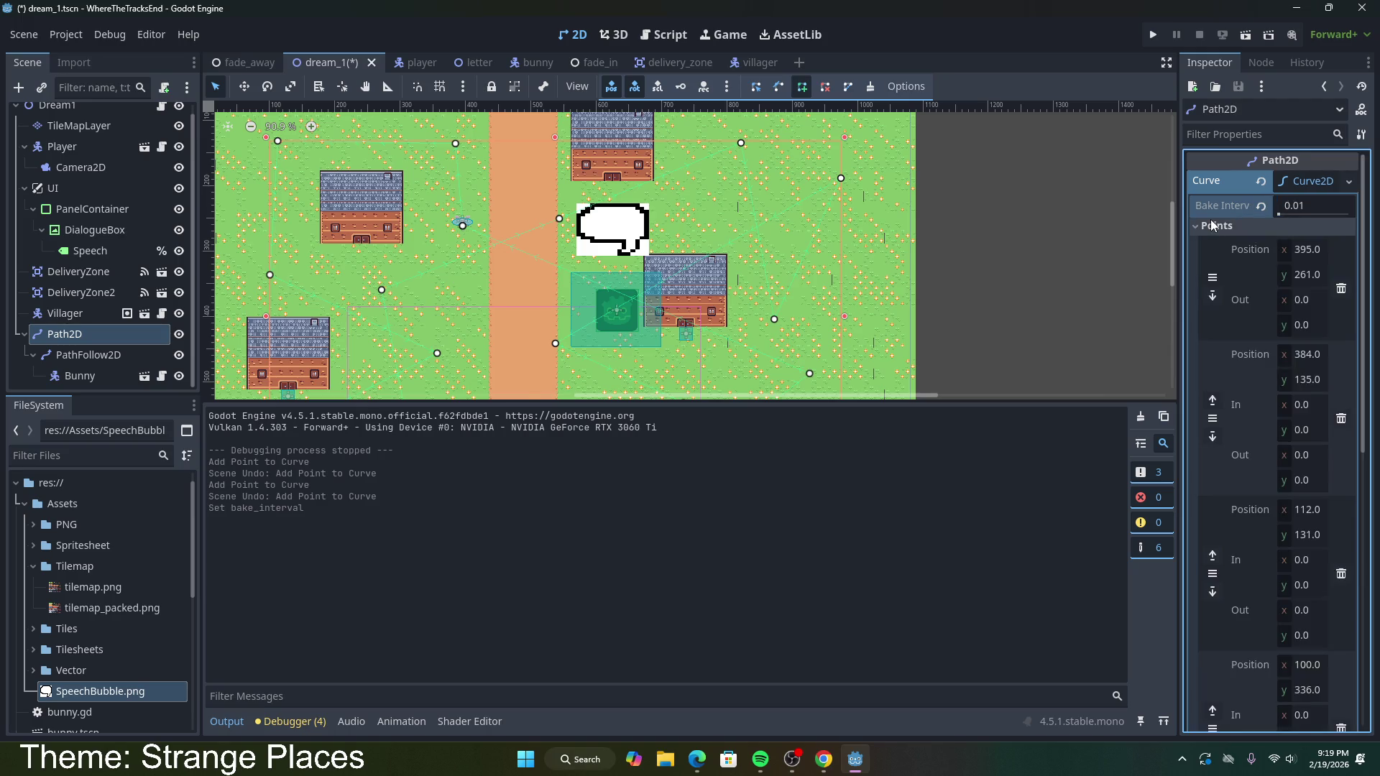
left_click(1213, 226)
left_click(1213, 226)
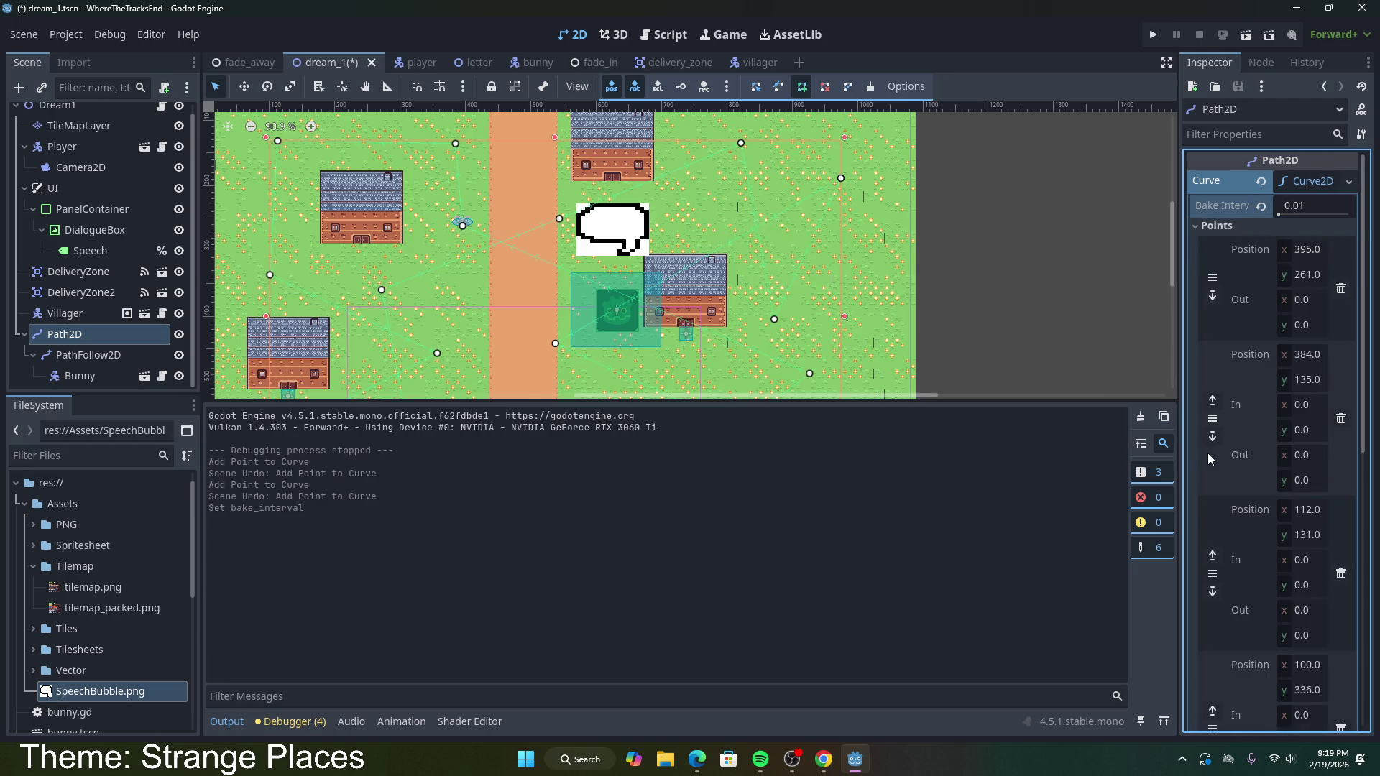
Step: Undo an accidentally added path point, then page forward to the last page of curve points
left_click(554, 343)
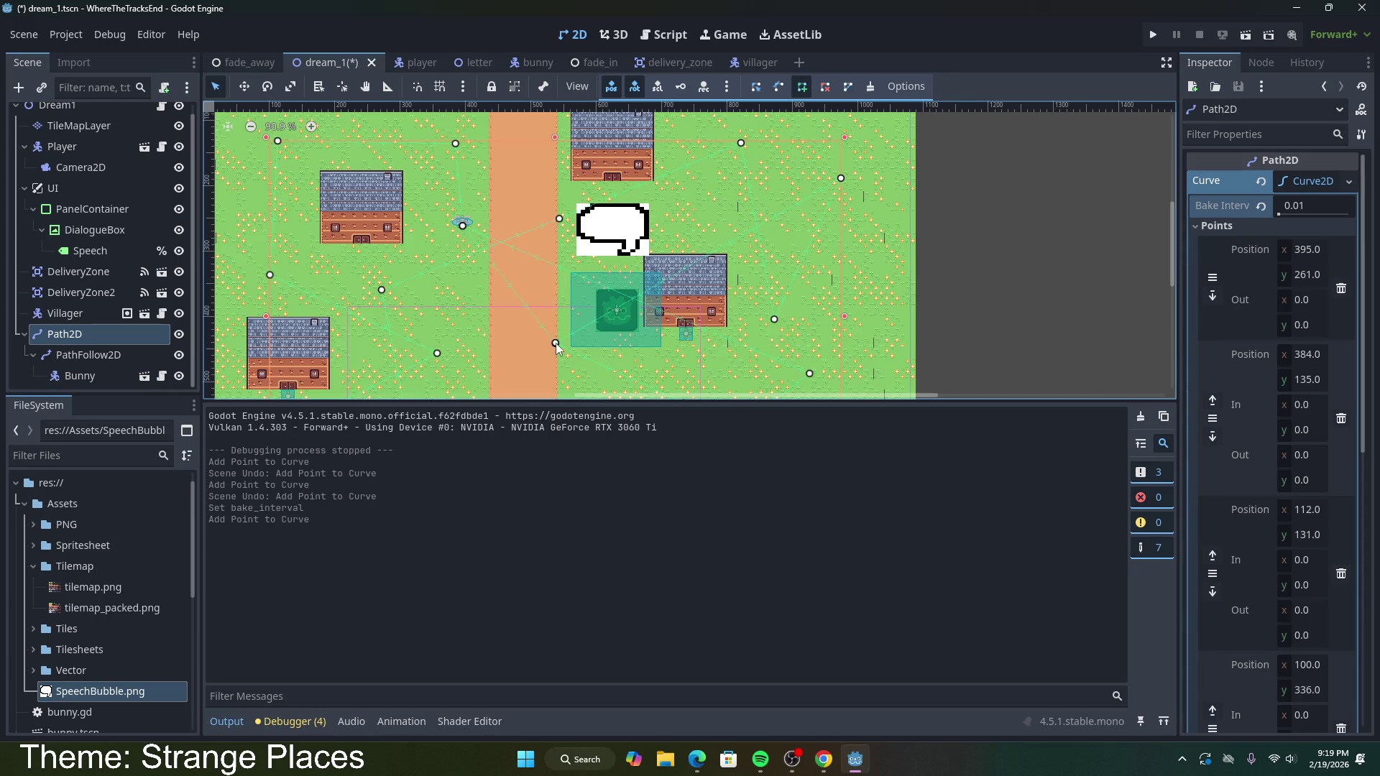
key("ctrl+z")
scroll(1251, 476, "down", 5)
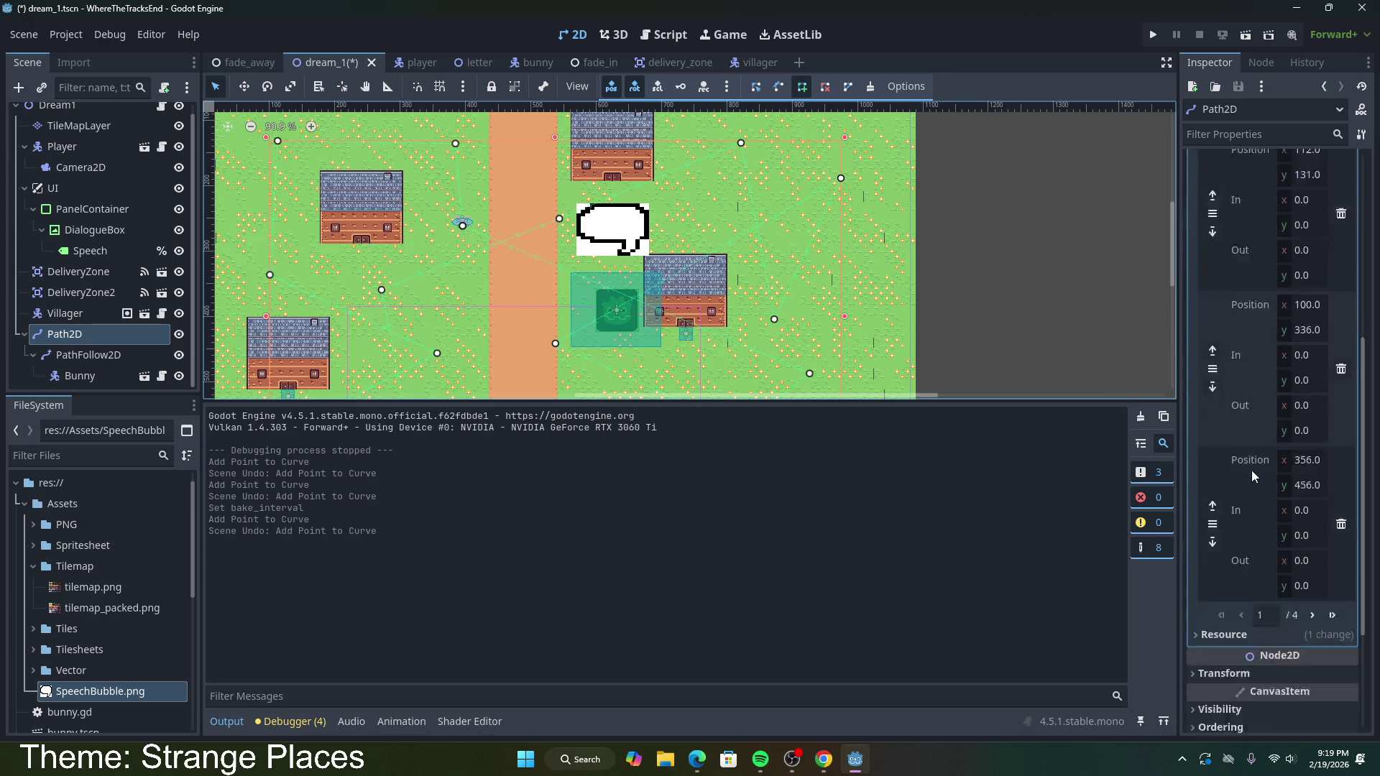
scroll(1251, 476, "up", 5)
scroll(1255, 474, "down", 5)
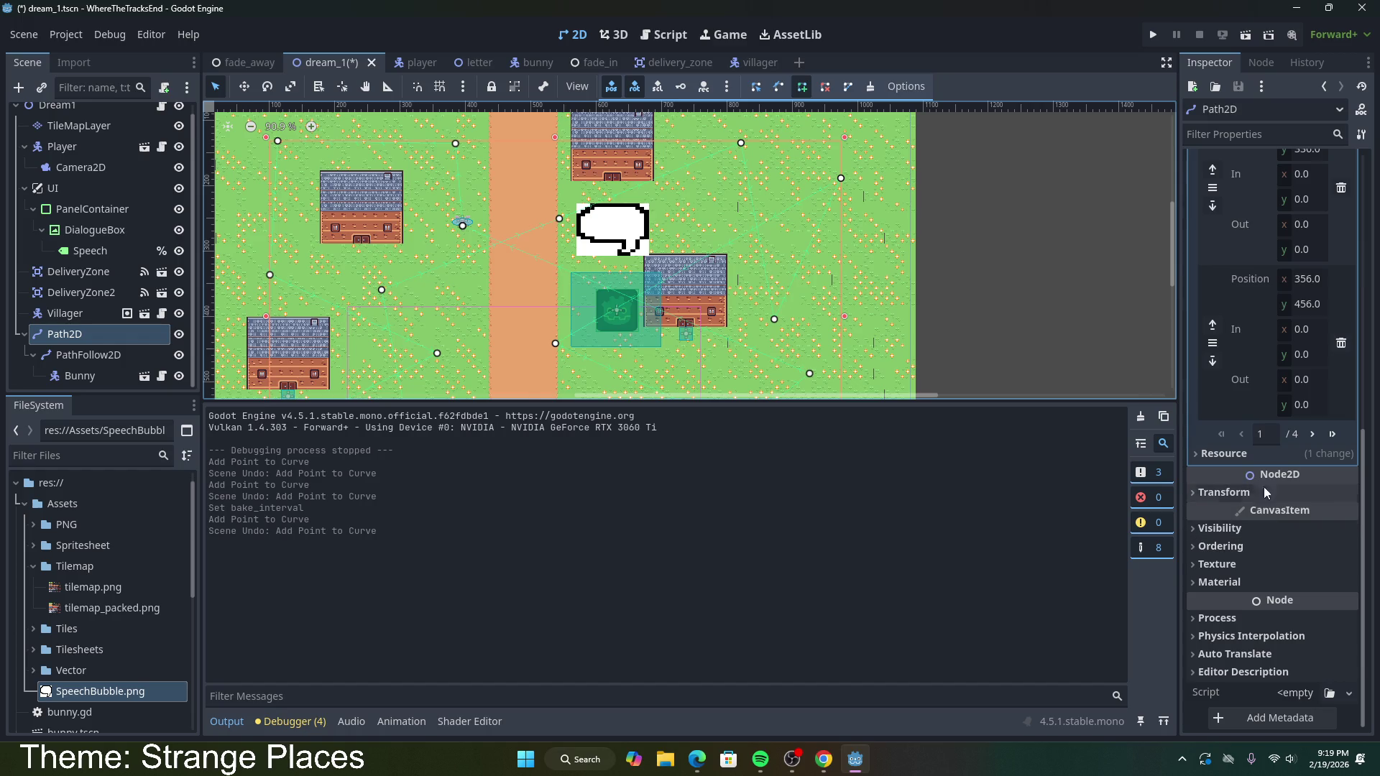
left_click(1312, 437)
left_click(1313, 484)
left_click(1313, 484)
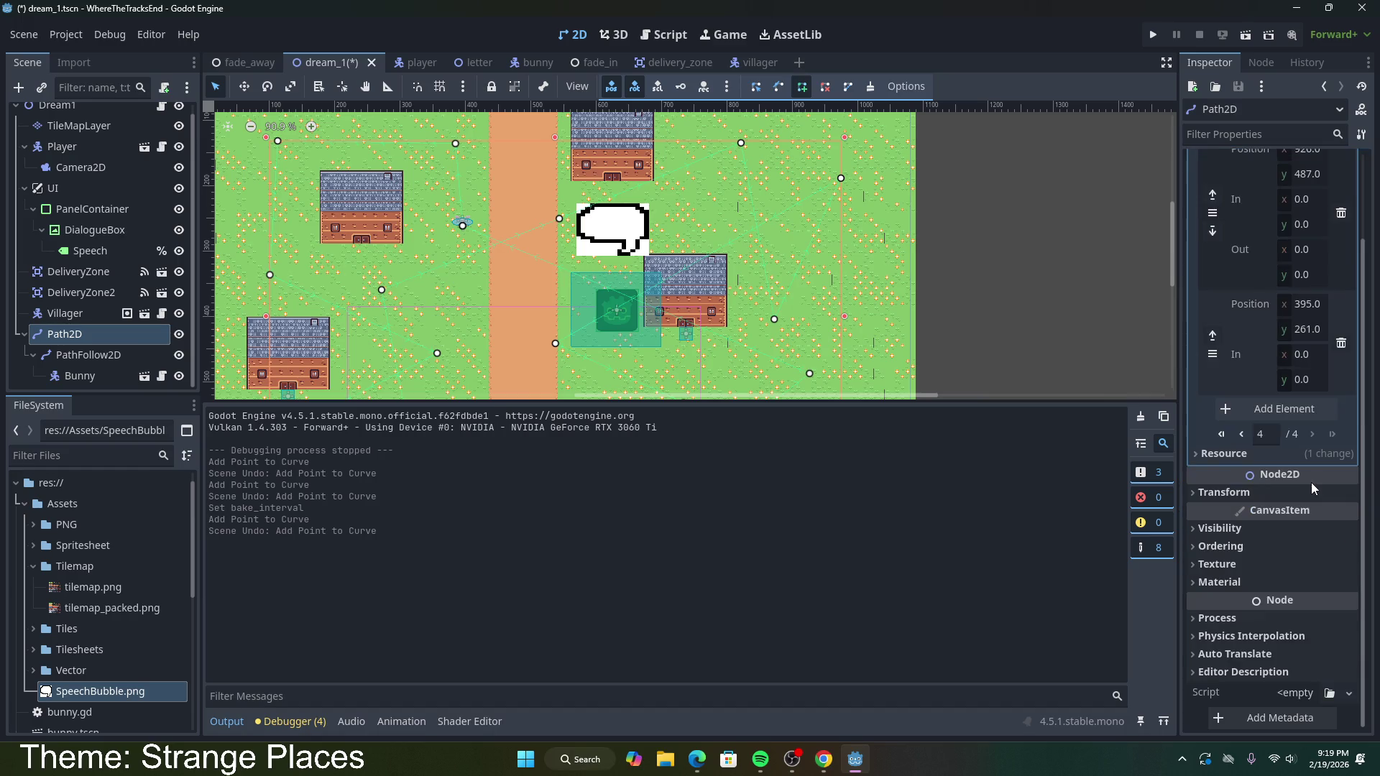
scroll(870, 323, "down", 3)
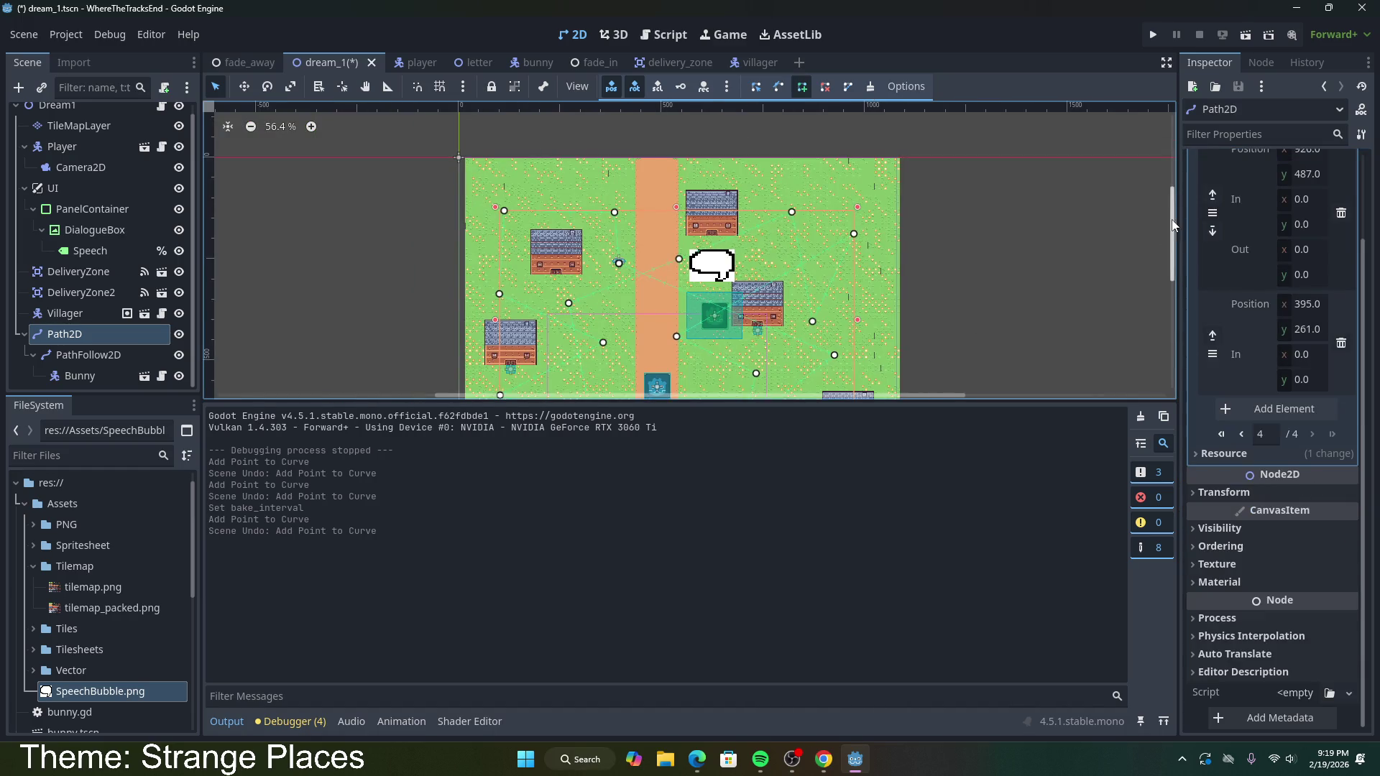
scroll(1173, 227, "down", 3)
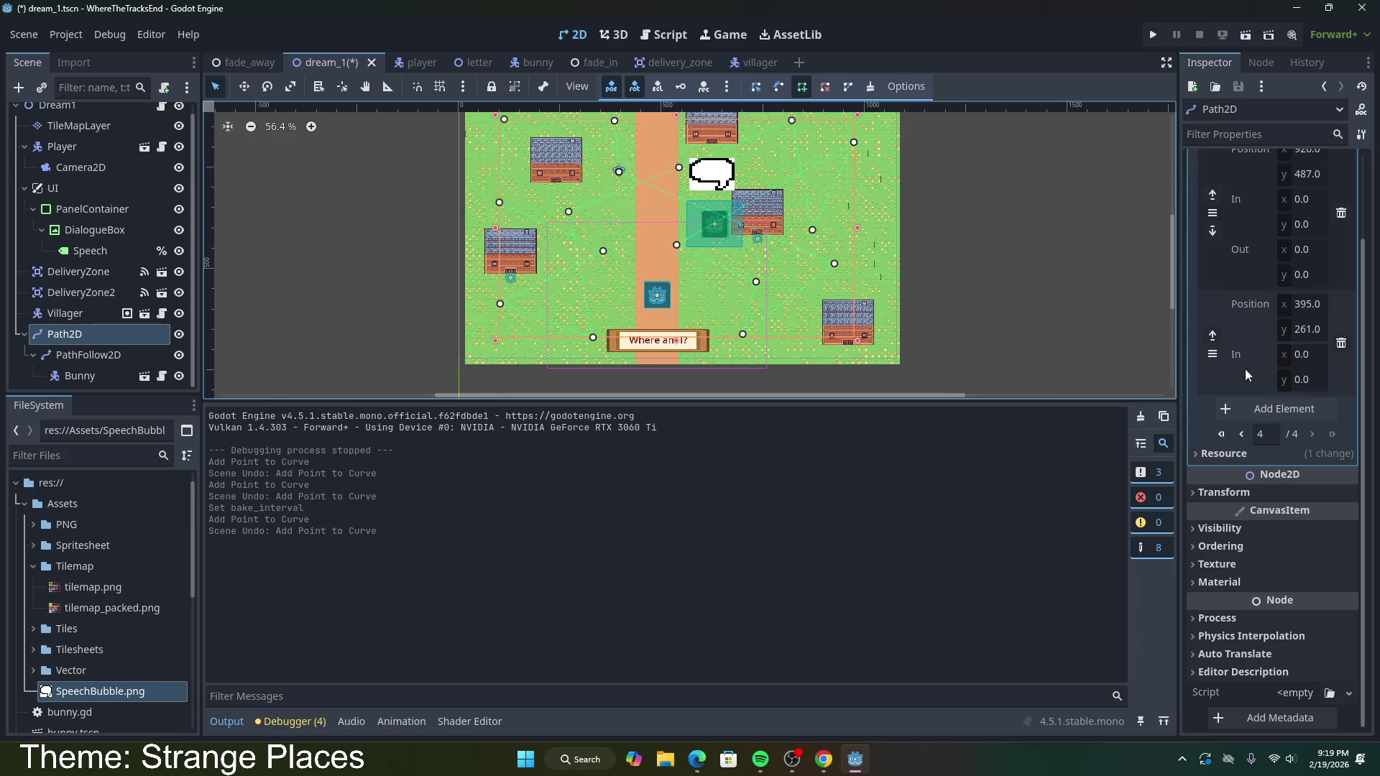
scroll(1227, 360, "up", 3)
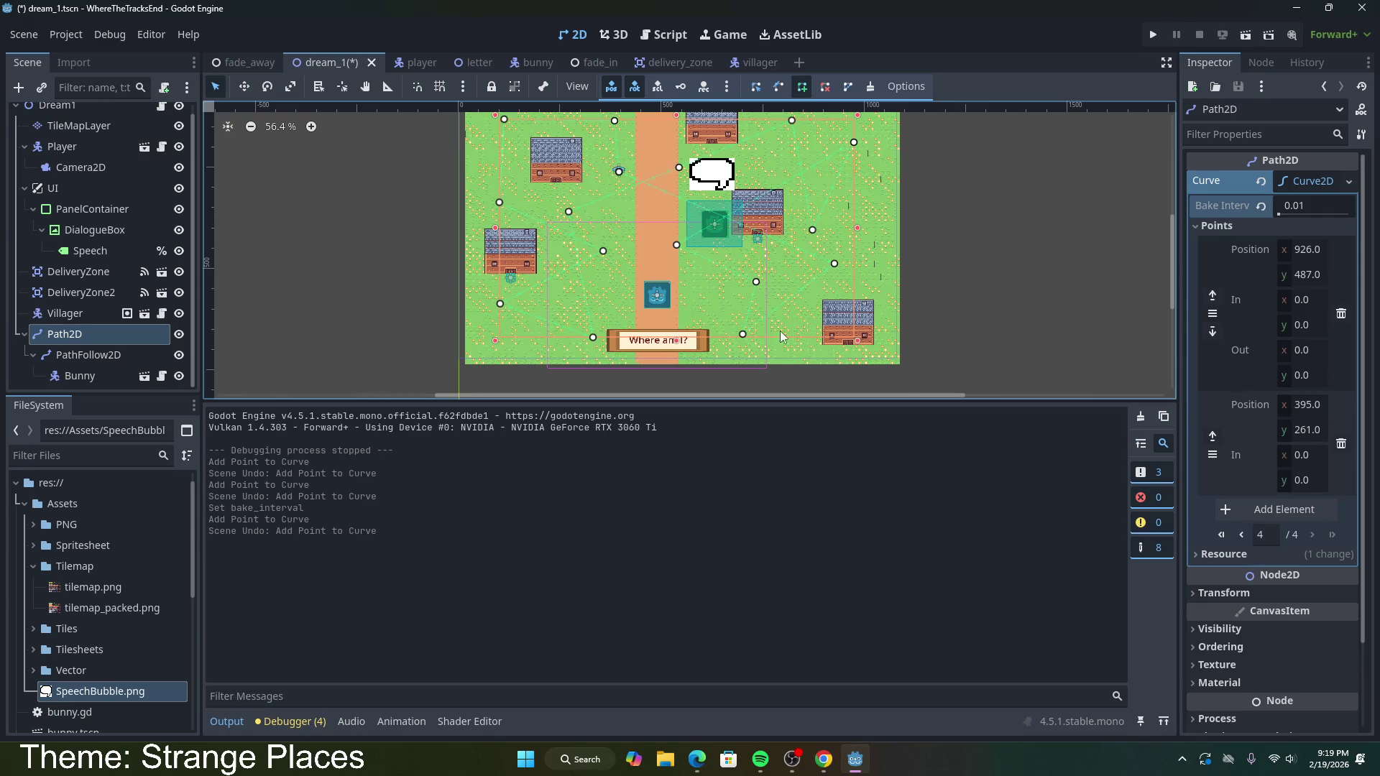
scroll(677, 197, "up", 1)
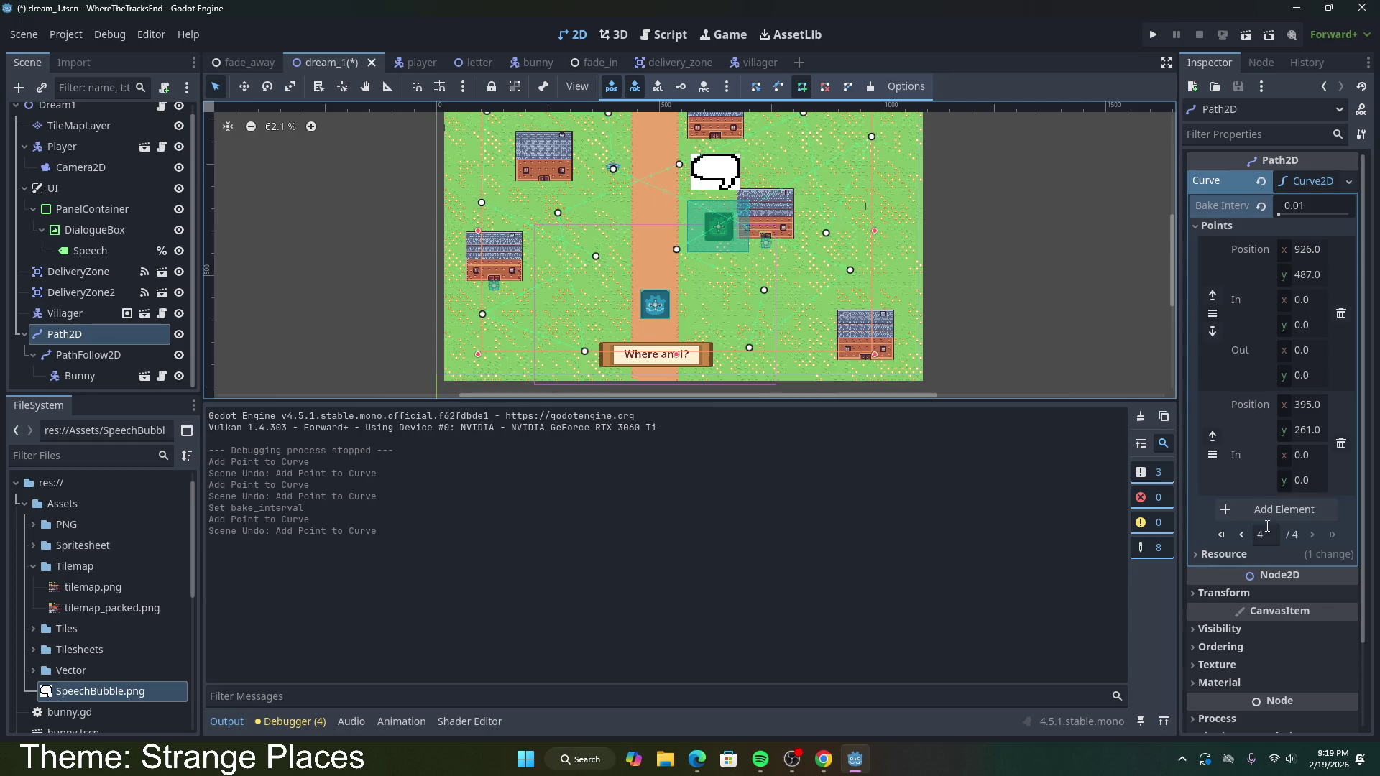
Step: Jump between the first, last and previous pages of points, then select the point at x 537
left_click(1226, 541)
scroll(1294, 517, "down", 5)
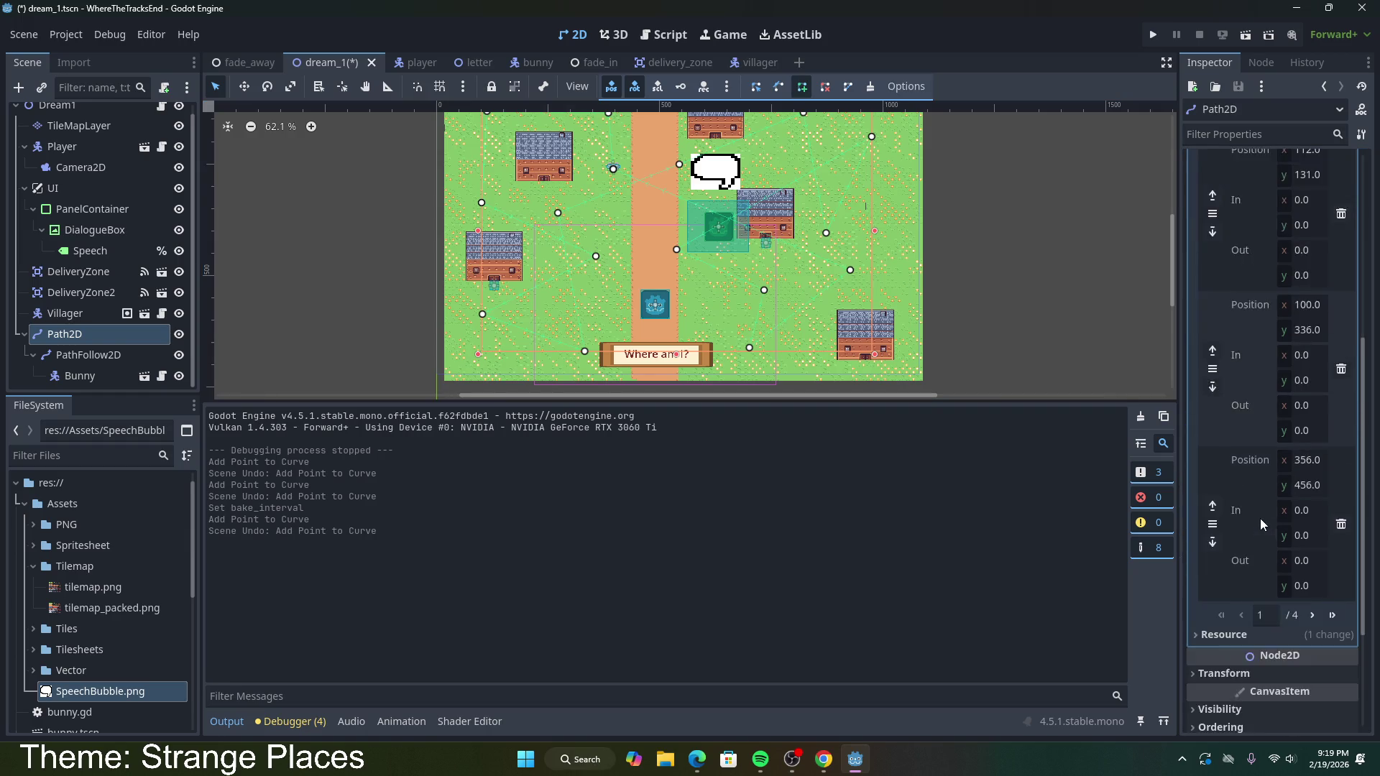
left_click(1332, 435)
scroll(1302, 514, "up", 5)
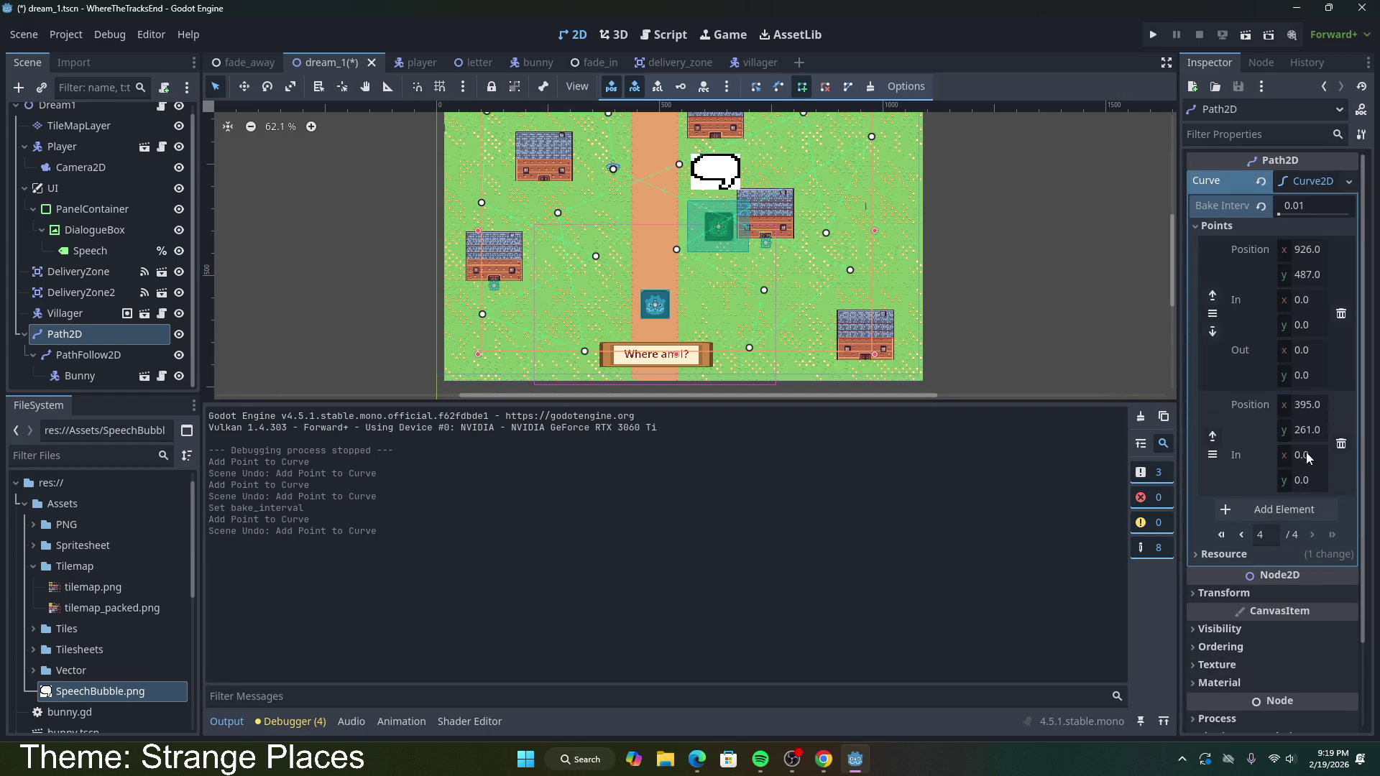
left_click(1242, 535)
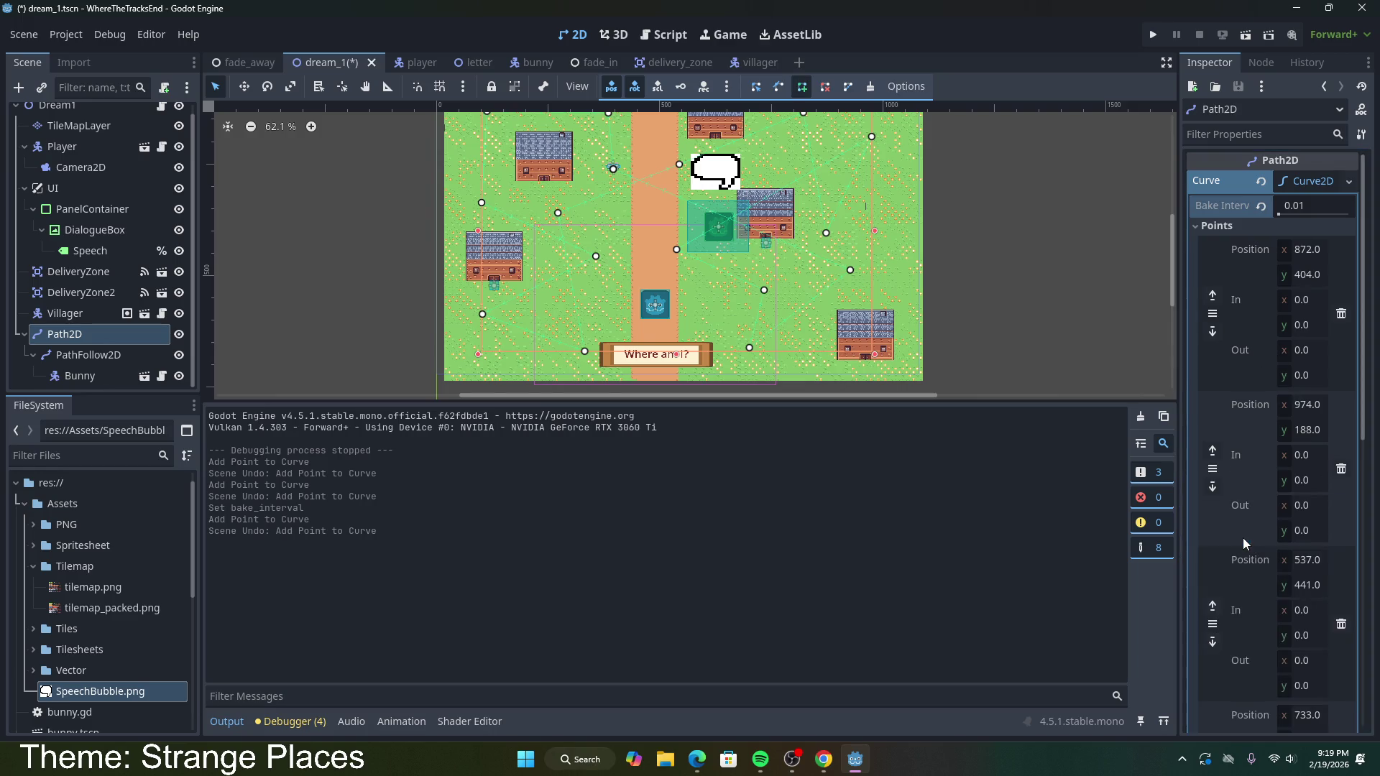
scroll(1271, 564, "down", 5)
scroll(1265, 431, "up", 3)
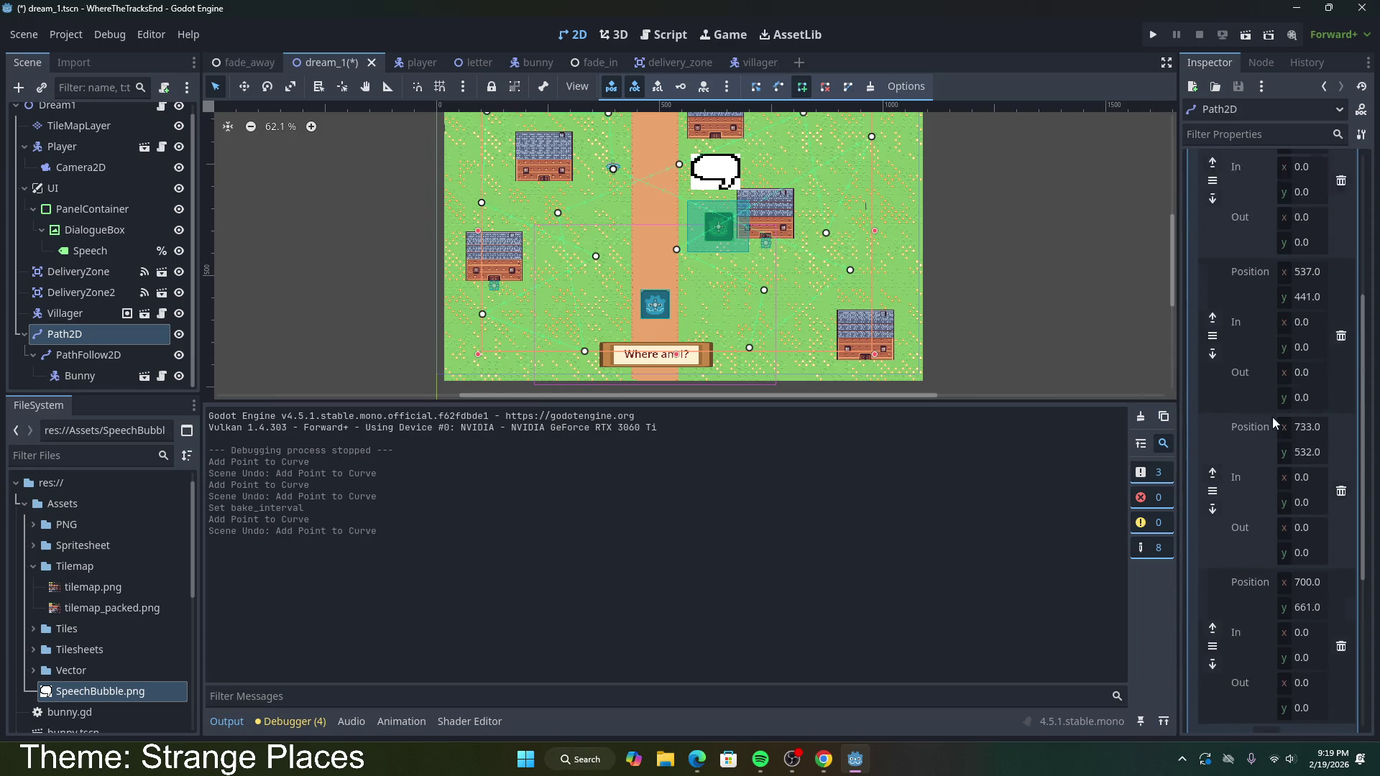
left_click(1307, 345)
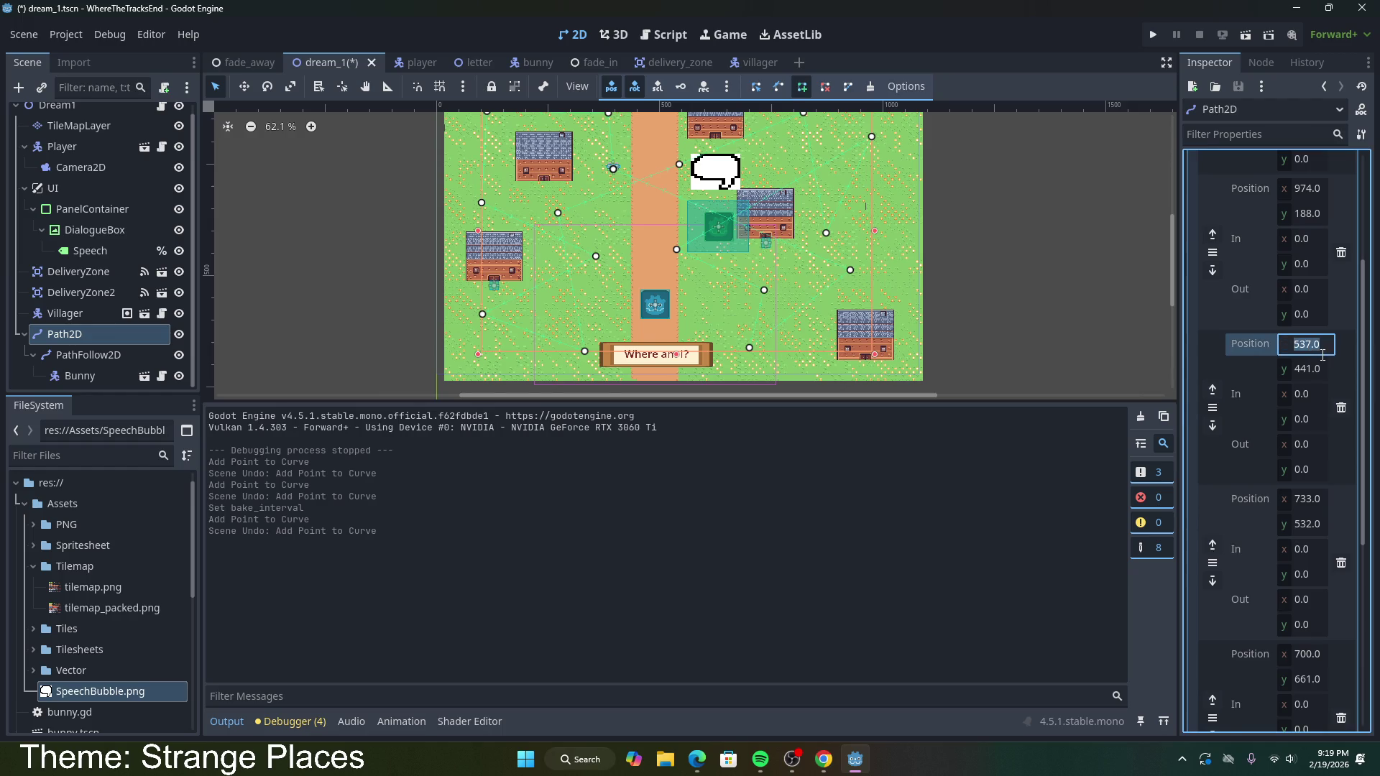
Step: Set the y position of the point at x 537 to 250, after trying 500, 100 and 200
left_click(1321, 369)
type("500")
key("Return")
left_click(1321, 369)
type("100")
key("Return")
left_click(1312, 368)
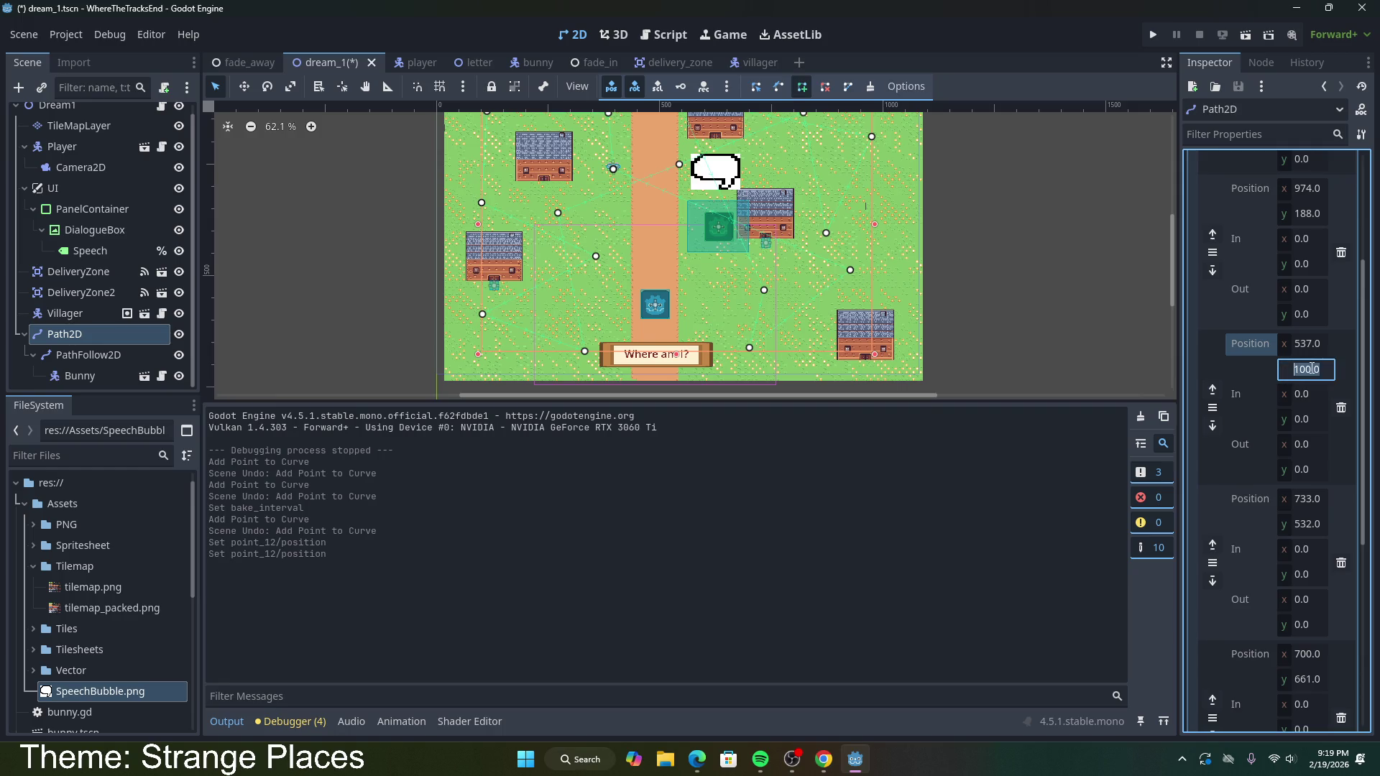
type("200")
key("Return")
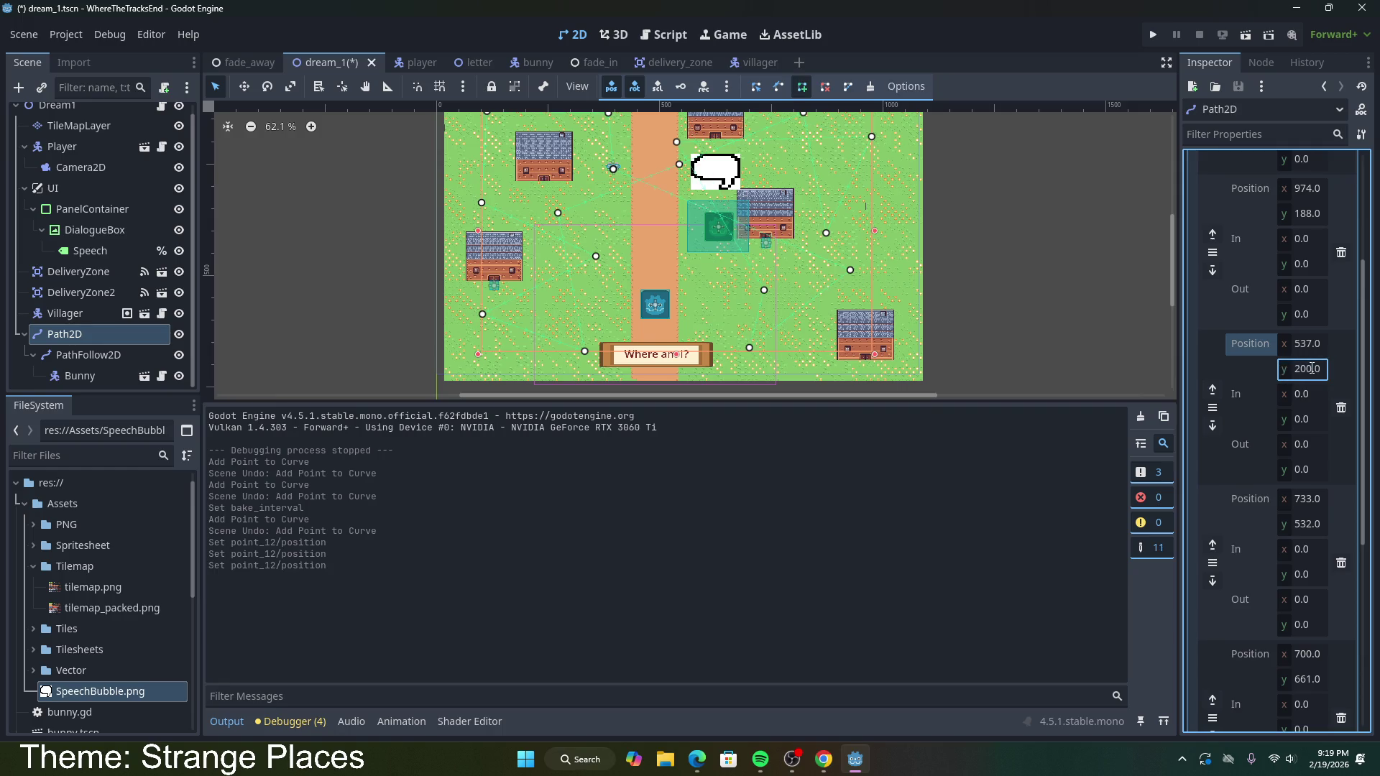
left_click(1309, 370)
type("250")
key("Return")
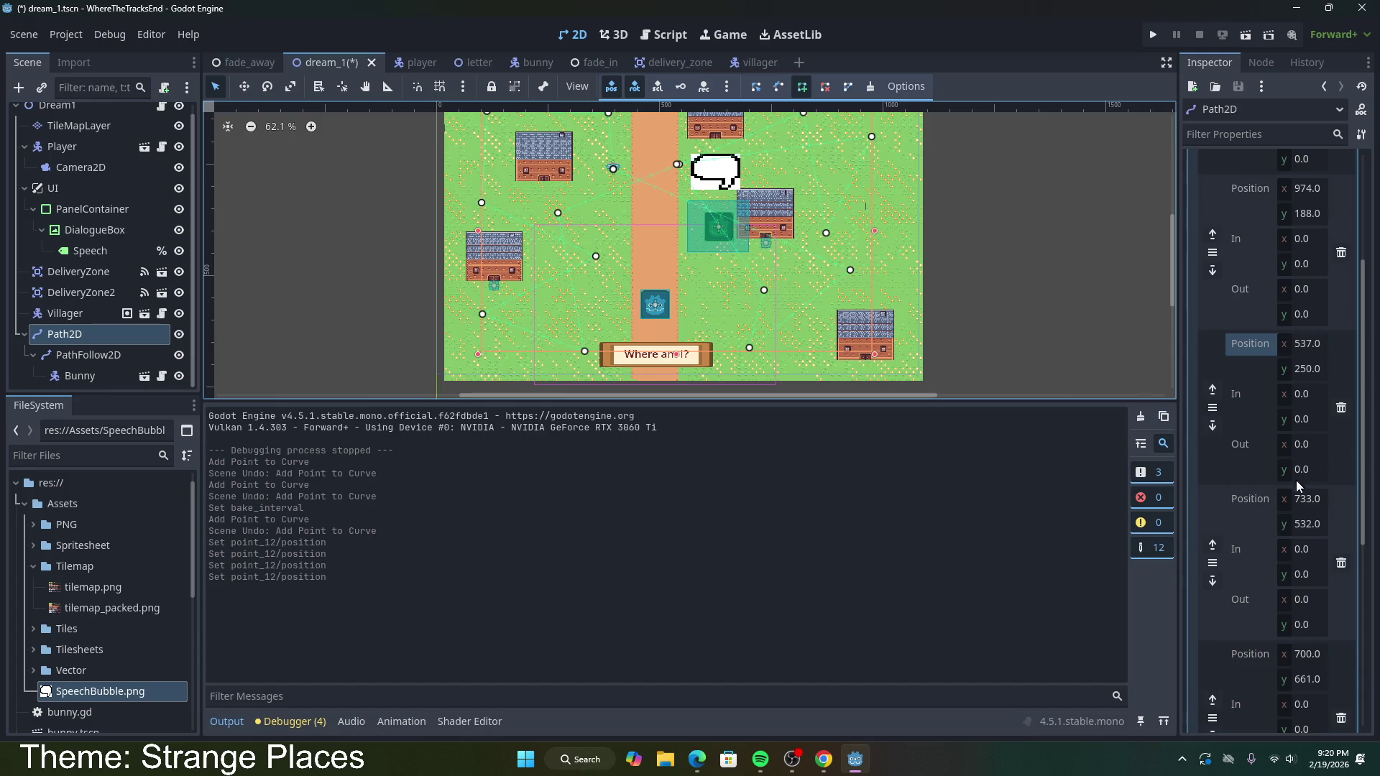
Step: Set the last point's y position to 400, after trying 300, and close the path into a loop
scroll(1294, 504, "down", 10)
scroll(1328, 472, "up", 3)
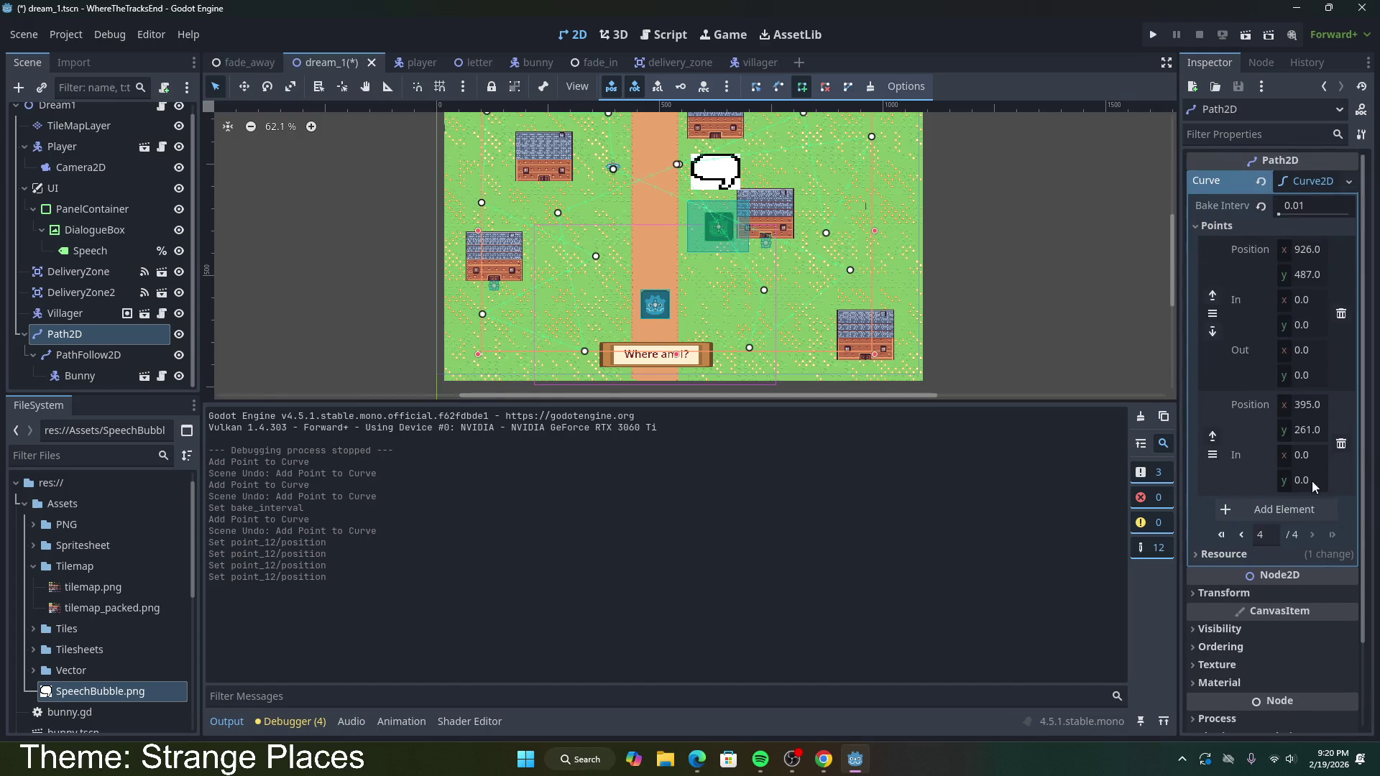
left_click(1312, 429)
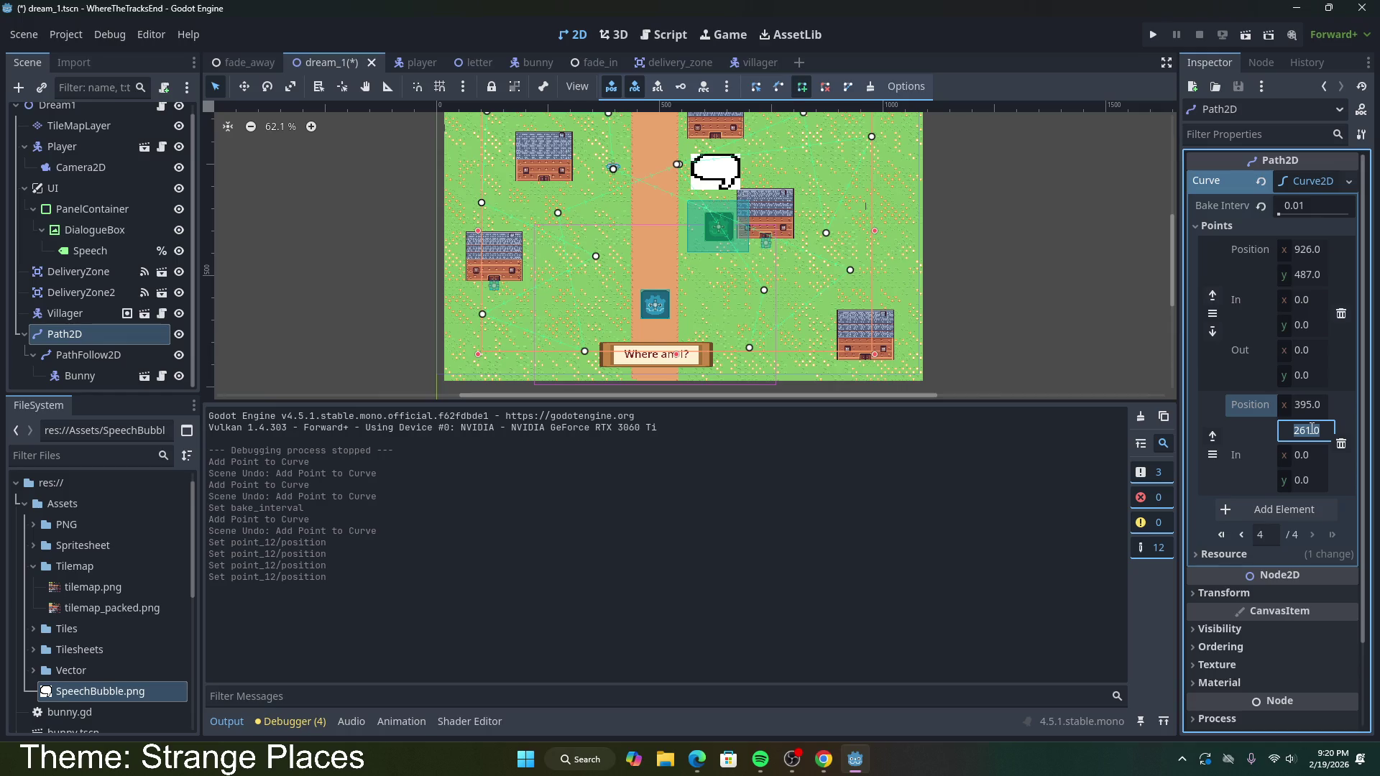
type("300")
key("Return")
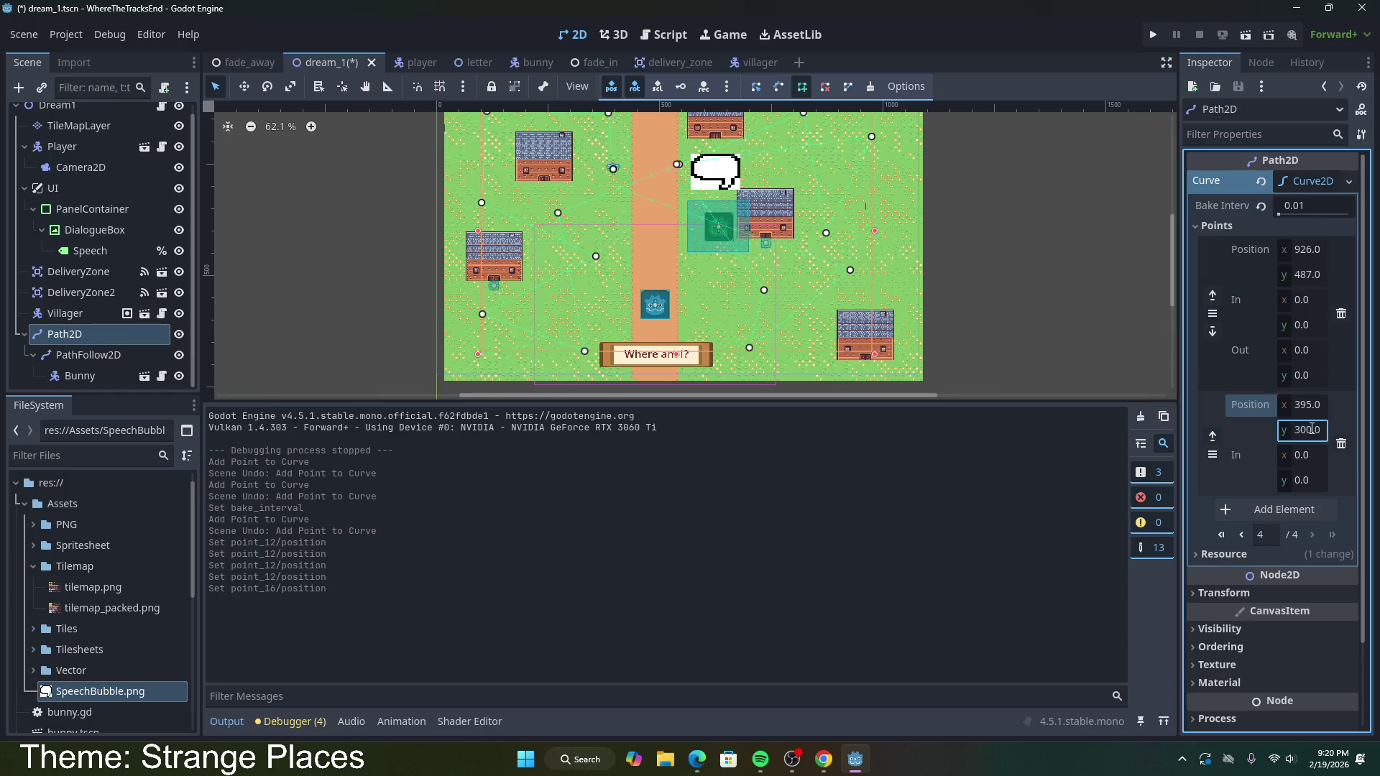
left_click(1312, 429)
type("400")
key("Return")
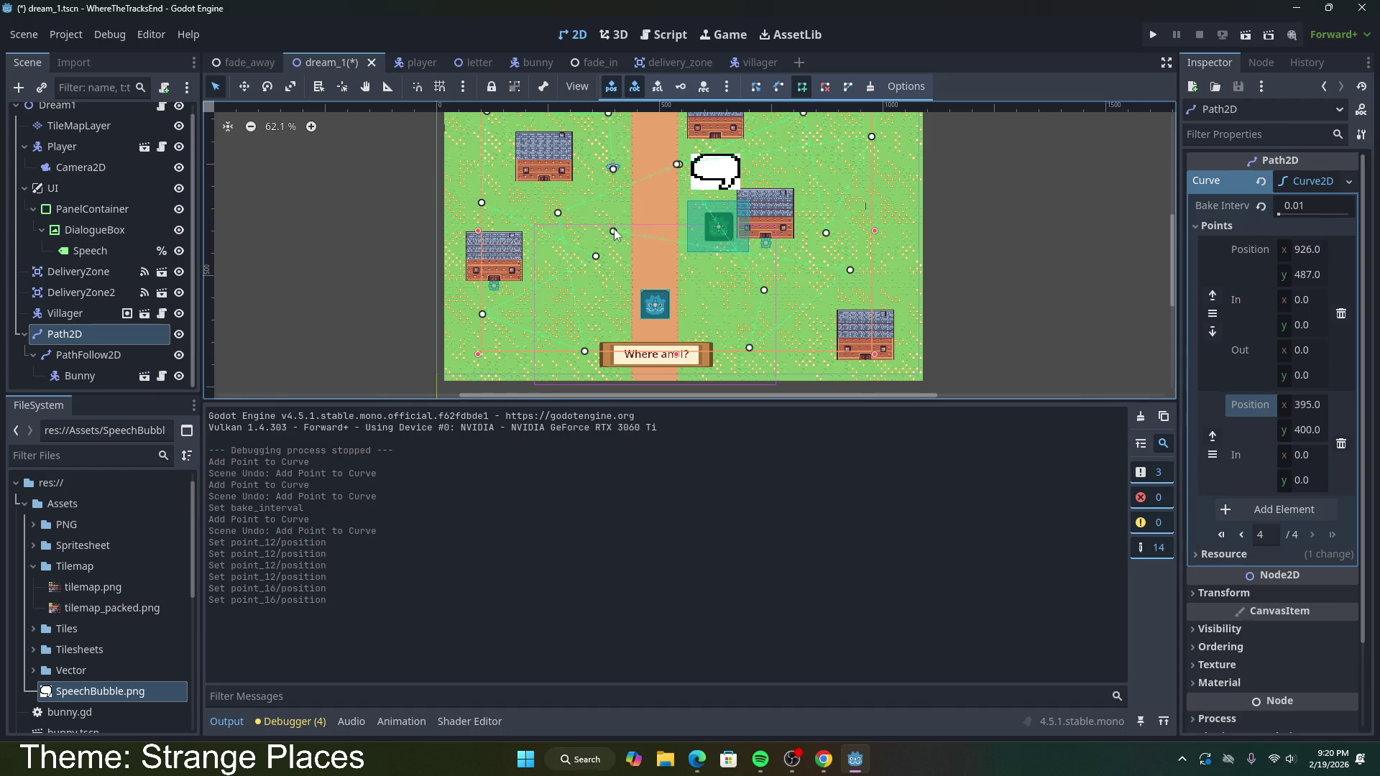
left_click(849, 88)
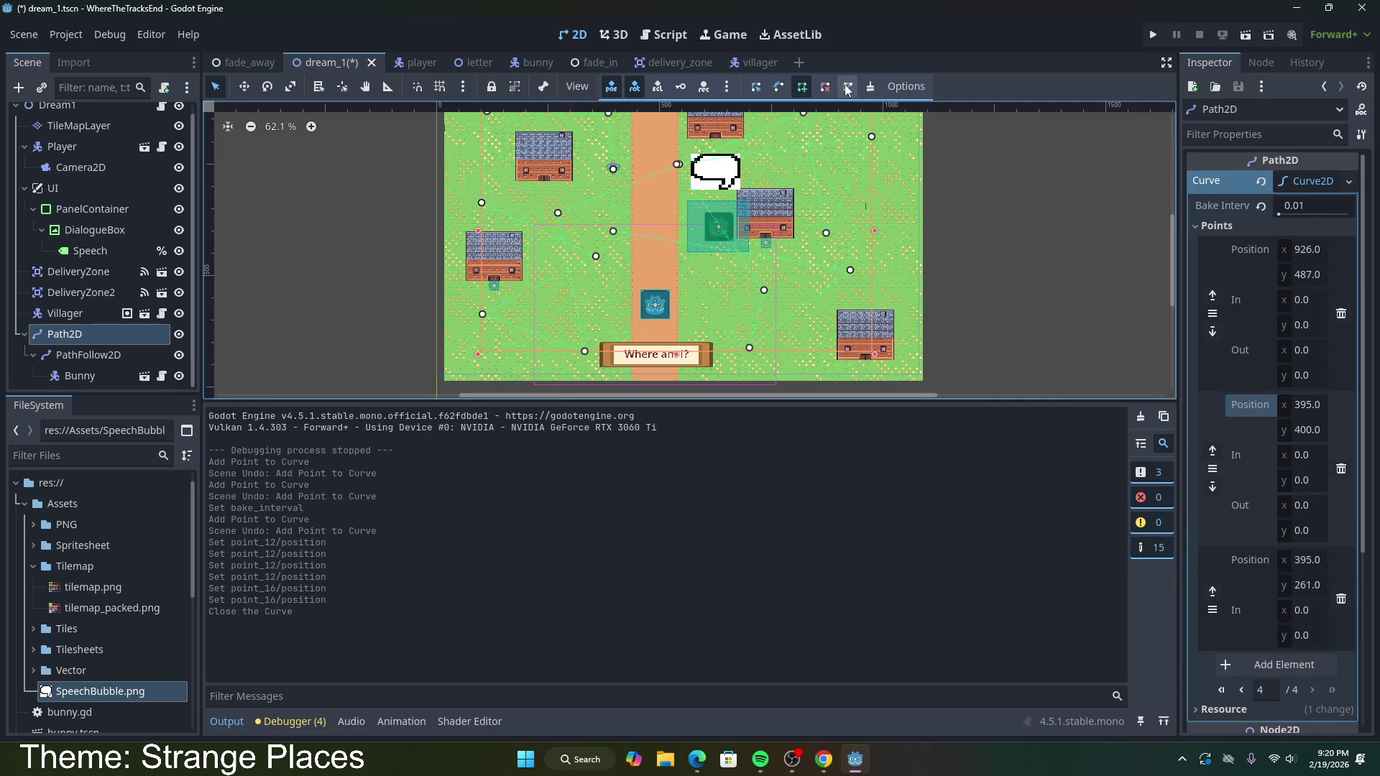
Step: Save the dream_1 scene, run it with F6, and close the test window
scroll(955, 304, "up", 1)
scroll(955, 303, "down", 2)
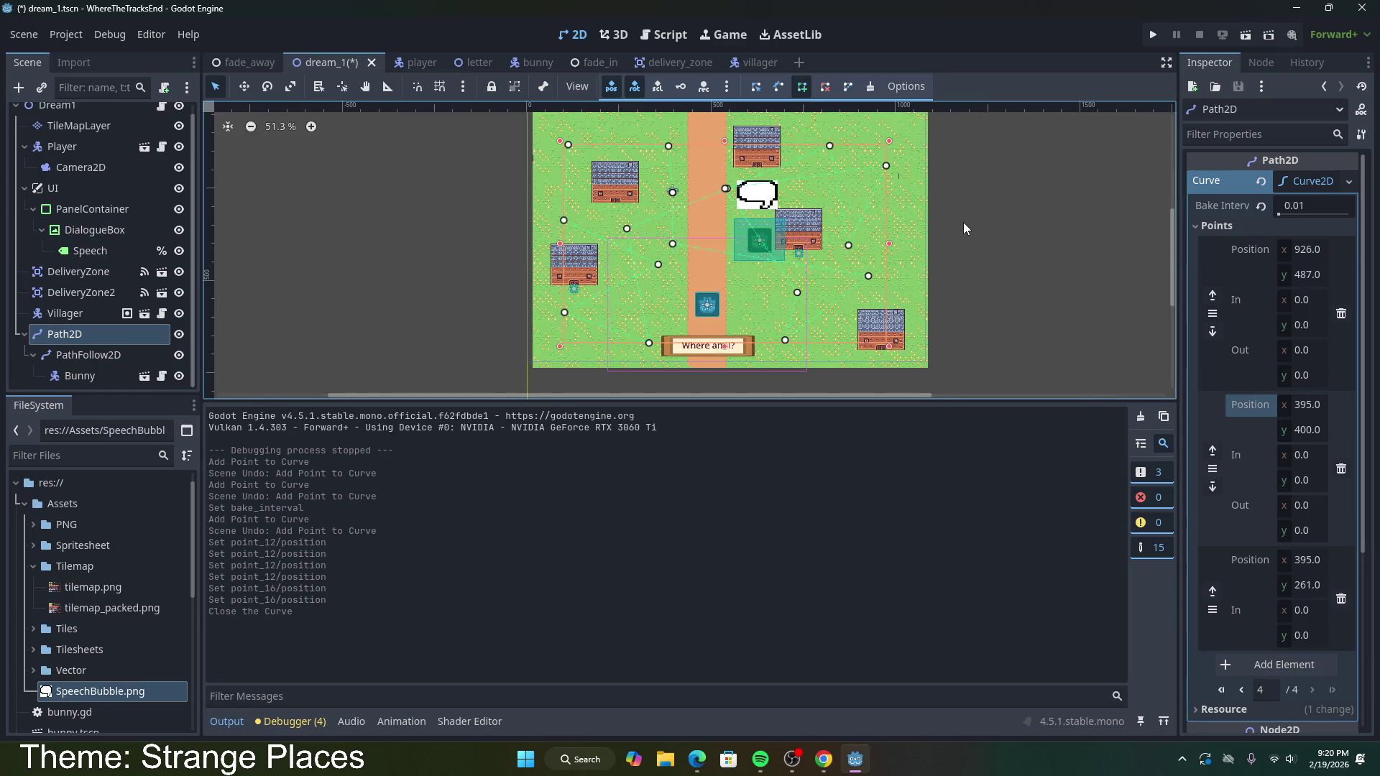
key("ctrl+s")
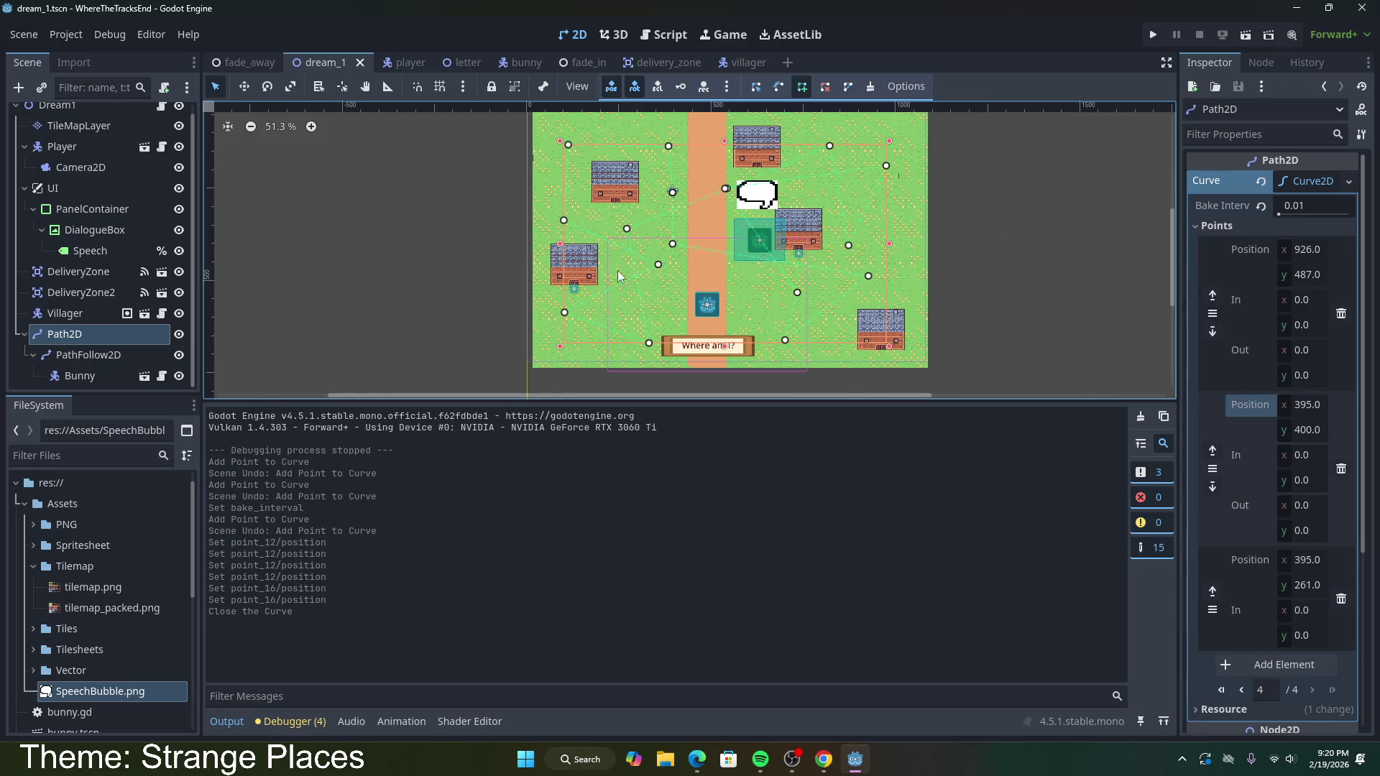
key("F6")
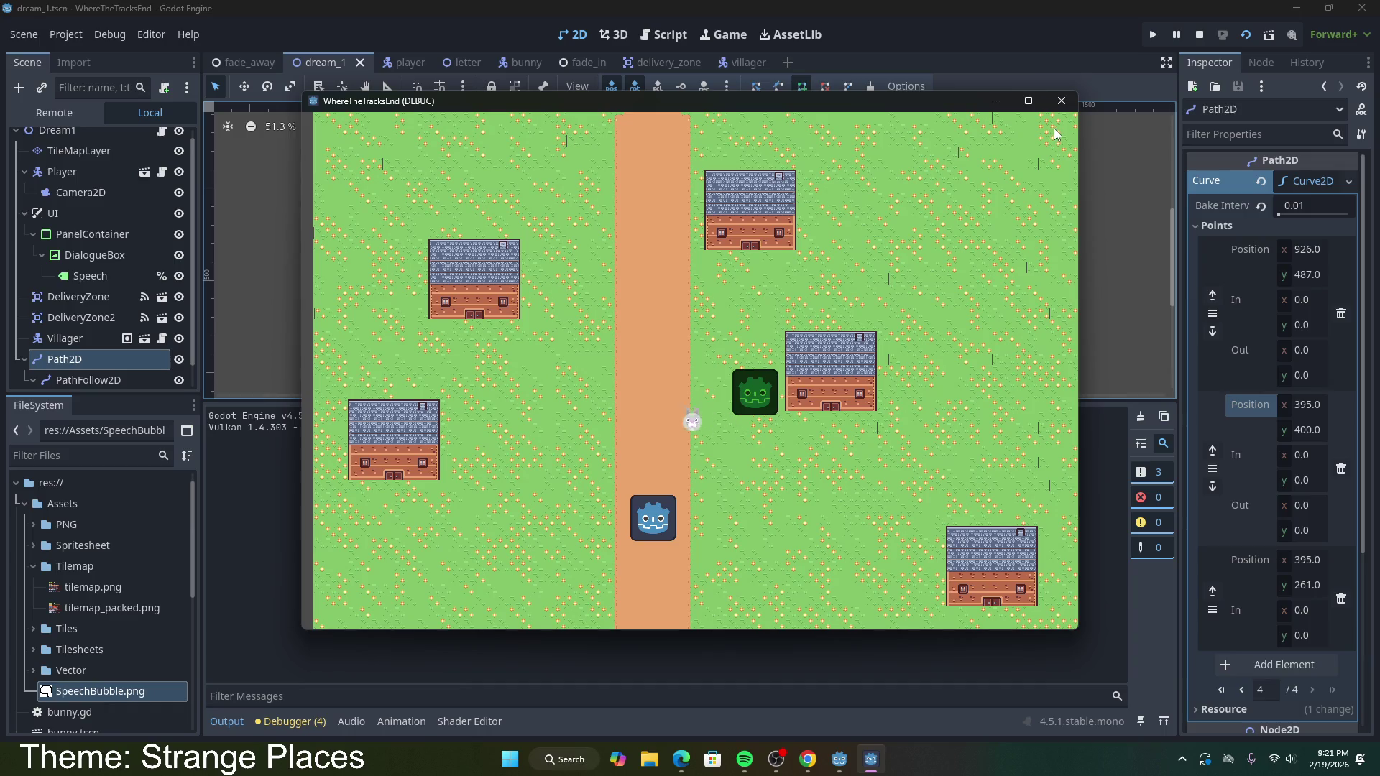
left_click(1061, 101)
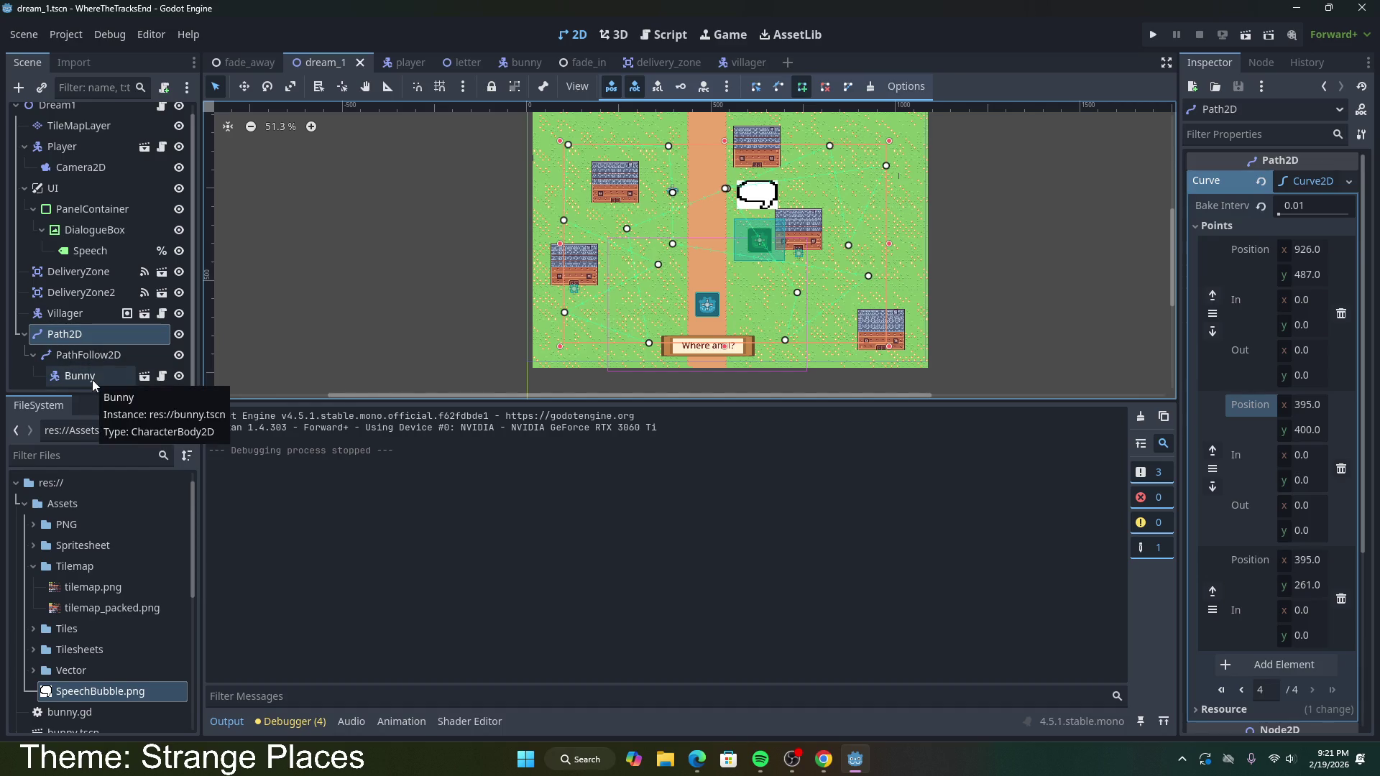
Step: Paste a copy of Bunny as Bunny2 under PathFollow2D and open its bunny.gd script
left_click(92, 380)
left_click(106, 356)
key("ctrl+v")
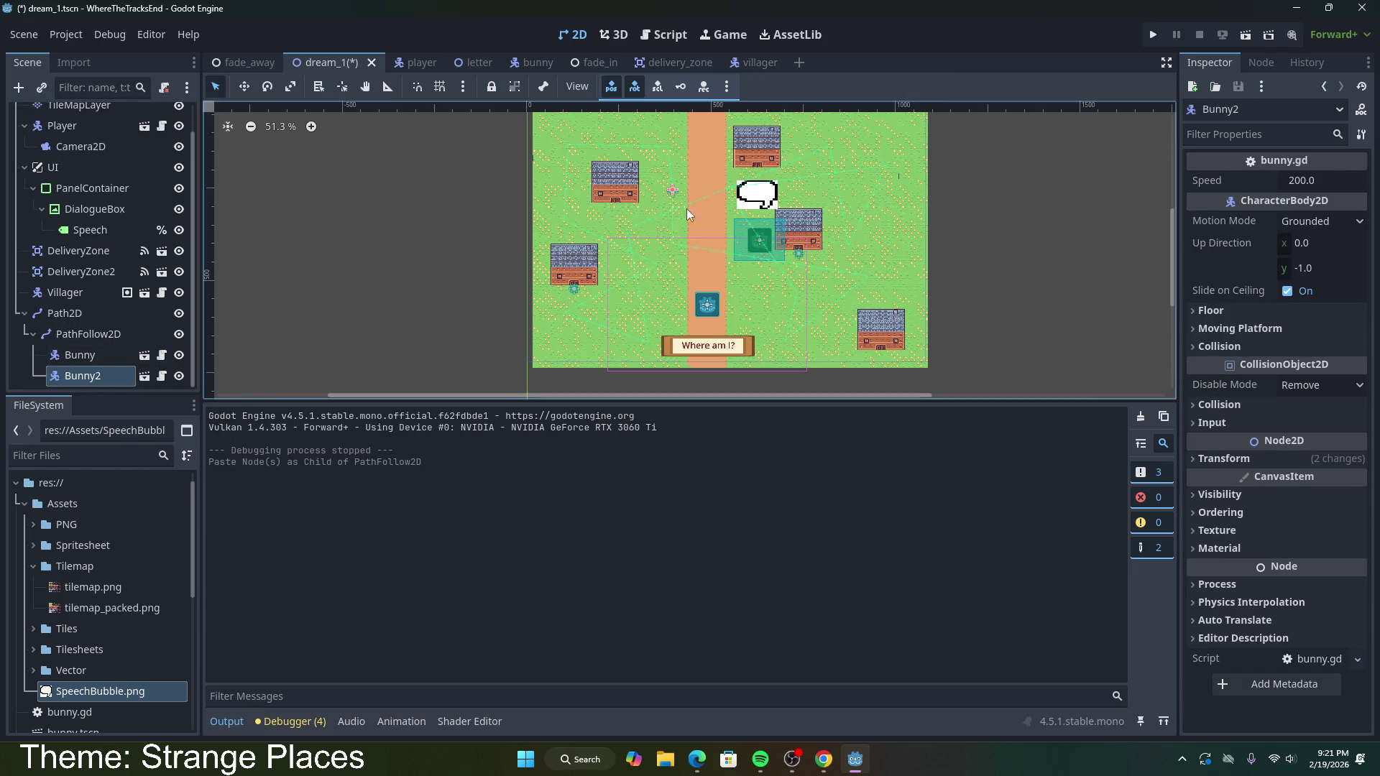
scroll(692, 216, "up", 5)
mouse_move(672, 181)
left_mouse_down()
mouse_move(670, 229)
mouse_move(696, 268)
left_mouse_up()
key("ctrl+z")
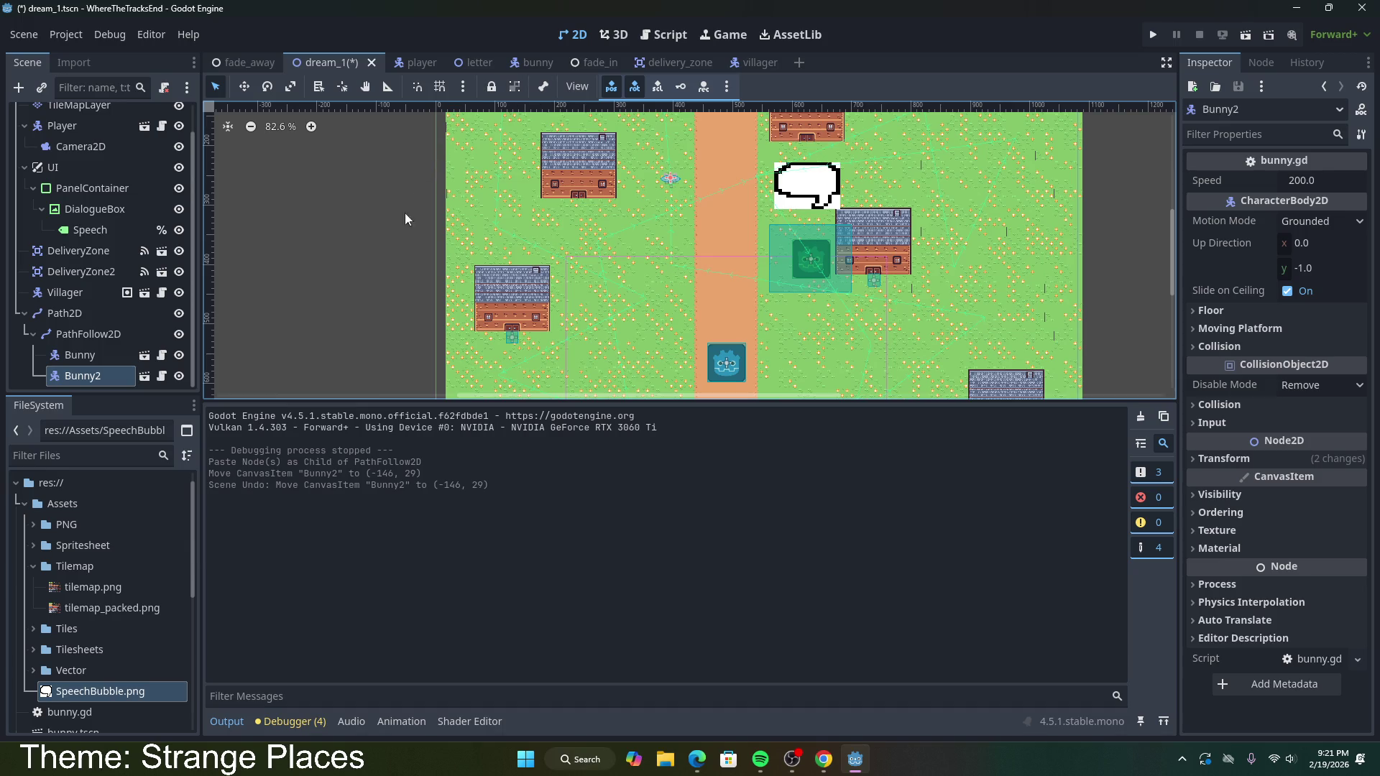
left_click(165, 375)
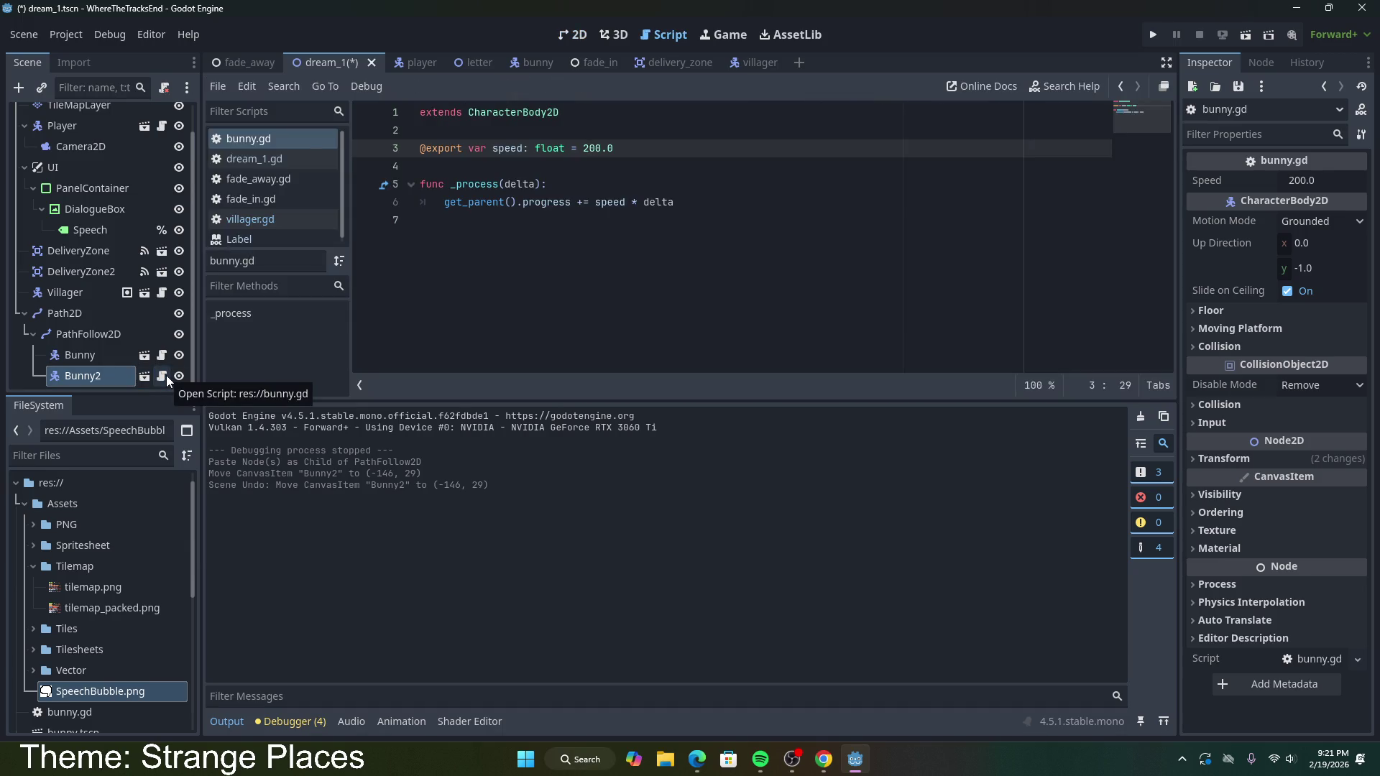
Step: Duplicate the speed declaration as an exported progressRatio defaulting to 0.5
left_click(635, 147)
key("ctrl+shift+d")
double_click(512, 167)
type("progress")
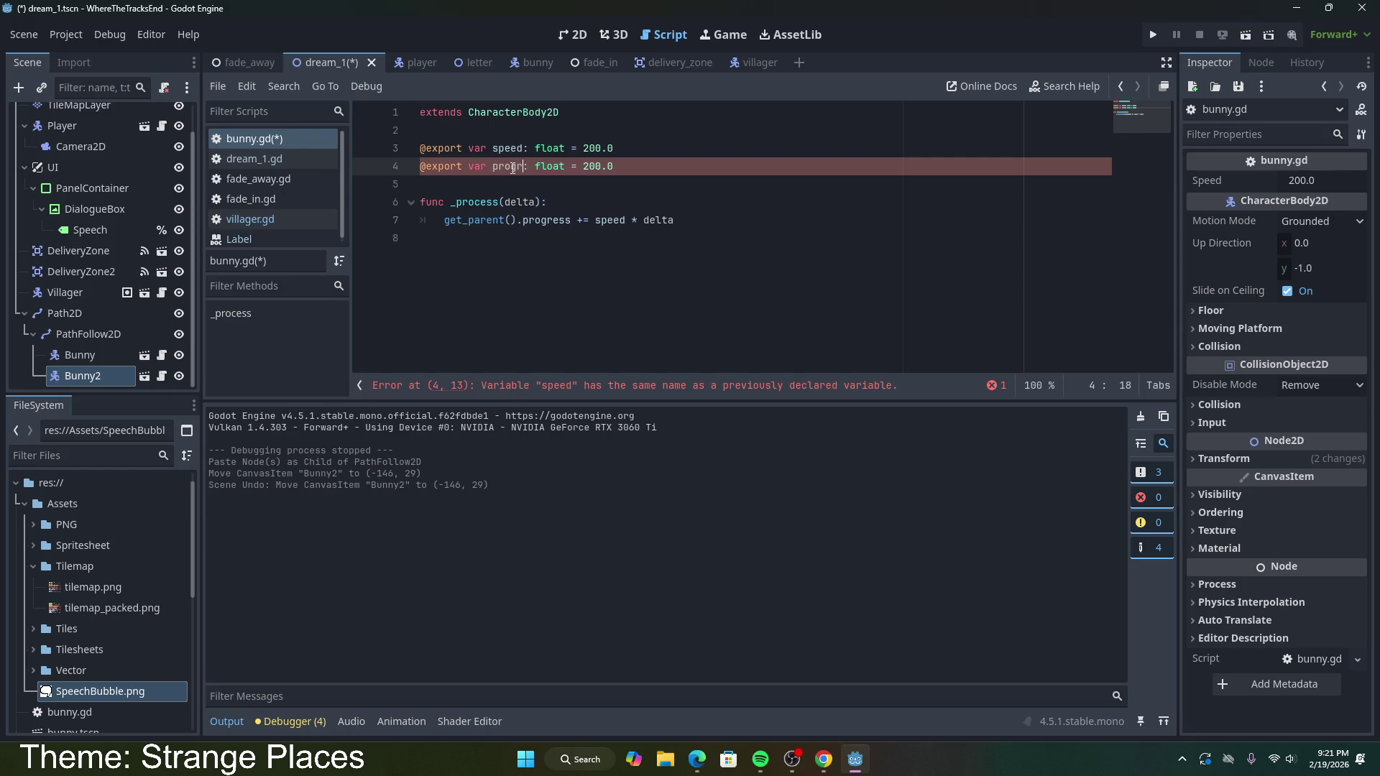
double_click(619, 166)
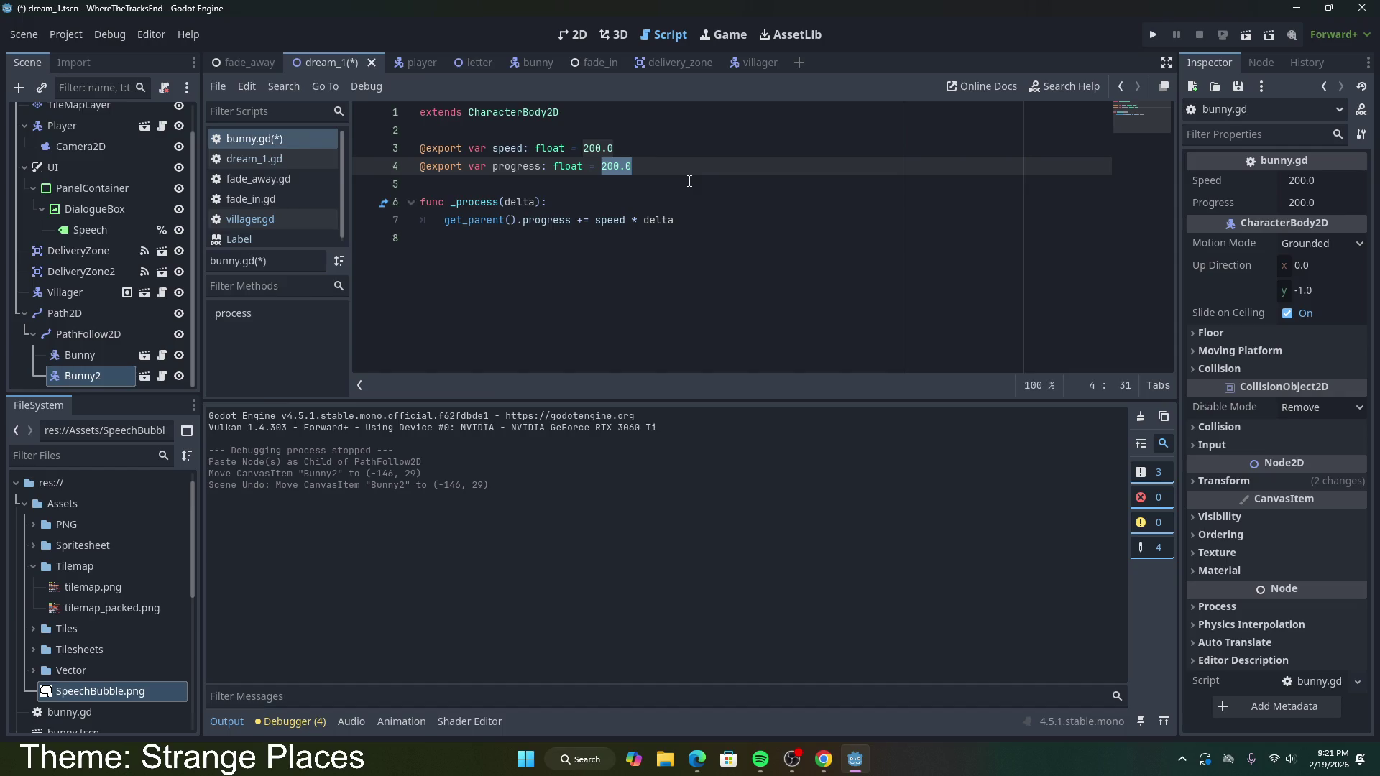
left_click(87, 334)
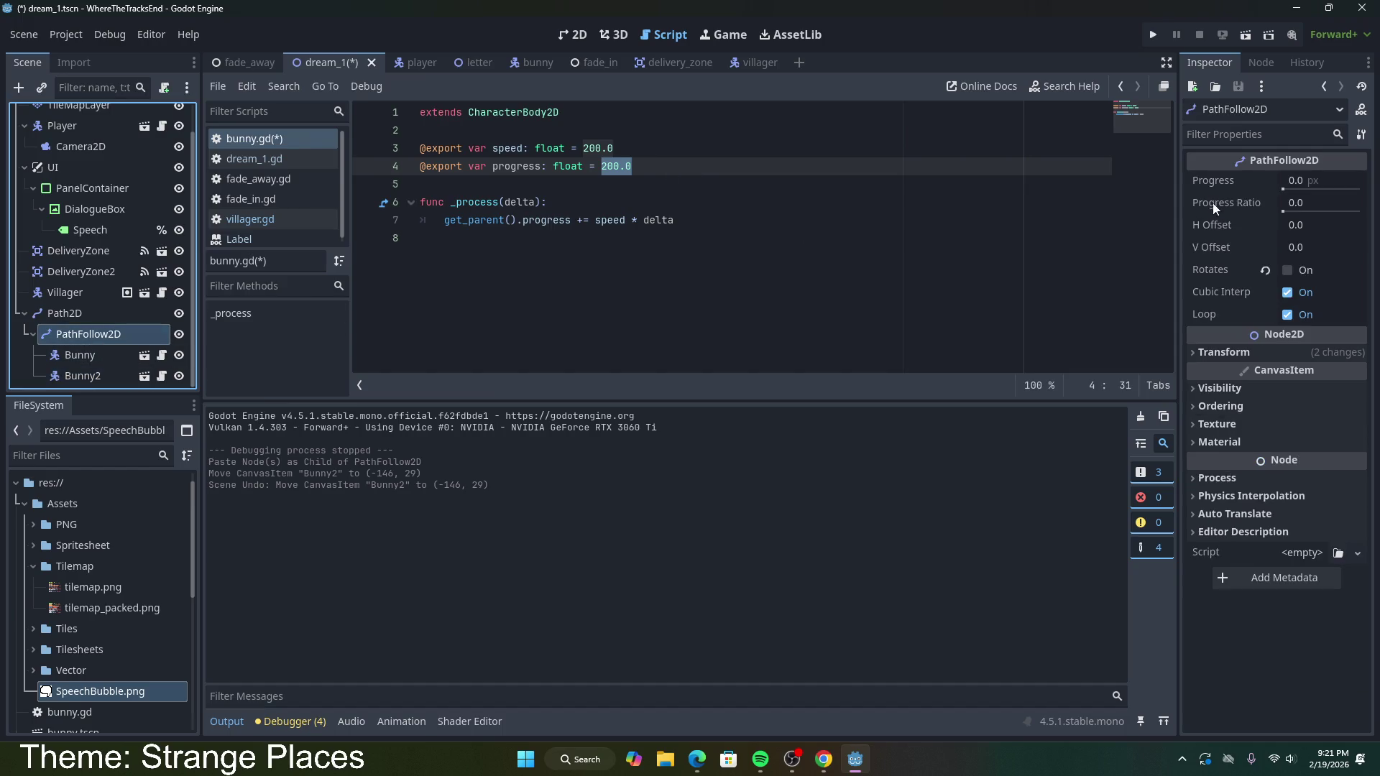
mouse_move(1287, 189)
left_mouse_down()
mouse_move(1303, 203)
mouse_move(1286, 212)
mouse_move(1297, 212)
mouse_move(579, 225)
left_mouse_up()
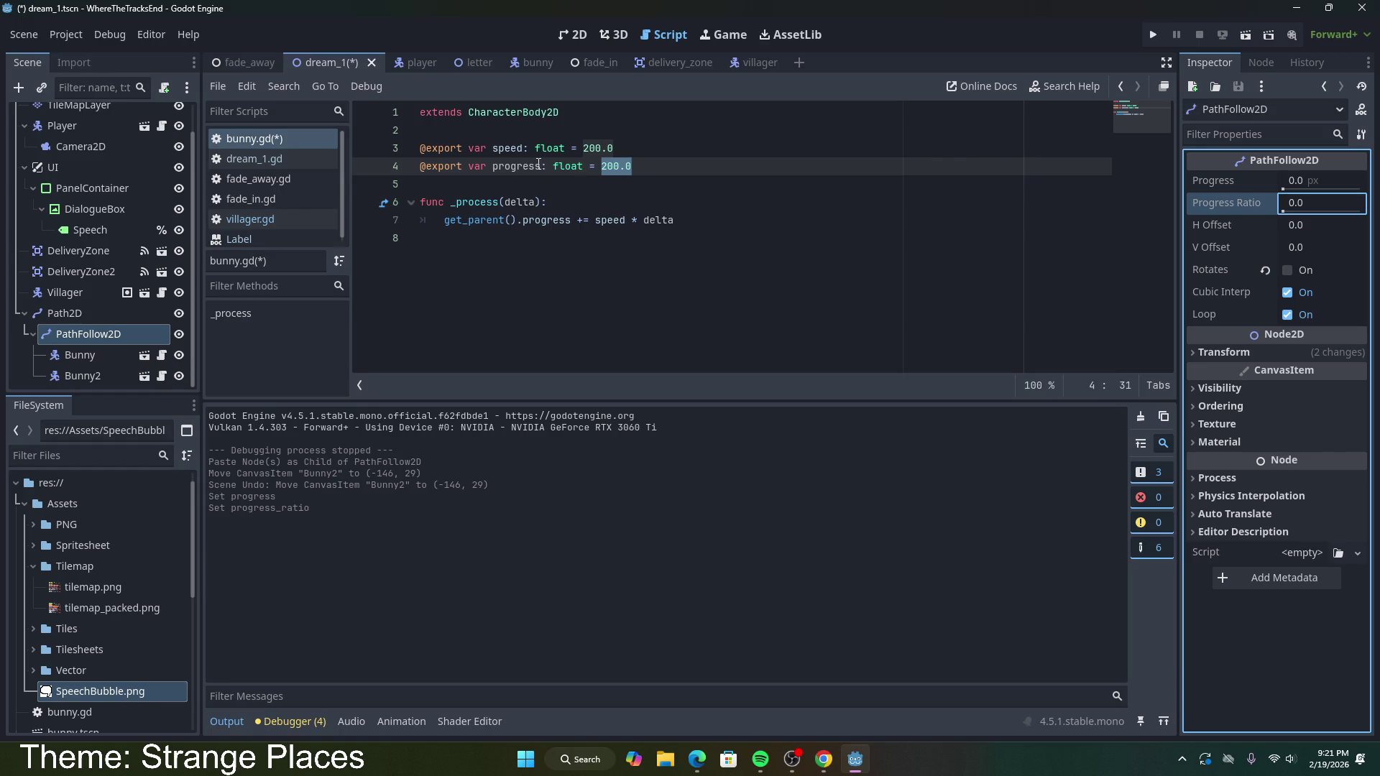
left_click(547, 168)
type("Ratio")
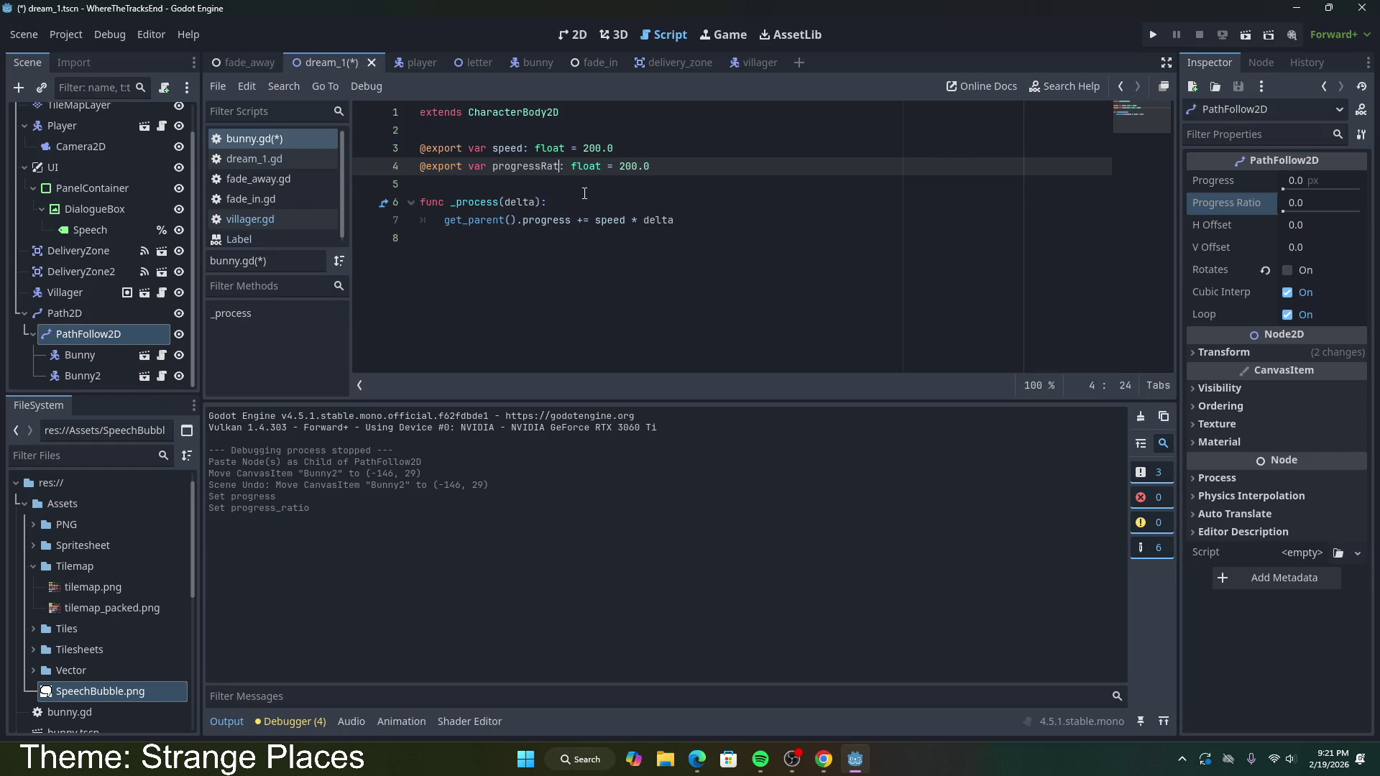
double_click(639, 167)
key("BackSpace")
type("0.")
type("5")
Step: Add a _ready function setting progressRatio = 0.5, save bunny.gd and run the game
key("Down")
key("Return")
key("Up")
key("Return")
type("func _read")
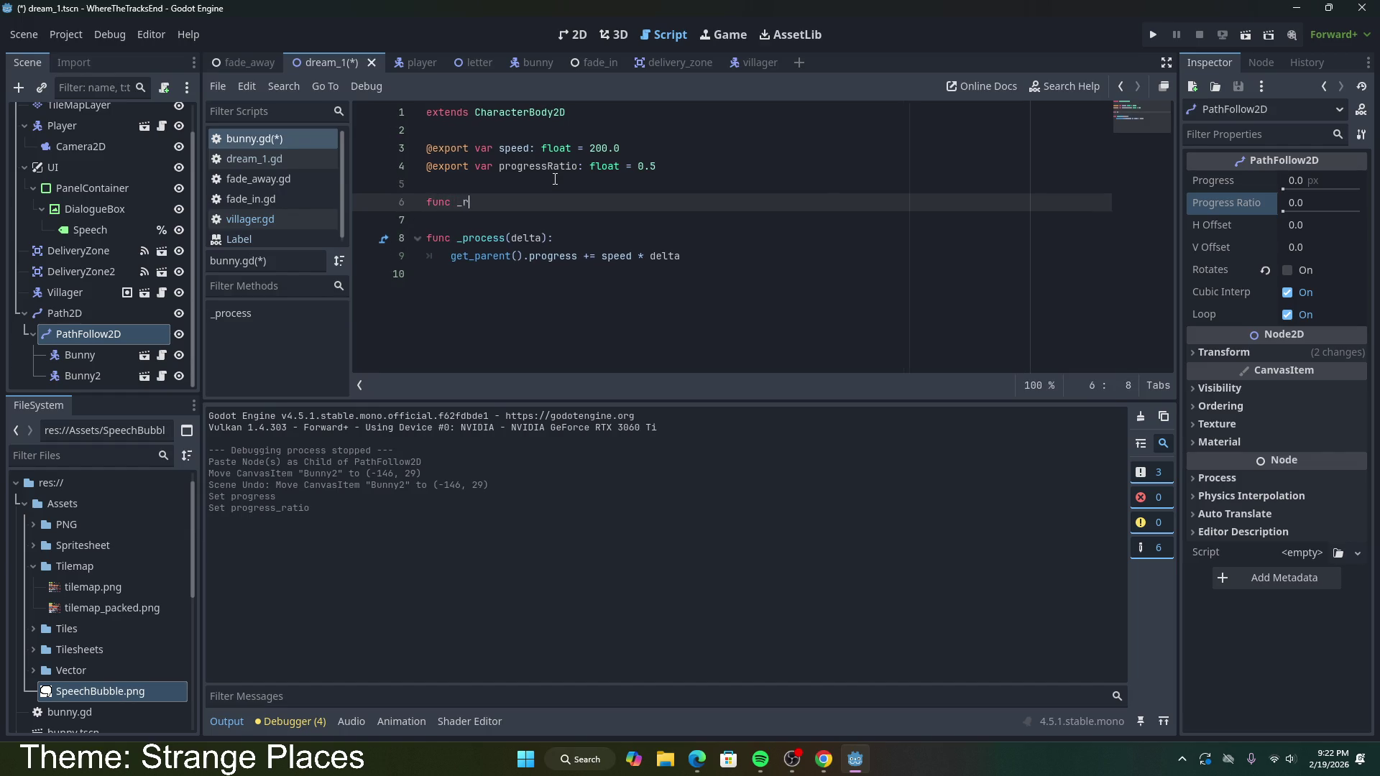
key("Return")
key("Return")
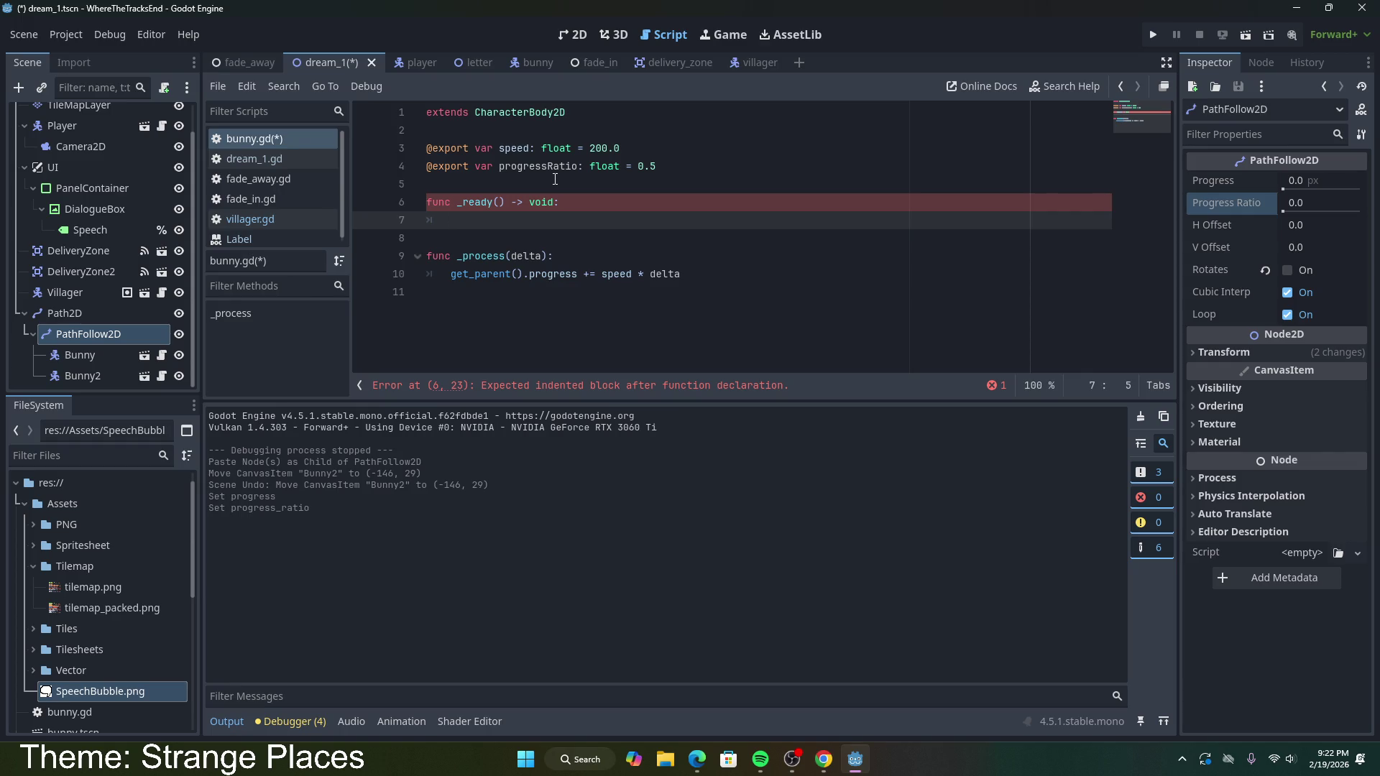
type("progress")
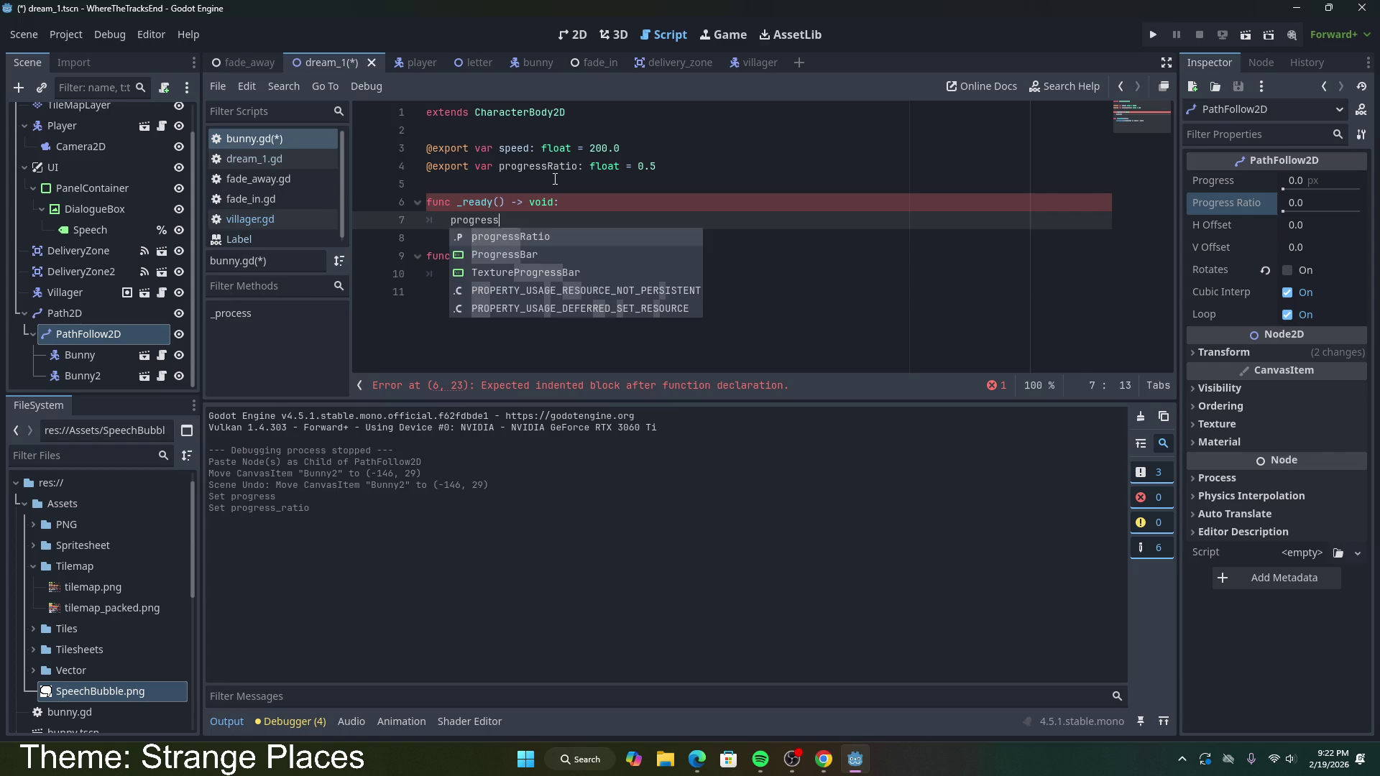
key("Return")
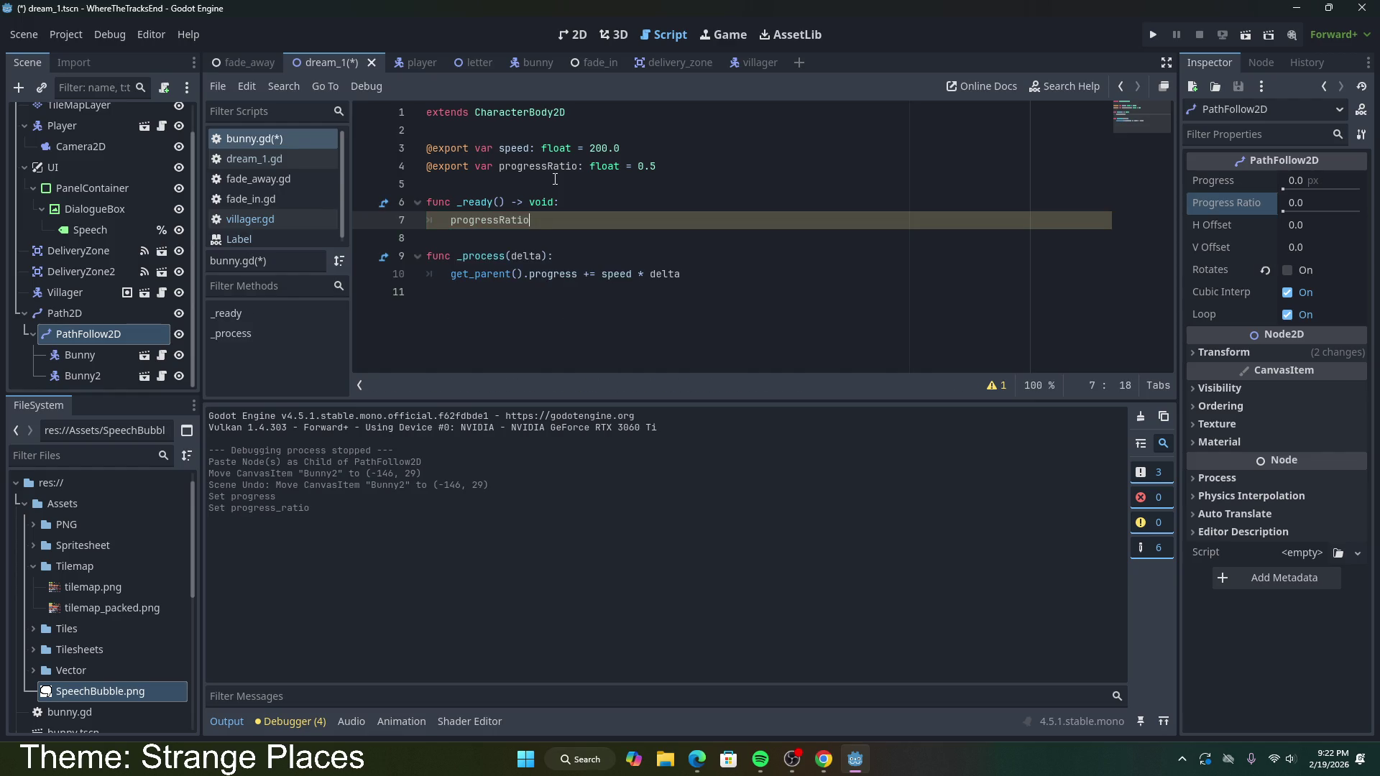
type(" = 0.5")
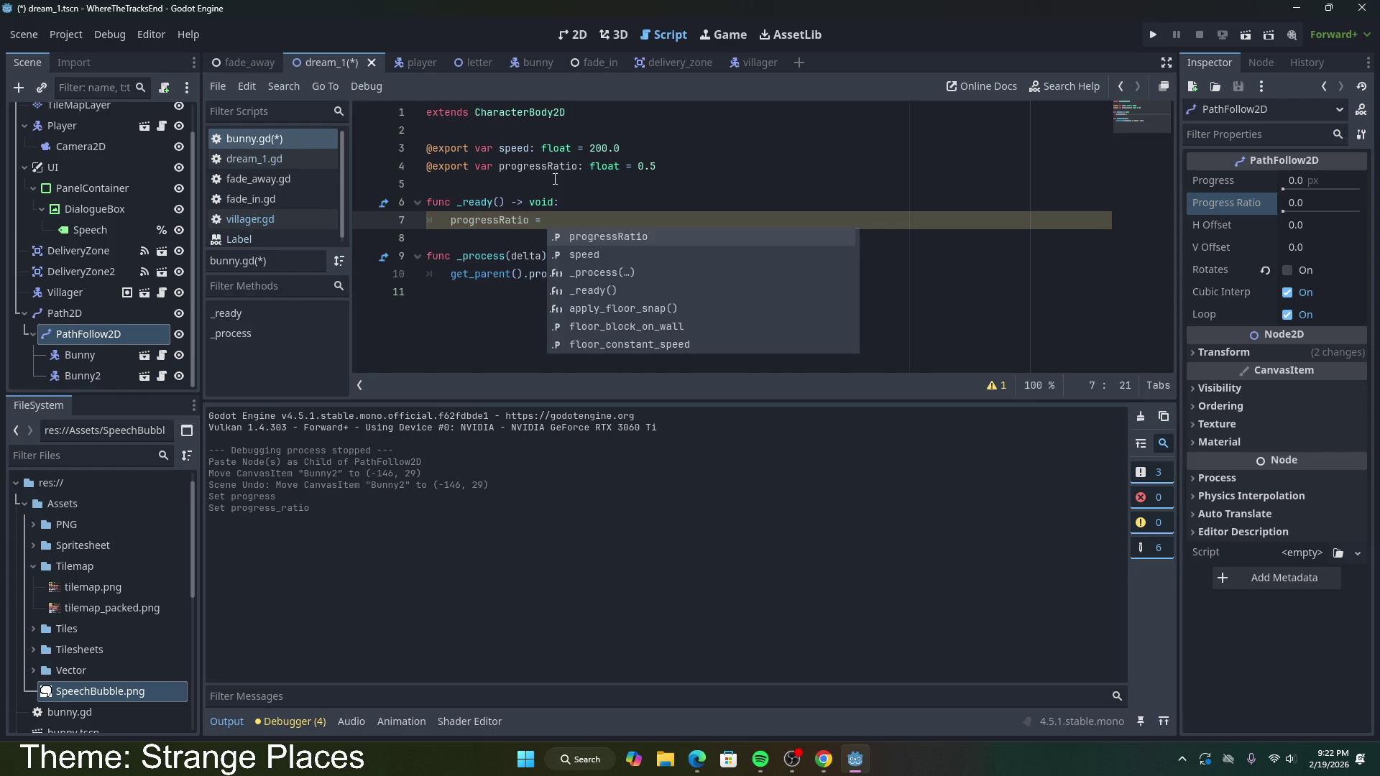
key("ctrl+s")
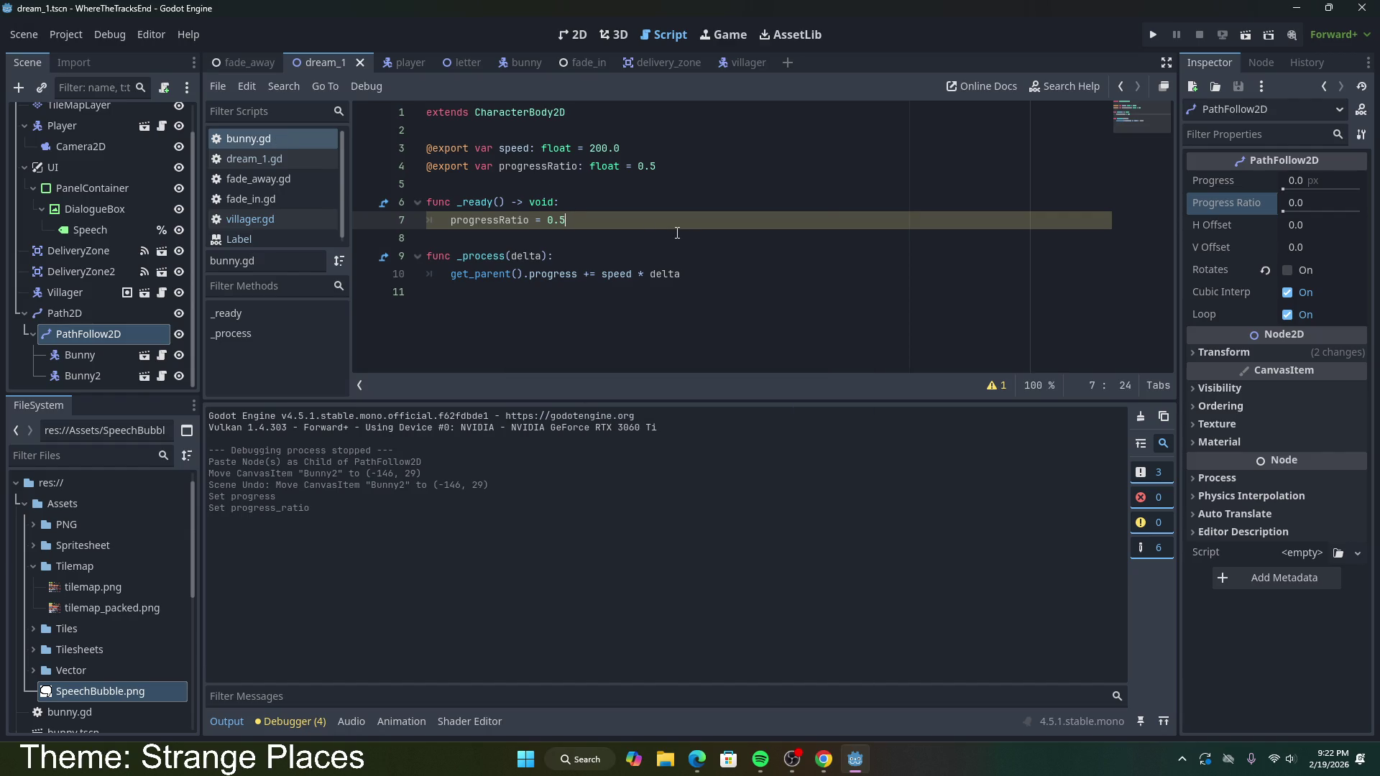
left_click(1242, 37)
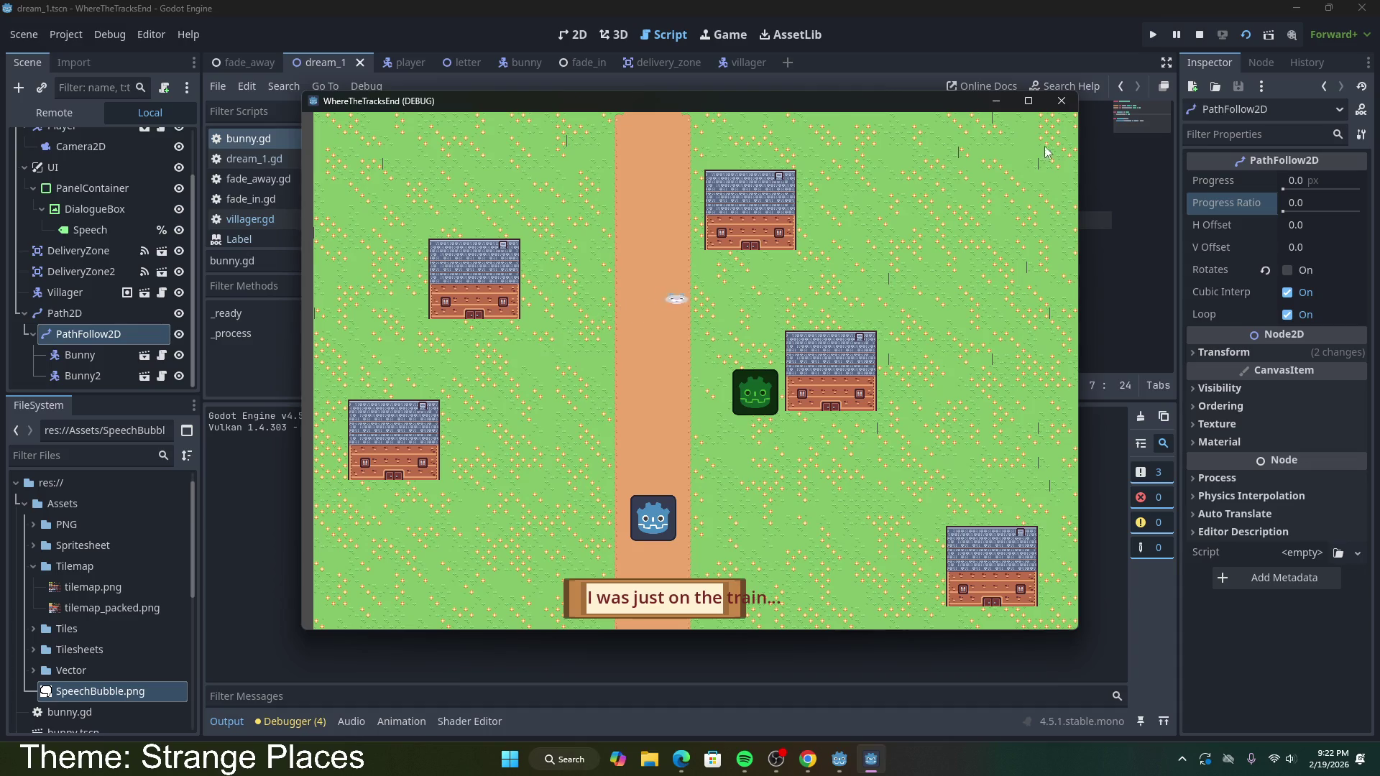
Step: Change both the _ready assignment and the exported default to 0.75, then test-run the village again
left_click(1061, 101)
double_click(562, 220)
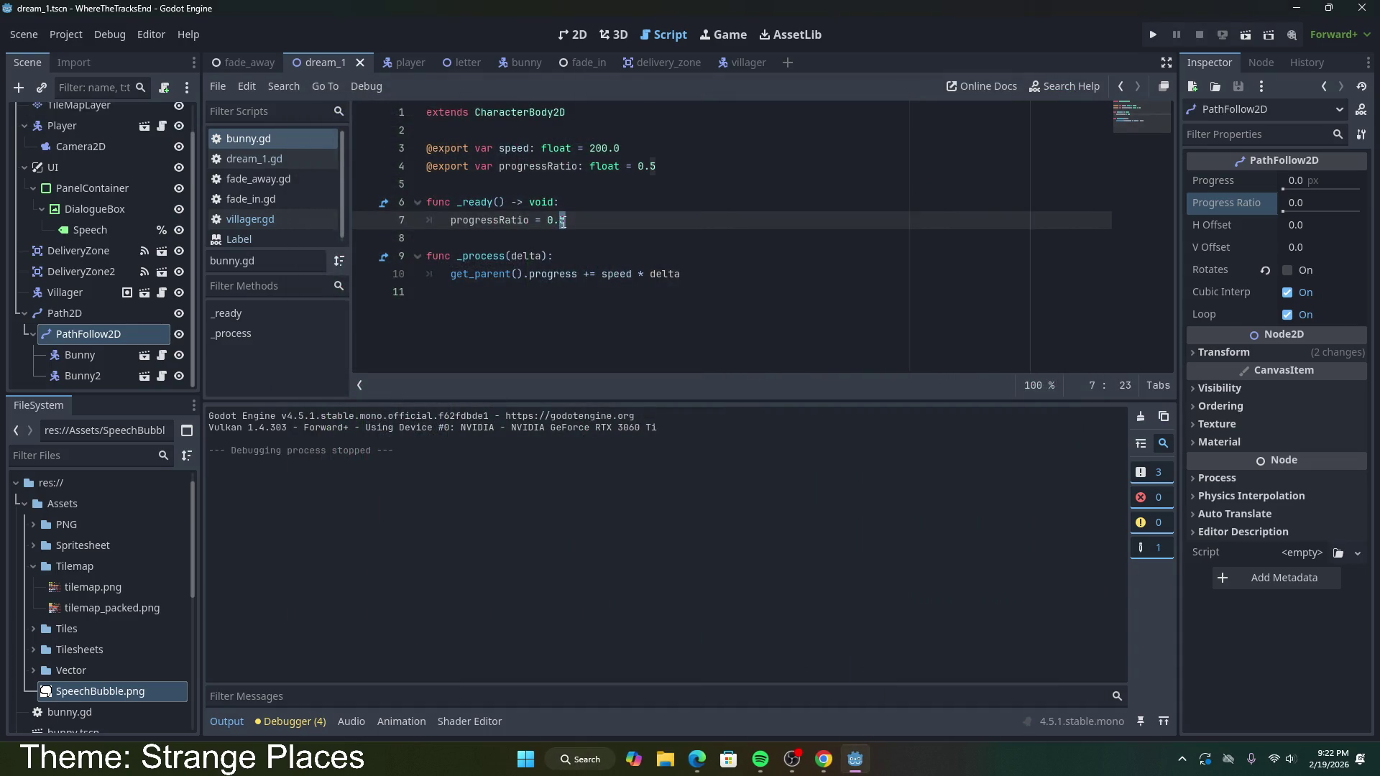
type("75")
left_click(650, 170)
type("7")
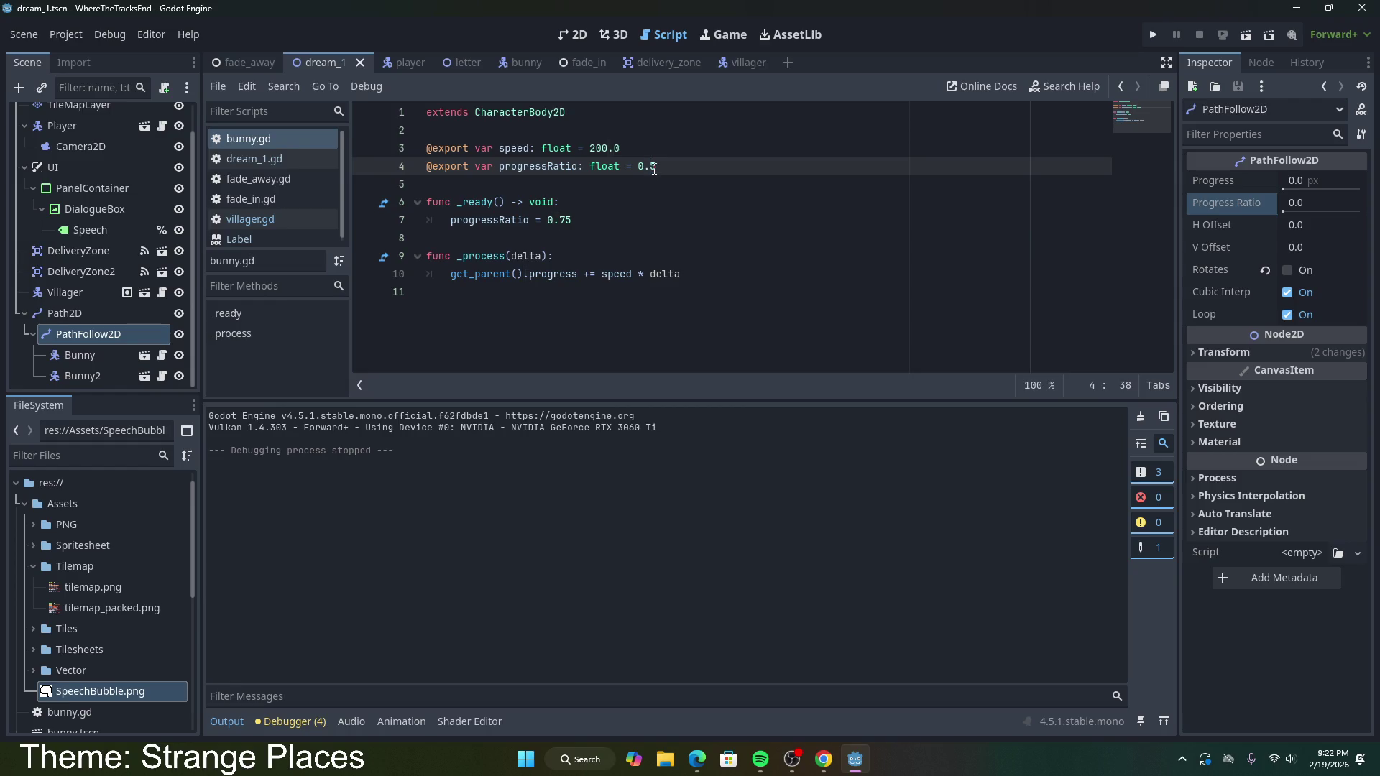
left_click(719, 276)
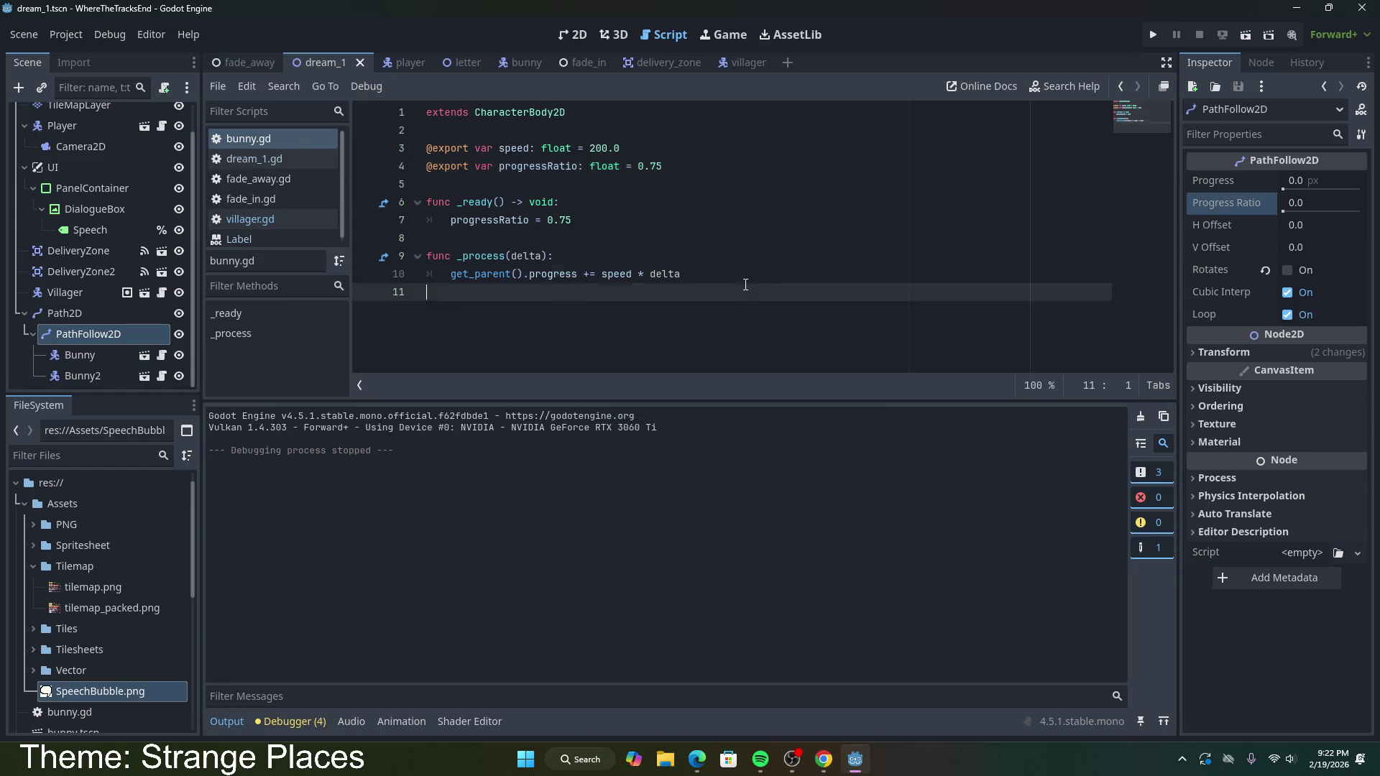
left_click(1249, 35)
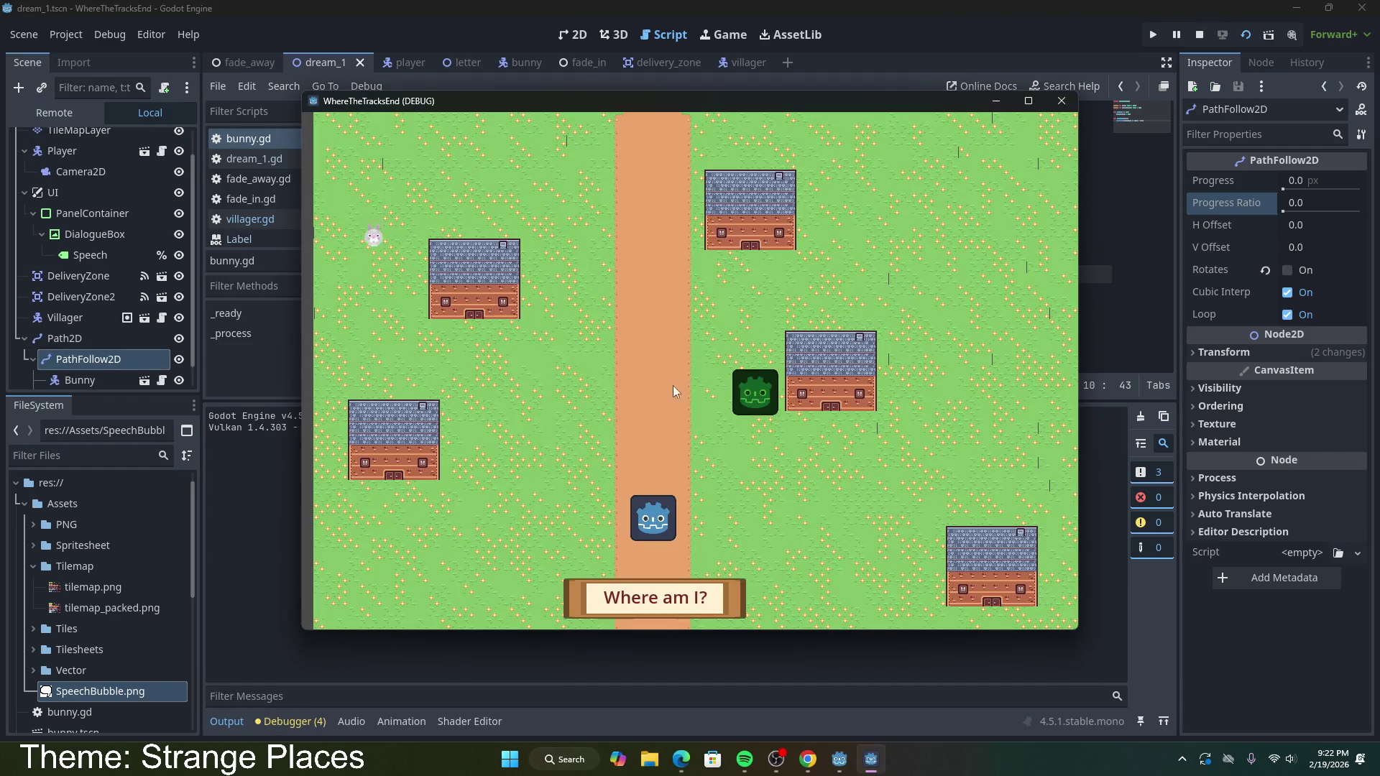
left_click(1062, 100)
left_click(573, 34)
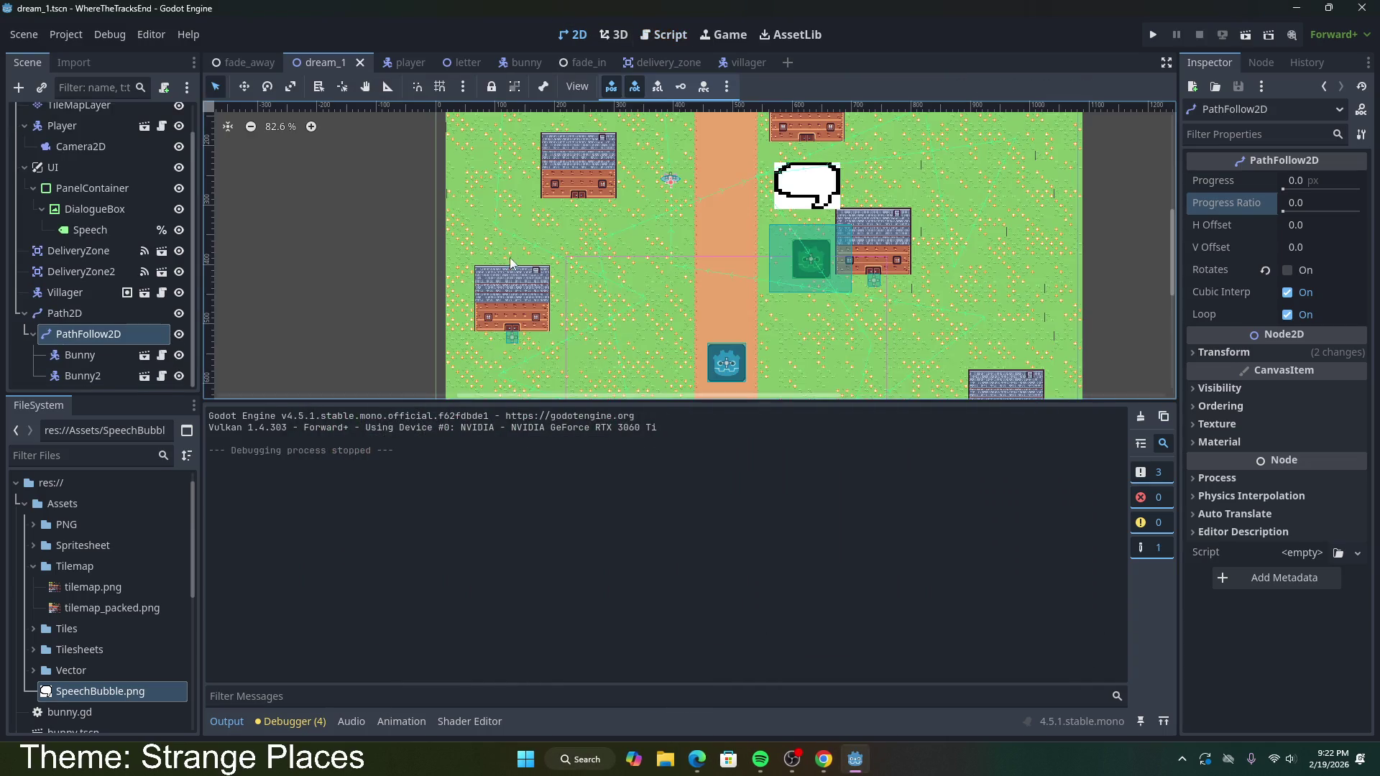
Step: Move Bunny2 left on the map, test-run the game, and undo the move
mouse_move(670, 182)
left_mouse_down()
mouse_move(586, 238)
mouse_move(514, 235)
left_mouse_up()
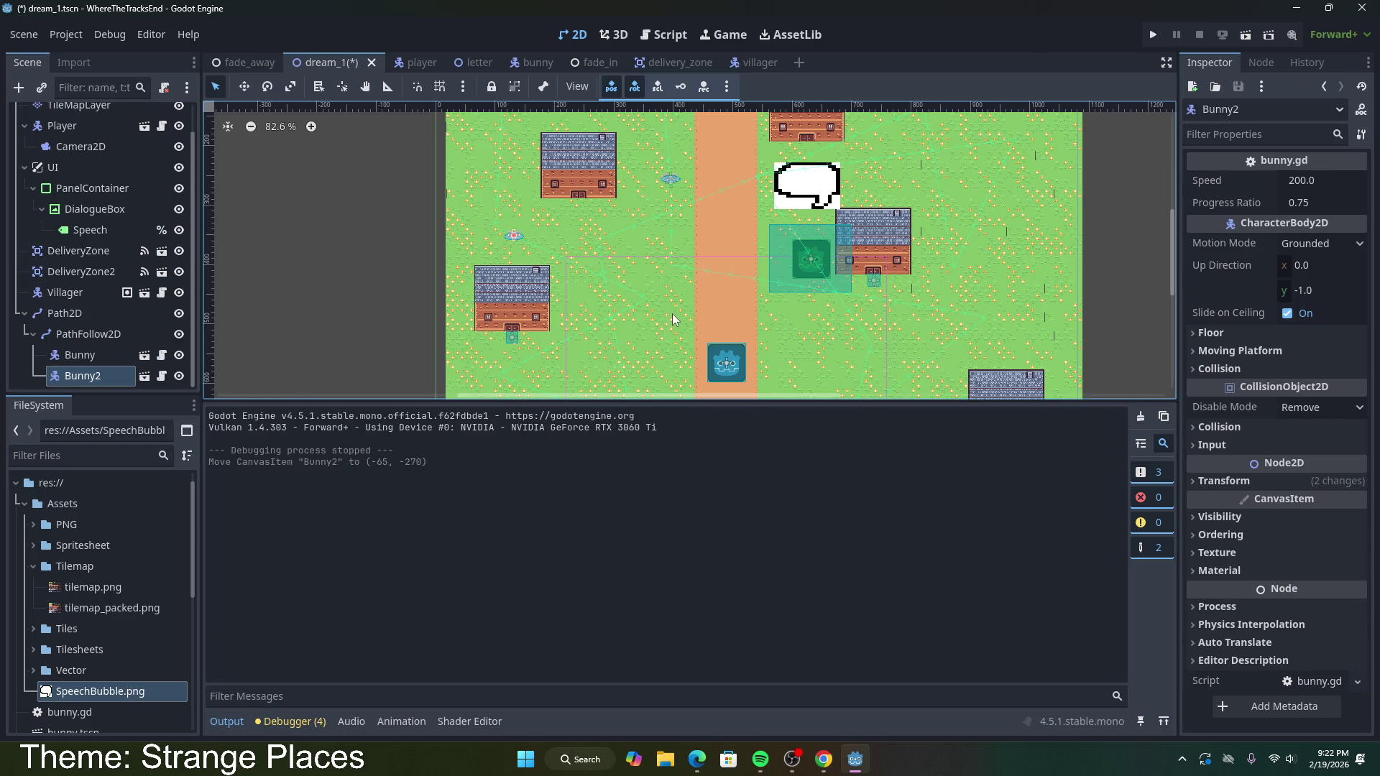
left_click(1245, 35)
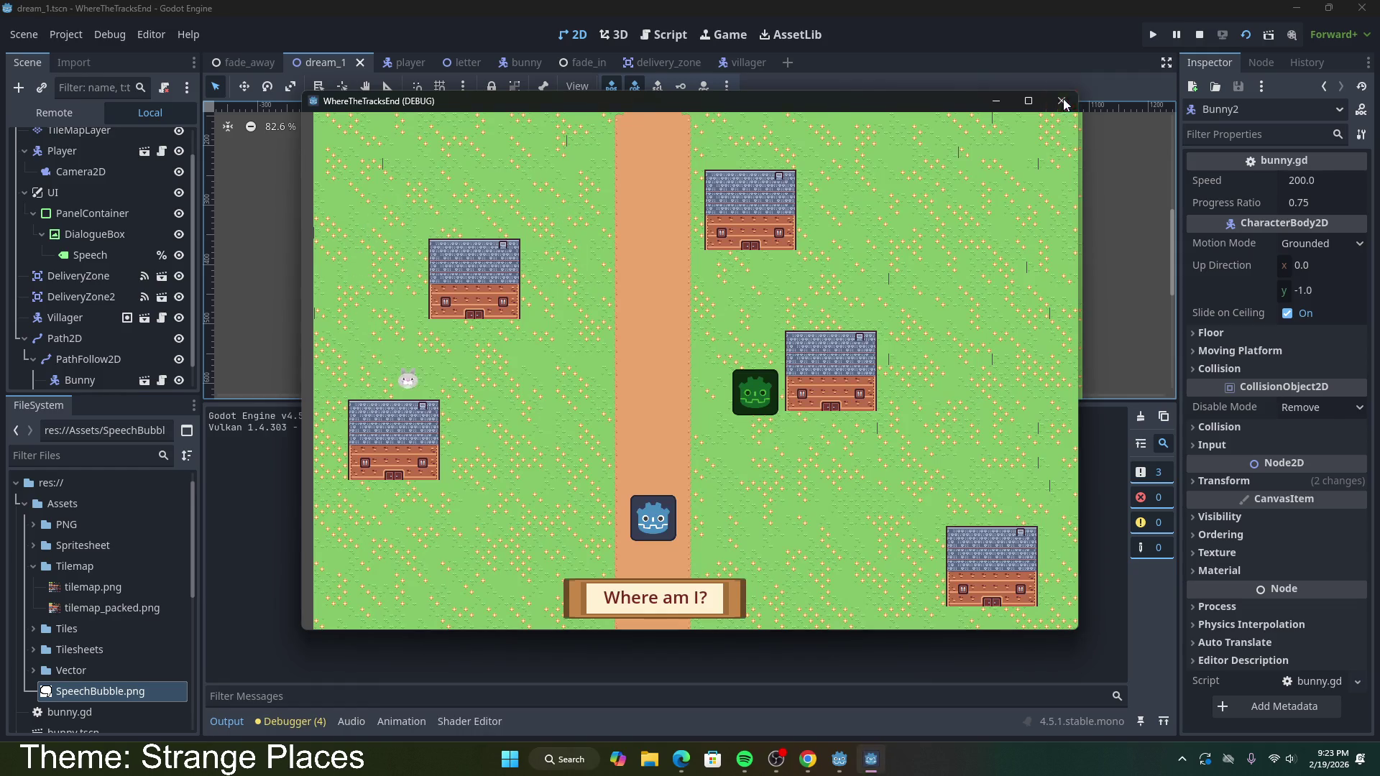
key("F8")
key("ctrl+z")
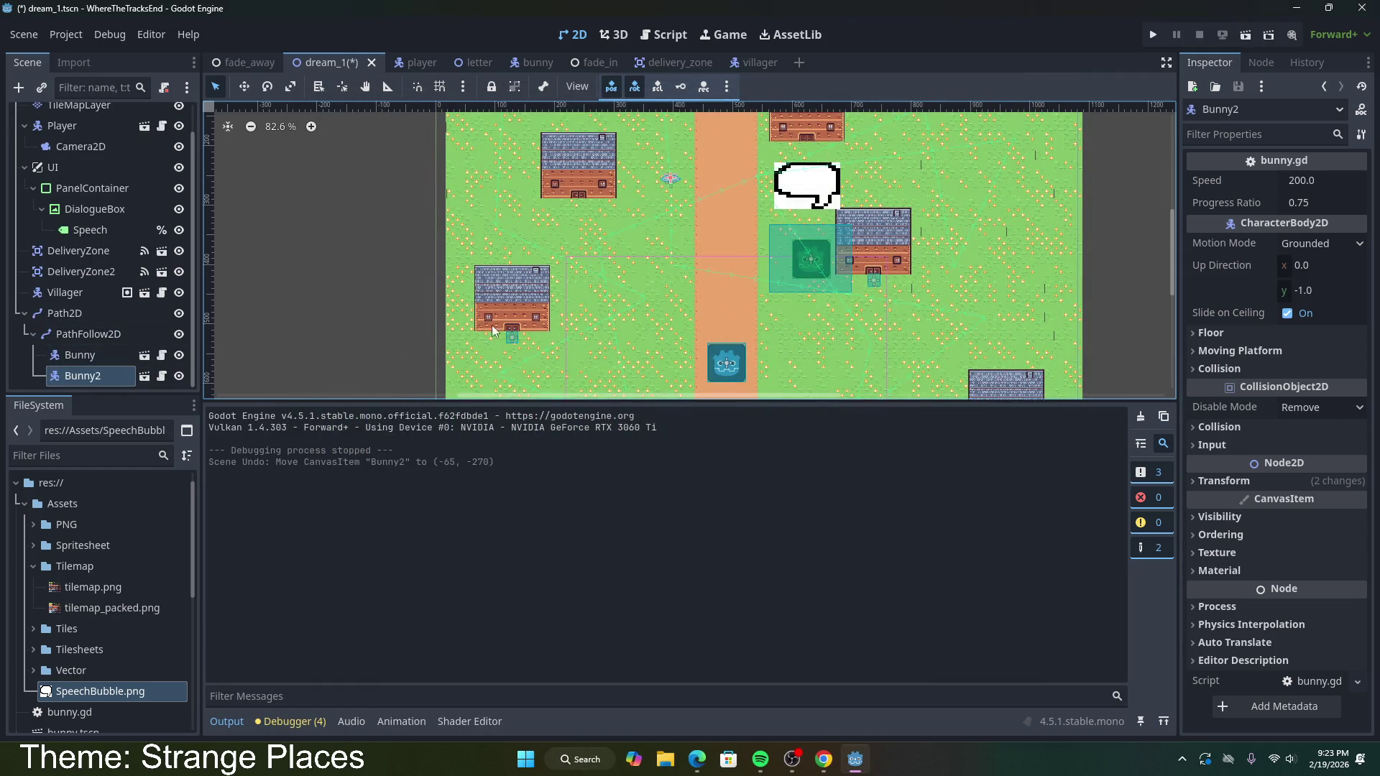
Step: Try moving Bunny2 above the first bunny, undo it, save the level and open the bunny scene
scroll(634, 268, "up", 5)
scroll(623, 363, "up", 3)
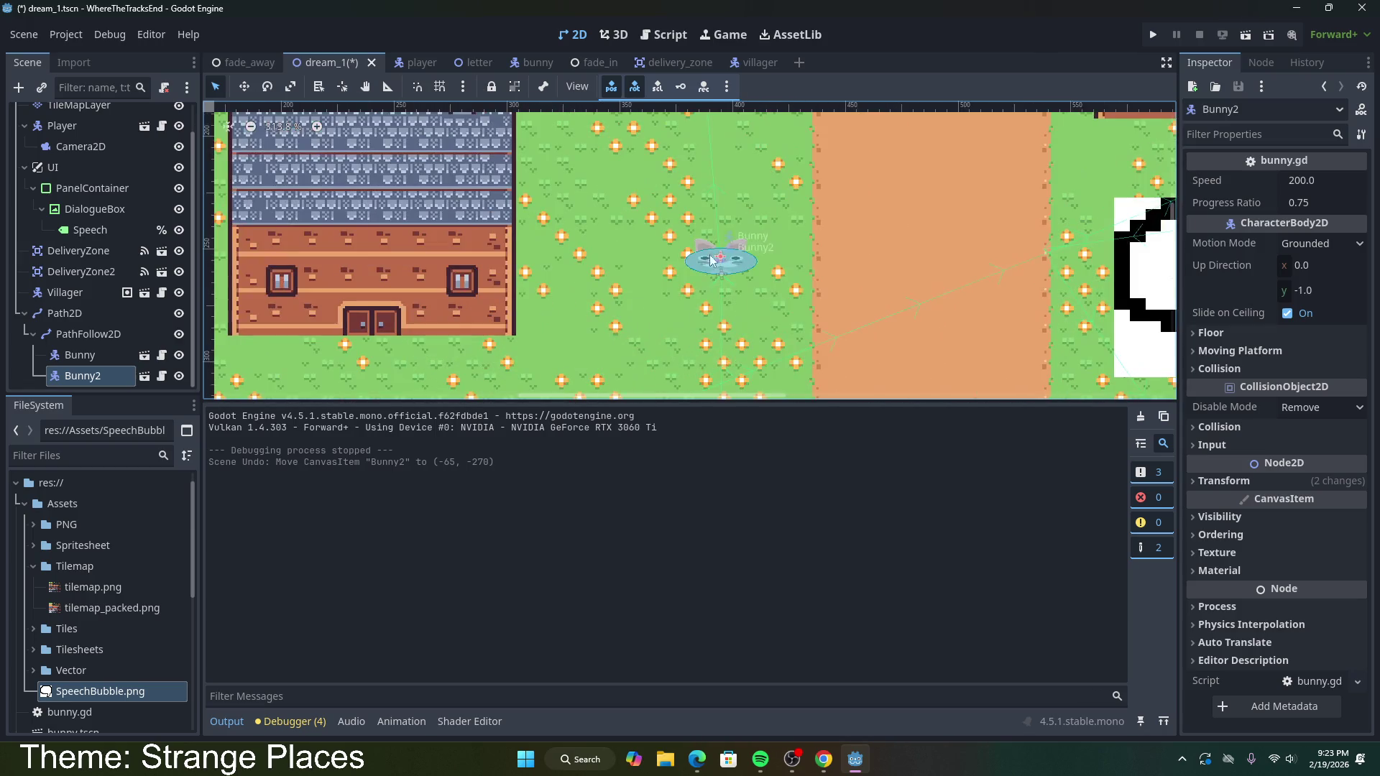
left_click_drag(724, 263, 714, 169)
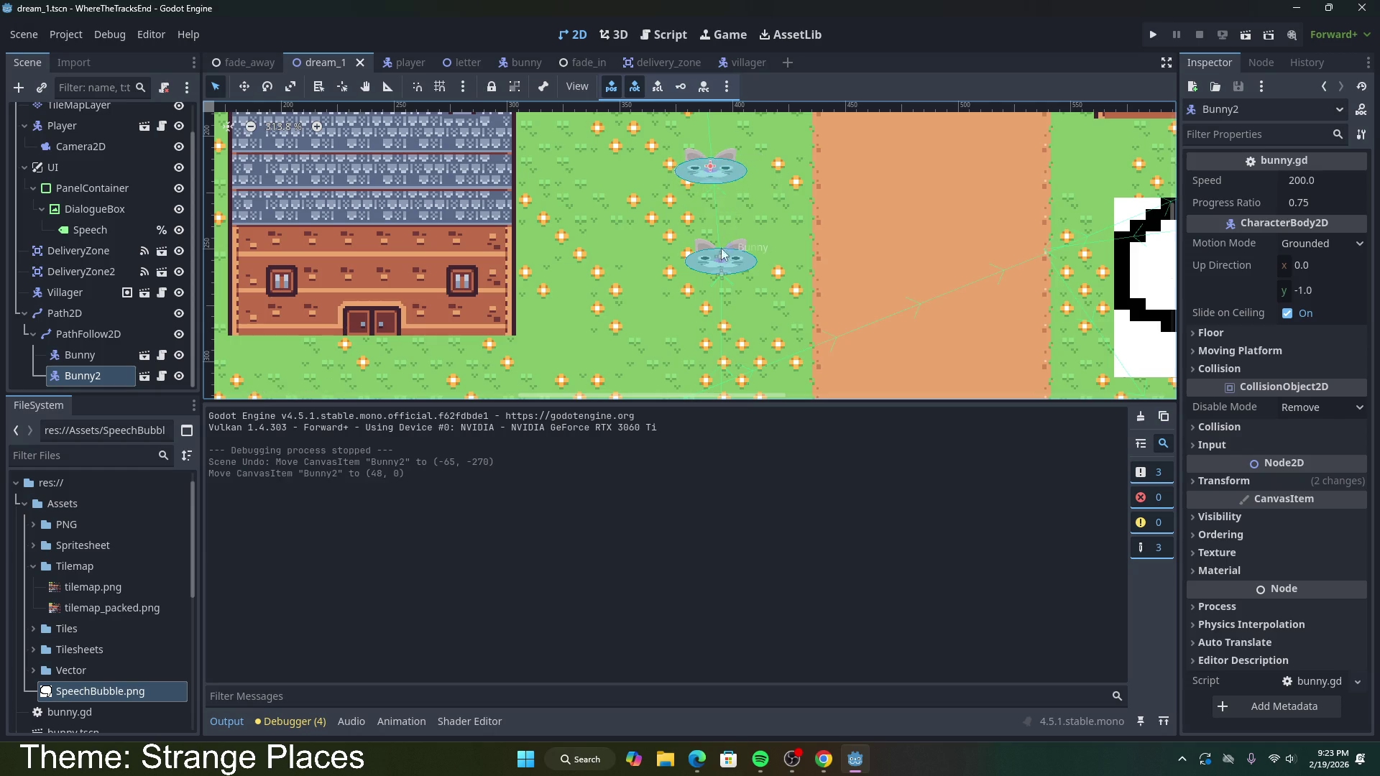
key("ctrl+z")
key("ctrl+s")
left_click(535, 64)
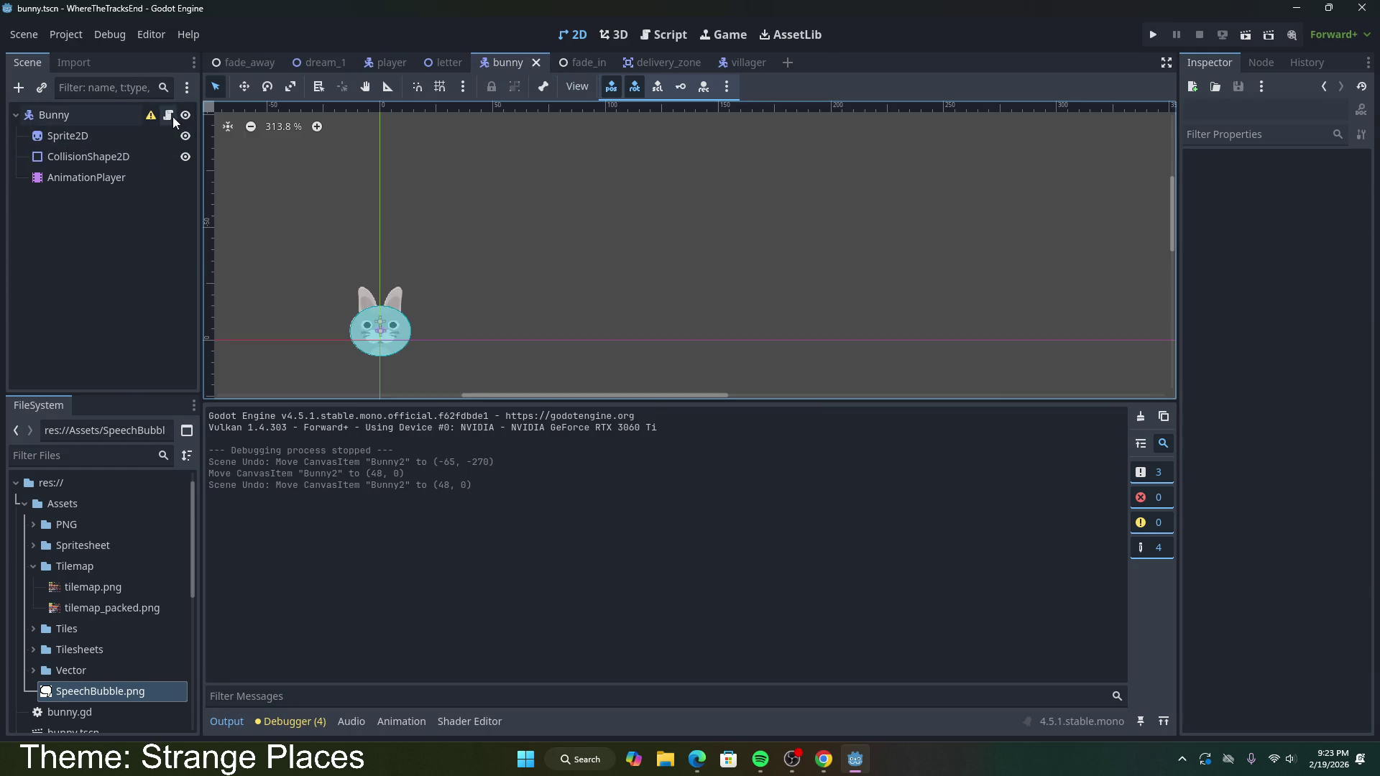
Step: Review the _ready assignment and the progressRatio declaration in the bunny script
left_click(167, 115)
left_click(587, 218)
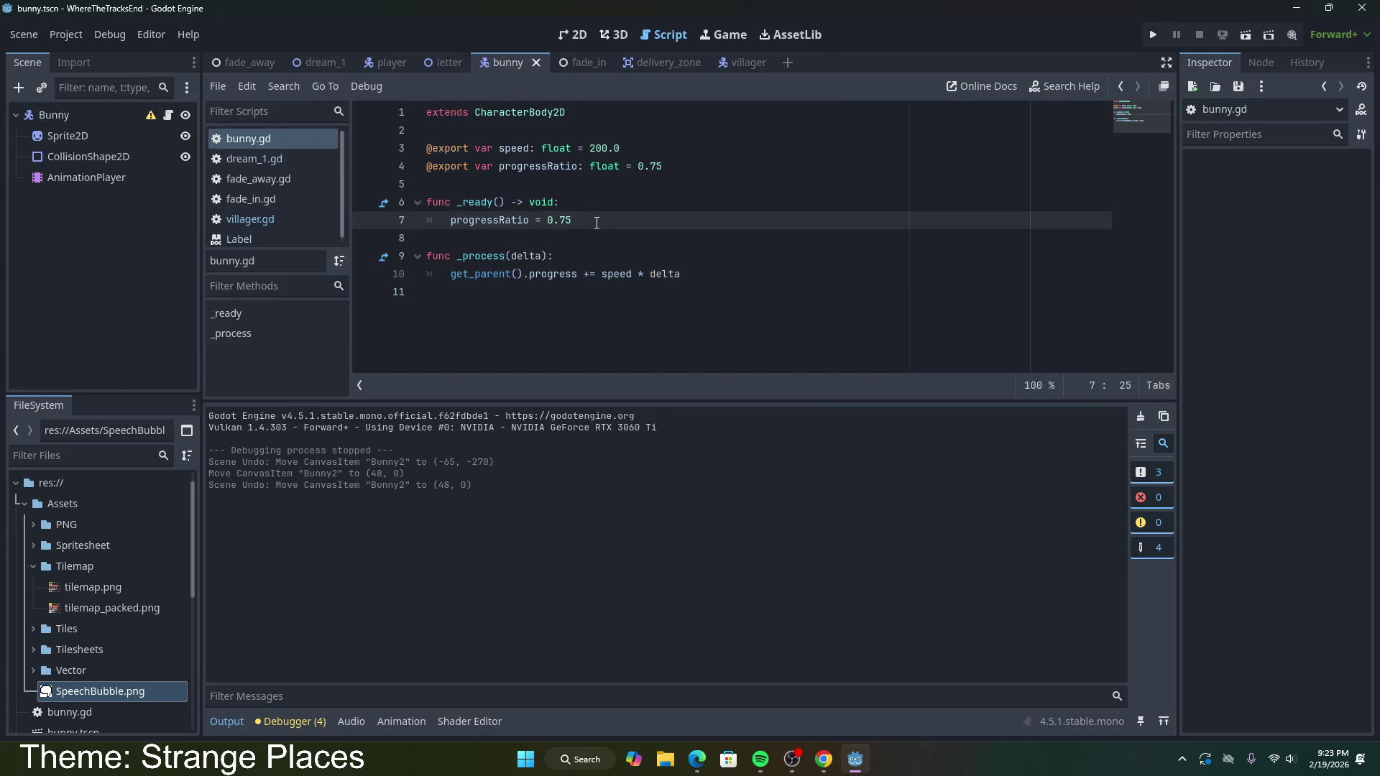
key("shift+Left")
key("shift+Left")
key("shift+Left")
key("shift+Up")
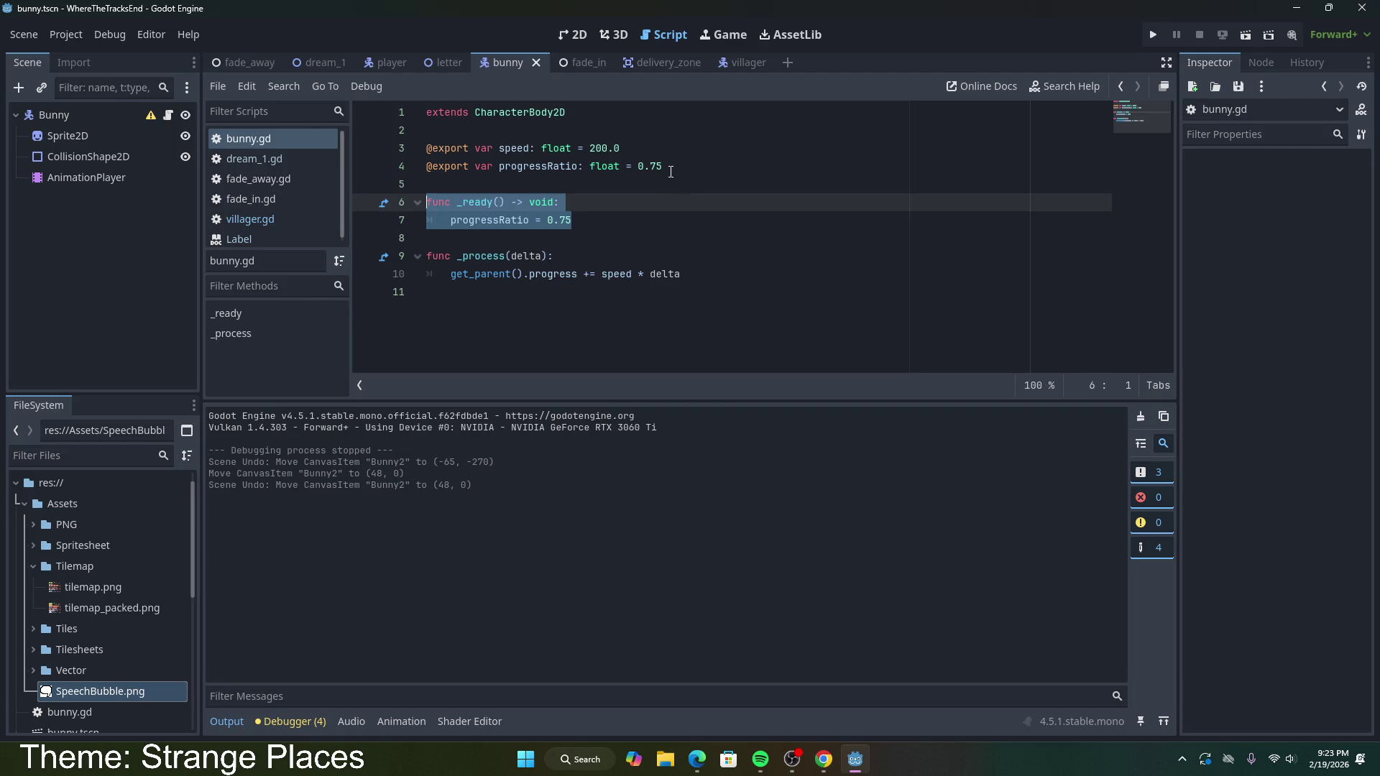
left_click(676, 166)
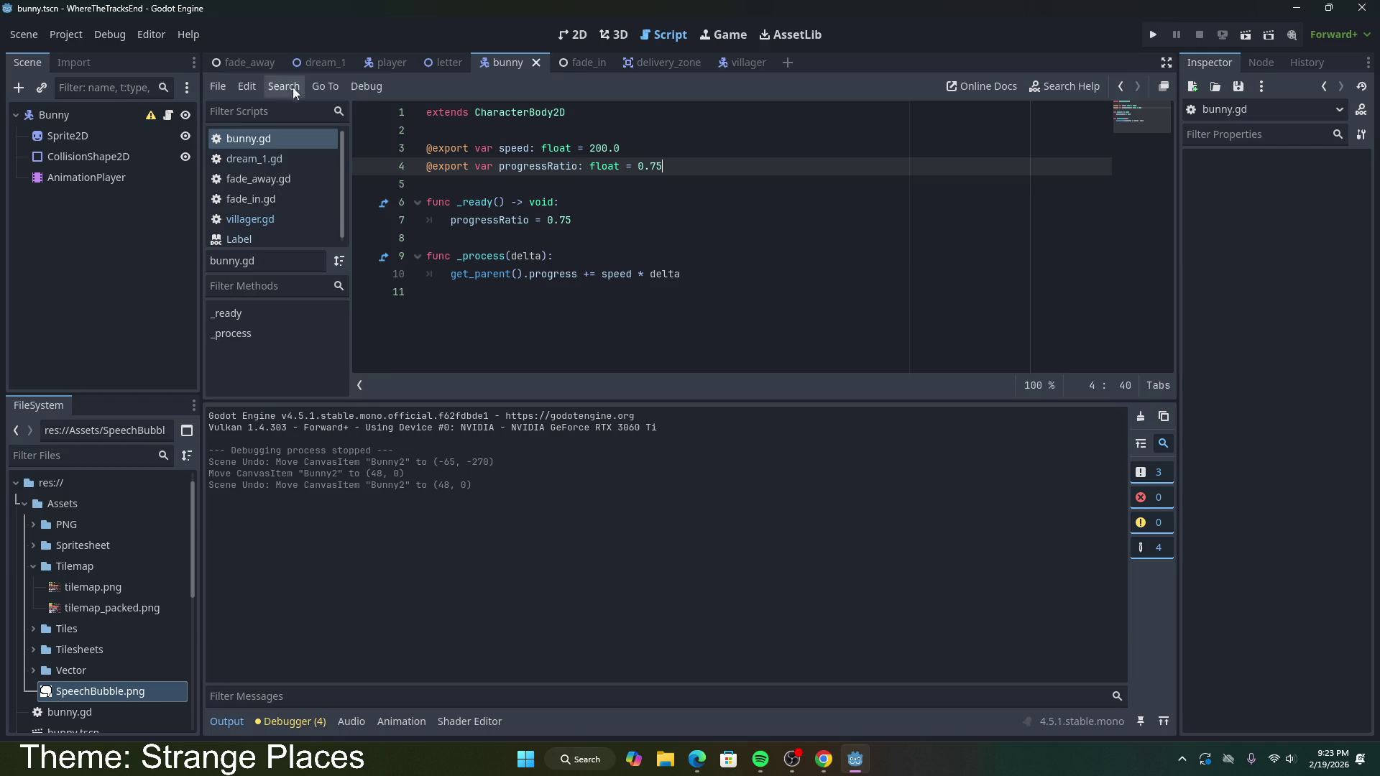
Step: Set the first Bunny's Progress Ratio to 0.0 in dream_1 and save the scene
left_click(313, 65)
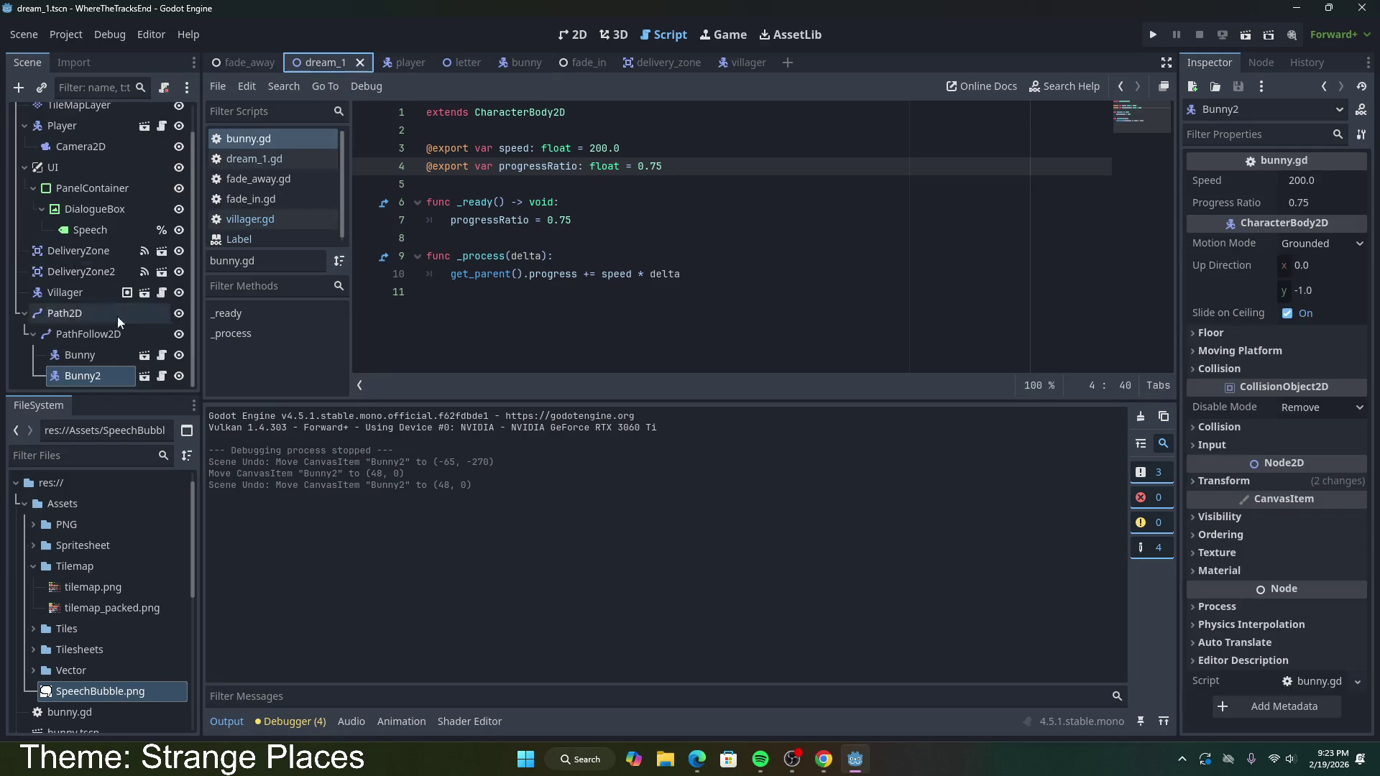
left_click(112, 357)
left_click(1317, 203)
type(".0")
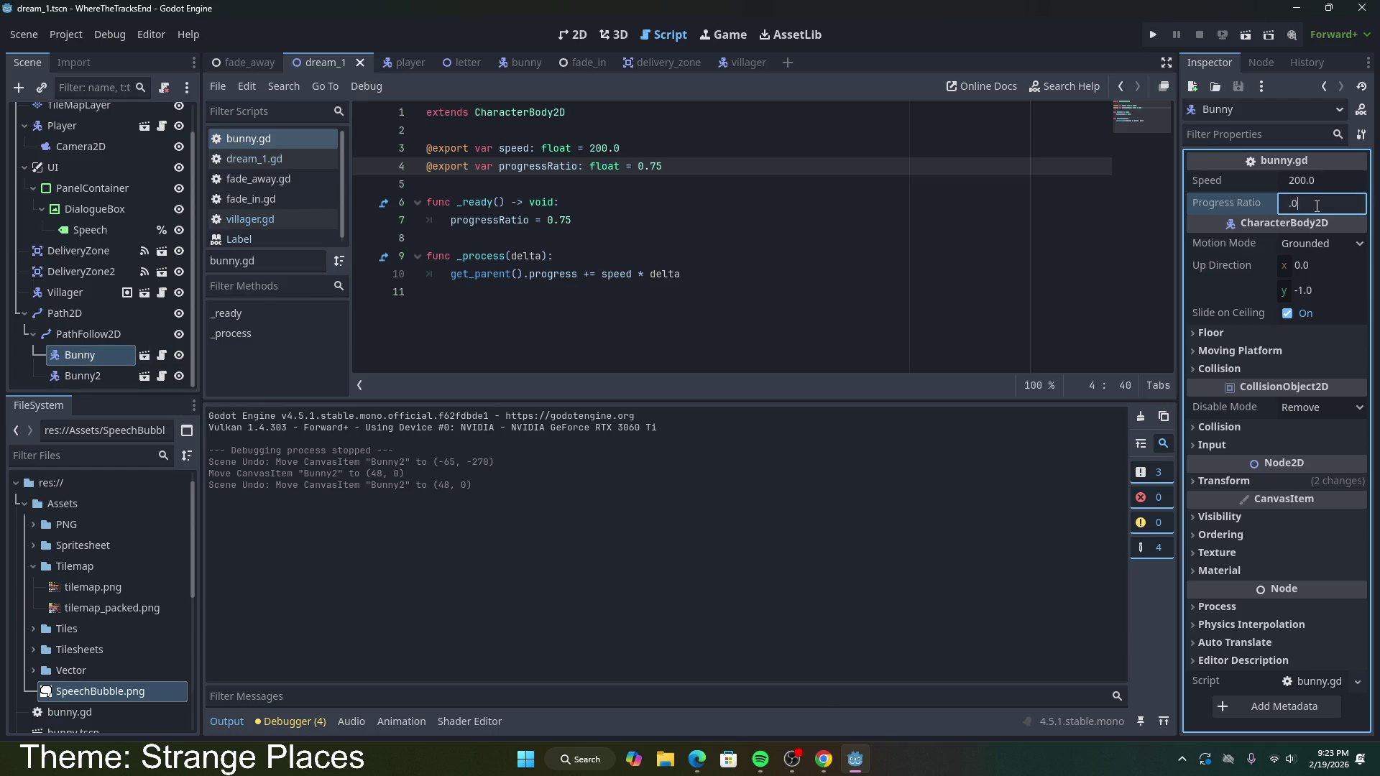
type("0.0")
key("Return")
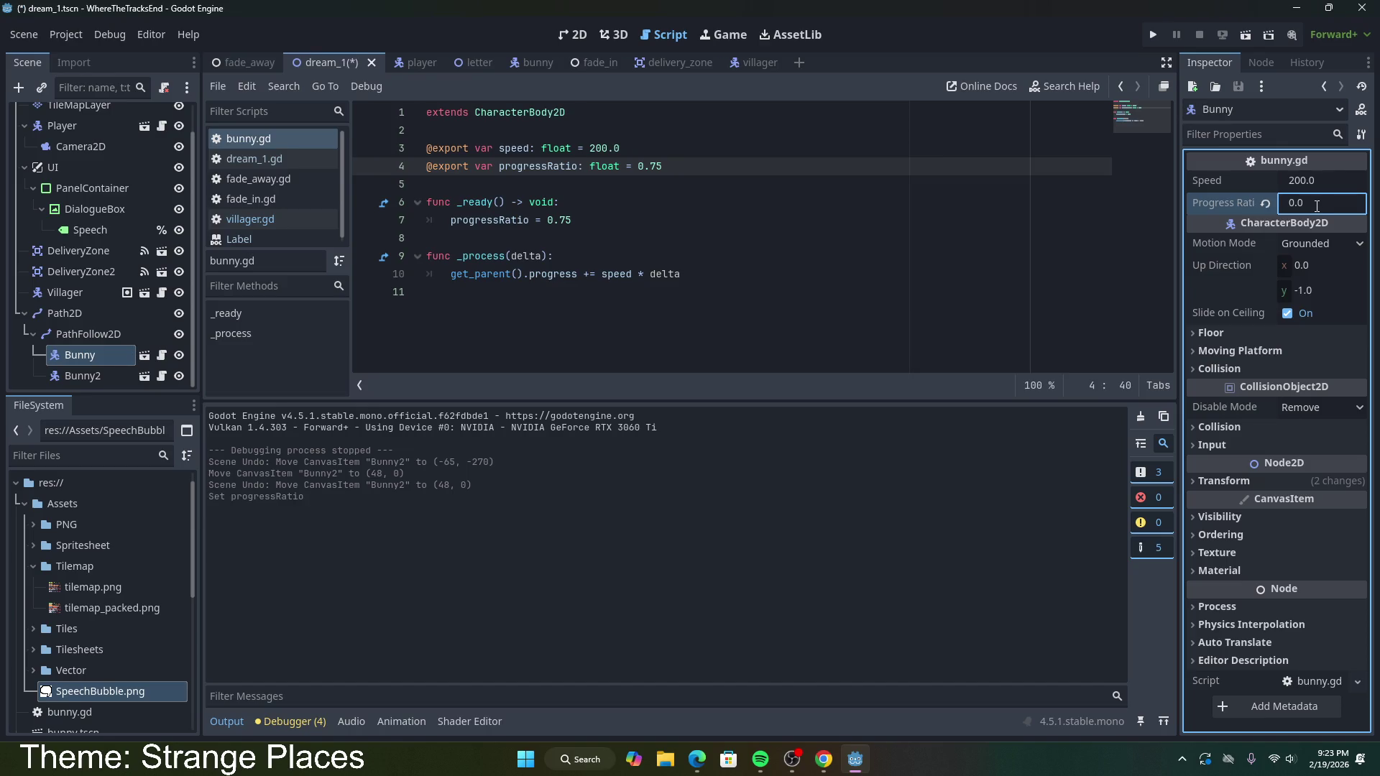
key("ctrl+s")
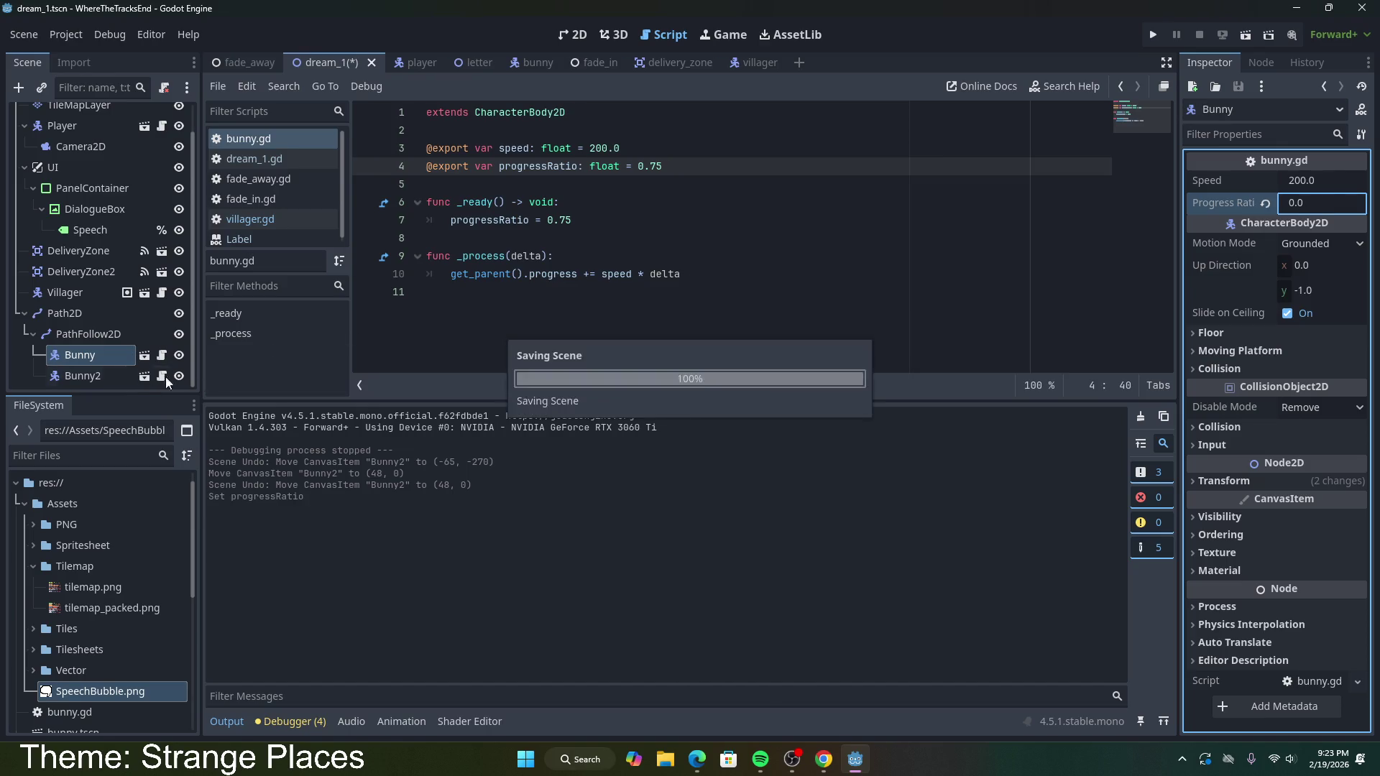
Step: Test-run the scene and compare the two bunnies' progress ratios
left_click(101, 373)
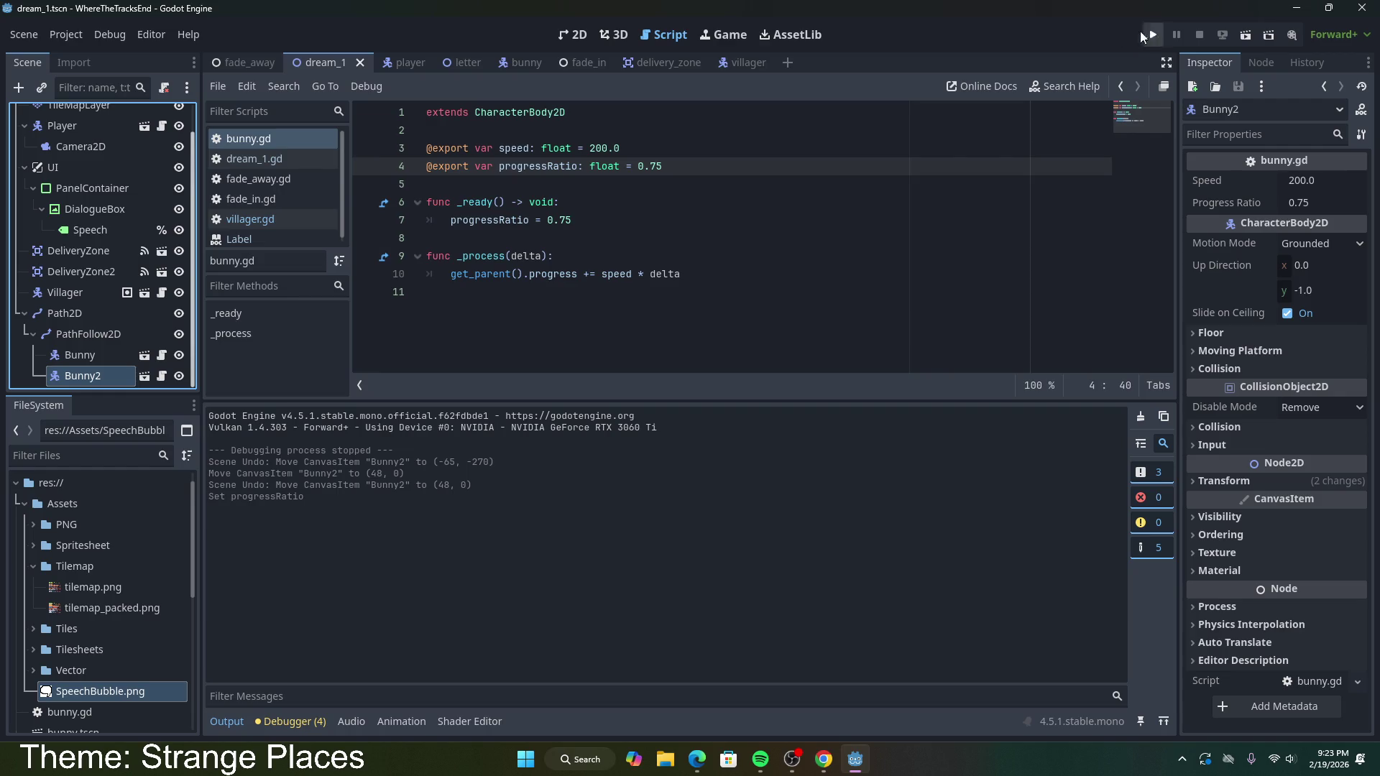
left_click(1245, 34)
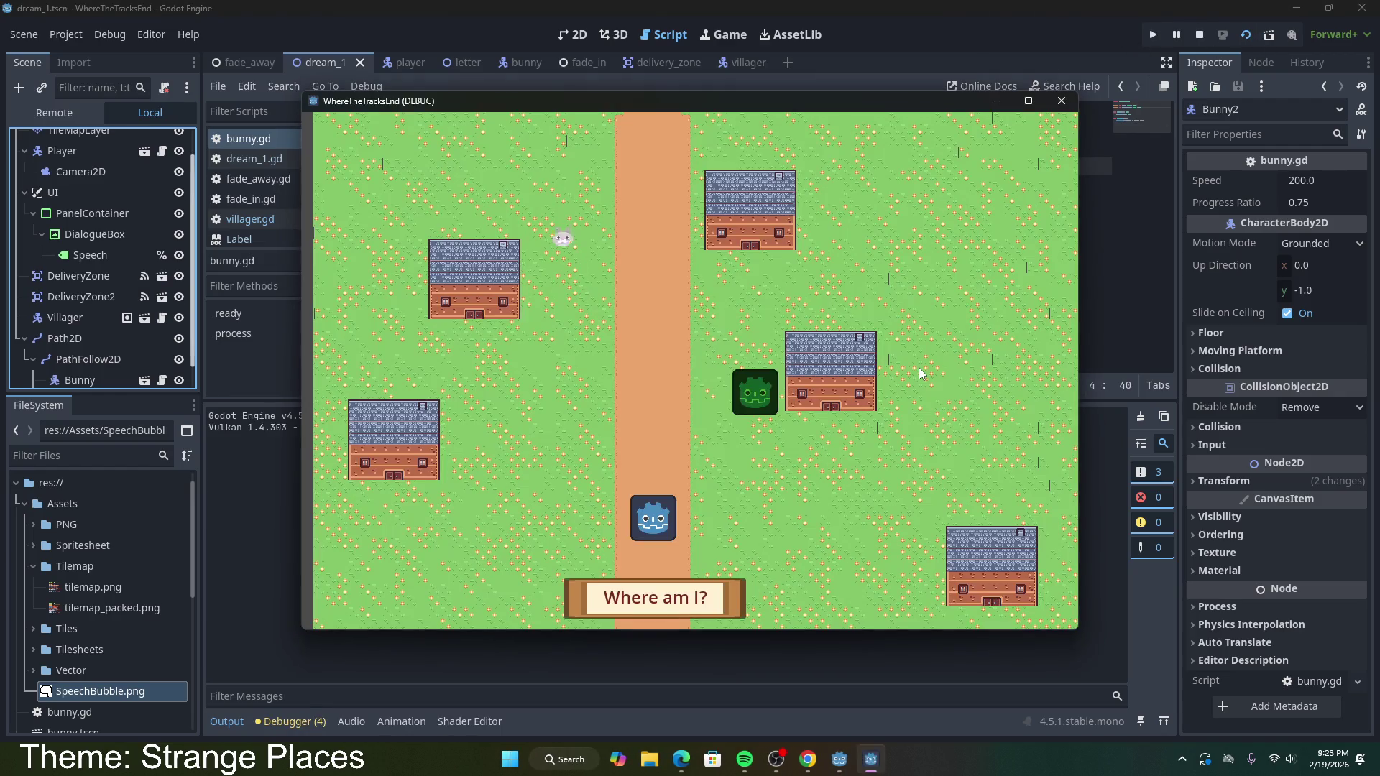
key("F8")
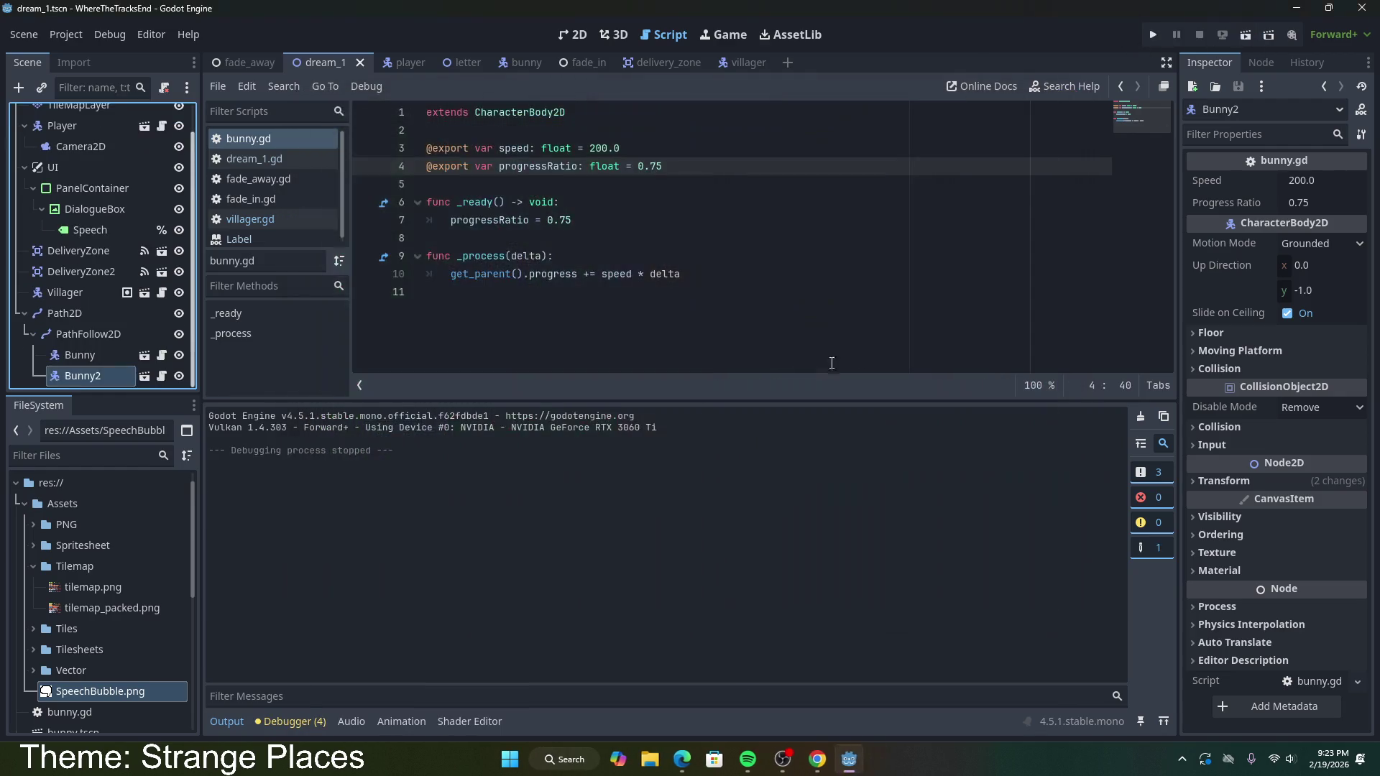
left_click(115, 359)
left_click(106, 373)
Step: Search Google for 'godot 4 change progress ratio for multipl nodes on pathfollow2d'
left_click(107, 356)
left_click(824, 759)
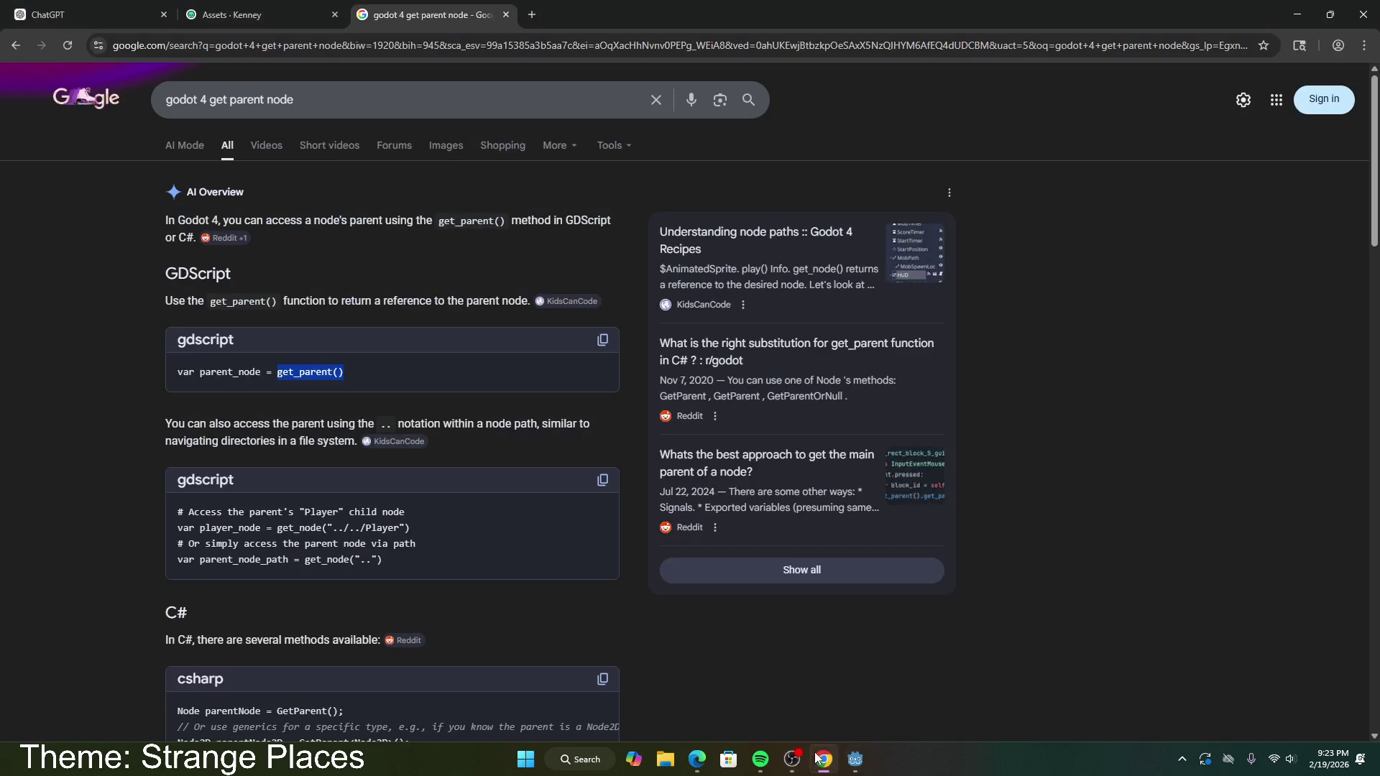
left_click_drag(321, 102, 209, 102)
type("cha")
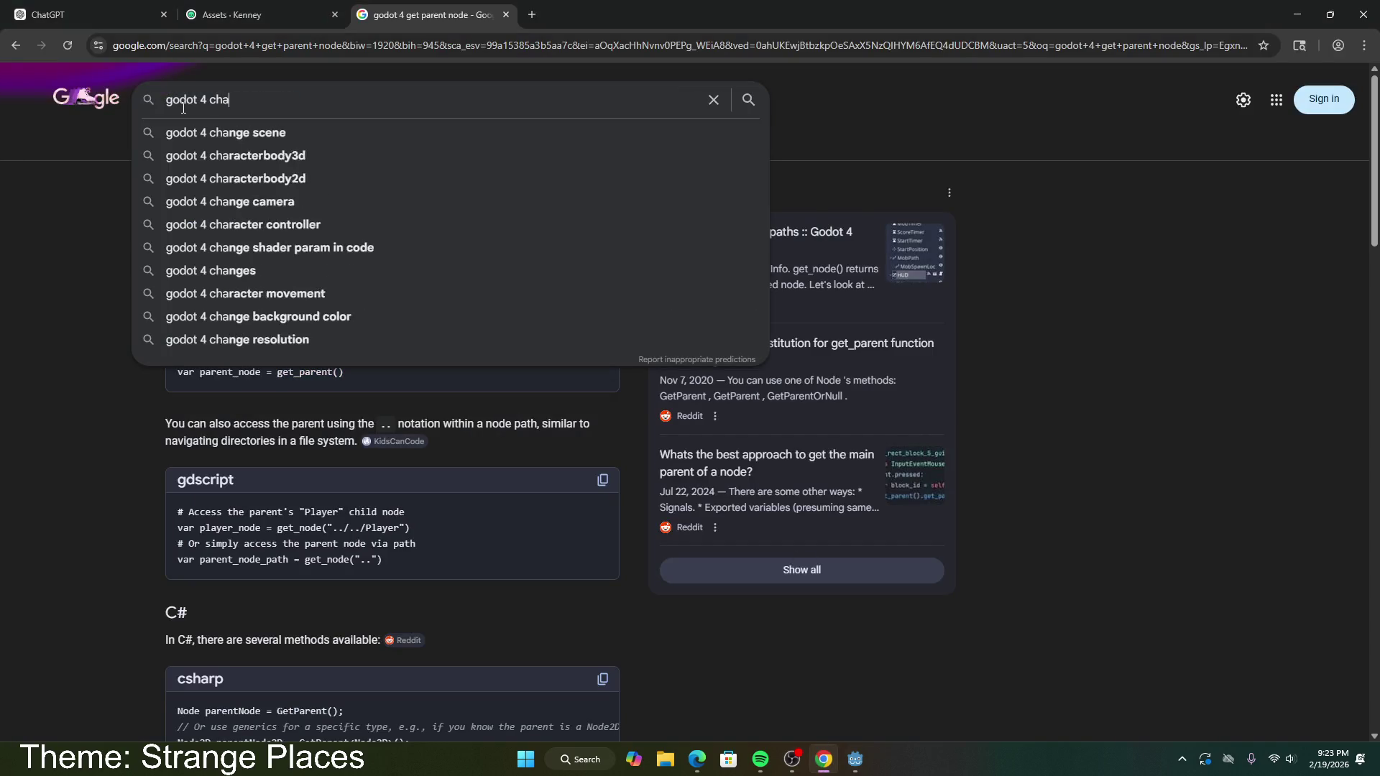
type("nge progress rati")
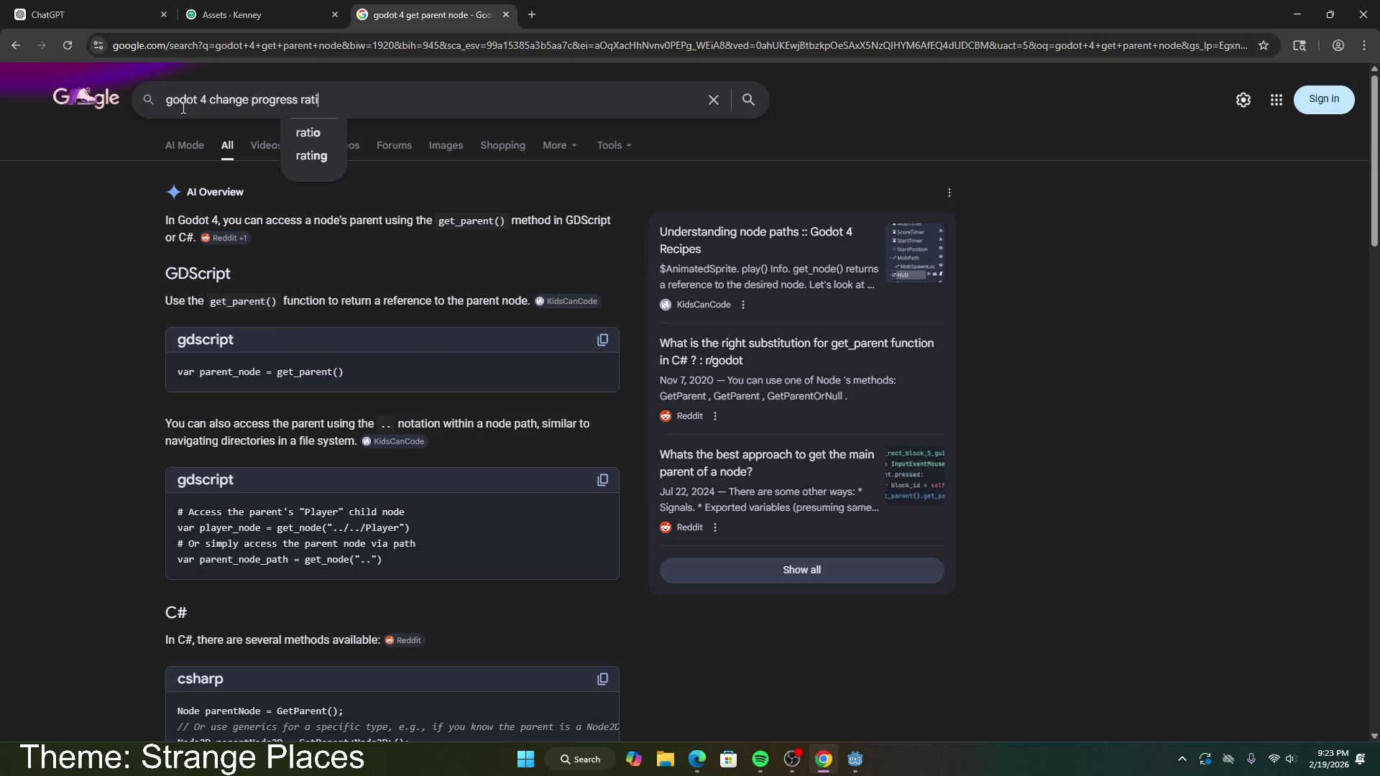
type("o for multipl n")
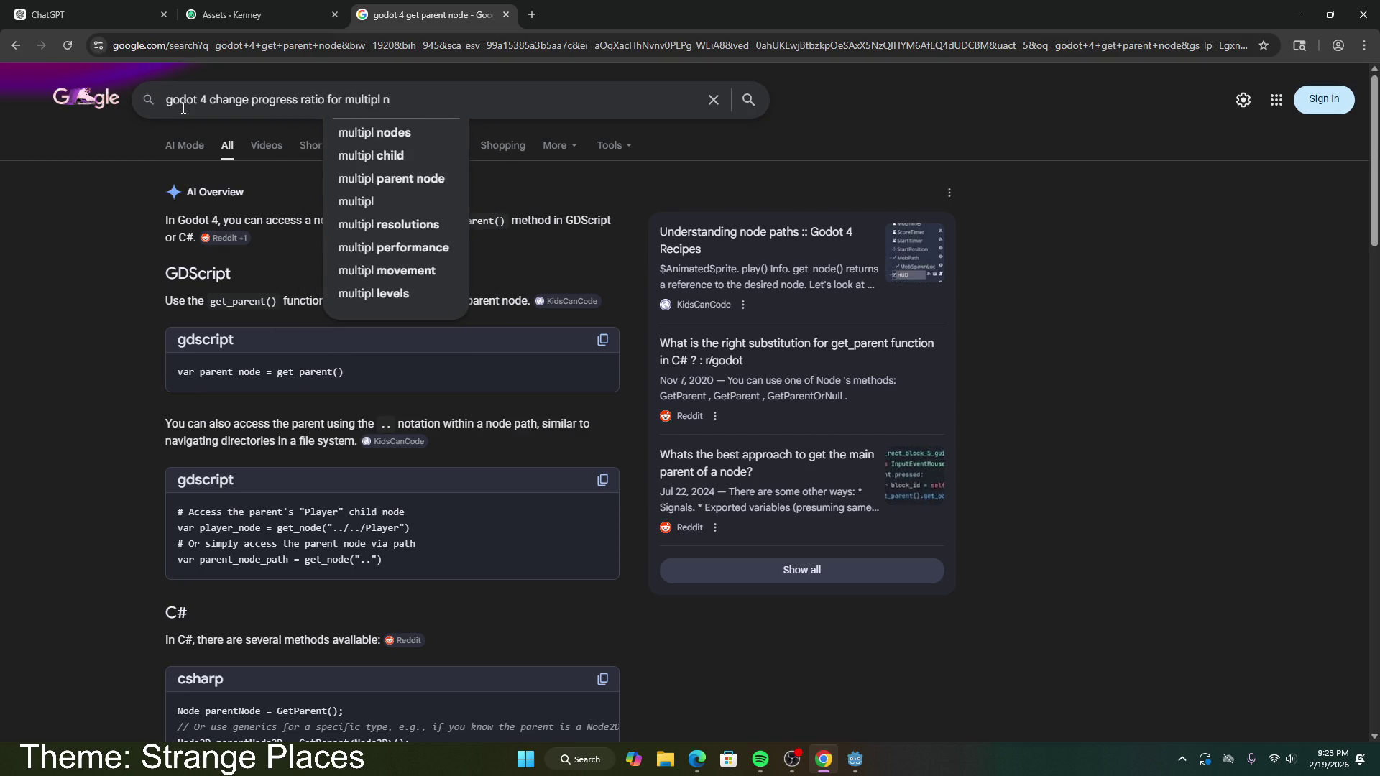
type("odes on ")
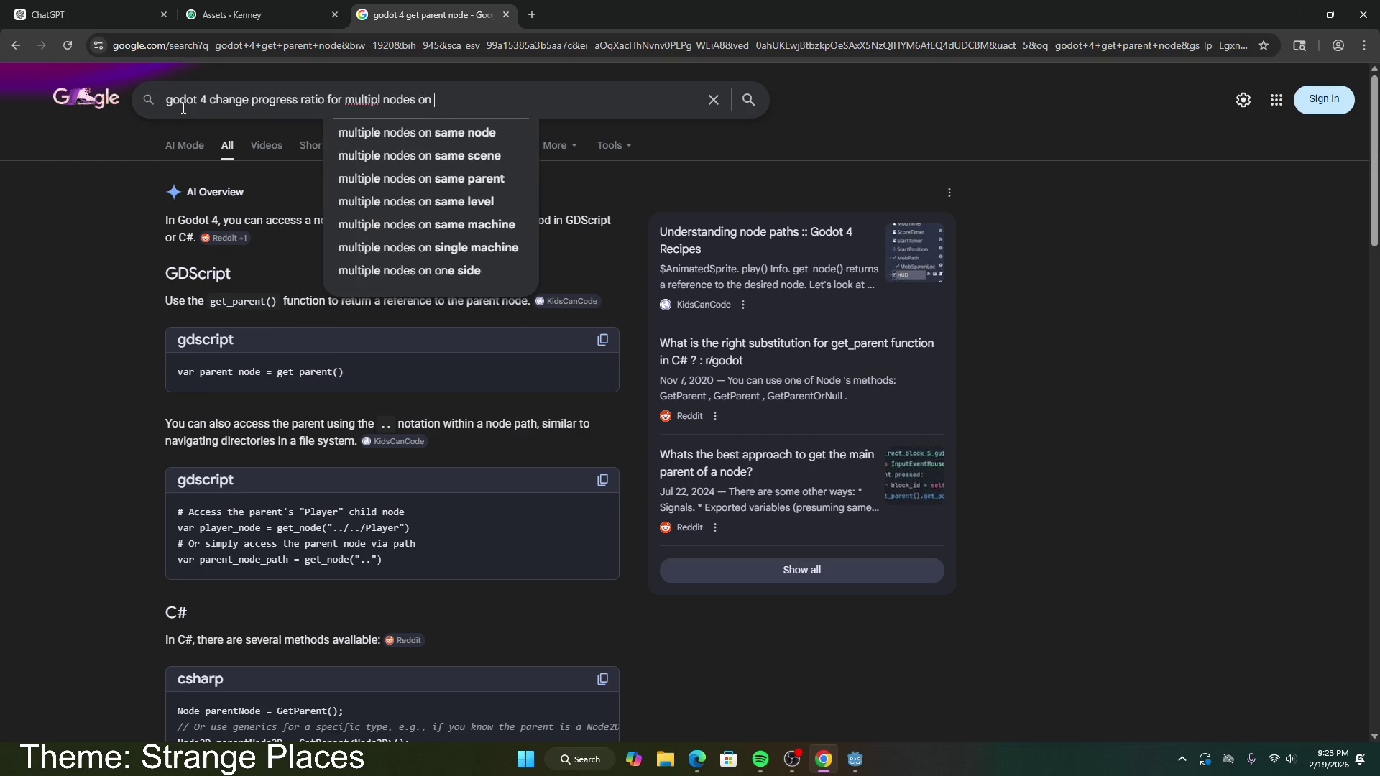
type("pathfol")
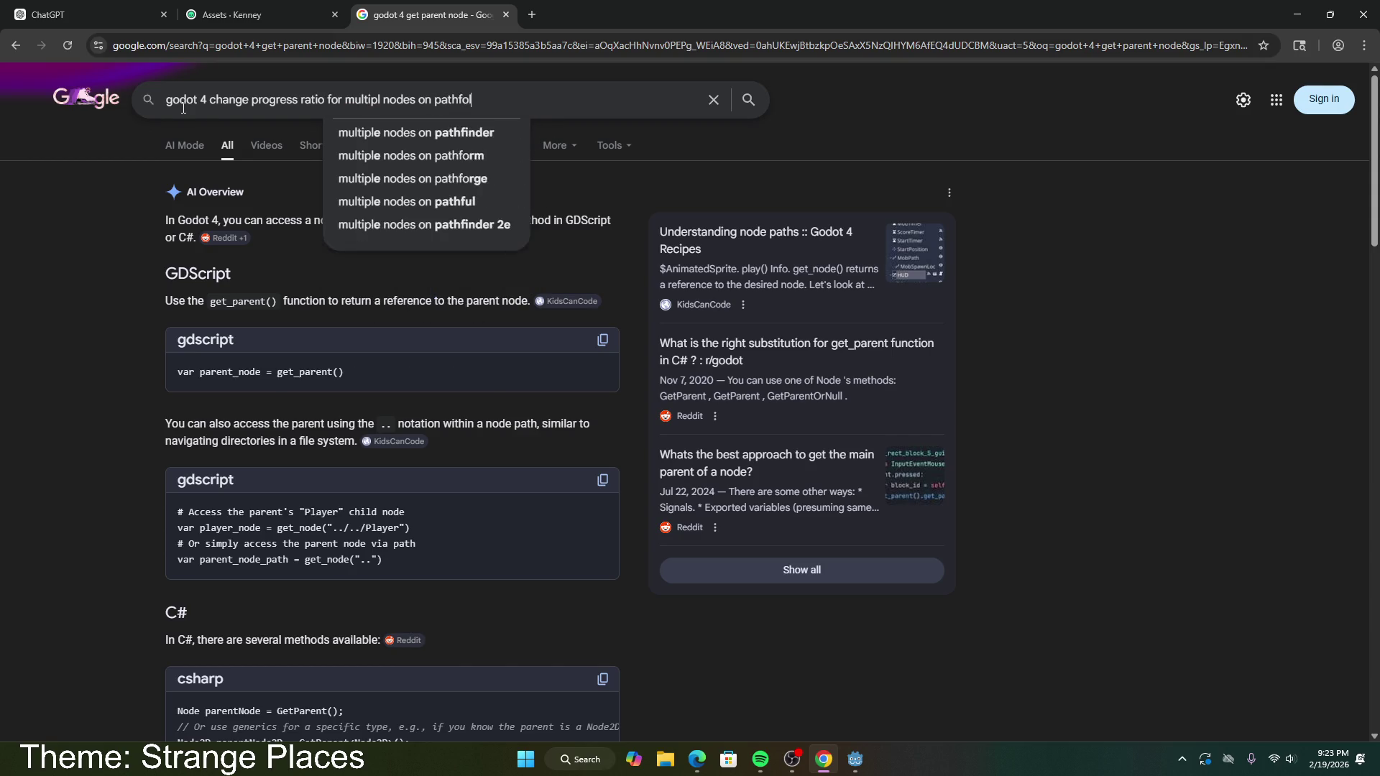
type("low2d")
key("Return")
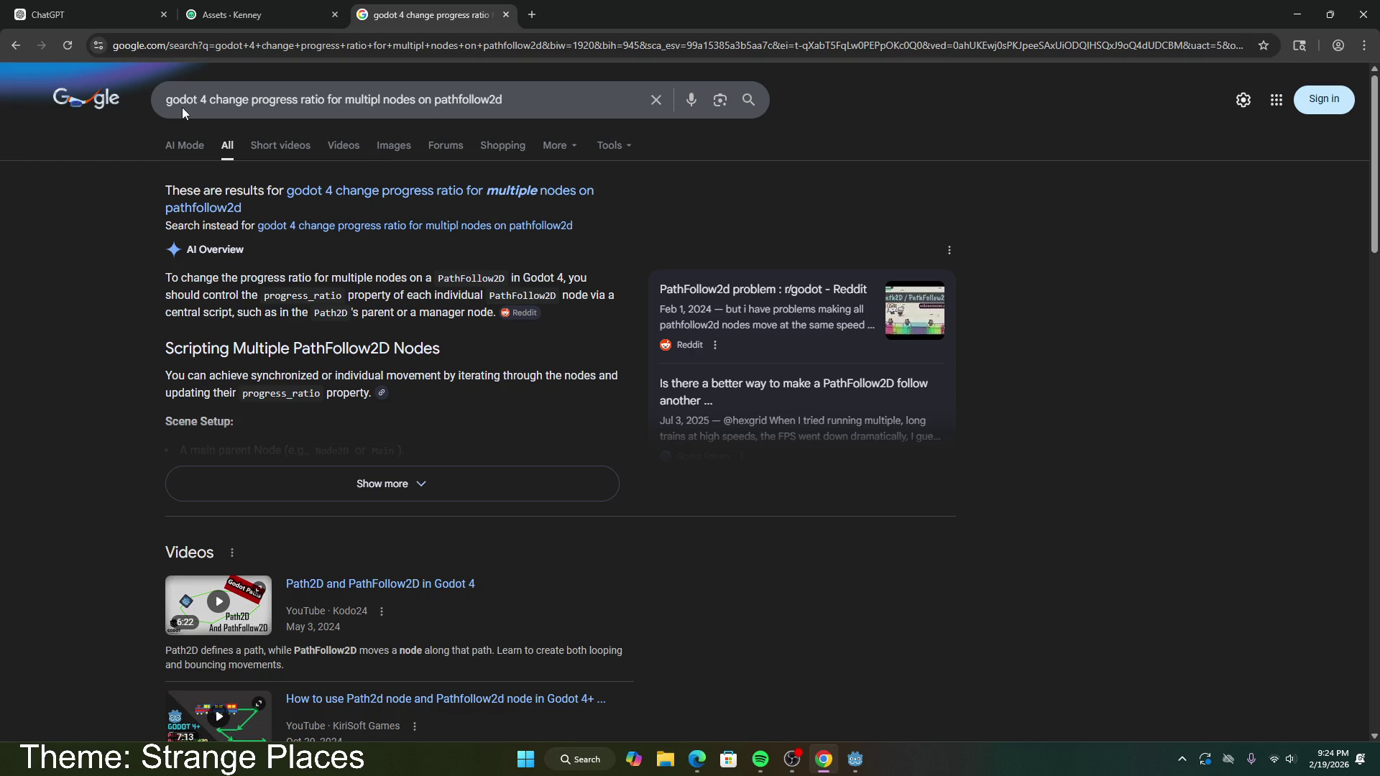
Step: Expand and read the AI Overview on multiple PathFollow2D nodes, then return to Godot
left_click(391, 483)
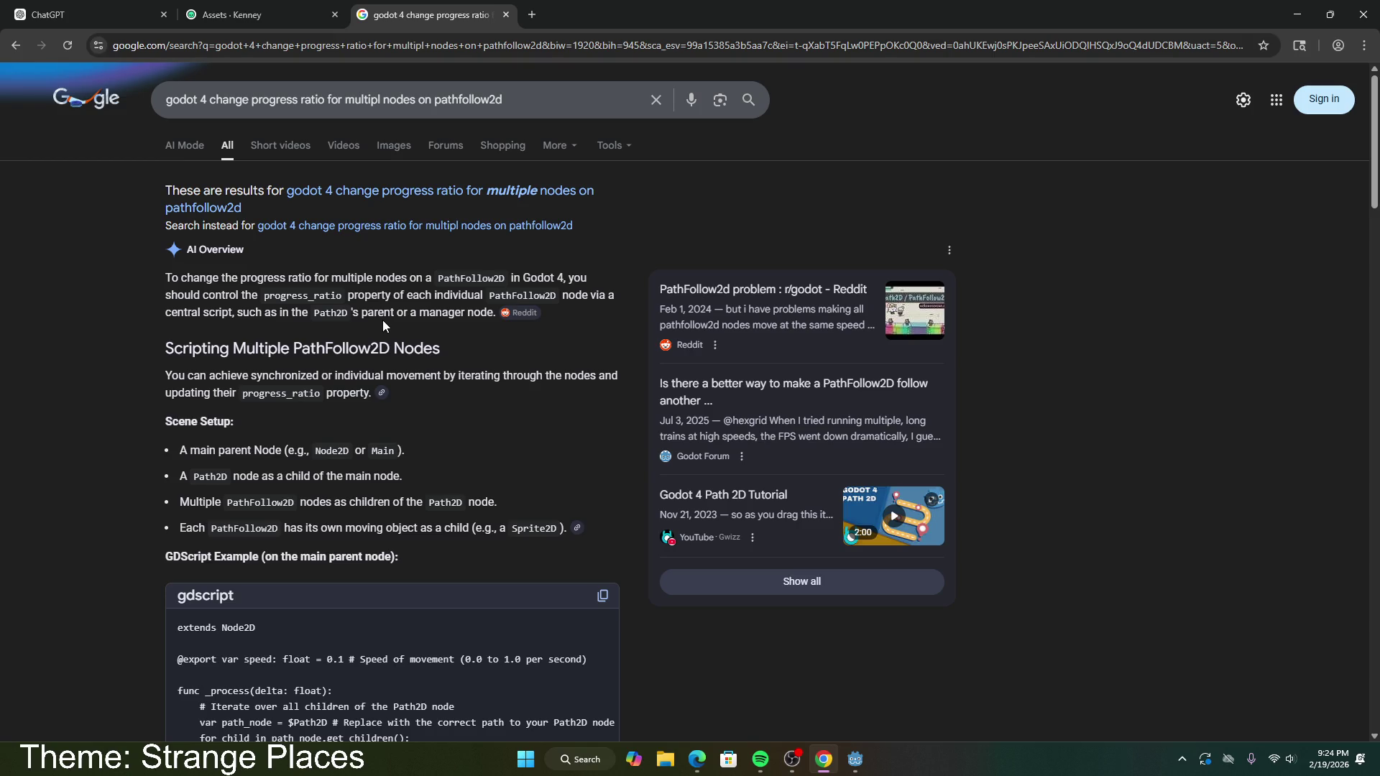
left_click_drag(348, 296, 399, 311)
left_click(401, 313)
mouse_move(493, 318)
left_mouse_down()
mouse_move(389, 316)
mouse_move(317, 353)
mouse_move(315, 316)
left_mouse_up()
left_click(286, 358)
scroll(285, 357, "down", 1)
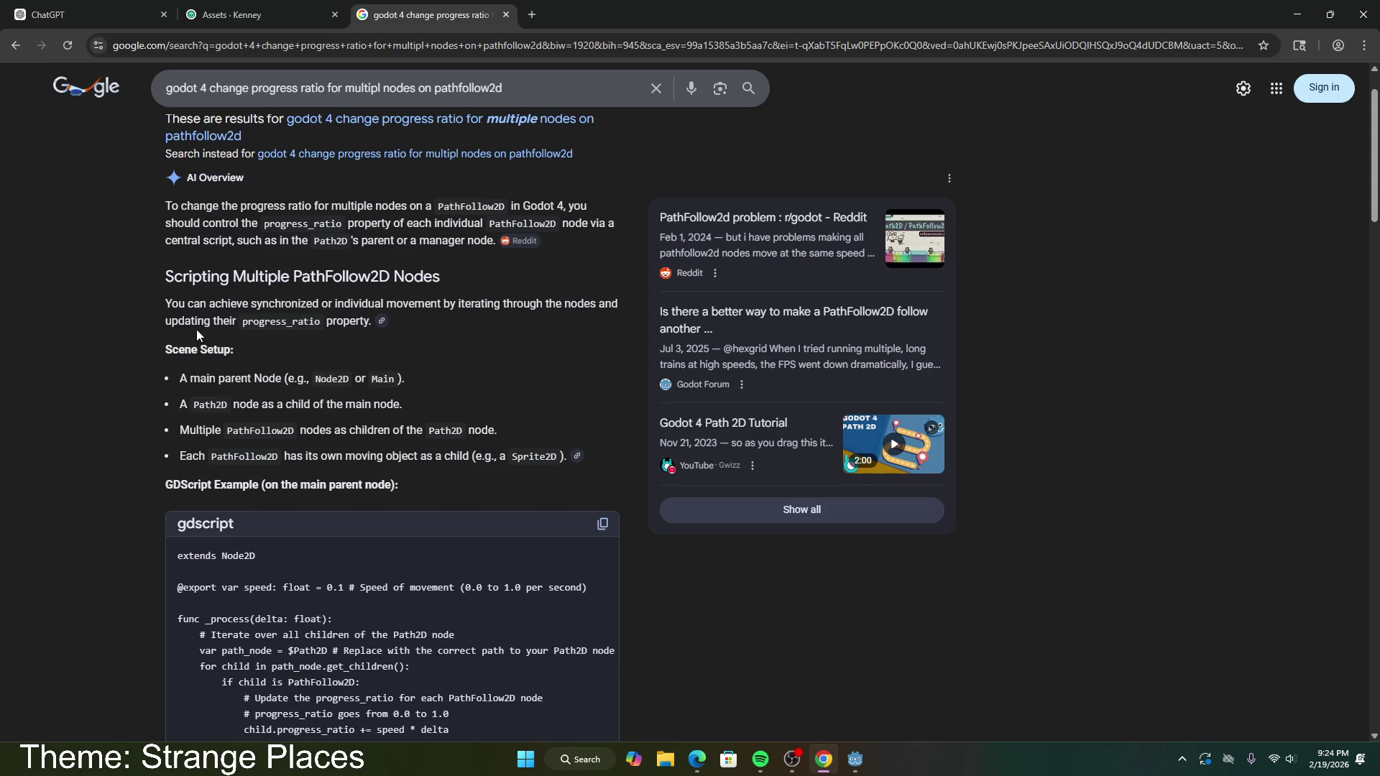
scroll(215, 321, "down", 1)
mouse_move(191, 306)
left_mouse_down()
mouse_move(399, 332)
mouse_move(282, 345)
left_mouse_up()
mouse_move(180, 358)
left_mouse_down()
mouse_move(522, 358)
mouse_move(509, 380)
left_mouse_up()
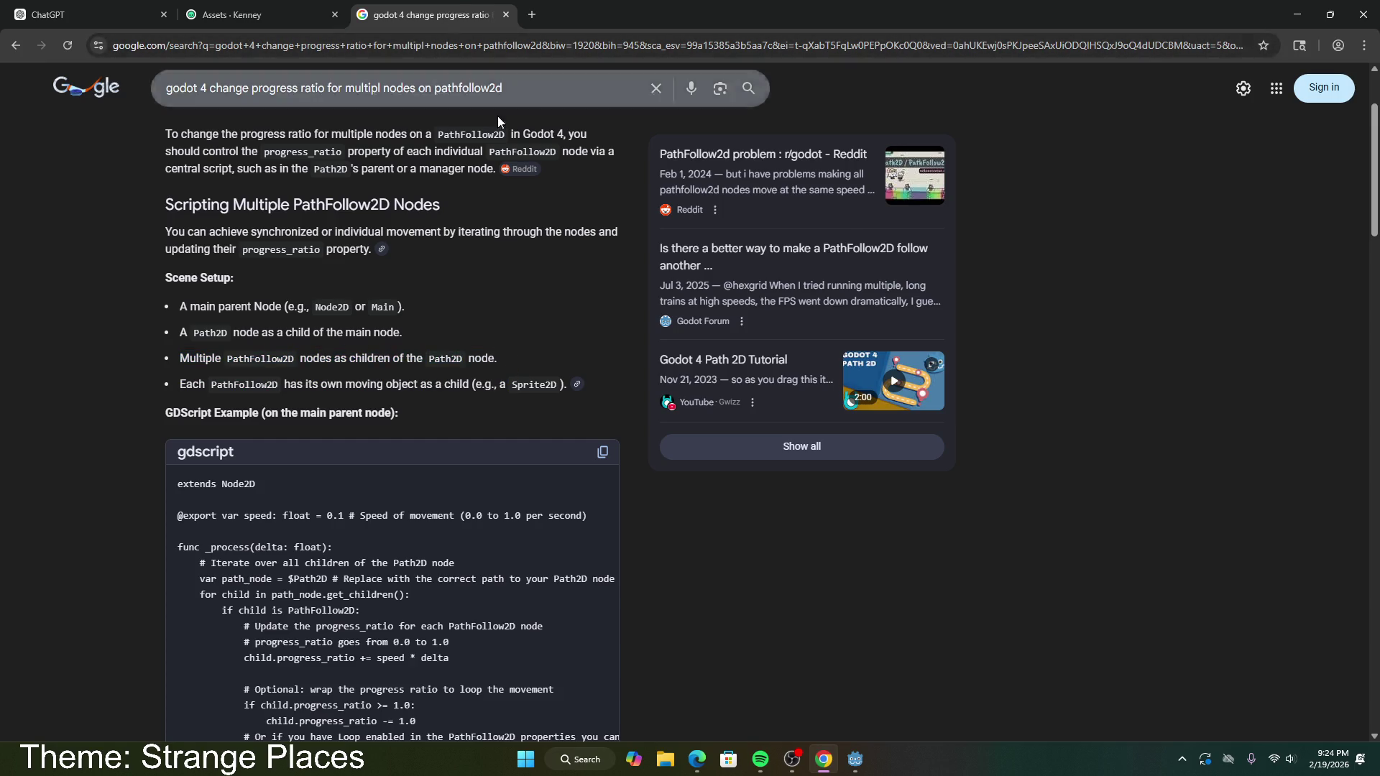
left_click(855, 759)
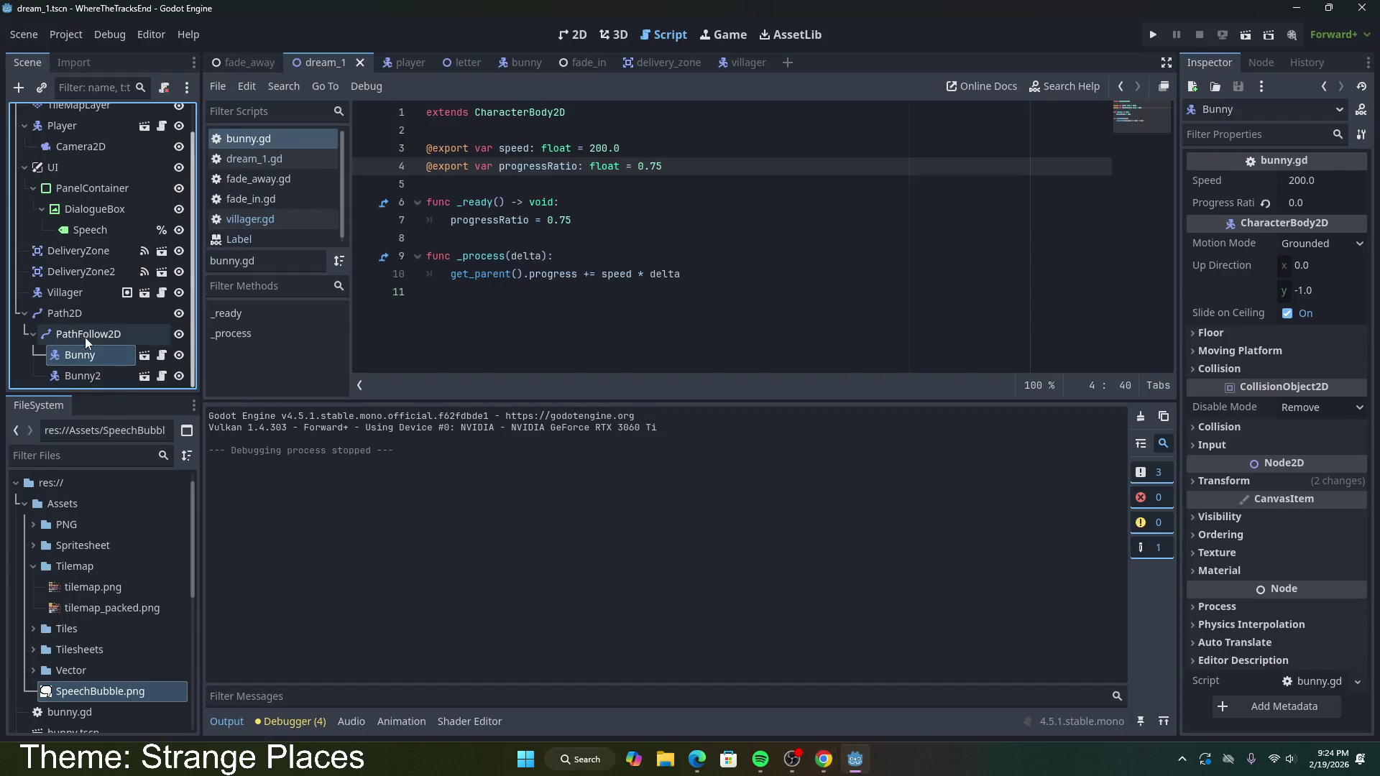
Step: Delete Bunny2 and paste a copy of PathFollow2D under Path2D as PathFollow2D2
left_click(90, 370)
key("Delete")
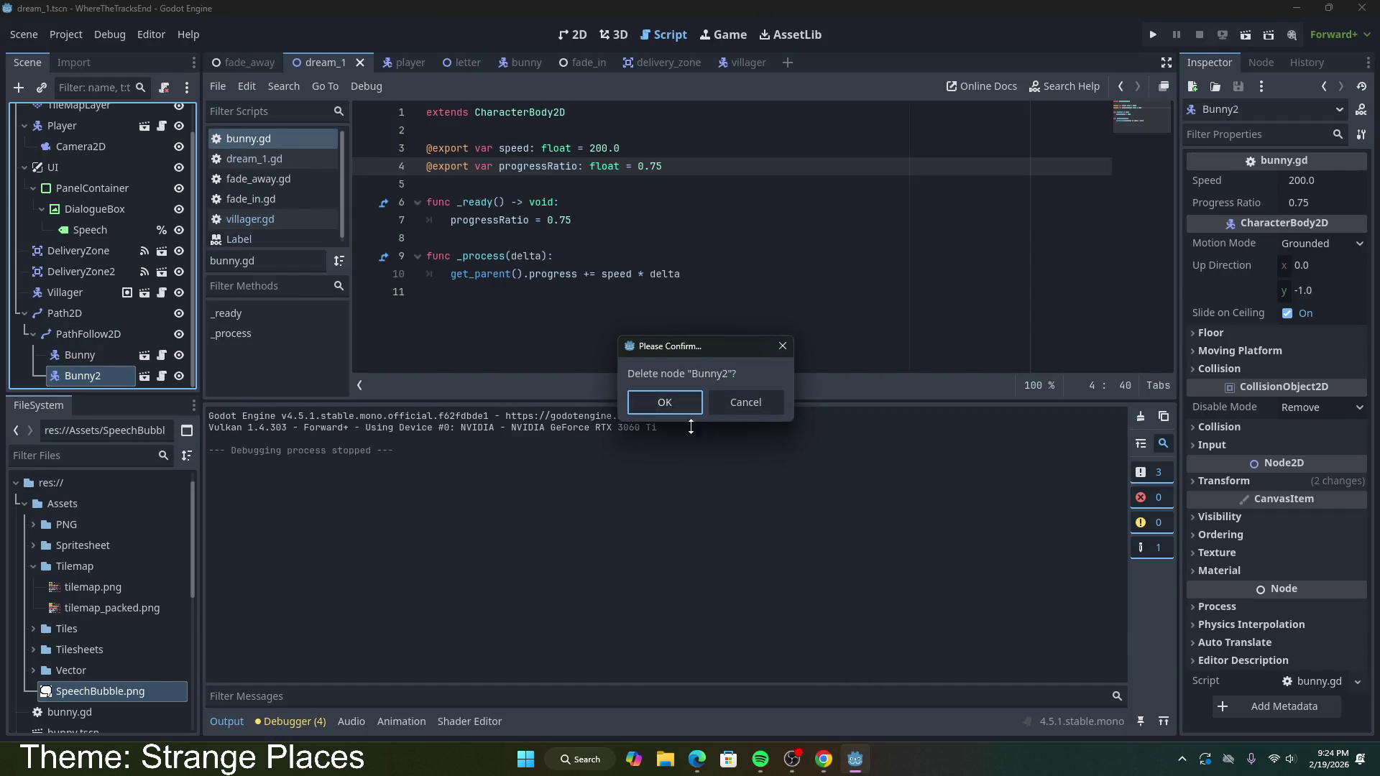
left_click(655, 400)
right_click(96, 364)
left_click(87, 357)
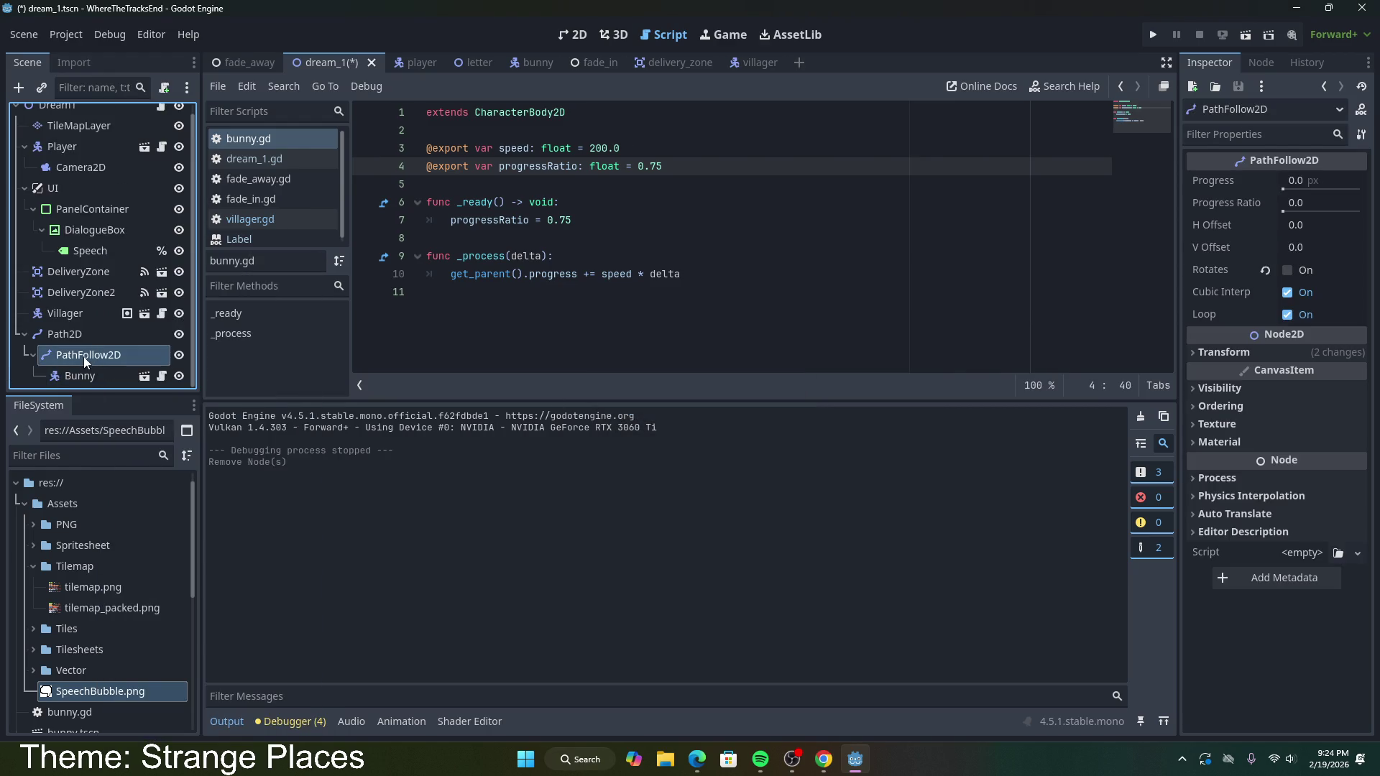
left_click(68, 336)
key("ctrl+v")
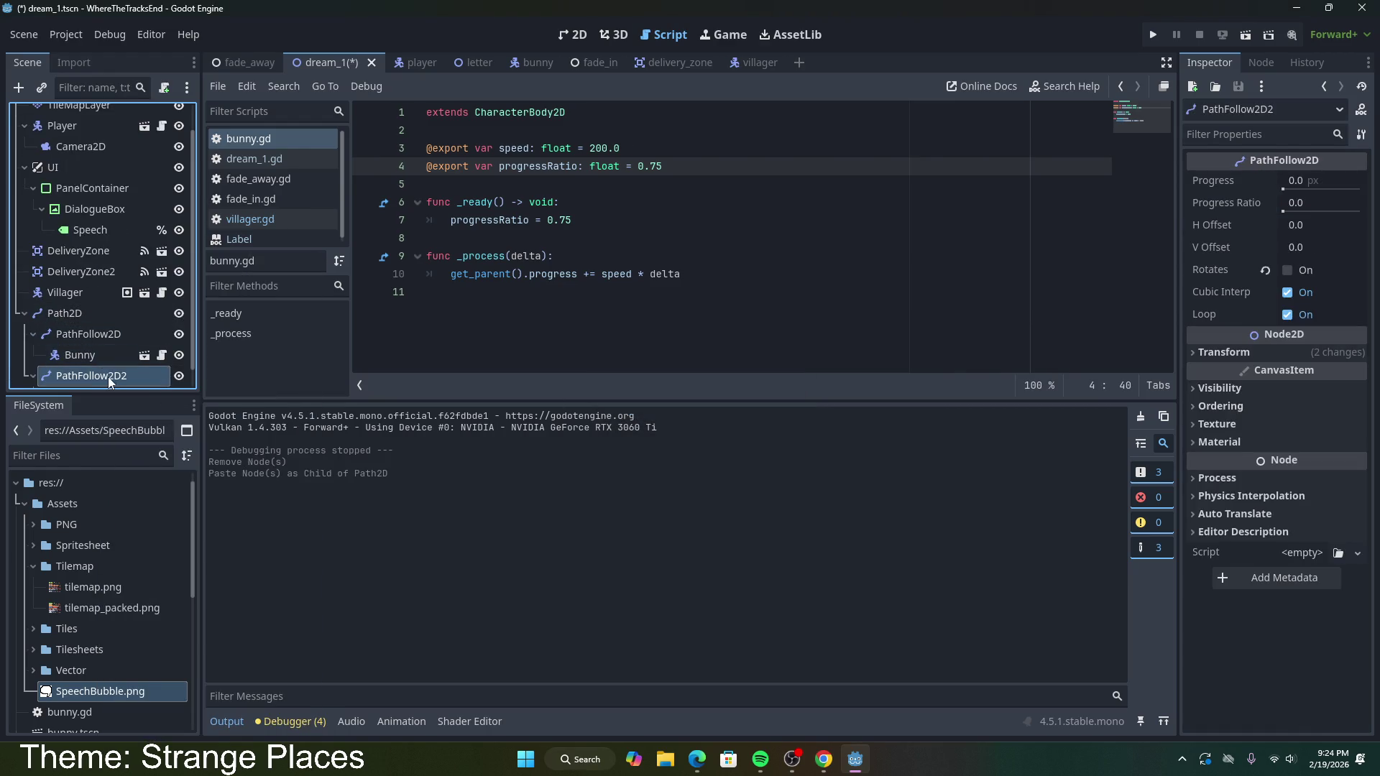
Step: Copy the Bunny node into PathFollow2D2
left_click(85, 356)
key("ctrl+c")
left_click(88, 374)
key("ctrl+v")
left_click(96, 318)
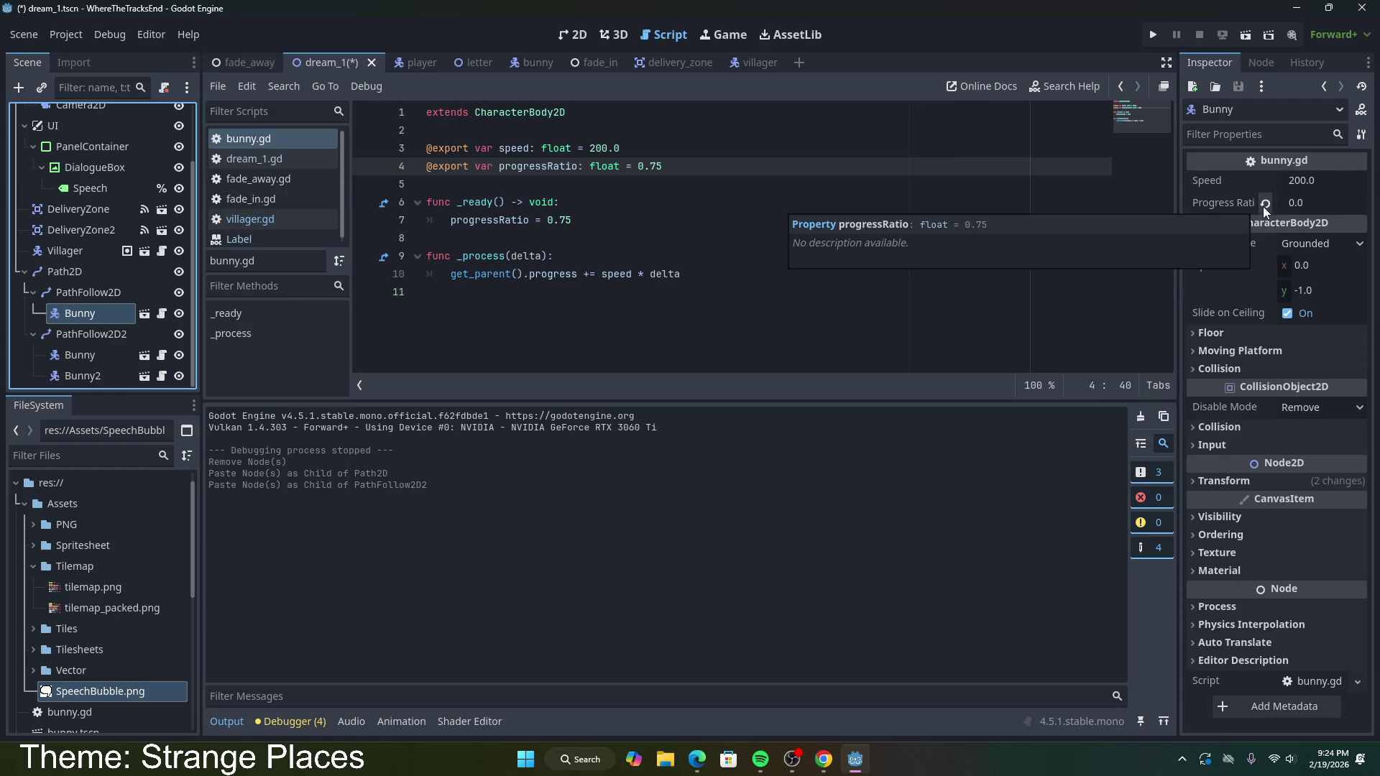
left_click_drag(571, 220, 548, 220)
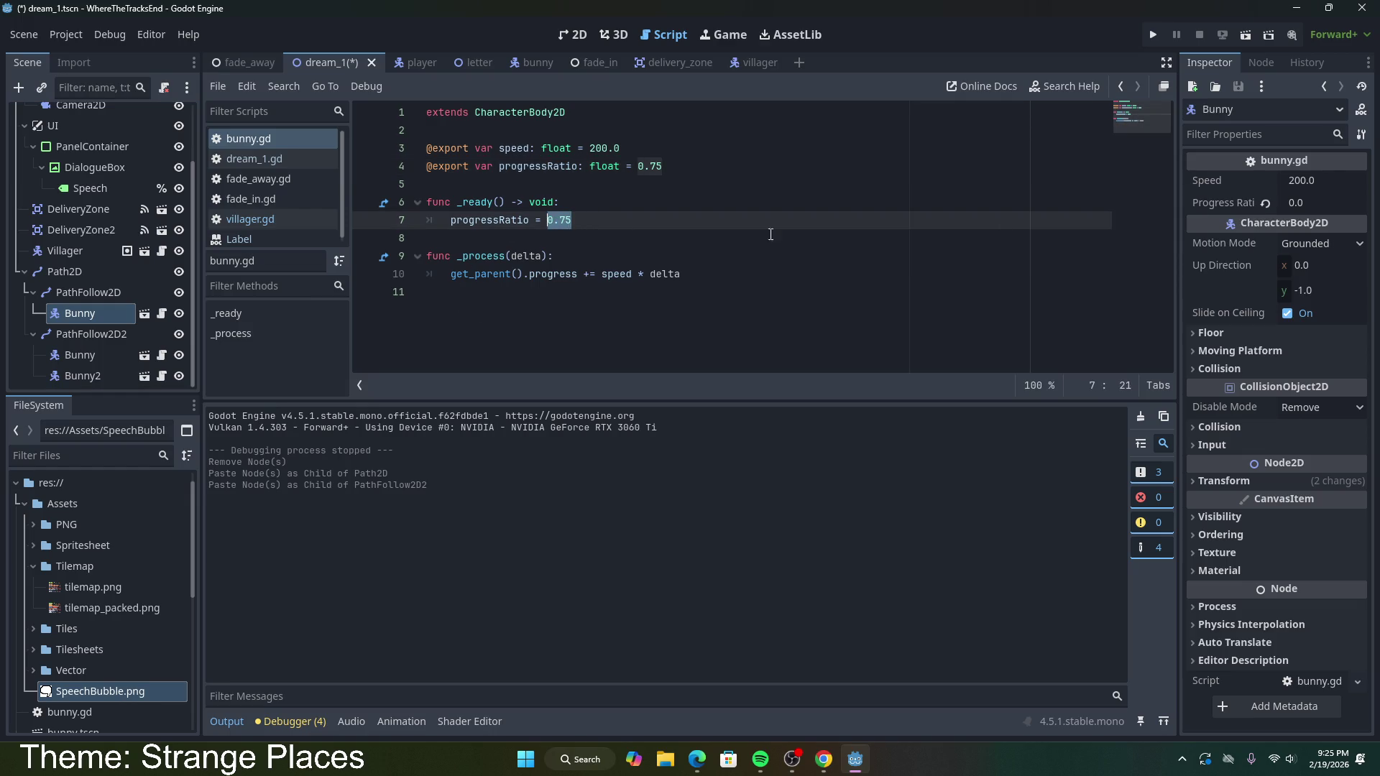
Step: Set progressRatio's default to 0.0 and have _ready assign progressRatio instead of 0.75, then save
left_click(1265, 203)
left_click(1311, 203)
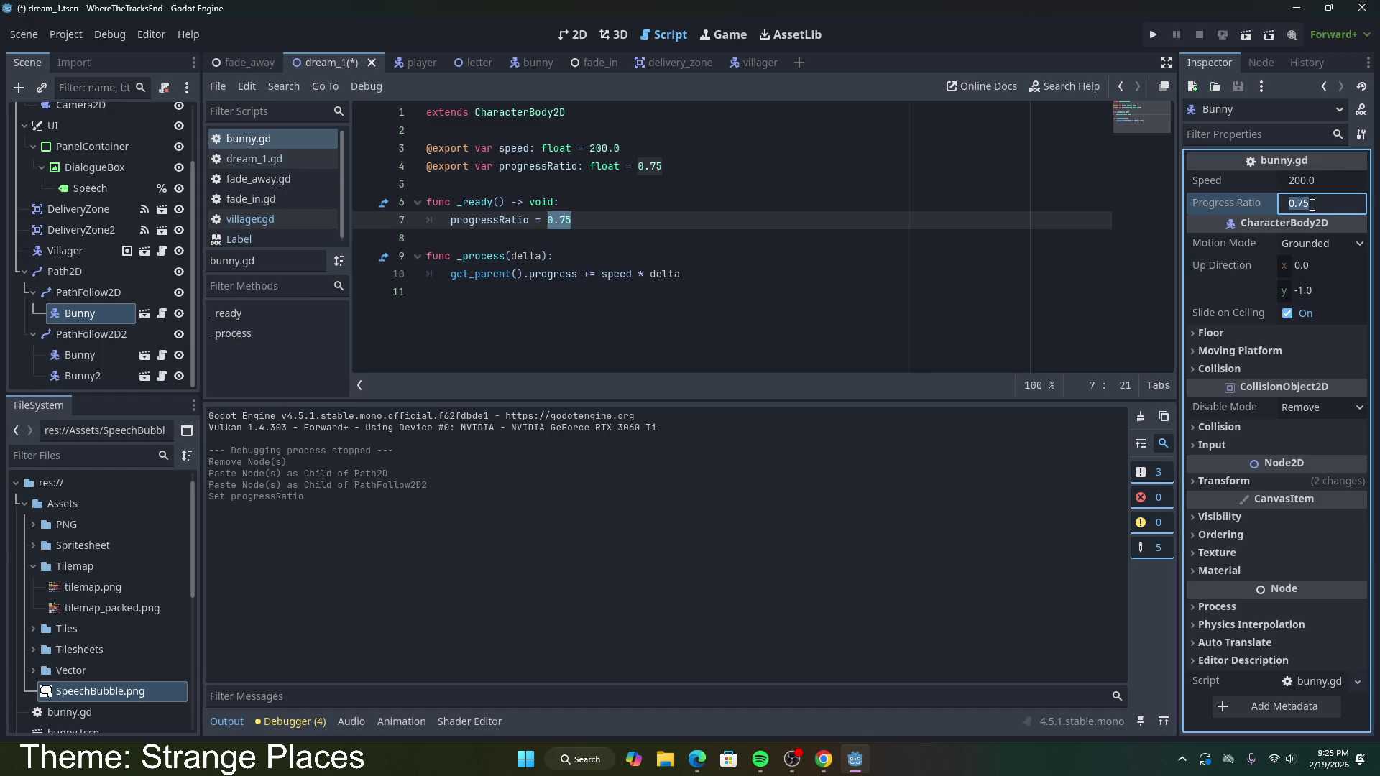
left_click(668, 168)
key("BackSpace")
key("BackSpace")
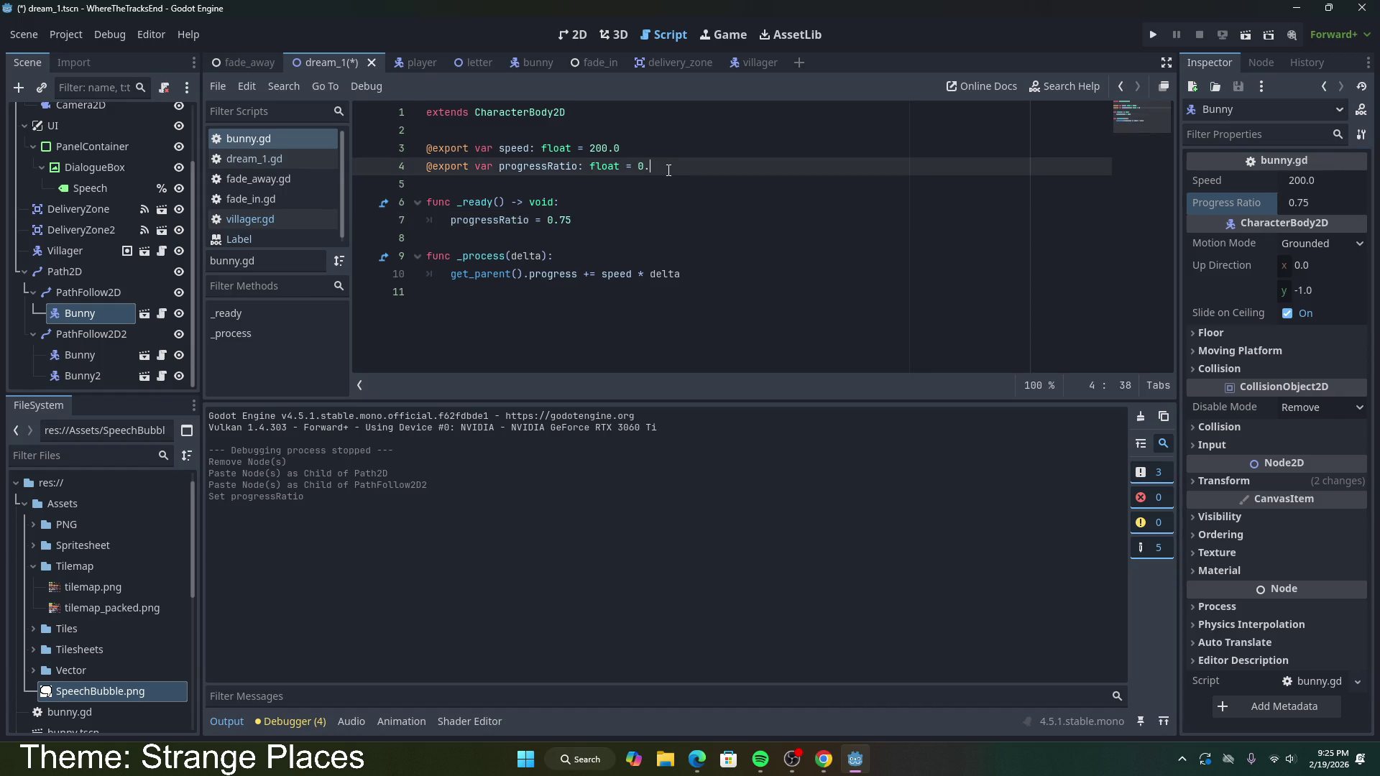
type("0")
left_click(576, 221)
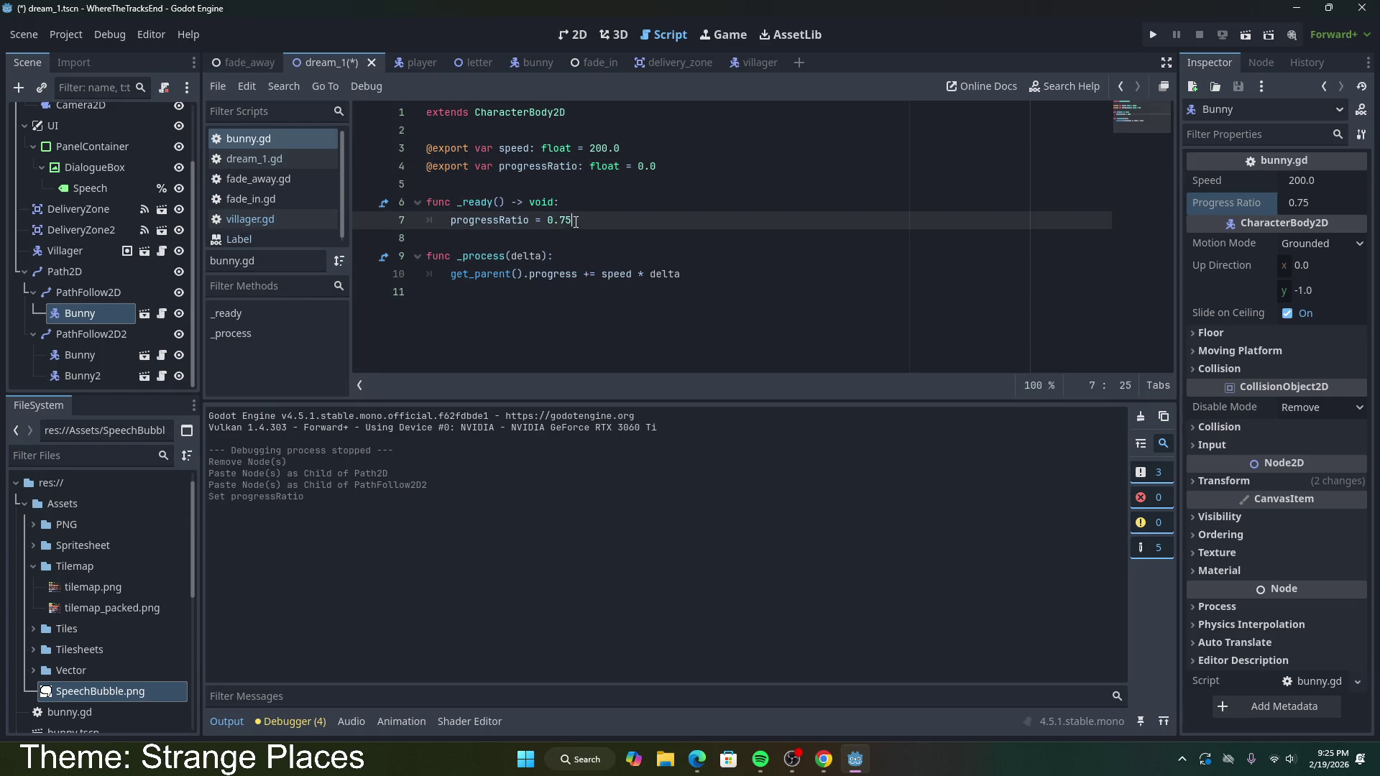
double_click(544, 166)
key("ctrl+c")
double_click(579, 223)
key("ctrl+v")
key("ctrl+s")
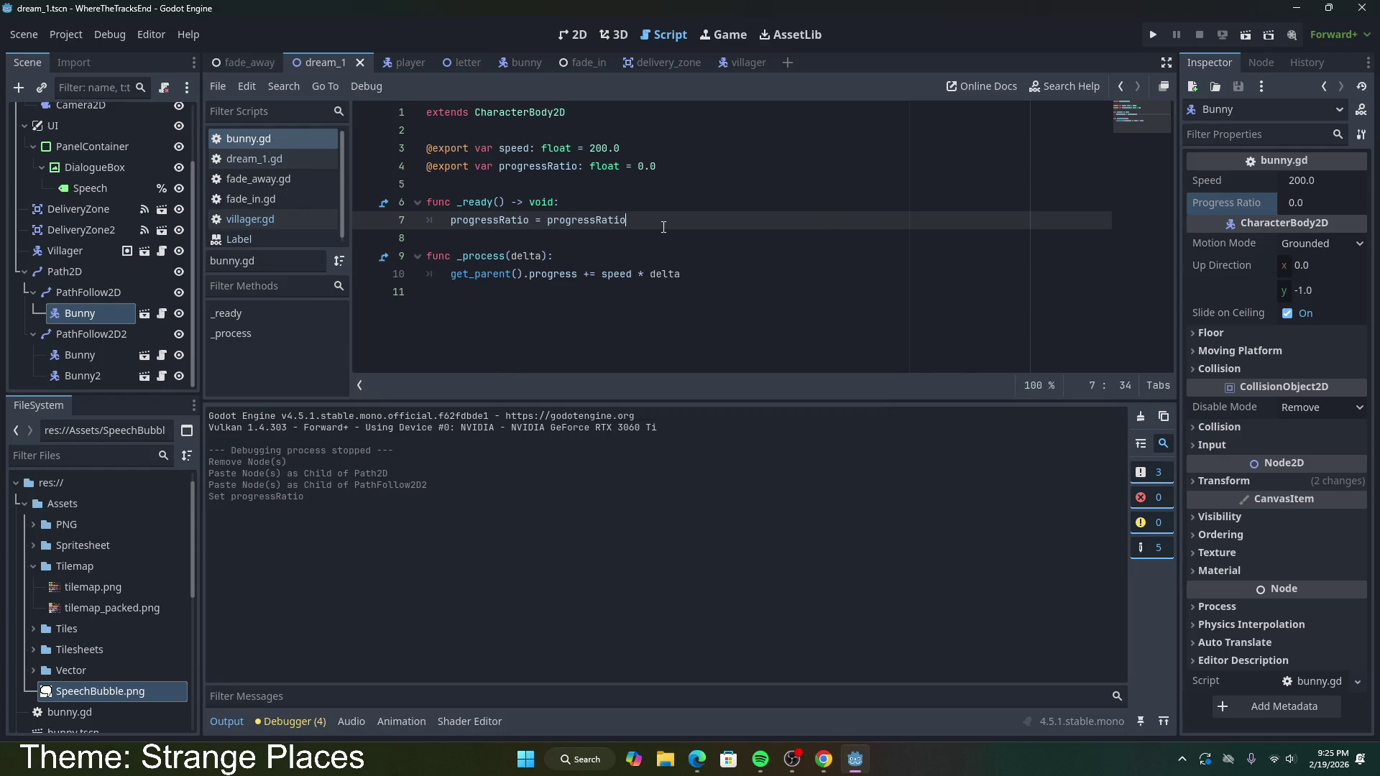
Step: Replace the left side of line 7's assignment with get_parent(). copied from line 10
double_click(511, 221)
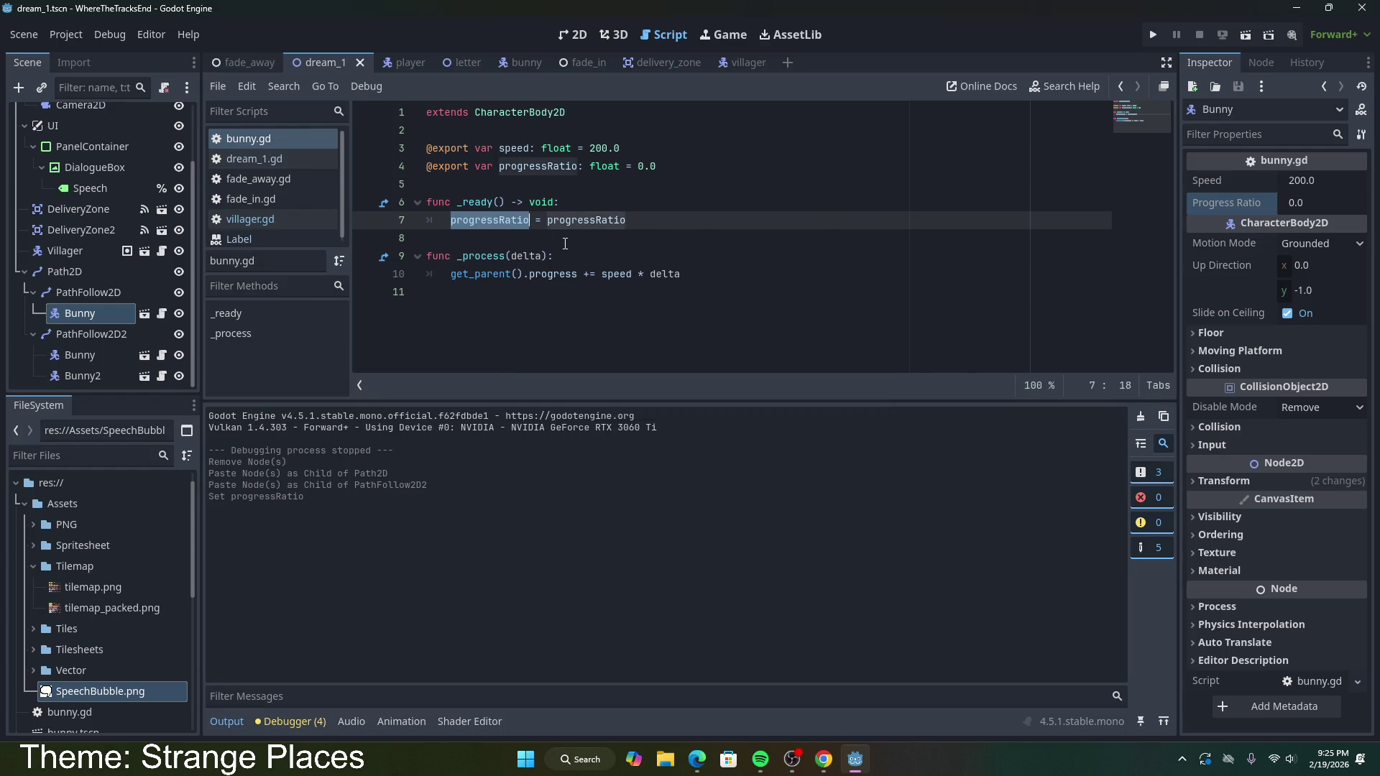
type("p")
key("BackSpace")
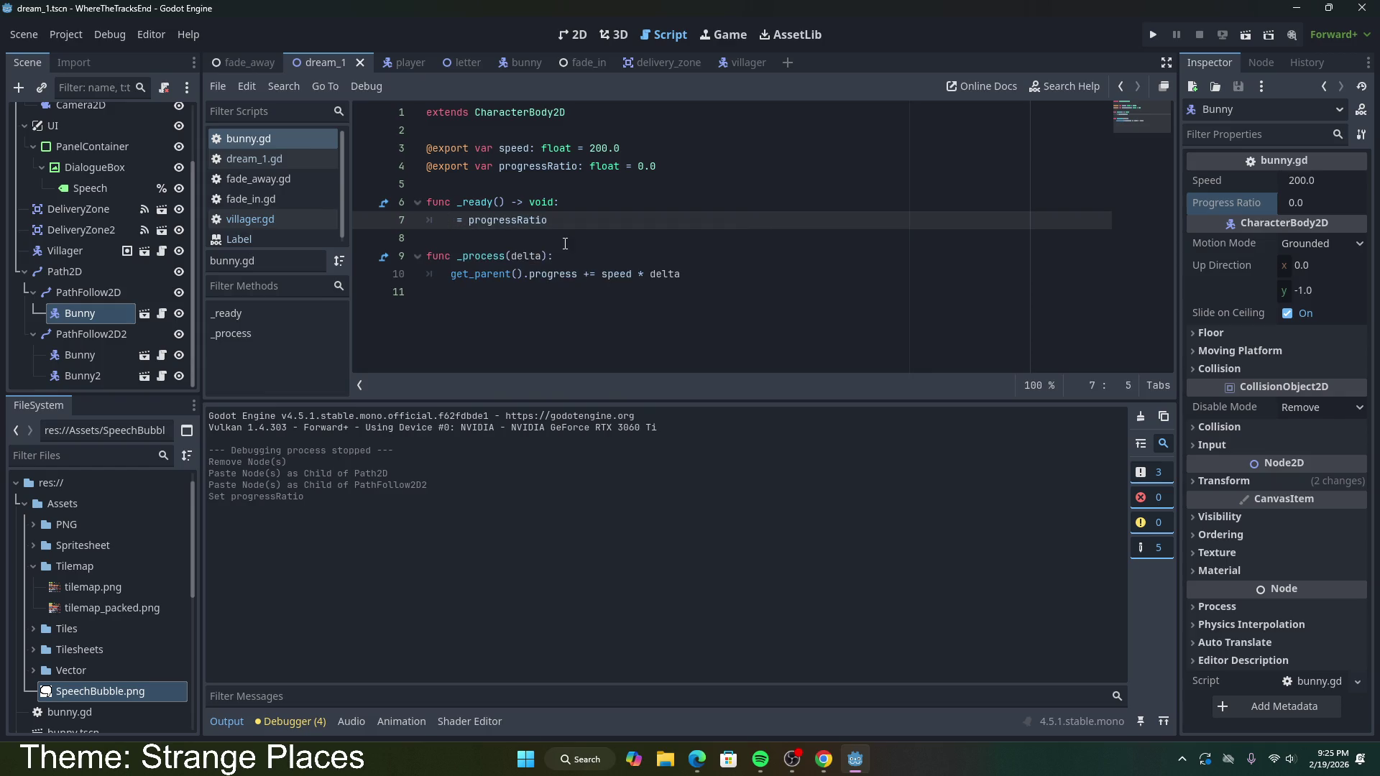
type("getPa")
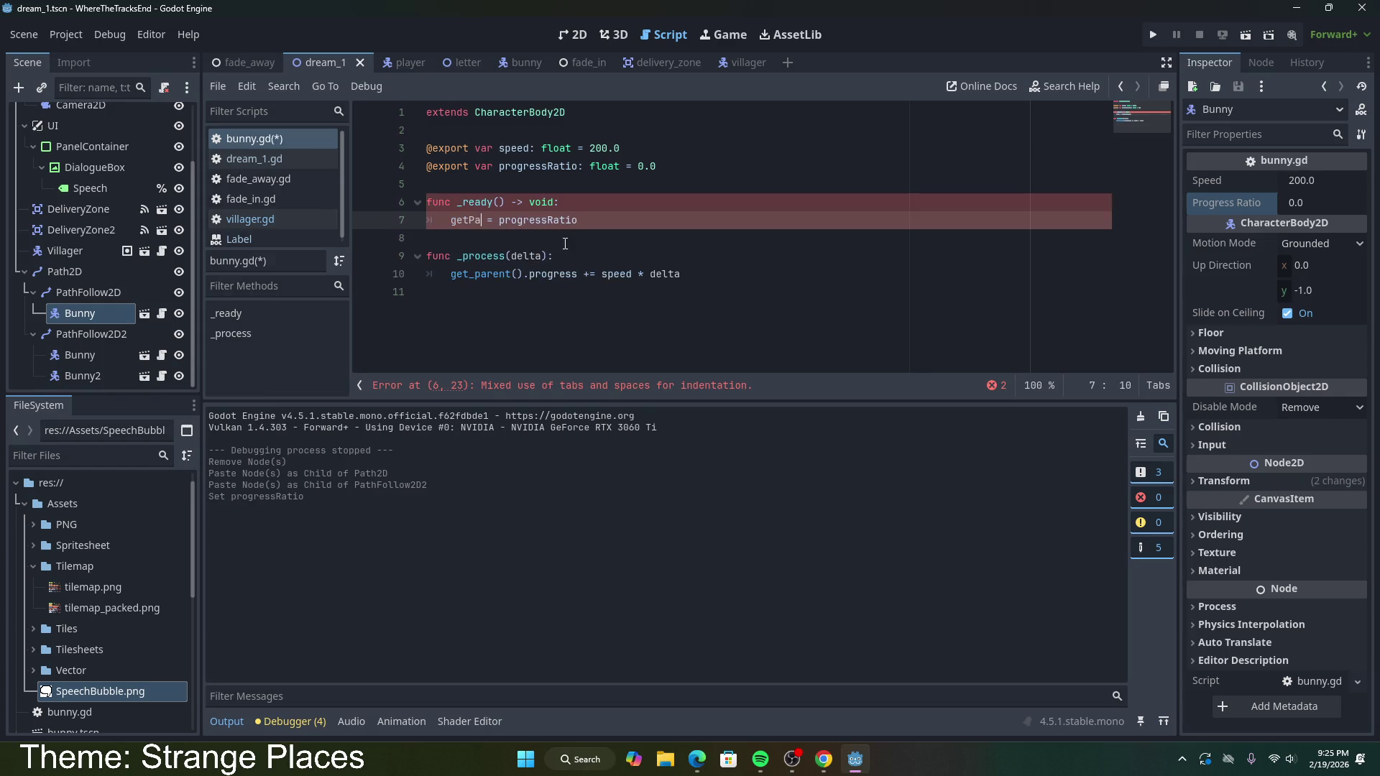
key("Escape")
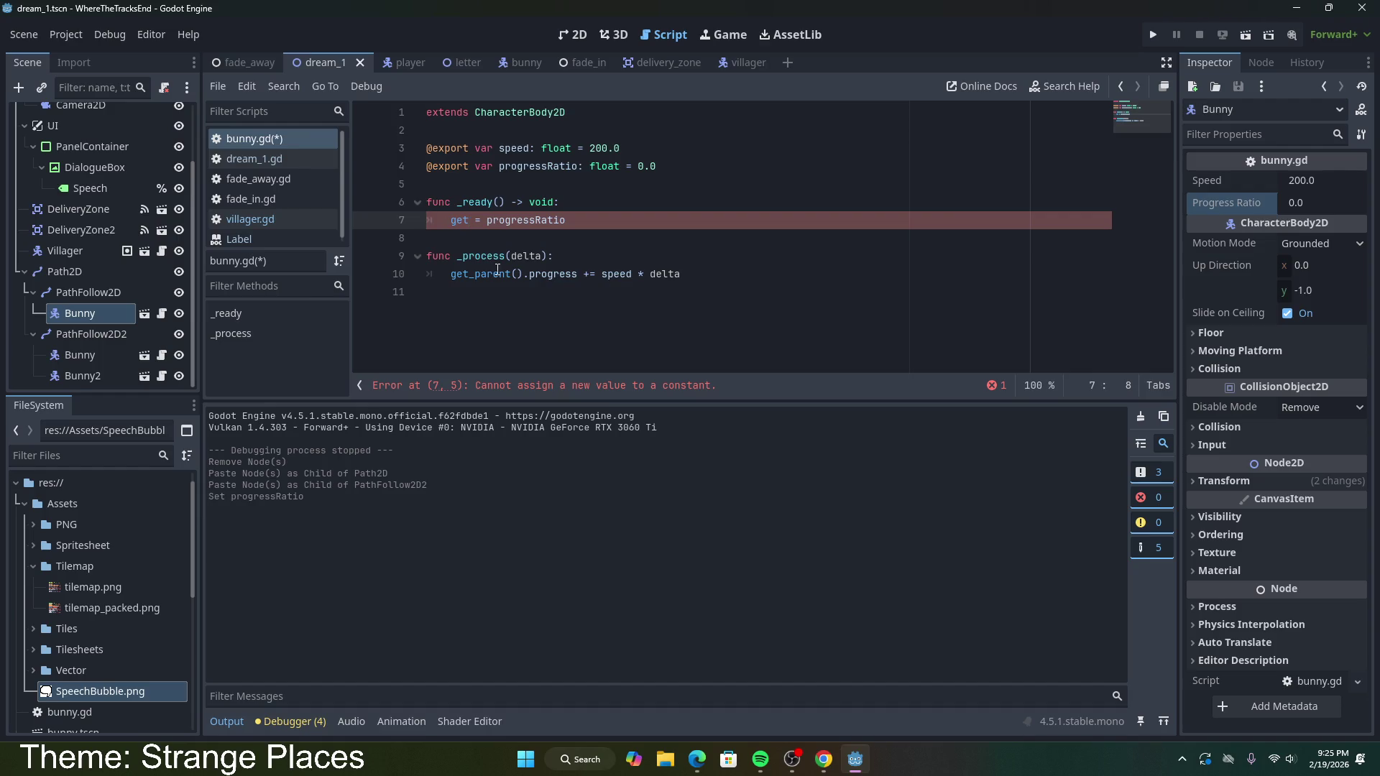
double_click(463, 271)
left_click_drag(530, 274, 452, 276)
key("ctrl+c")
double_click(459, 220)
key("ctrl+v")
Step: Complete line 7's target as get_parent().ProgressRatio after checking the PathFollow2D properties
left_click(542, 276)
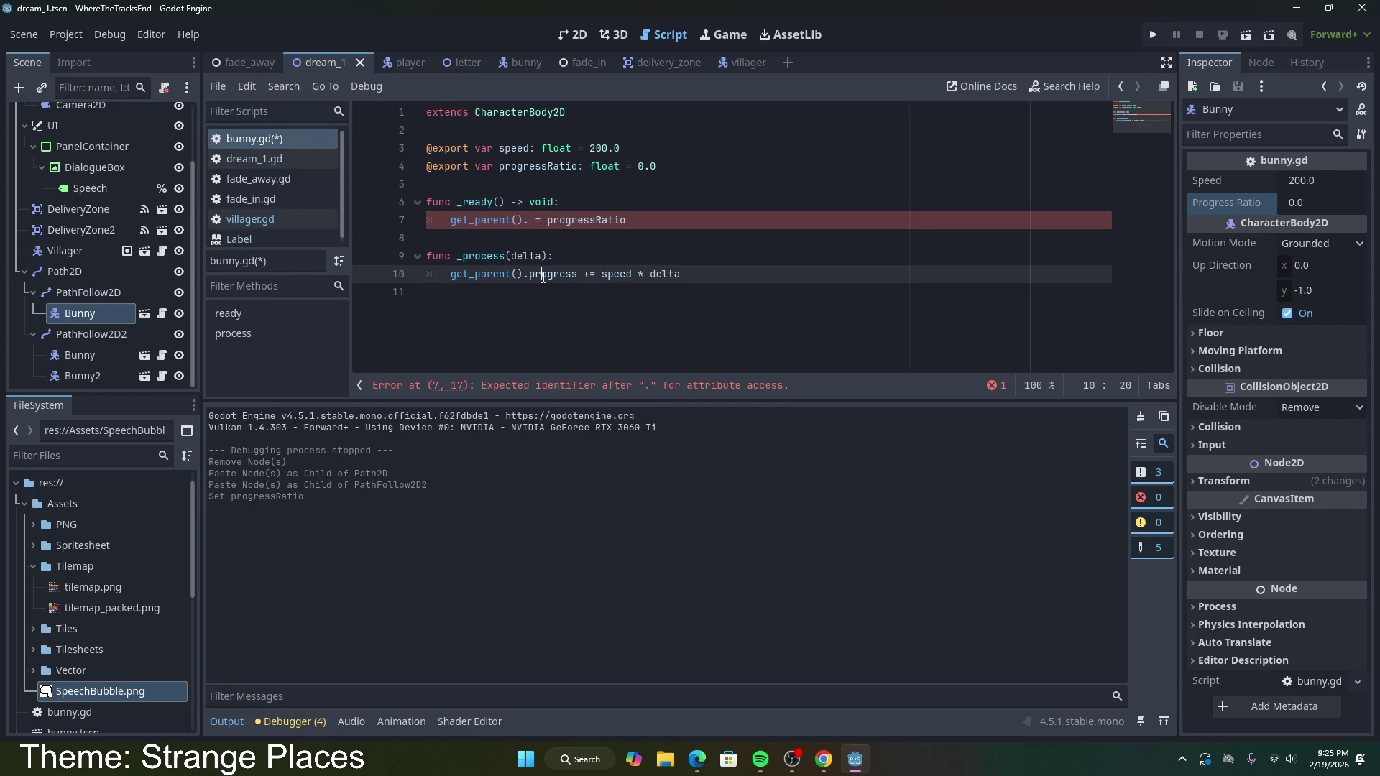
double_click(563, 220)
left_click(535, 227)
type("progressRa")
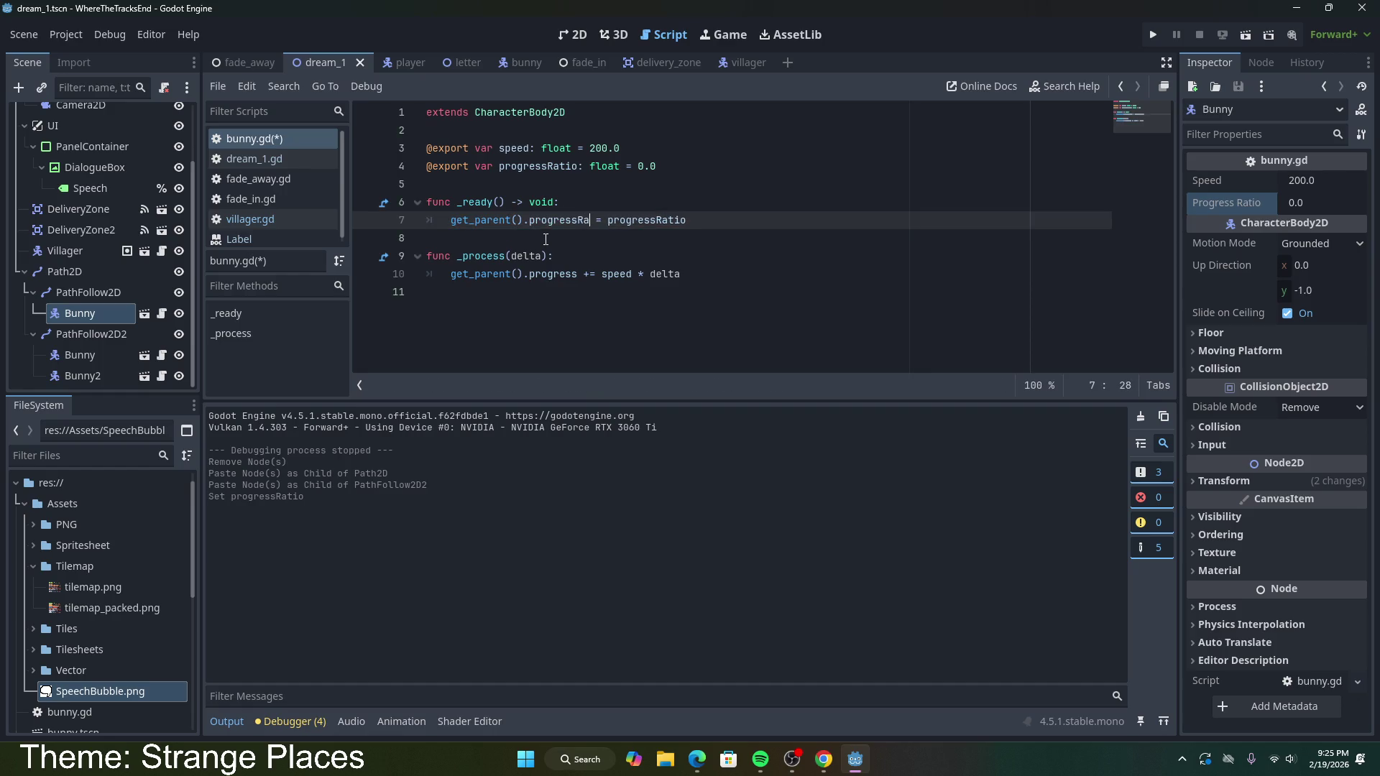
key("BackSpace")
key("BackSpace")
key("BackSpace")
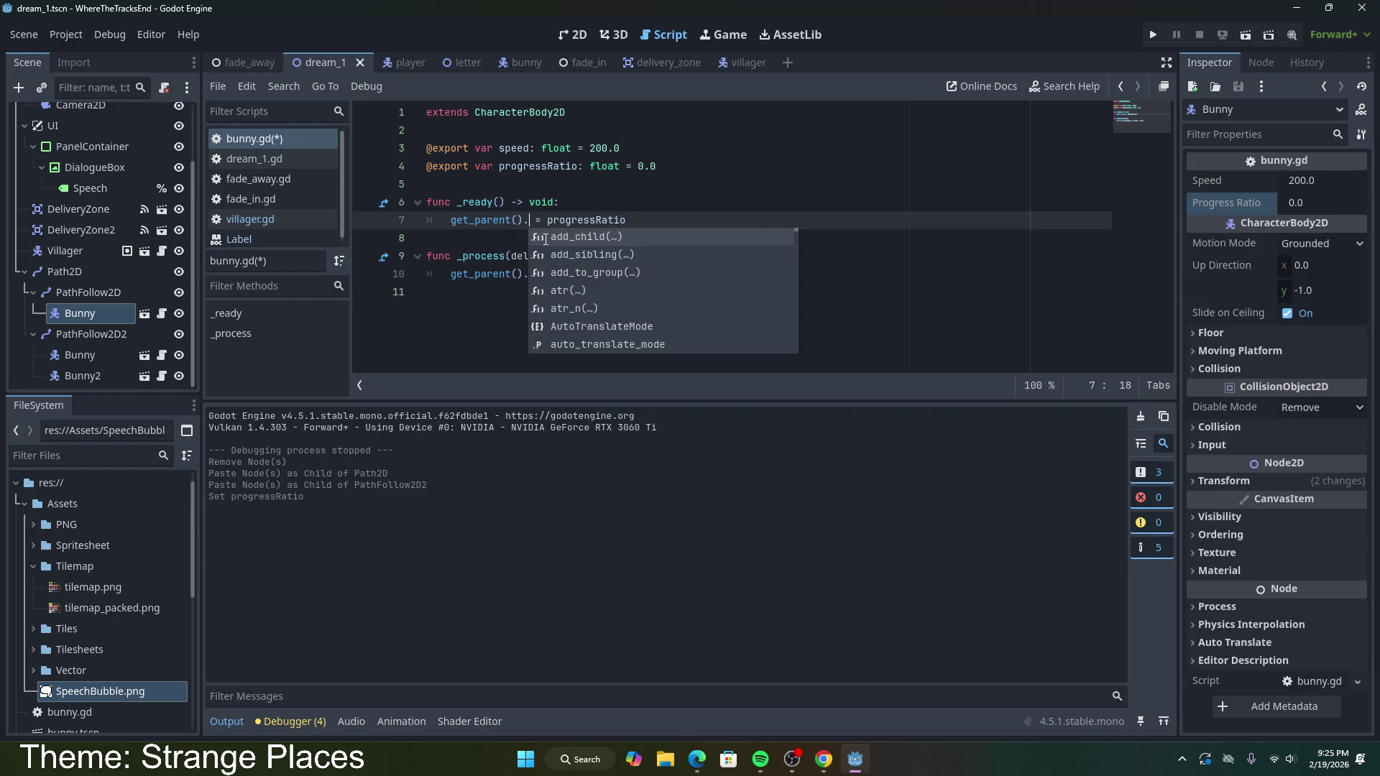
left_click(77, 293)
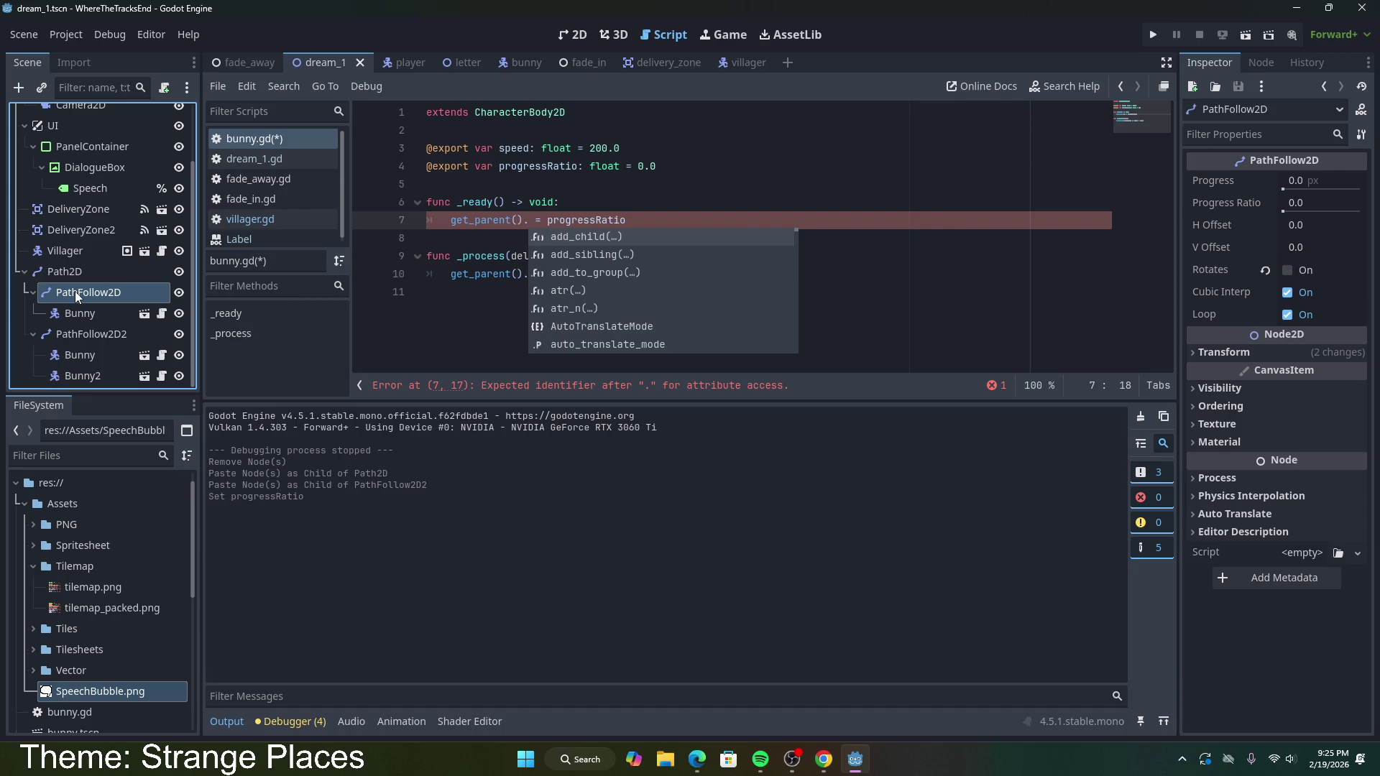
left_click(89, 336)
left_click(552, 166)
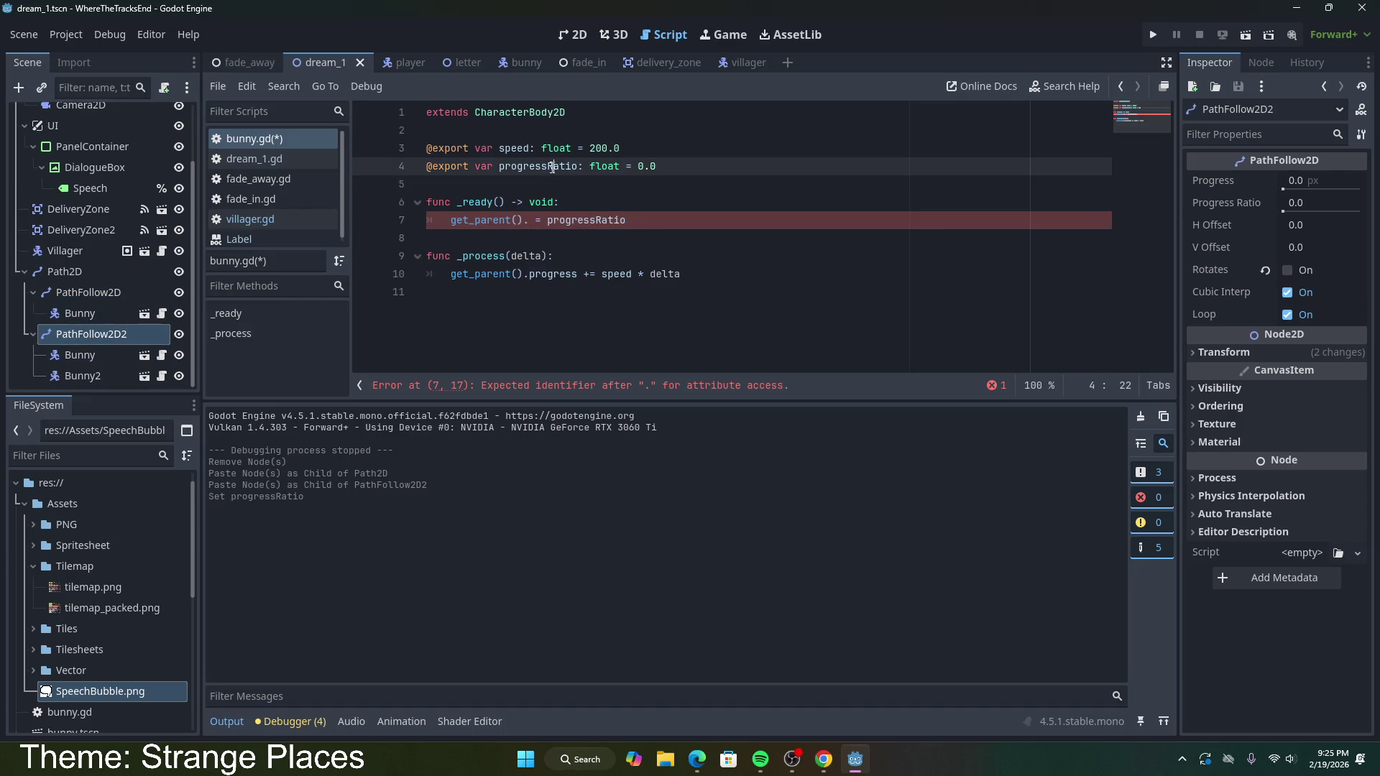
key("ctrl+Left")
left_click(530, 223)
type("Progrees")
key("BackSpace")
key("BackSpace")
type("ssRatio")
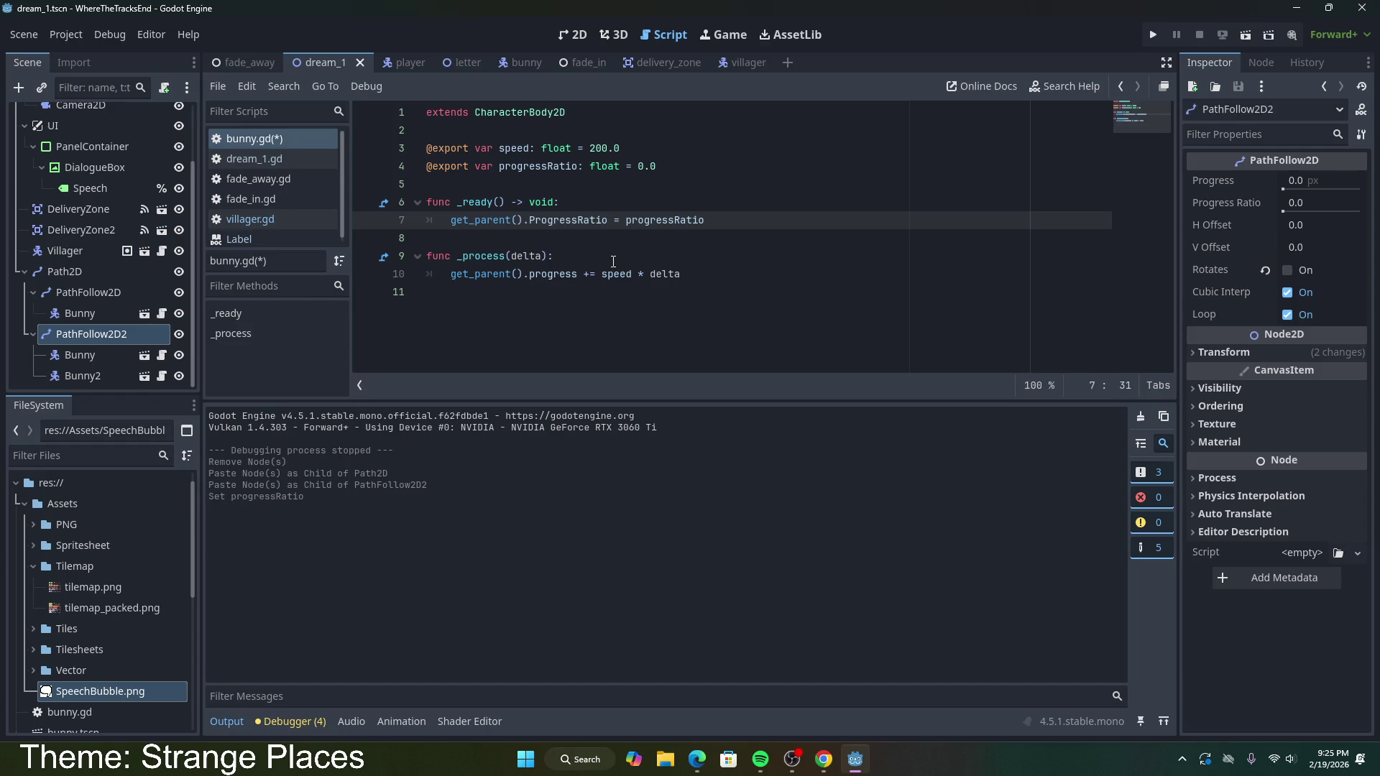
left_click_drag(638, 166, 658, 165)
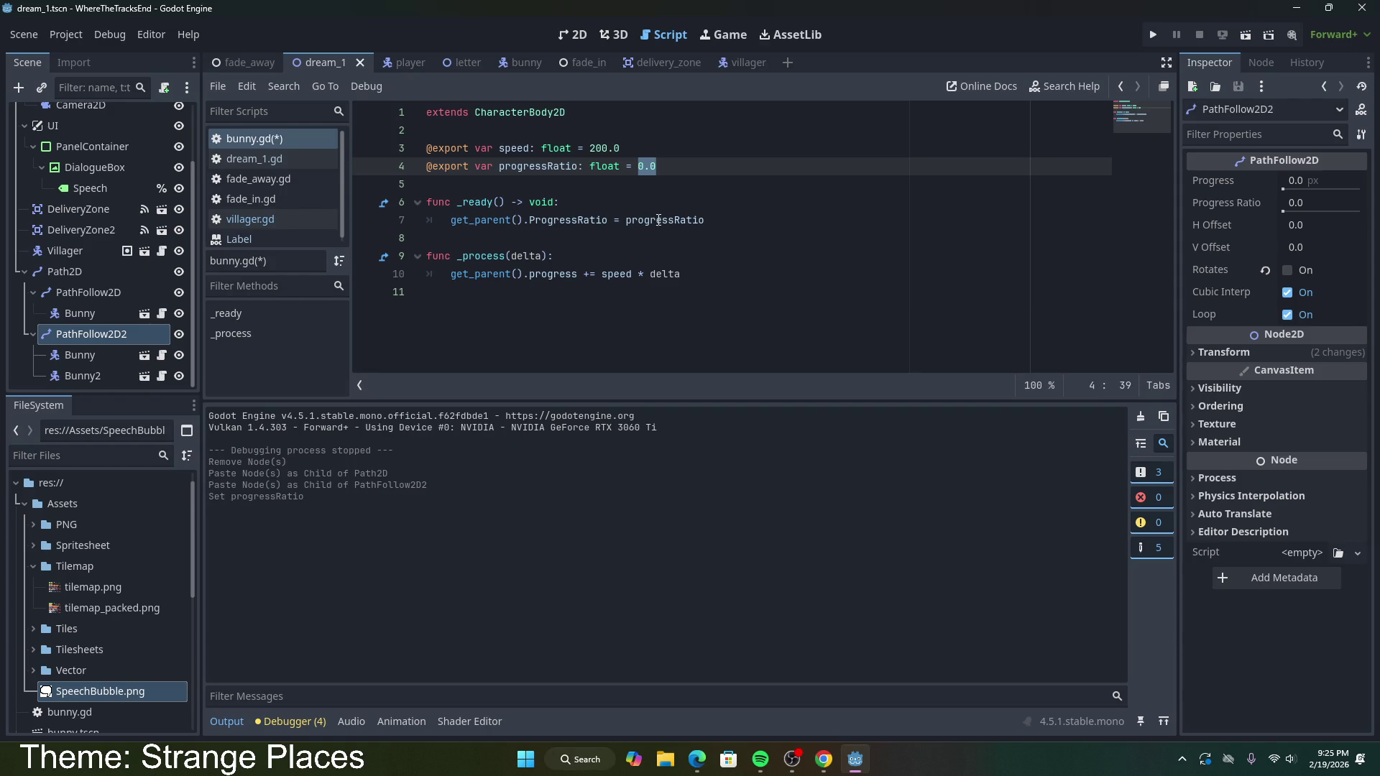
Step: Review the default value on line 4 and the assignment on lines 6–10 of the bunny script
left_click_drag(655, 166, 634, 168)
left_click(658, 166)
left_click(695, 220)
left_click(651, 166)
left_click_drag(659, 166, 492, 166)
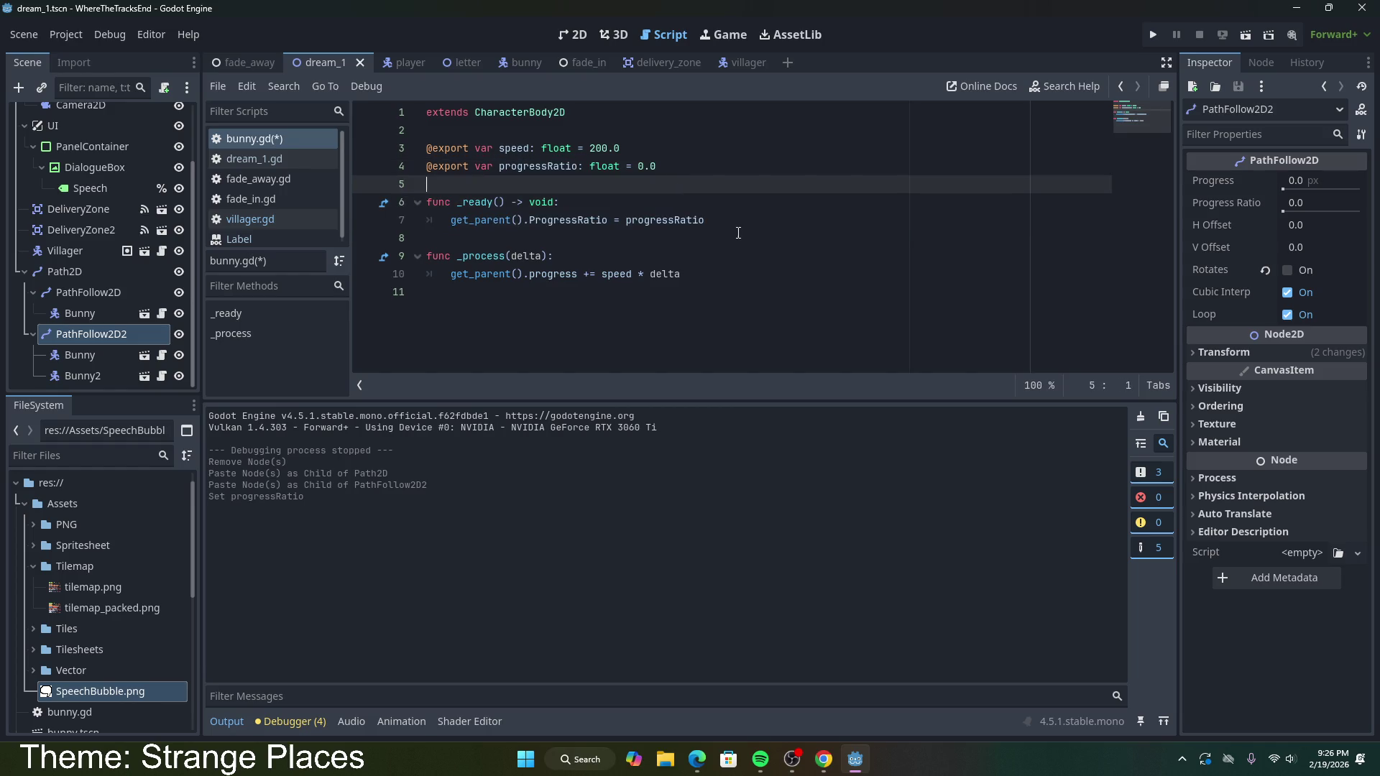
left_click_drag(705, 219, 533, 225)
left_click(554, 256)
mouse_move(680, 274)
left_mouse_down()
mouse_move(432, 256)
mouse_move(389, 201)
left_mouse_up()
left_click(711, 233)
left_click(711, 226)
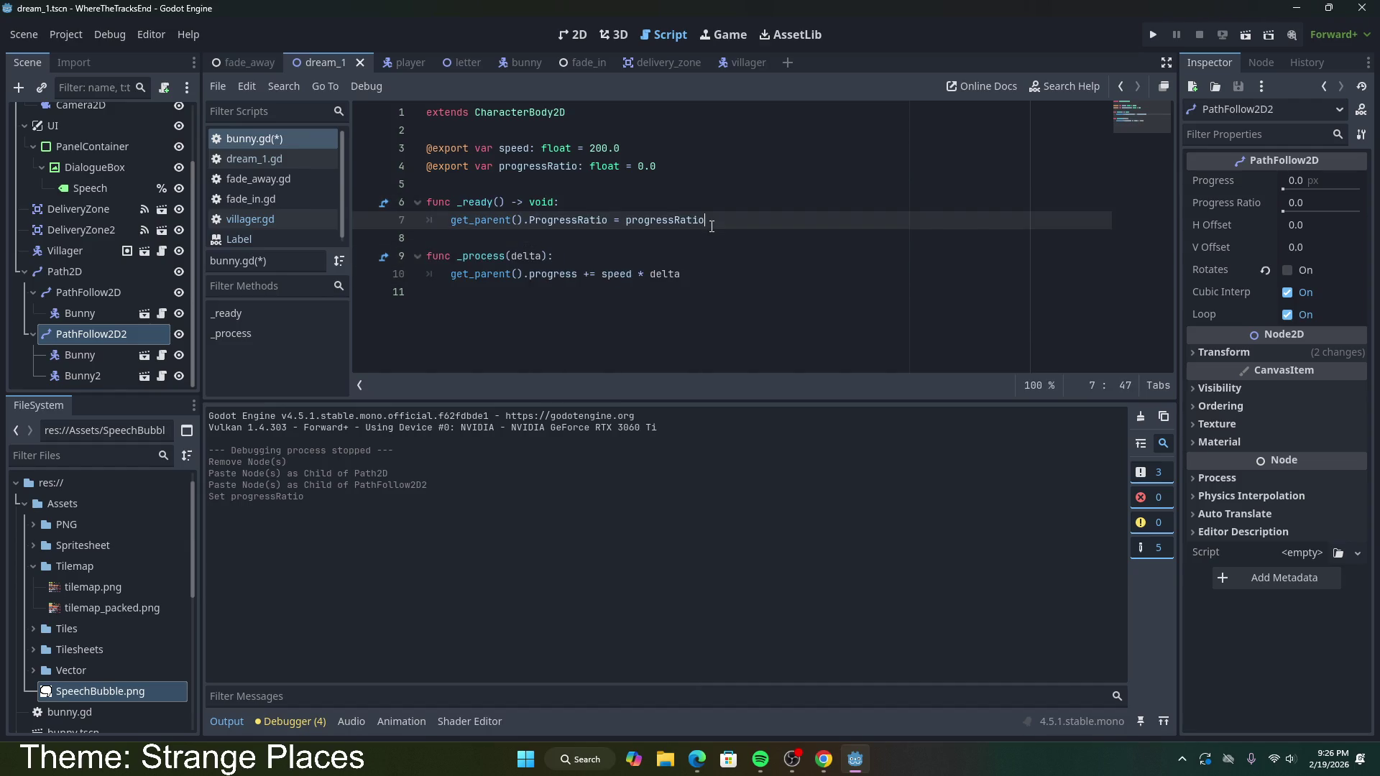
Step: Delete the duplicate Bunny node under PathFollow2D2
left_click(93, 317)
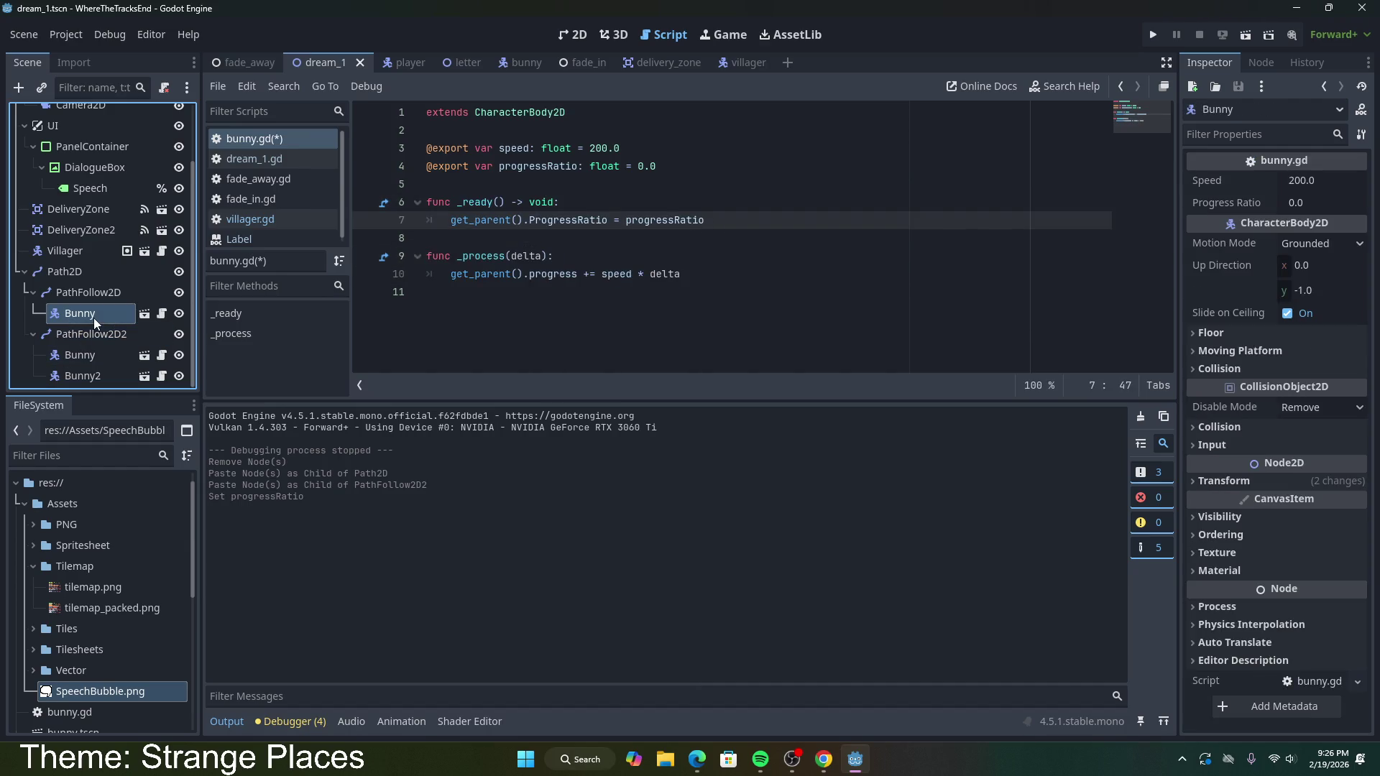
left_click(91, 363)
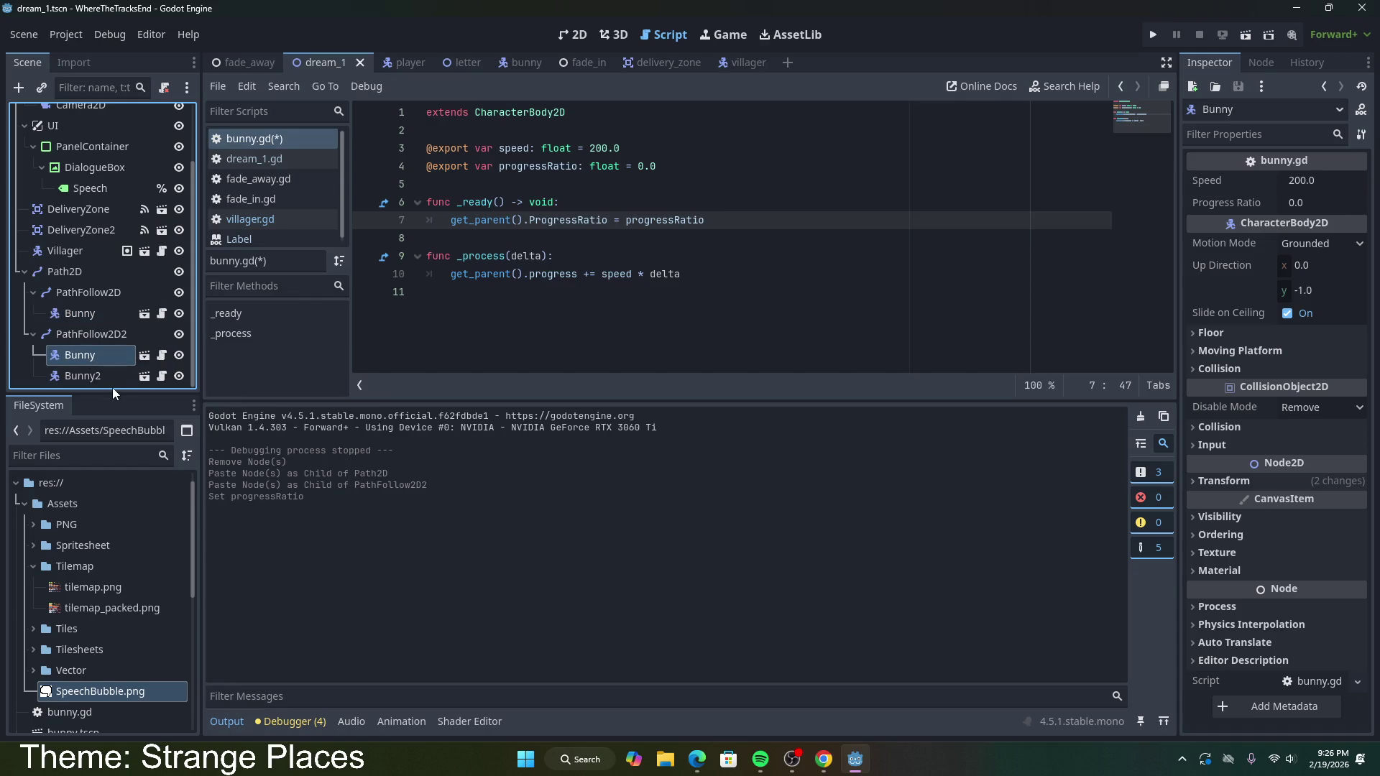
key("Delete")
key("Return")
Step: Give Bunny2 a Progress Ratio of 0.75, save, and run the current scene
left_click(84, 377)
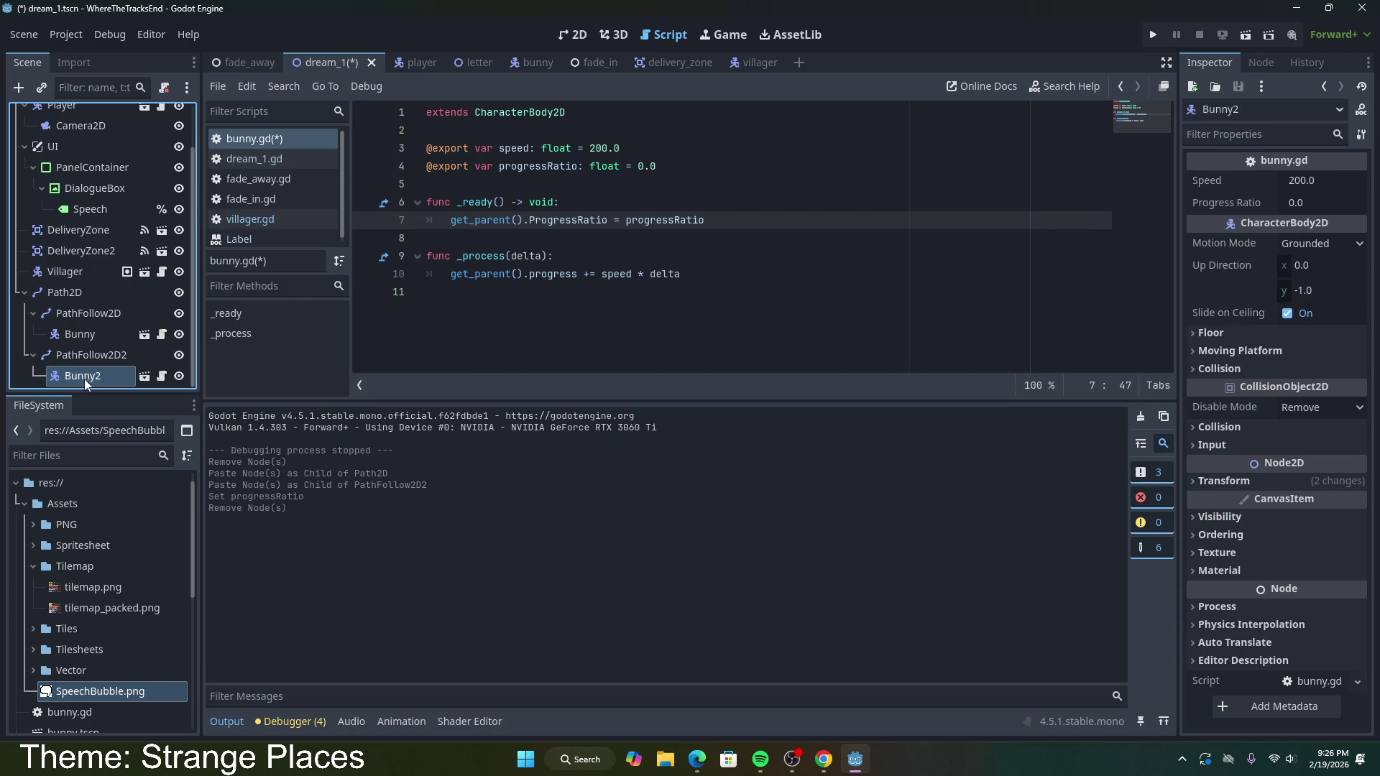
left_click(1308, 204)
type("0.75")
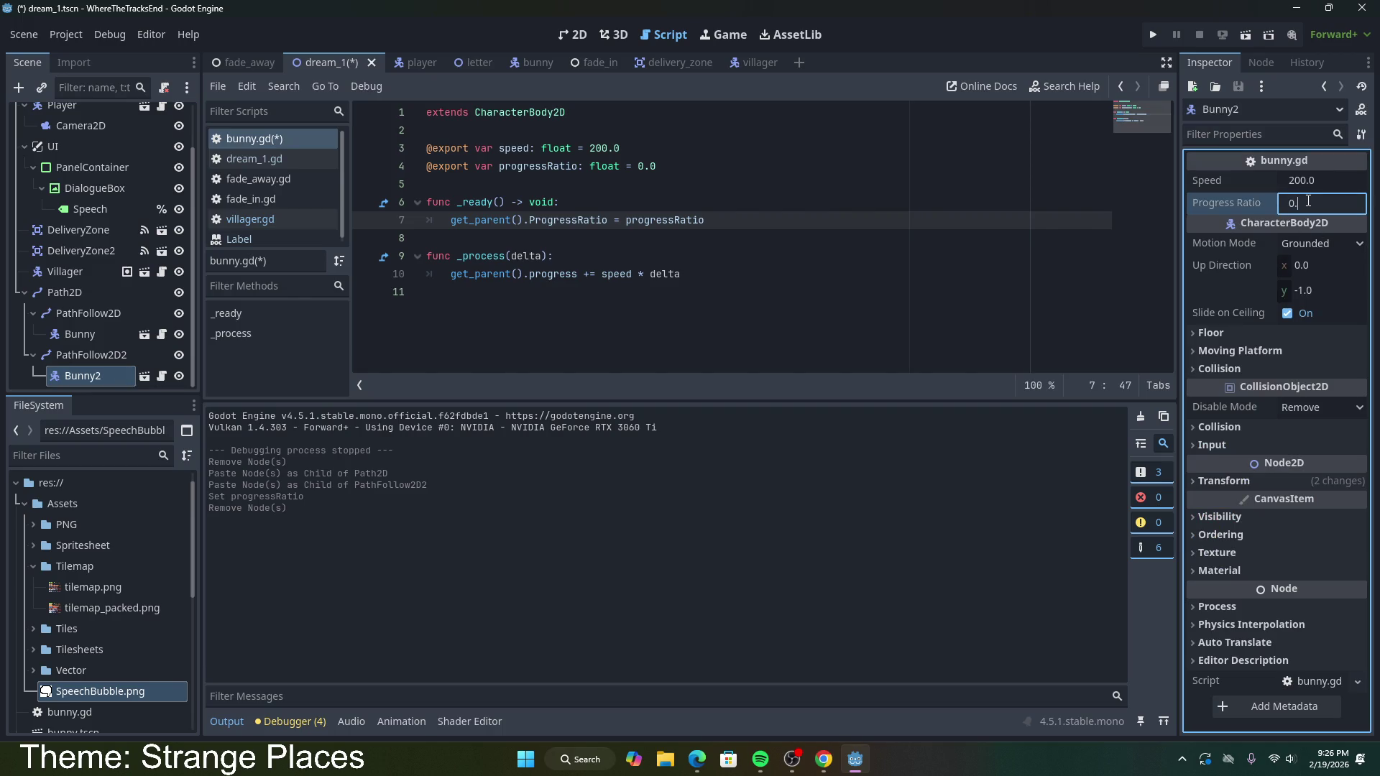
key("Return")
left_click(813, 272)
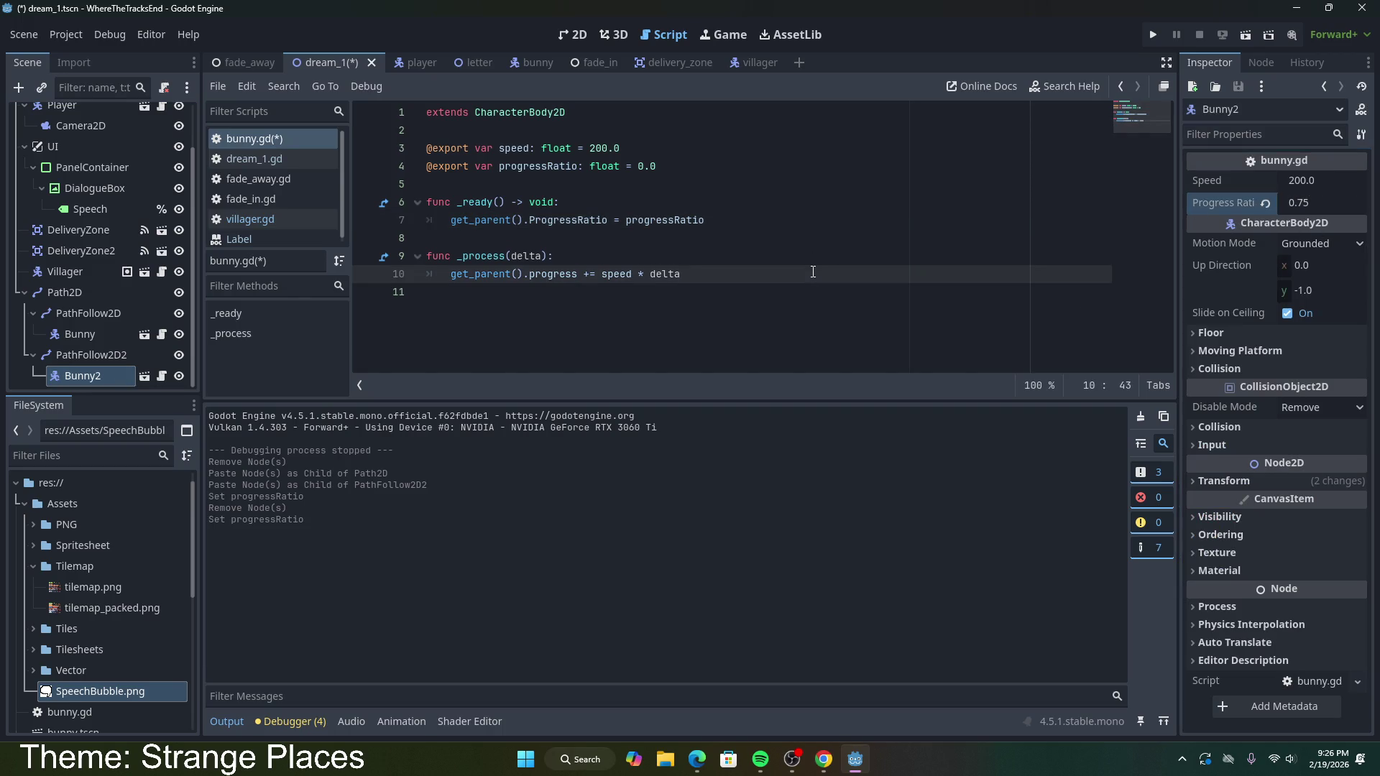
key("ctrl+s")
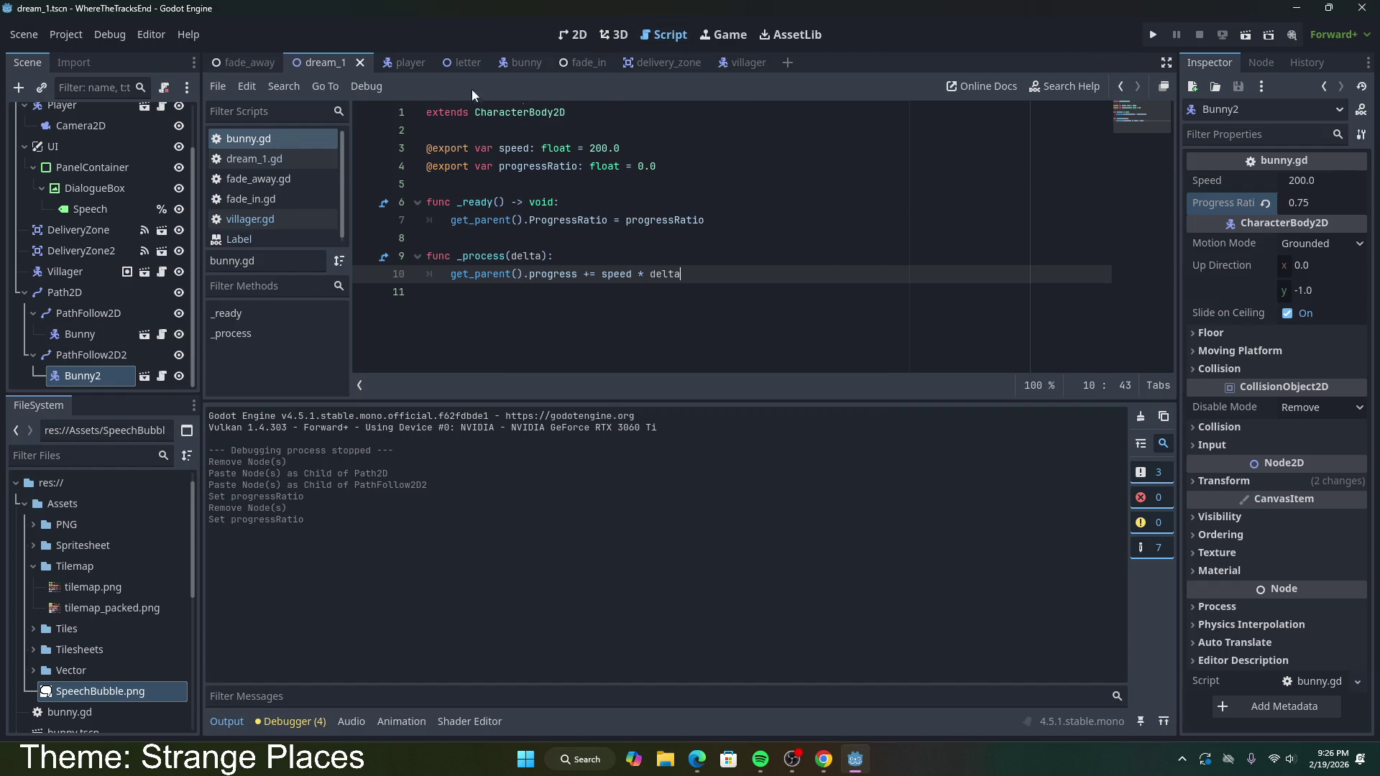
left_click(1246, 34)
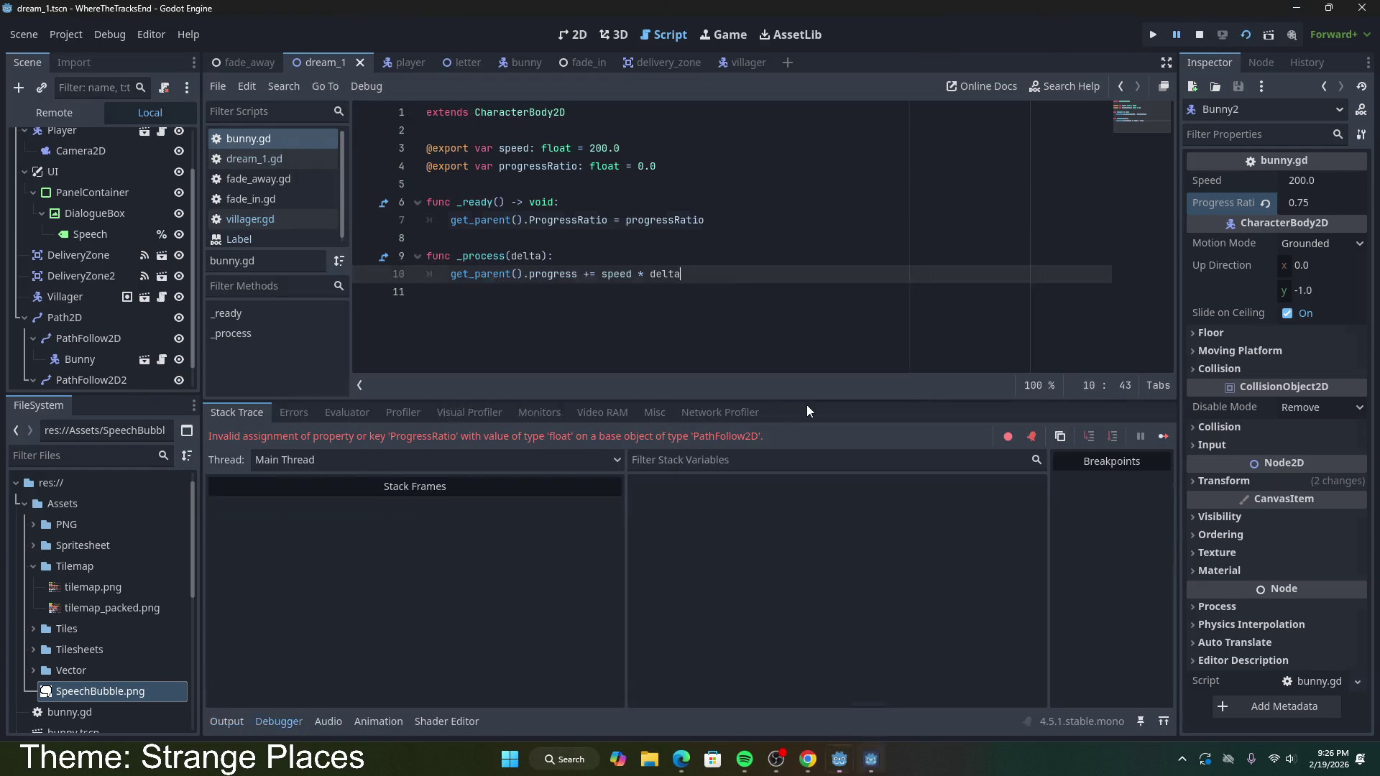
Step: Read the invalid 'ProgressRatio' debugger error and inspect PathFollow2D2 and Bunny2 in the scene tree
left_click_drag(498, 443, 773, 442)
left_click(444, 342)
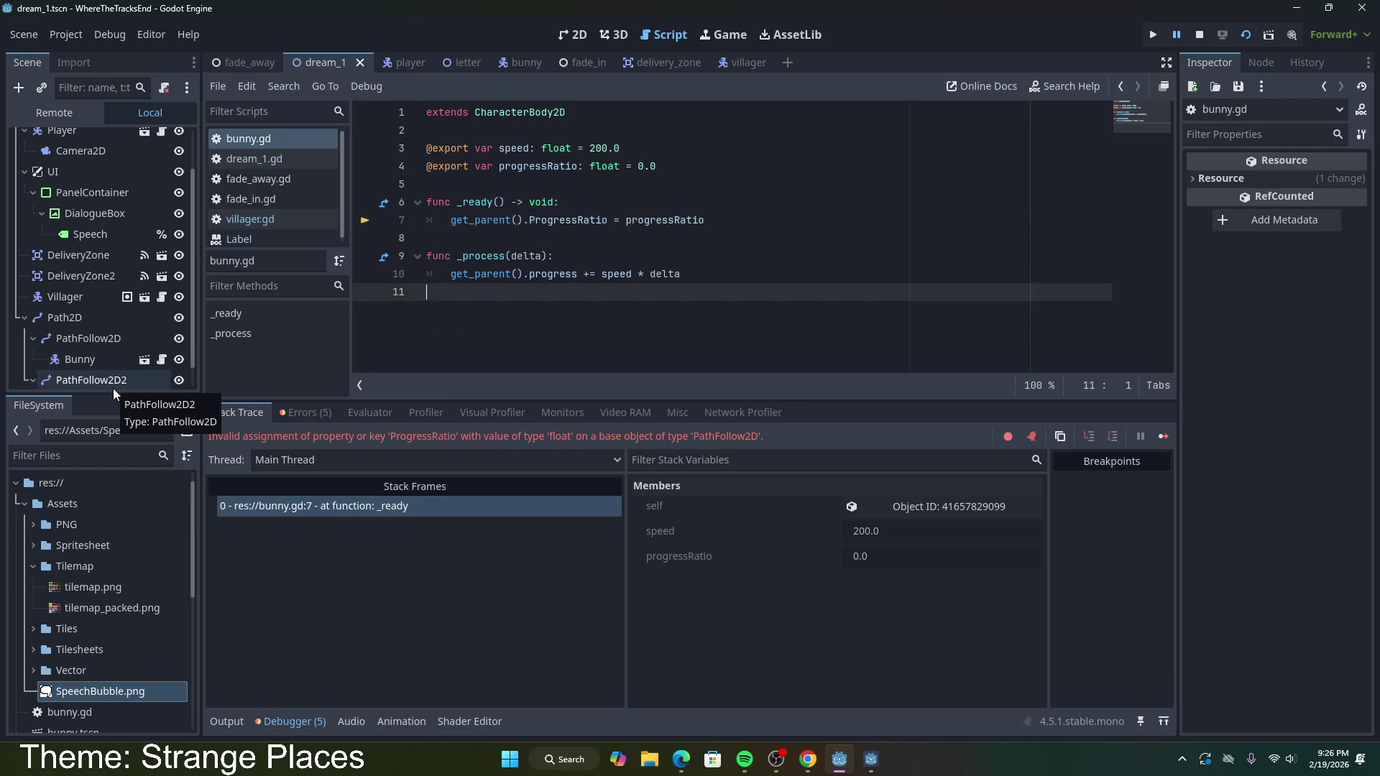
scroll(98, 353, "down", 1)
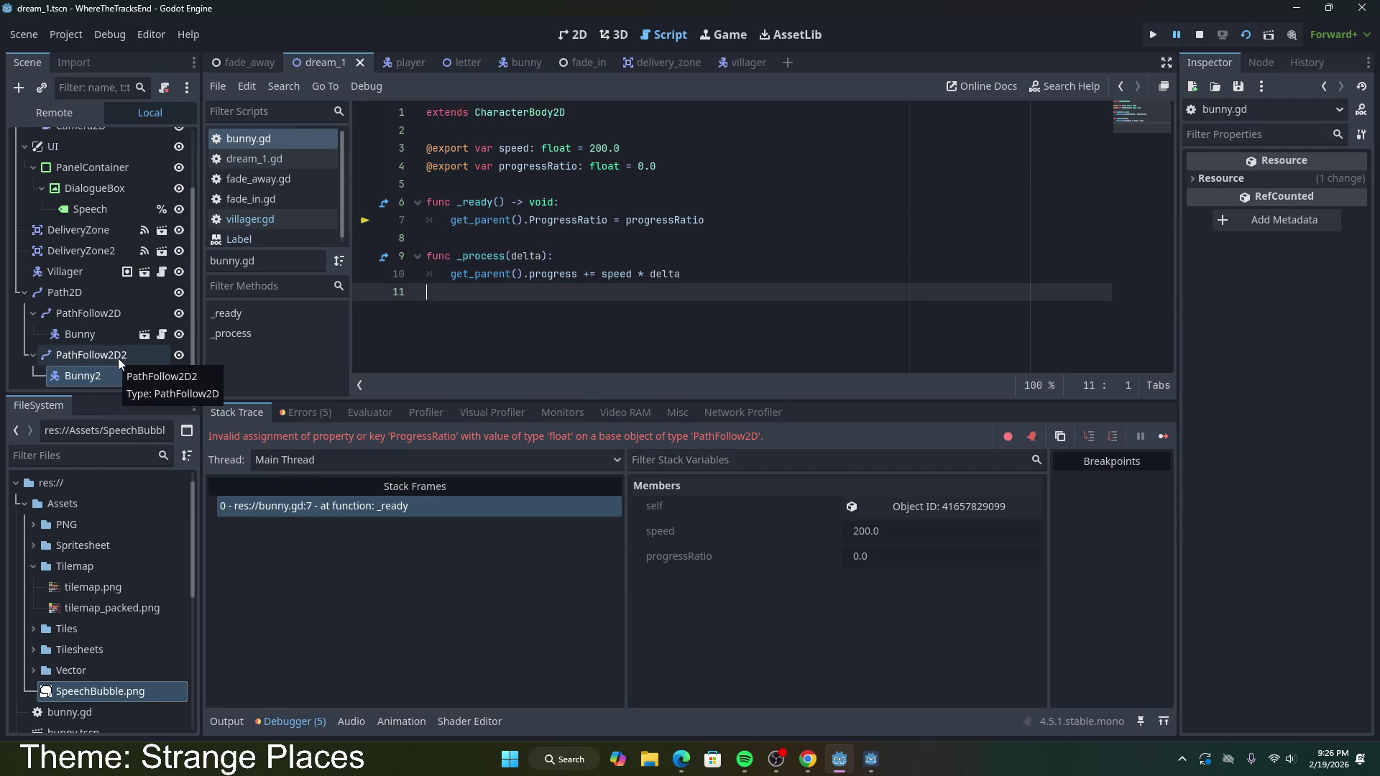
left_click(118, 358)
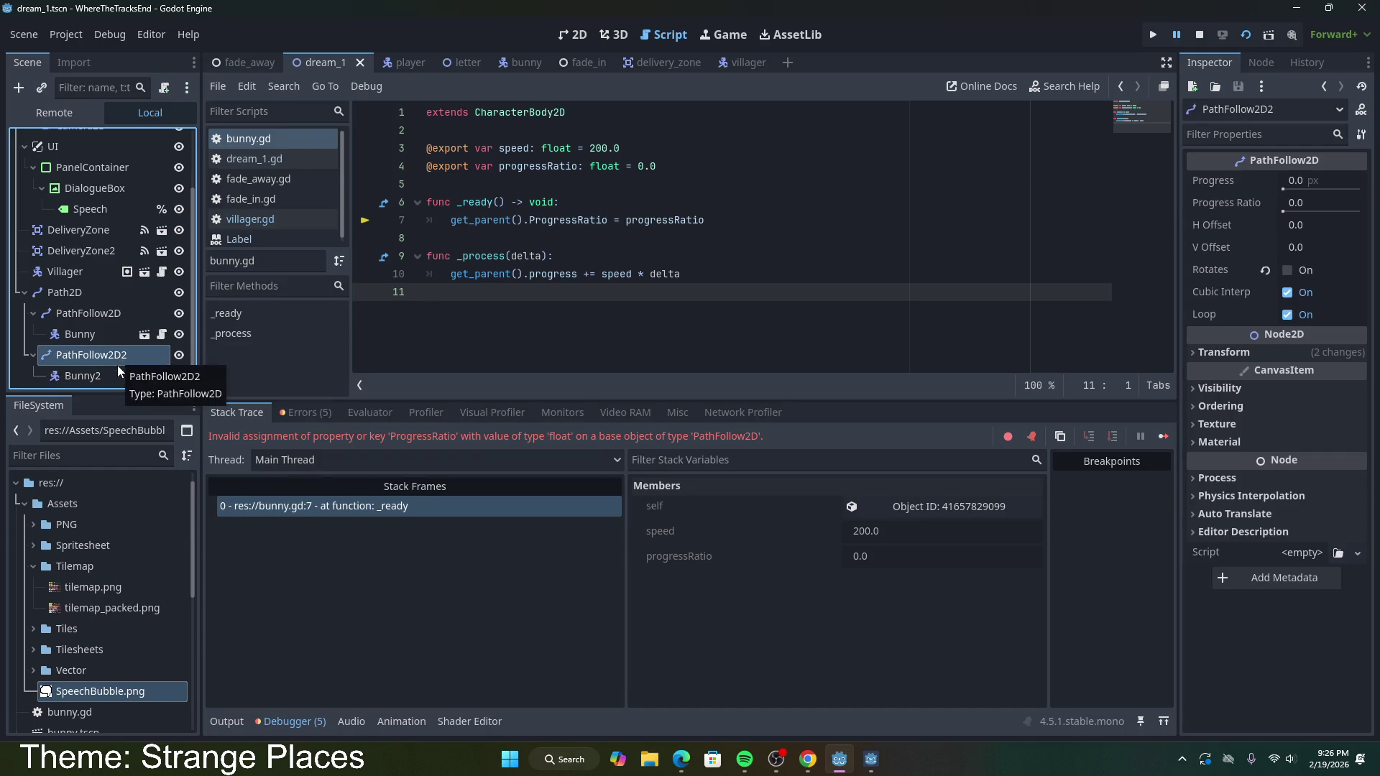
left_click(116, 373)
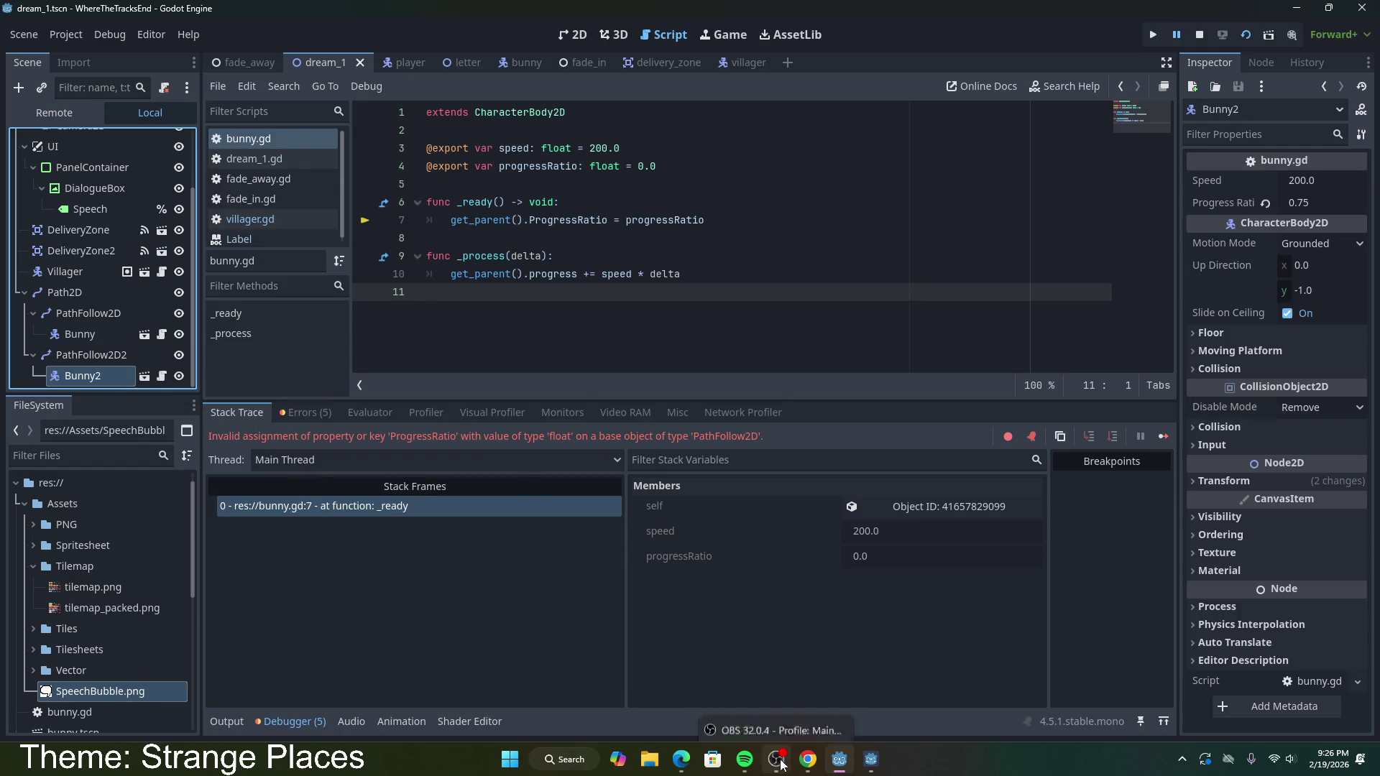
Step: Find progress_ratio in the browser's example code, then return to the Godot editor
left_click(811, 763)
scroll(305, 377, "down", 3)
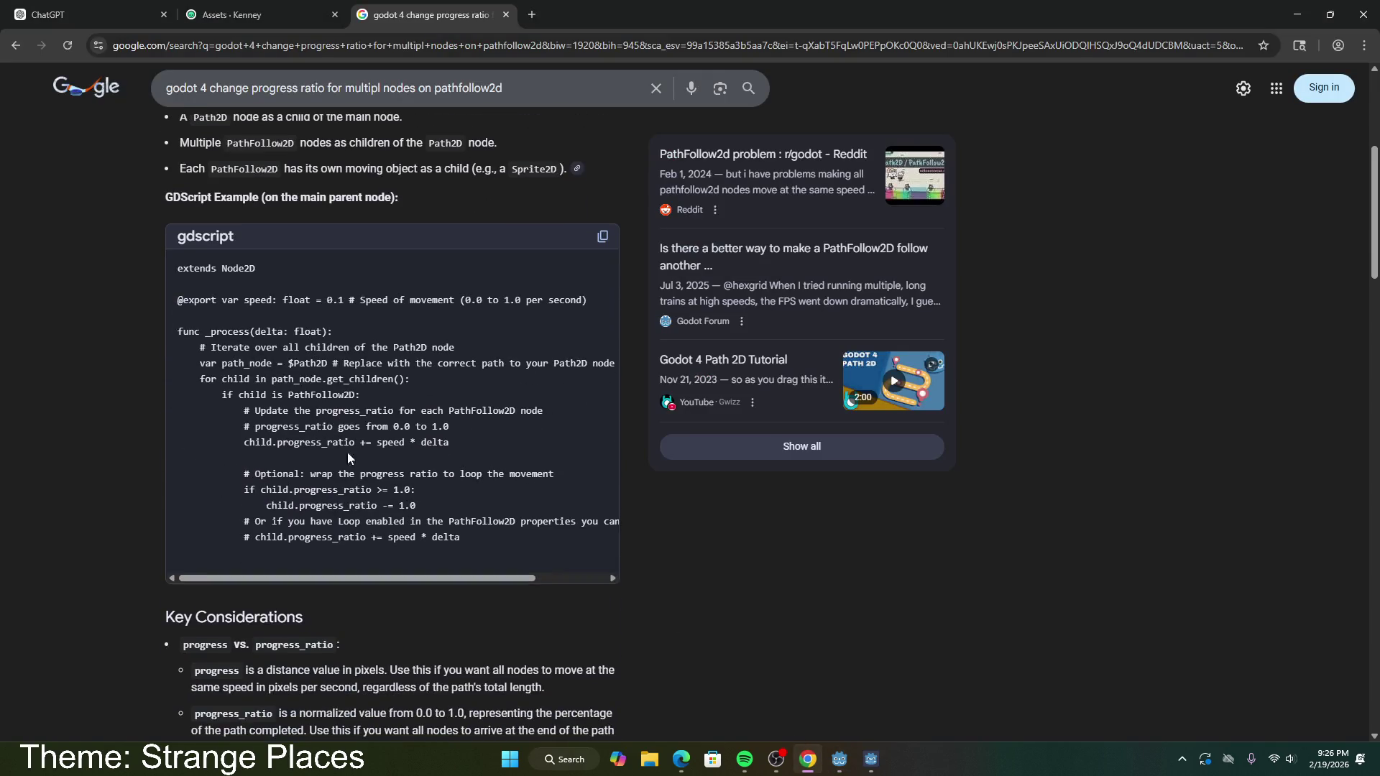
left_click_drag(279, 442, 343, 447)
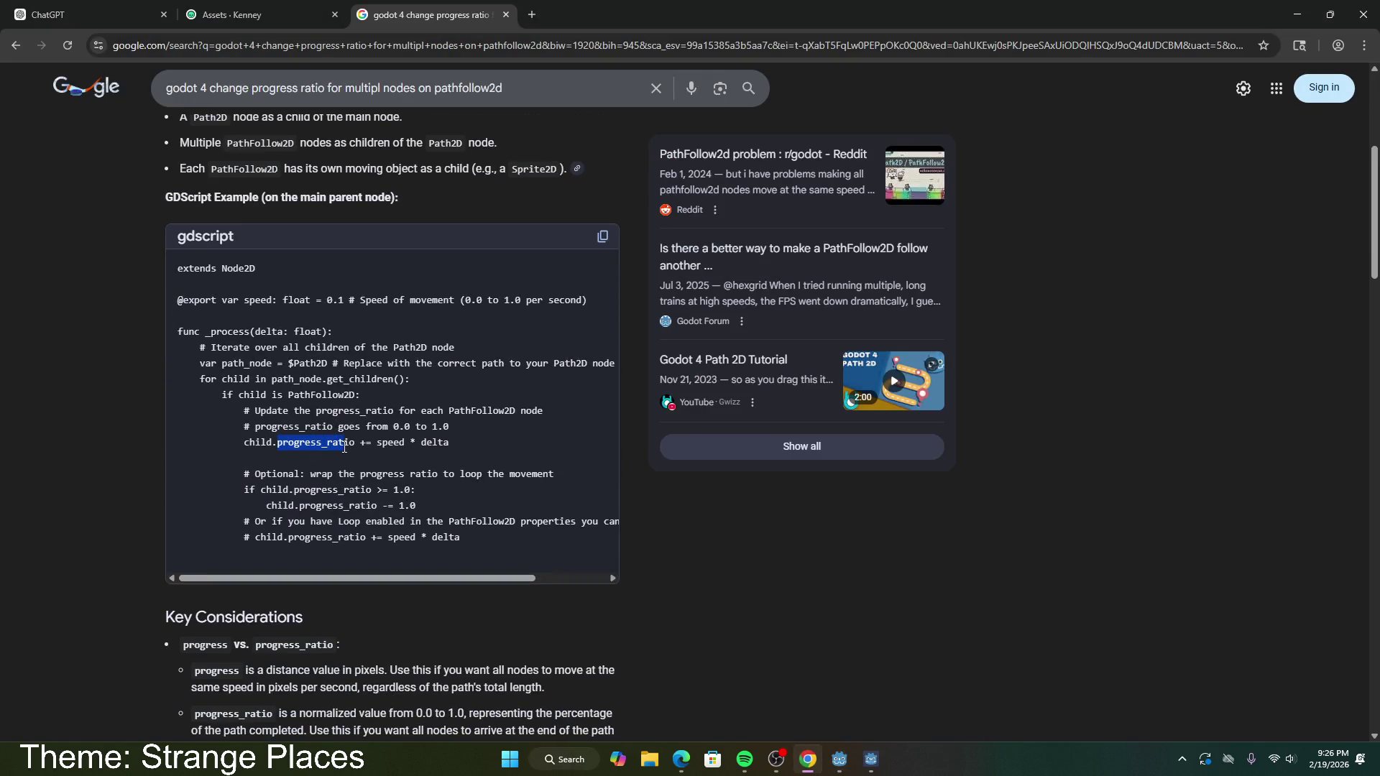
left_click(871, 760)
left_click(866, 763)
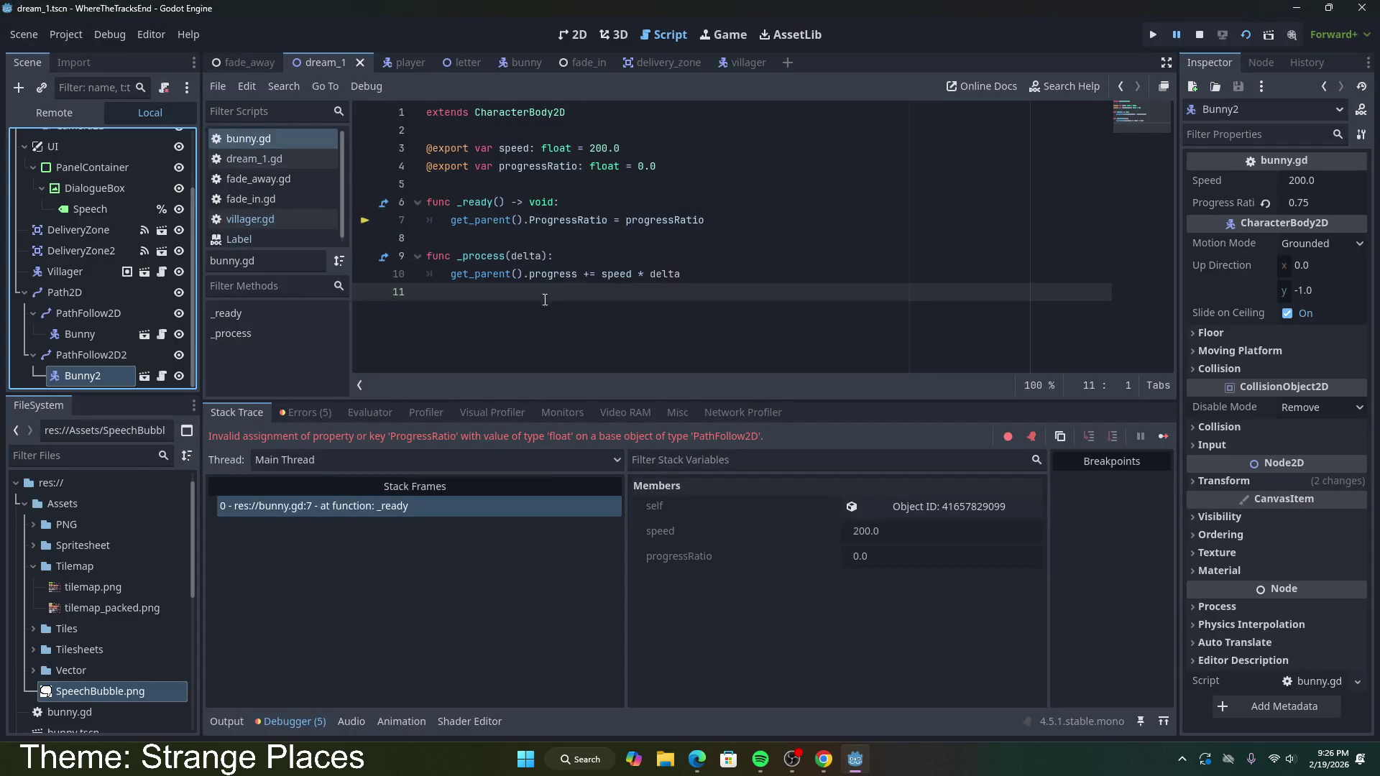
Step: Replace ProgressRatio with progress_ratio on line 7 of bunny.gd and rerun the scene
left_click(568, 220)
double_click(568, 220)
type("progress_ratio")
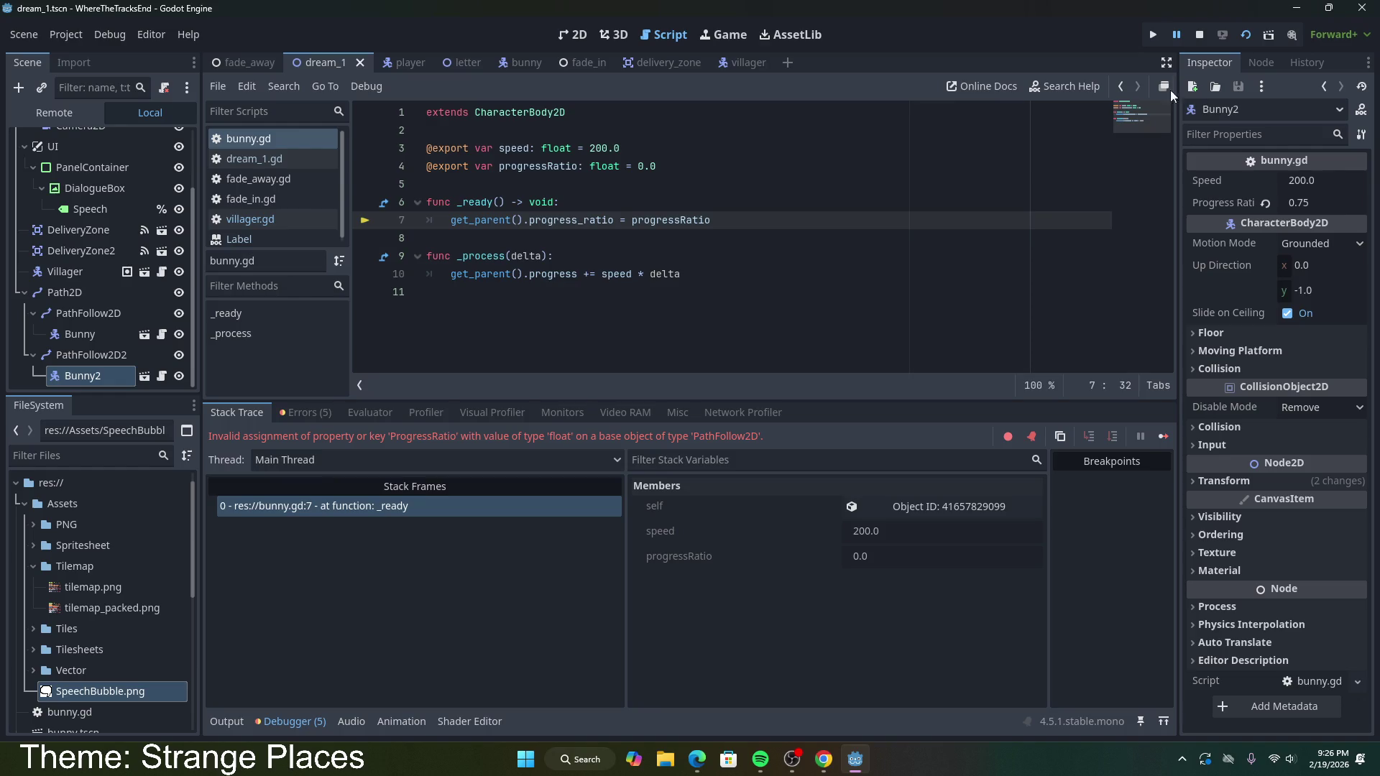
left_click(1220, 38)
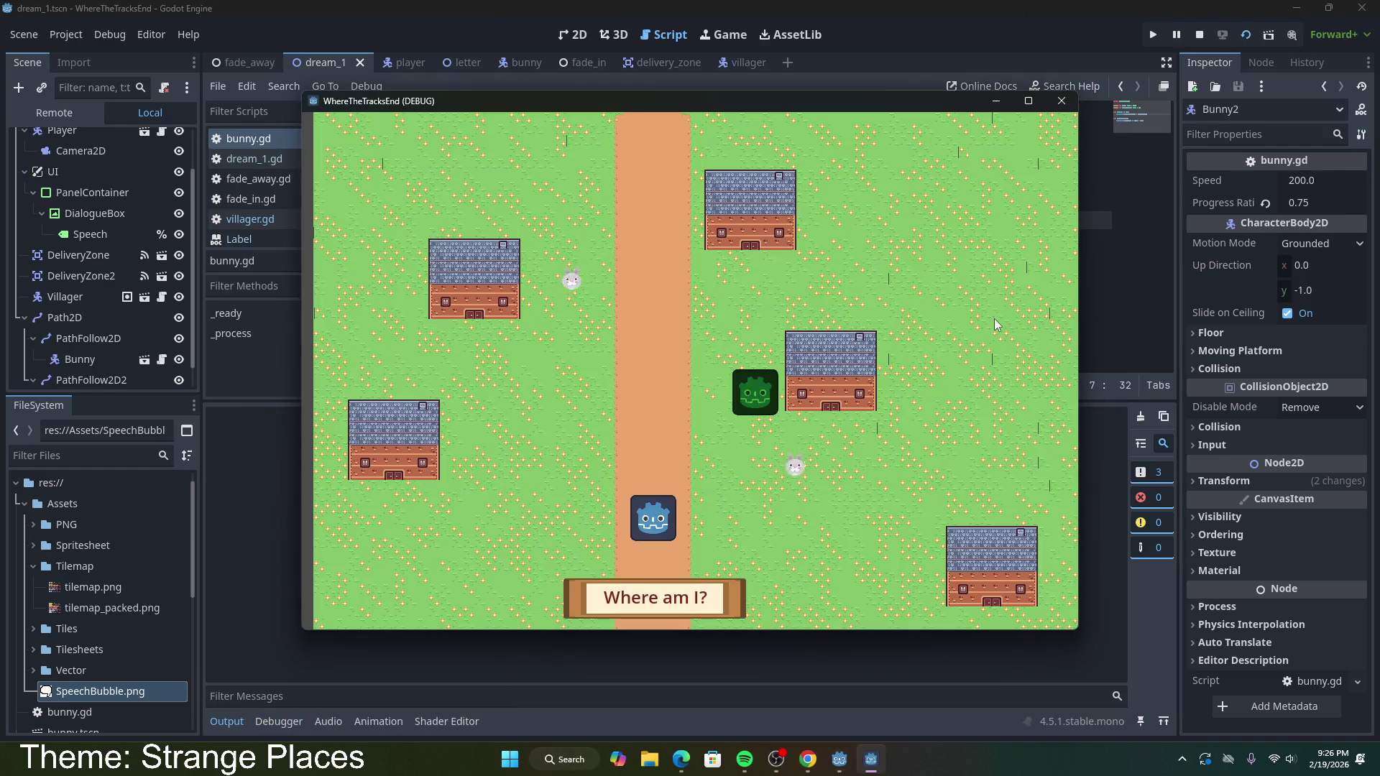
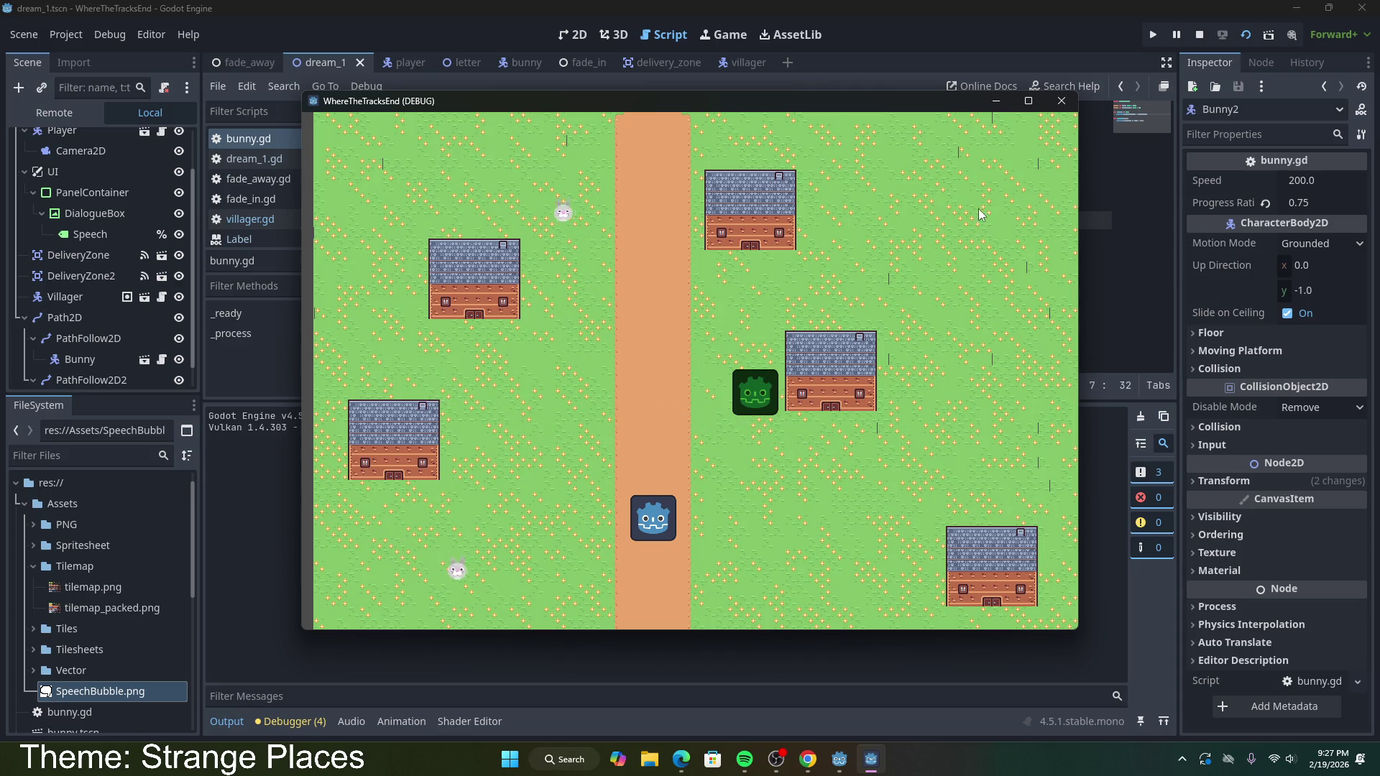
Step: Stop the running game and paste a copy of PathFollow2D under Path2D as PathFollow2D3
left_click(1061, 100)
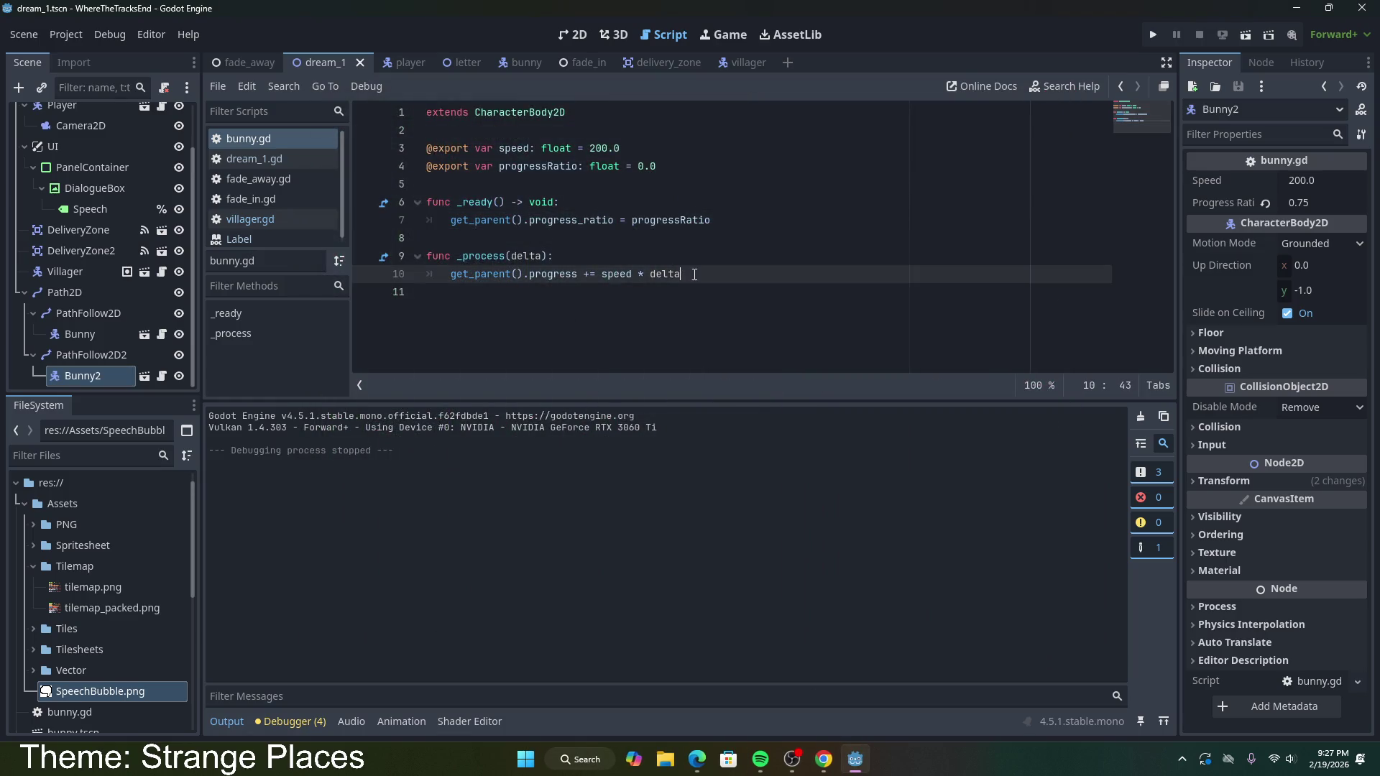
left_click(94, 312)
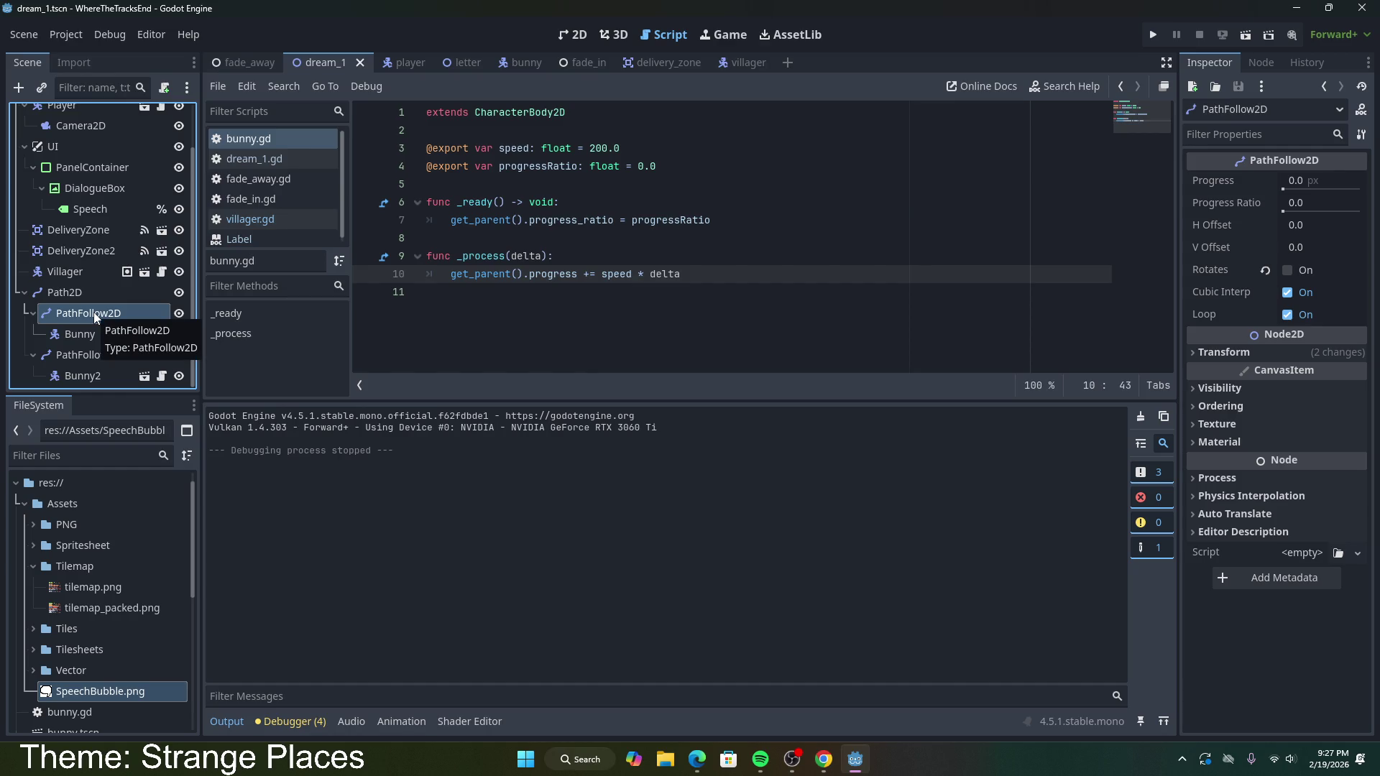
key("ctrl+c")
left_click(87, 292)
key("ctrl+v")
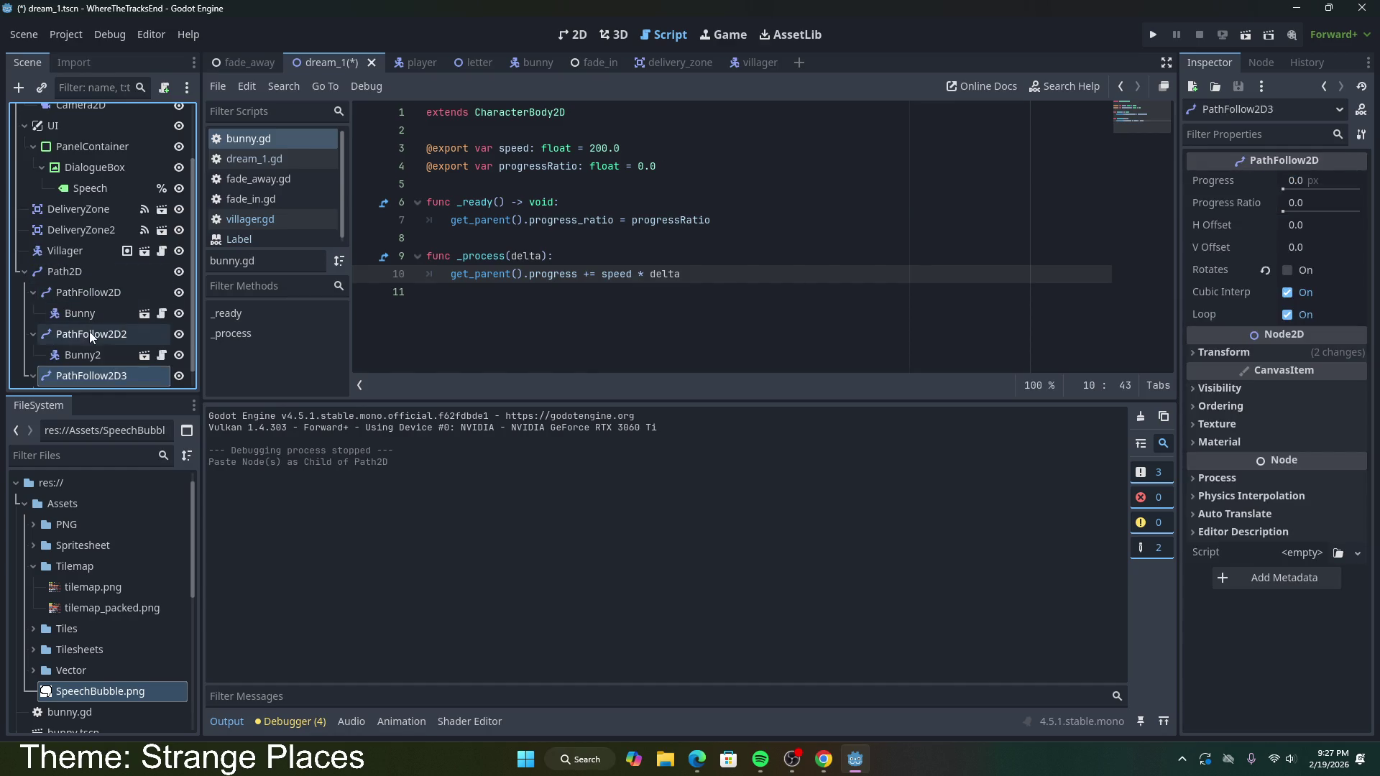
Step: Delete the two extra bunnies that were pasted into the new follower
key("ctrl+v")
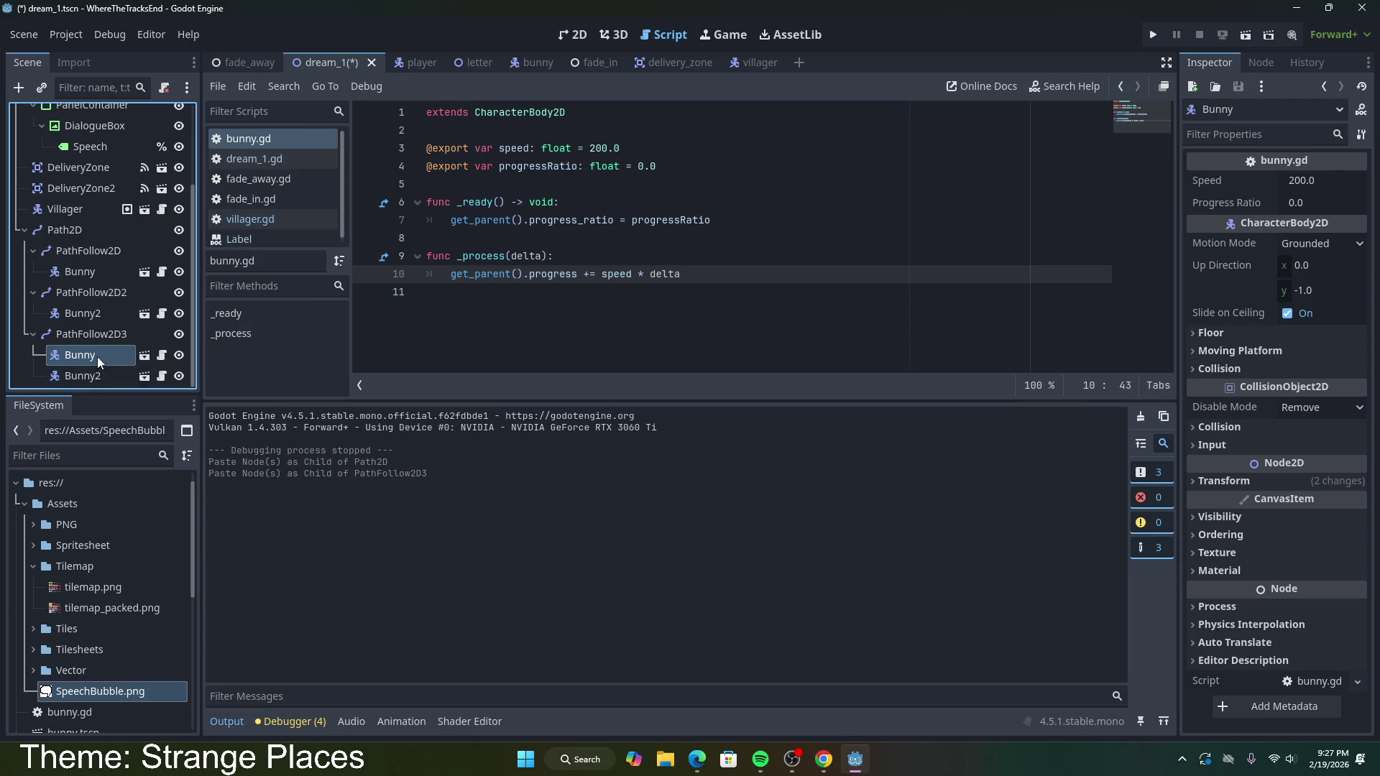
left_click(97, 376, "shift")
key("Delete")
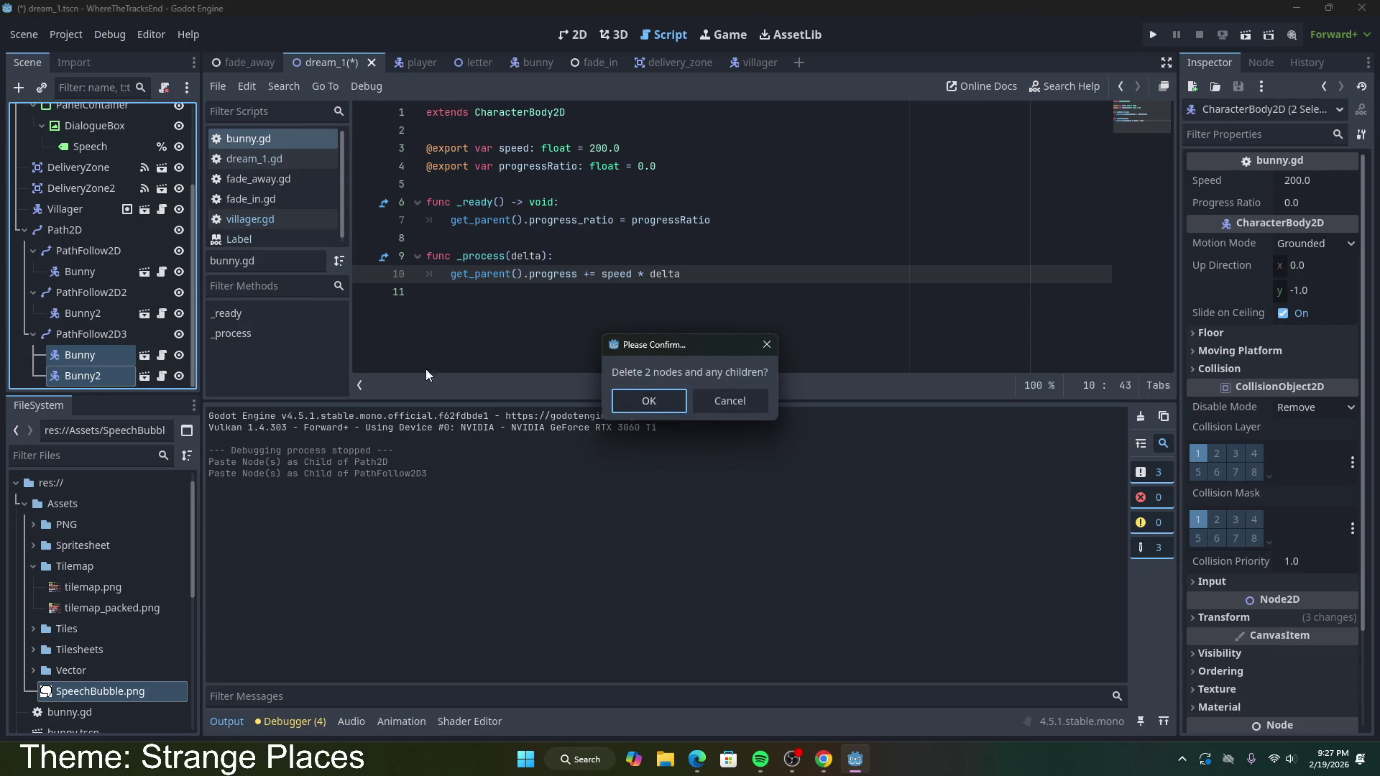
left_click(668, 398)
Step: Paste a copy of the Bunny node into PathFollow2D3, then cut it back out
left_click(91, 313)
key("ctrl+c")
left_click(92, 376)
key("ctrl+v")
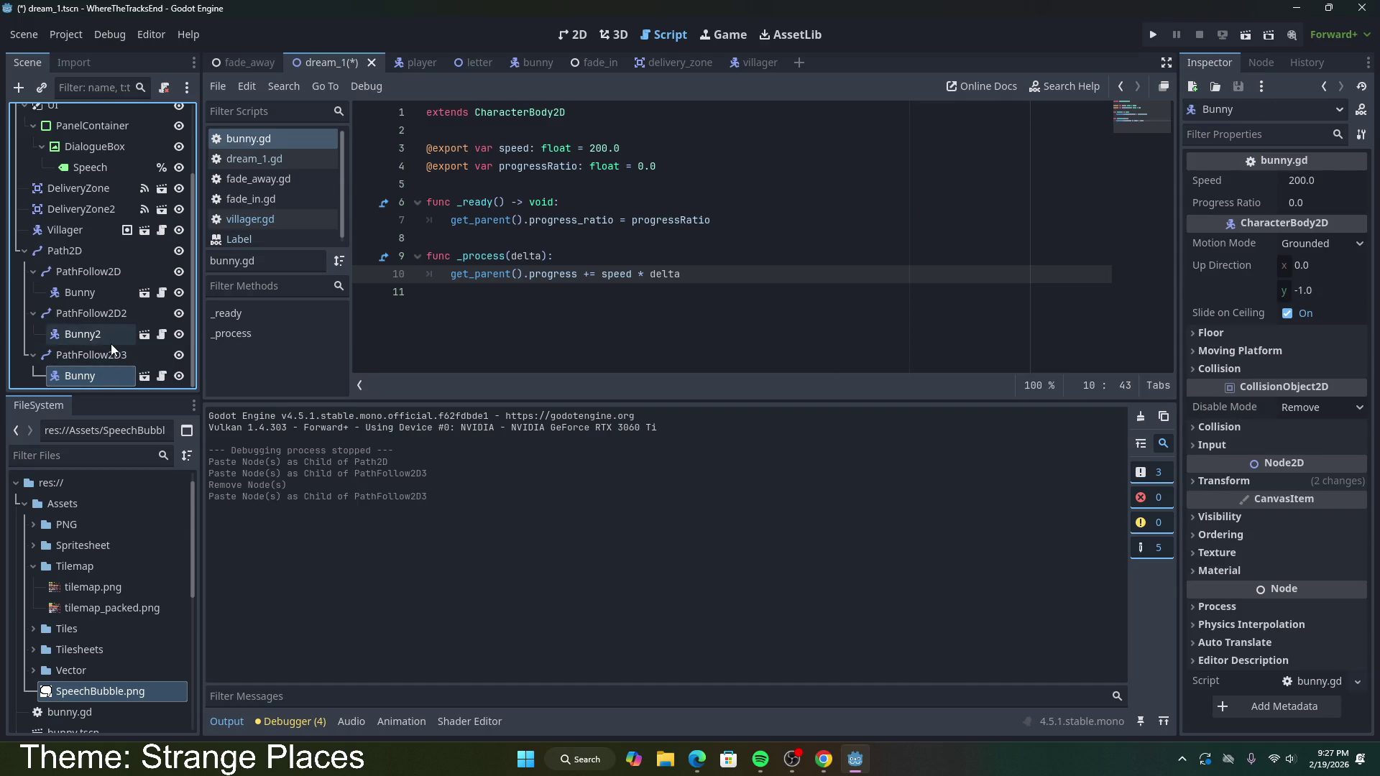
key("ctrl+x")
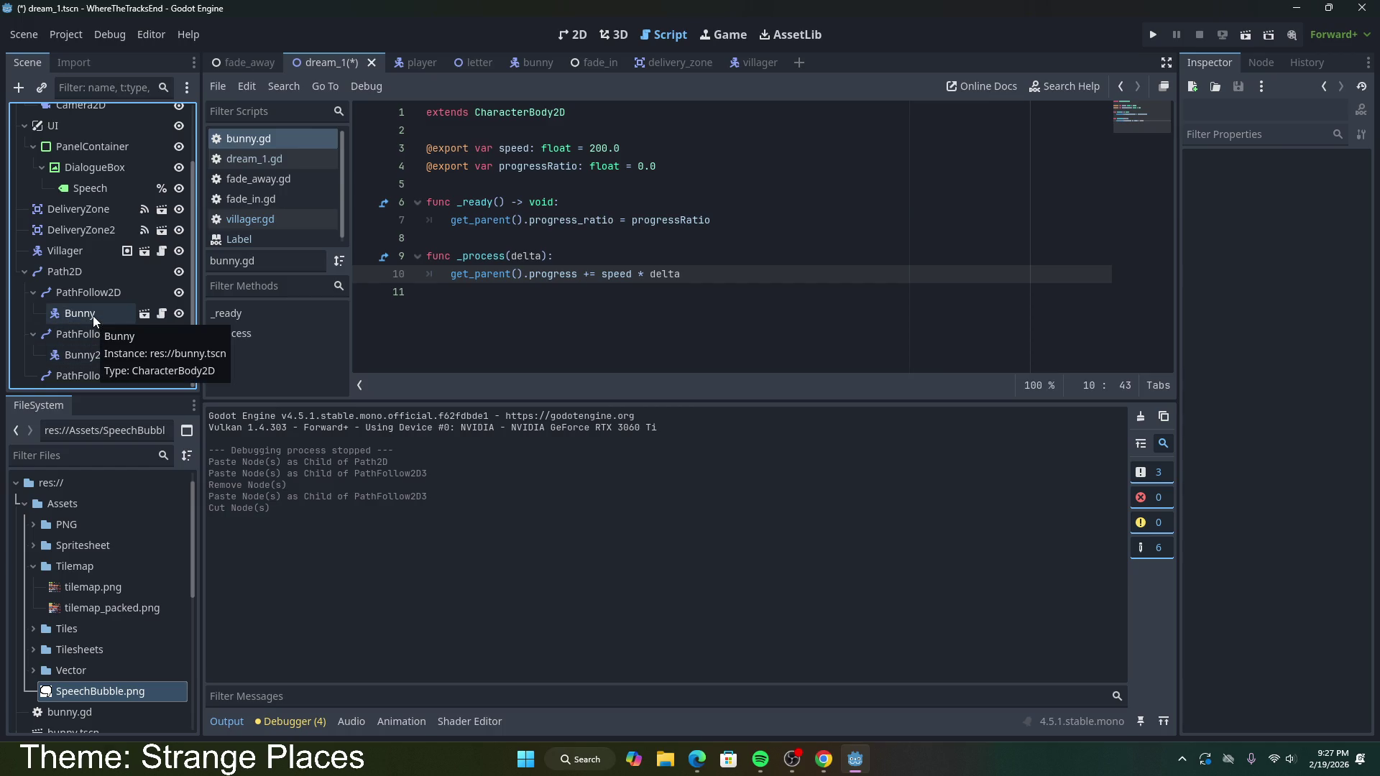
Step: Instance bunny.tscn as a child scene under PathFollow2D3
right_click(92, 374)
key("Escape")
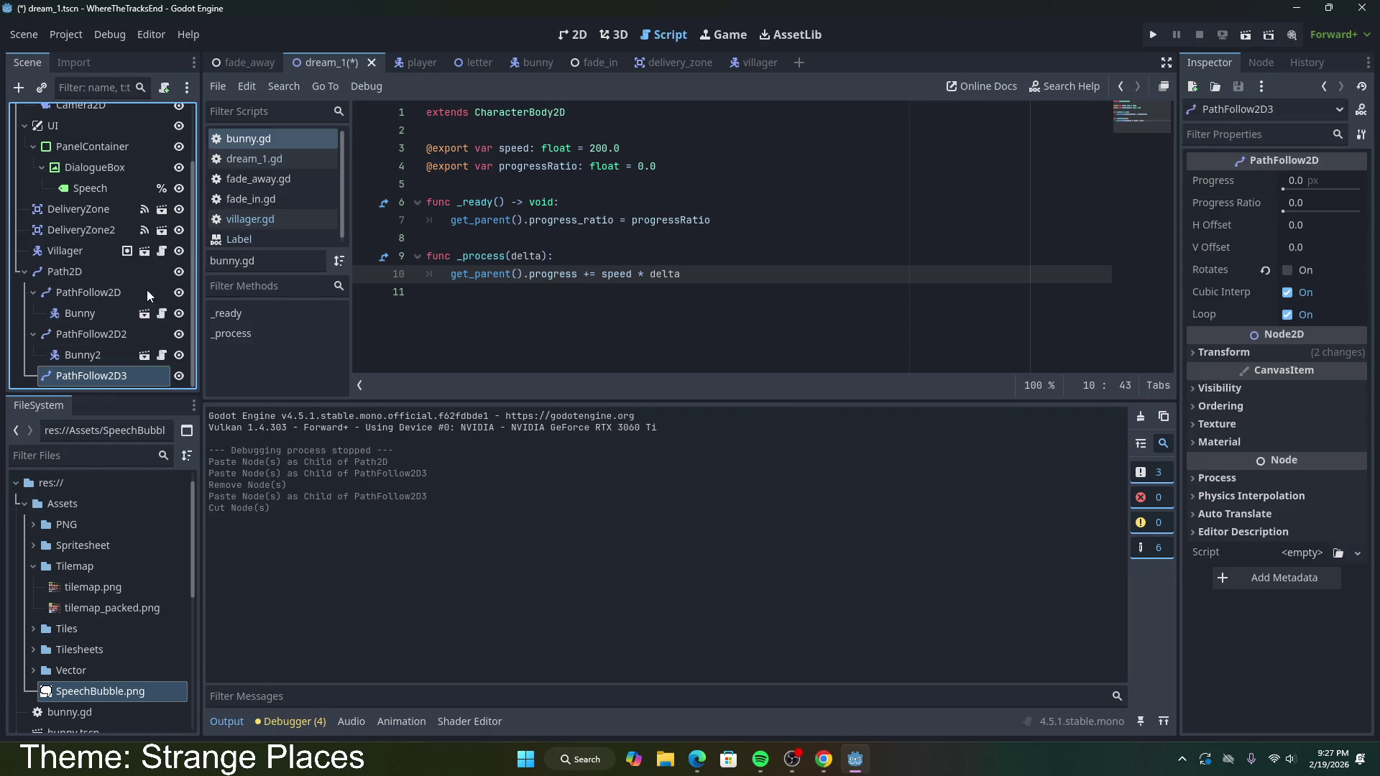
key("ctrl+shift+a")
double_click(489, 313)
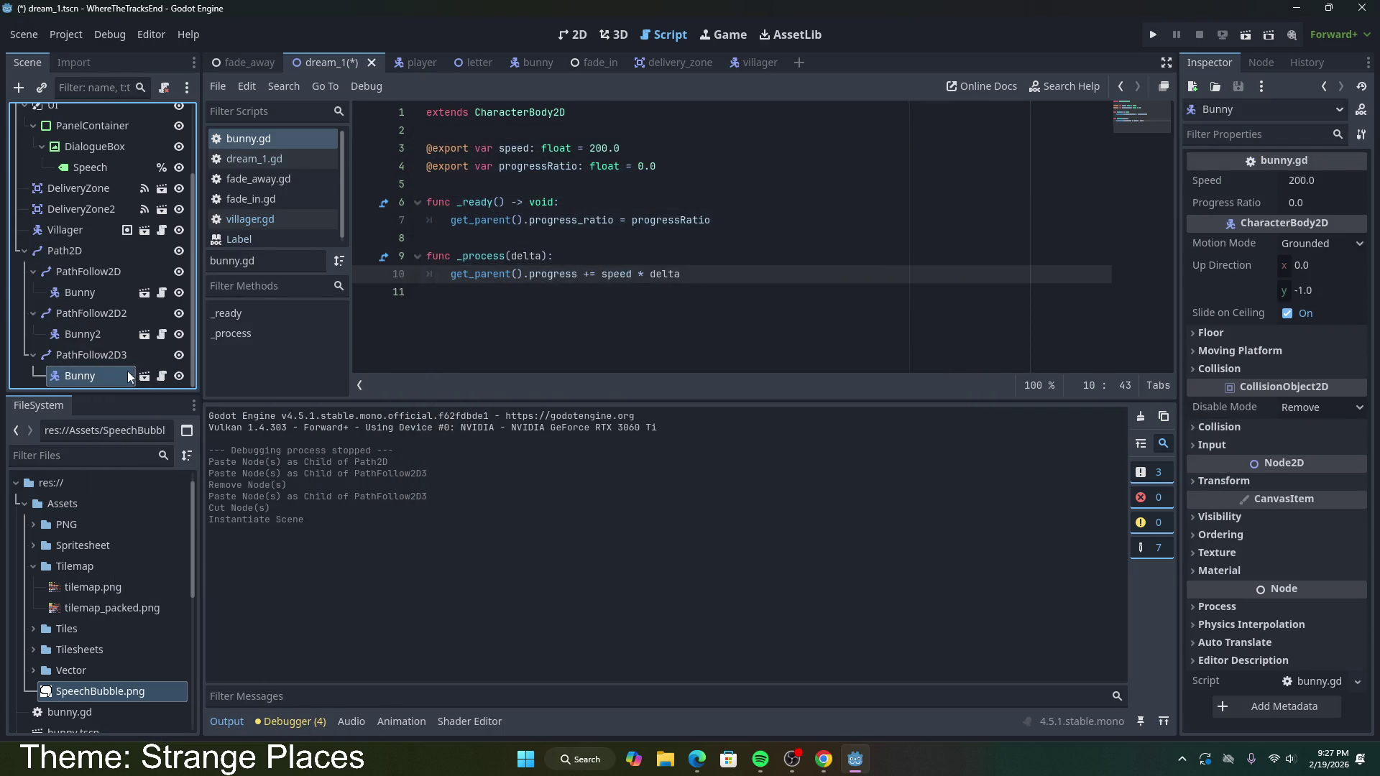
right_click(110, 334)
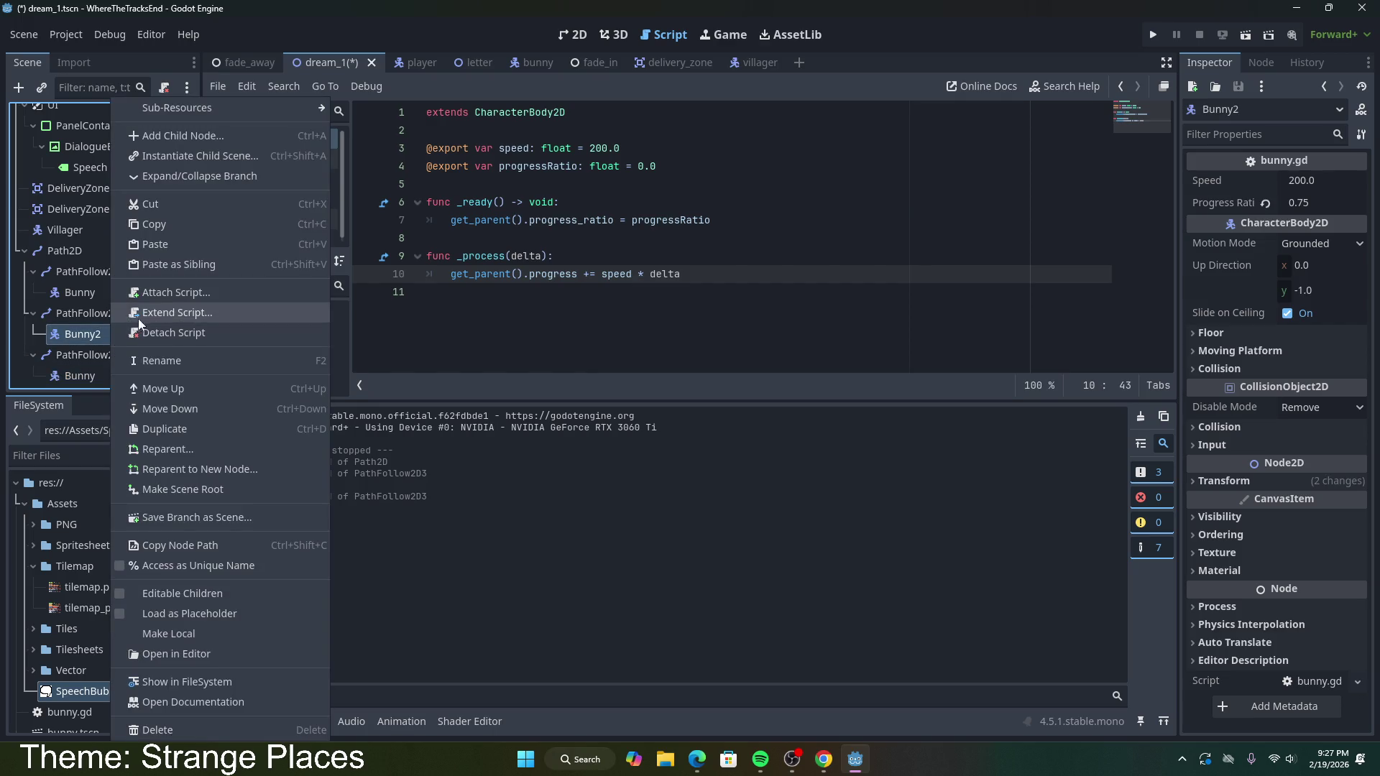
Step: Rename Bunny2 to Bunny
left_click(164, 361)
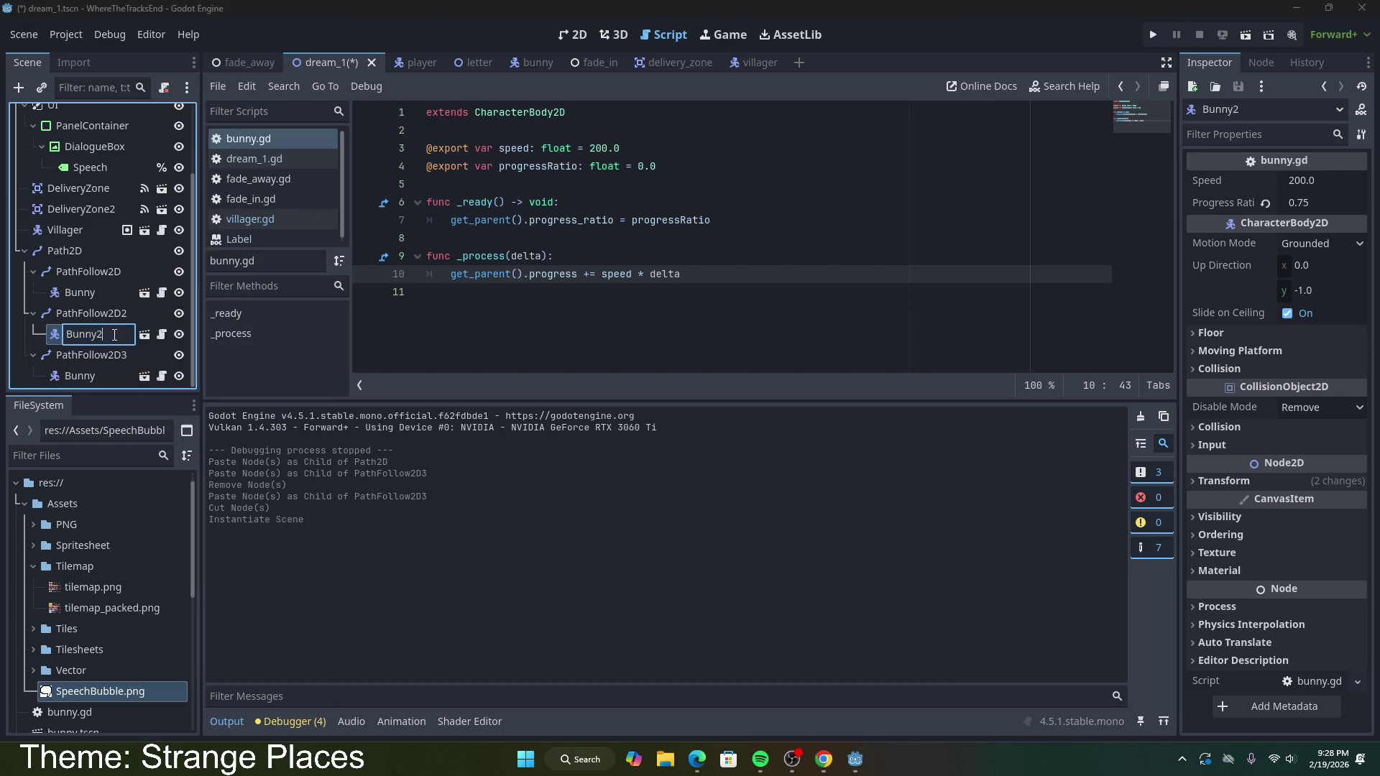
key("BackSpace")
key("Return")
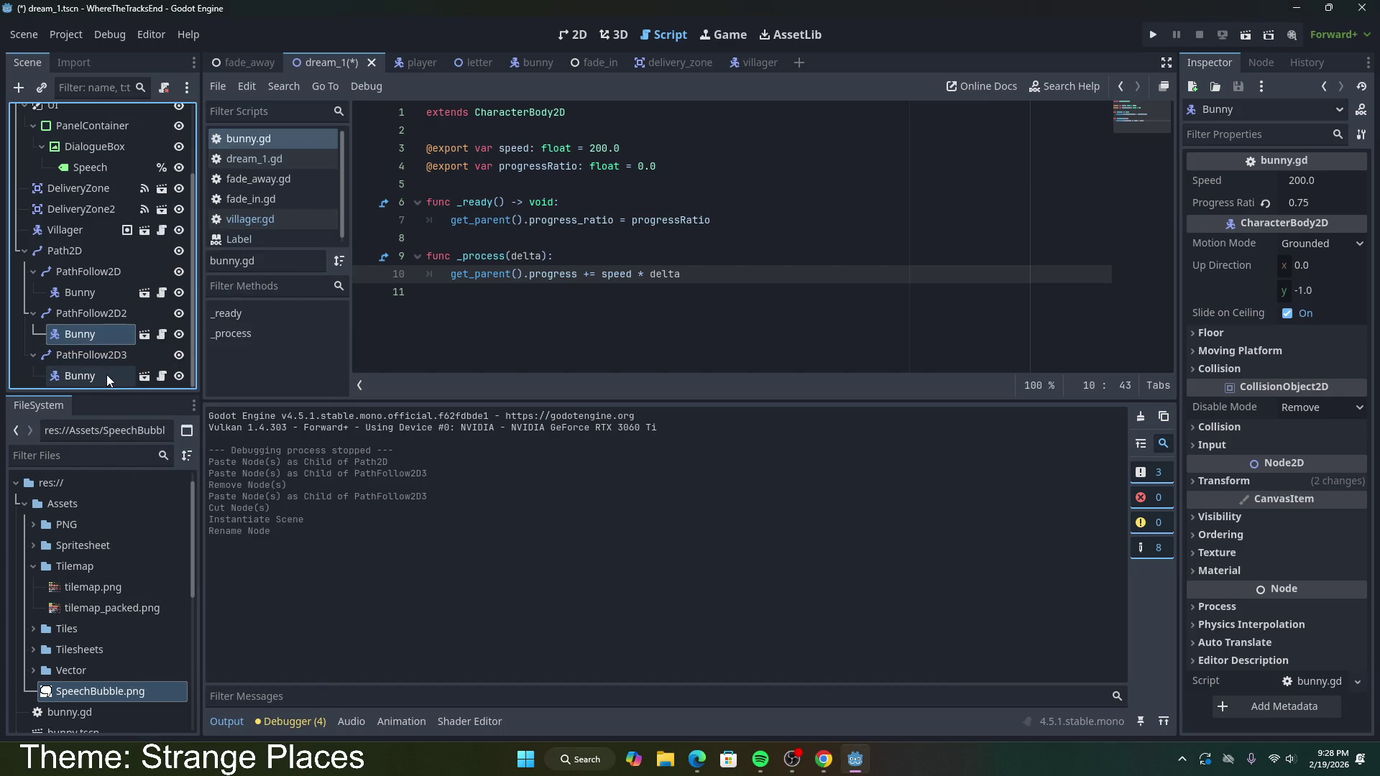
Step: Set the PathFollow2D3 bunny's Progress Ratio to 0.2, save, and run the scene
left_click(106, 376)
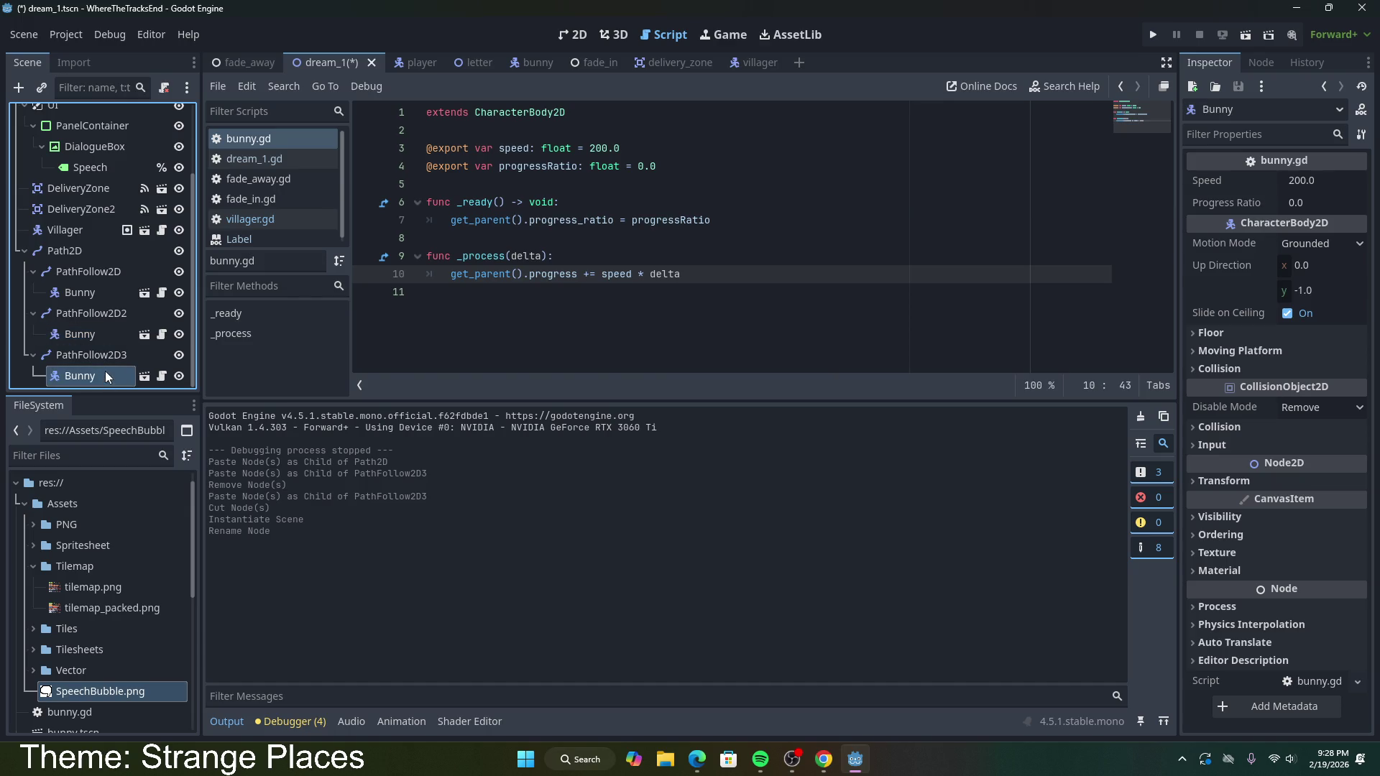
left_click(1317, 205)
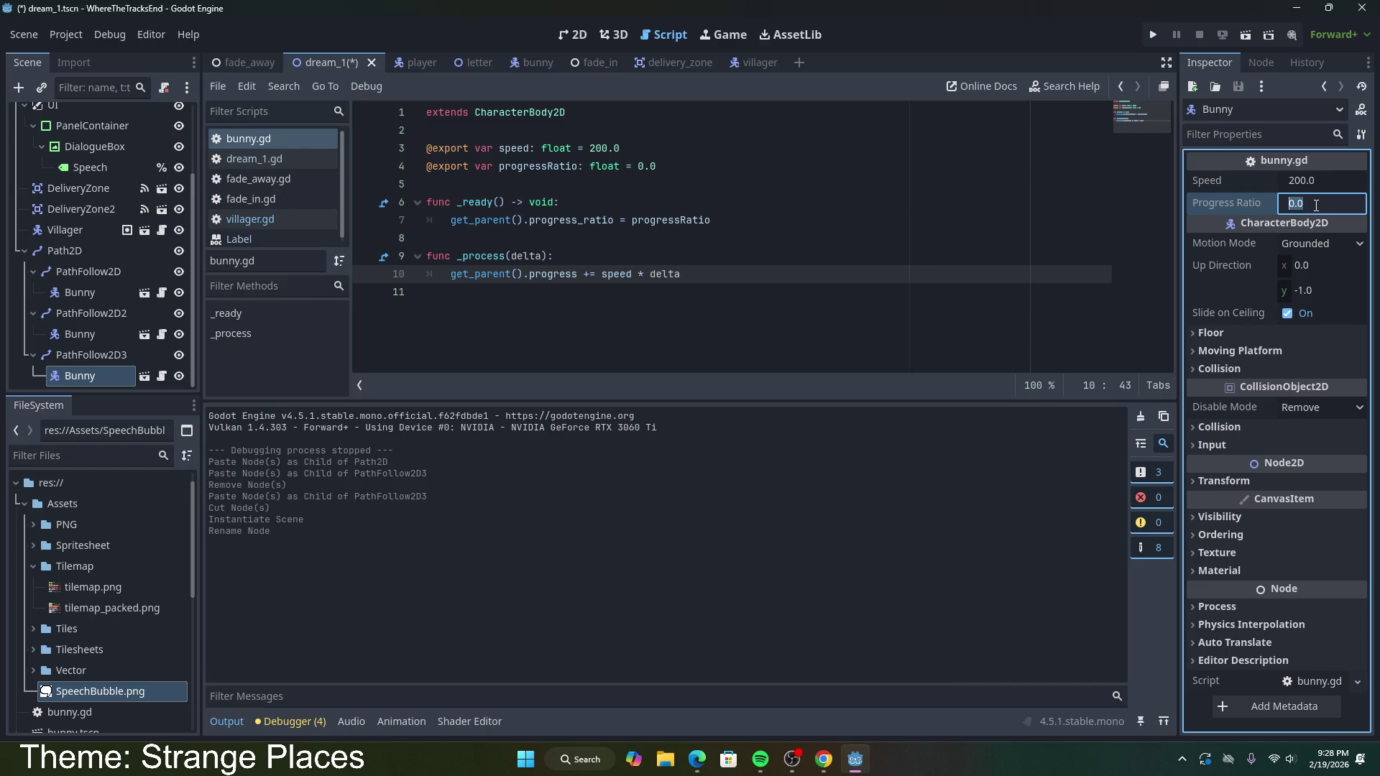
type("0.2")
key("Return")
key("ctrl+s")
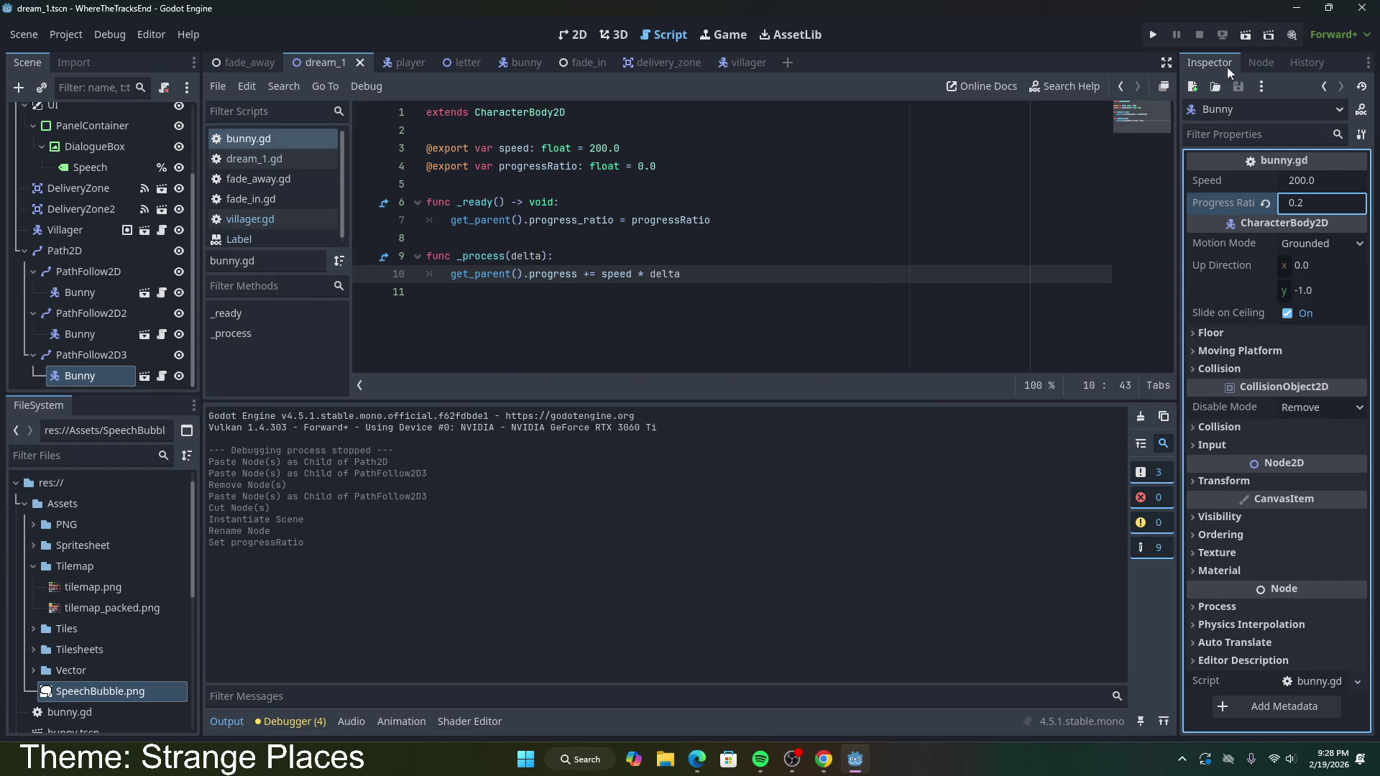
left_click(1251, 37)
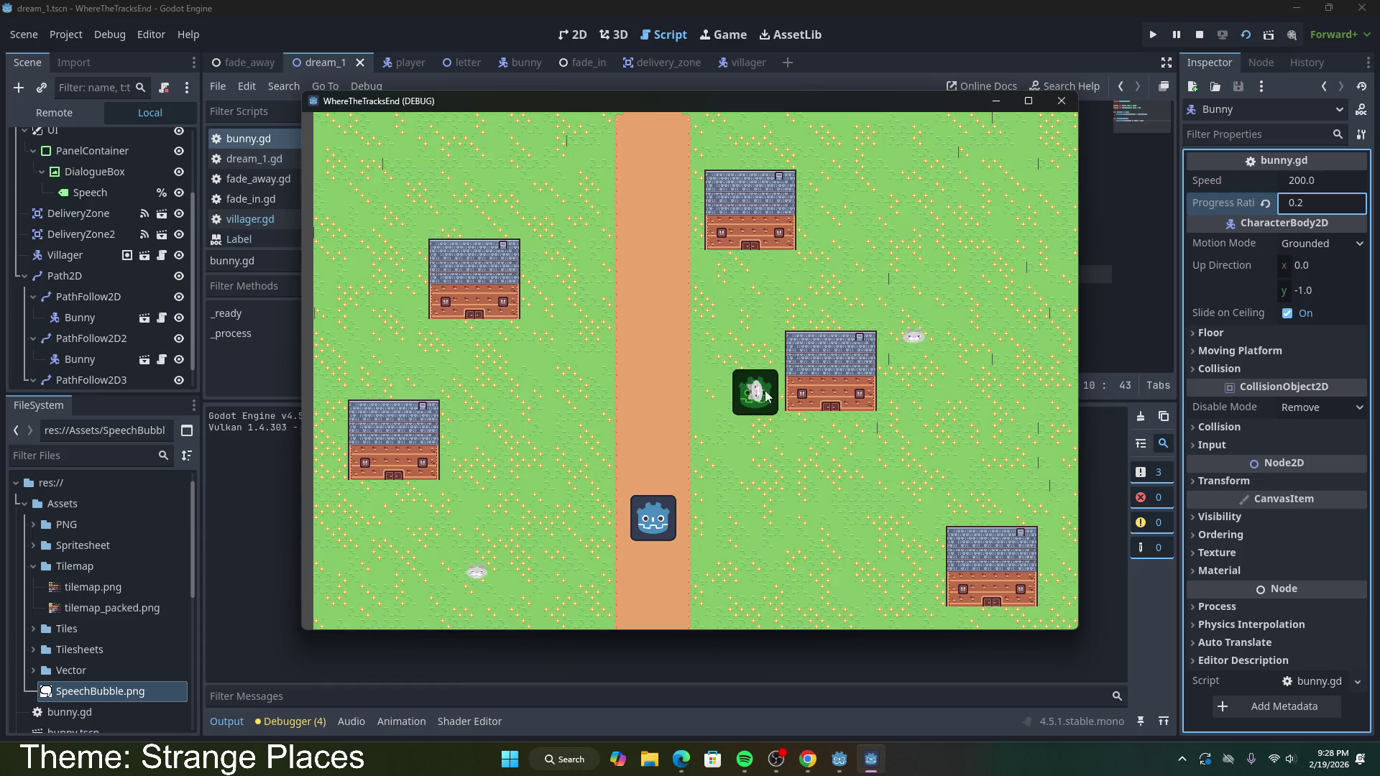
Step: Close the debug game window after watching the bunnies and return to the 2D workspace
left_click(1061, 100)
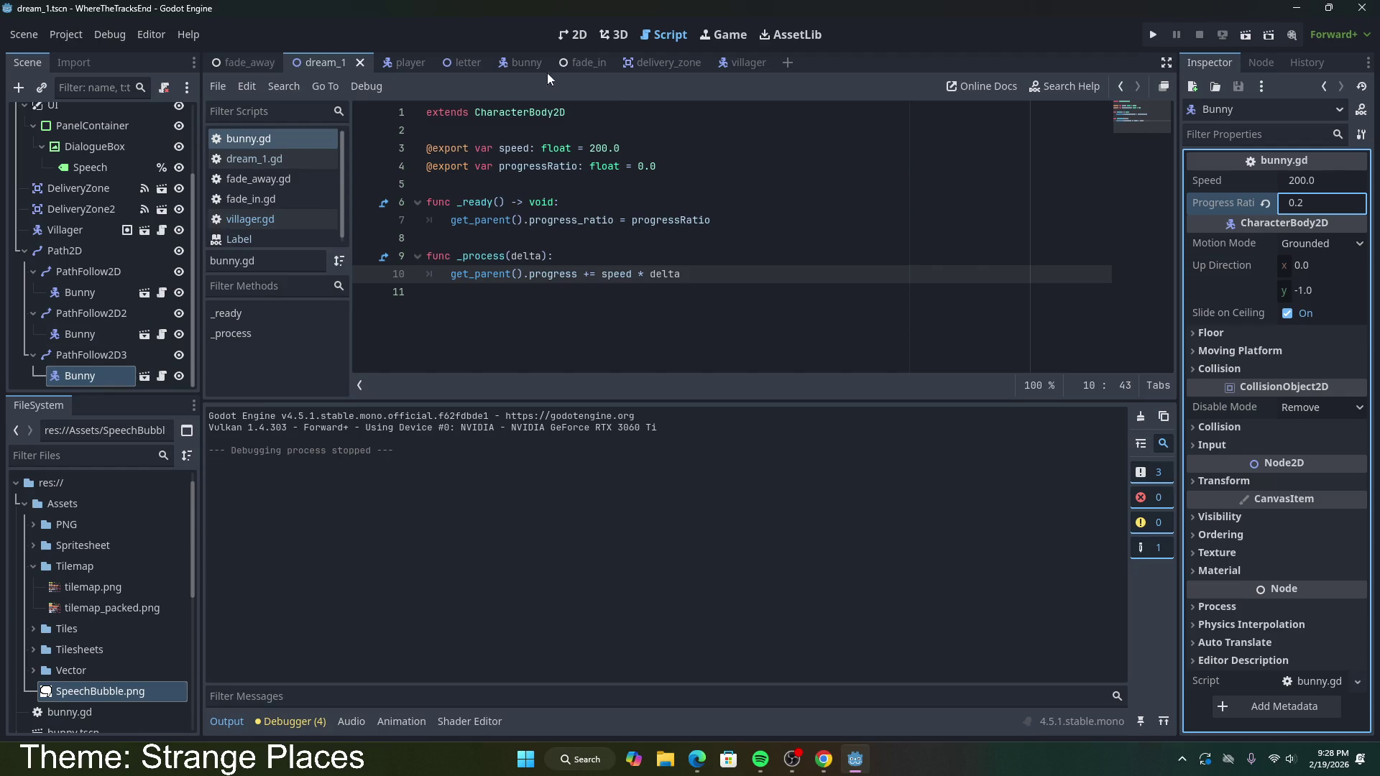
left_click(572, 35)
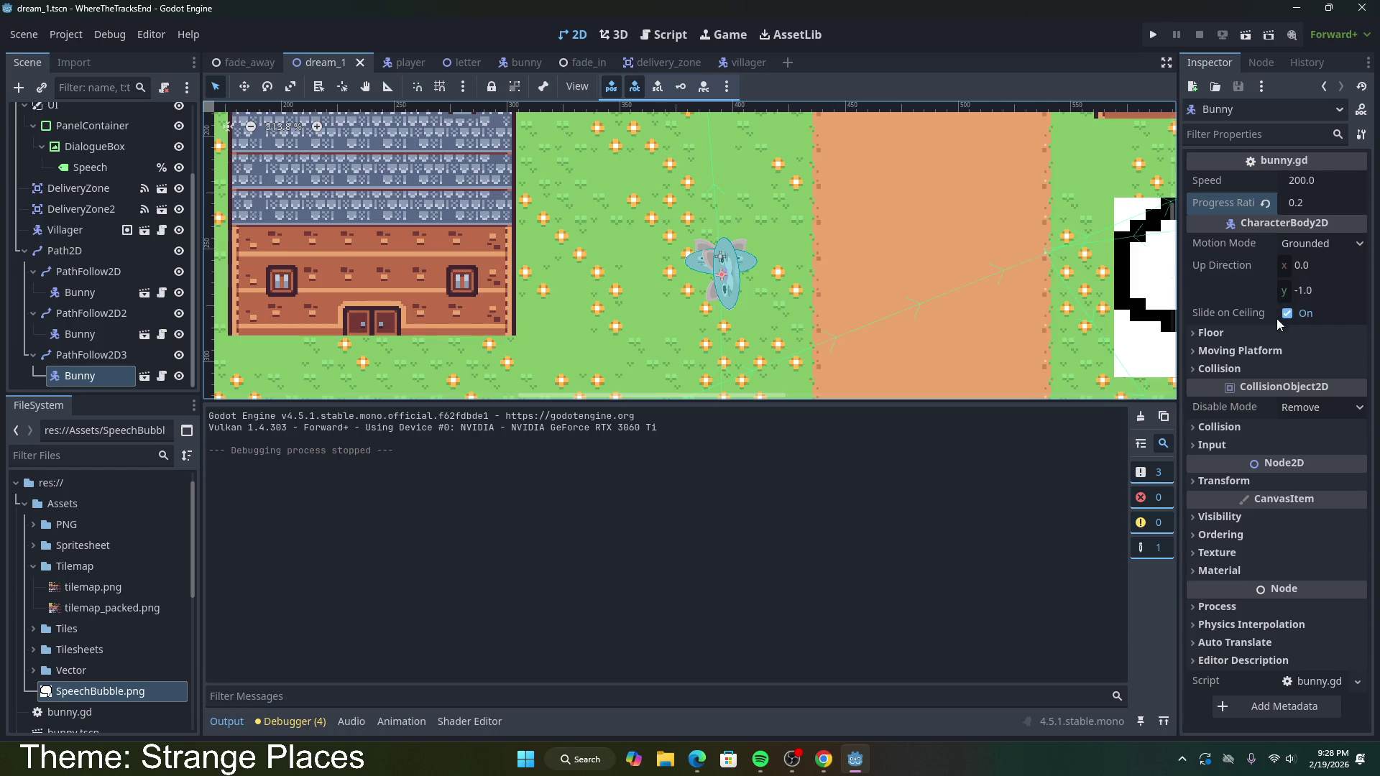
Step: Change the Bunny root node's Motion Mode from Grounded to Floating and save bunny.tscn
left_click(1319, 248)
left_click(481, 177)
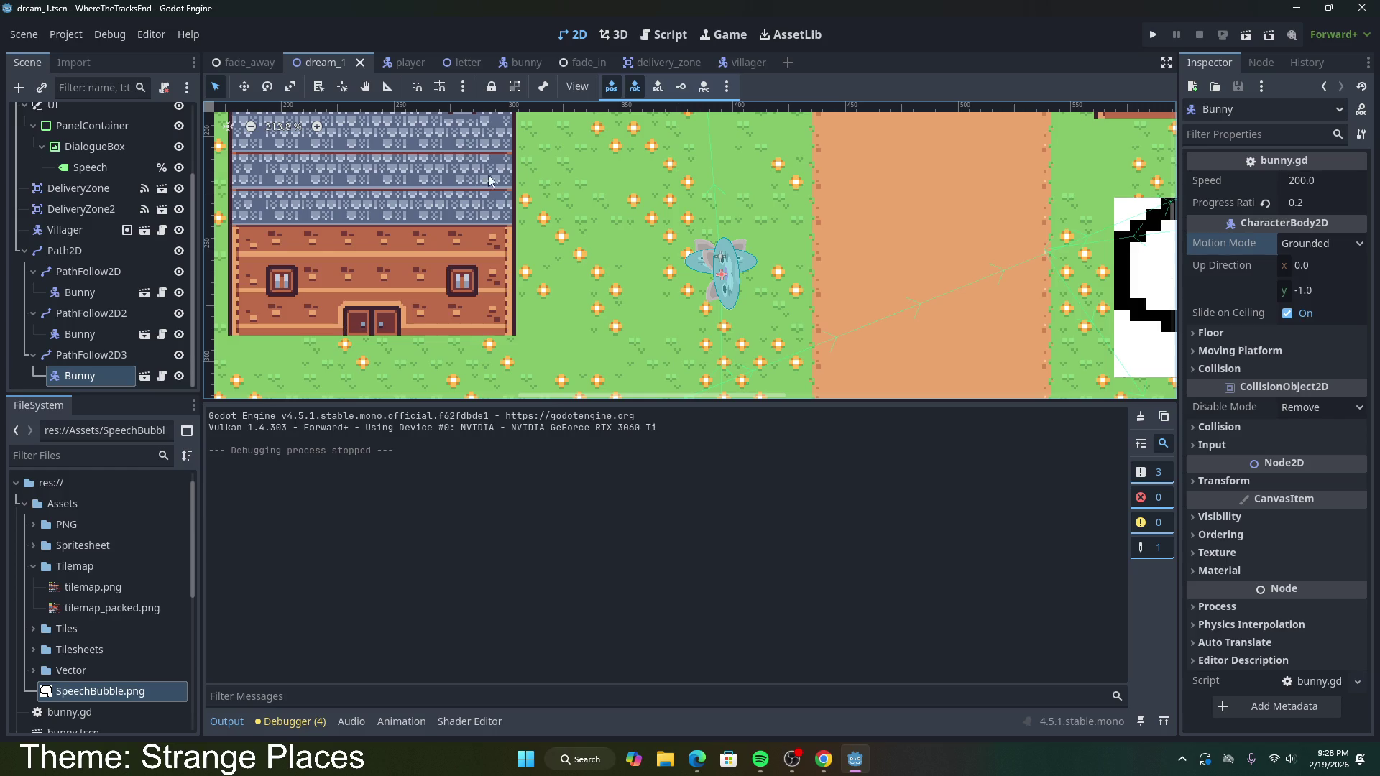
left_click(525, 64)
left_click(54, 115)
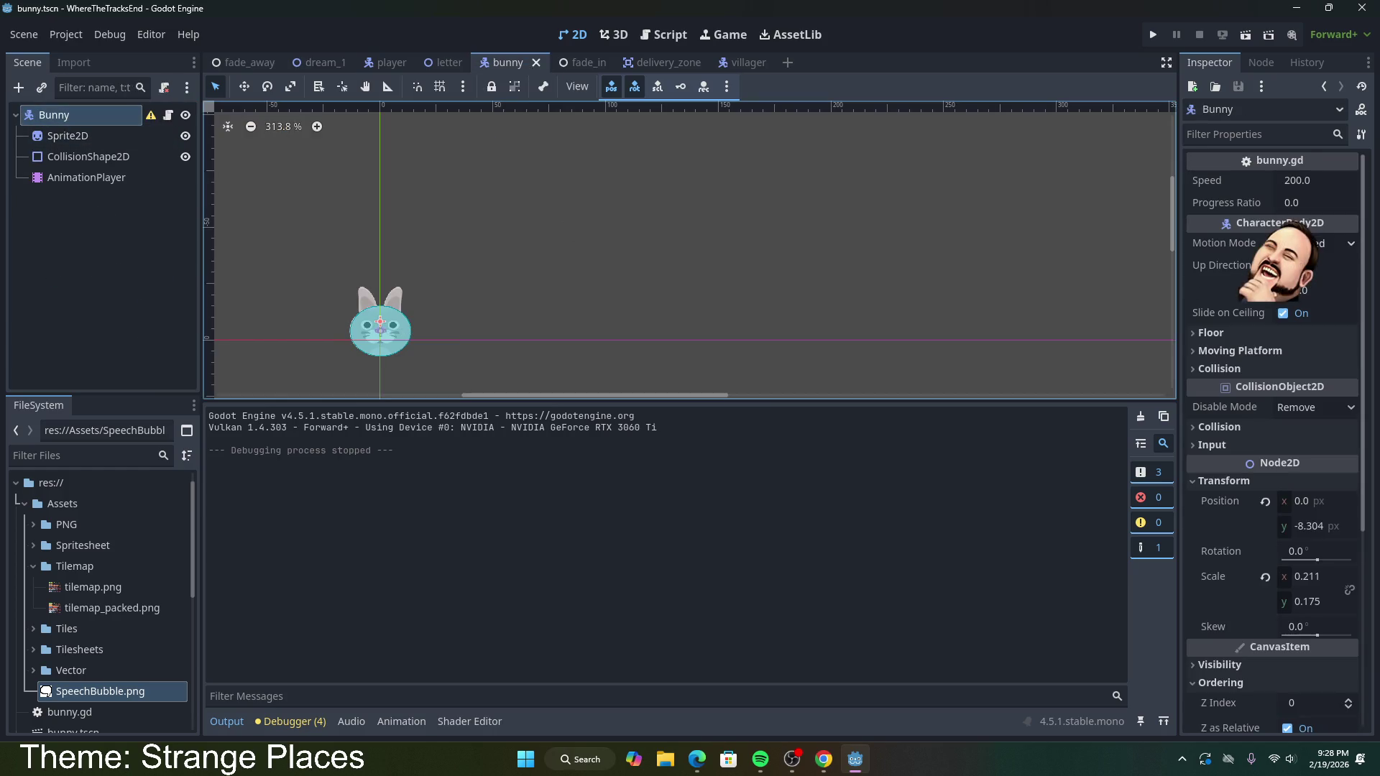
left_click(1323, 244)
left_click(1304, 286)
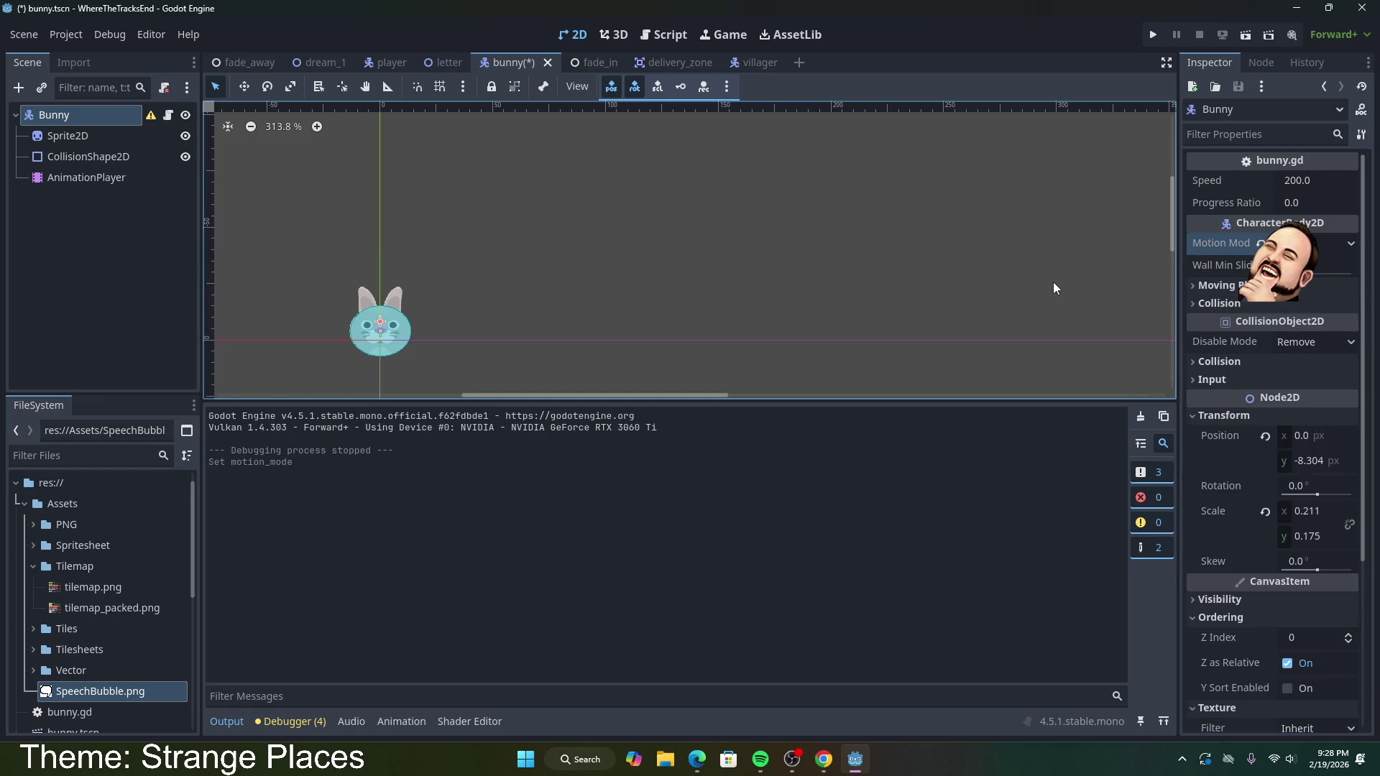
key("ctrl+s")
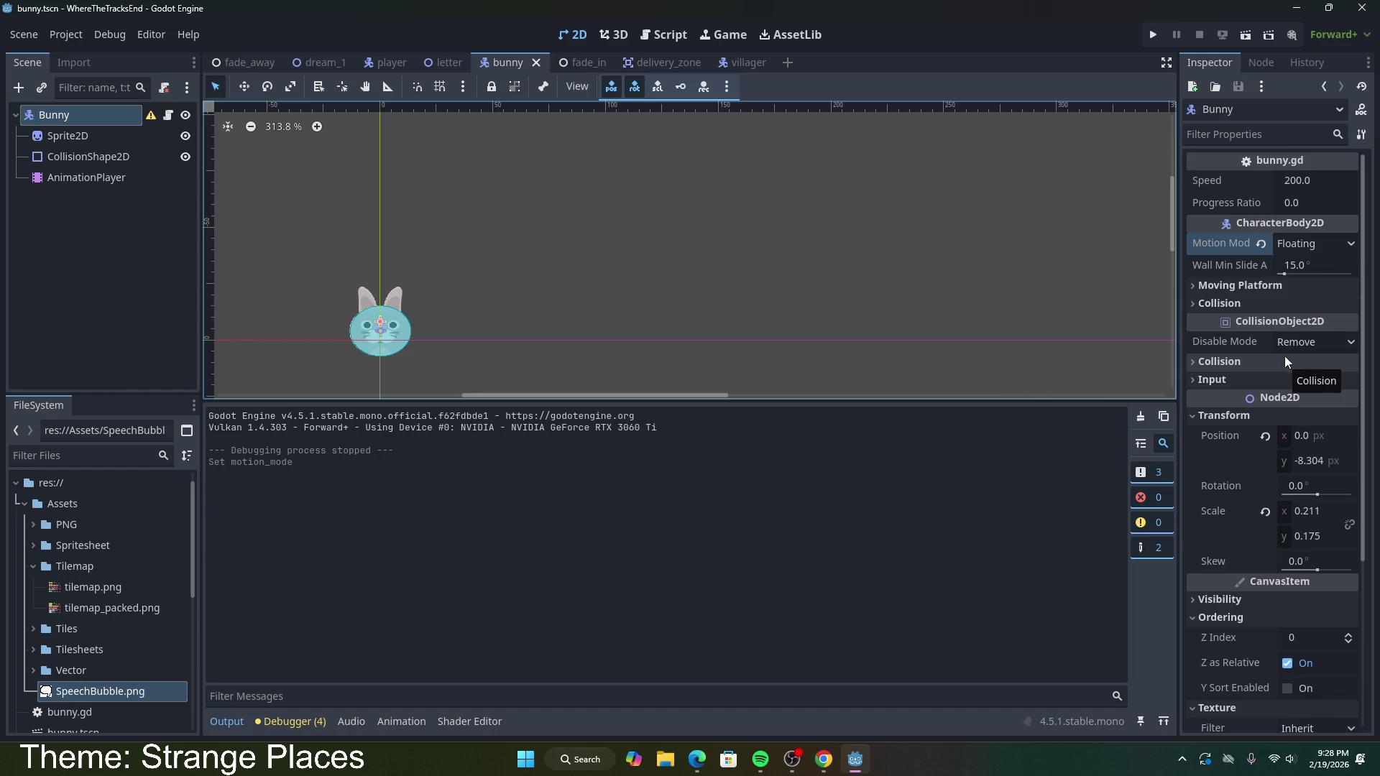
Step: Review the Bunny's collision and moving platform settings, then go back to the dream_1 scene
left_click(1239, 361)
left_click(1239, 361)
left_click(1253, 304)
left_click(1253, 303)
left_click(1249, 286)
left_click(1249, 287)
scroll(1291, 316, "down", 5)
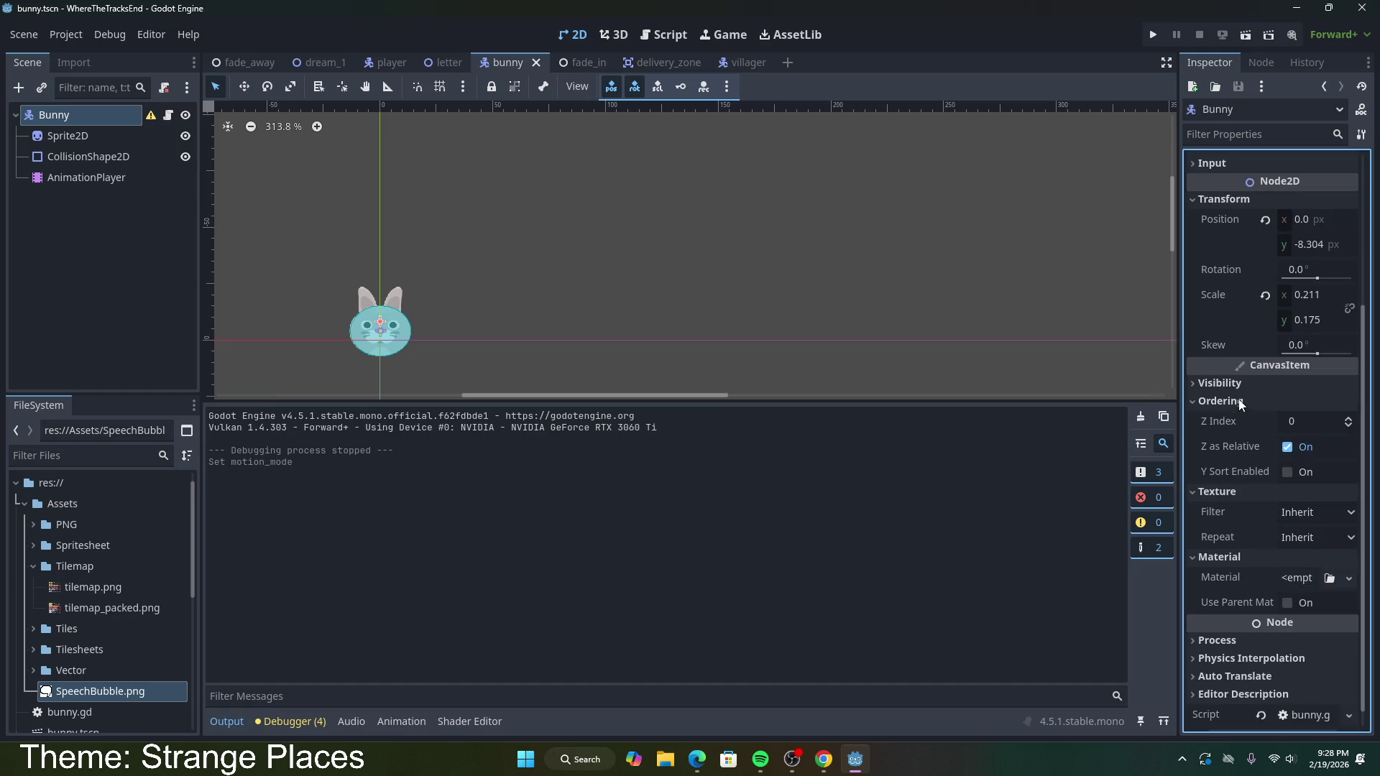
scroll(1298, 386, "up", 3)
scroll(1291, 374, "up", 2)
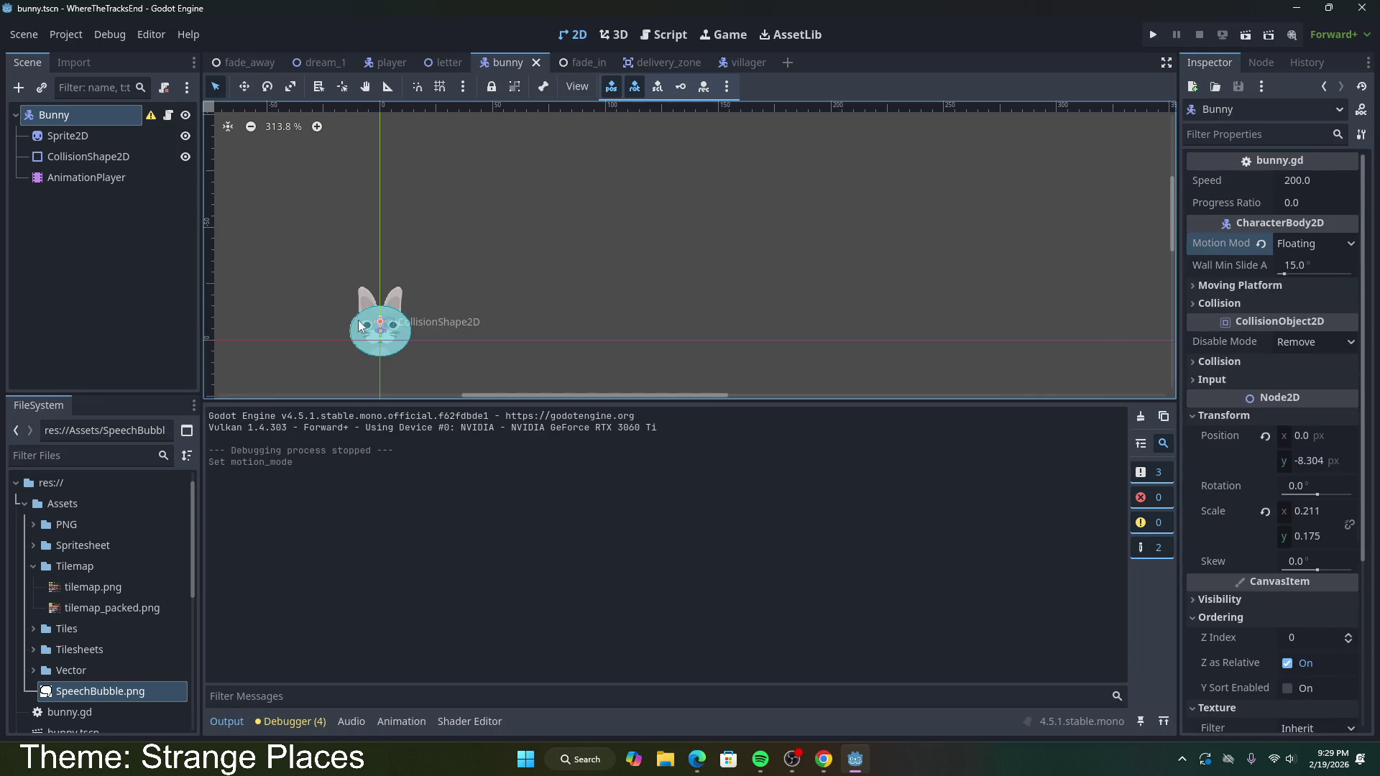
left_click(320, 62)
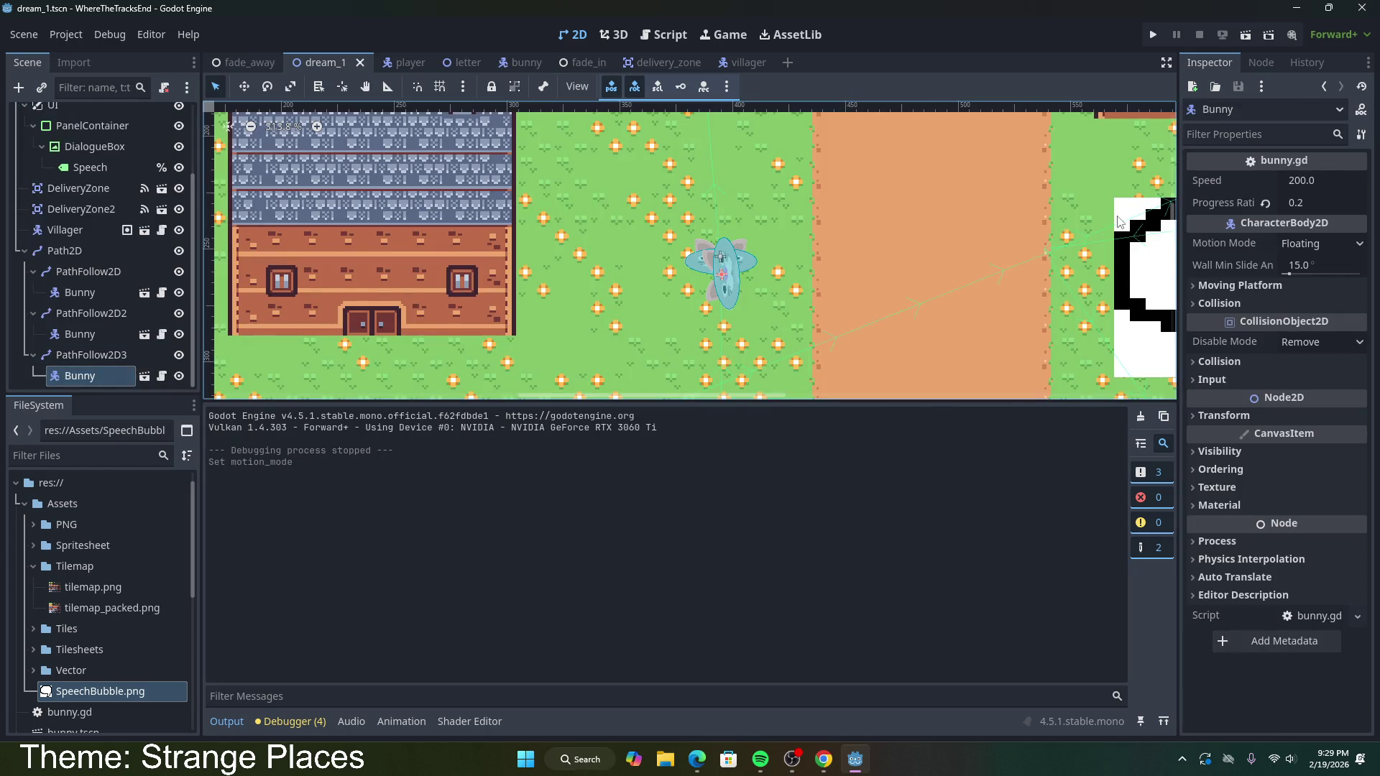
Step: Delete the Bunny under PathFollow2D3
left_click(1245, 421)
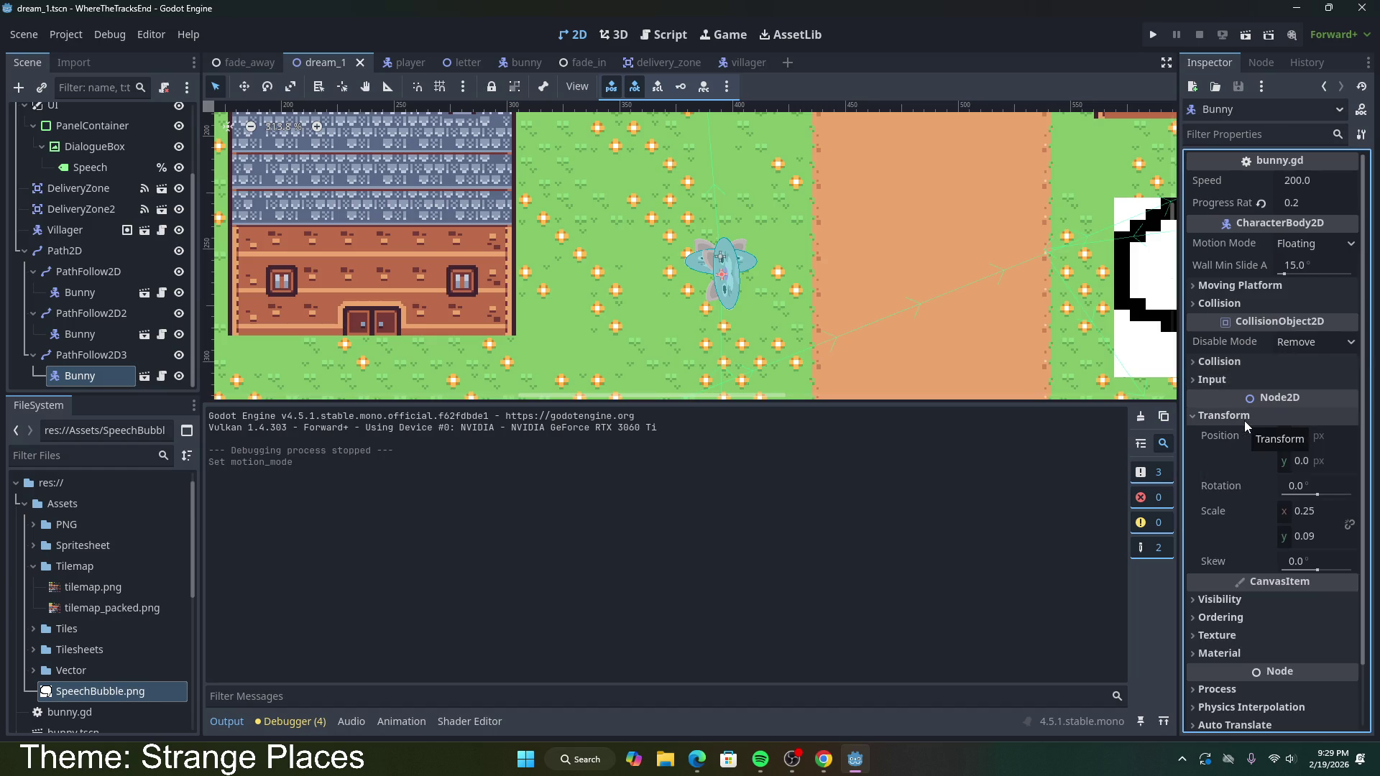
left_click(1244, 420)
scroll(941, 326, "down", 5)
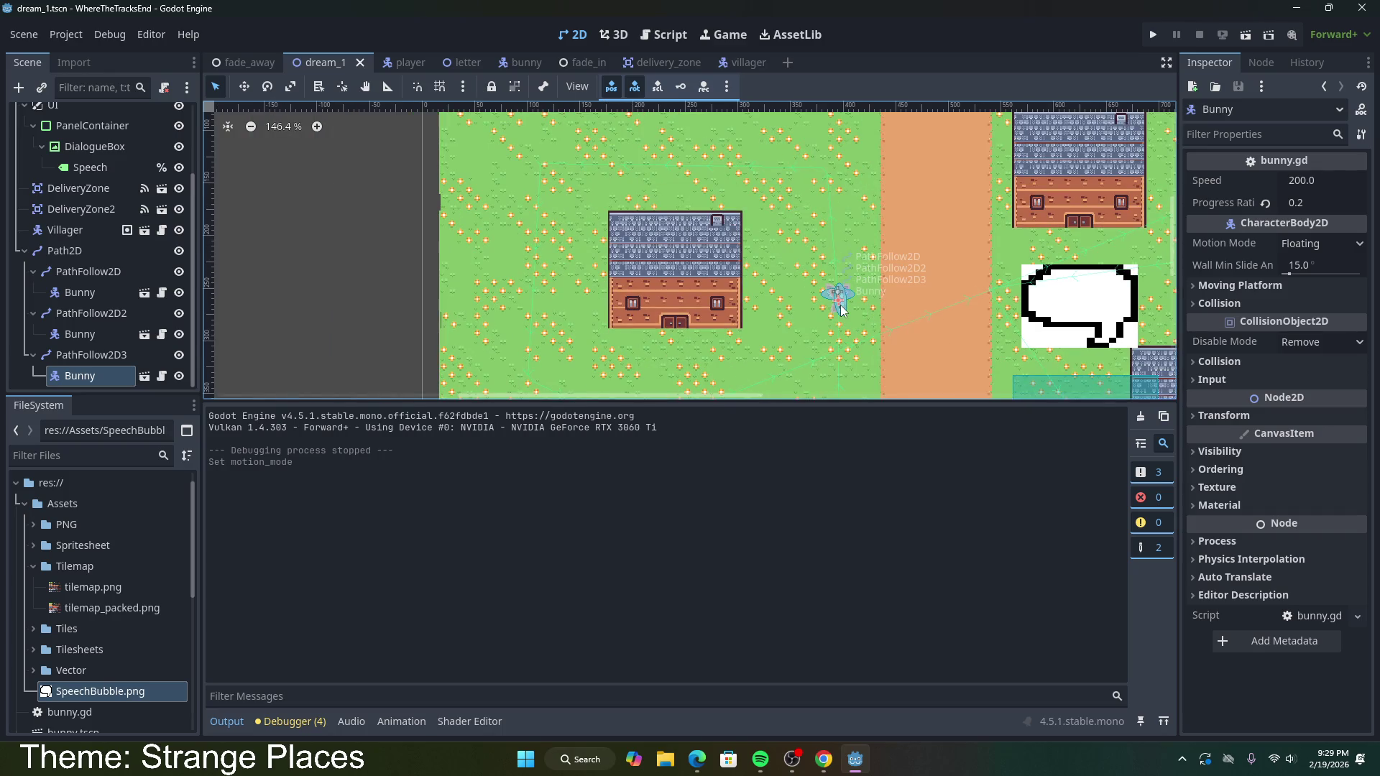
left_click(94, 359)
left_click(94, 375)
key("Delete")
left_click(649, 401)
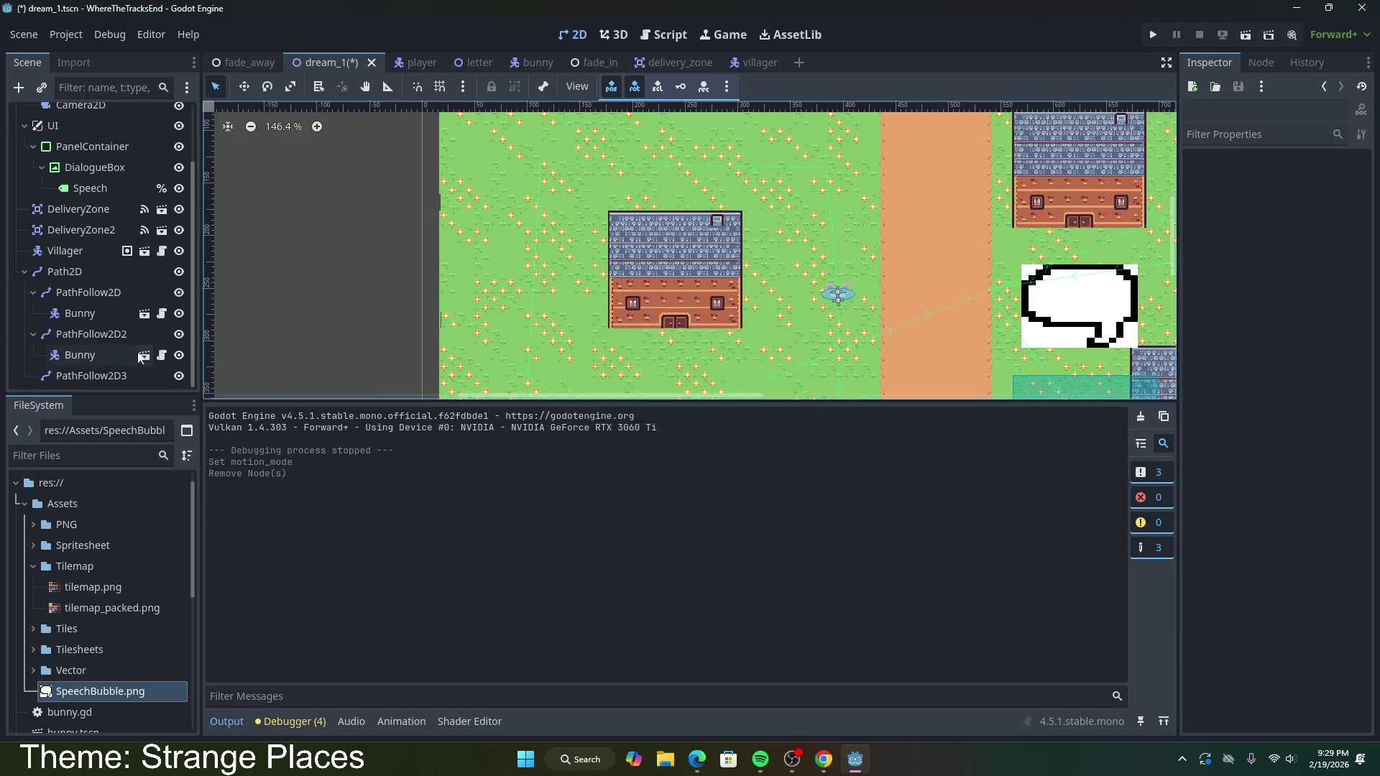
Step: Paste a copy of the PathFollow2D2 Bunny into PathFollow2D3 with Progress Ratio 0.25, then run
left_click(93, 352)
key("ctrl+c")
left_click(92, 376)
key("ctrl+v")
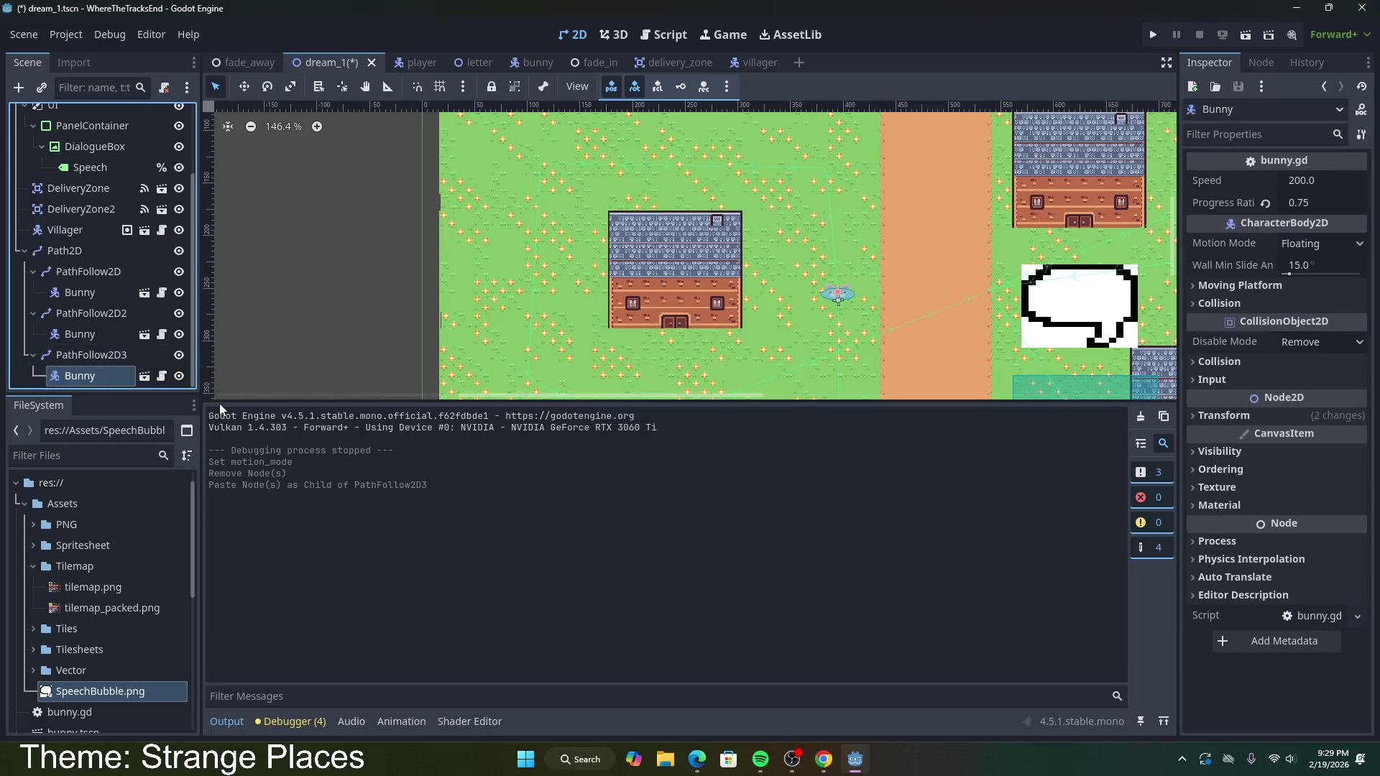
left_click(1326, 205)
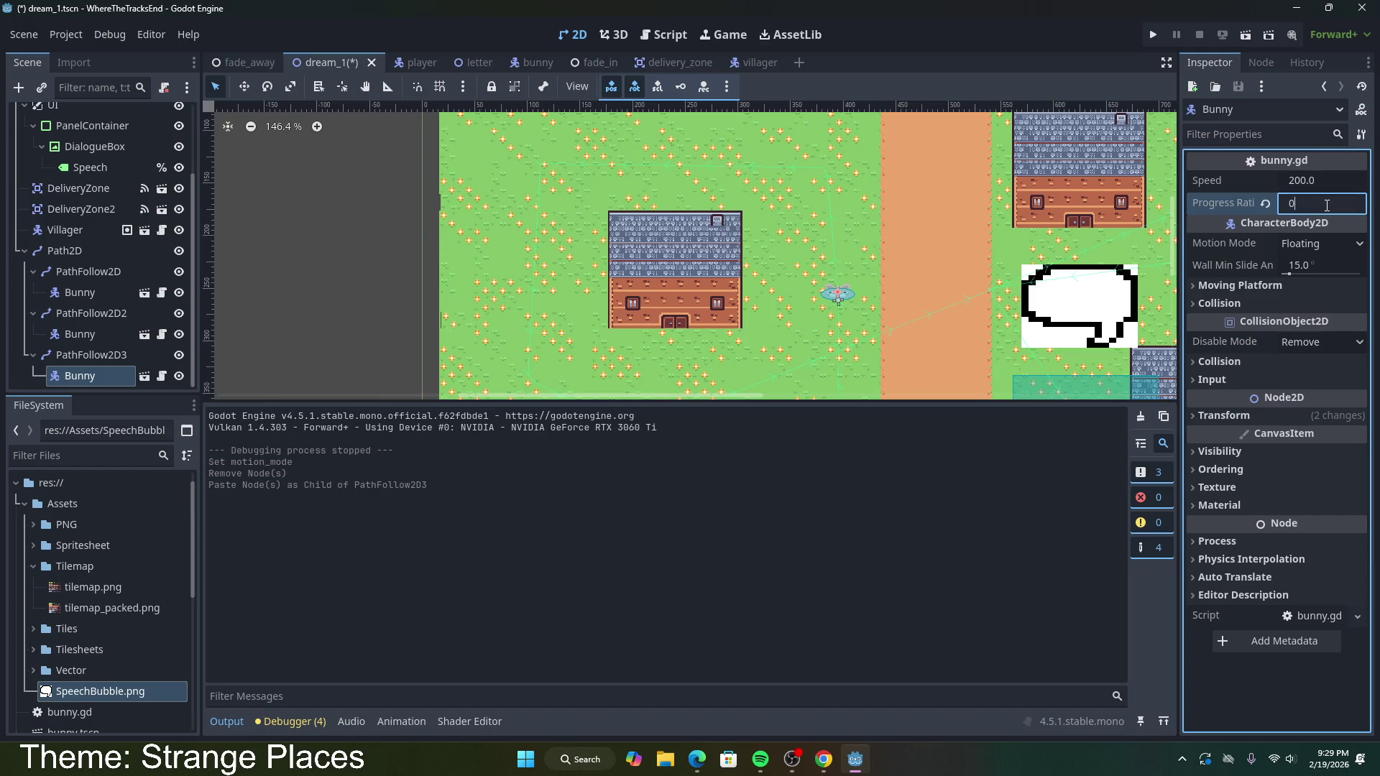
type(".25")
key("Return")
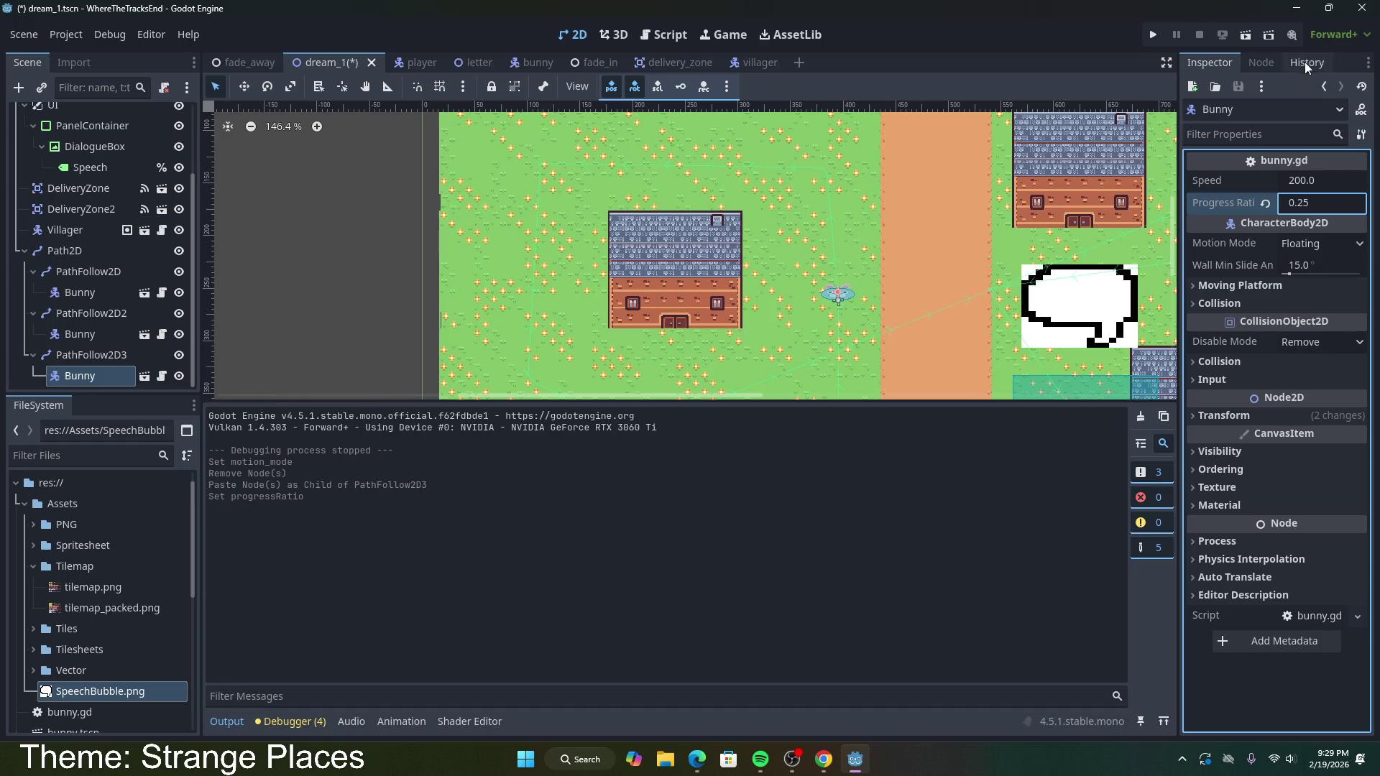
left_click(1244, 36)
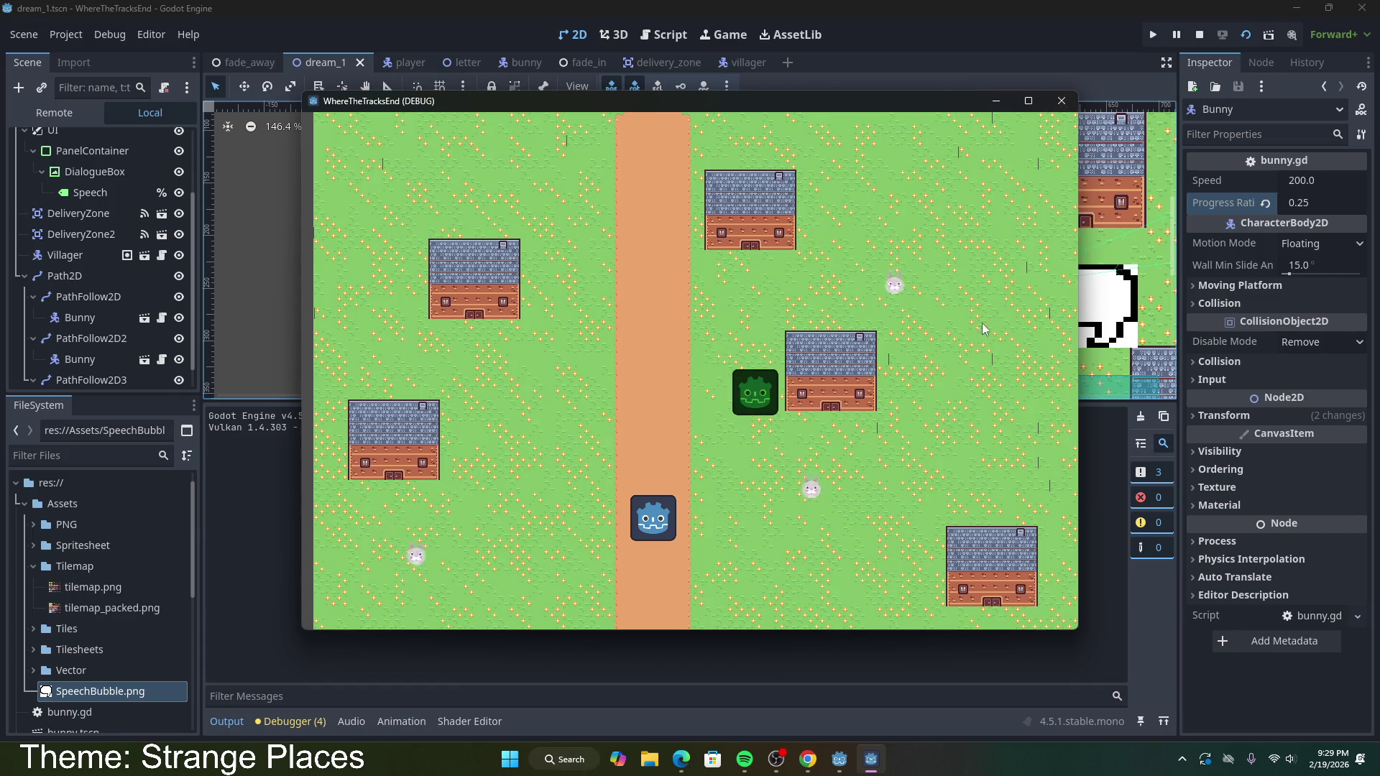
Step: Close the WhereTheTracksEnd (DEBUG) game window to stop the test
left_click(1060, 105)
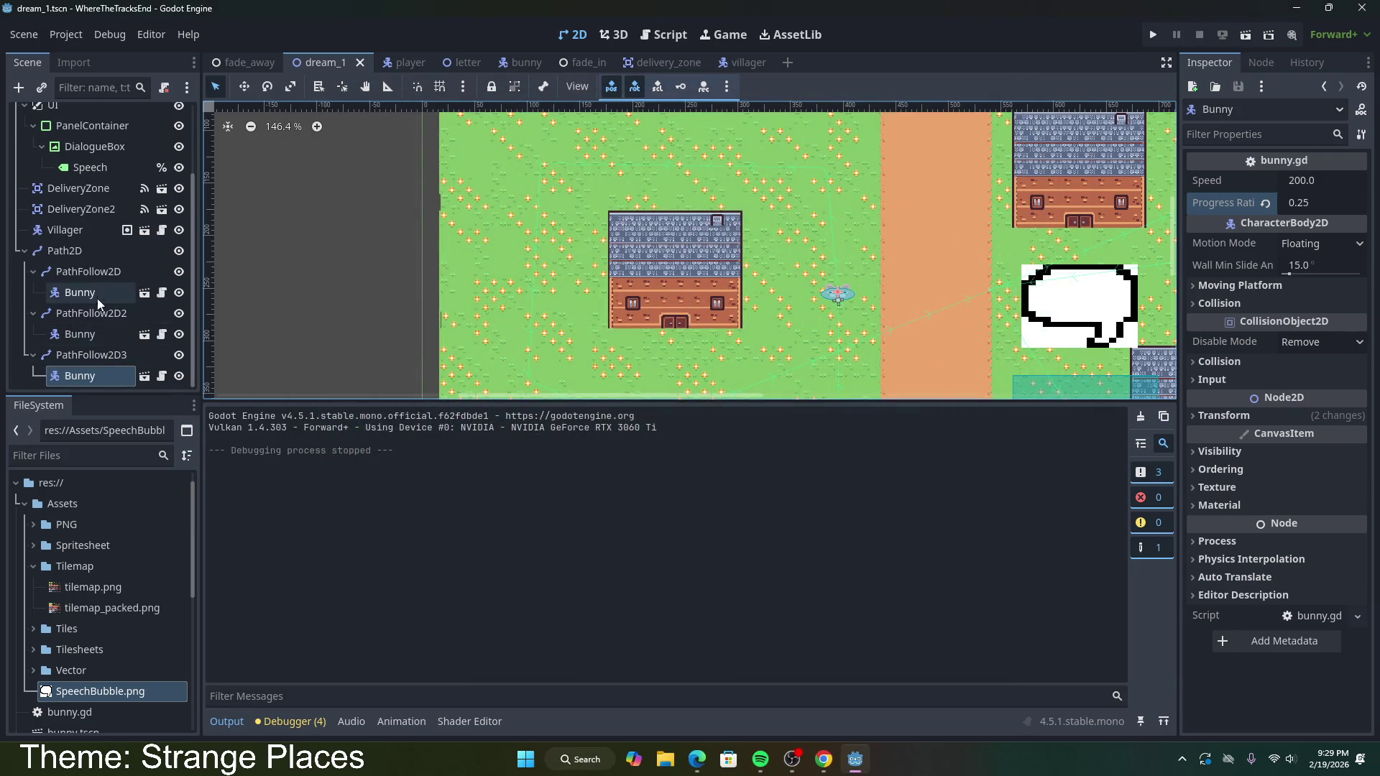
Step: Paste three copies of PathFollow2D with its Bunny under Path2D
left_click(88, 356)
left_click(97, 273)
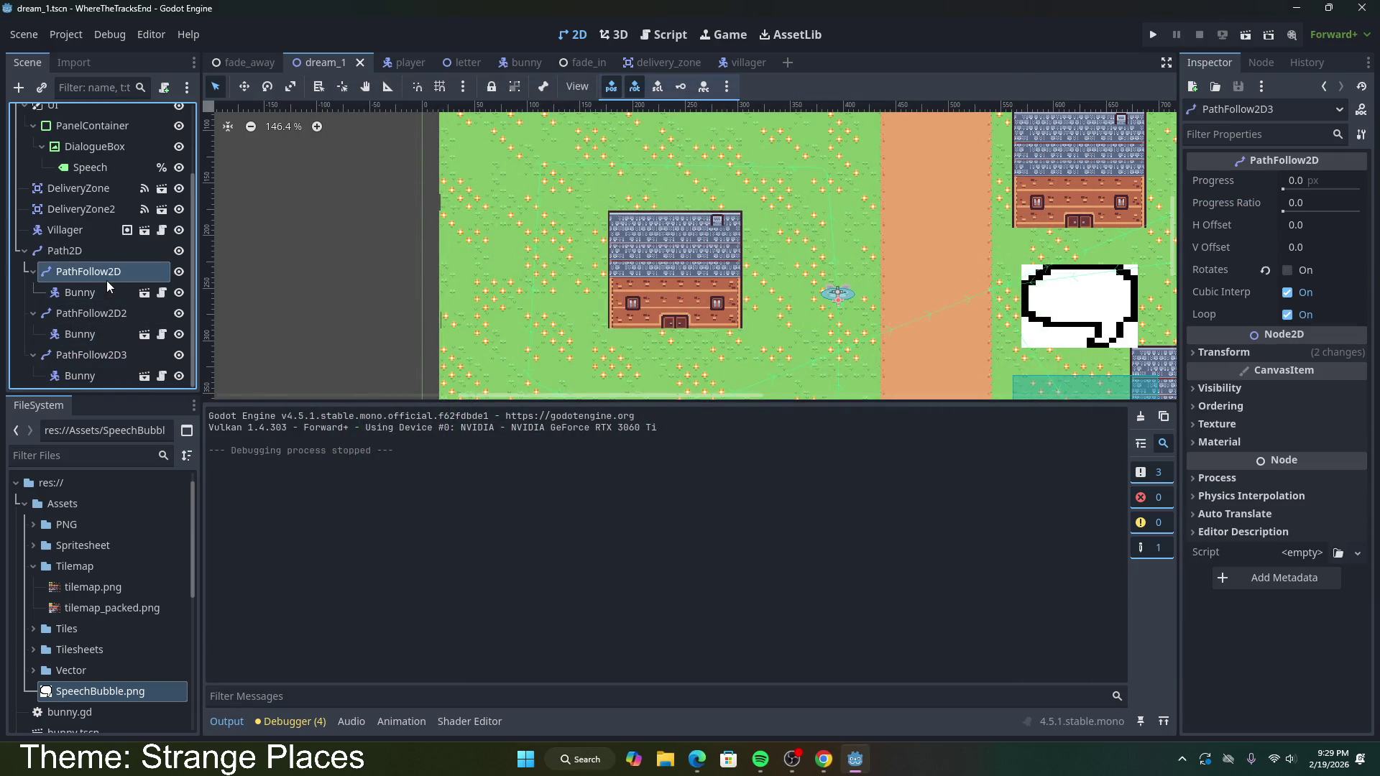
left_click(94, 255)
key("ctrl+v")
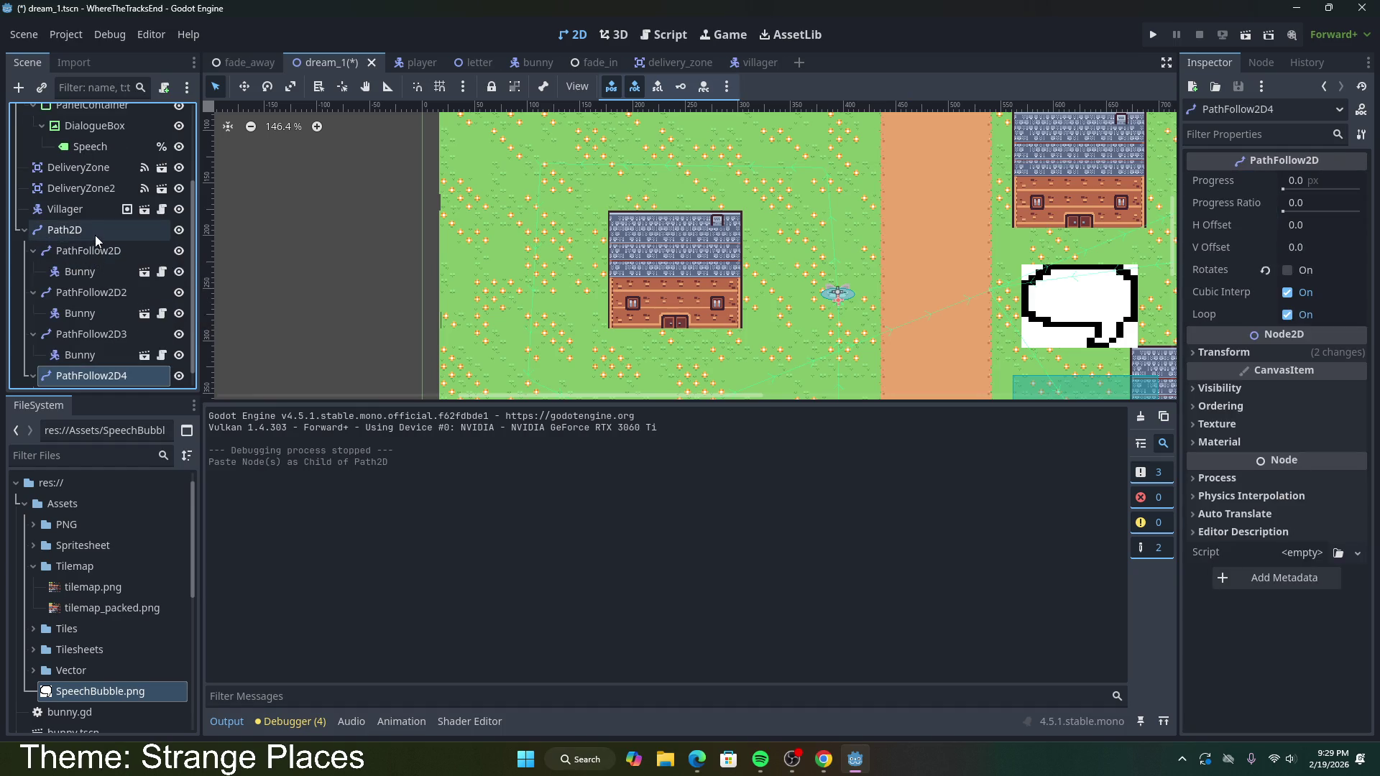
key("ctrl+z")
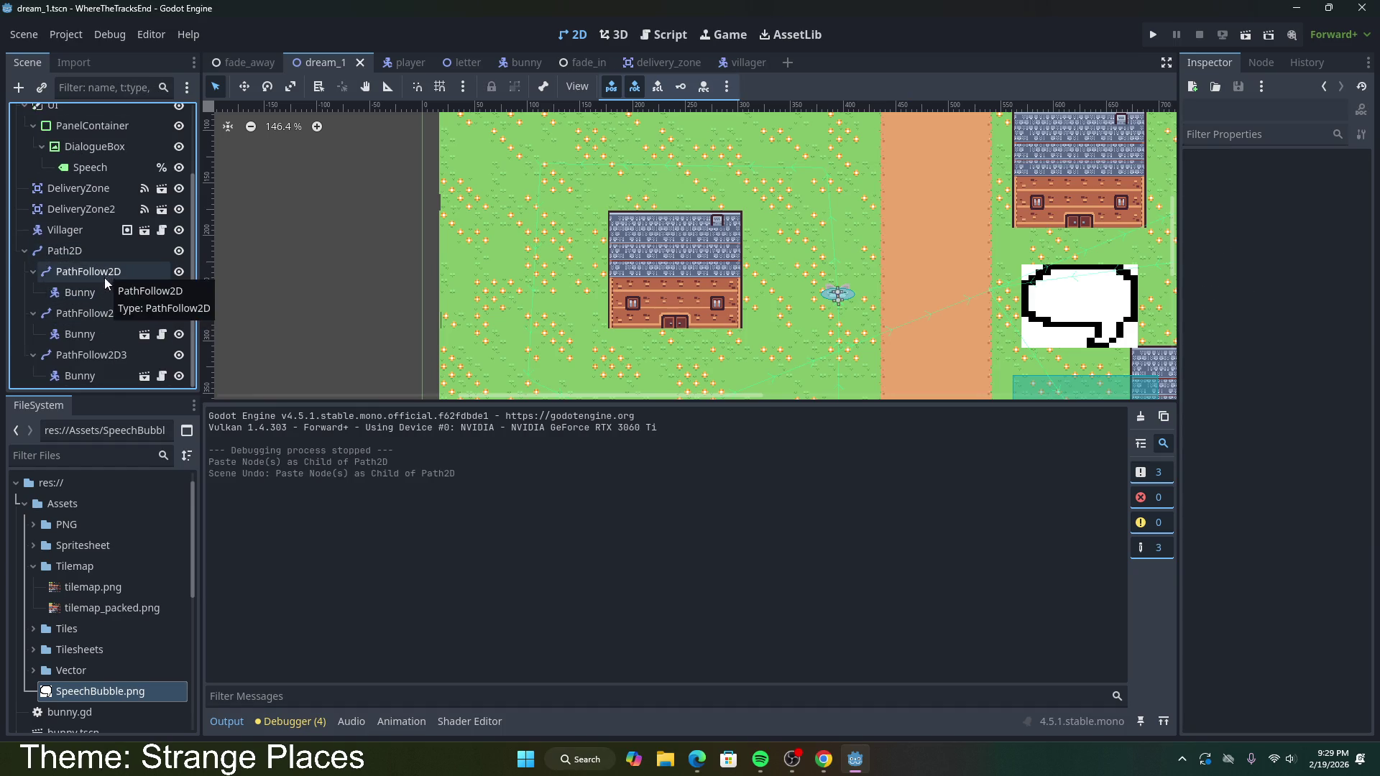
left_click(105, 273)
left_click(101, 294, "ctrl")
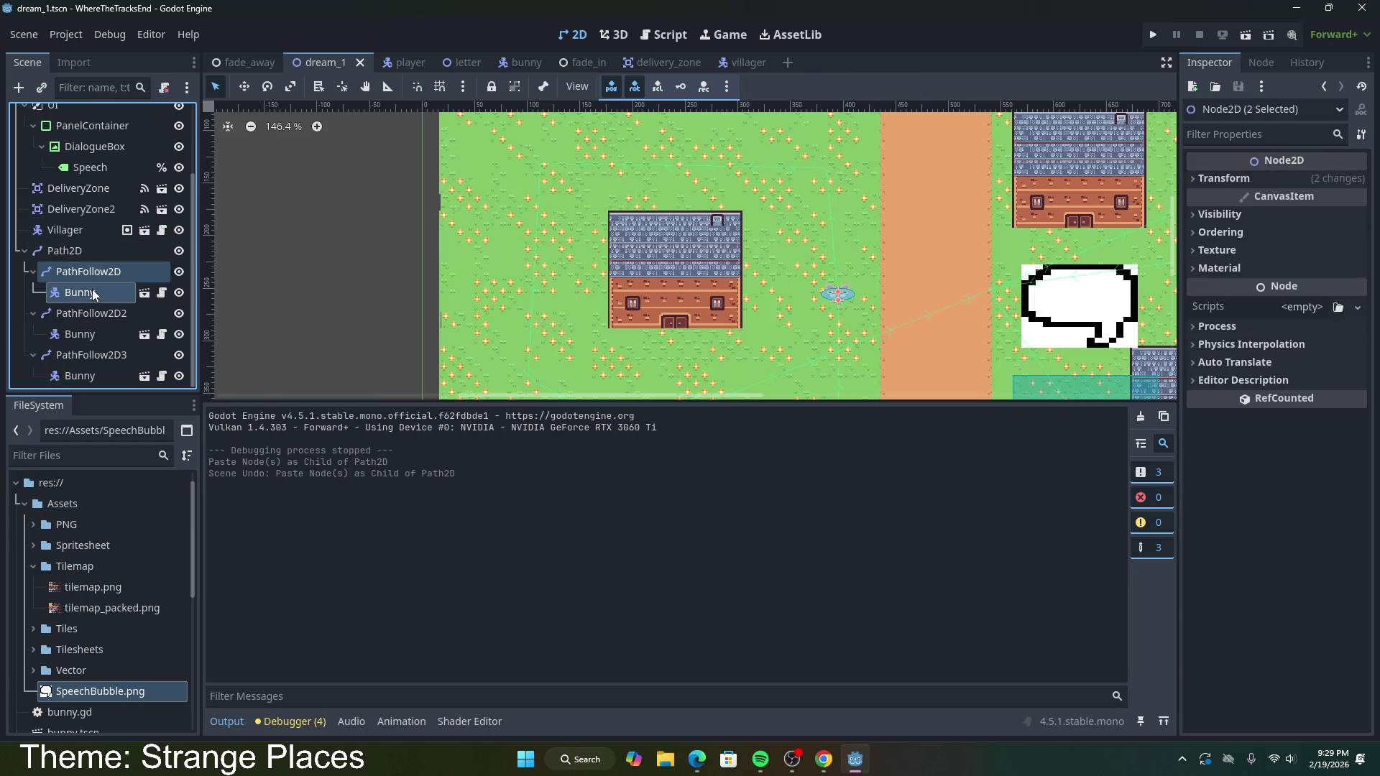
left_click(93, 255)
key("ctrl+v")
left_click(97, 234)
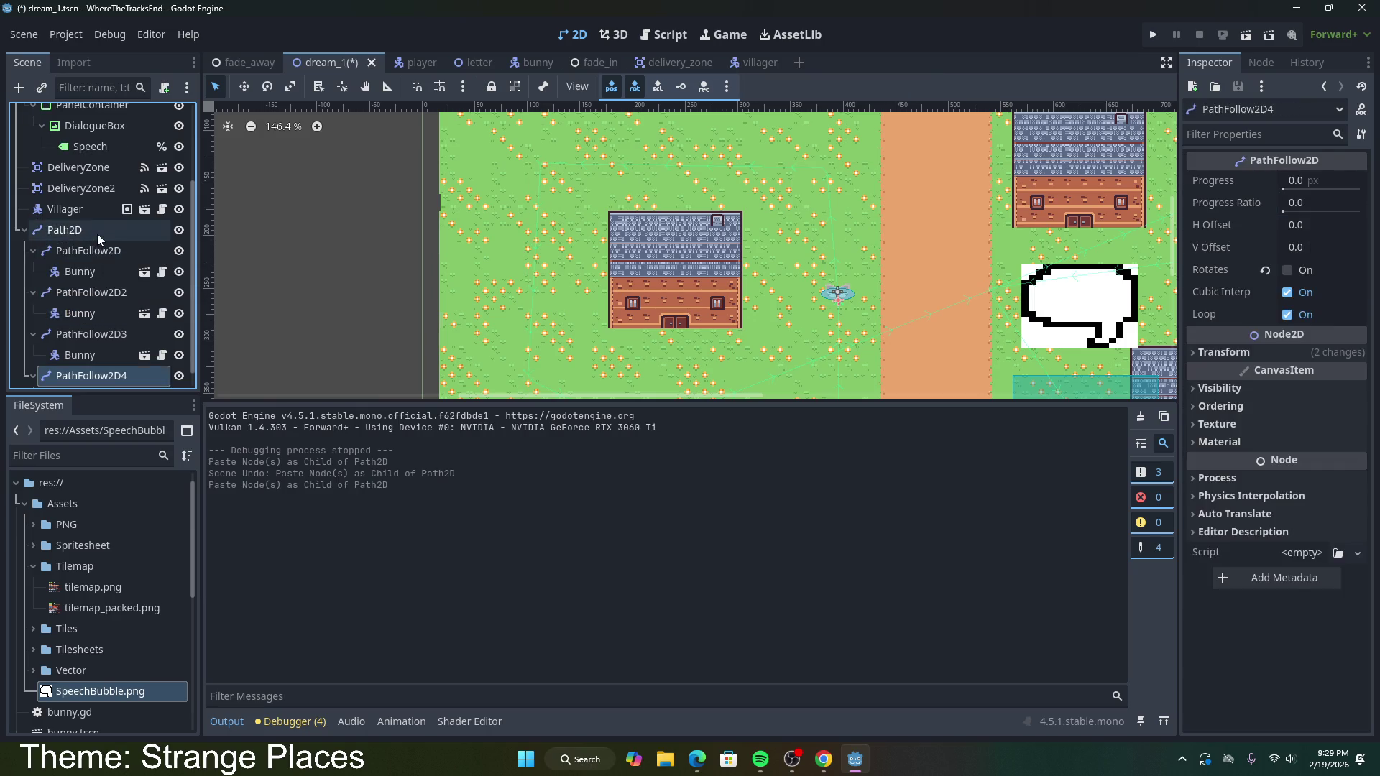
key("ctrl+v")
left_click(100, 188)
key("ctrl+v")
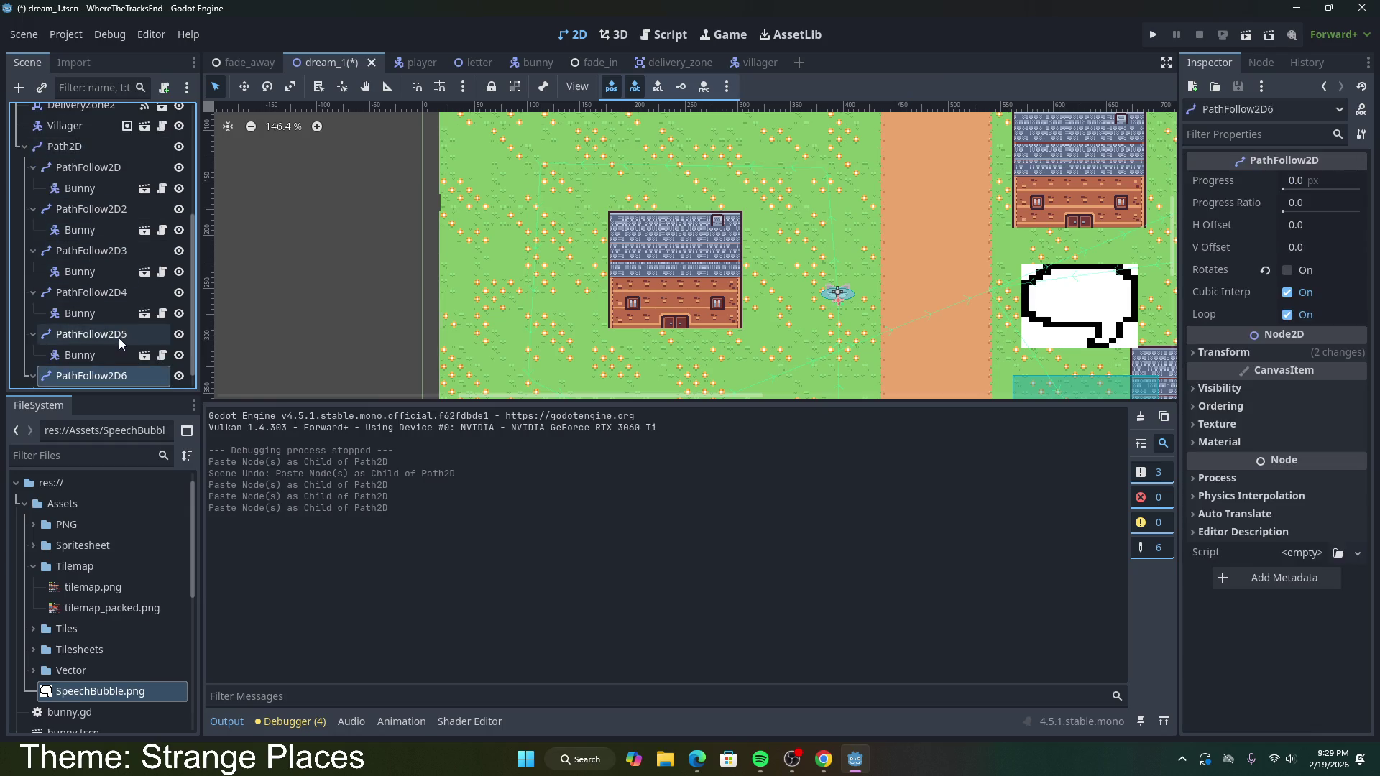
Step: Set the new bunnies' Progress Ratios to 0.9, 0.6 and 0.45 on PathFollow2D4, 5 and 6
left_click(96, 269)
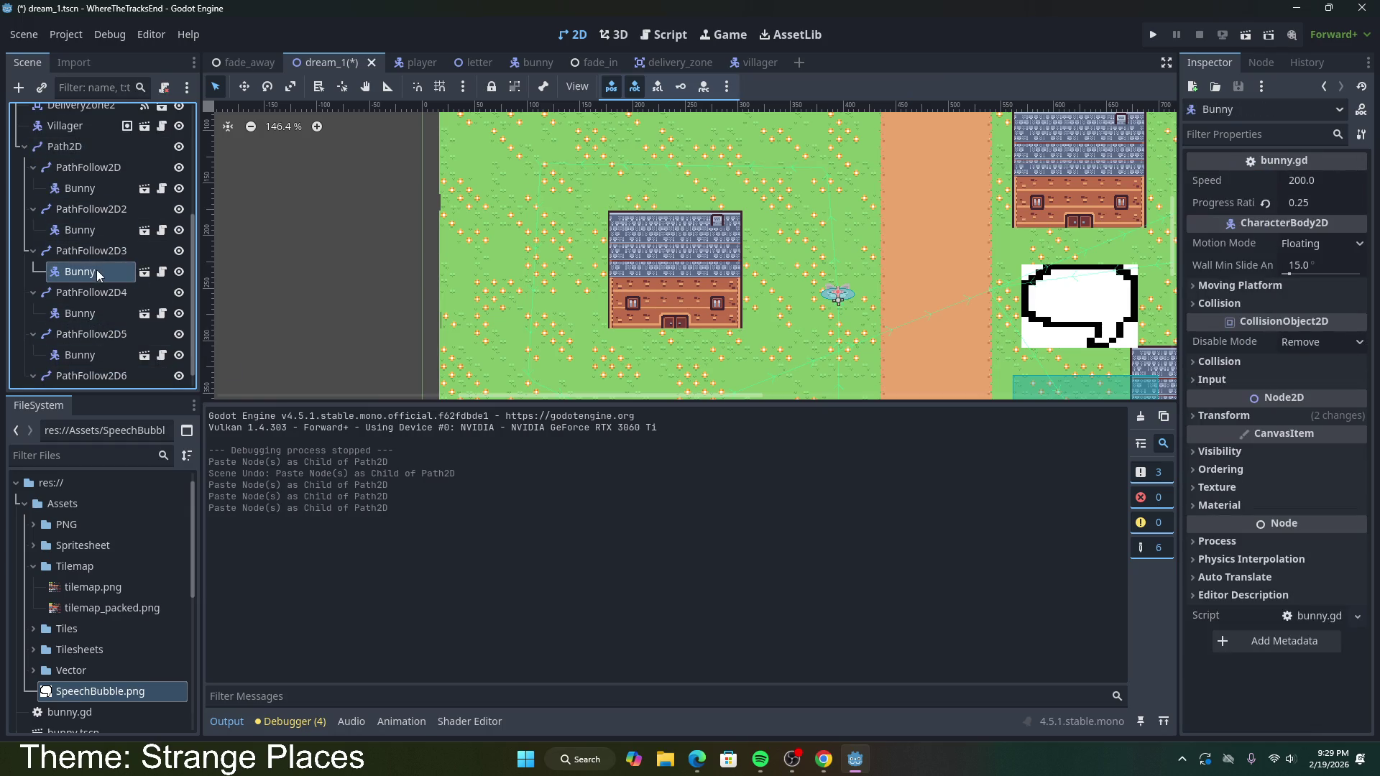
left_click(146, 311)
left_click(1308, 205)
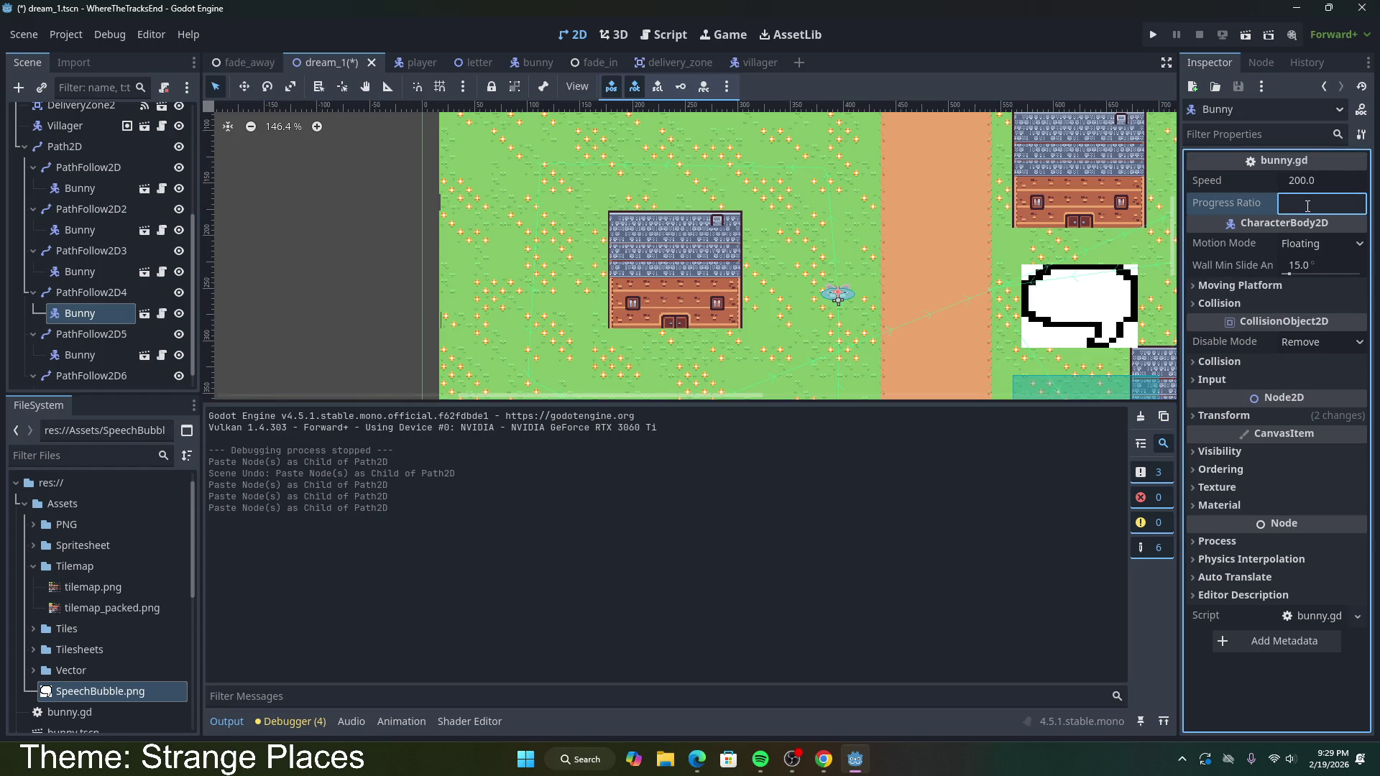
type("0.")
key("Return")
left_click(80, 355)
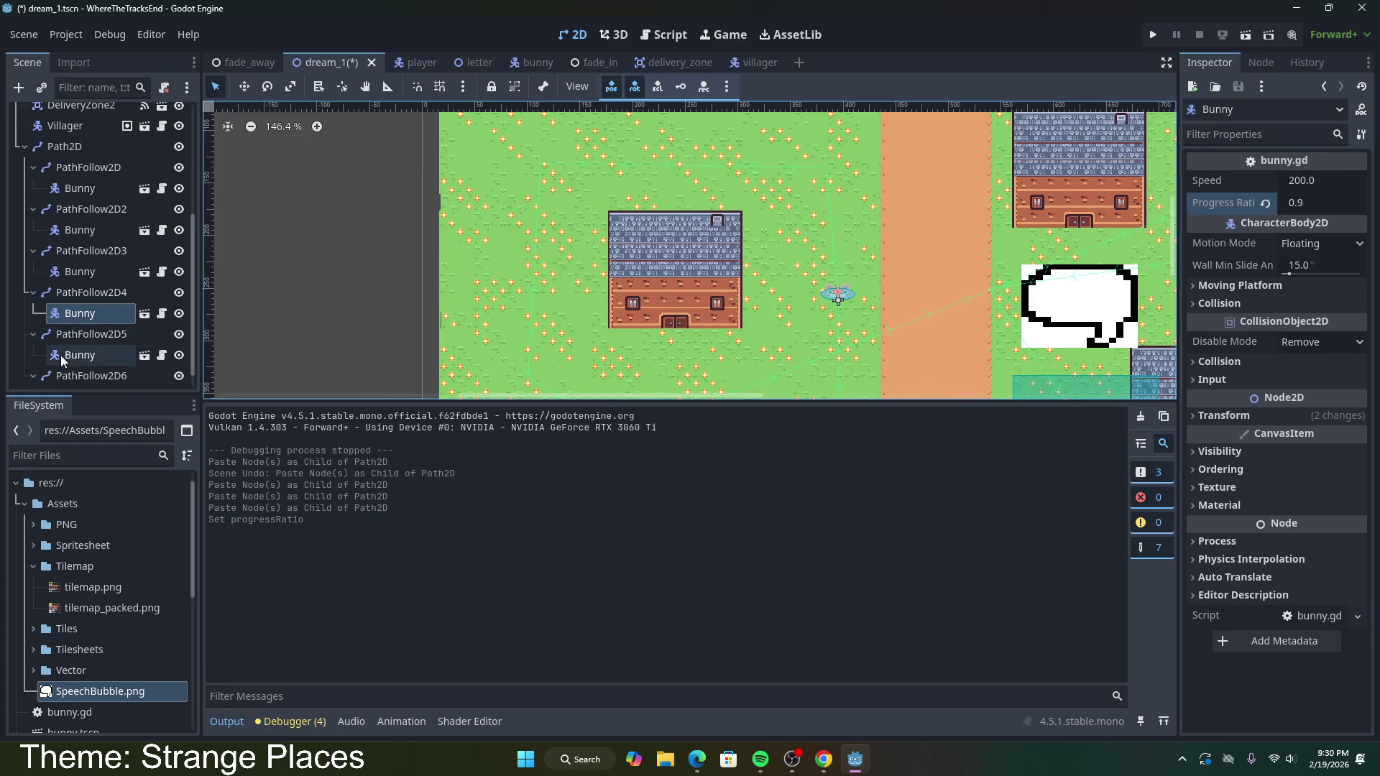
left_click(1331, 205)
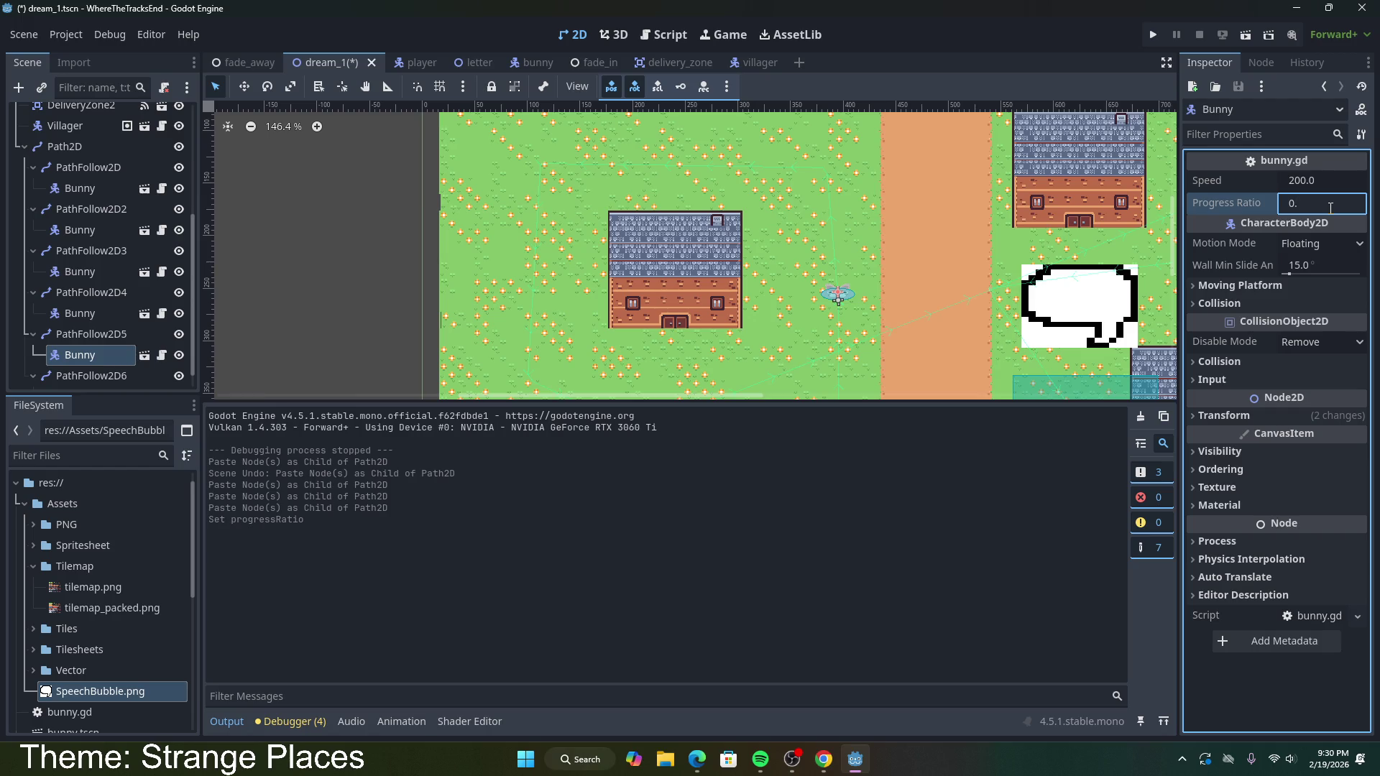
type("6")
key("Return")
scroll(75, 382, "down", 1)
left_click(80, 376)
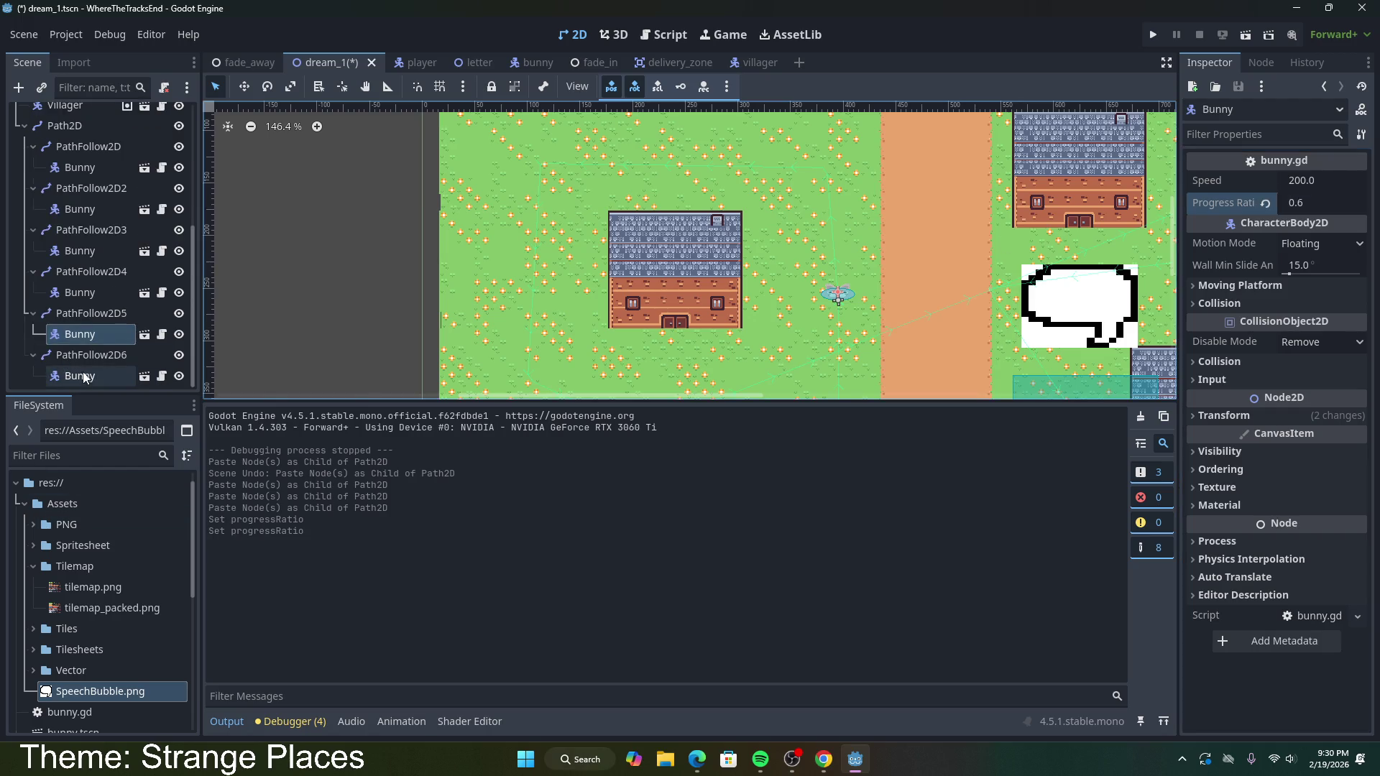
left_click(1289, 203)
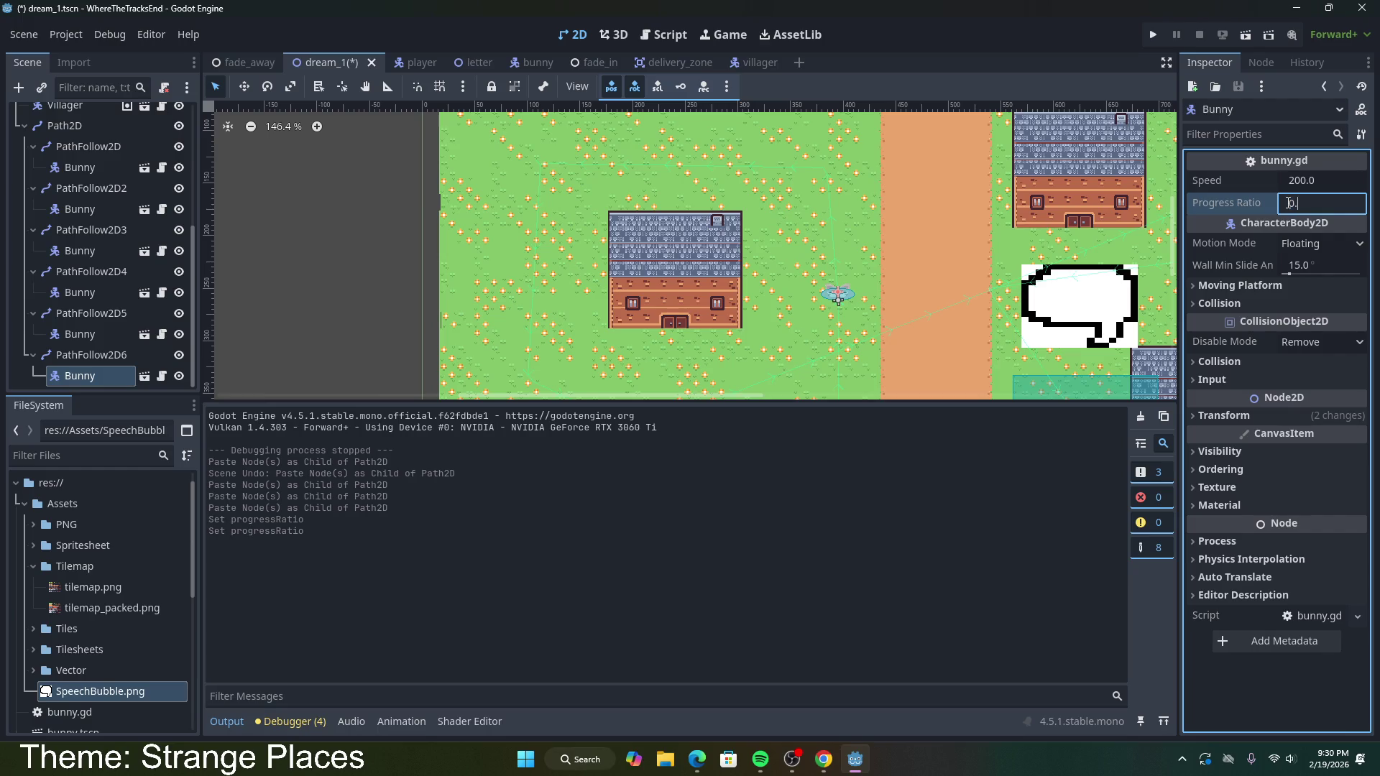
key("Return")
Step: Run the village scene to watch the six bunnies, then open a new Chrome tab
left_click(1246, 34)
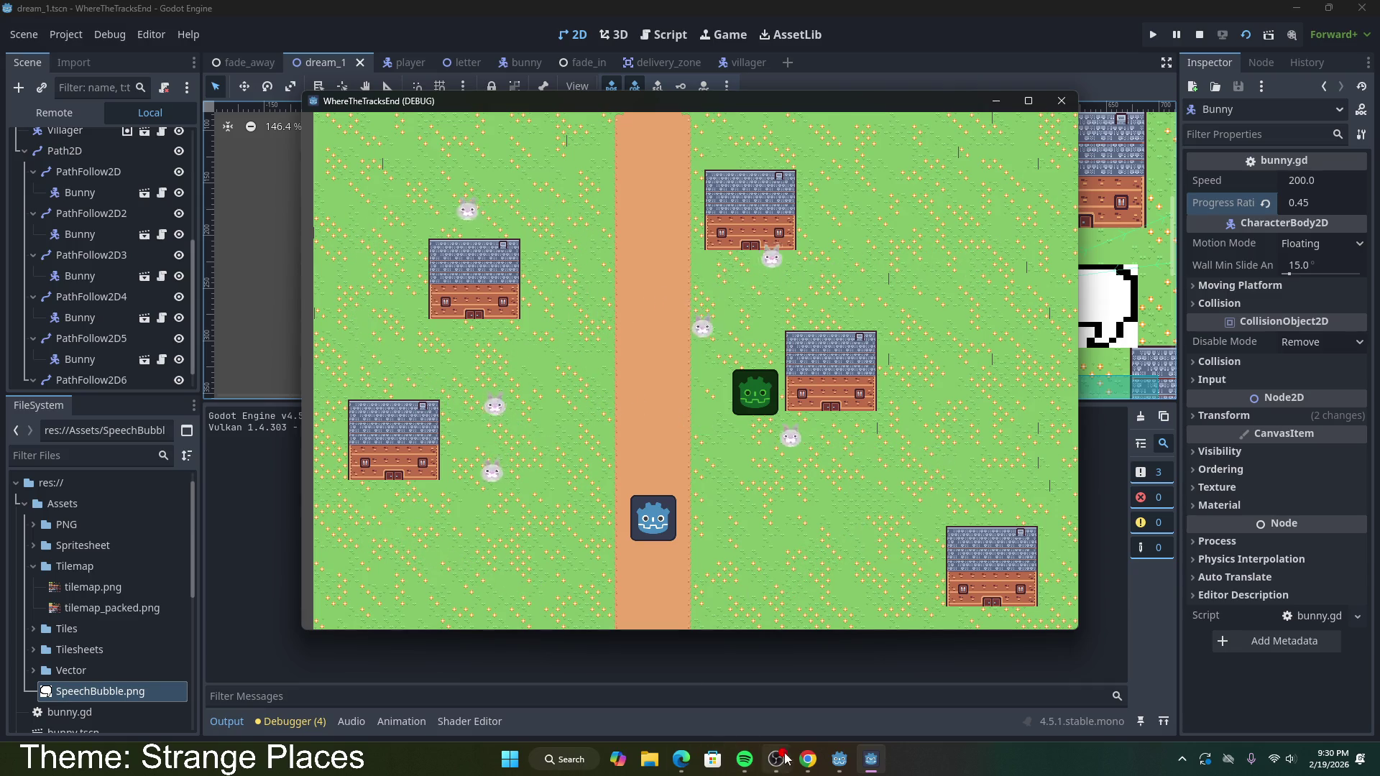
left_click(808, 759)
left_click(529, 16)
type("fr")
key("BackSpace")
key("BackSpace")
Step: Go to freesound.org and search for 'bunny'
type("freesounf")
key("Return")
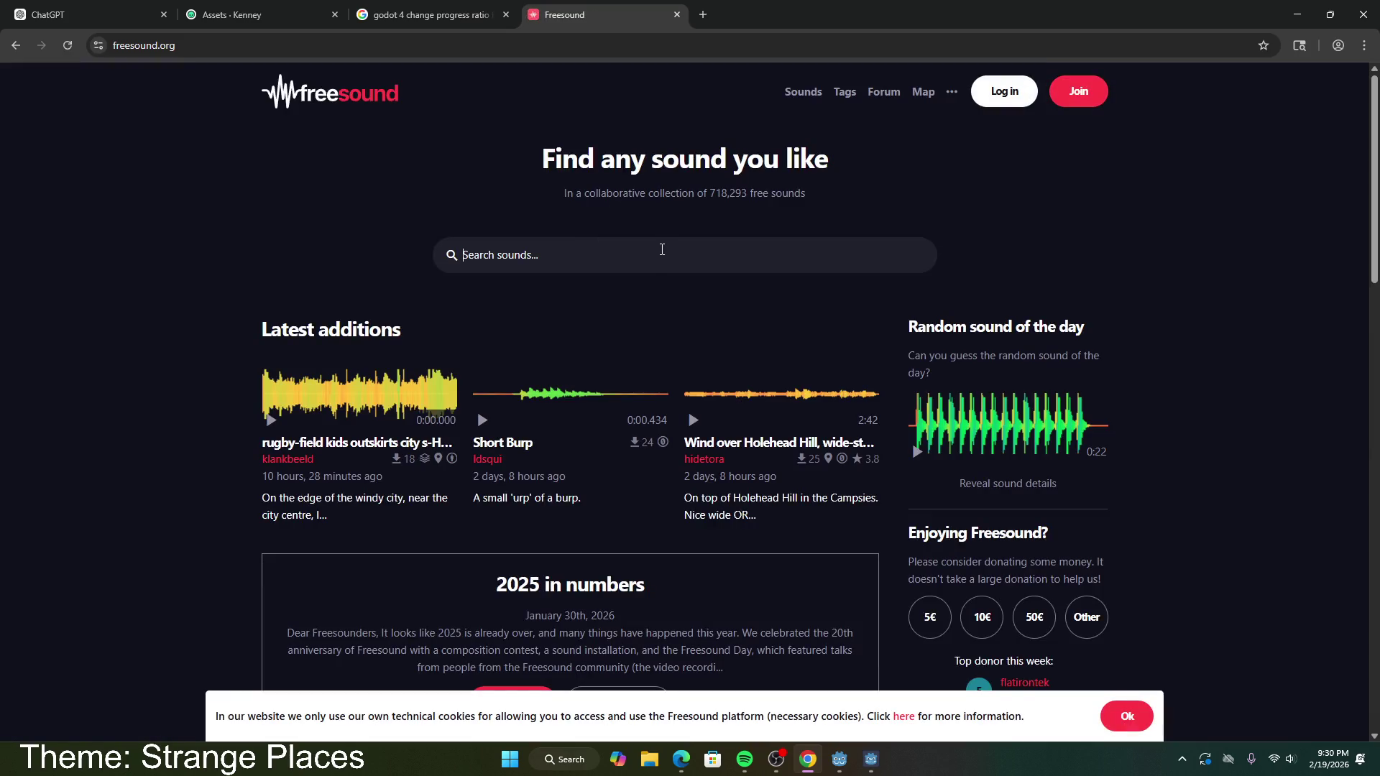
type("bunny")
key("Return")
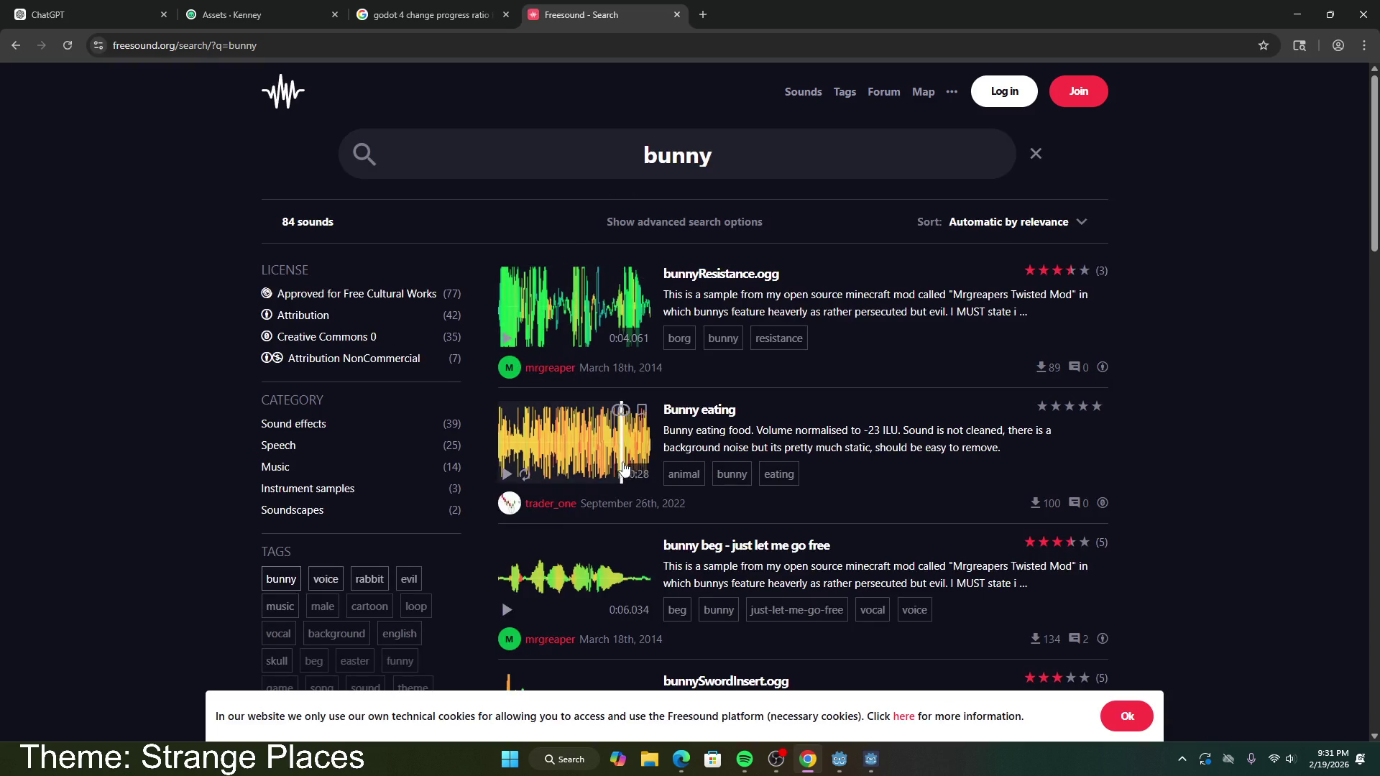
Step: Preview the Bunny eating clip, then highlight part of the bunny - growl description
left_click(508, 475)
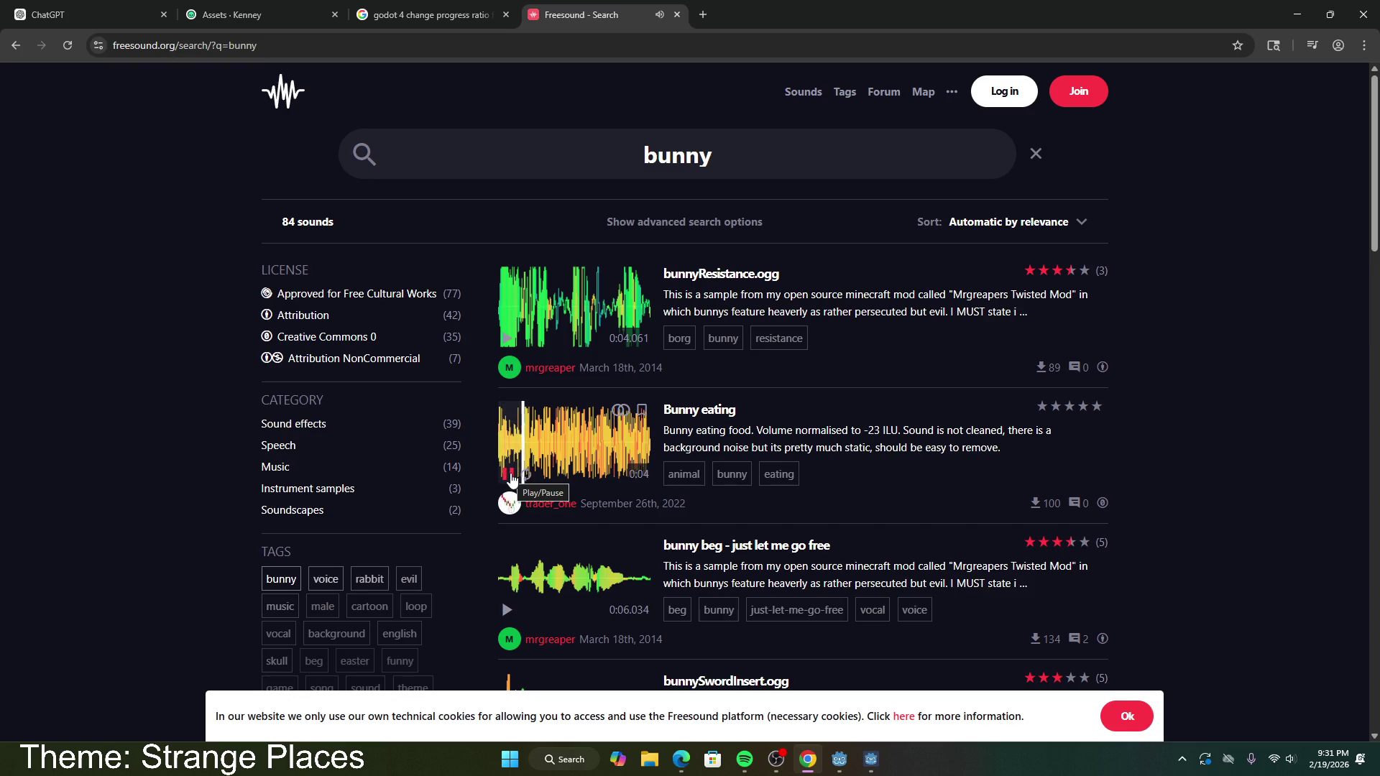
left_click(511, 480)
scroll(550, 472, "down", 4)
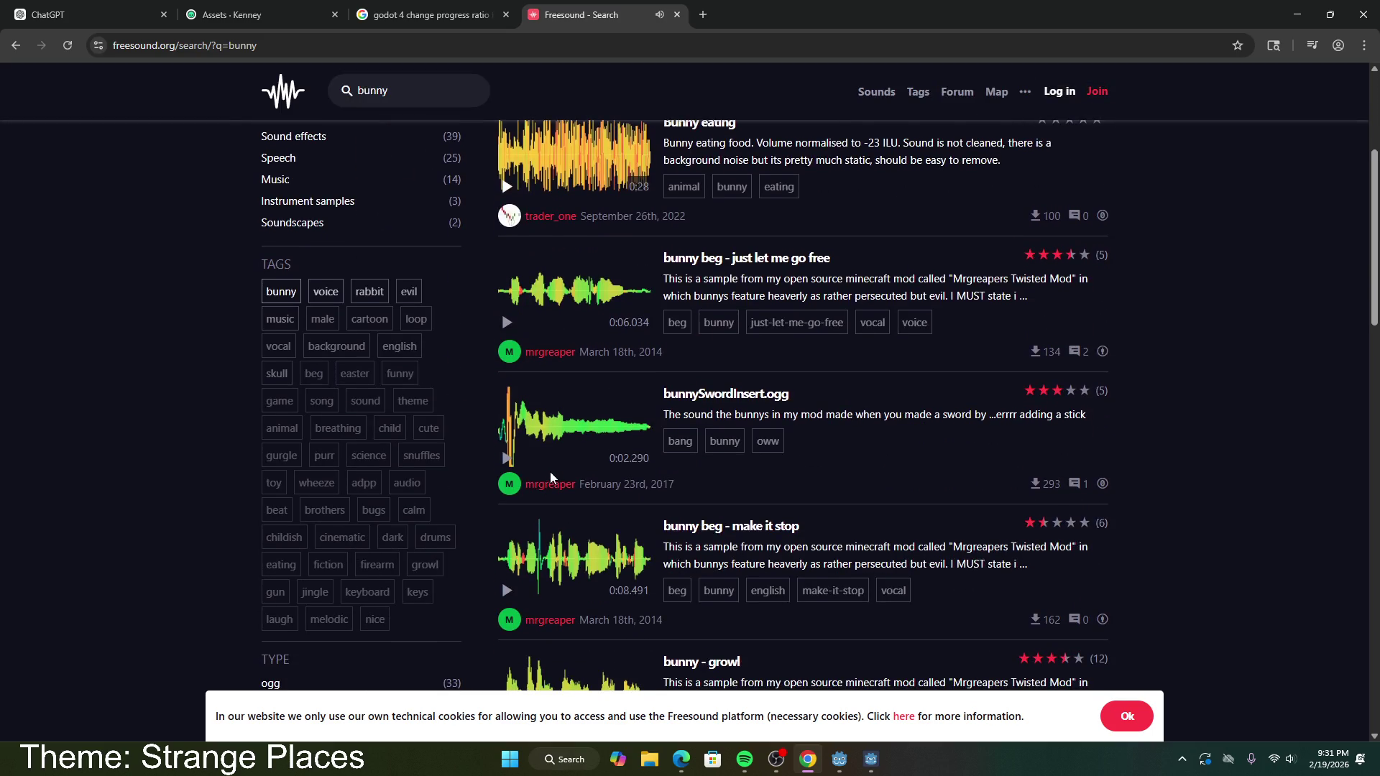
scroll(550, 472, "down", 3)
scroll(552, 479, "down", 1)
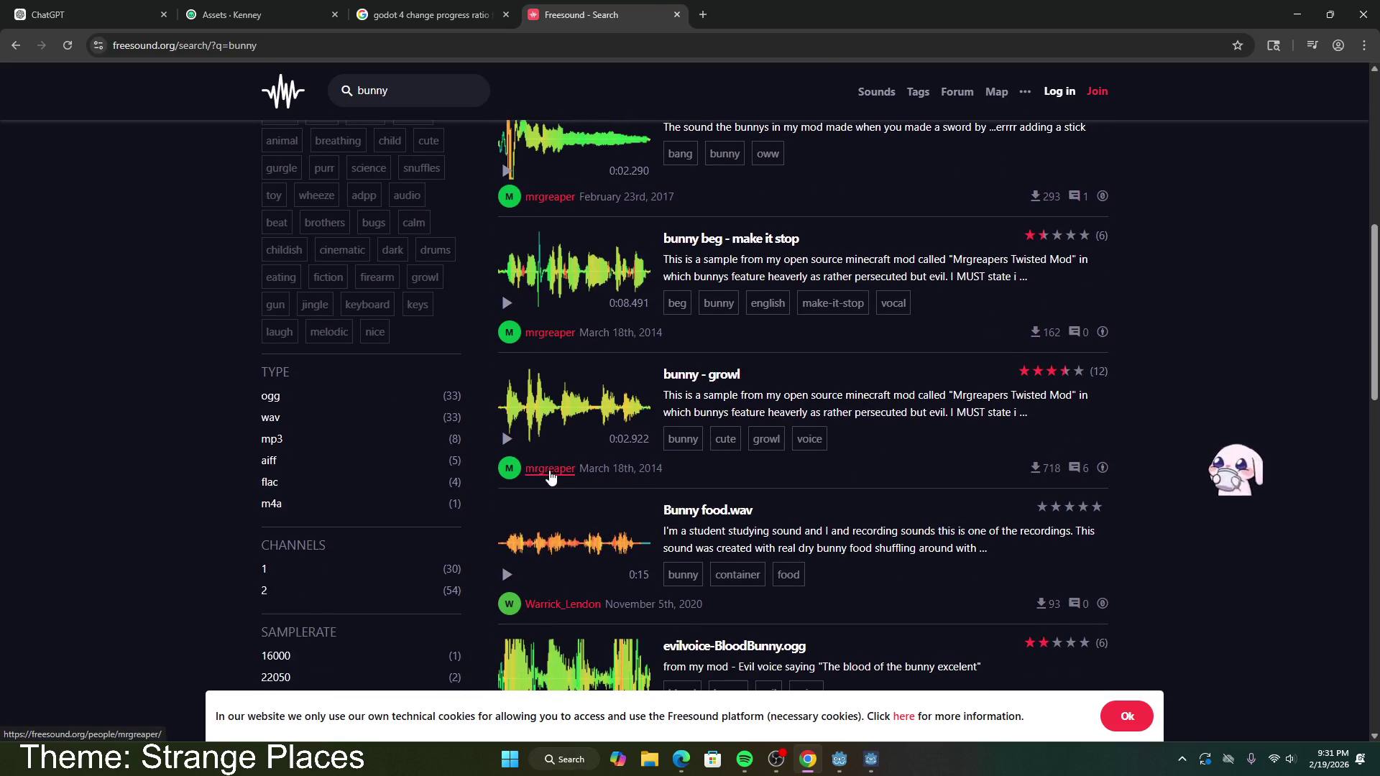
scroll(550, 476, "down", 1)
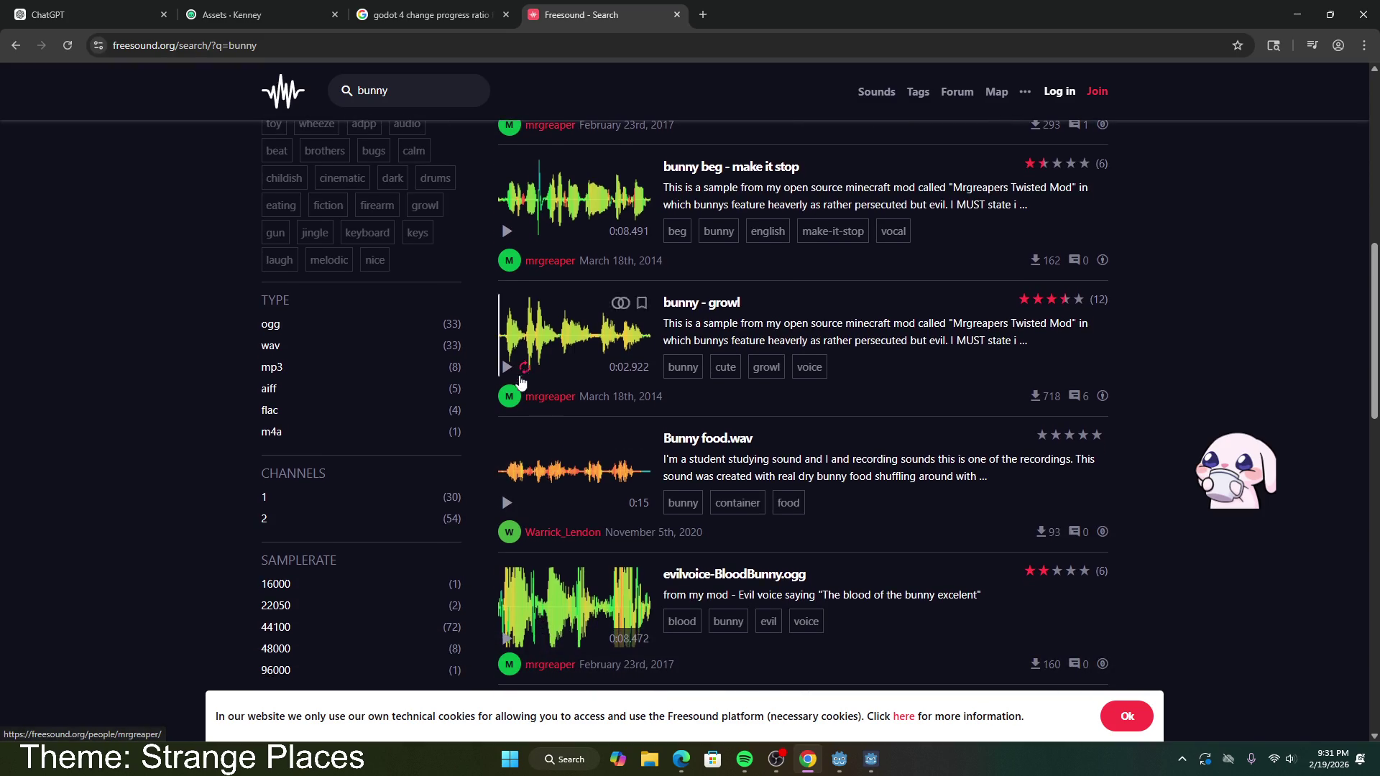
left_click_drag(803, 341, 946, 342)
Step: Play the bunny - growl sample and copy its link address
left_click(507, 368)
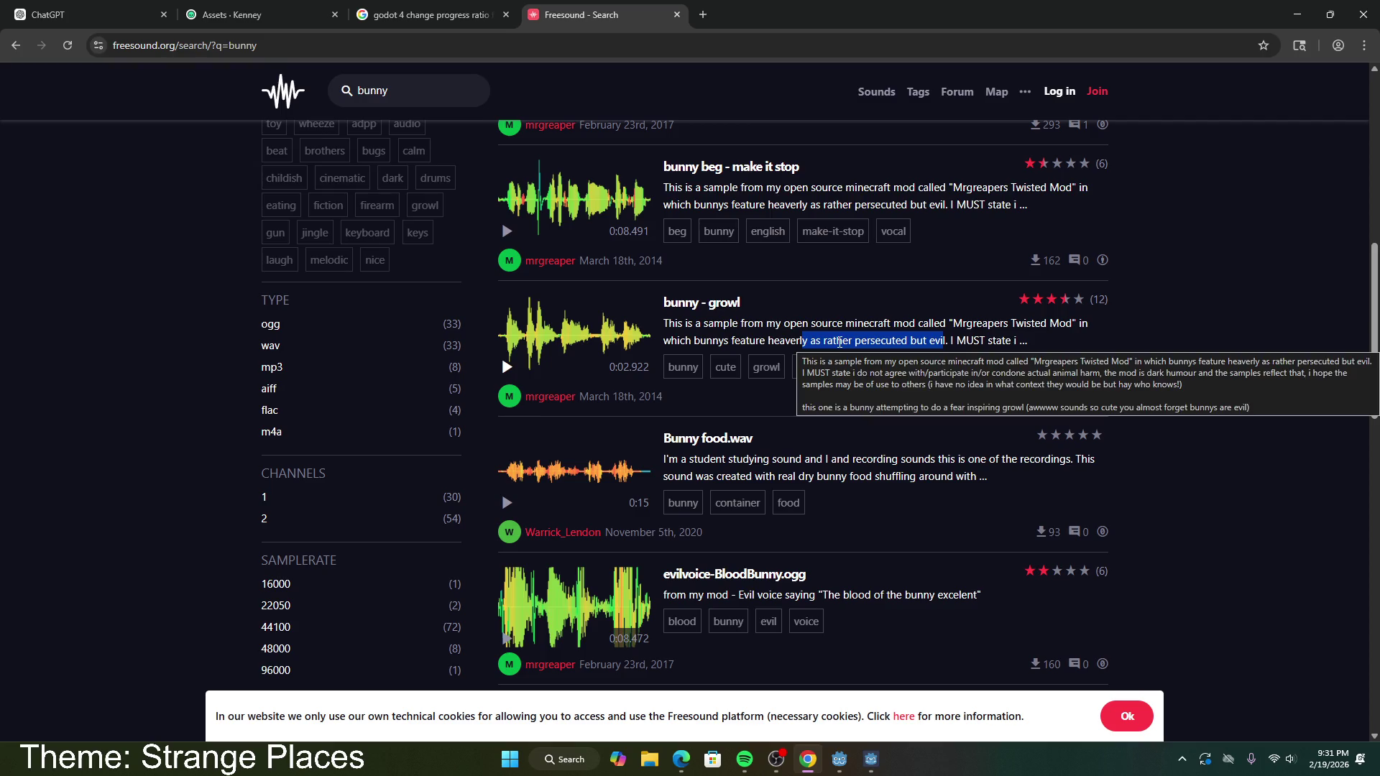
left_click(507, 370)
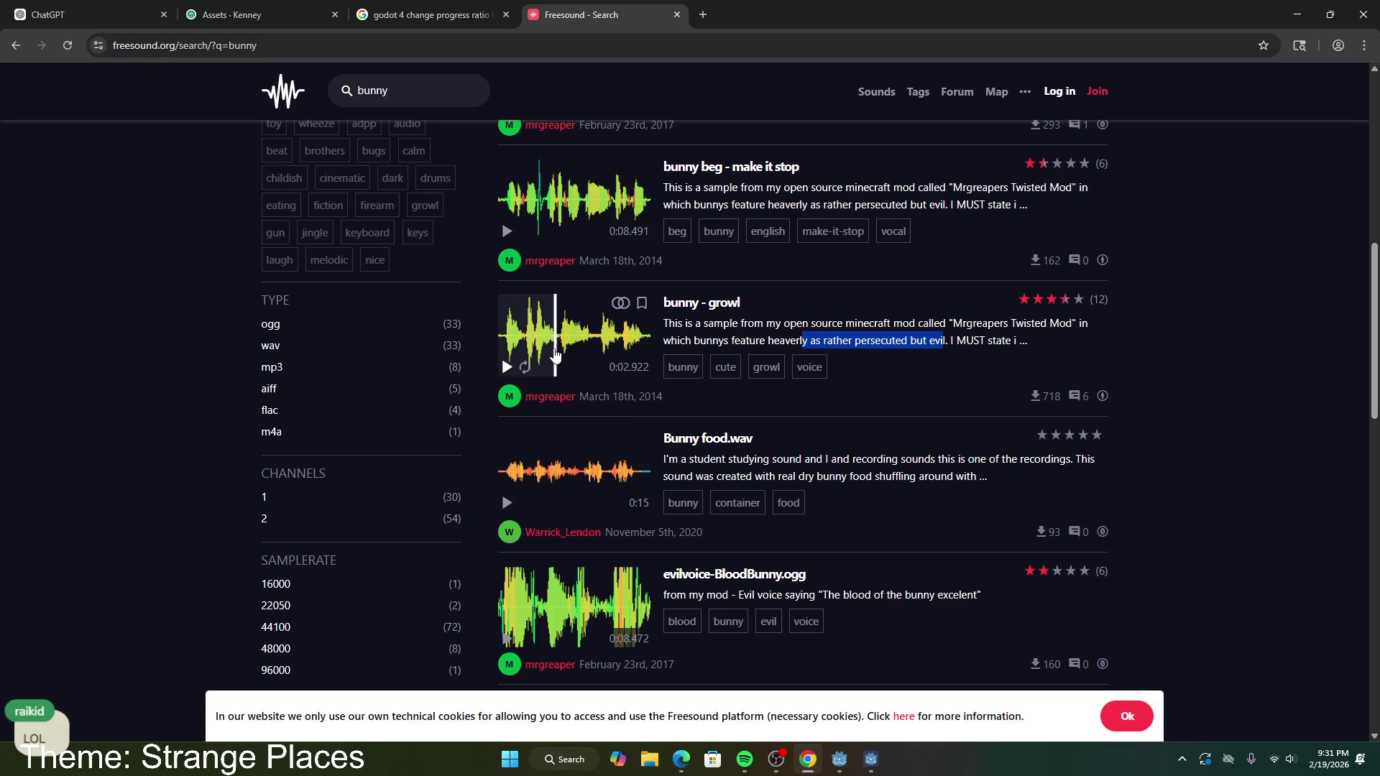
right_click(705, 307)
left_click(773, 434)
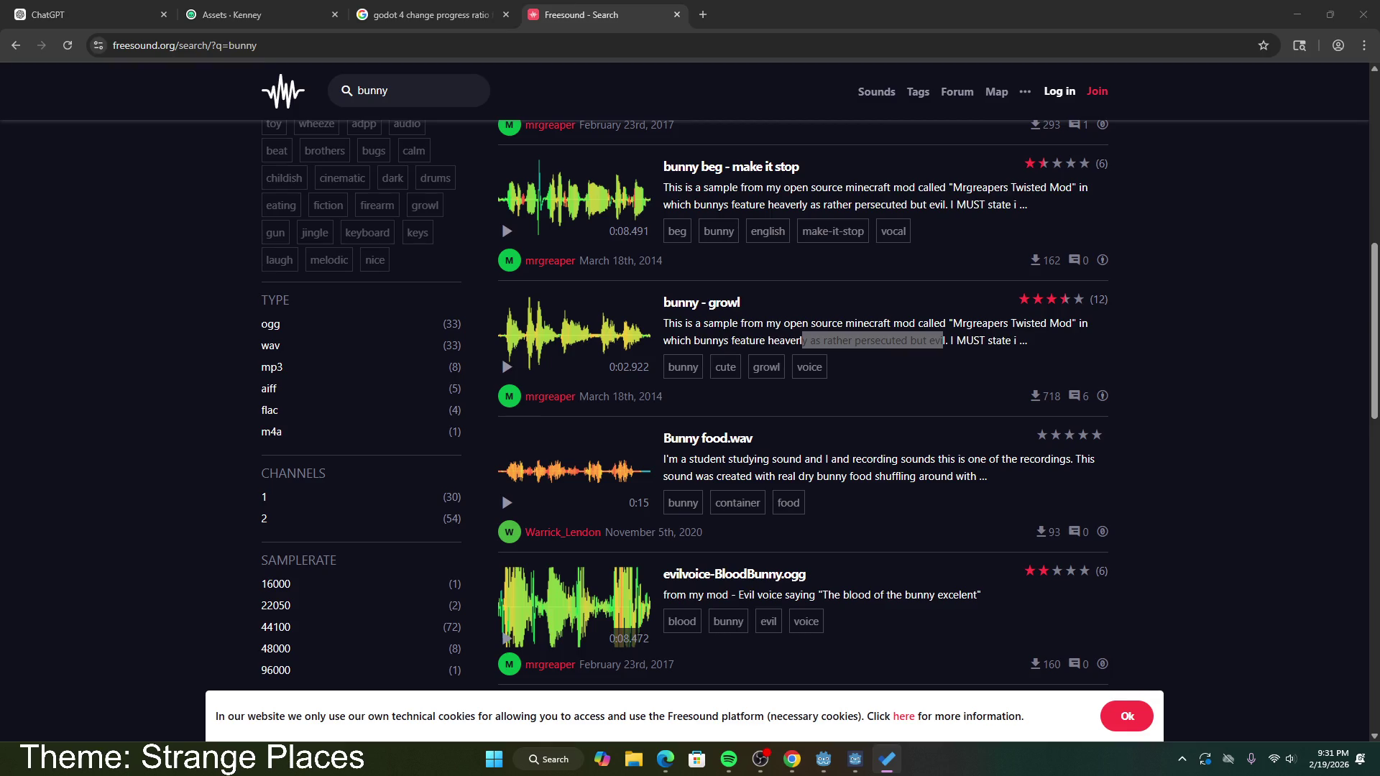
key("alt+Tab")
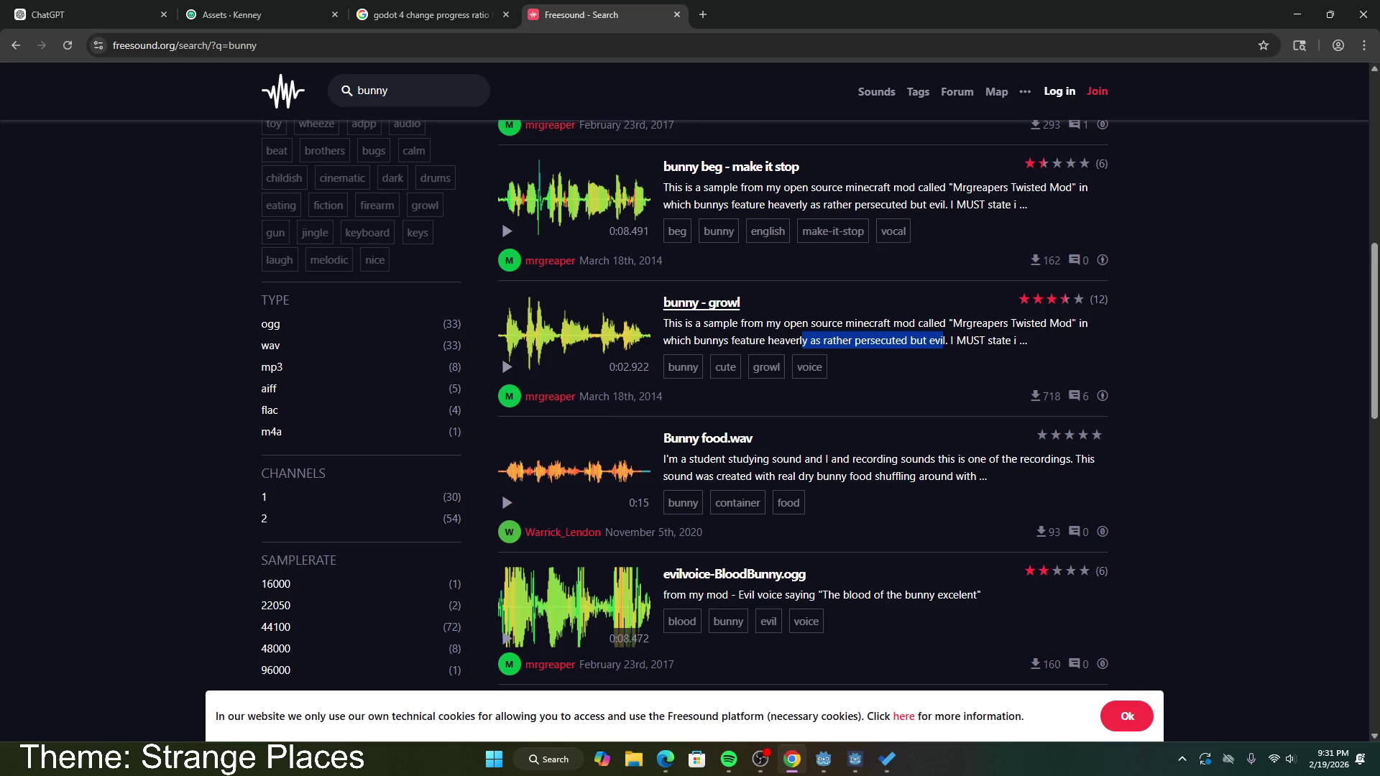
left_click(935, 417)
Step: Preview Bunny food.wav and Bunny Hop-Intro, then go to page 2 of the results
scroll(791, 432, "down", 2)
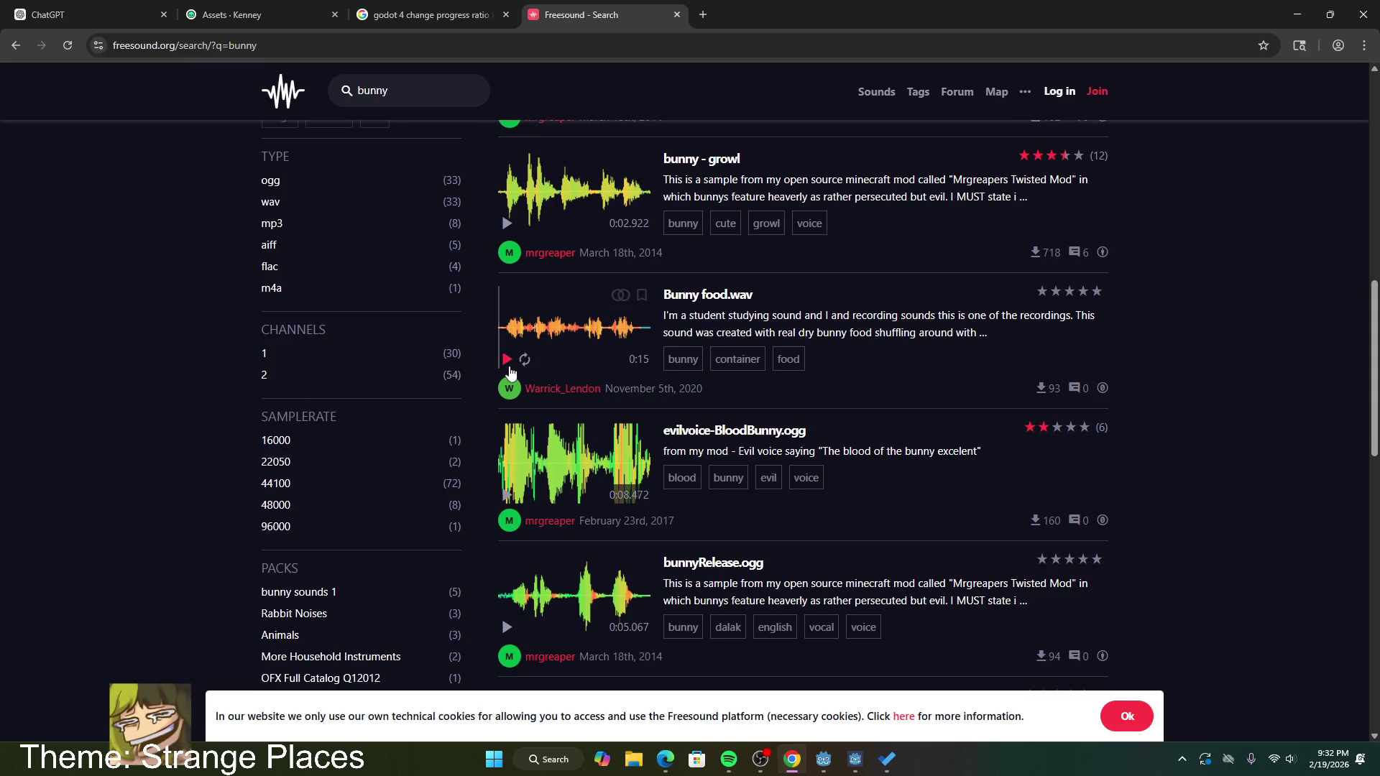
left_click(508, 363)
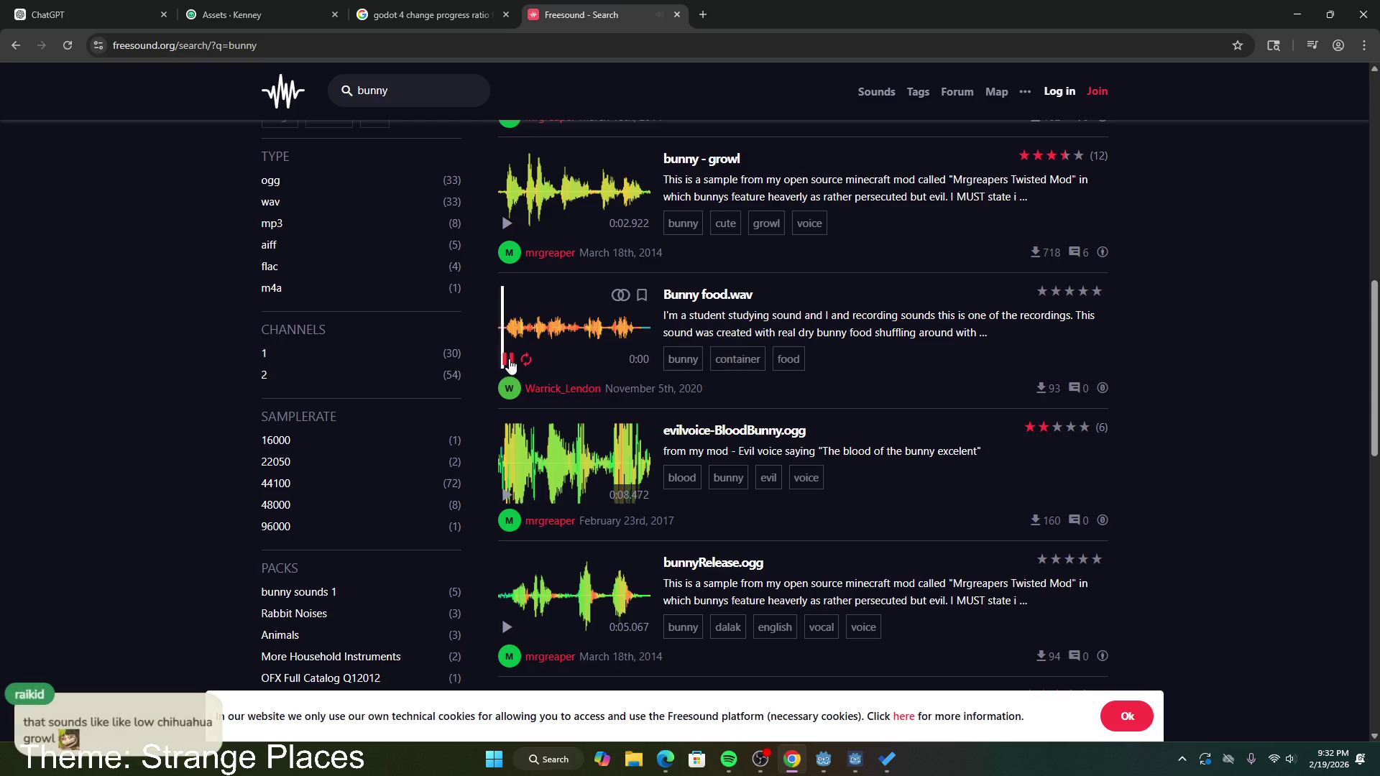
scroll(560, 428, "down", 4)
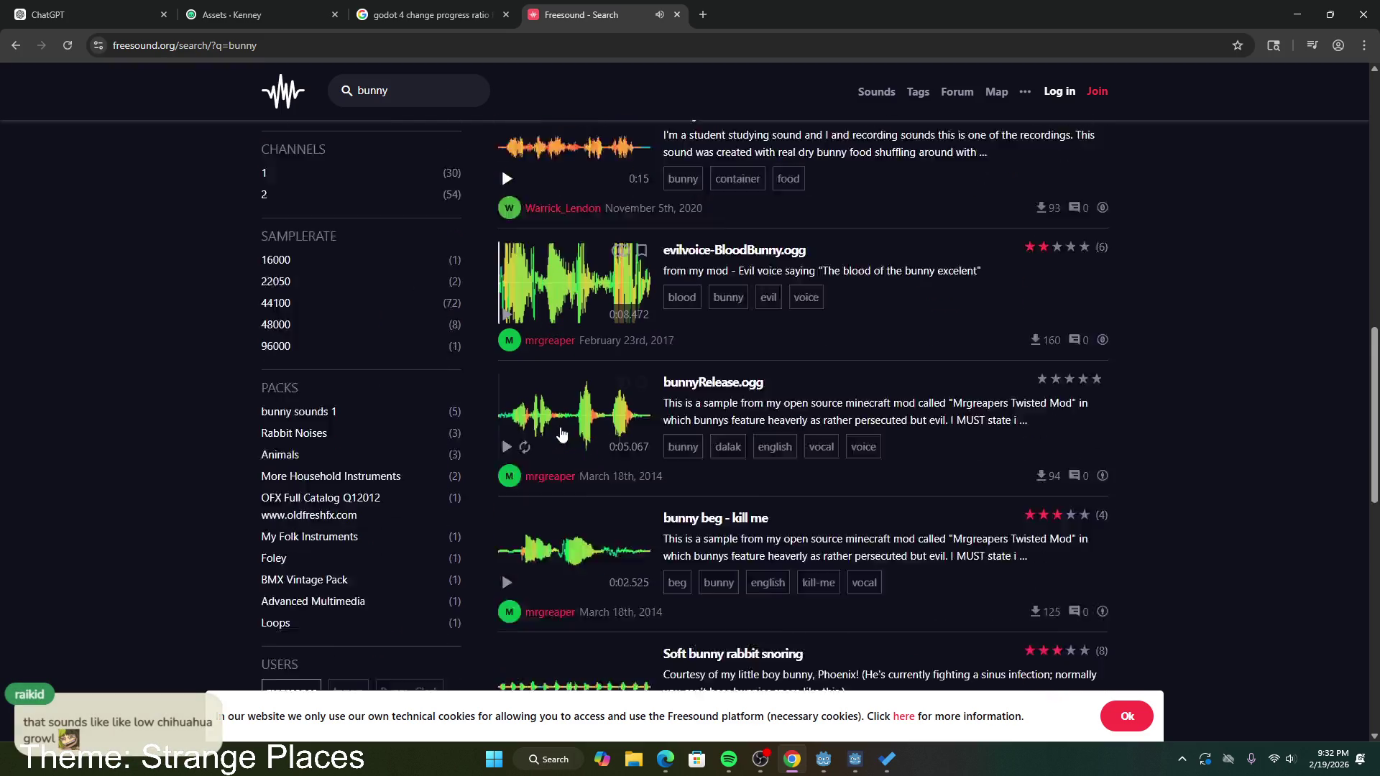
scroll(558, 426, "down", 7)
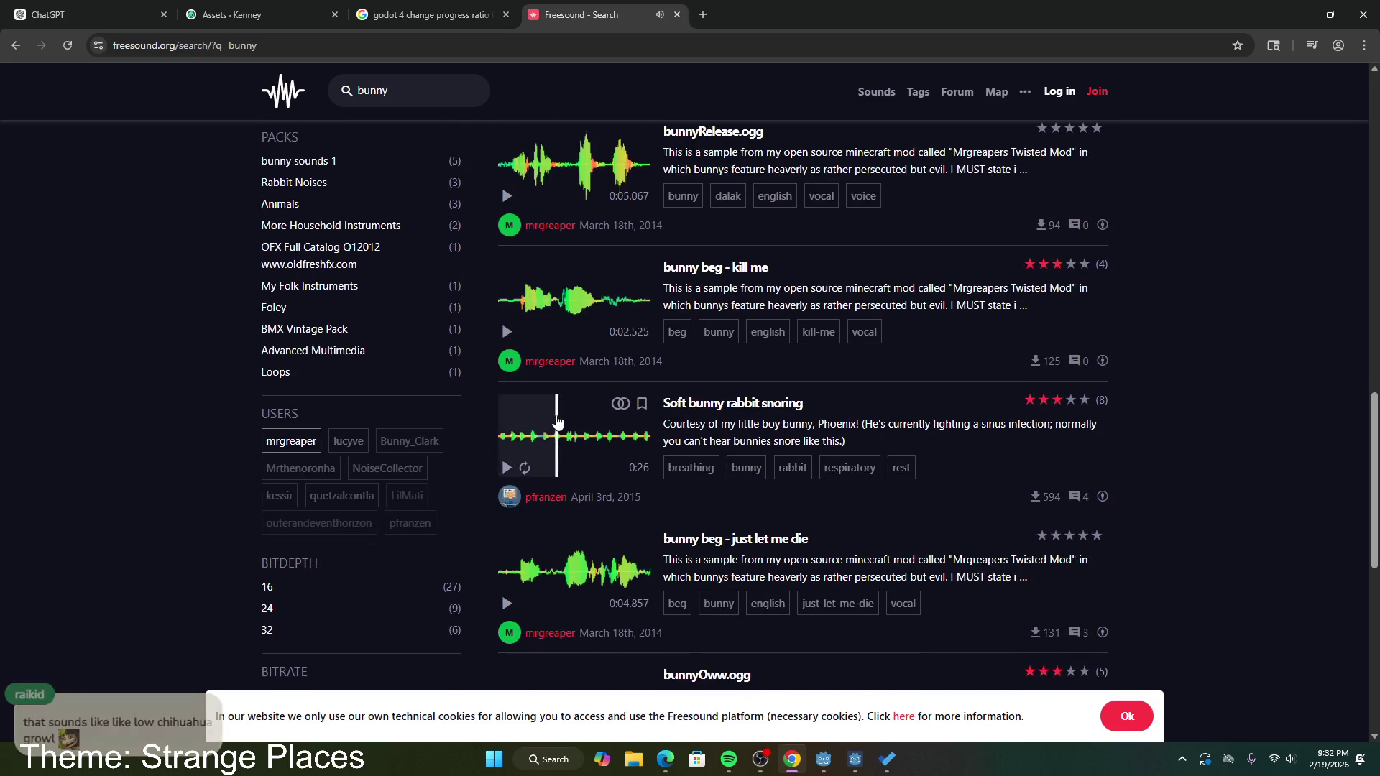
scroll(520, 332, "up", 3)
scroll(520, 332, "up", 2)
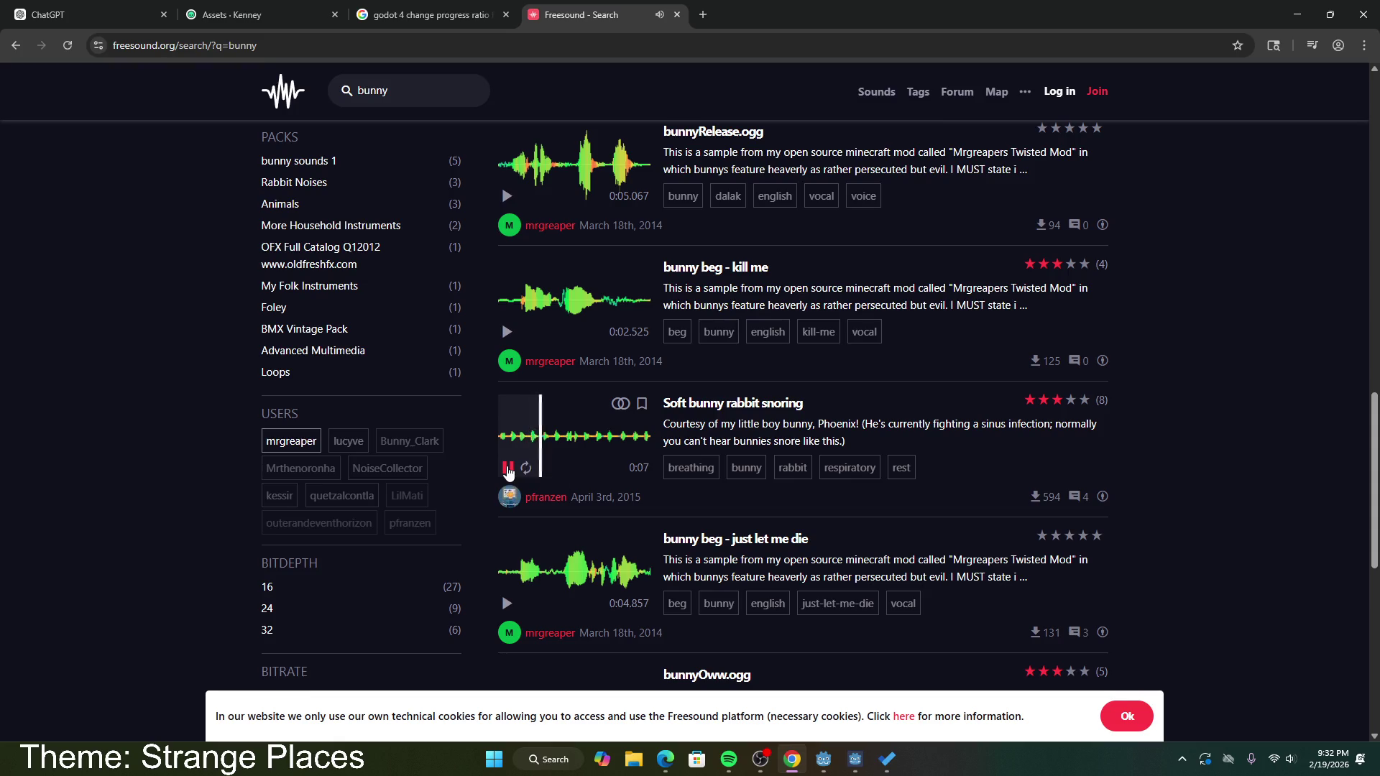
scroll(546, 462, "down", 5)
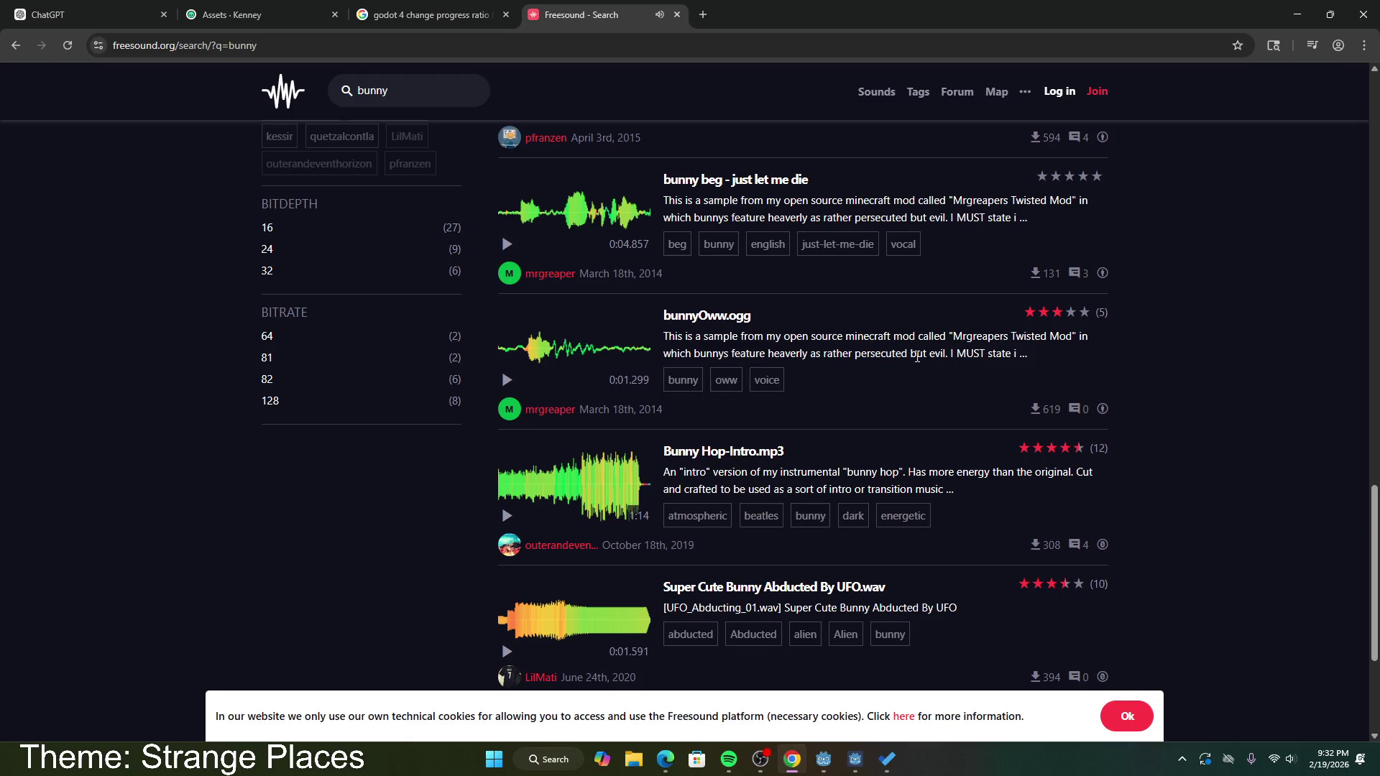
scroll(815, 462, "down", 2)
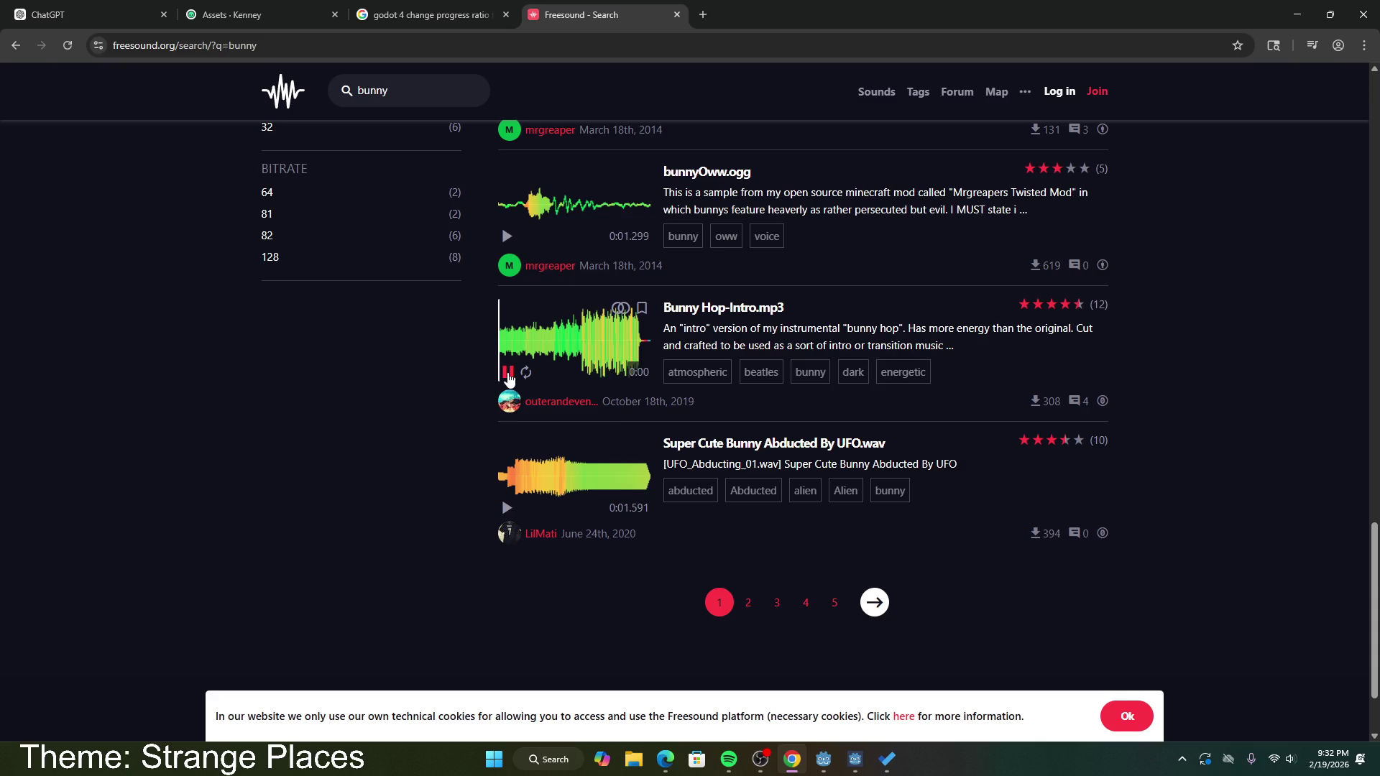
left_click(508, 373)
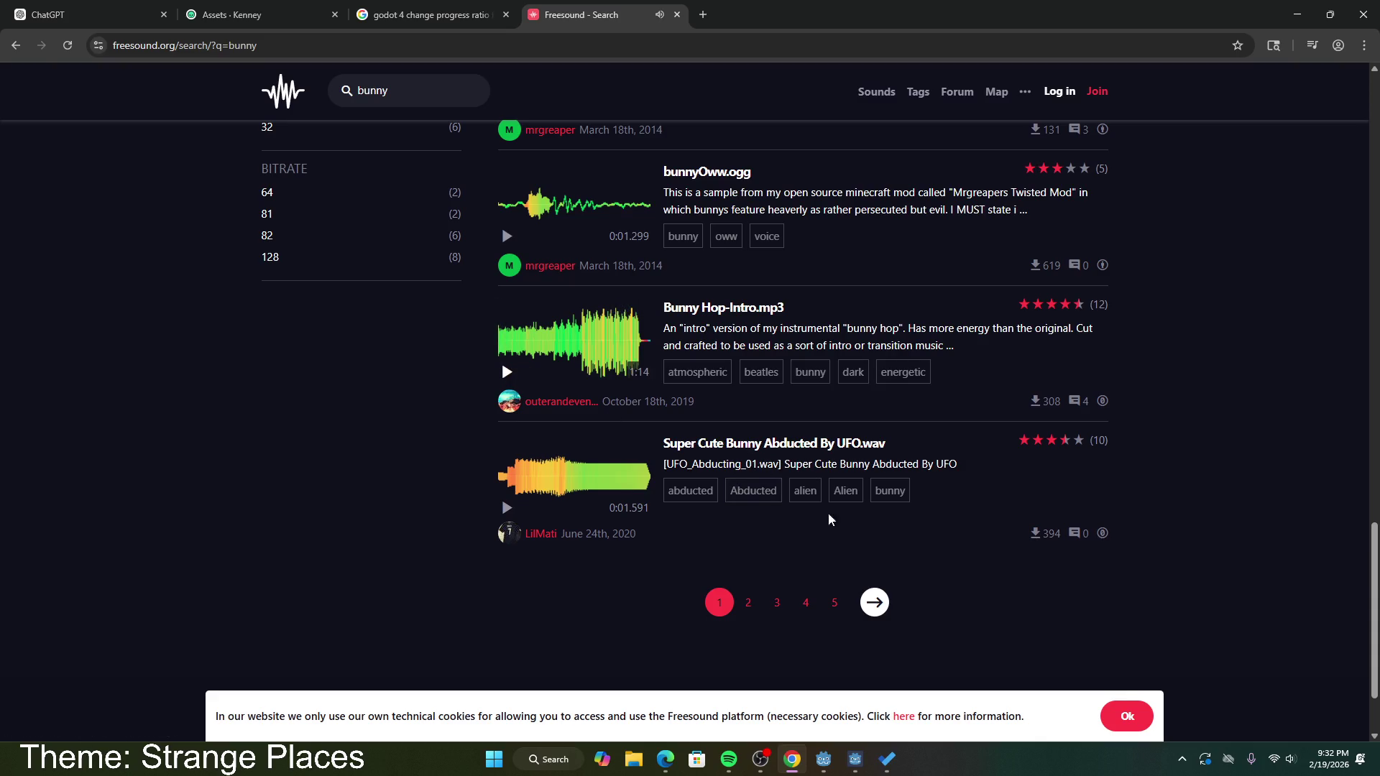
left_click(748, 602)
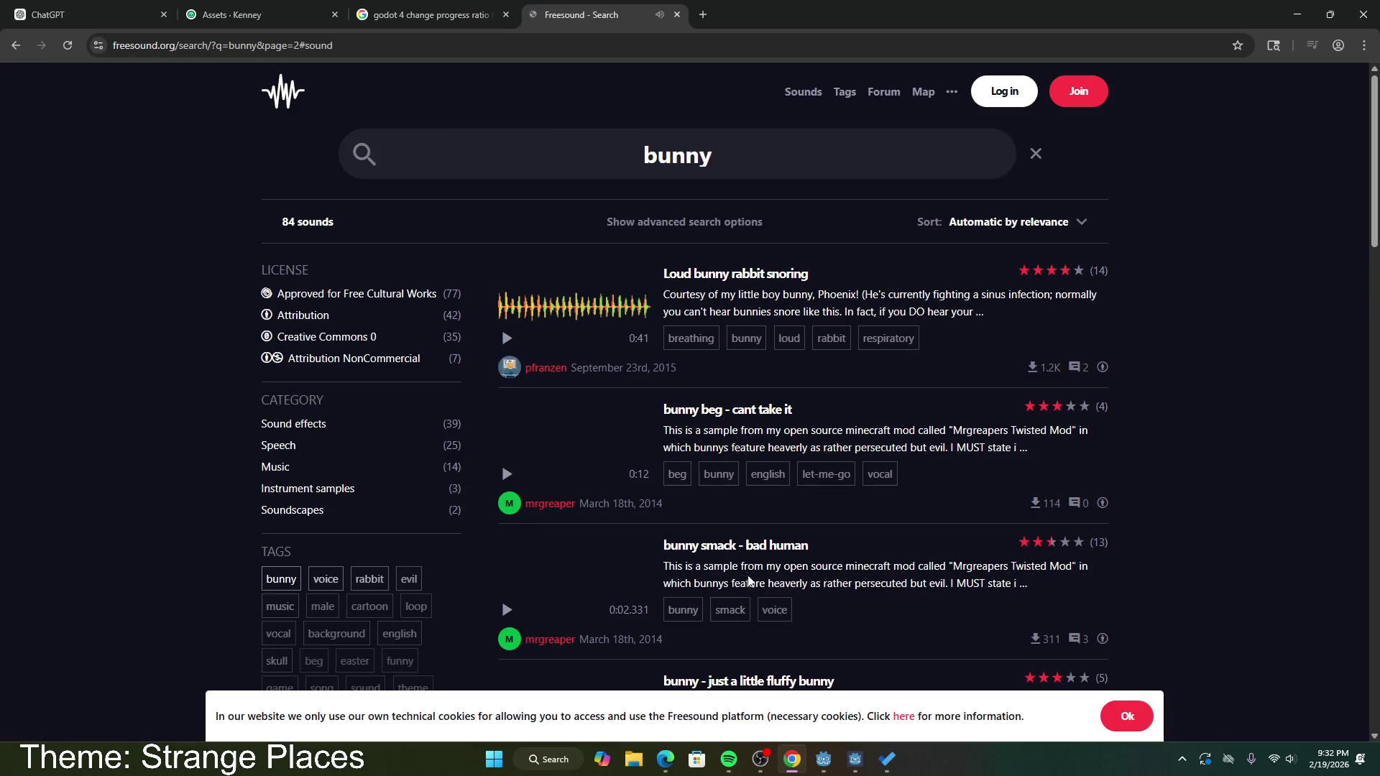
Step: Audition the 'Loud bunny rabbit snoring' and 'bunny - just a little fluffy bunny' clips
left_click(508, 338)
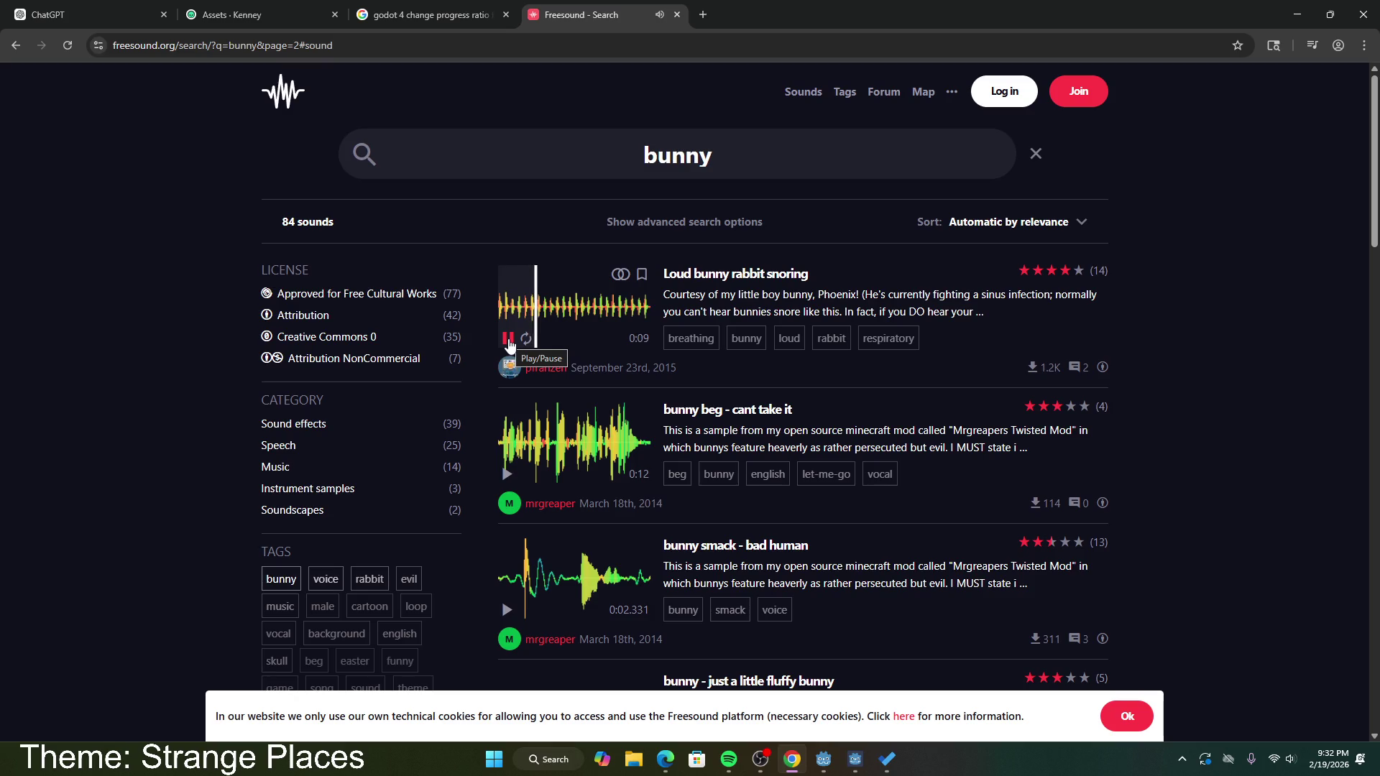
left_click(508, 339)
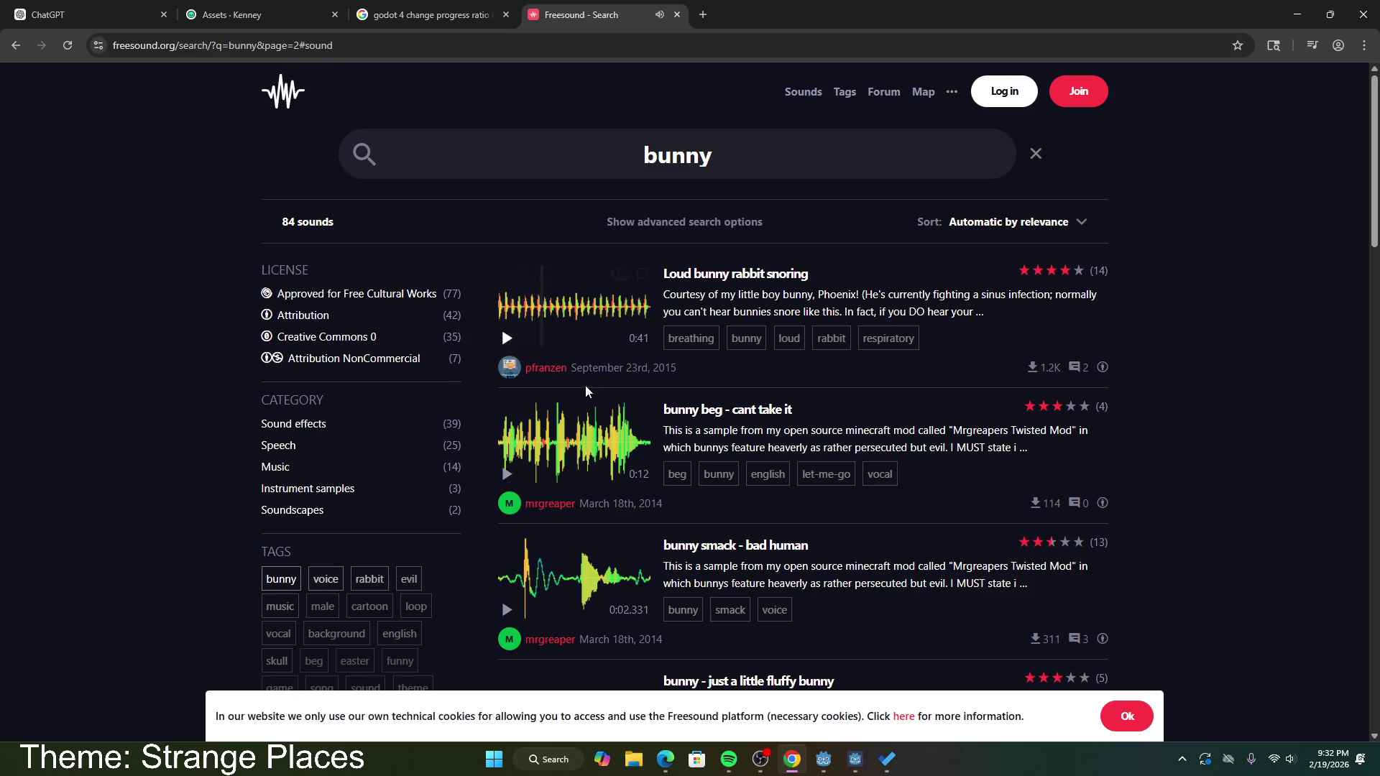
scroll(585, 385, "down", 3)
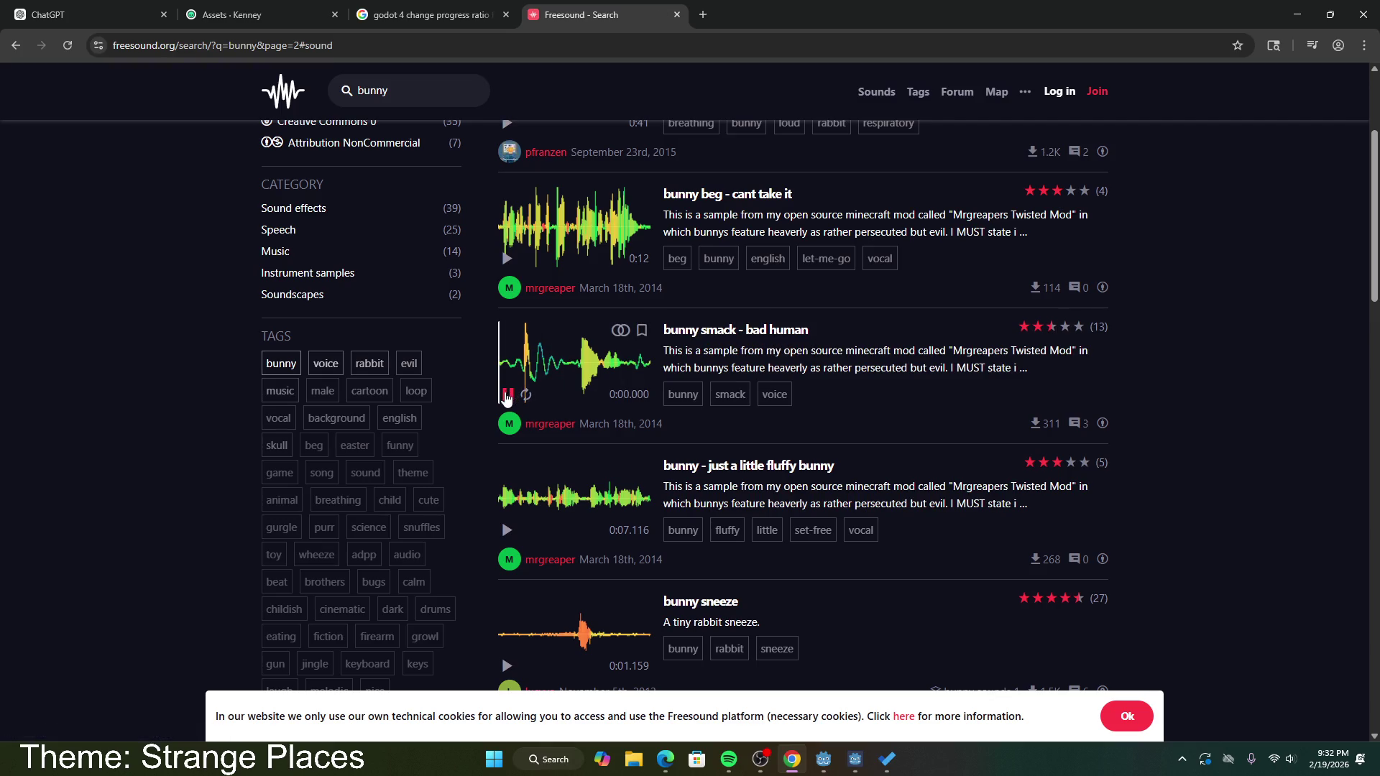
scroll(762, 450, "down", 2)
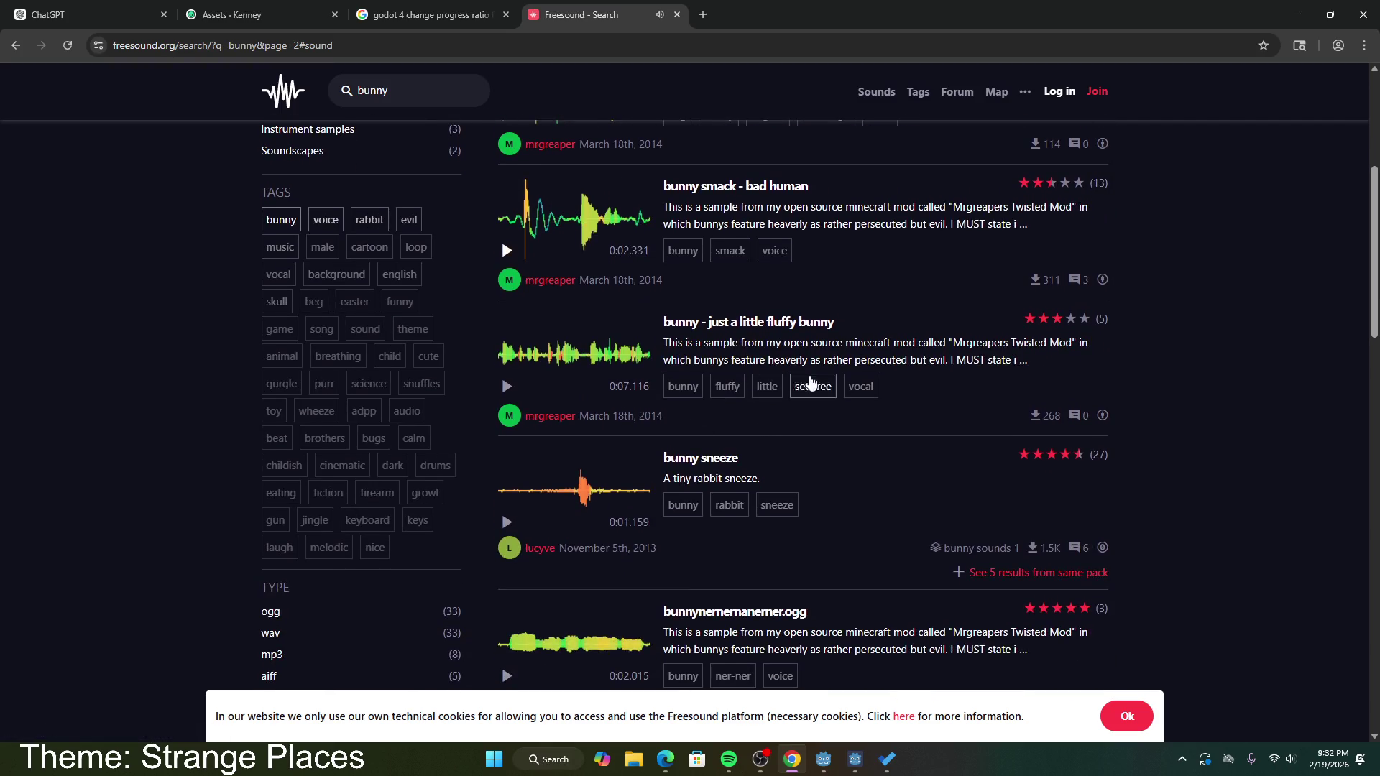
left_click(507, 388)
scroll(794, 417, "down", 2)
scroll(779, 345, "down", 1)
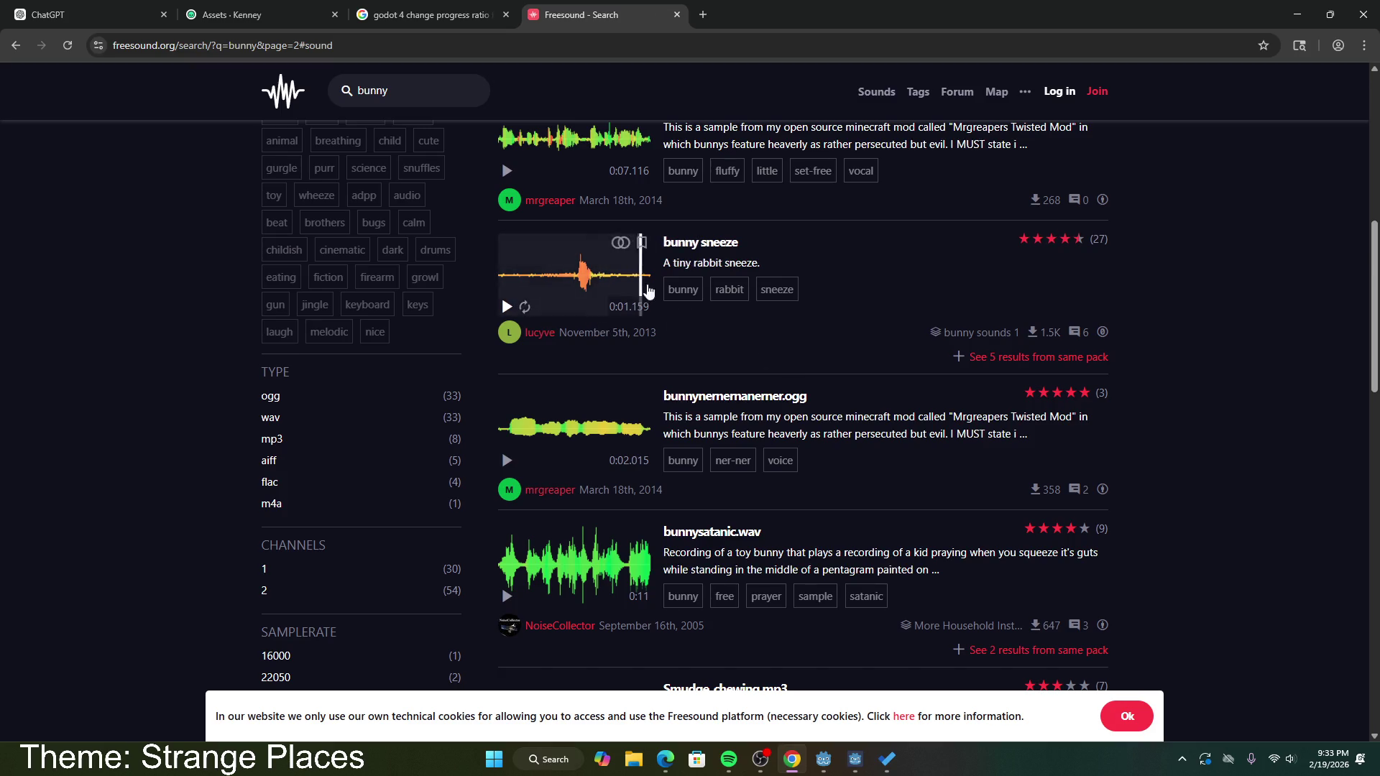
scroll(597, 309, "down", 1)
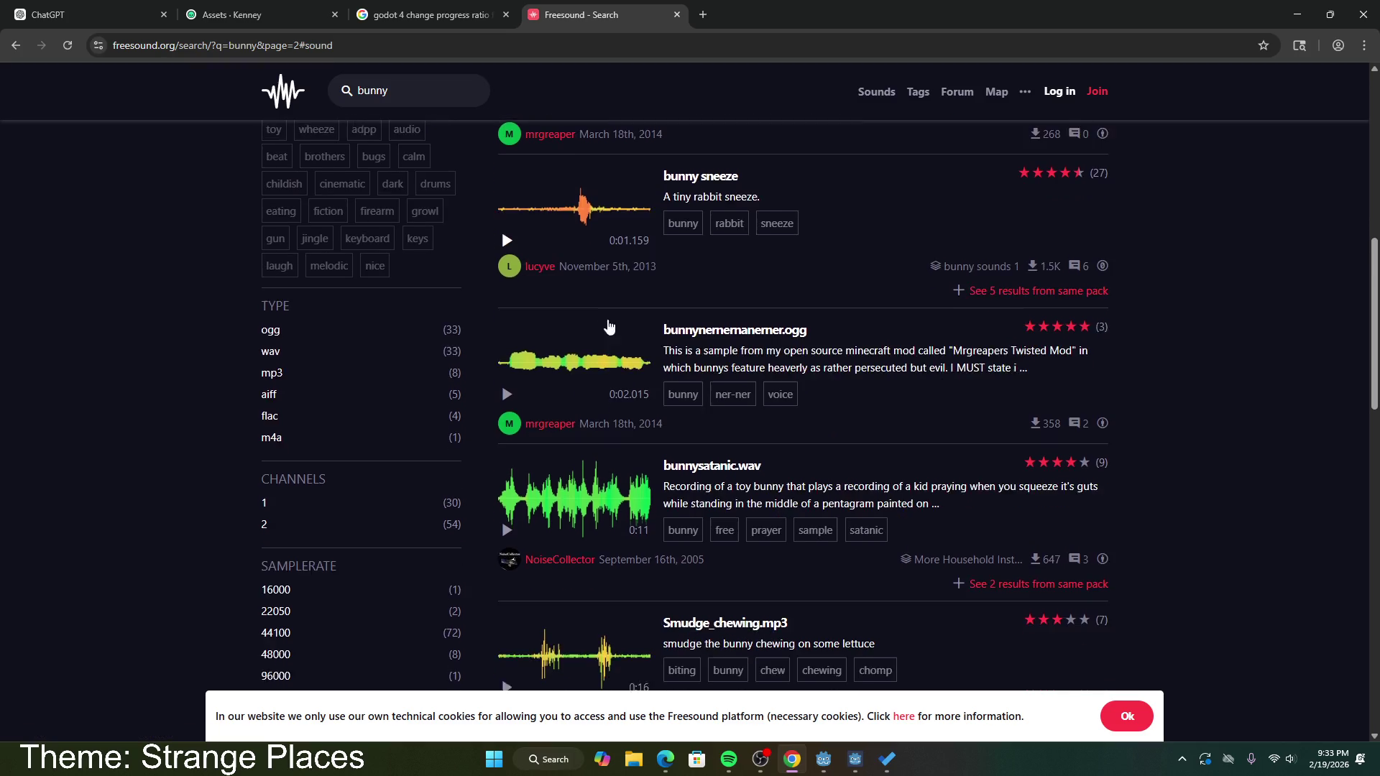
scroll(652, 340, "up", 4)
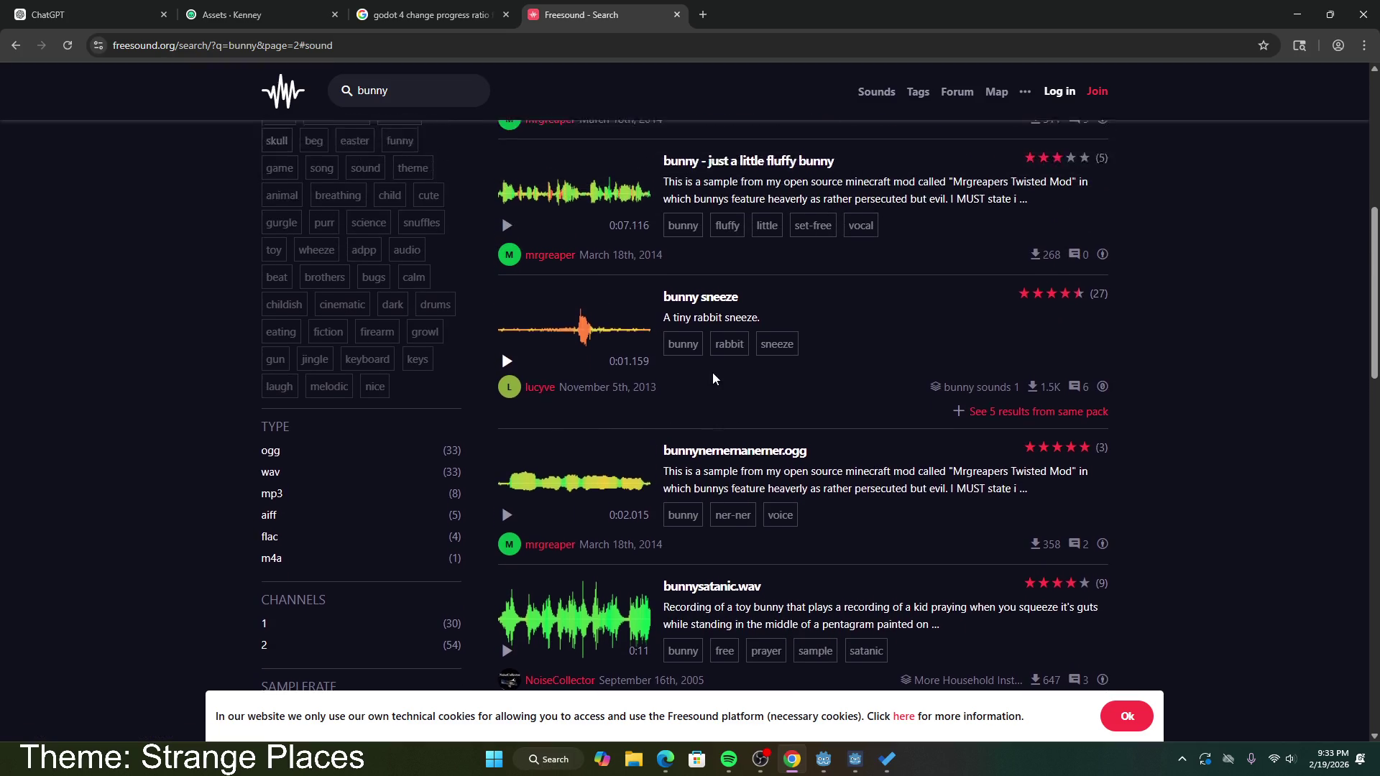
scroll(623, 409, "up", 5)
scroll(623, 409, "down", 13)
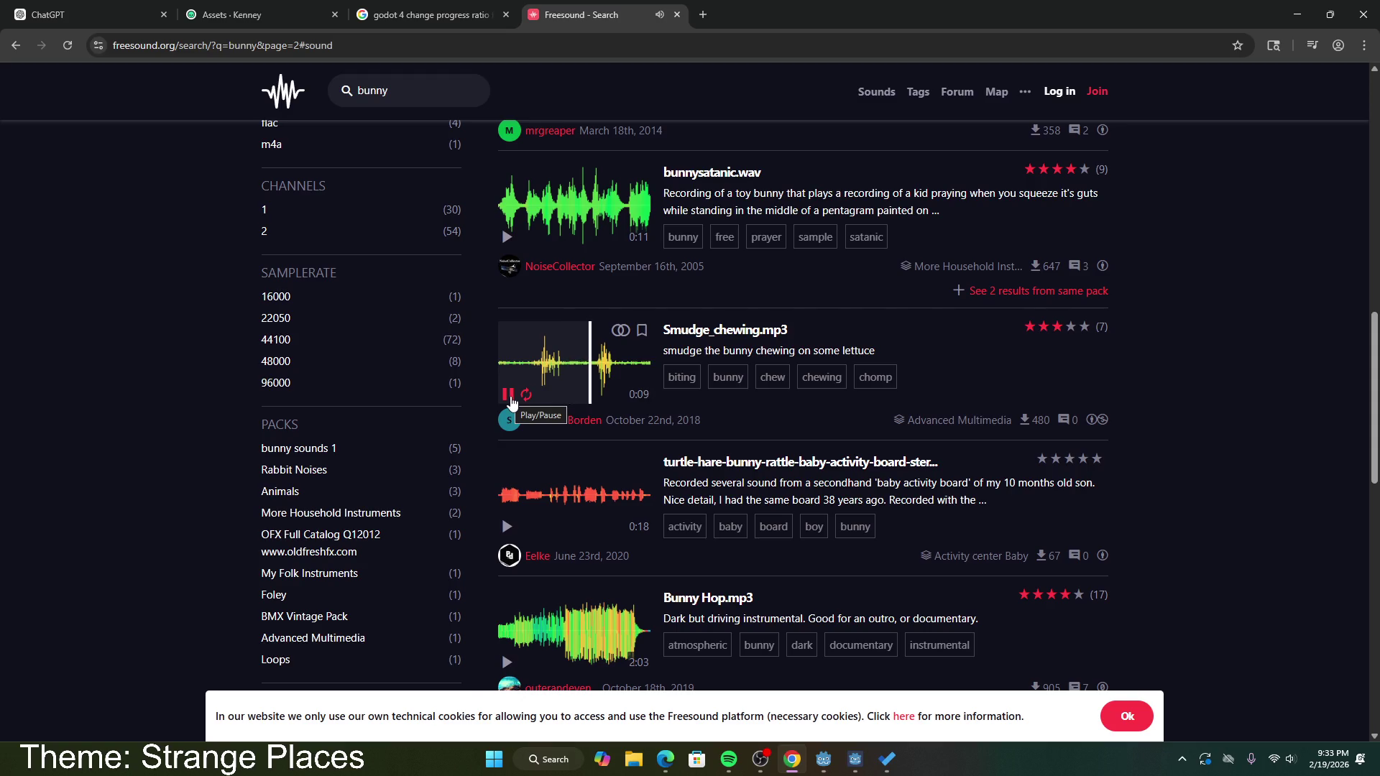
Step: Stop the Smudge_chewing.mp3 preview, close Freesound and return to the running game
left_click(511, 402)
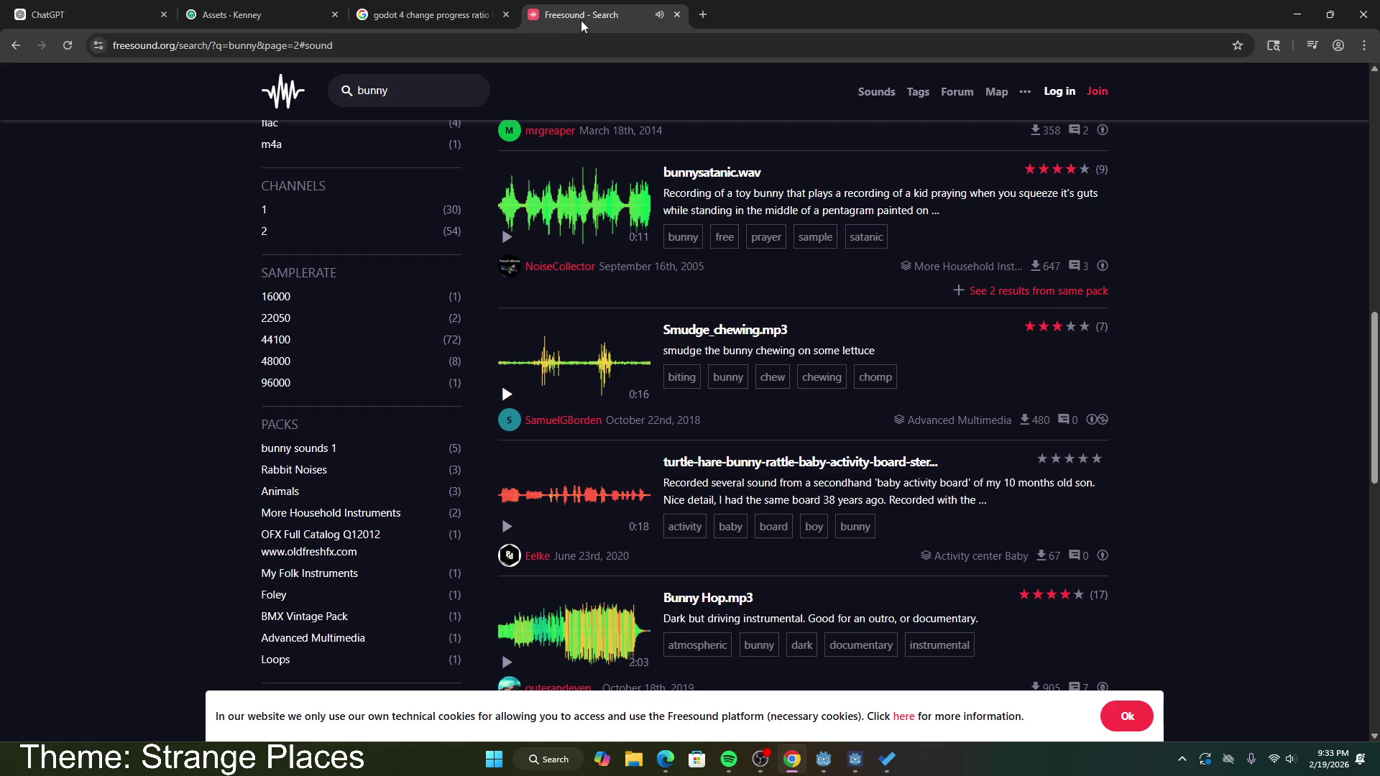
middle_click(584, 26)
left_click(1293, 14)
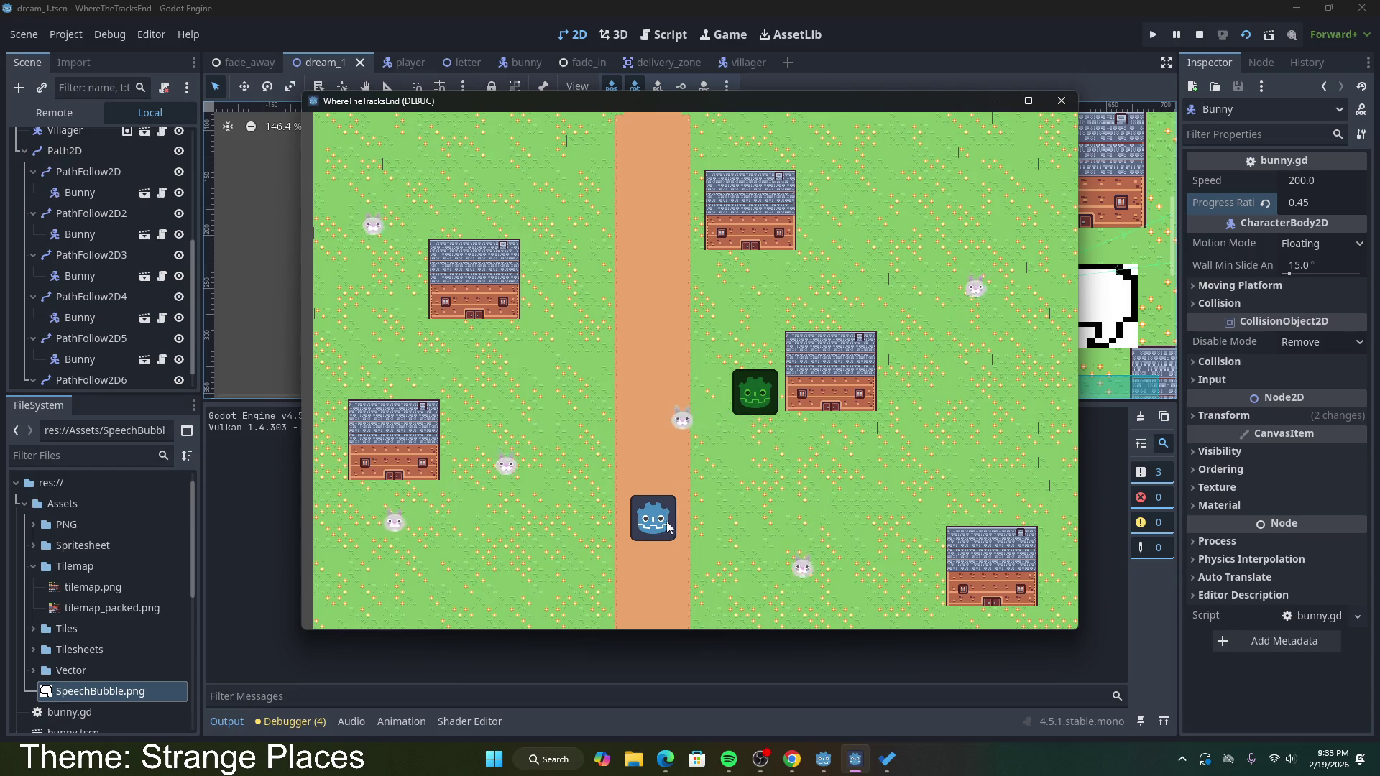
Step: Walk the player around the lower-left house with the arrow keys
key("Up")
key("Left")
key("Down")
key("Left")
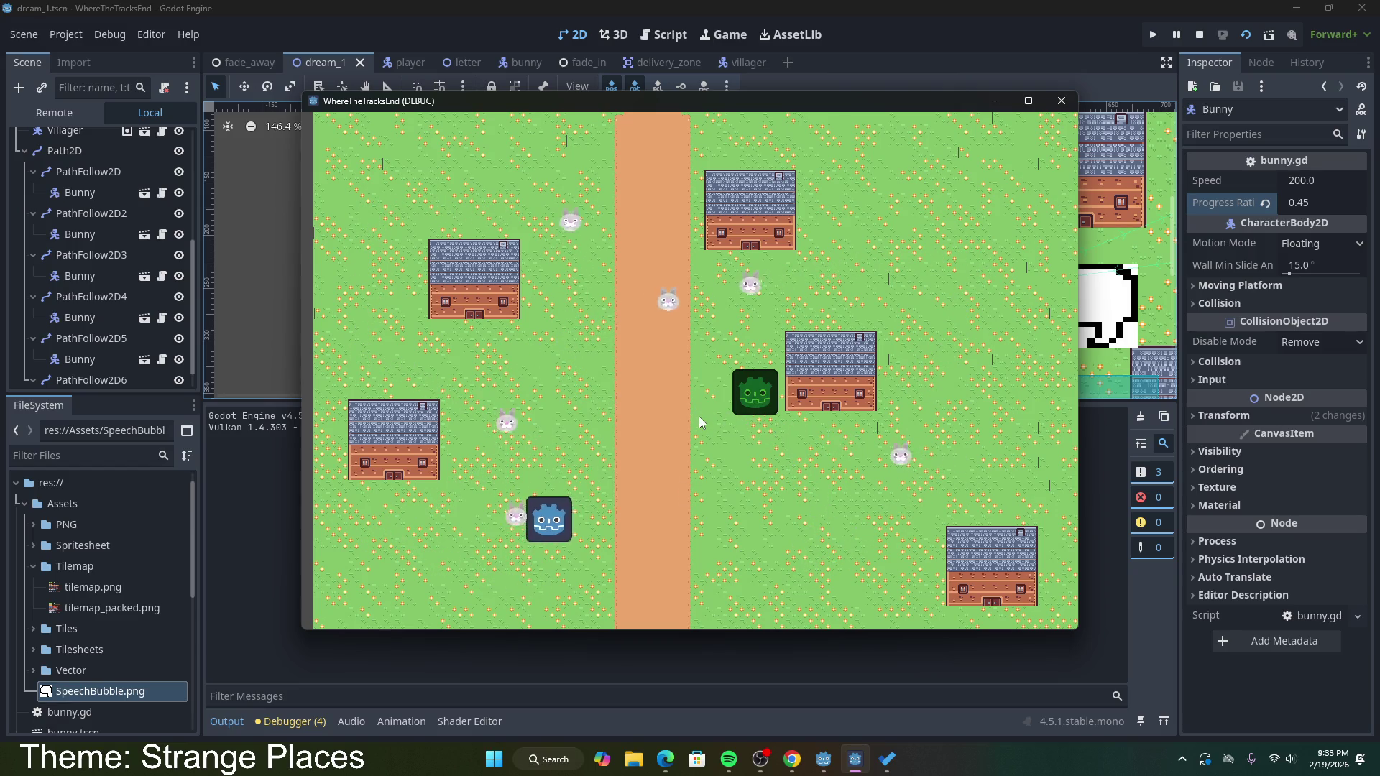
key("Up")
key("Left")
key("Left")
key("Down")
key("Right")
key("Up")
key("Right")
key("Right")
key("Up")
key("Left")
key("Up")
key("Right")
key("Down")
key("Left")
key("Up")
Step: Walk to the green villager to see its Hi and I am Potato bubbles, then close the game
key("Right")
key("Right")
key("Up")
key("Down")
key("Down")
key("Right")
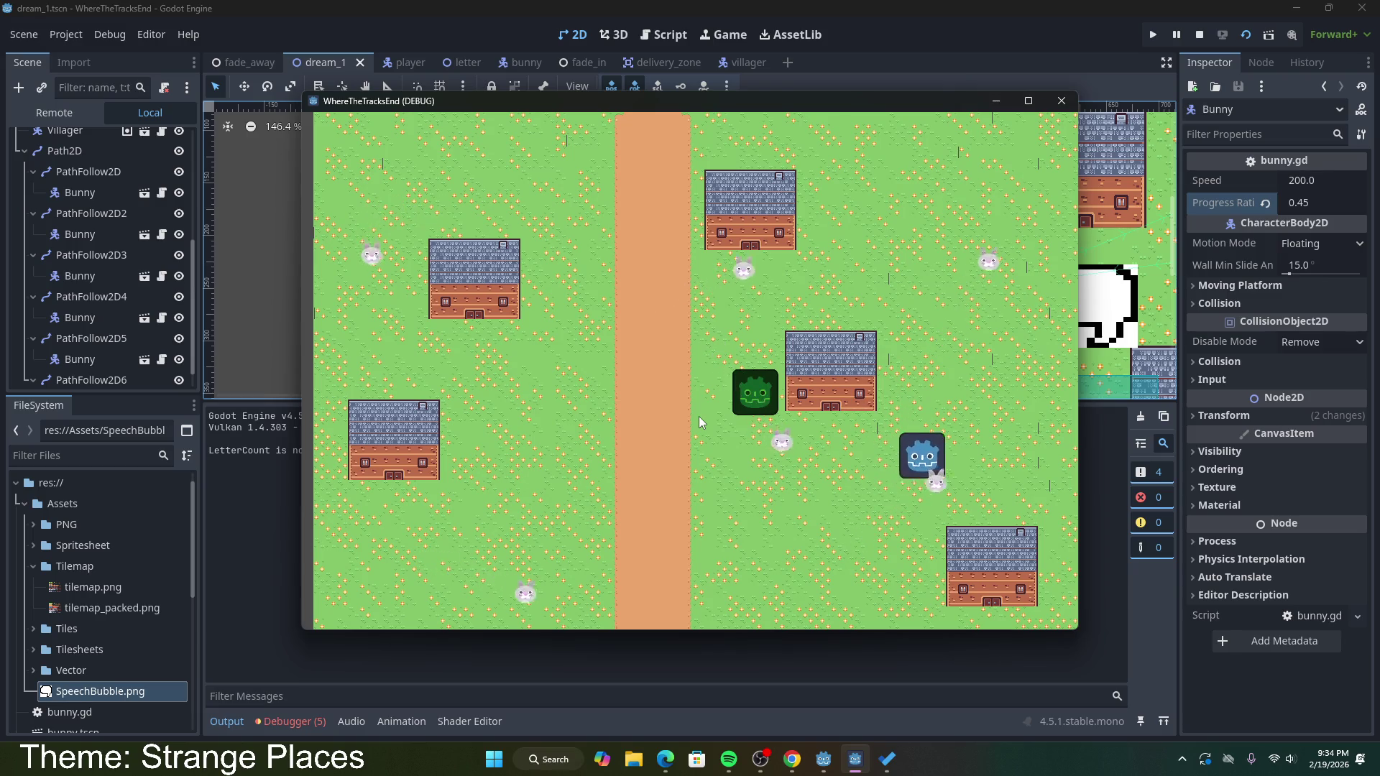
key("Left")
key("Left")
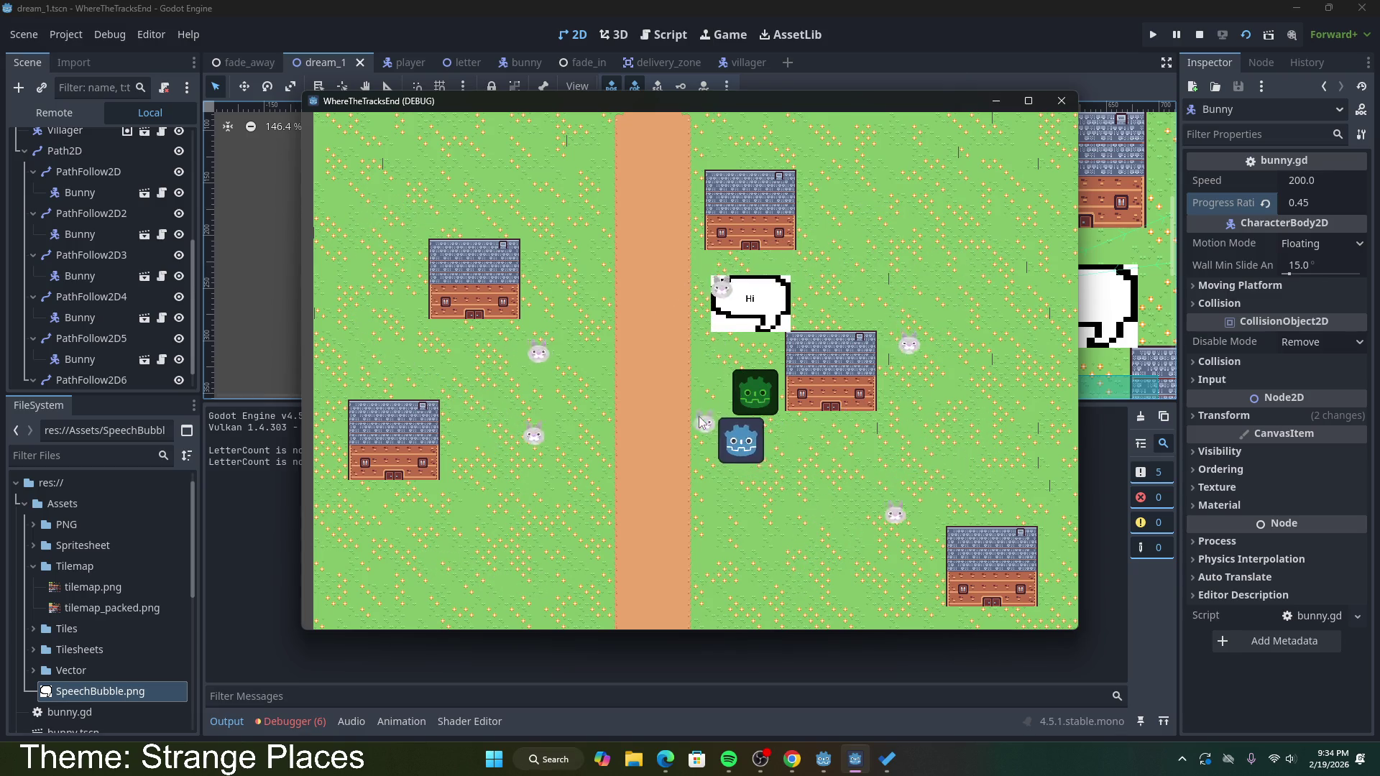
key("Right")
key("Right")
key("Up")
key("Left")
key("Down")
key("Left")
key("Up")
key("Left")
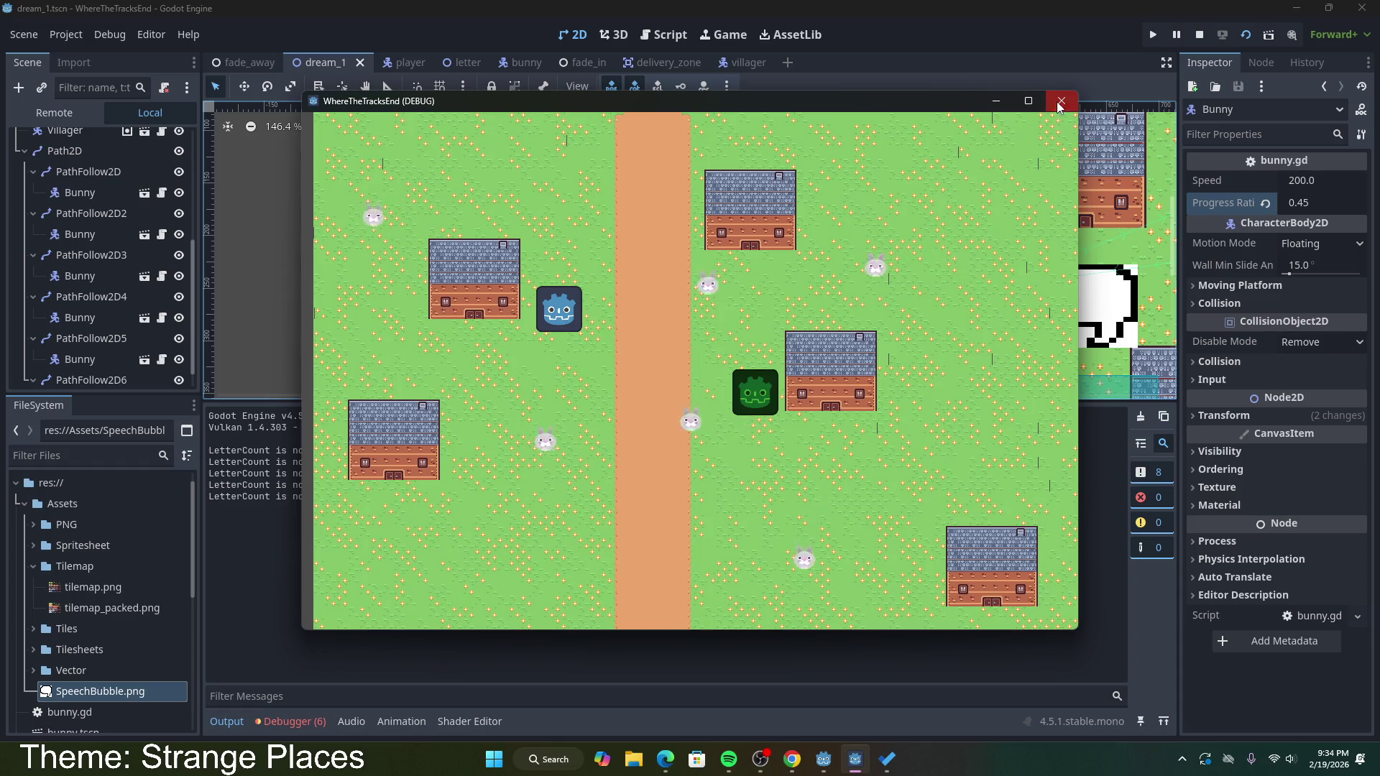
left_click(1061, 104)
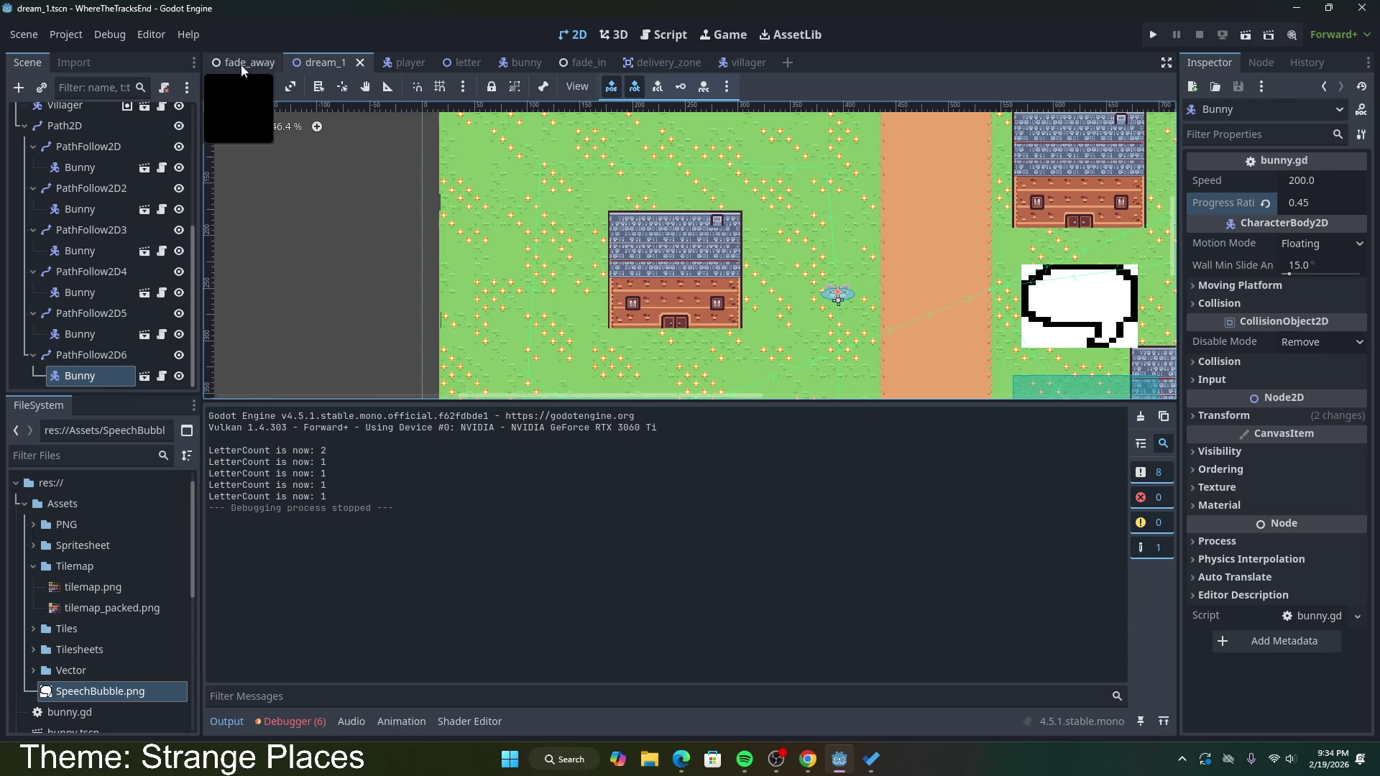
Step: Open the Villager's script, villager.gd, from the villager scene
left_click(403, 61)
left_click(316, 62)
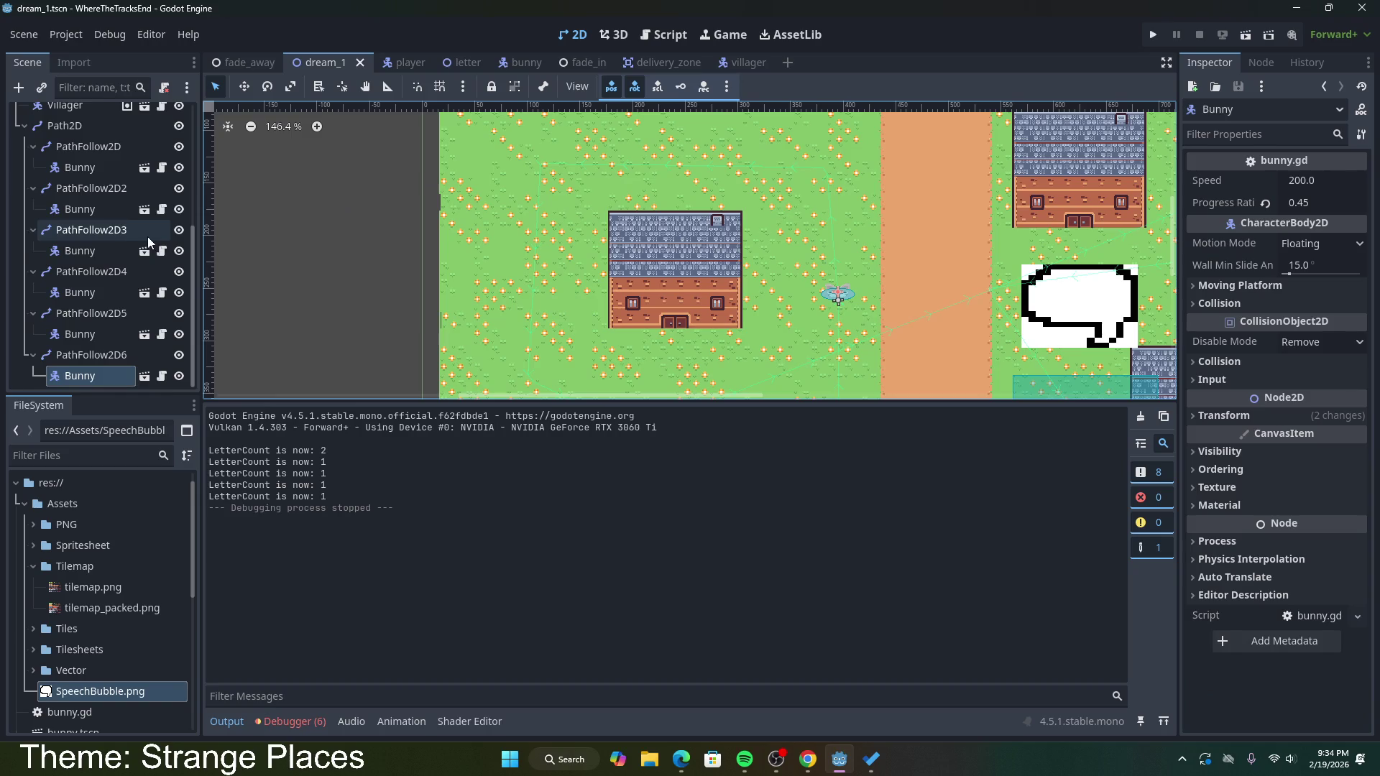
scroll(133, 233, "up", 4)
left_click(89, 241)
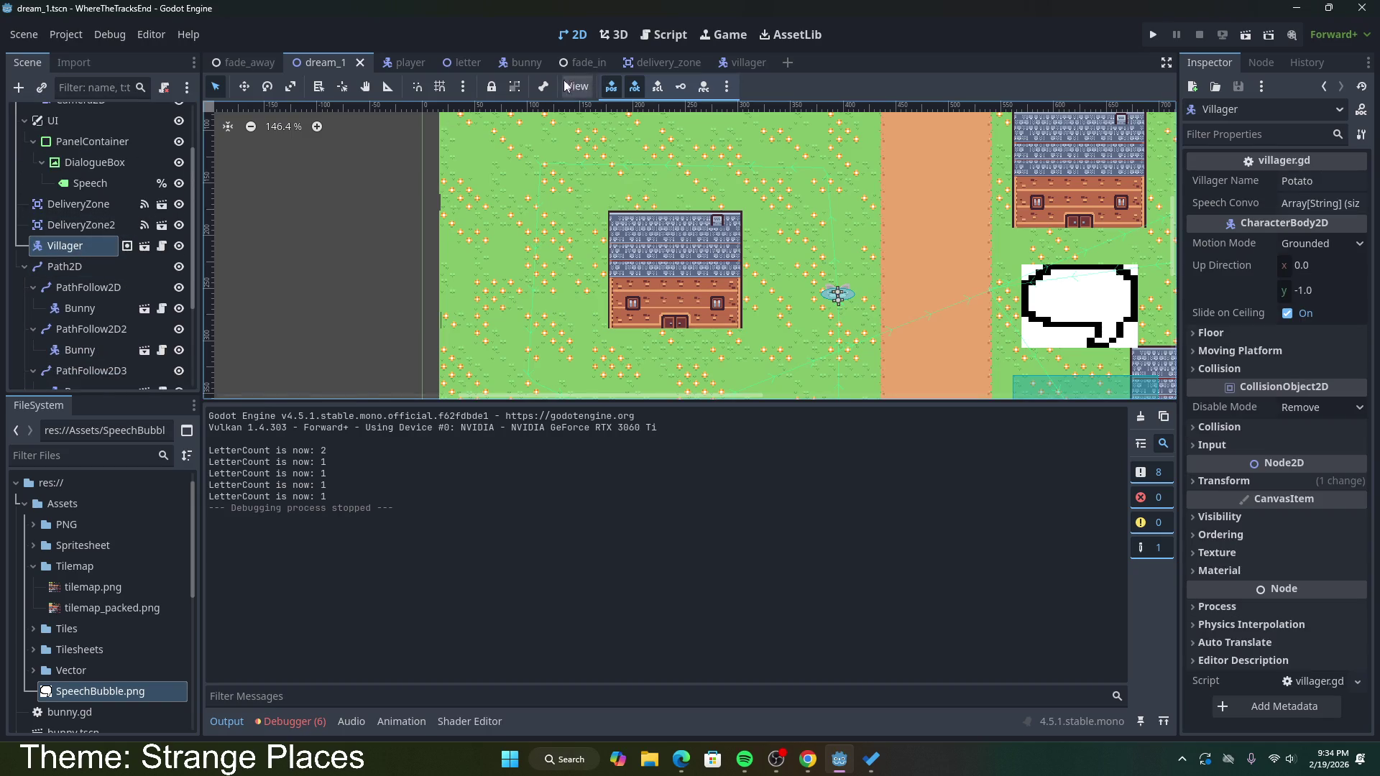
left_click(740, 62)
left_click(167, 118)
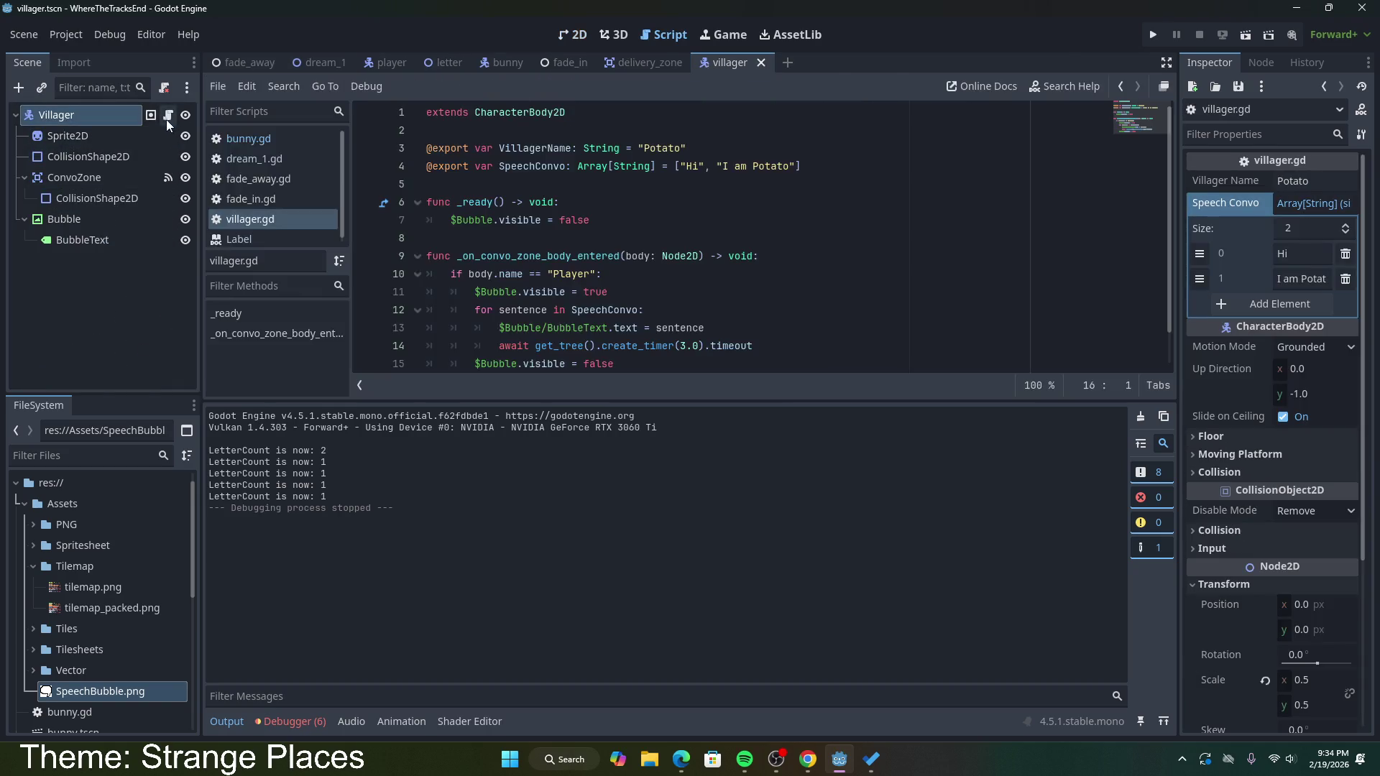
scroll(560, 274, "down", 1)
Step: Add a copy of the timer wait line below $Bubble.visible = false, set to 10.0, and save
mouse_move(757, 309)
left_mouse_down()
mouse_move(503, 294)
mouse_move(499, 308)
left_mouse_up()
key("ctrl+c")
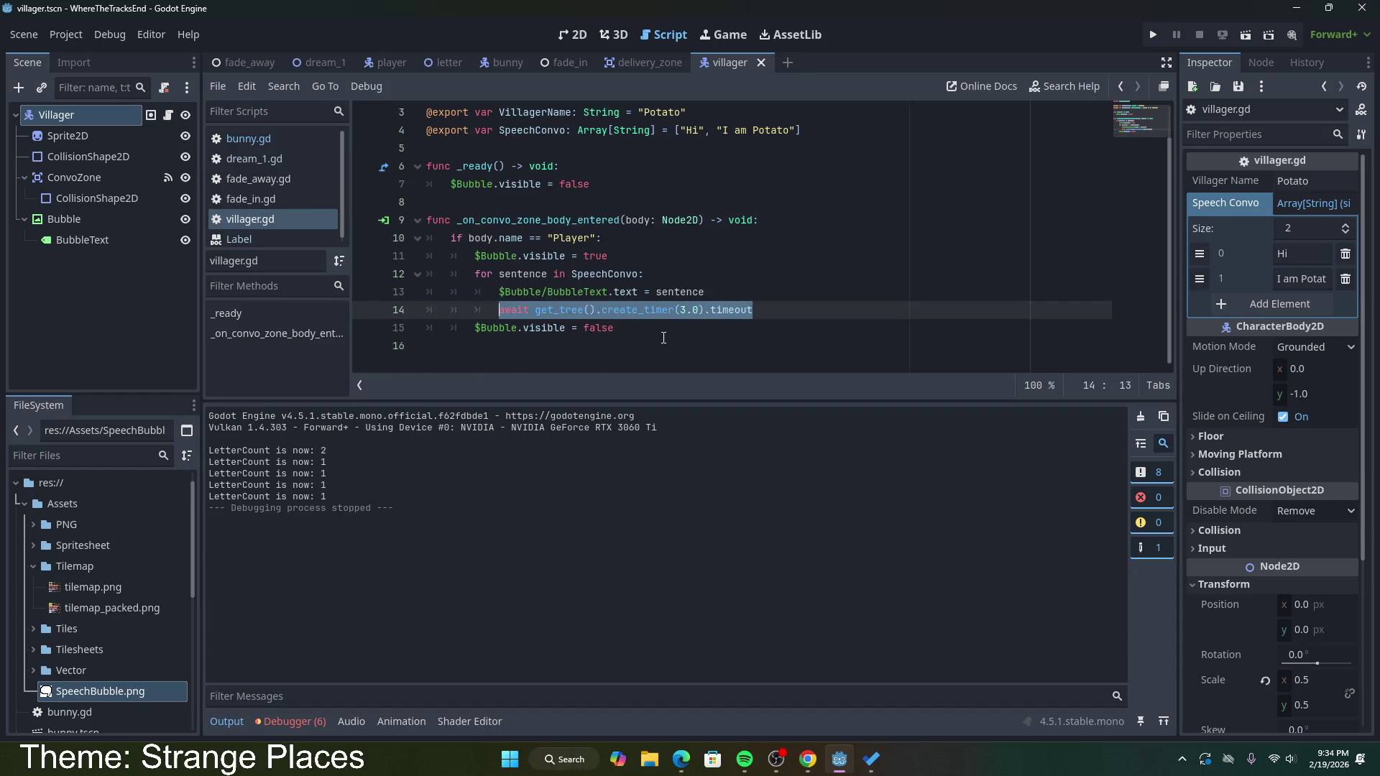
left_click(652, 331)
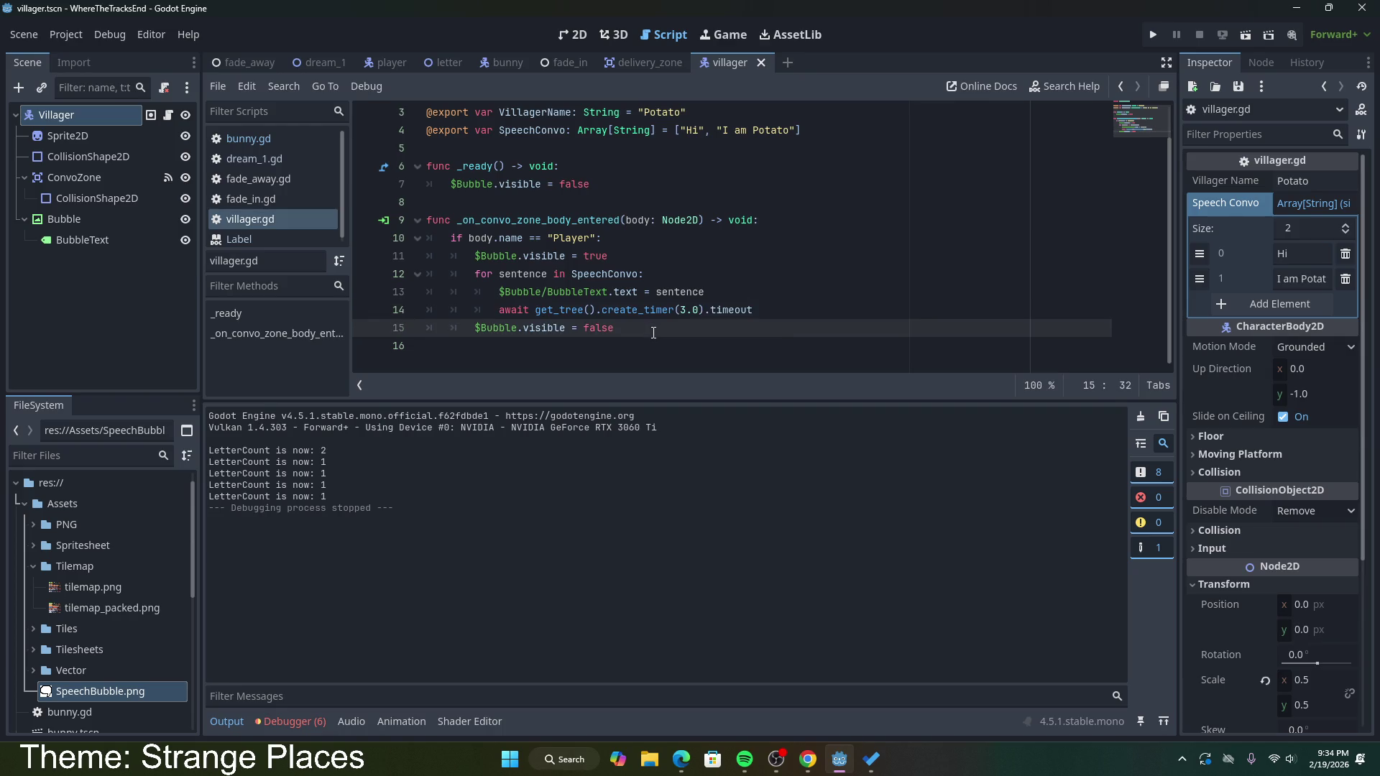
key("Return")
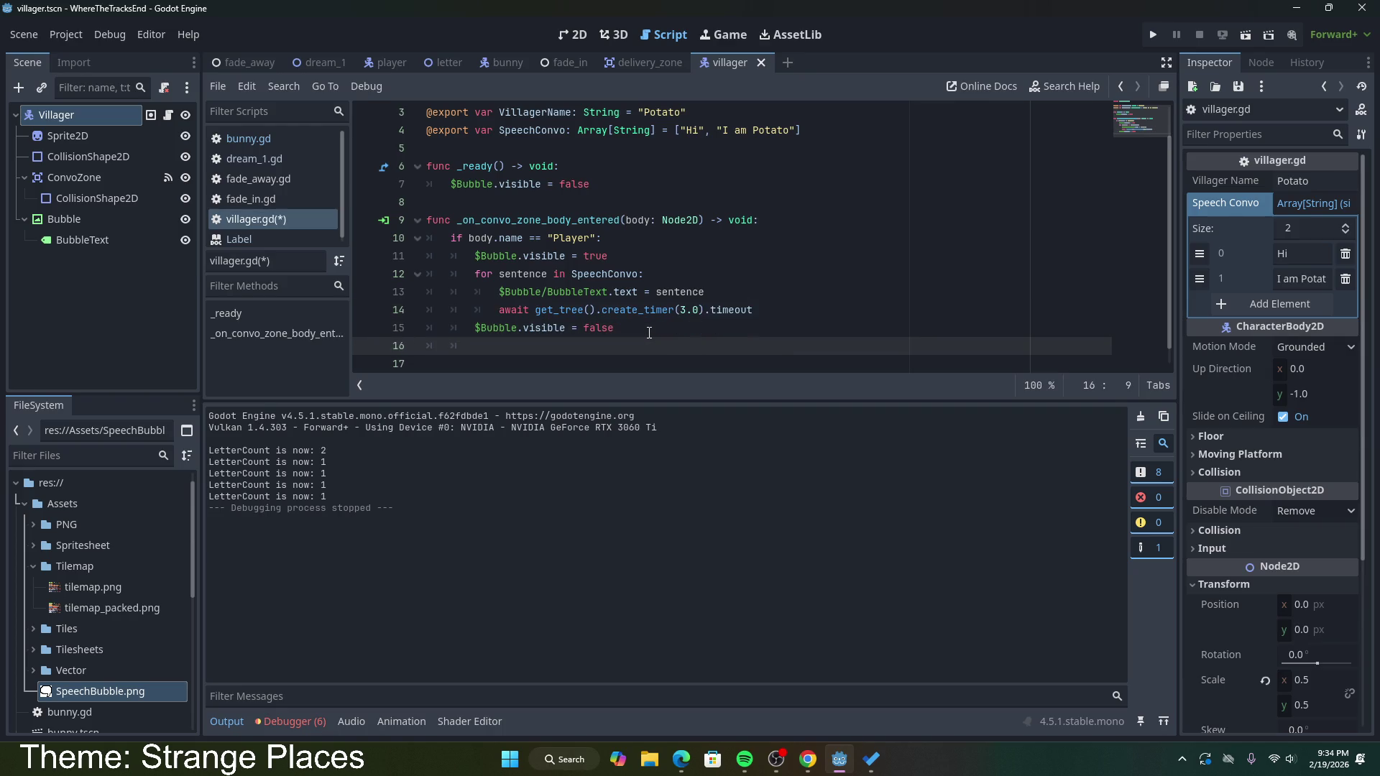
key("ctrl+v")
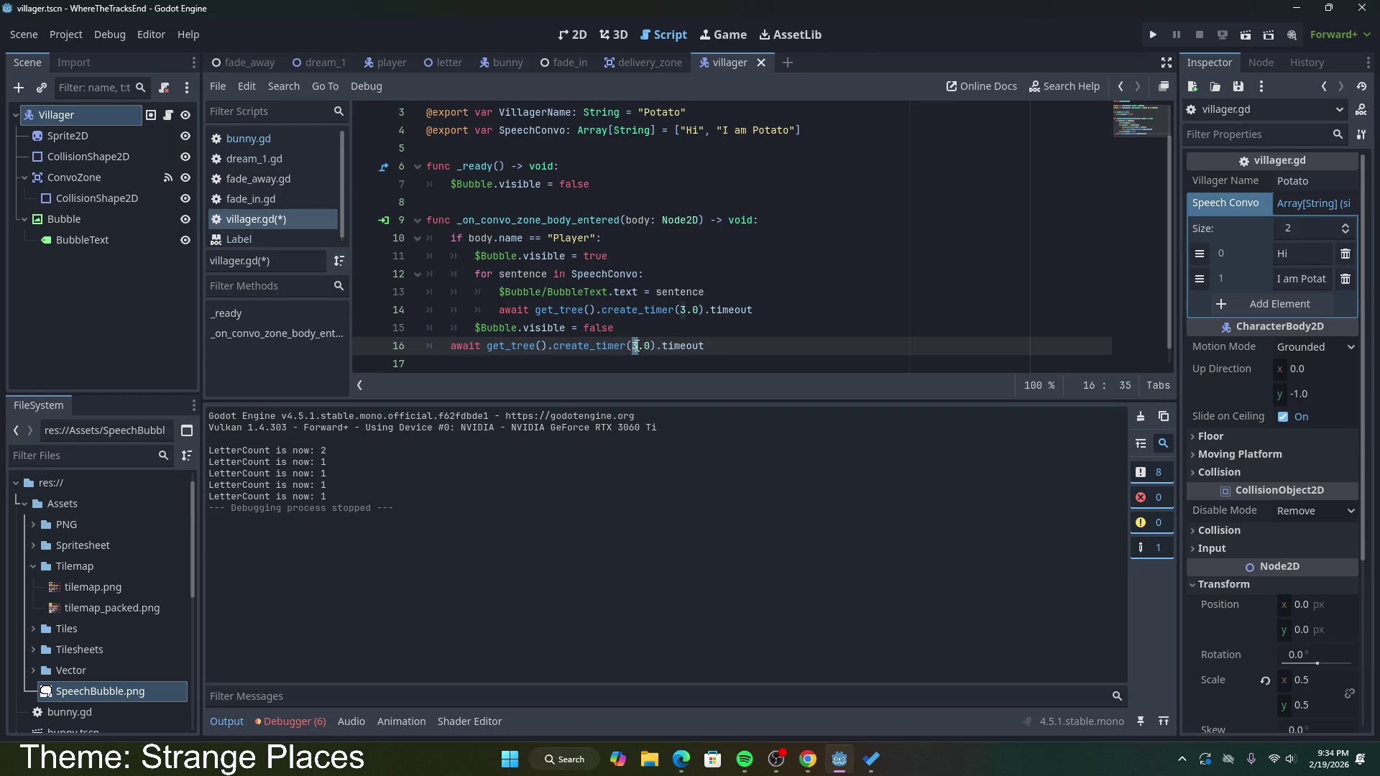
type("10")
left_click(737, 347)
left_click_drag(686, 310, 680, 311)
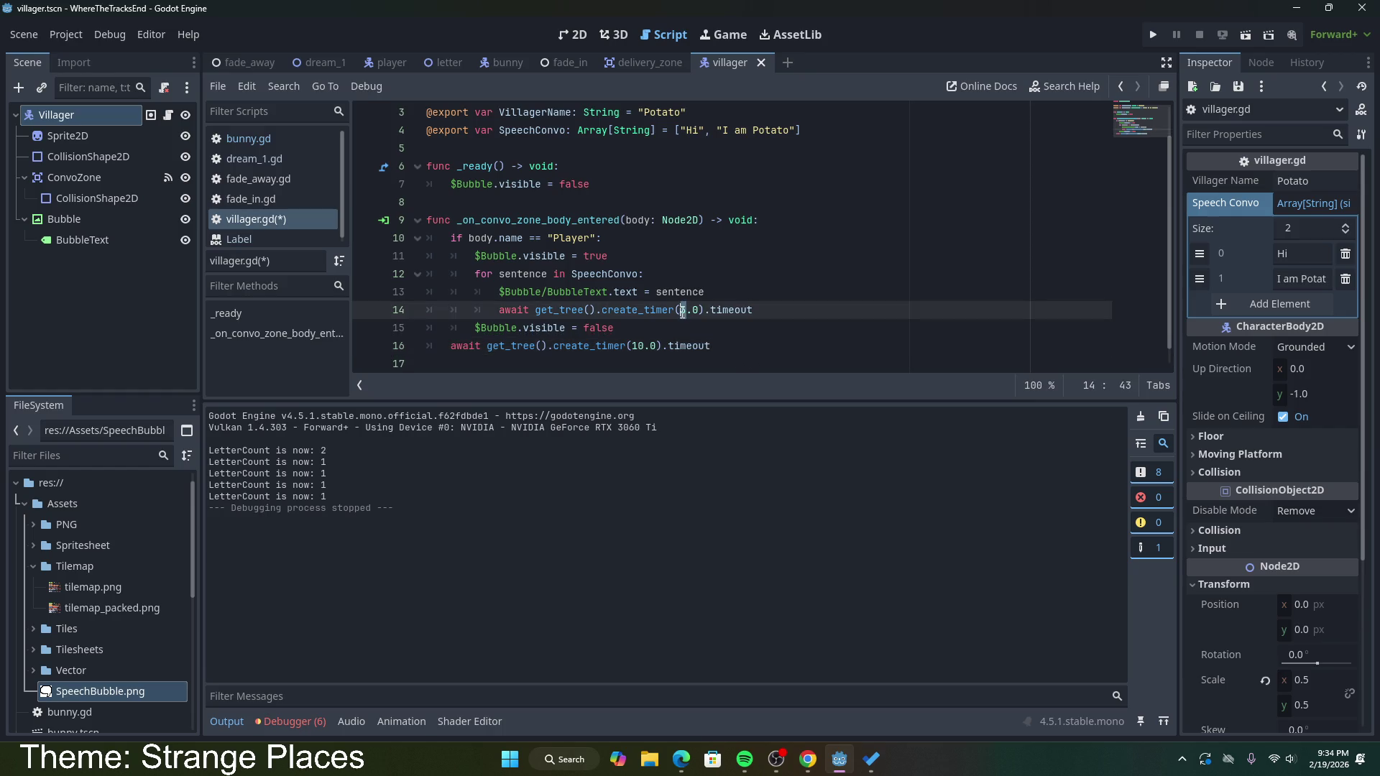
left_click(706, 336)
key("ctrl+s")
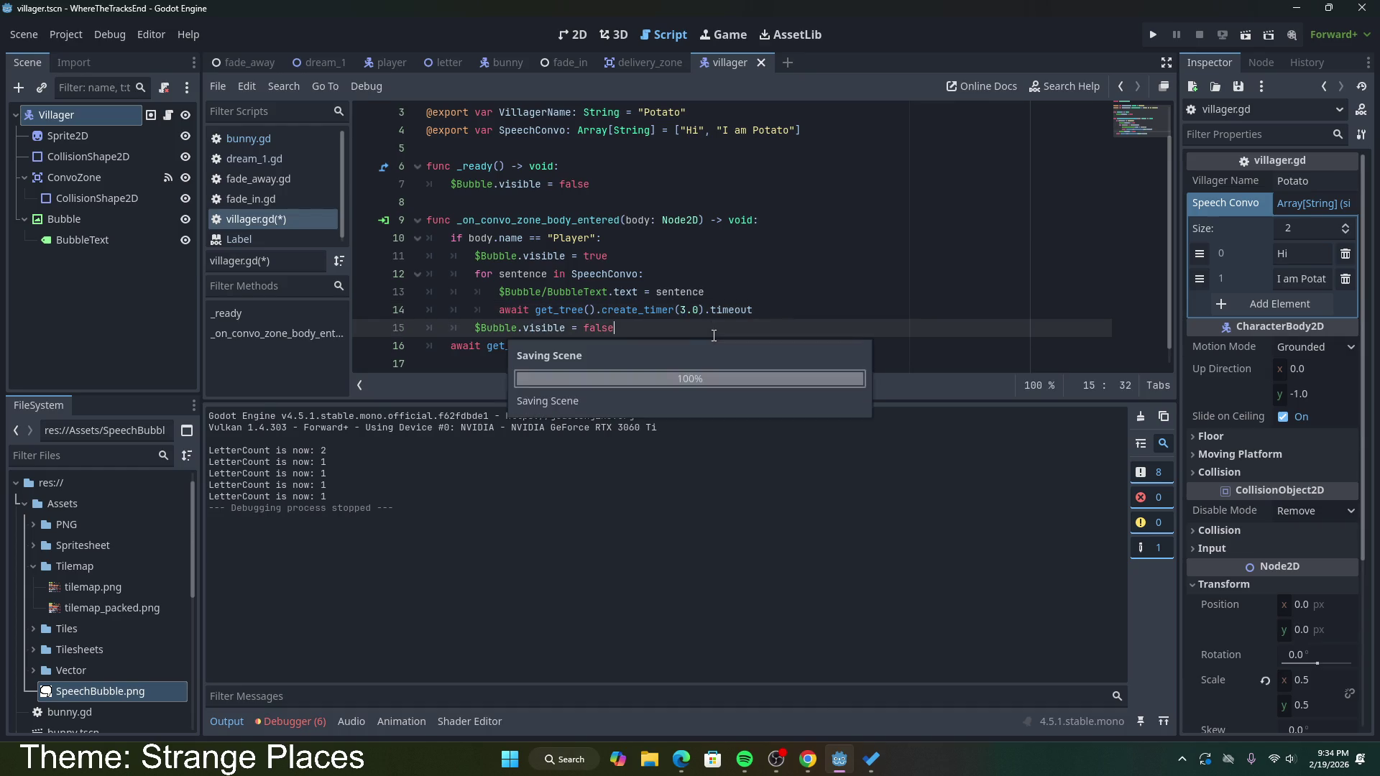
Step: Review the new 10.0 timer wait inside the convo zone handler
left_click(321, 63)
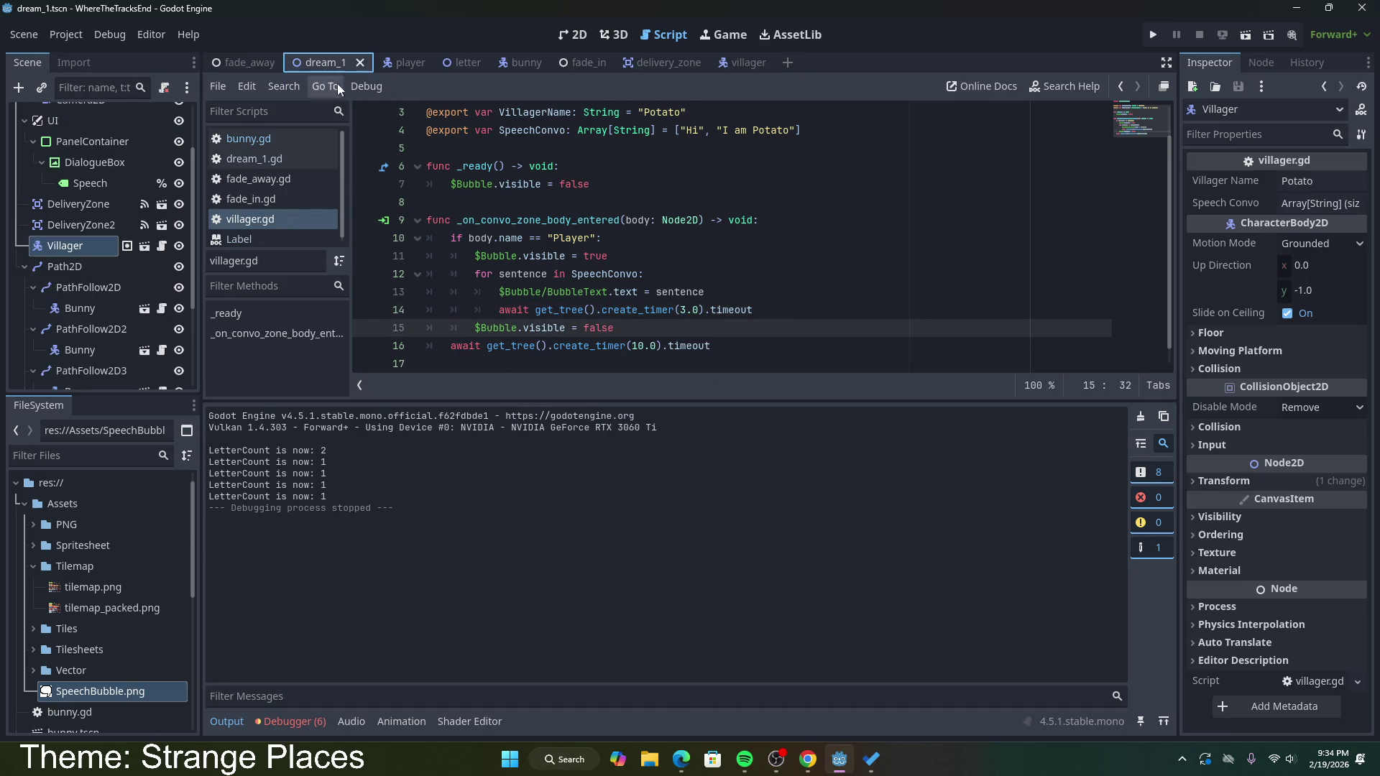
left_click(722, 341)
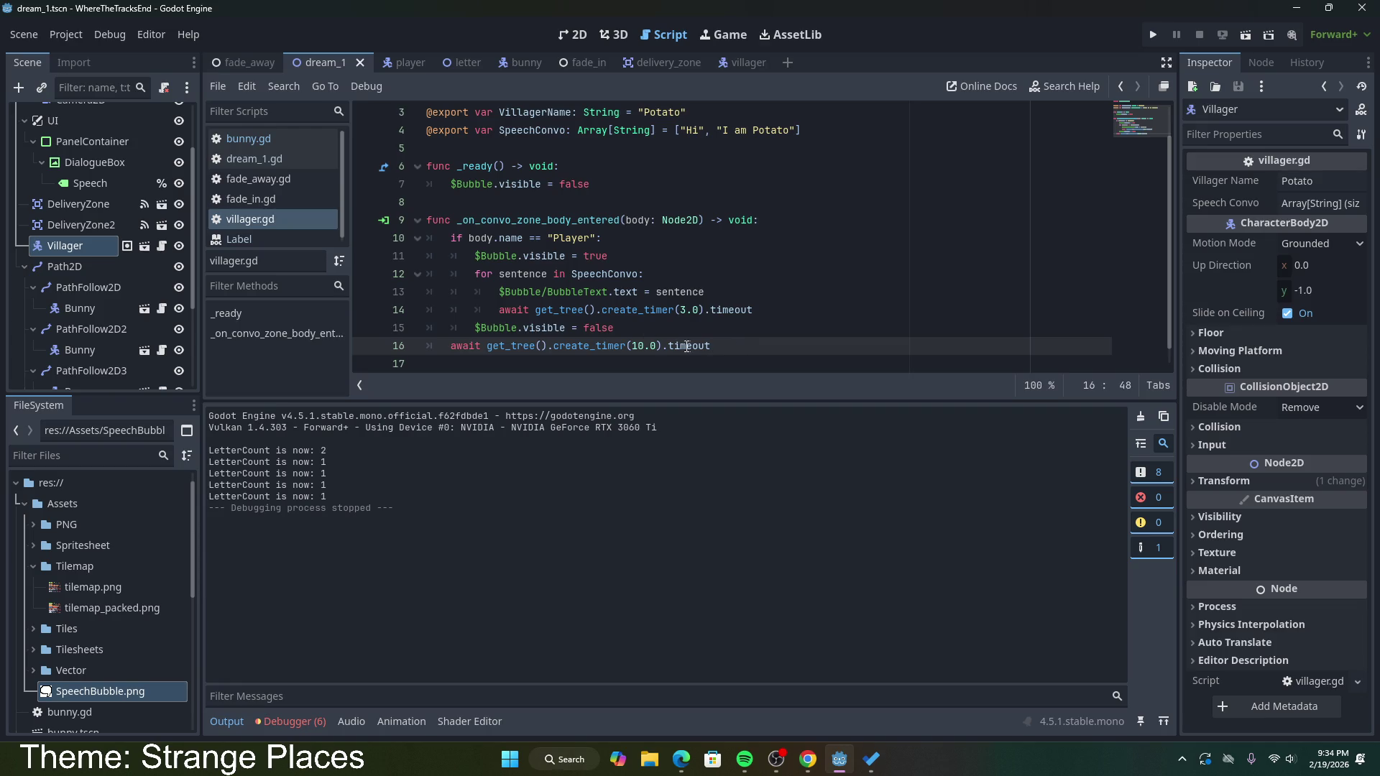
mouse_move(577, 346)
left_mouse_down()
mouse_move(662, 346)
mouse_move(451, 346)
left_mouse_up()
left_click_drag(457, 220, 767, 226)
left_click(737, 343)
Step: Return to dream_1's 2D view, centre the village map, and run the game
left_click(406, 63)
left_click(316, 63)
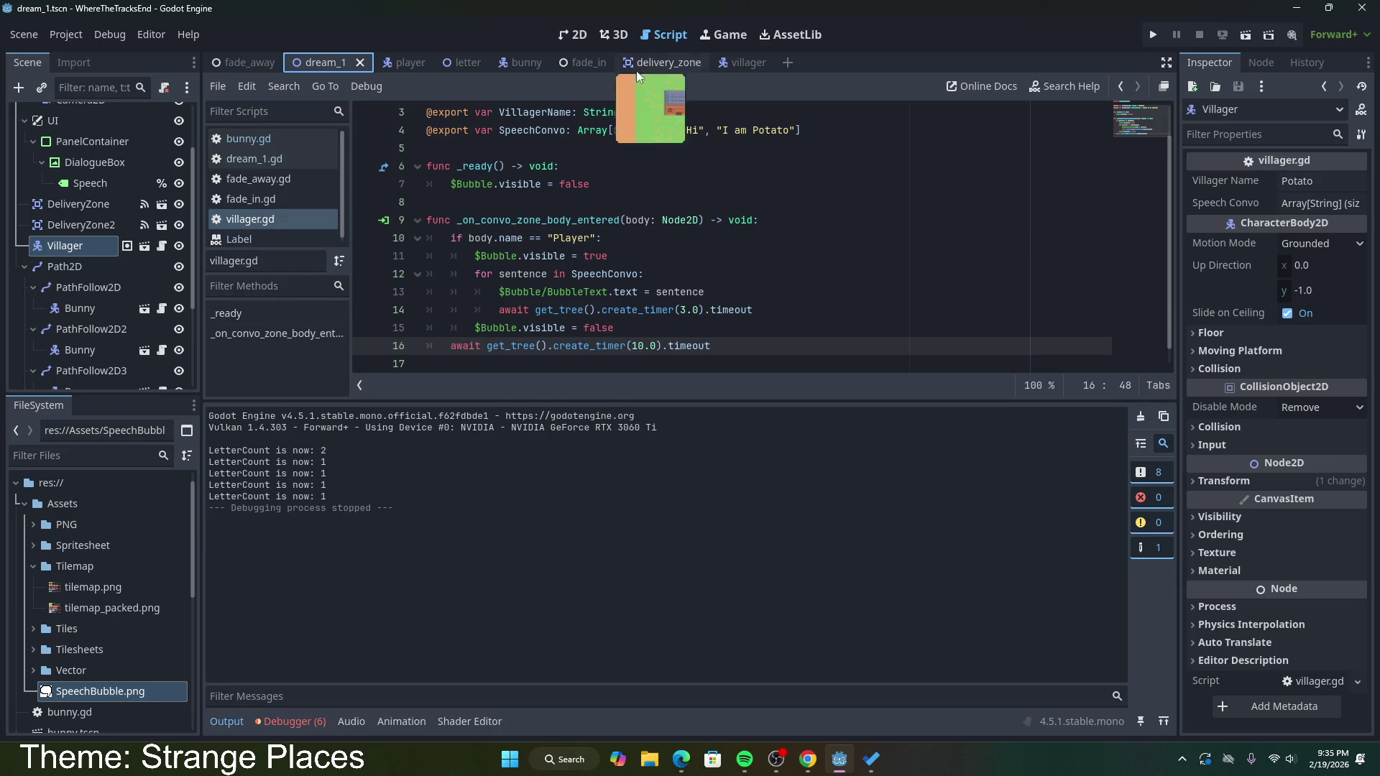
left_click(575, 34)
scroll(805, 335, "down", 4)
scroll(460, 234, "up", 1)
left_click_drag(613, 272, 452, 230)
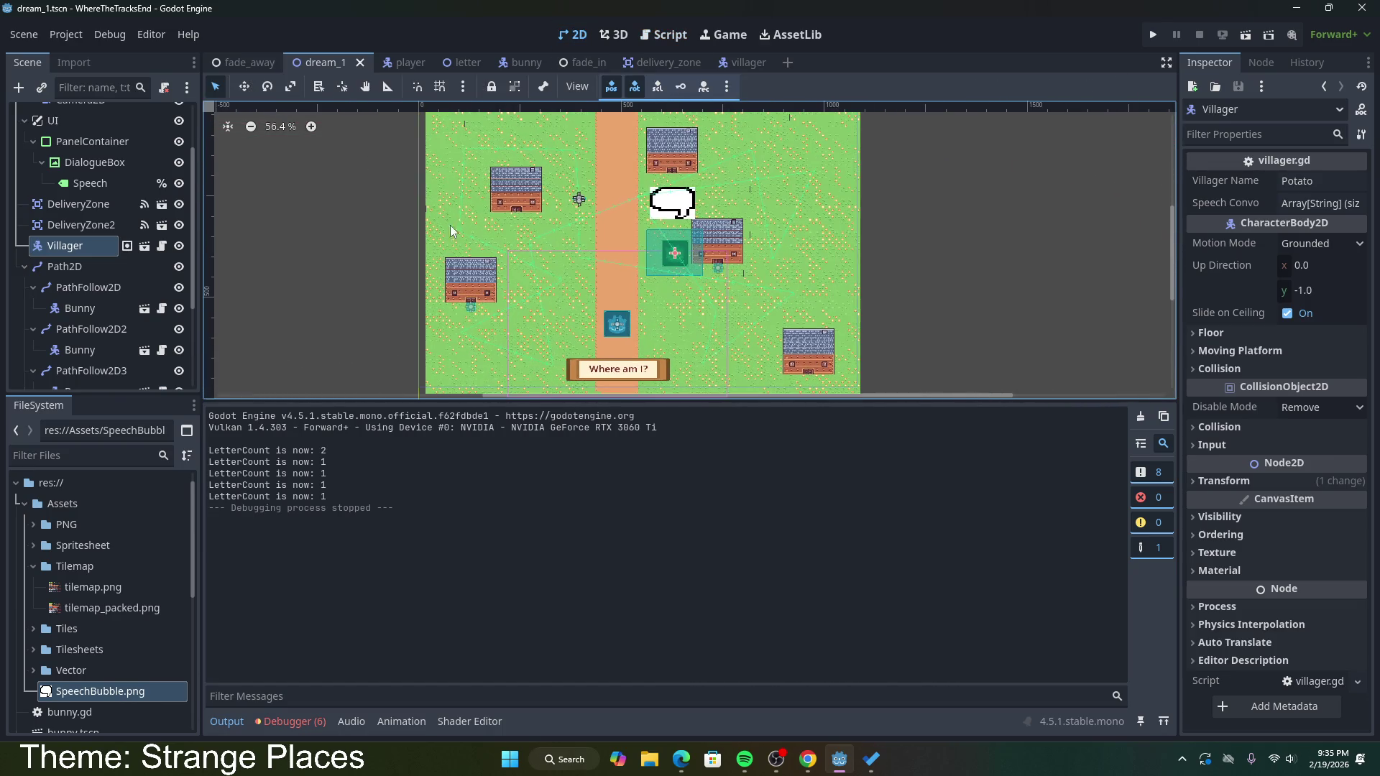
left_click(1219, 36)
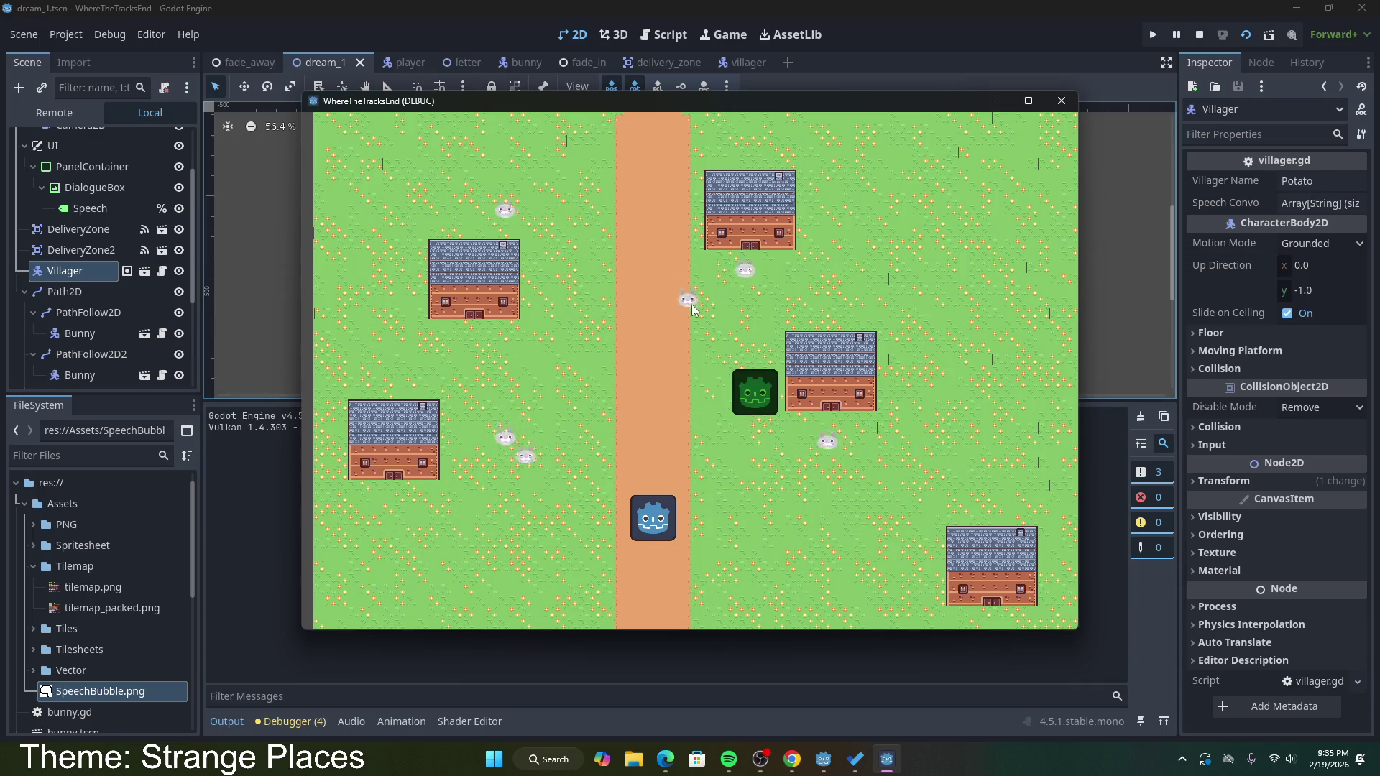
Step: Close the game and paste a copied PathFollow2D under Path2D as PathFollow2D7
left_click(1060, 106)
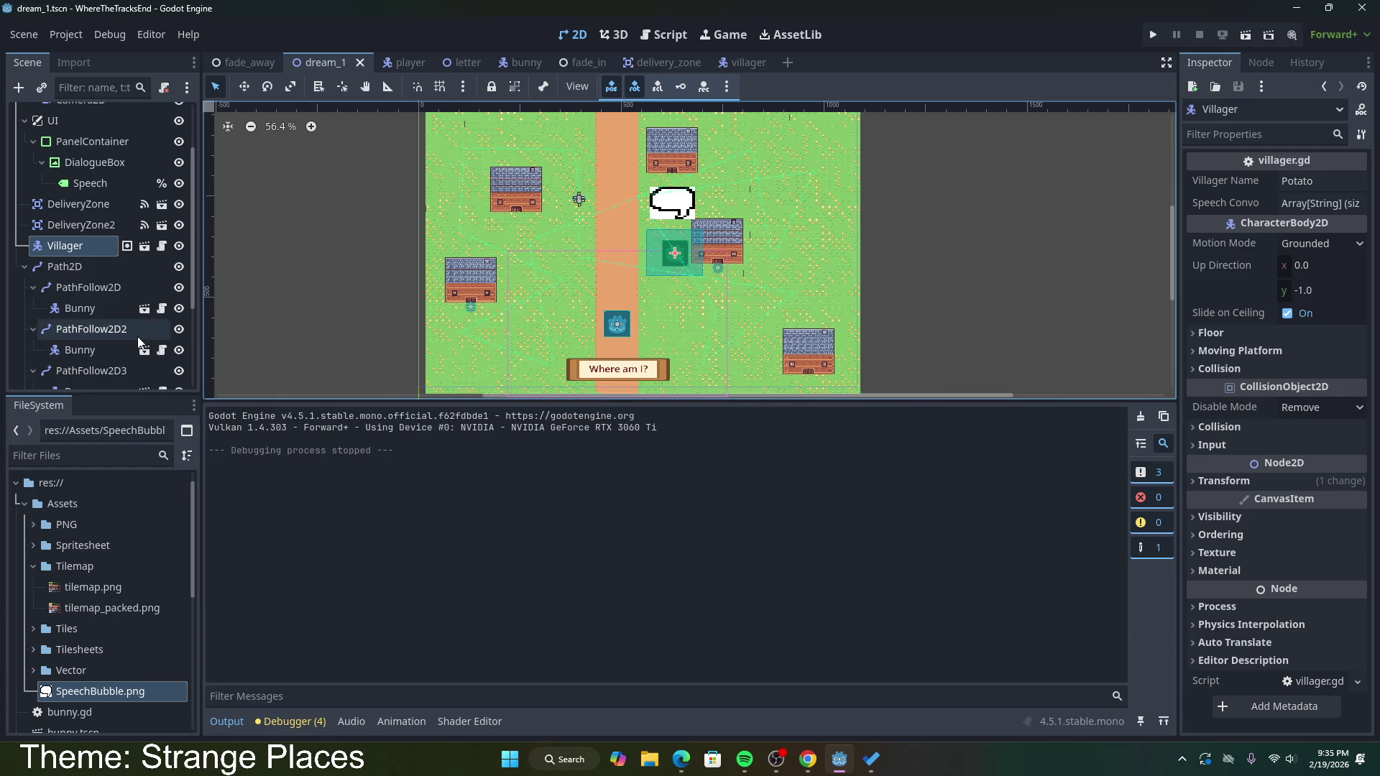
scroll(97, 162, "down", 3)
scroll(95, 187, "up", 2)
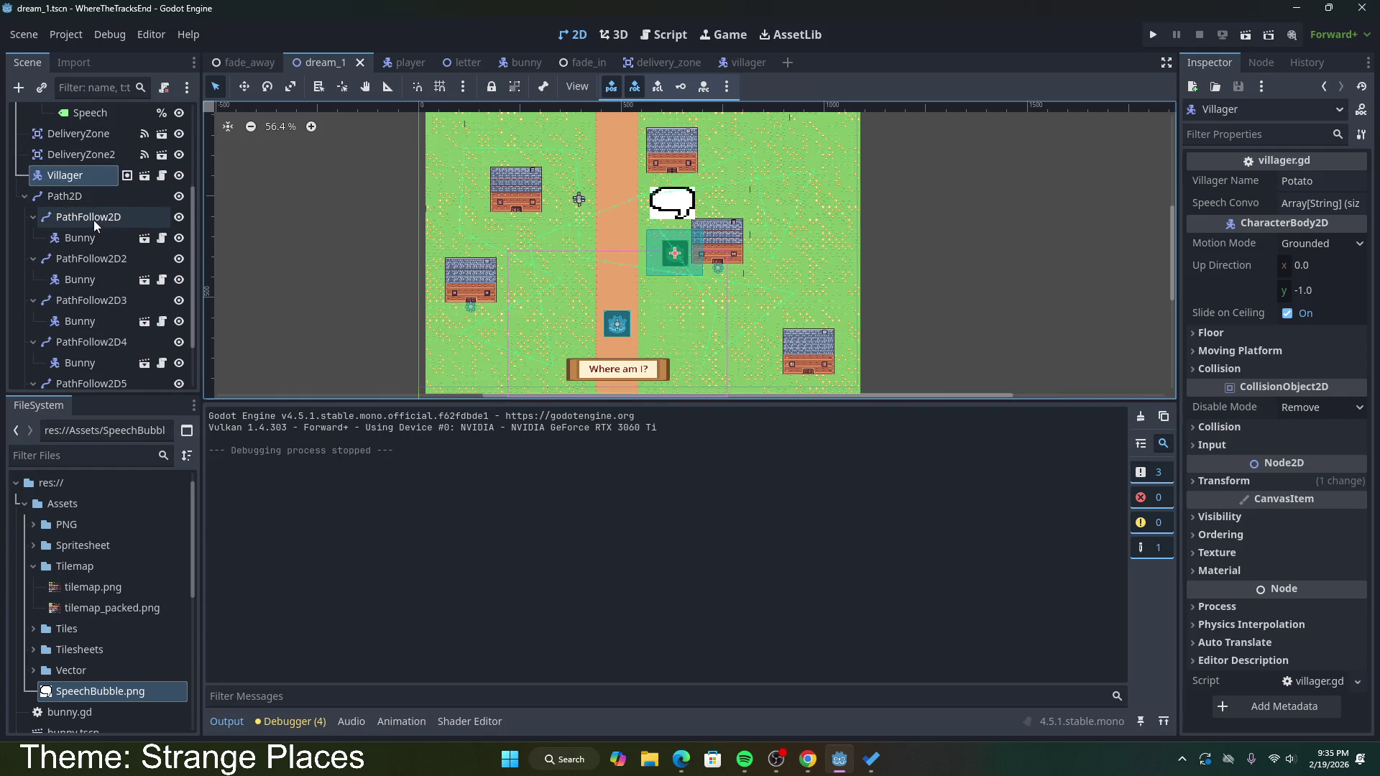
left_click(93, 218, "shift")
left_click(92, 223)
left_click(88, 203)
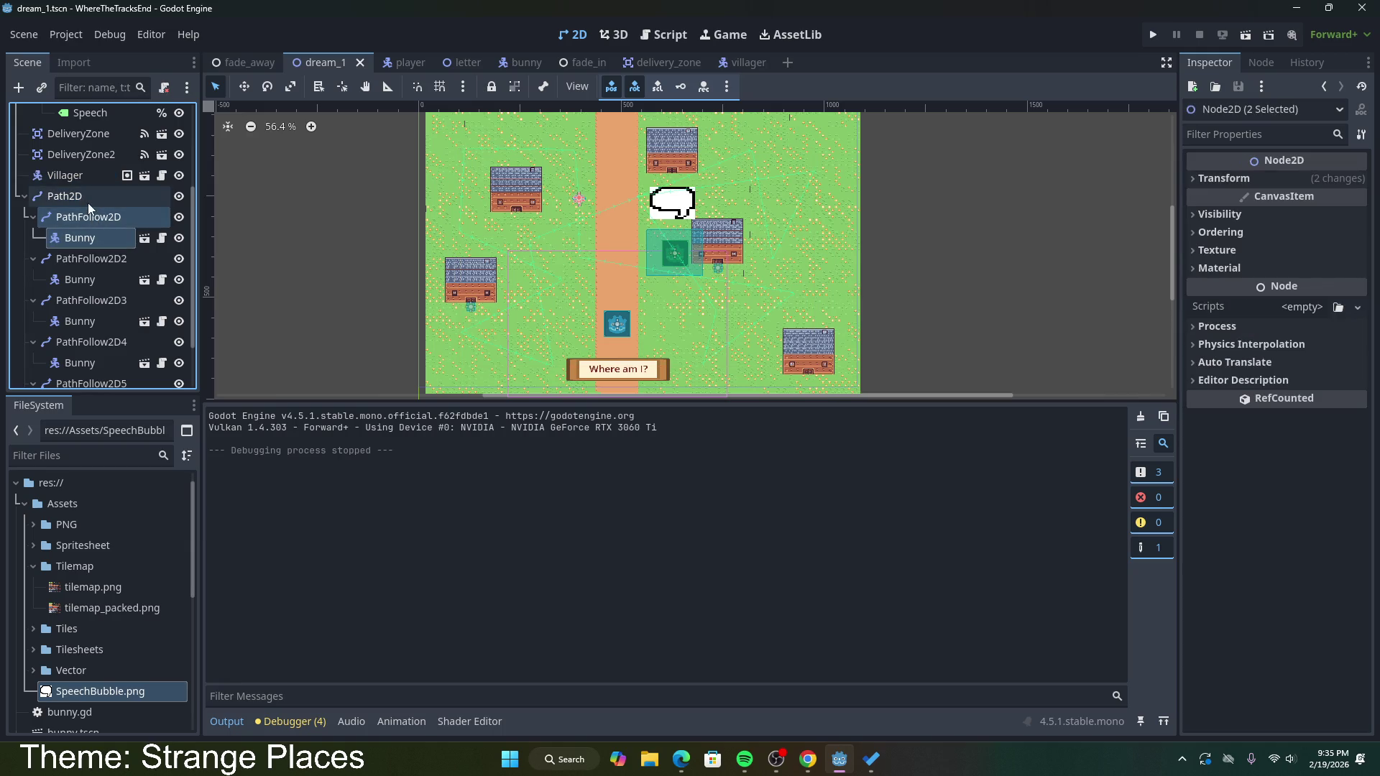
key("ctrl+v")
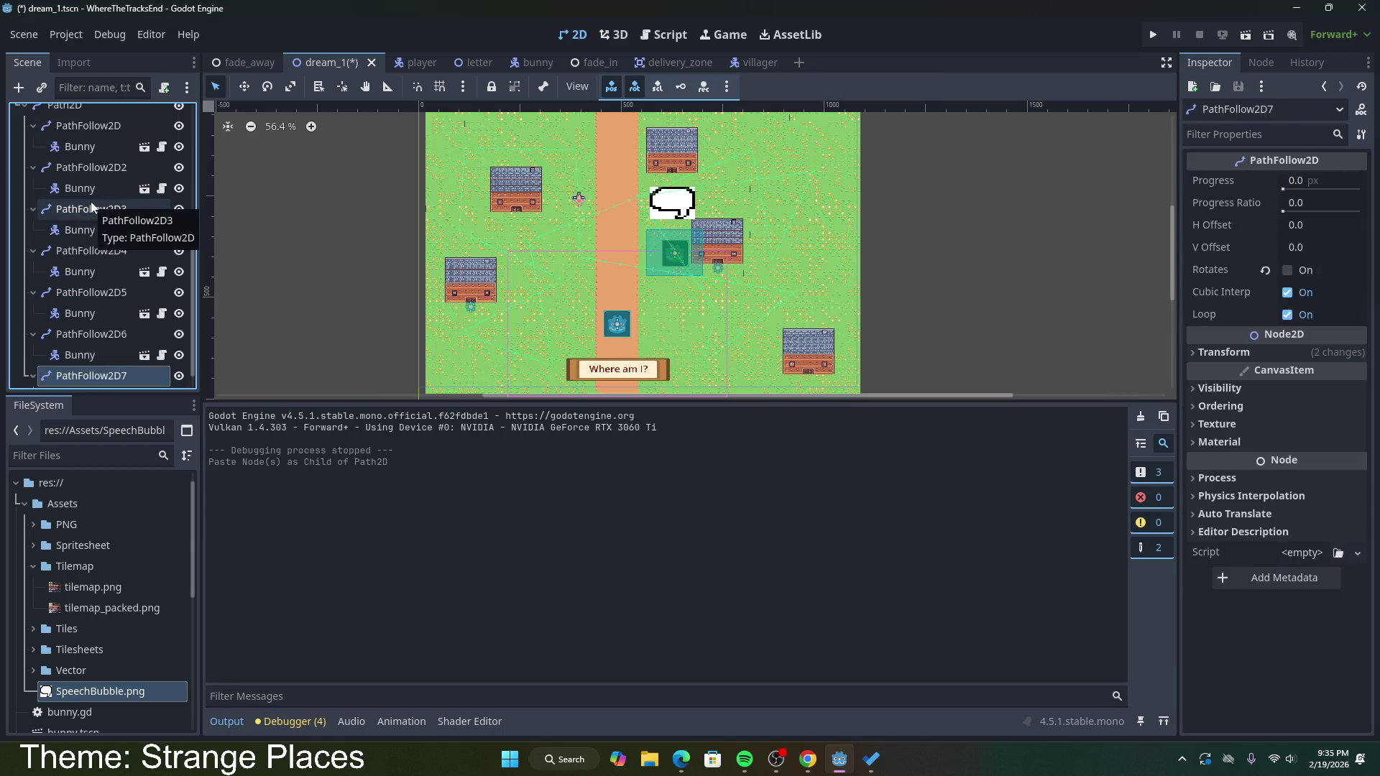
Step: Set the new Bunny's Progress Ratio to 0.69, save dream_1, and run the scene
left_click(97, 376)
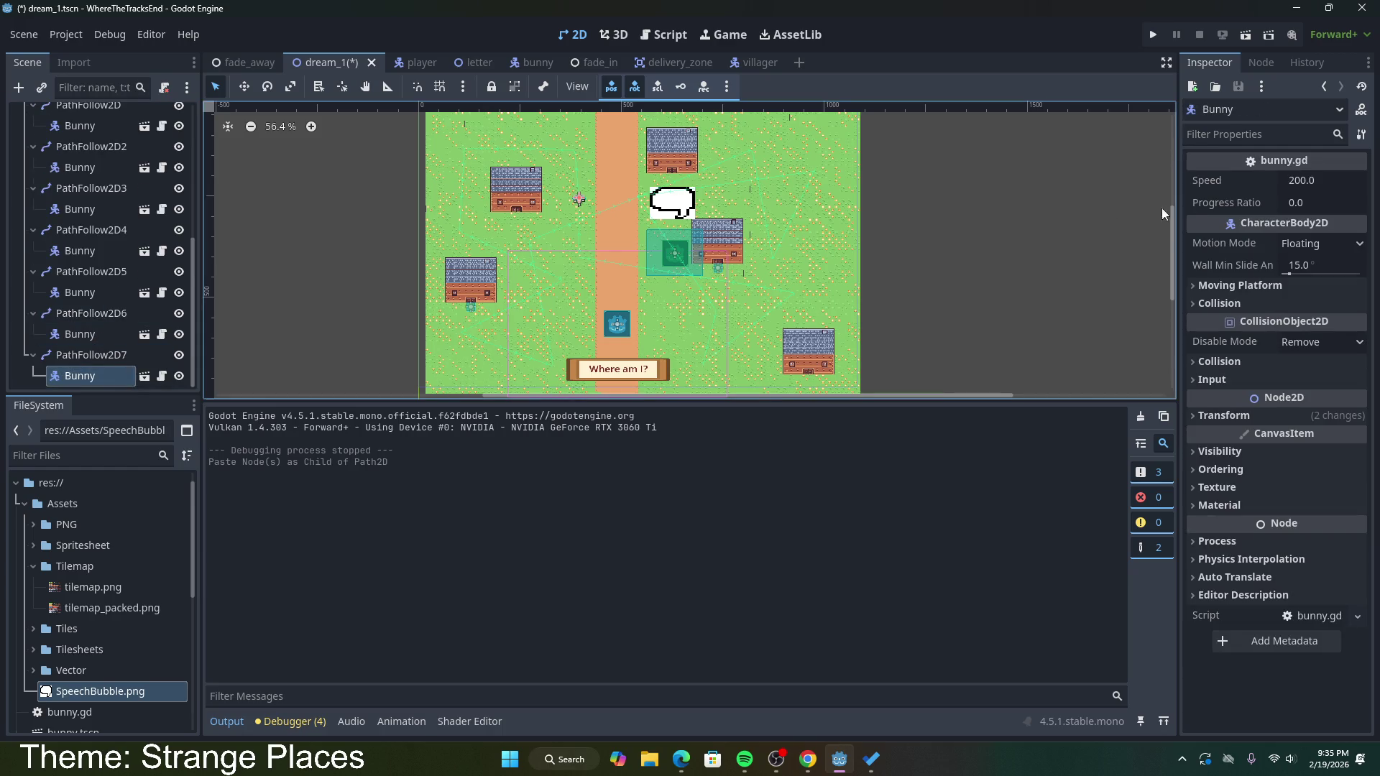
left_click(1300, 201)
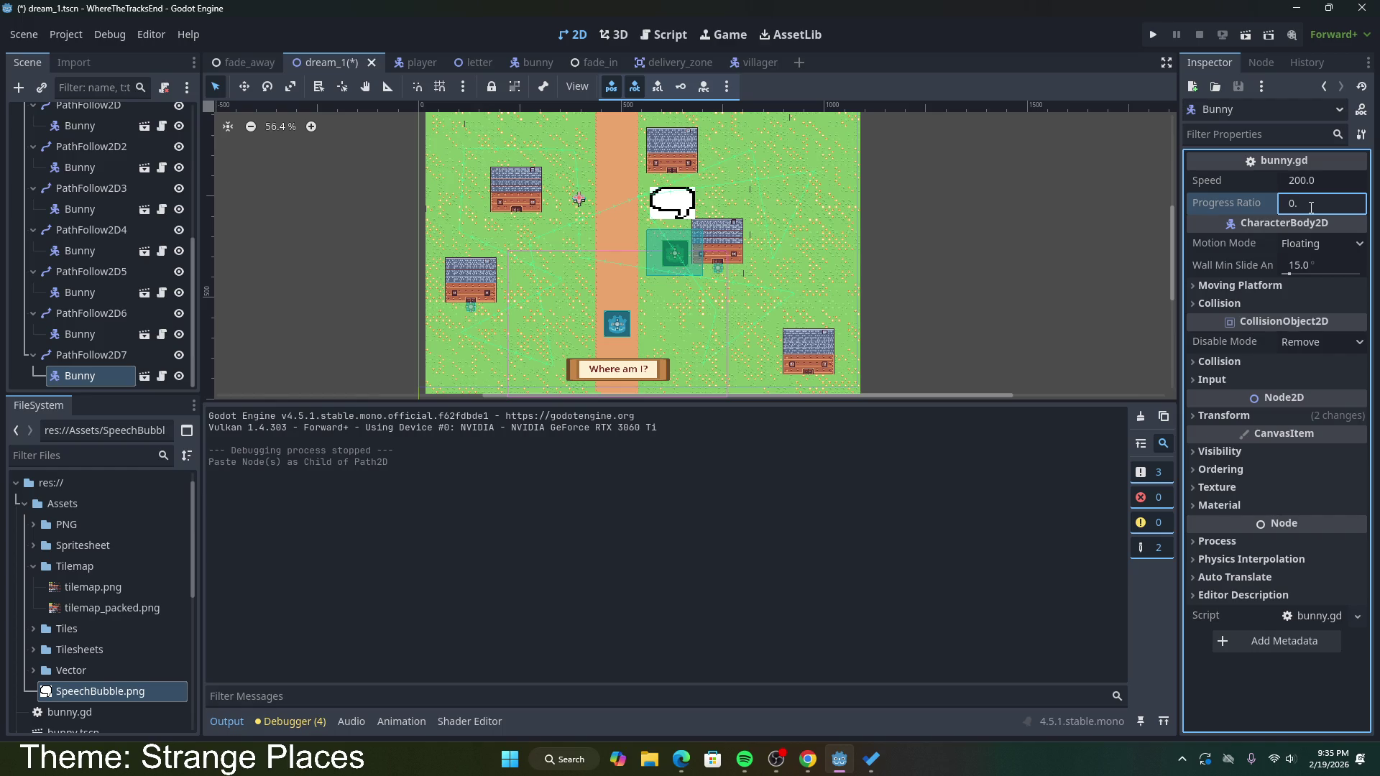
type("69")
key("Return")
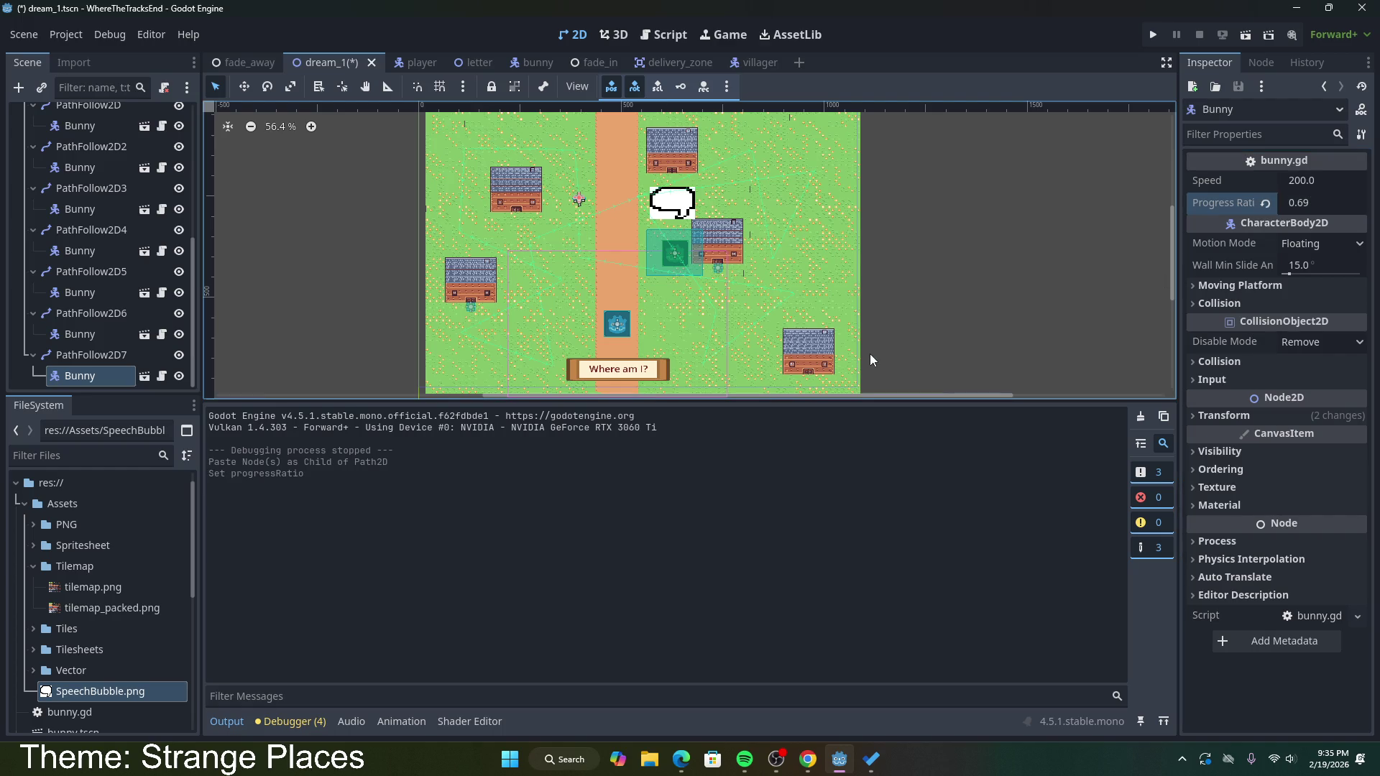
key("ctrl+s")
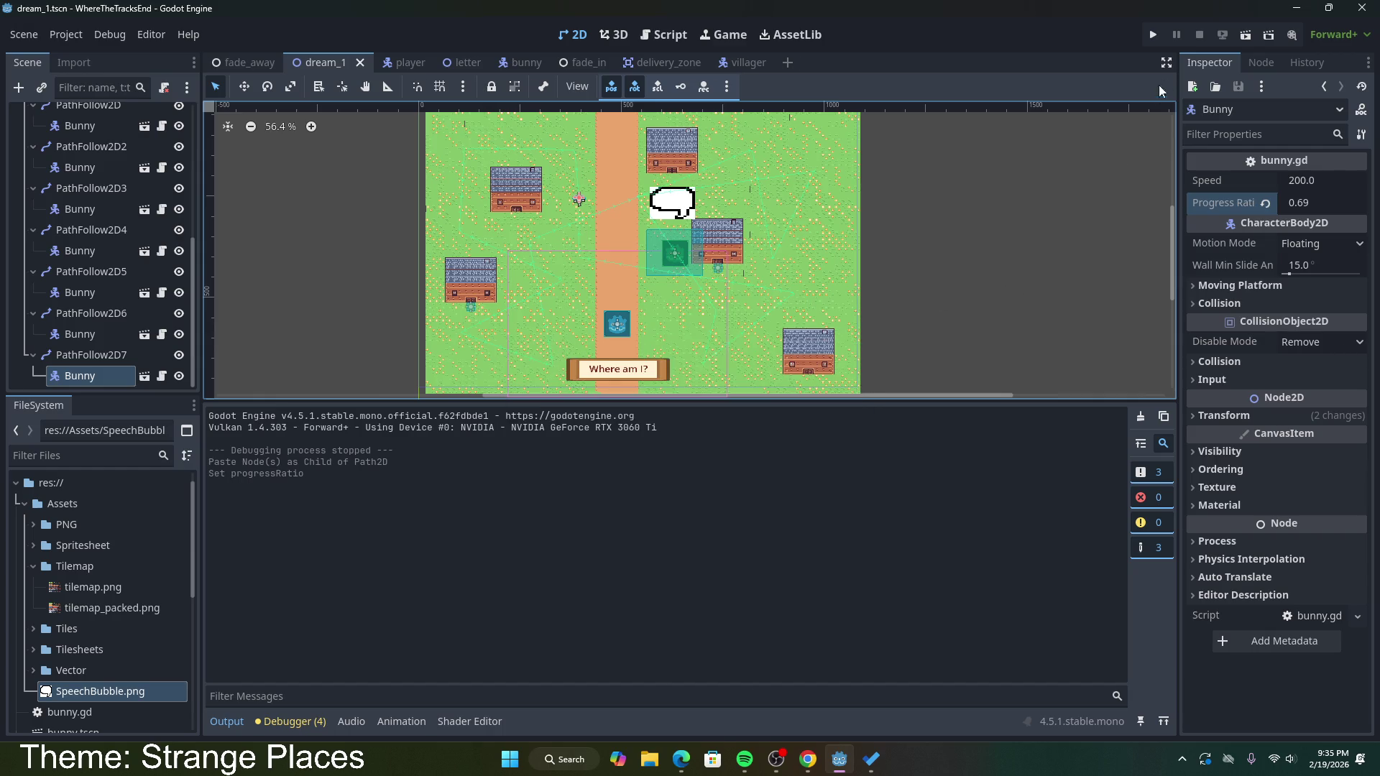
left_click(1243, 36)
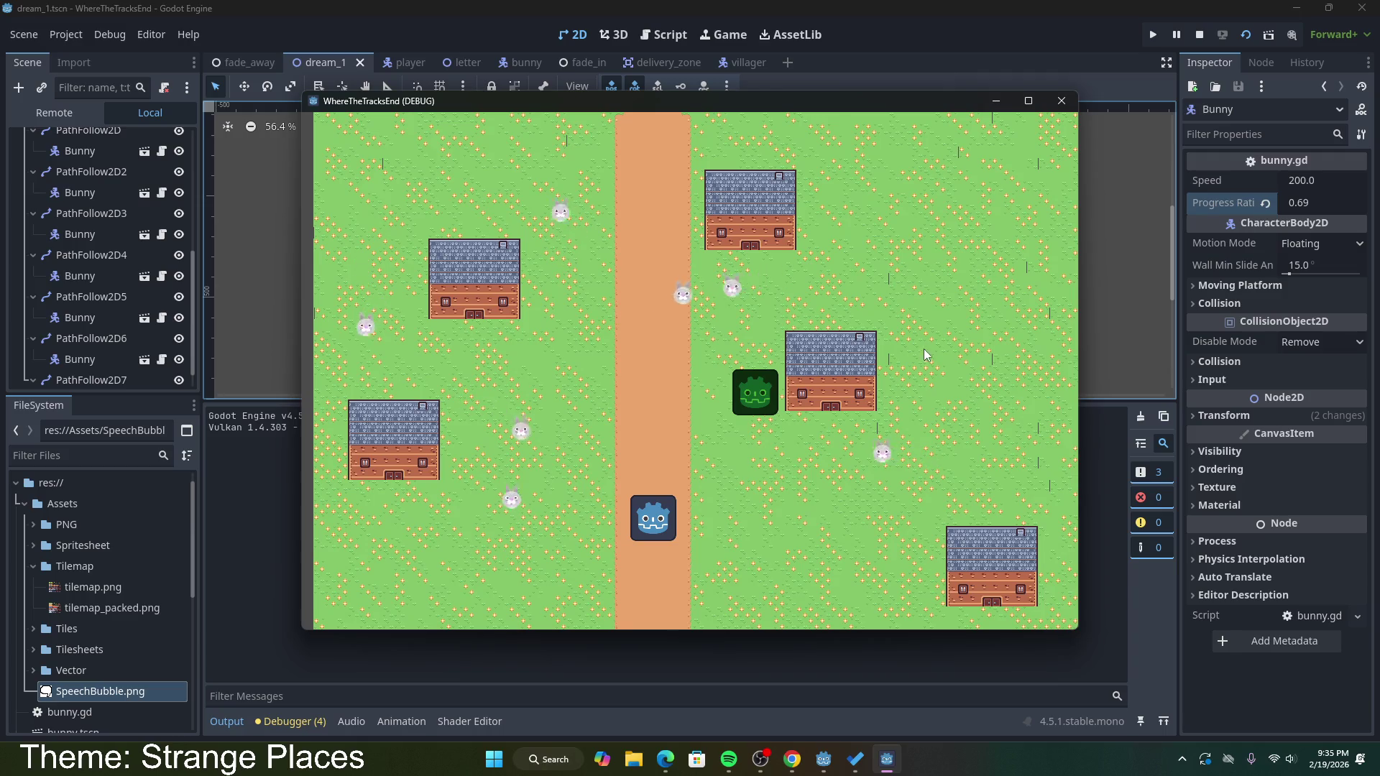
Step: Stop the test game and switch to the villager scene
left_click(1062, 101)
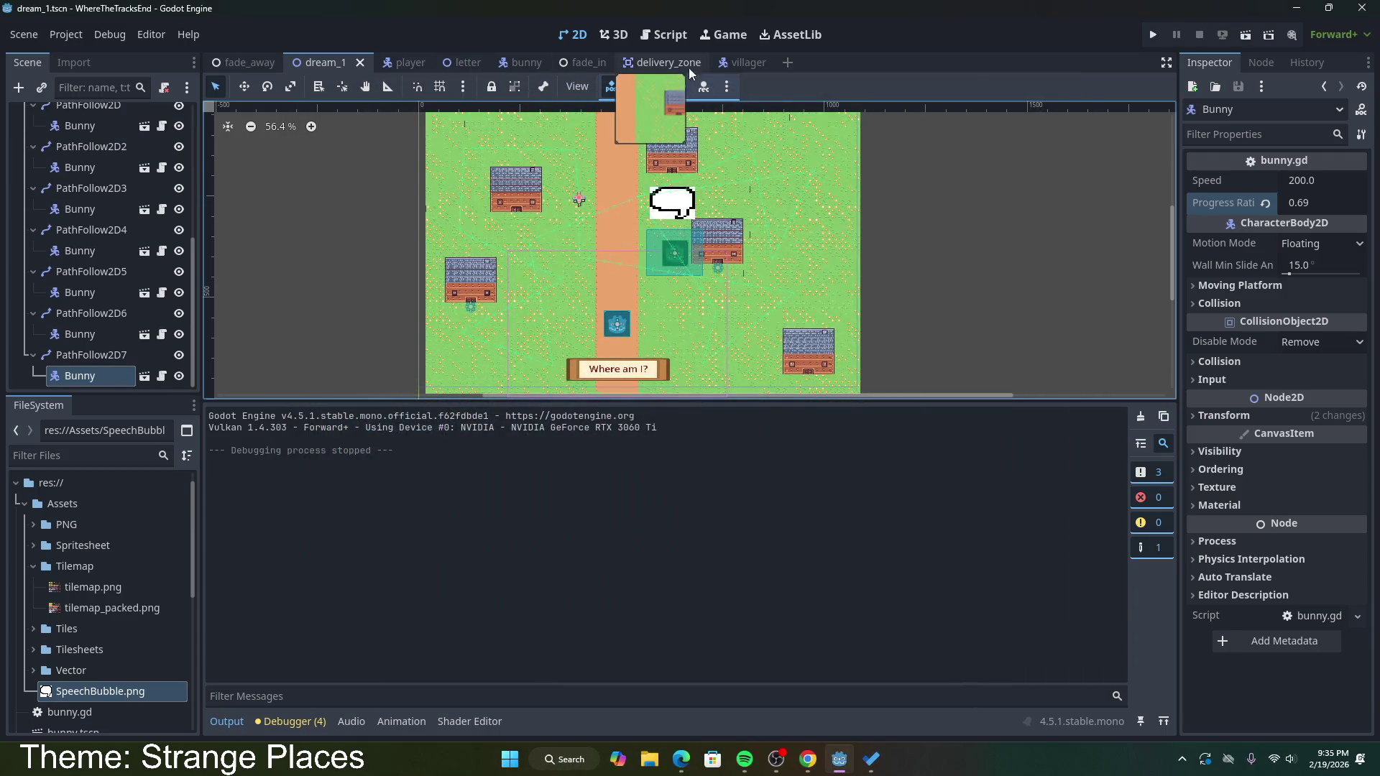
left_click(737, 63)
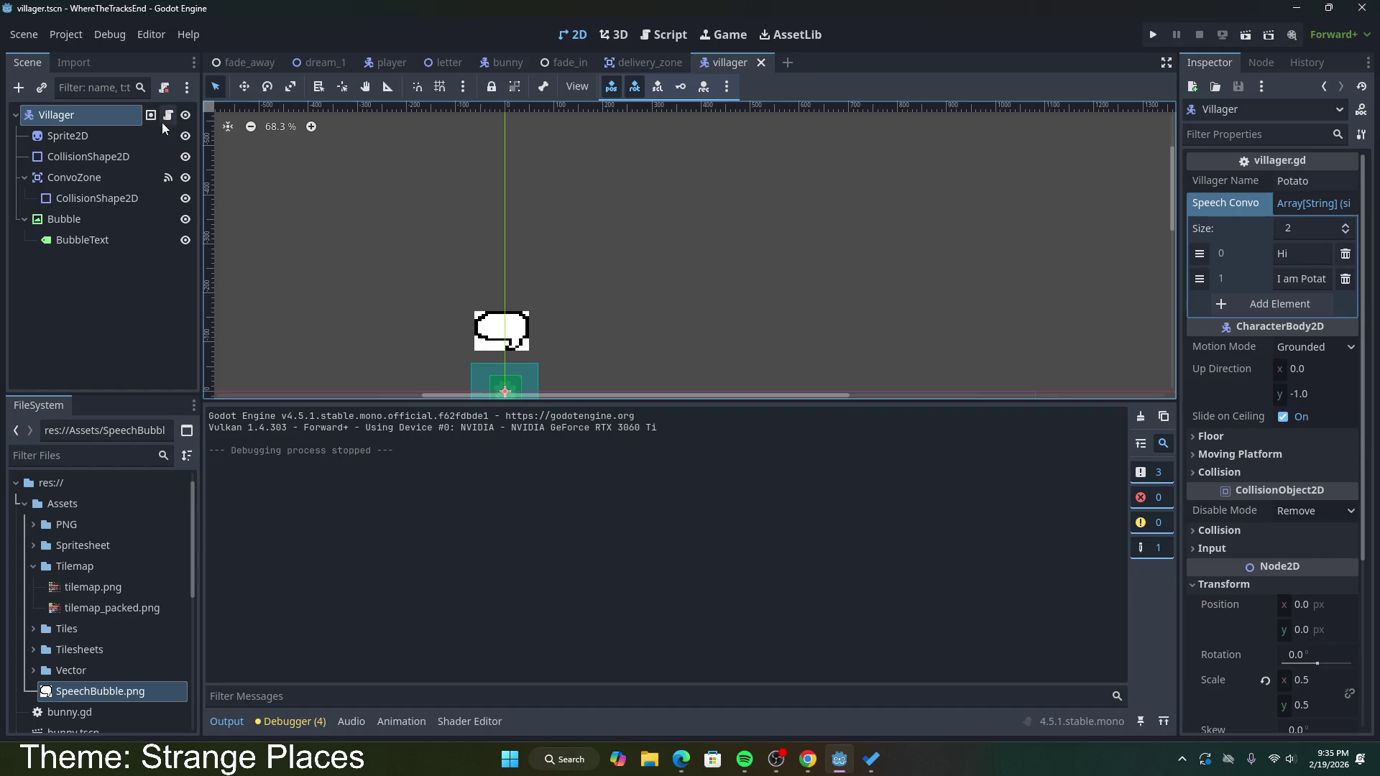
Step: Edit villager.gd's SpeechConvo array to "Hey" and "Watch out for the man-eating rabbits", then save
left_click(167, 116)
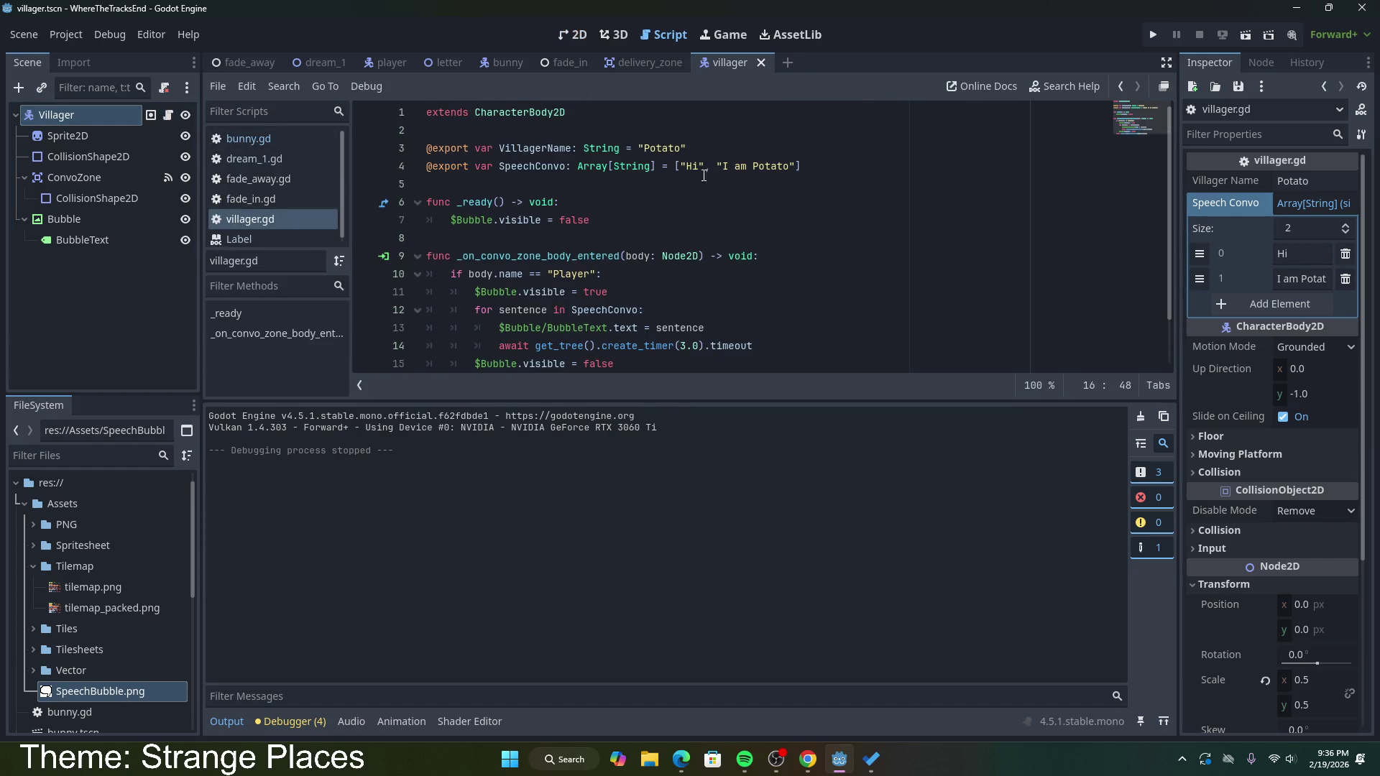
left_click(695, 168)
type("ey")
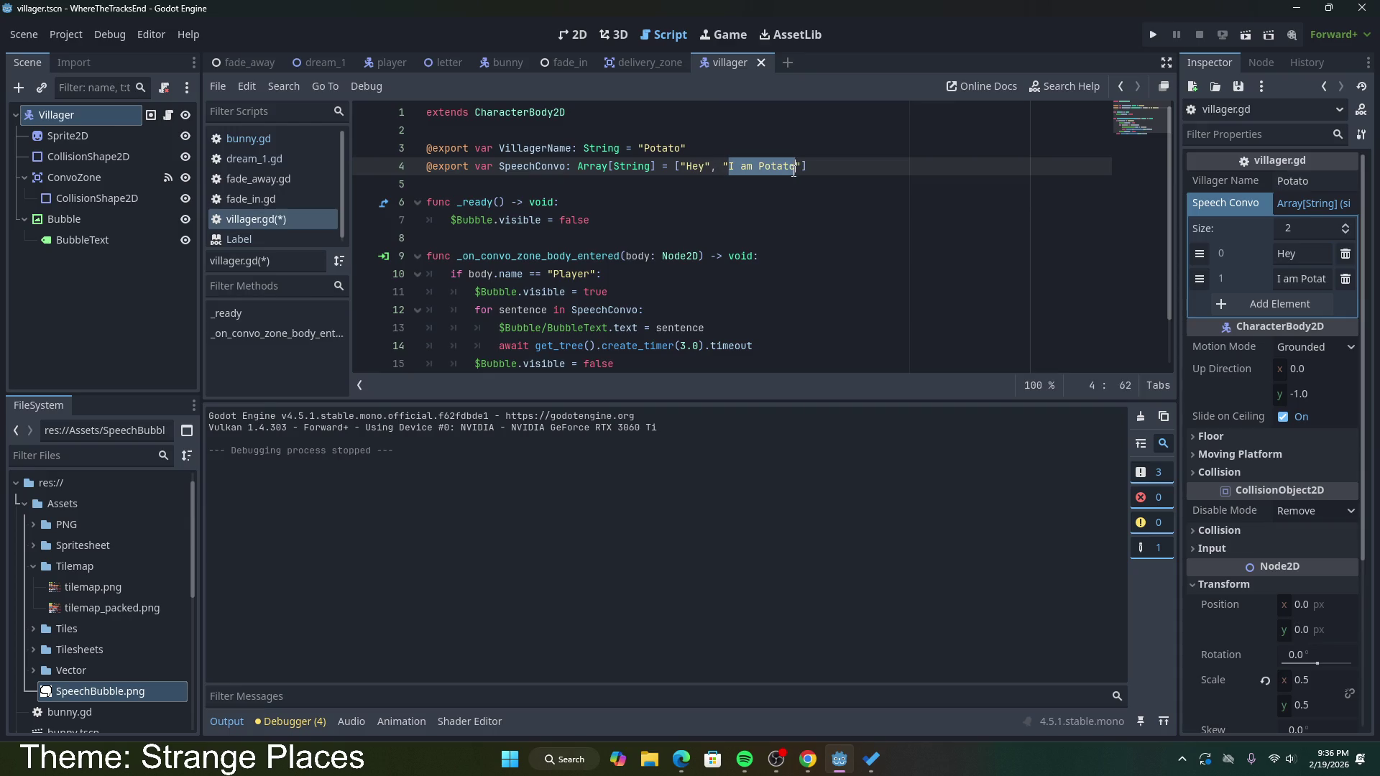
type("Wa")
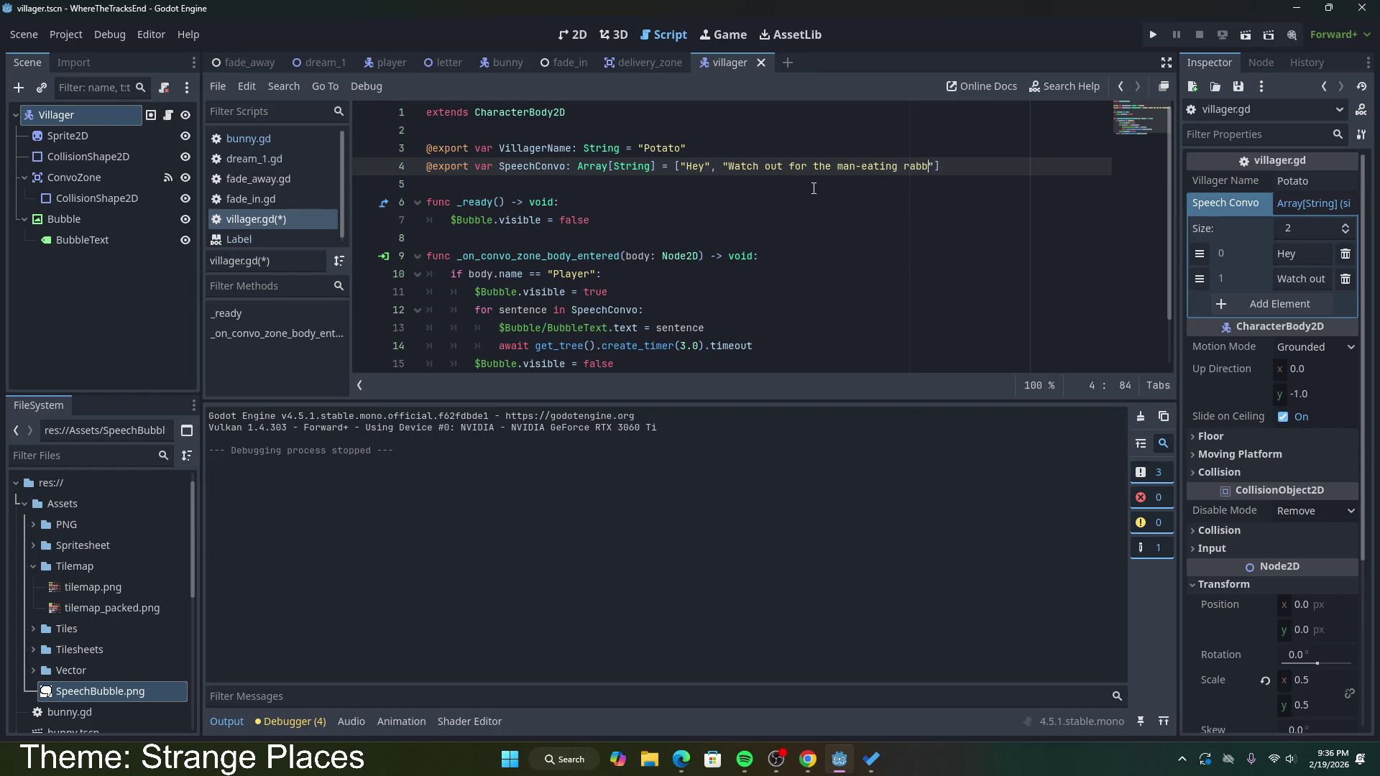
type("its")
key("ctrl+s")
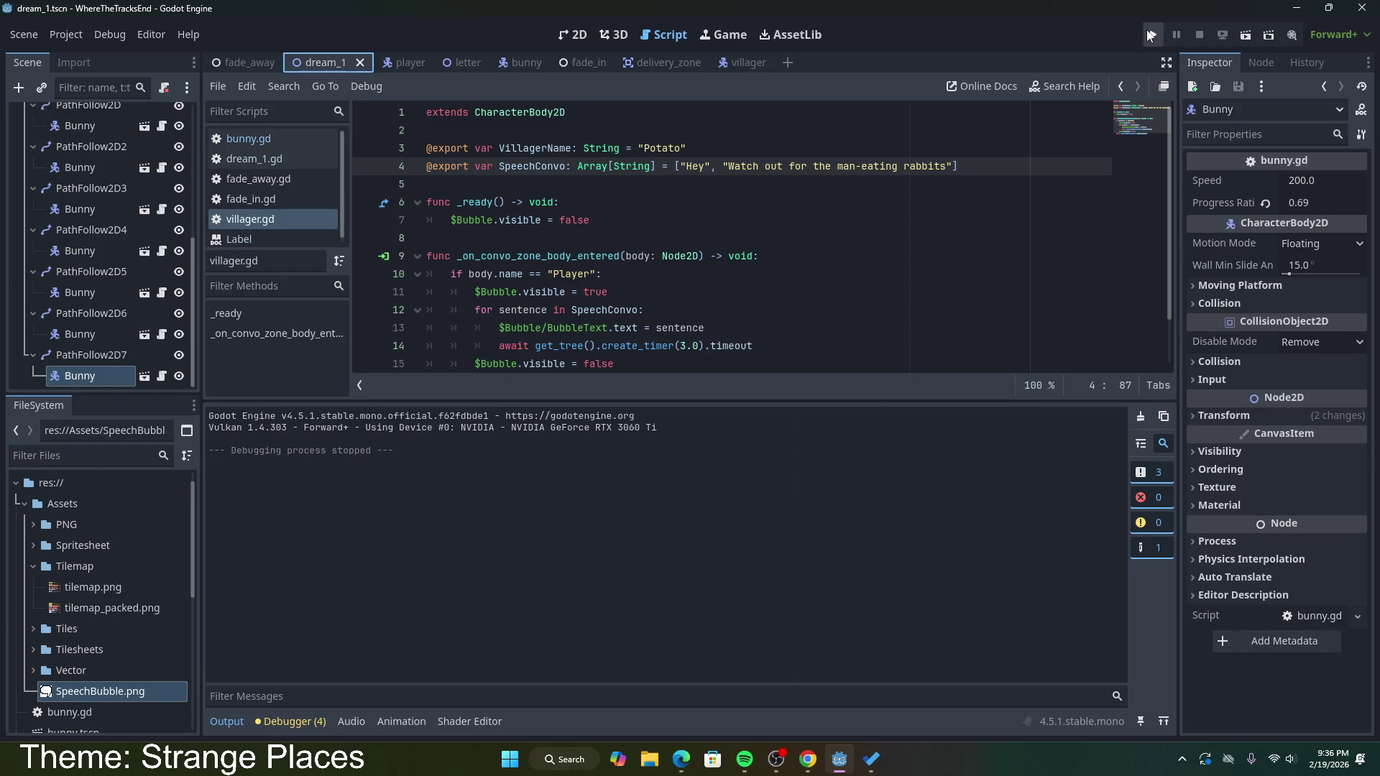
left_click(1248, 35)
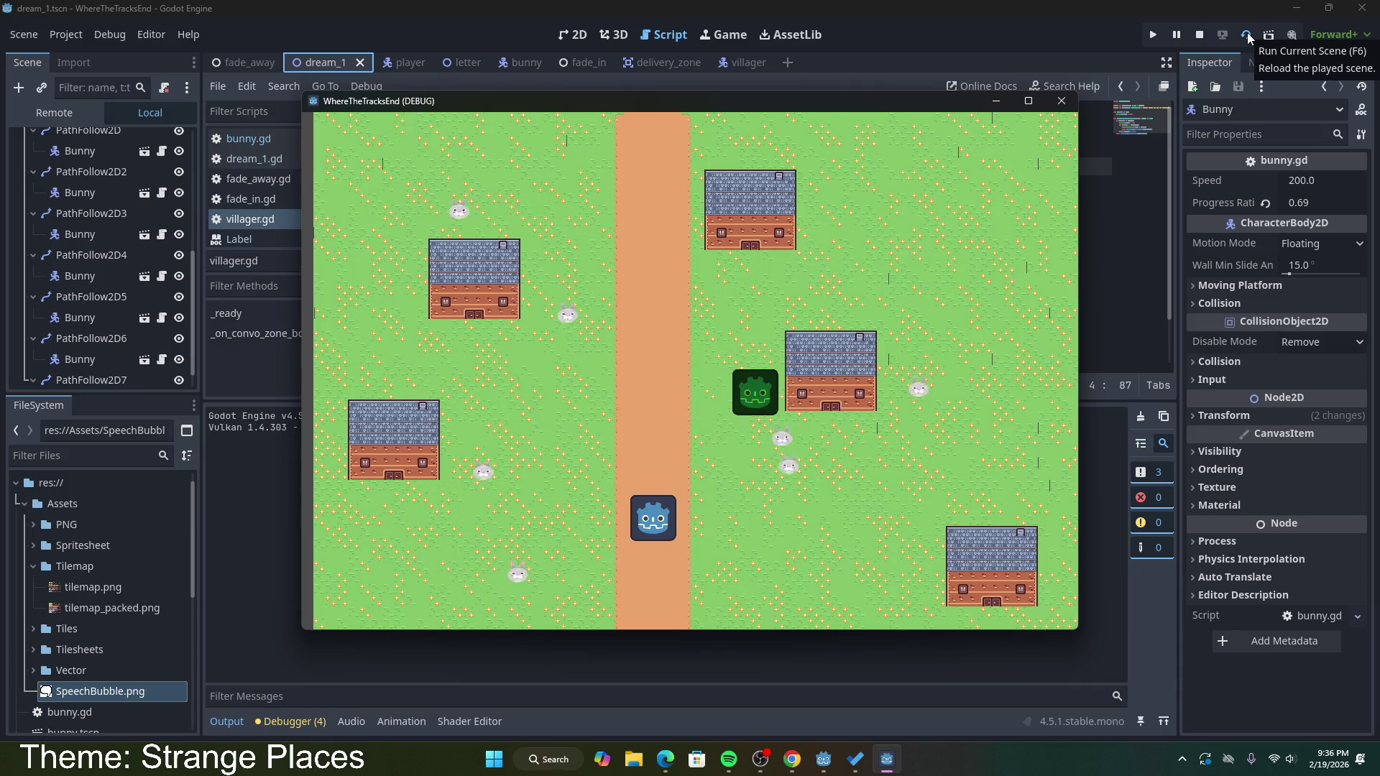
key("Up")
key("Right")
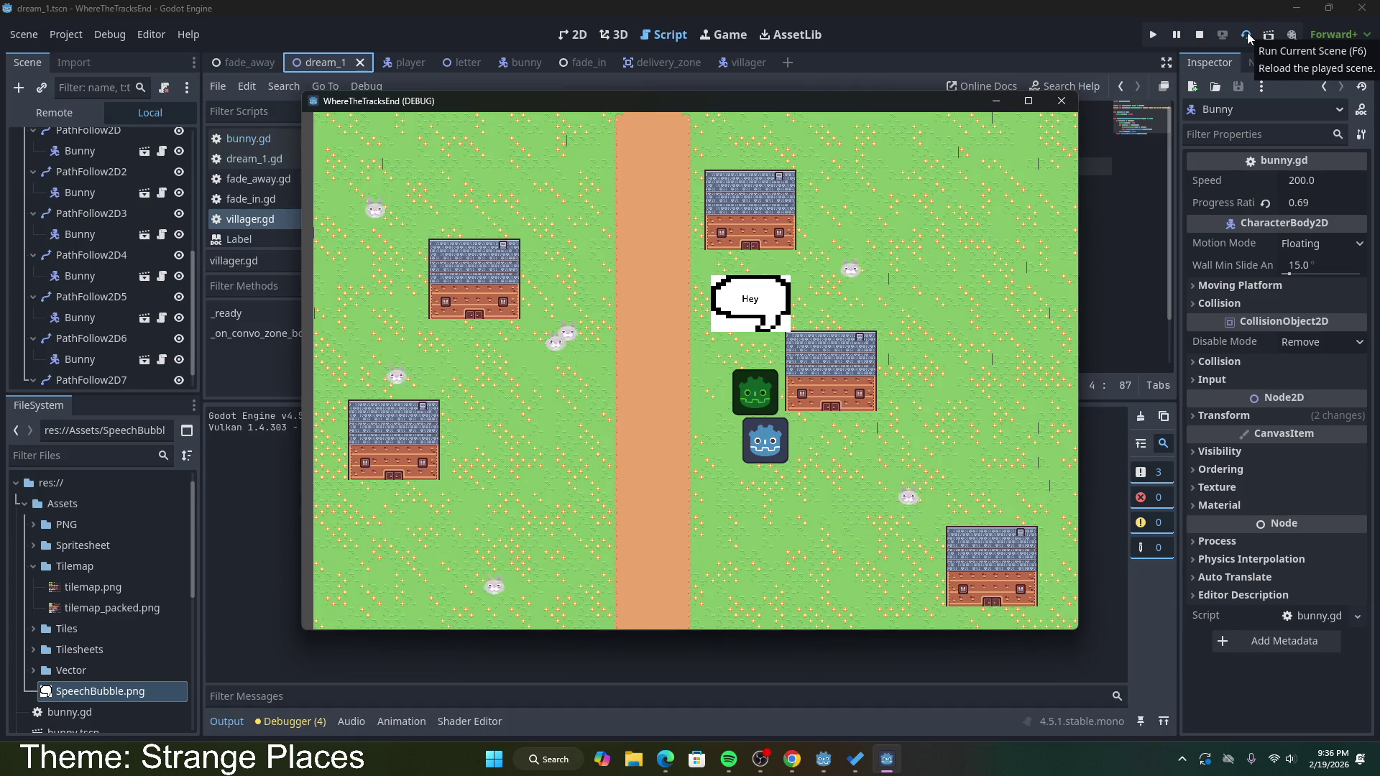
key("Left")
key("Down")
key("Right")
key("Left")
key("Up")
key("Right")
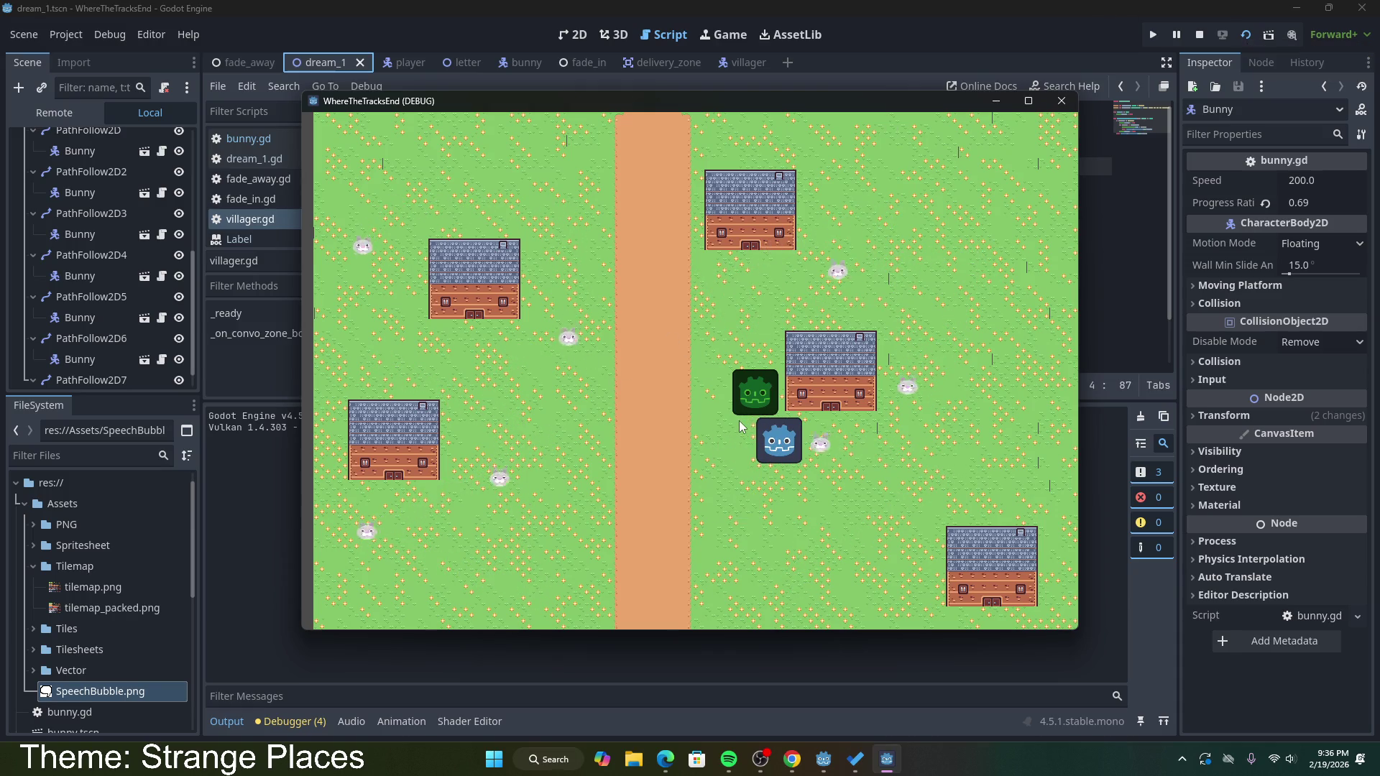
key("Down")
key("Left")
key("Up")
key("Right")
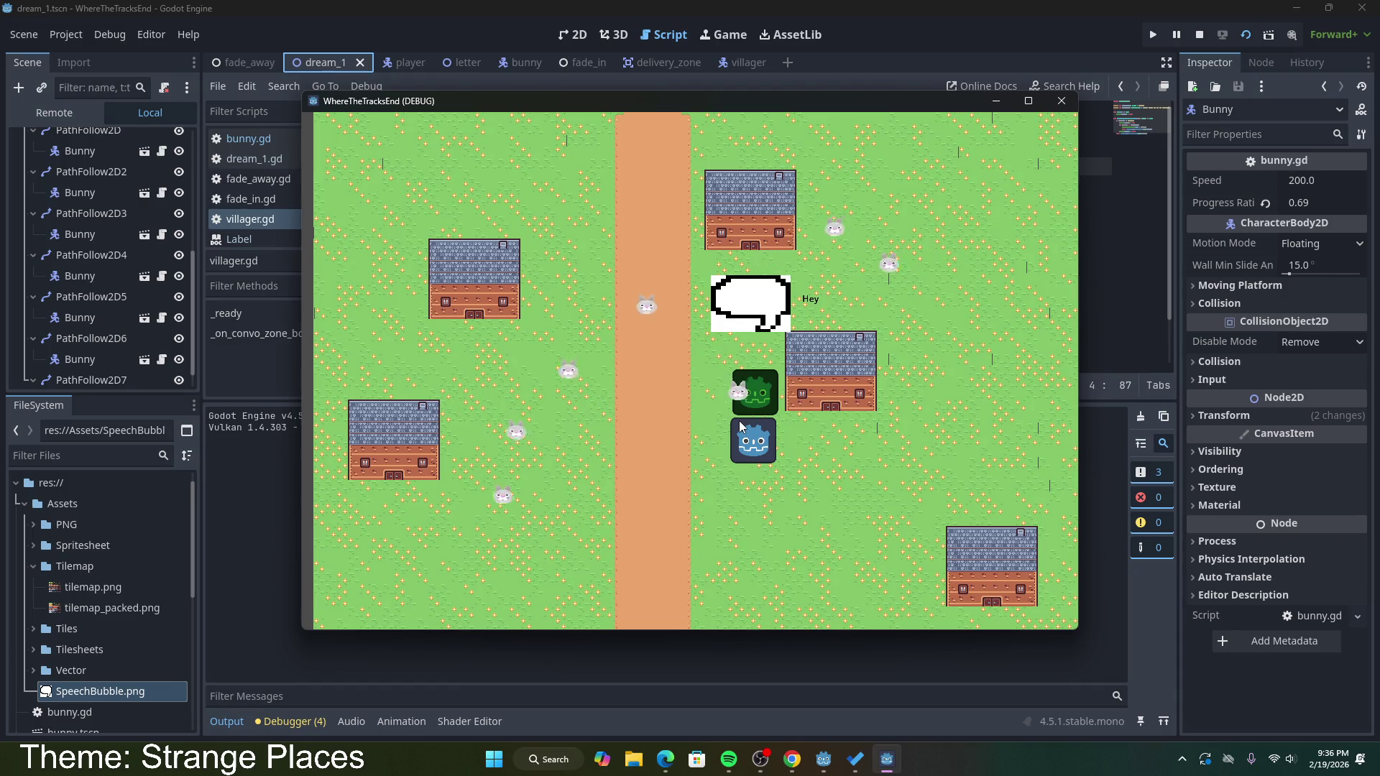
key("Down")
key("Left")
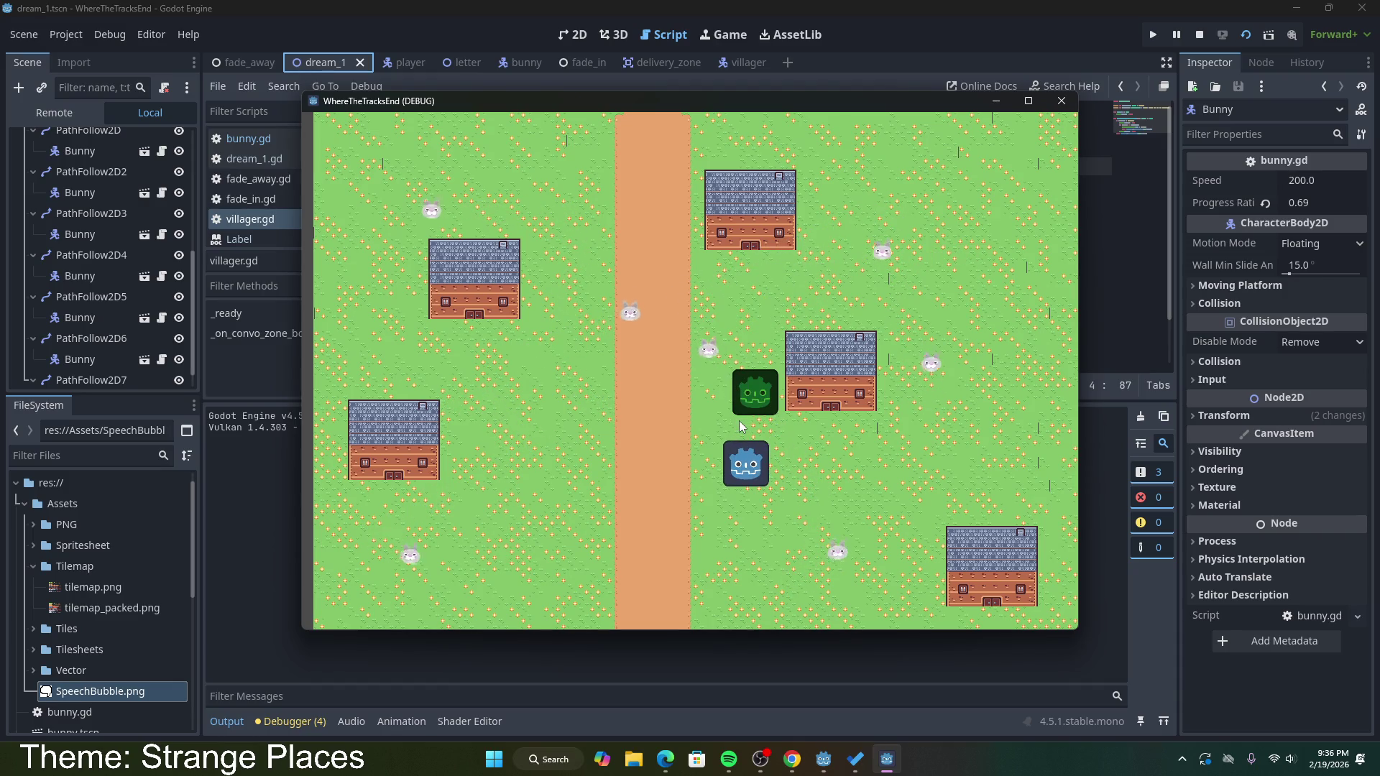
key("Up")
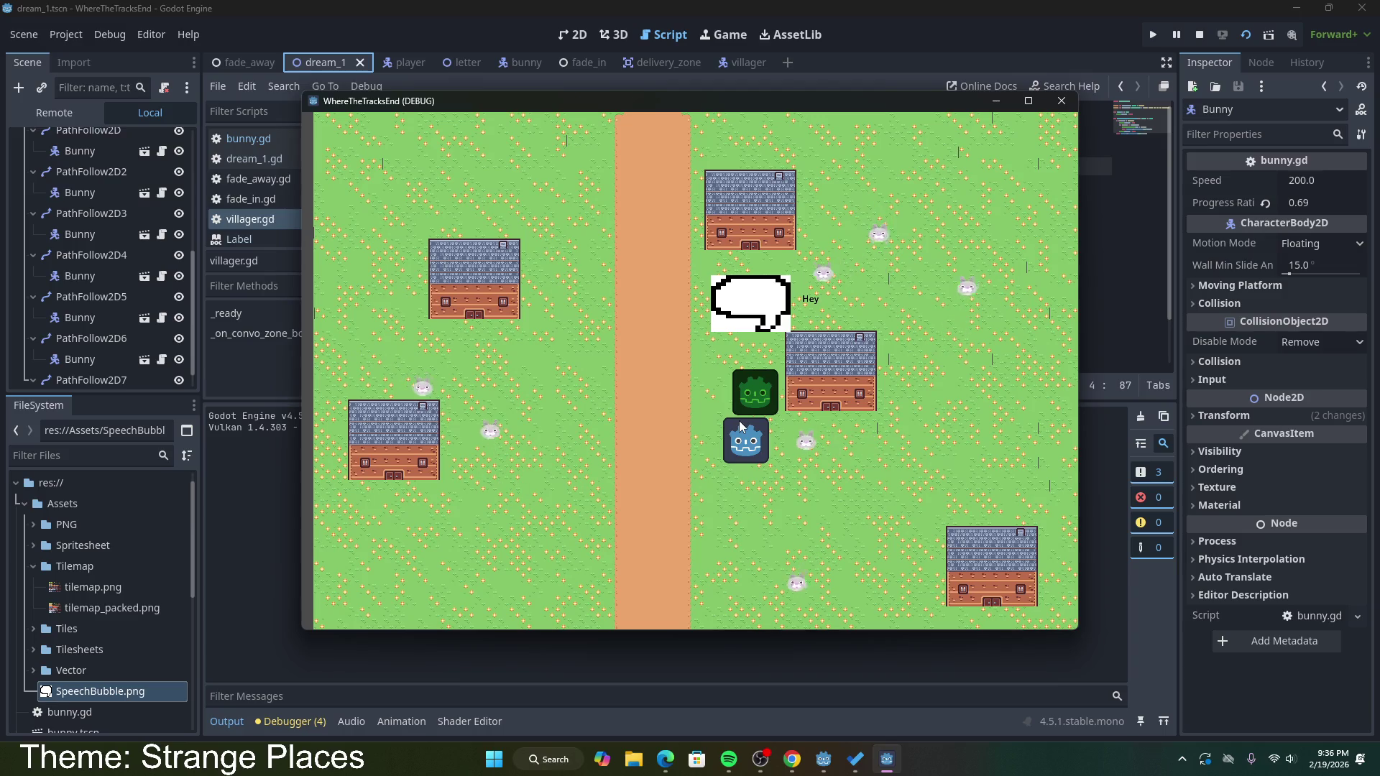
key("Left")
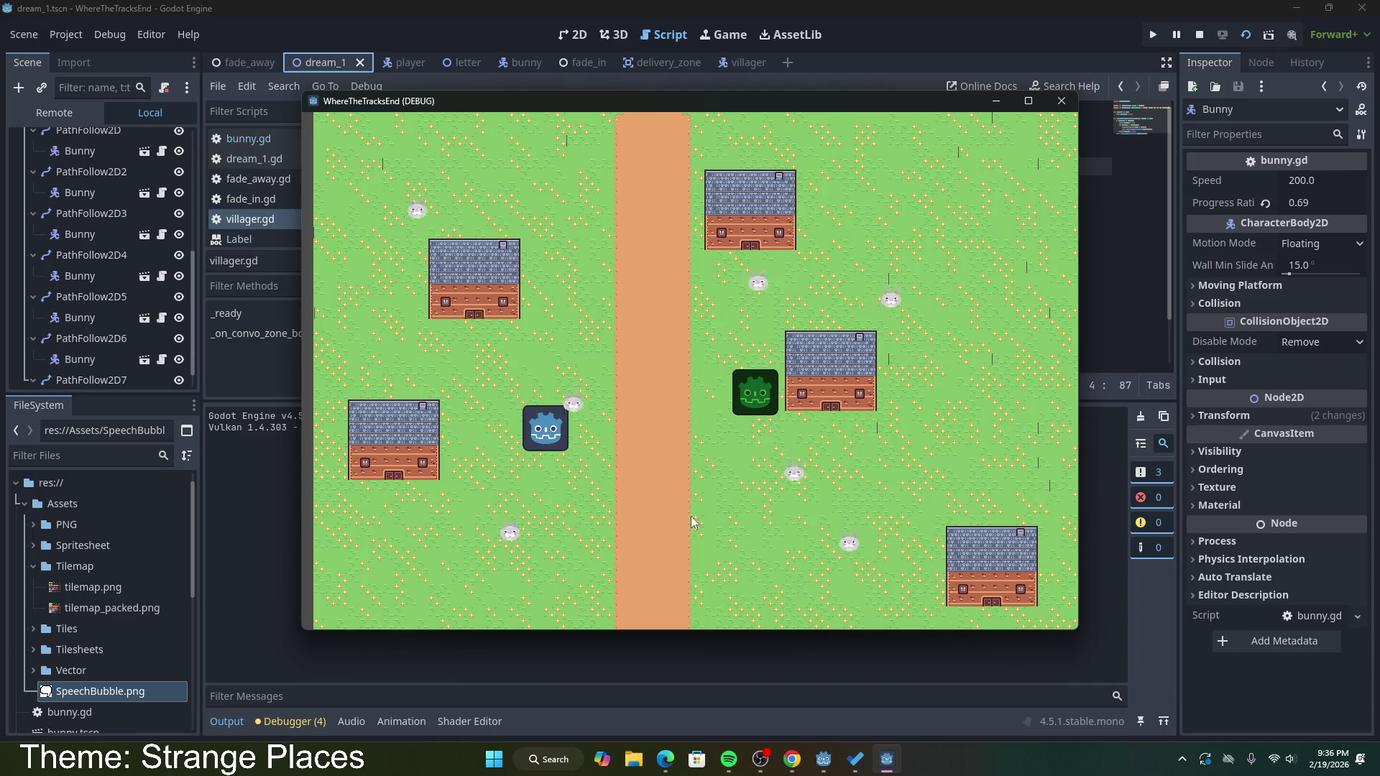
key("Right")
key("Up")
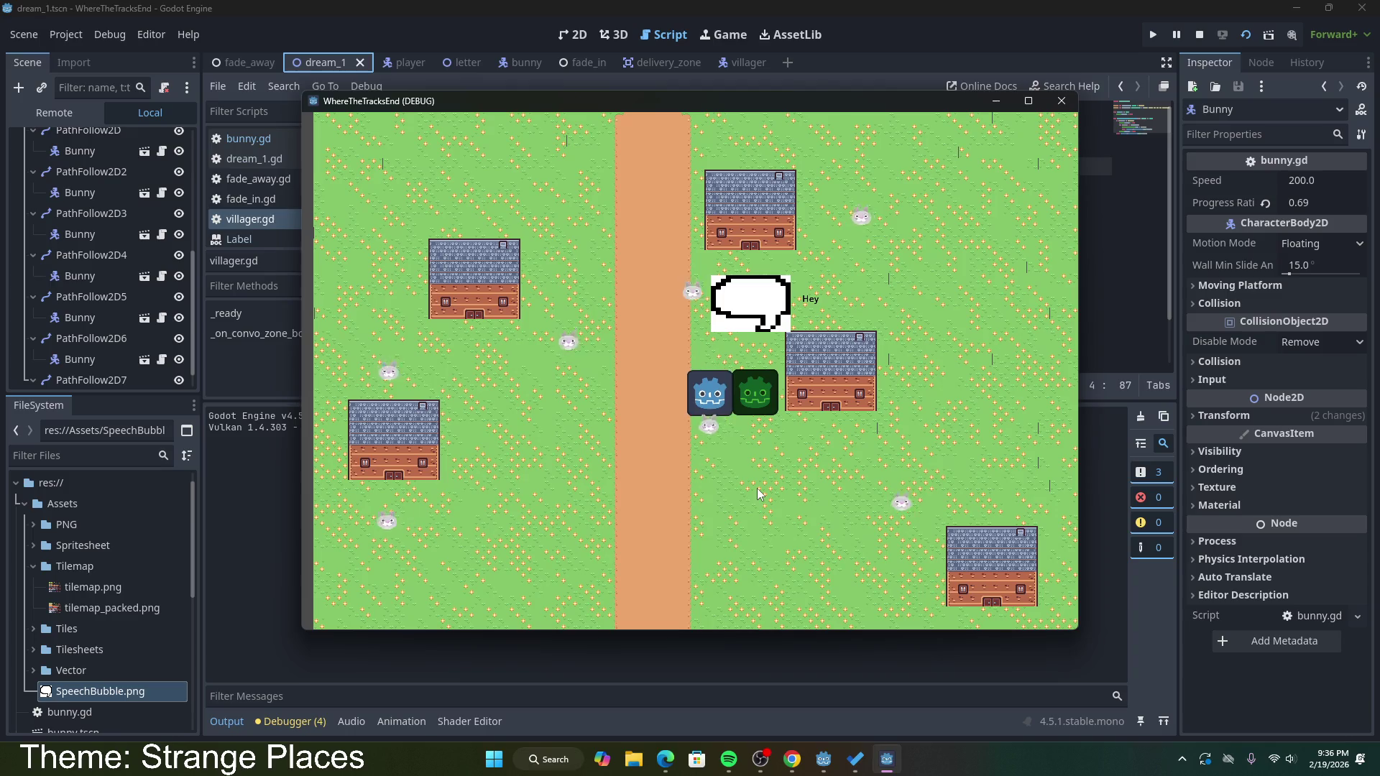
key("Up")
key("Down")
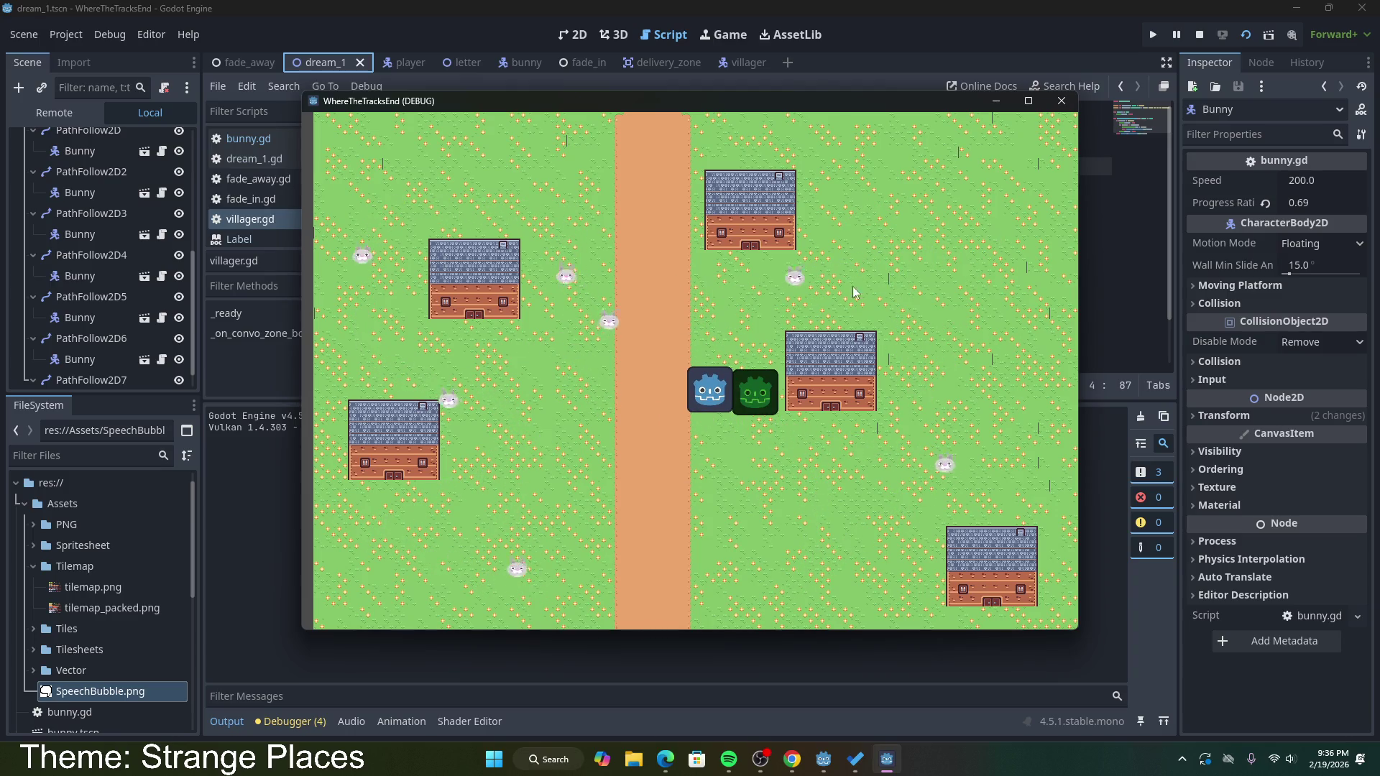
key("F8")
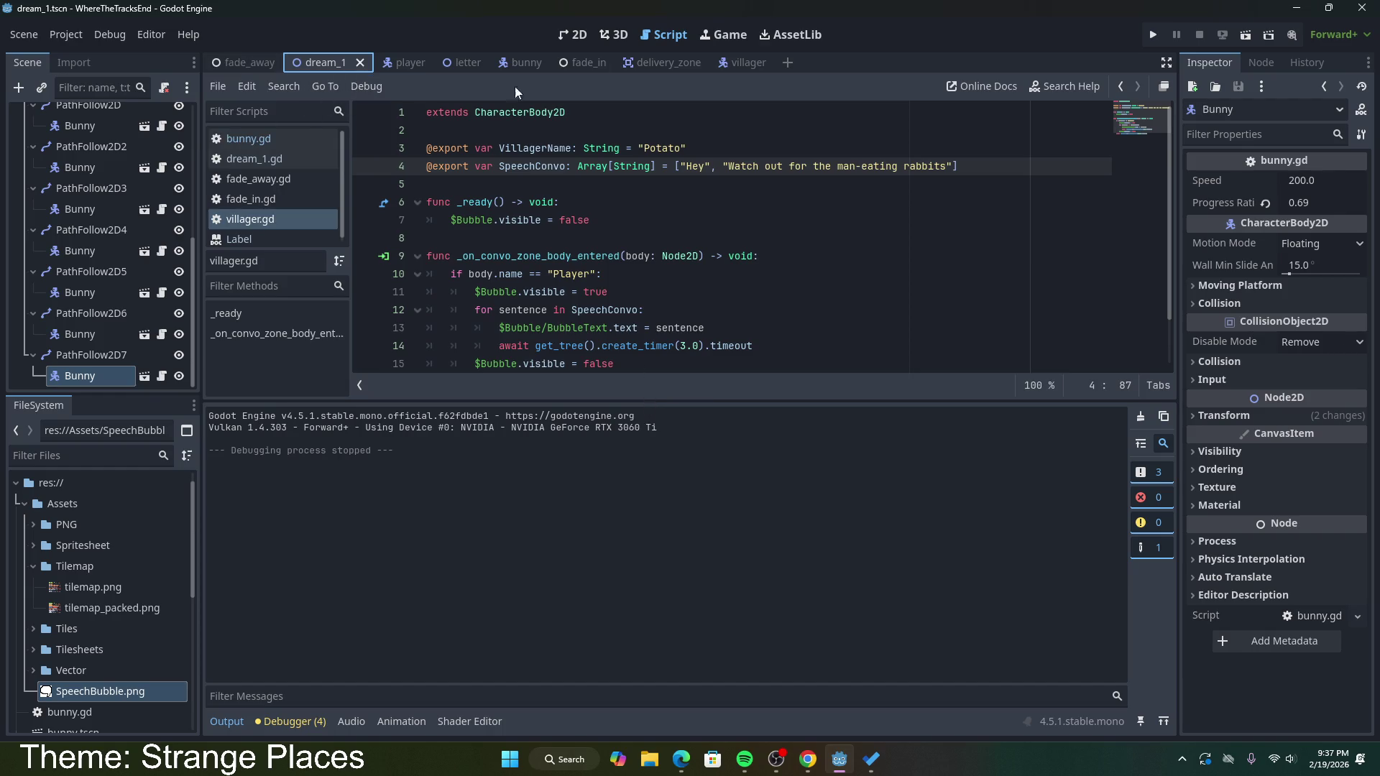
left_click(573, 34)
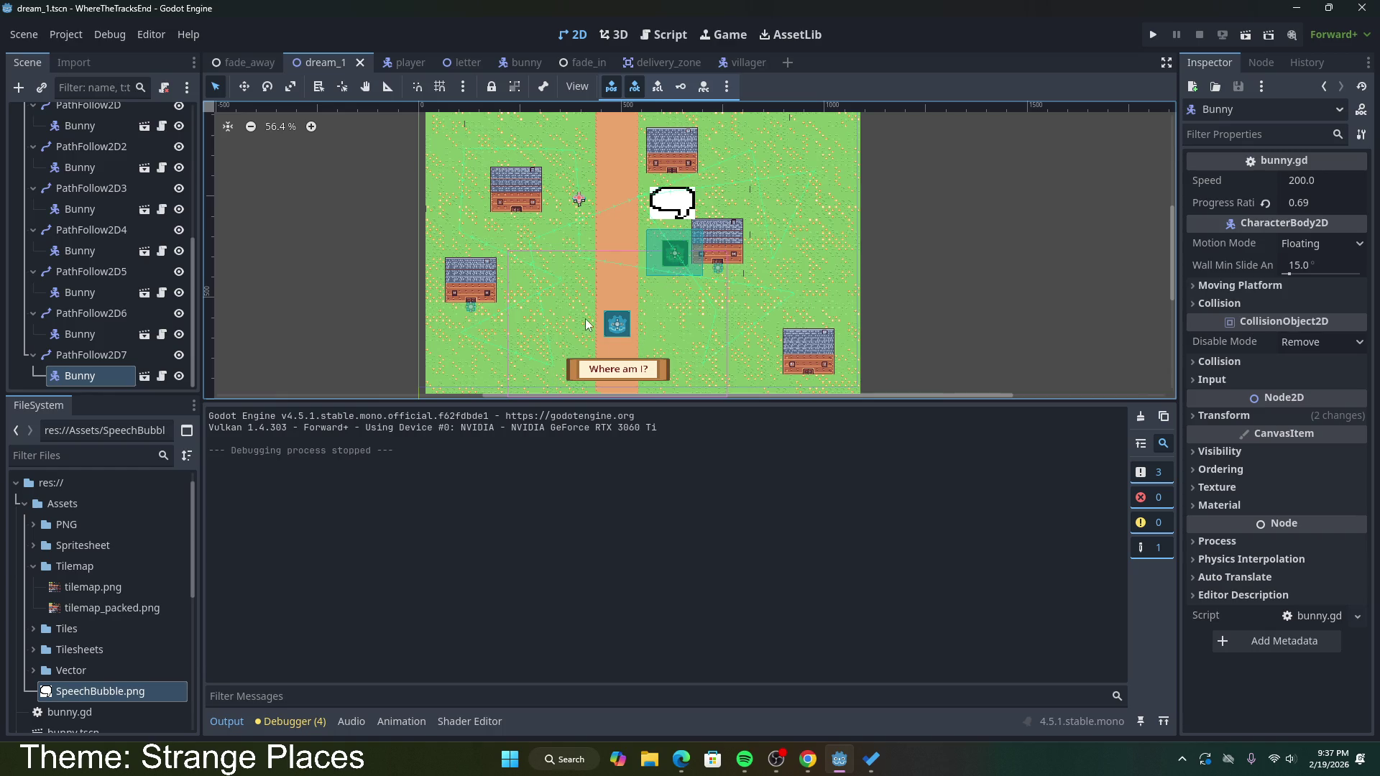
Step: Move the Villager down-left onto the dirt path at (491, 466)
scroll(606, 292, "up", 1)
scroll(606, 291, "up", 2)
scroll(620, 292, "down", 1)
scroll(623, 295, "up", 2)
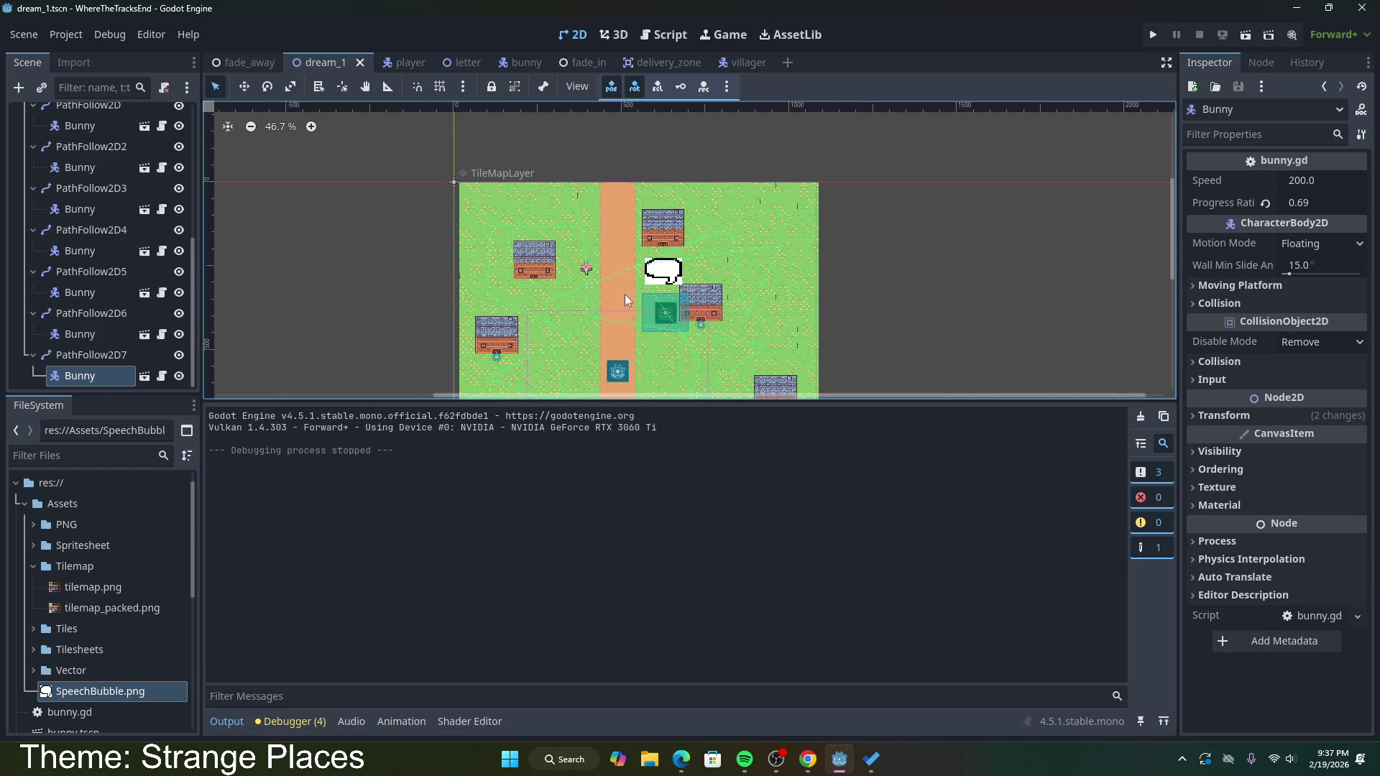
scroll(895, 347, "up", 4)
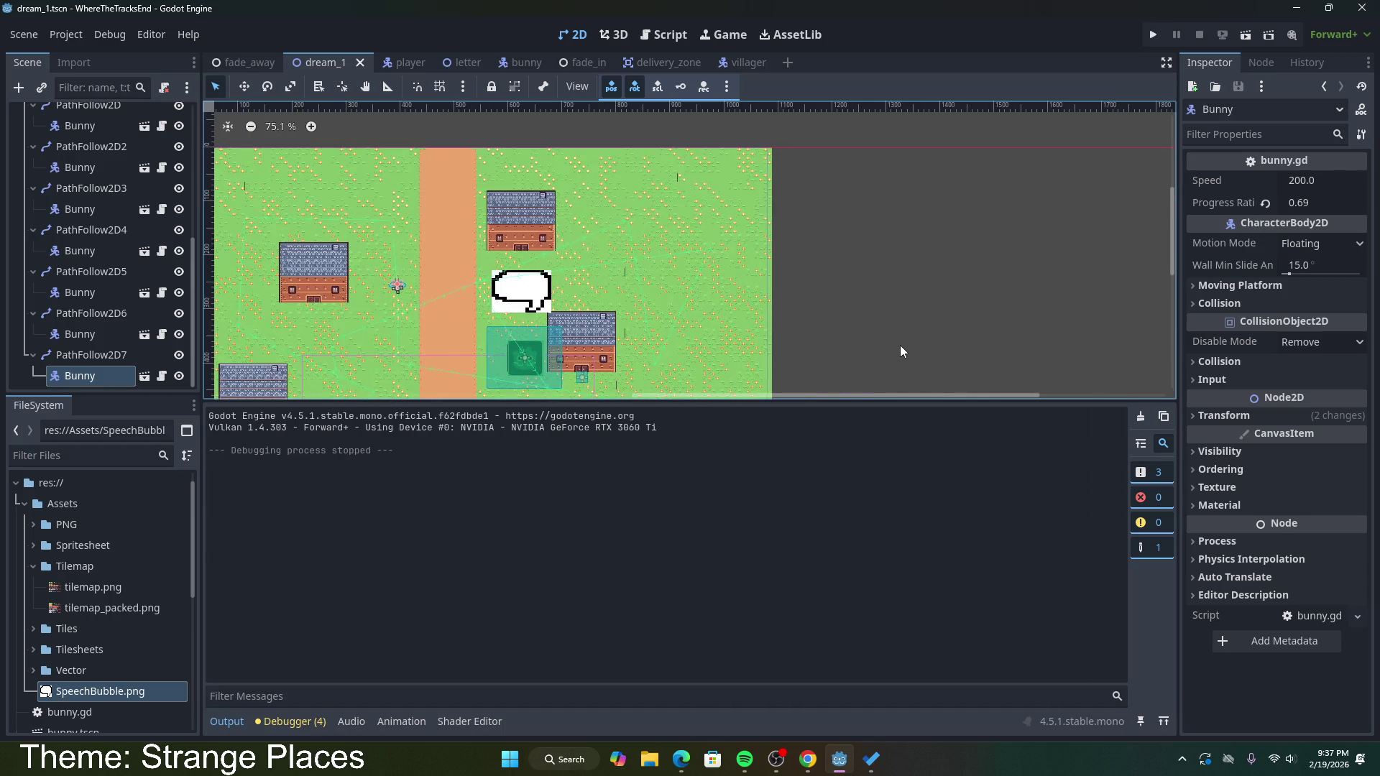
left_click_drag(962, 397, 799, 379)
scroll(1155, 313, "down", 3)
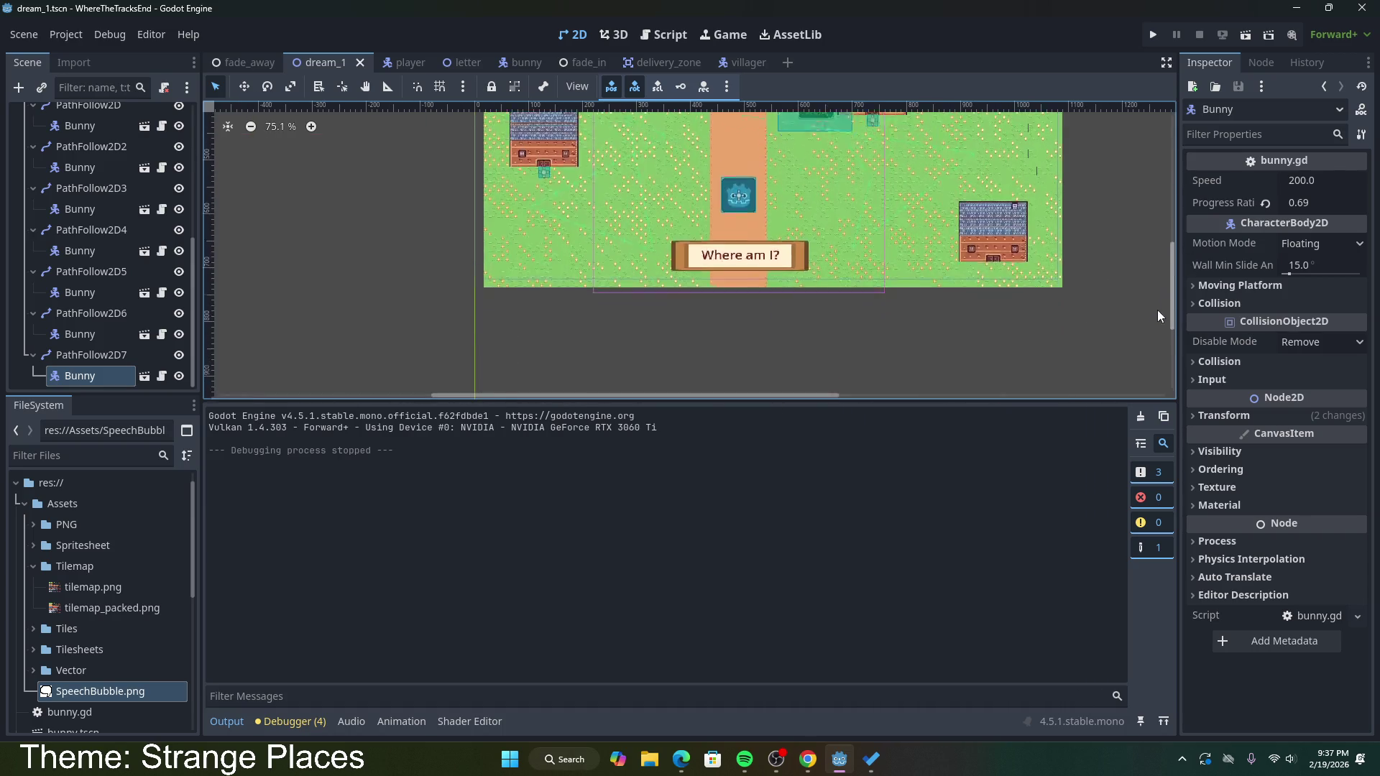
scroll(1150, 270, "up", 1)
scroll(1169, 266, "up", 2)
scroll(1169, 266, "down", 1)
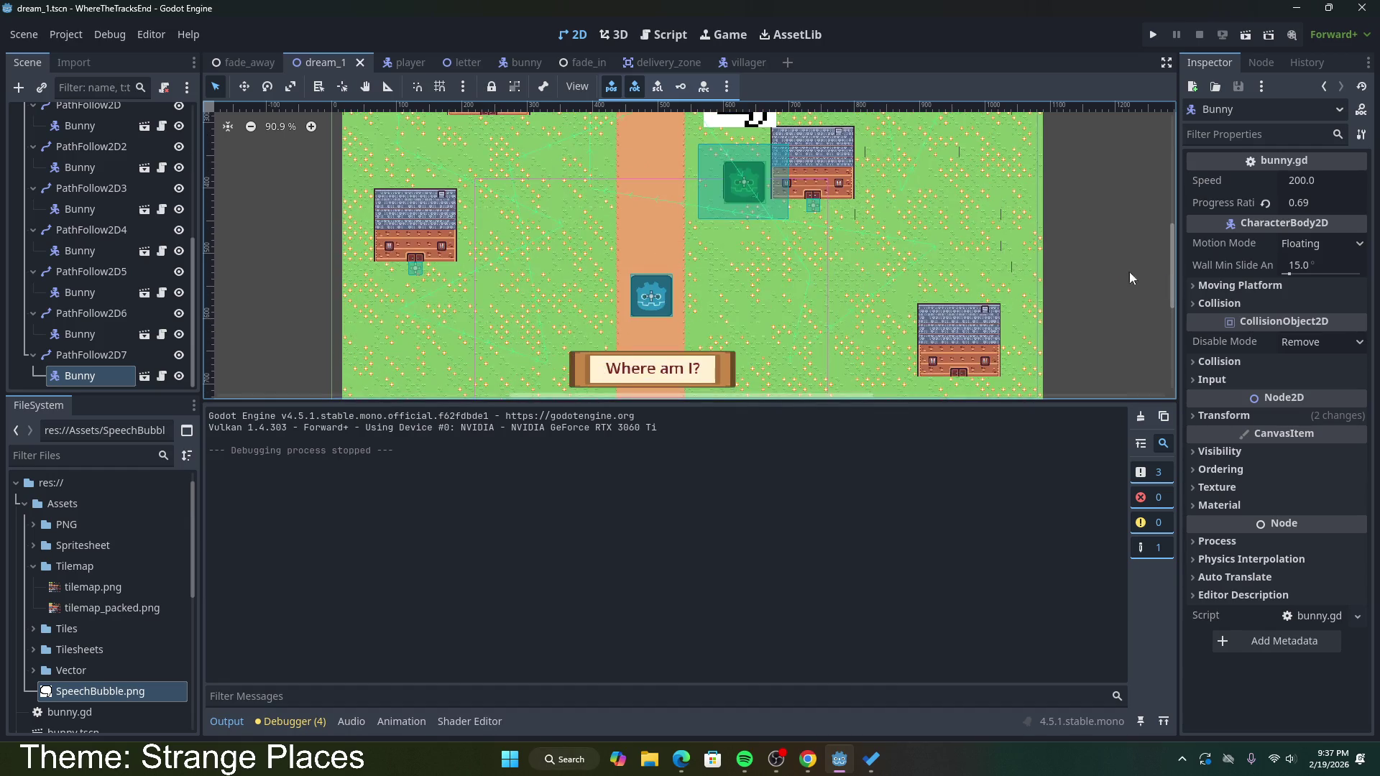
scroll(101, 221, "up", 10)
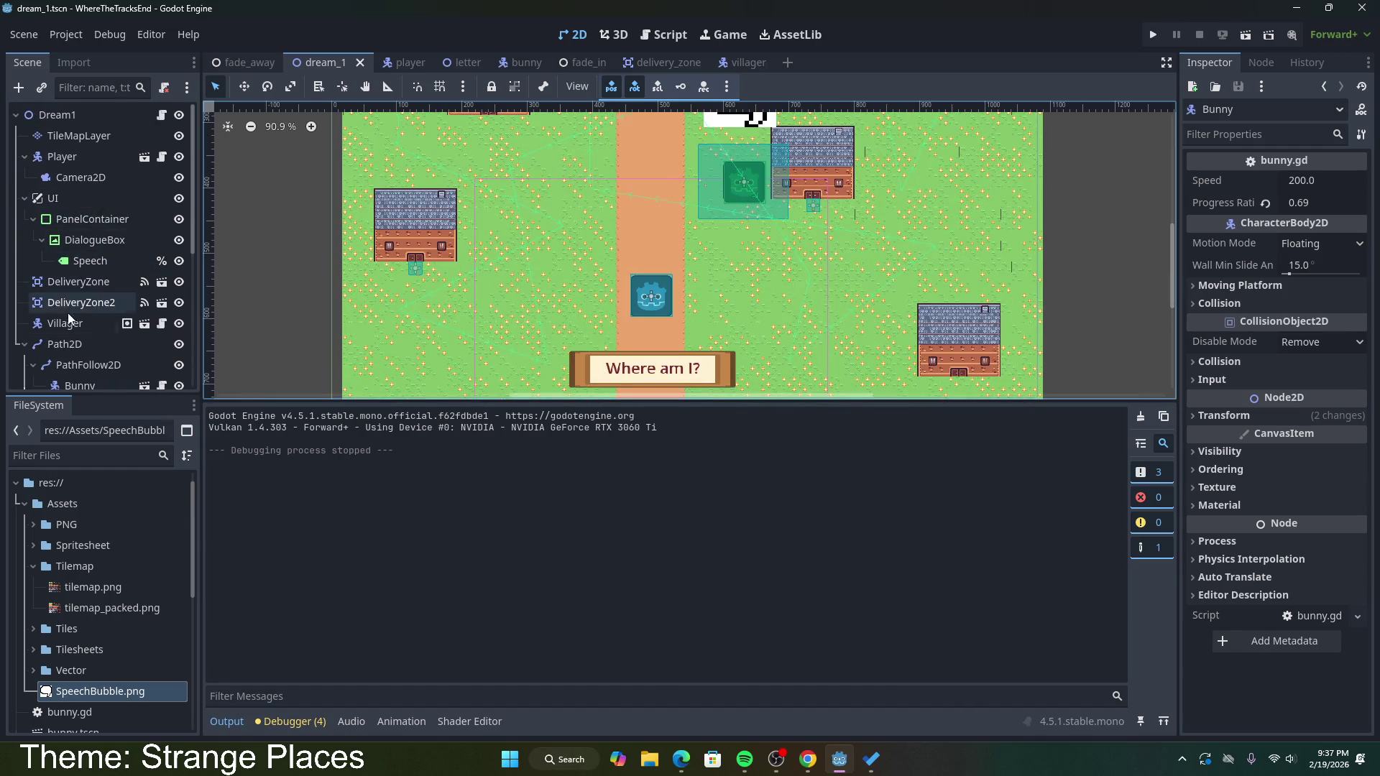
left_click(64, 323)
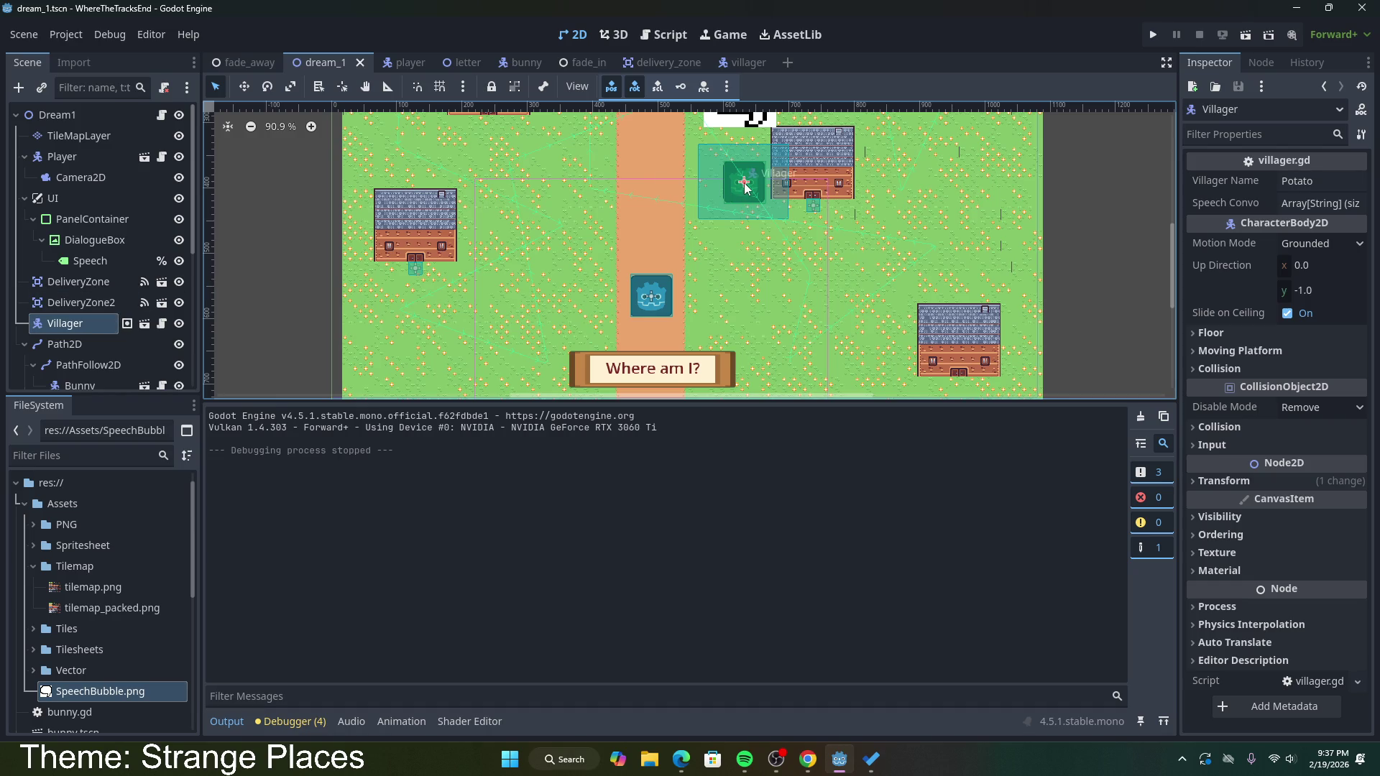
left_click(244, 87)
left_click_drag(752, 186, 661, 235)
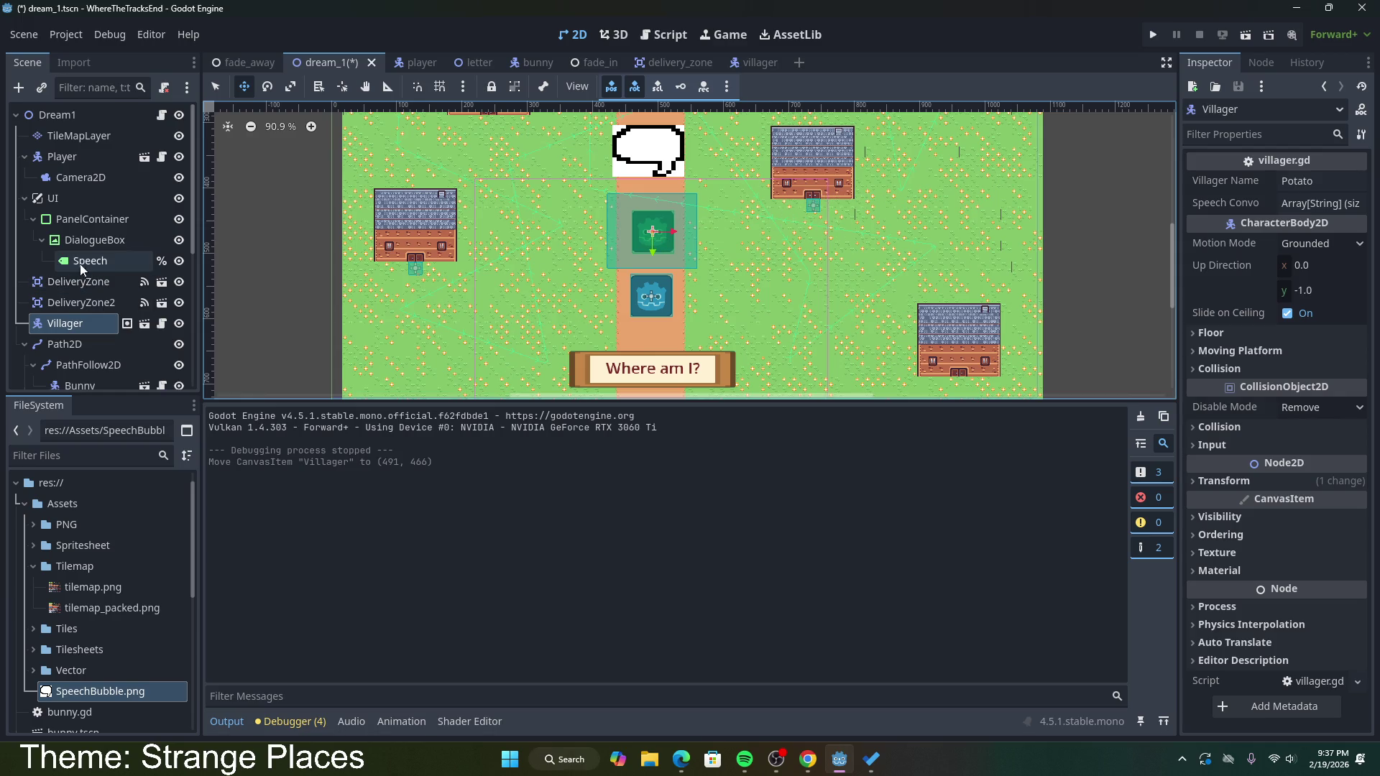
Step: Select the DeliveryZone node and open the delivery_zone scene for editing
left_click(95, 296)
left_click(93, 283)
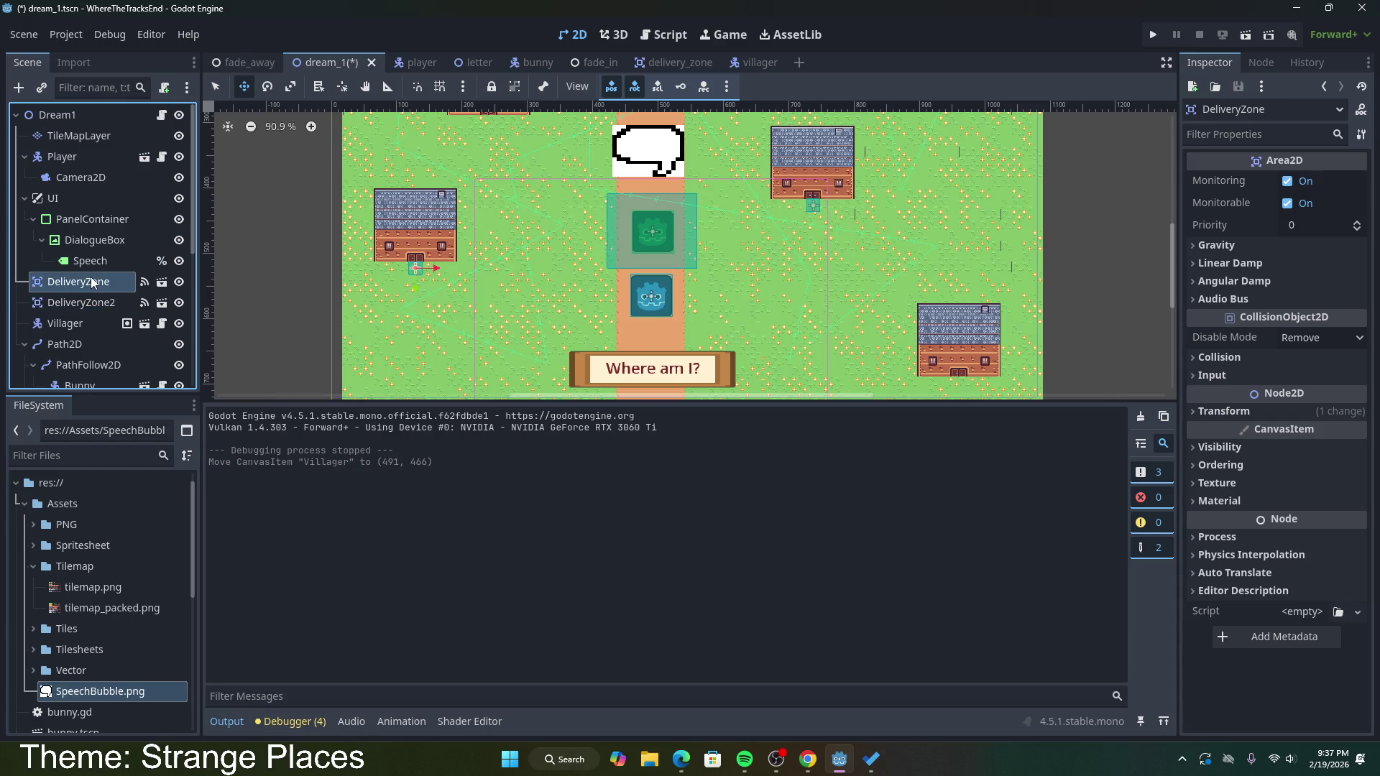
scroll(337, 243, "down", 1)
scroll(338, 243, "down", 1)
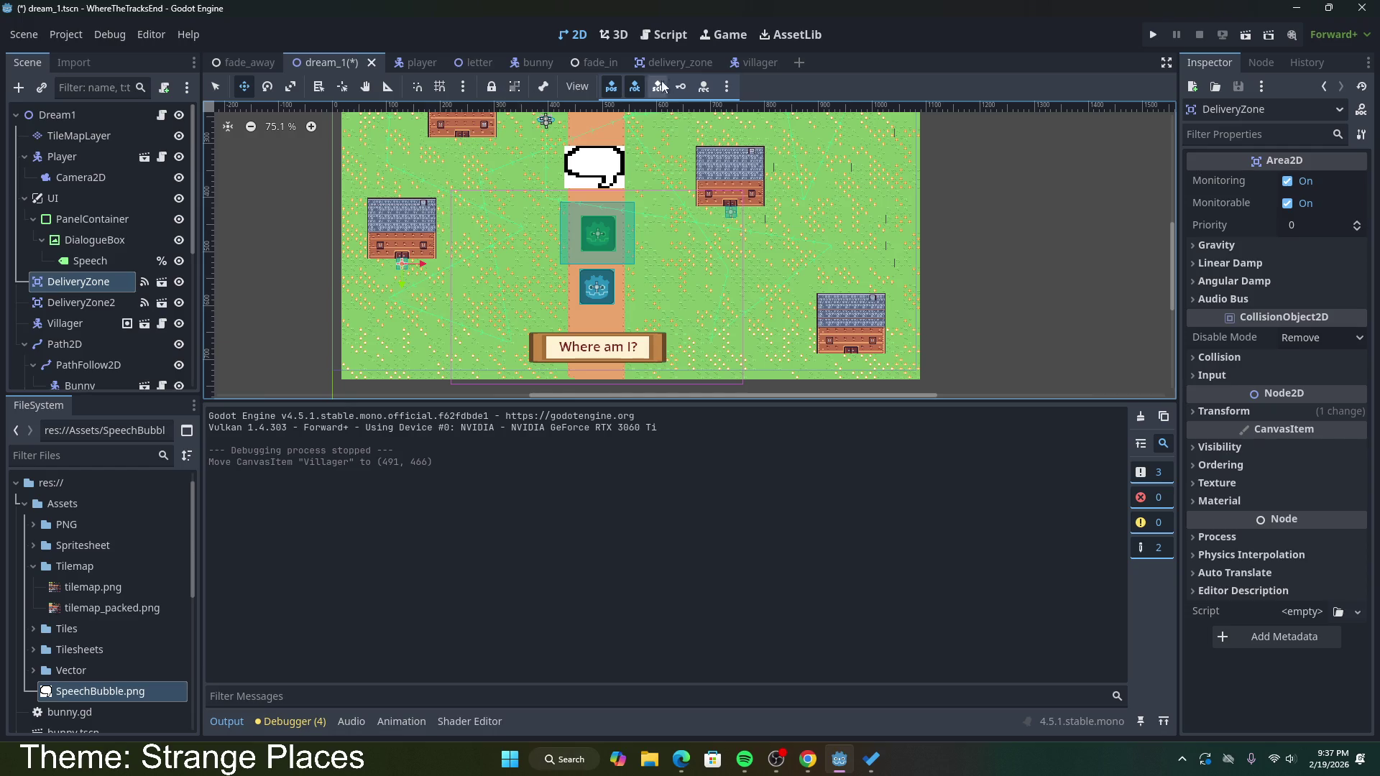
left_click(679, 66)
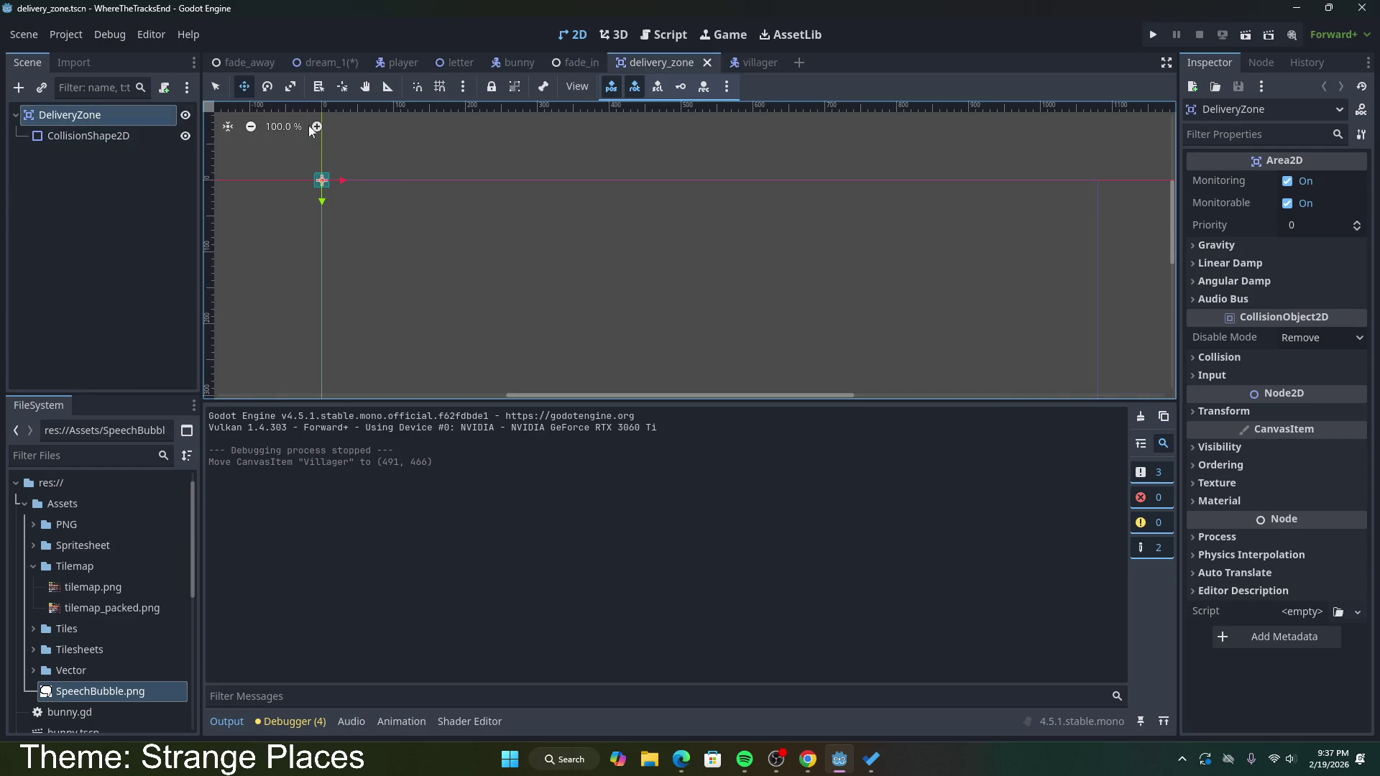
Step: Review the two delivery zone handler functions in the Dream1 village script
left_click(335, 61)
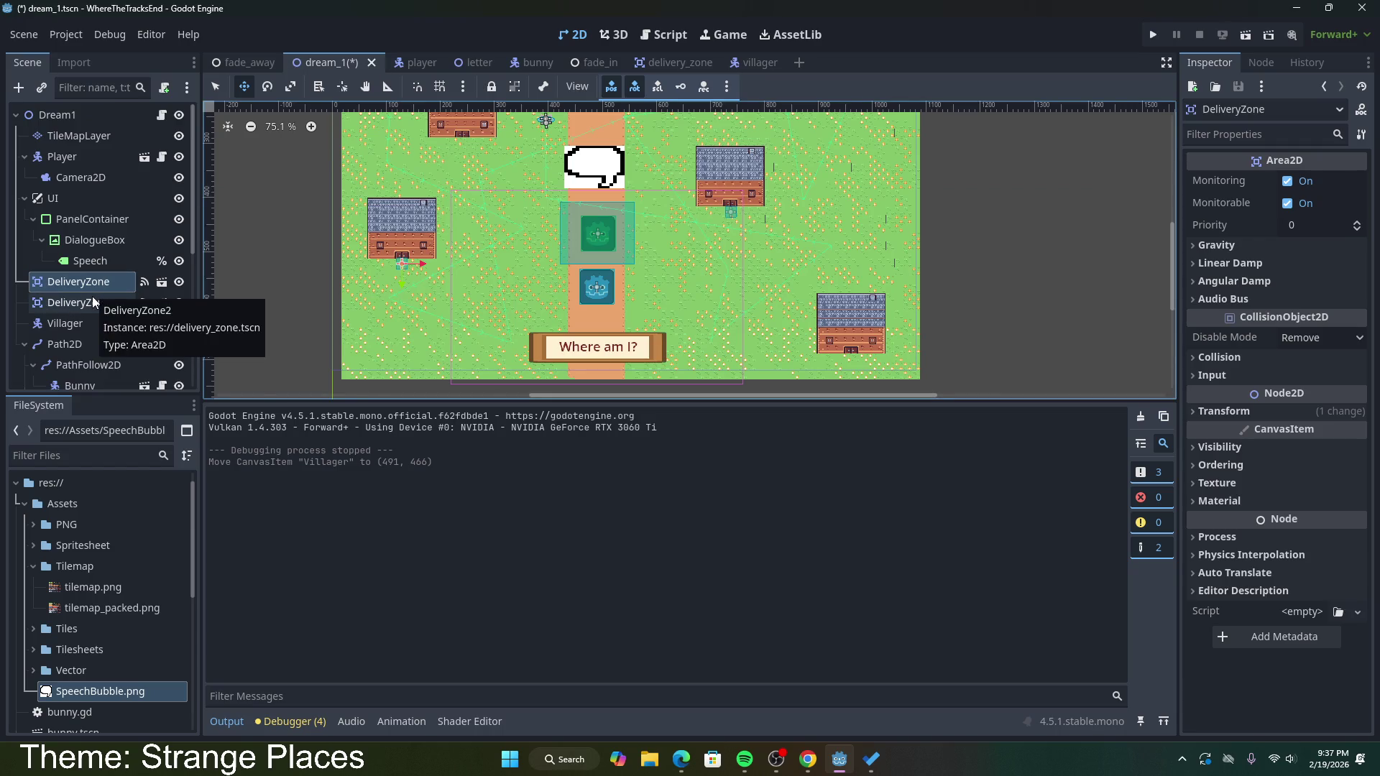
left_click(161, 115)
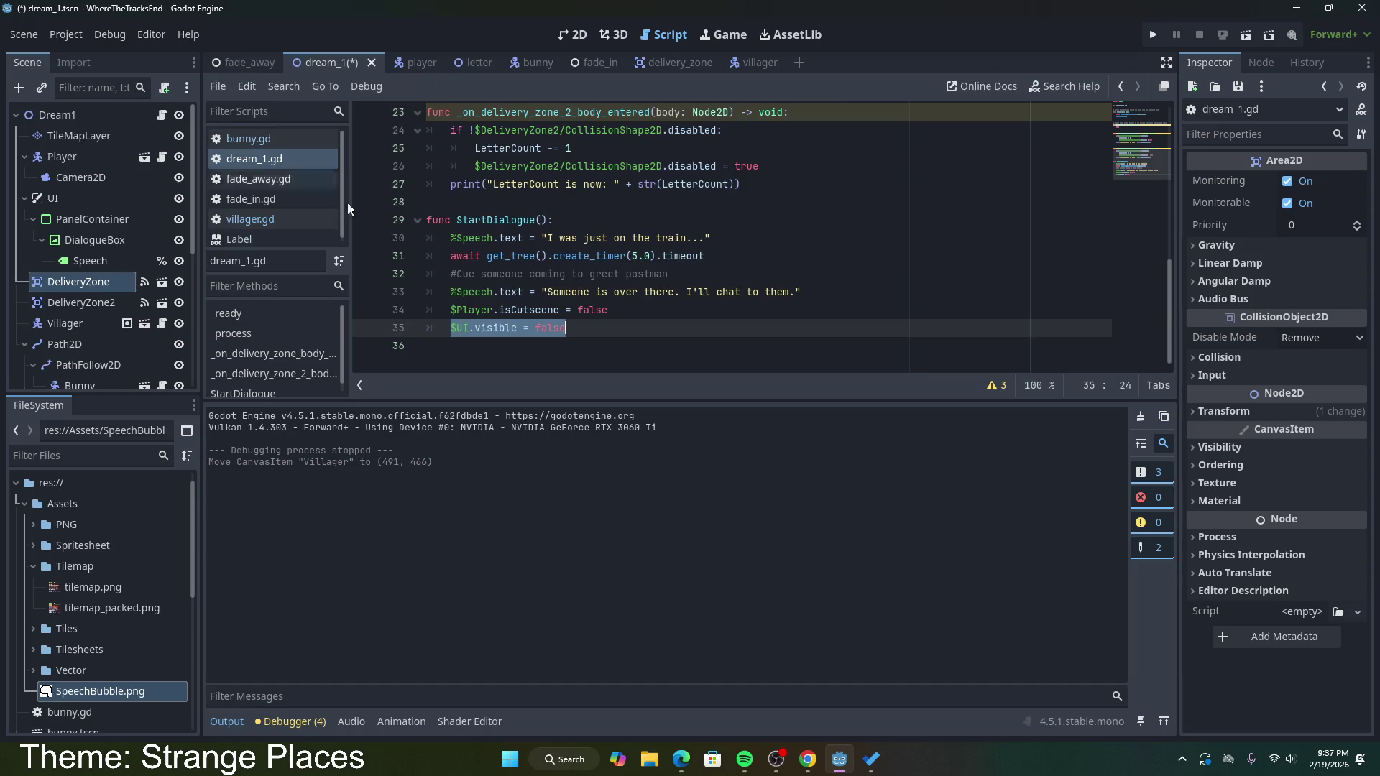
scroll(512, 312, "up", 3)
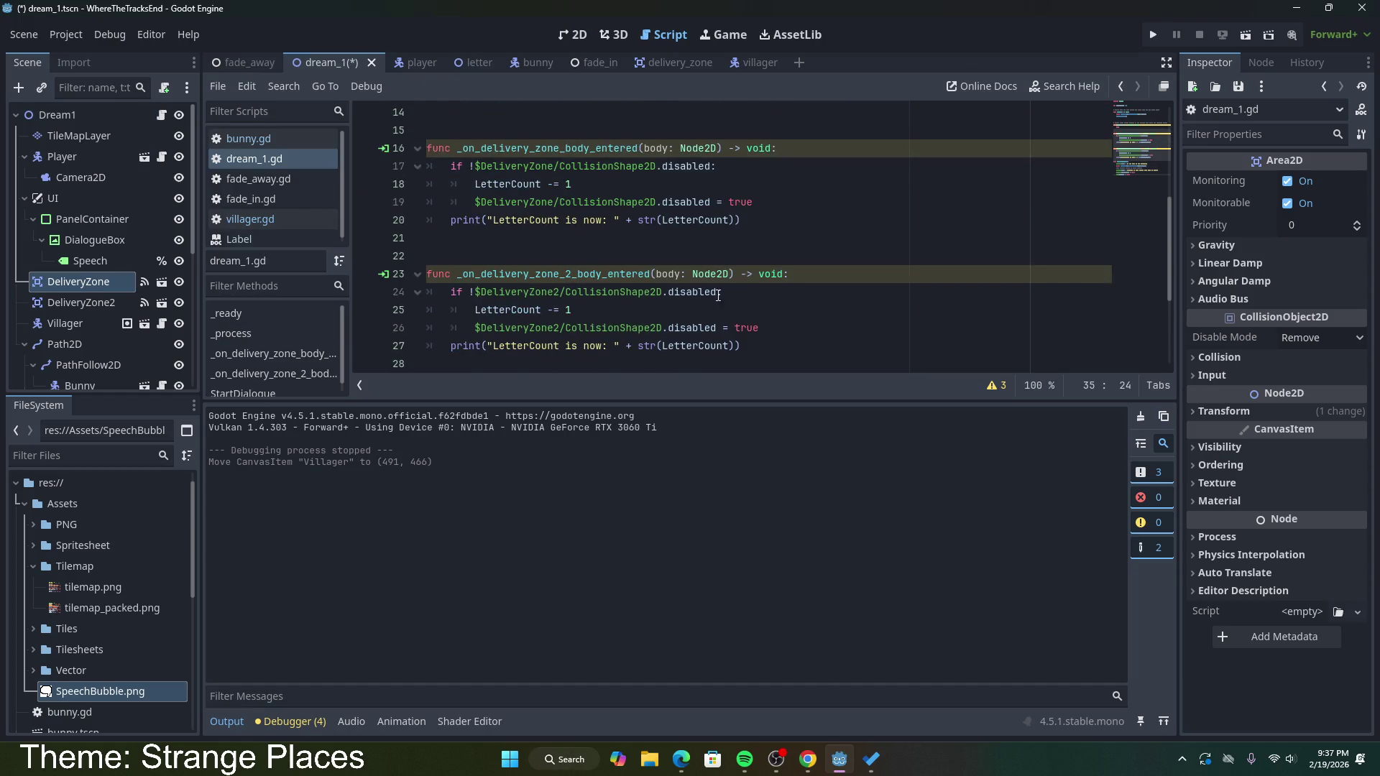
mouse_move(746, 343)
left_mouse_down()
mouse_move(722, 310)
mouse_move(704, 166)
left_mouse_up()
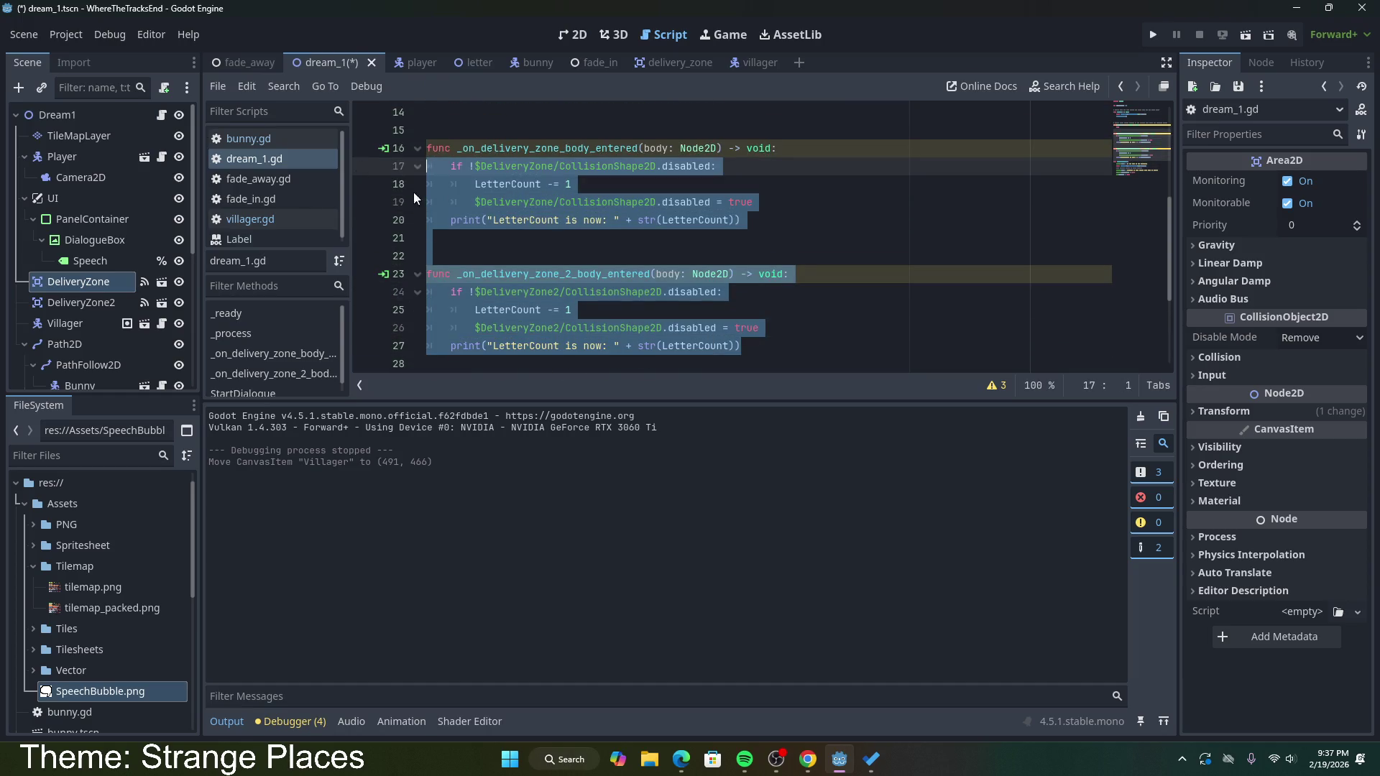
left_click(700, 237)
mouse_move(744, 346)
left_mouse_down()
mouse_move(718, 328)
mouse_move(705, 148)
left_mouse_up()
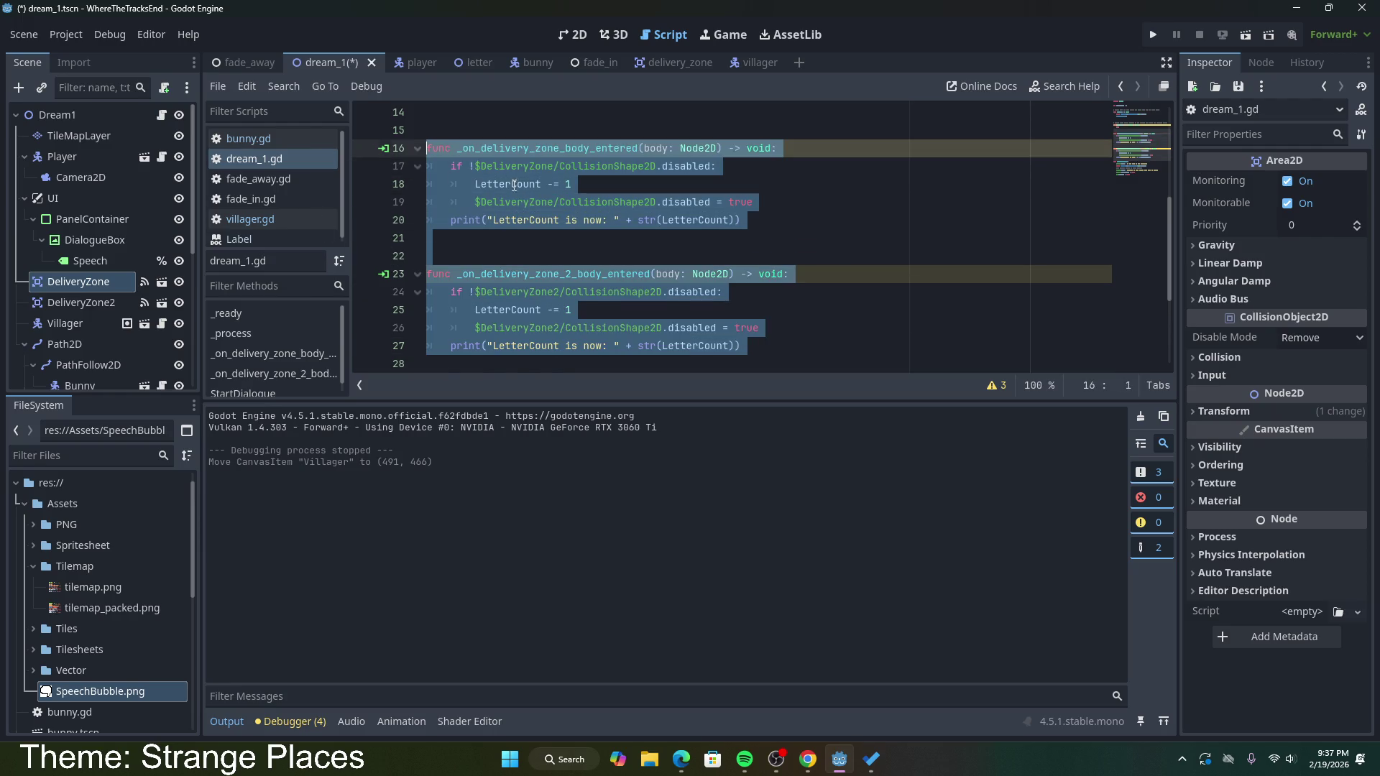
left_click(511, 184)
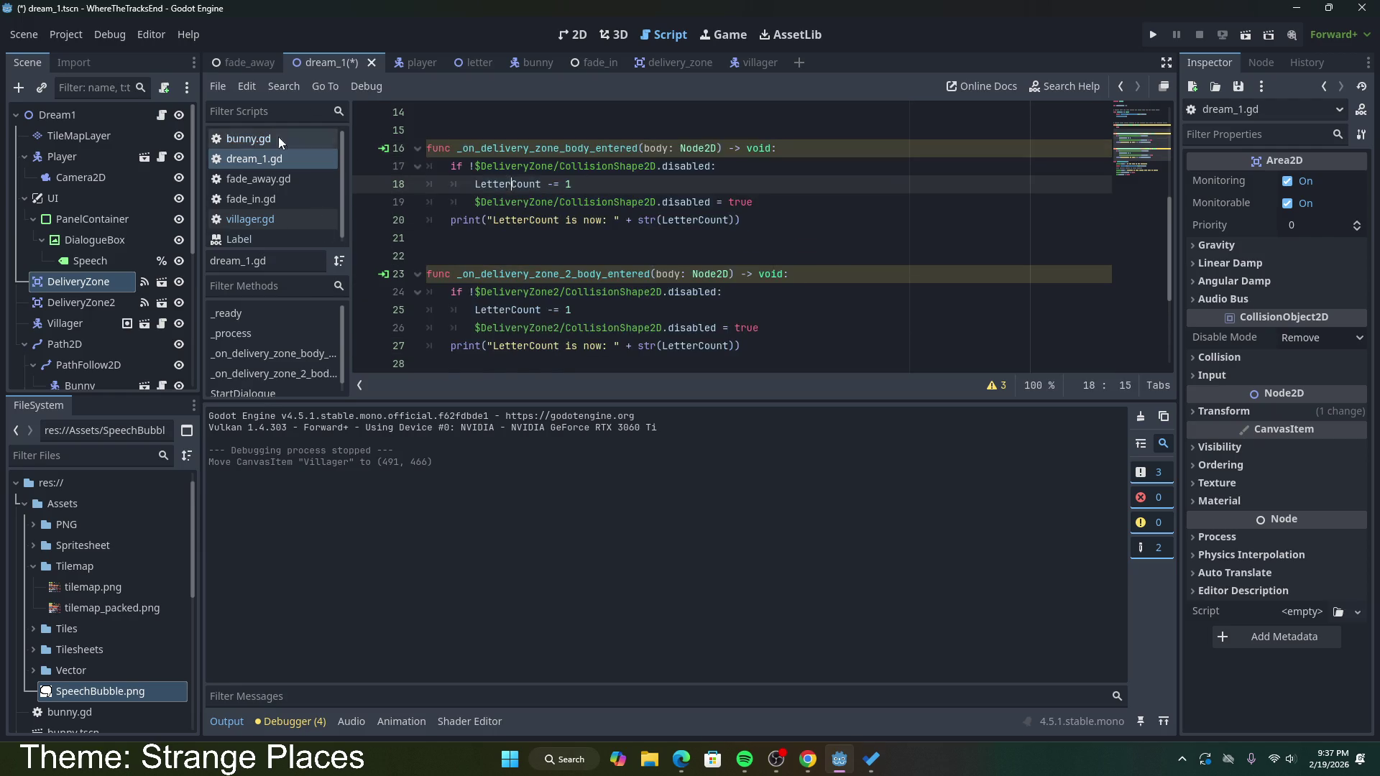
Step: Paste DeliveryZone3 and DeliveryZone4 copies, order them below DeliveryZone, and save
left_click(89, 279)
key("ctrl+v")
mouse_move(92, 372)
left_mouse_down()
mouse_move(107, 284)
mouse_move(88, 244)
left_mouse_up()
scroll(102, 266, "up", 3)
scroll(102, 266, "up", 2)
left_click(89, 217)
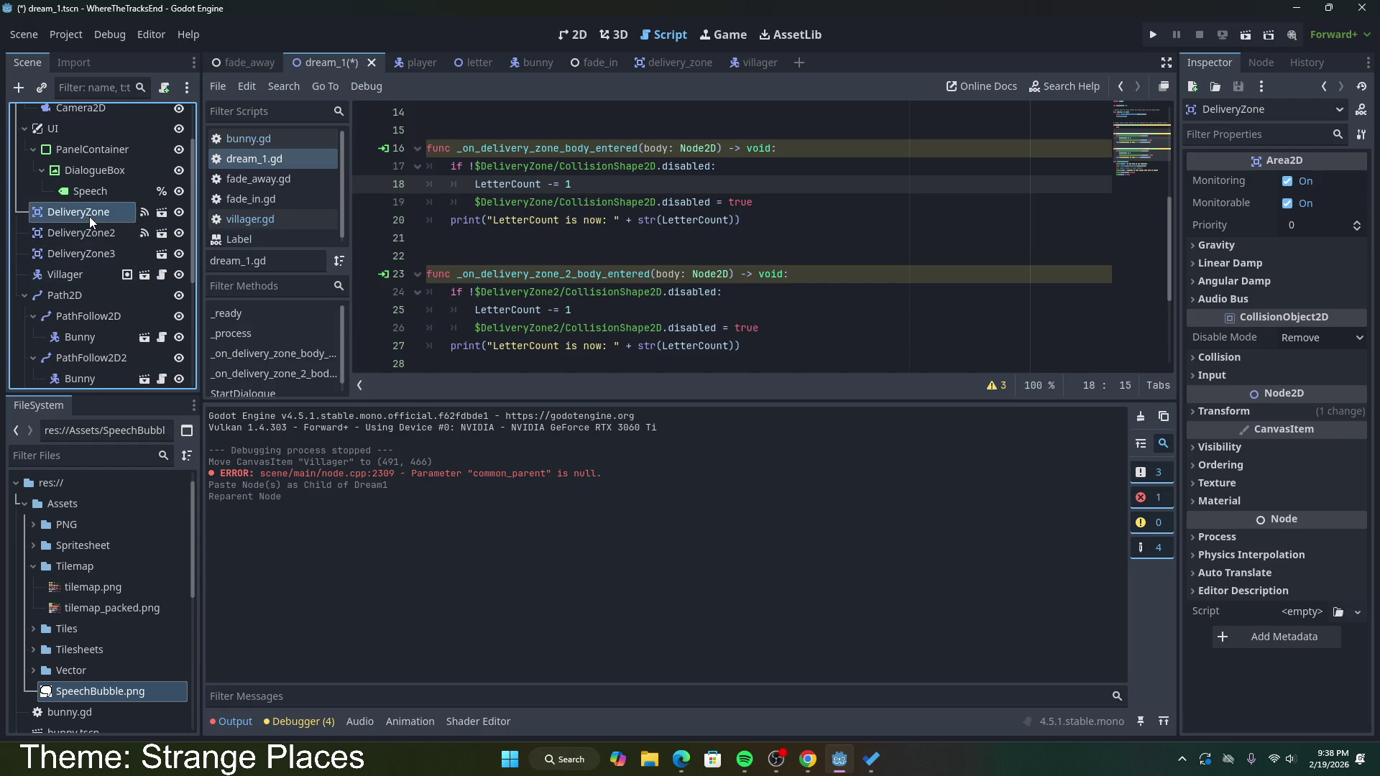
scroll(89, 219, "up", 2)
key("ctrl+v")
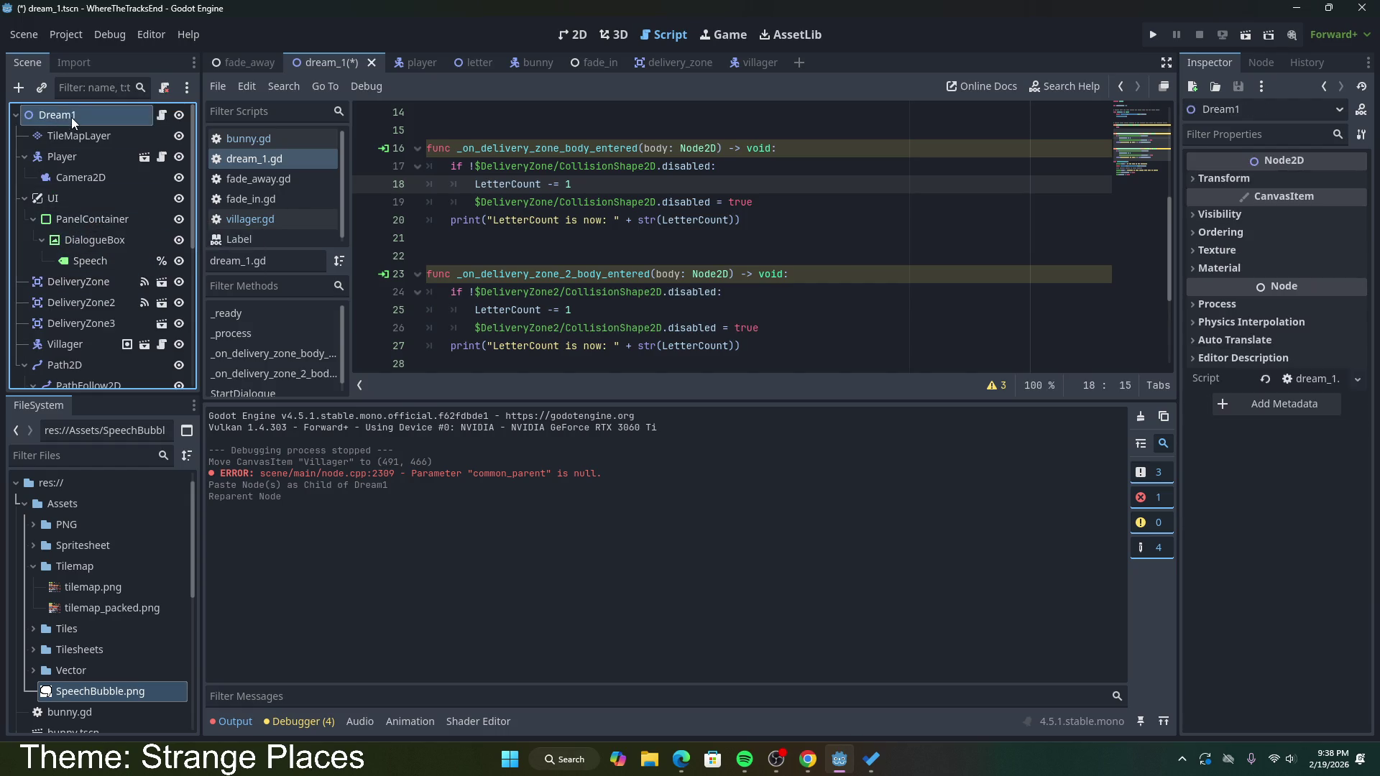
mouse_move(72, 378)
left_mouse_down()
mouse_move(130, 282)
mouse_move(82, 240)
left_mouse_up()
scroll(128, 277, "up", 3)
key("ctrl+s")
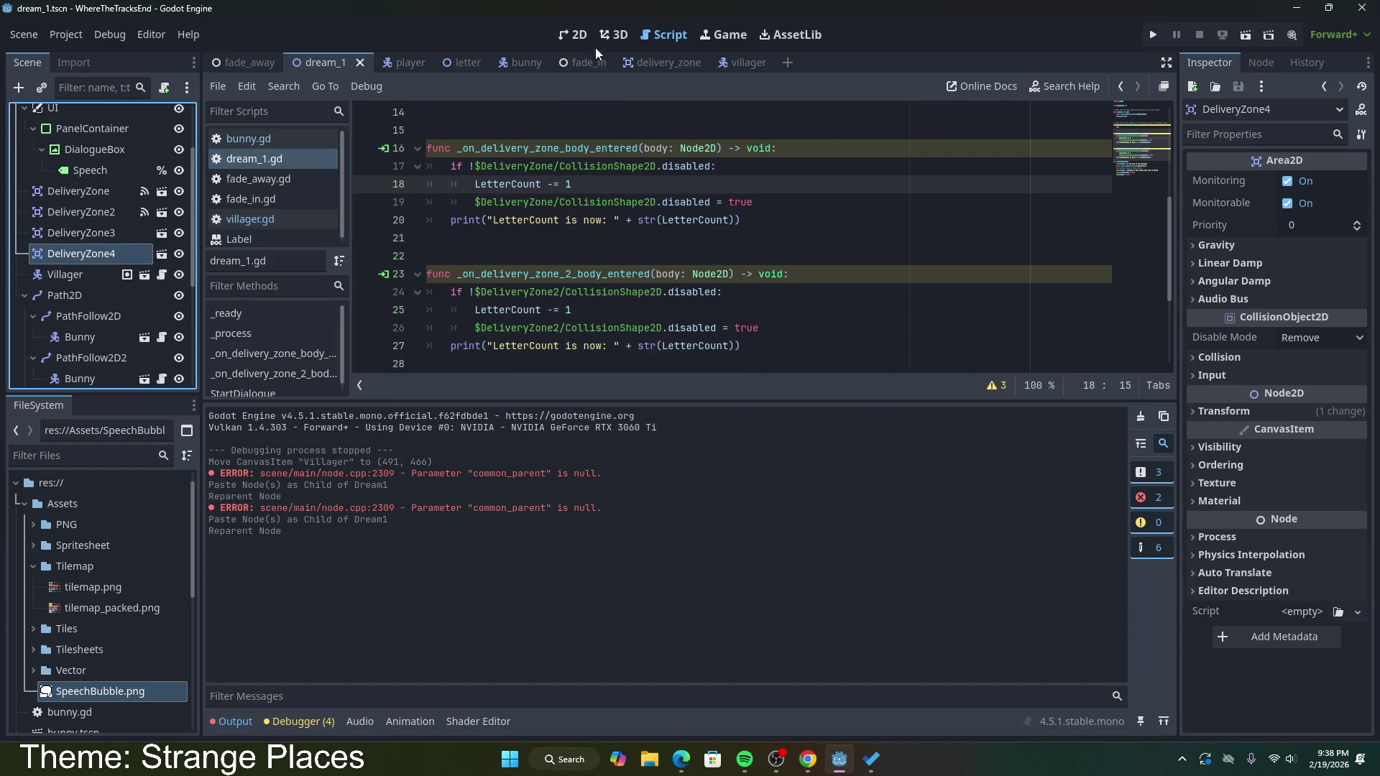
Step: Move DeliveryZone3 beside the top-left house and DeliveryZone4 beside the lower-right house
left_click(573, 34)
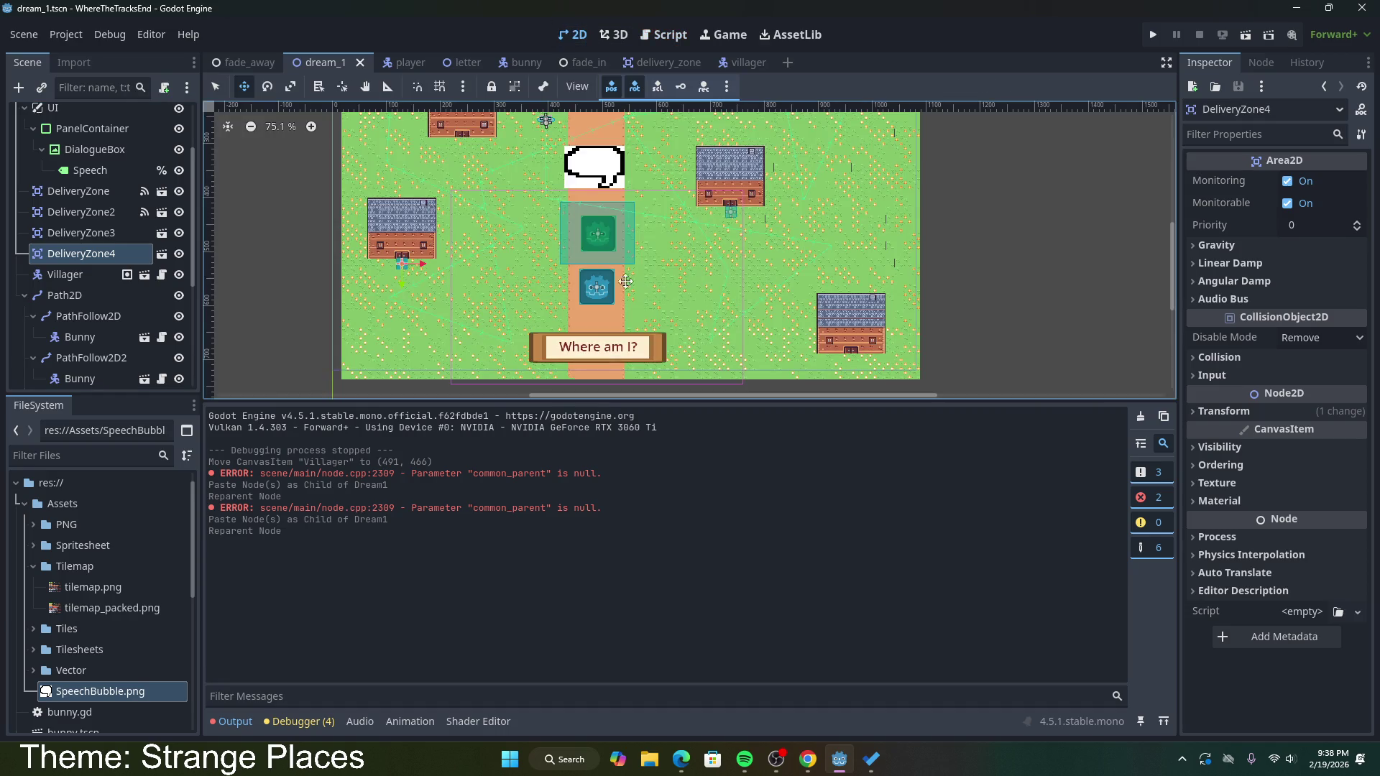
left_click(80, 232)
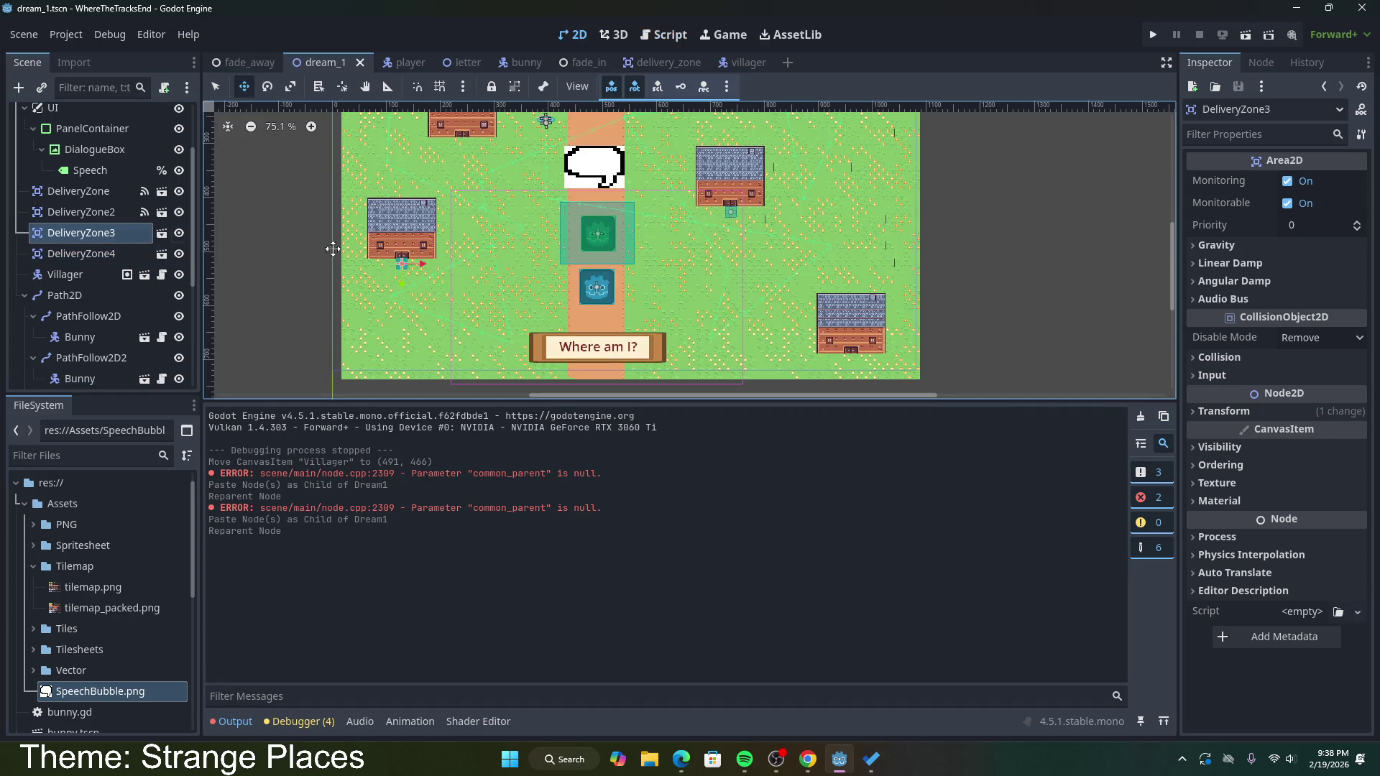
left_click_drag(403, 264, 458, 142)
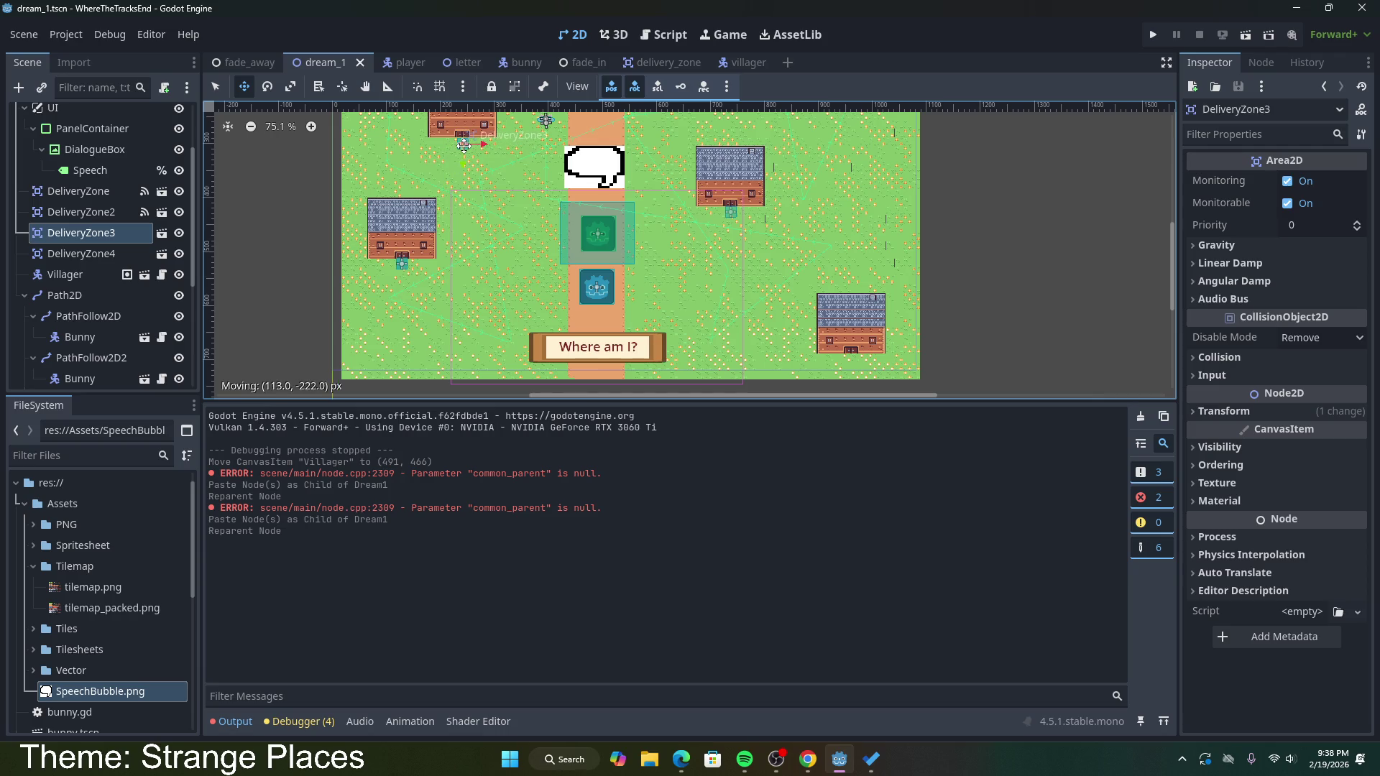
left_click(80, 253)
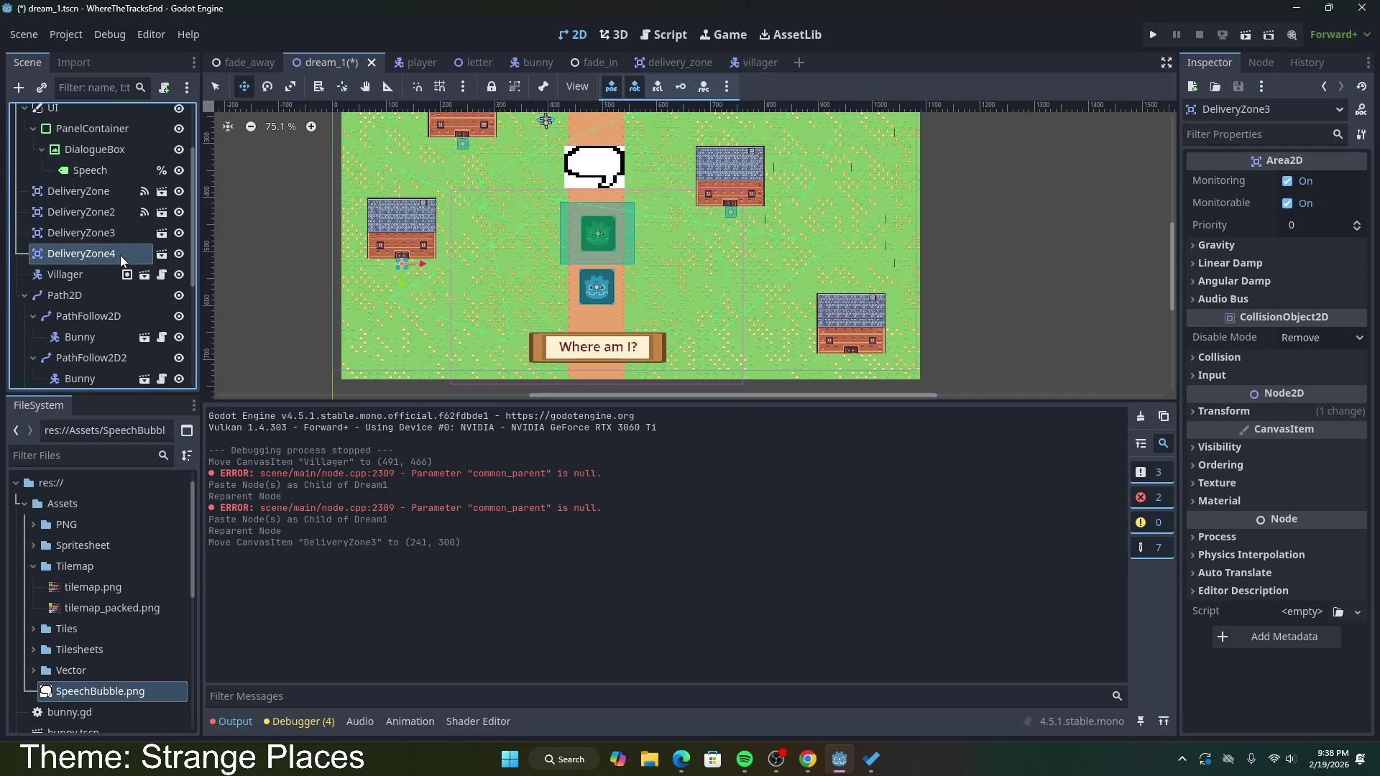
left_click_drag(430, 268, 853, 362)
scroll(746, 302, "down", 5)
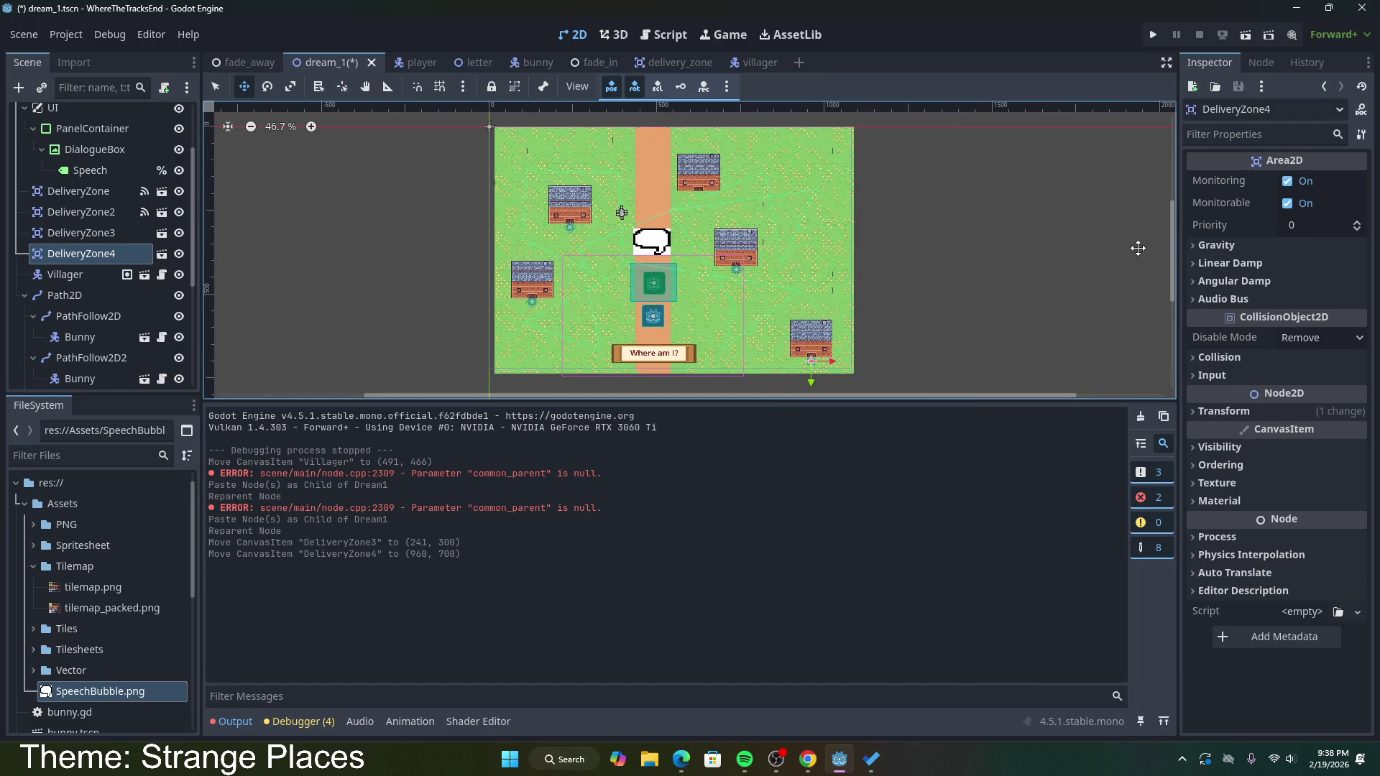
scroll(1018, 291, "up", 2)
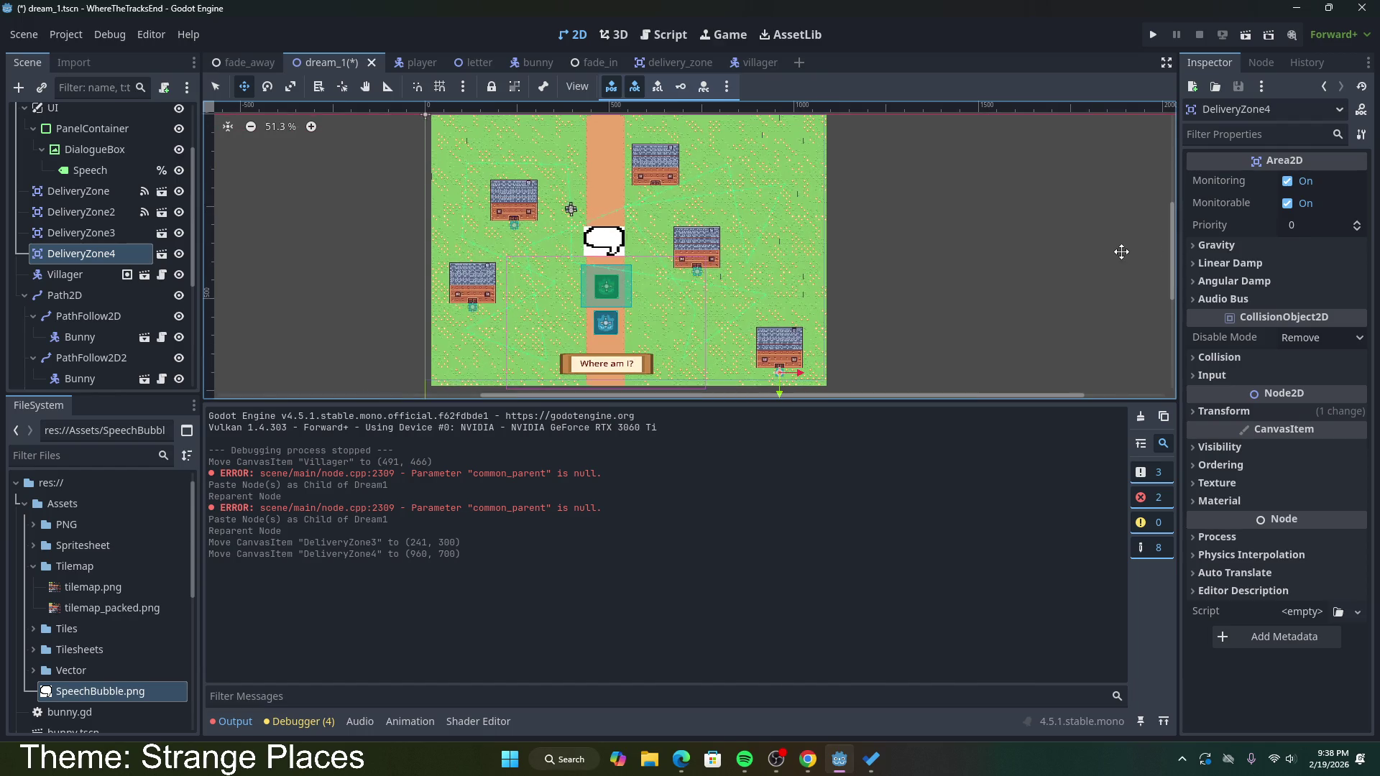
Step: Paste DeliveryZone5, move it beside the top house at (624, 203), and save the scene
left_click(90, 191)
scroll(89, 190, "up", 3)
left_click(82, 121)
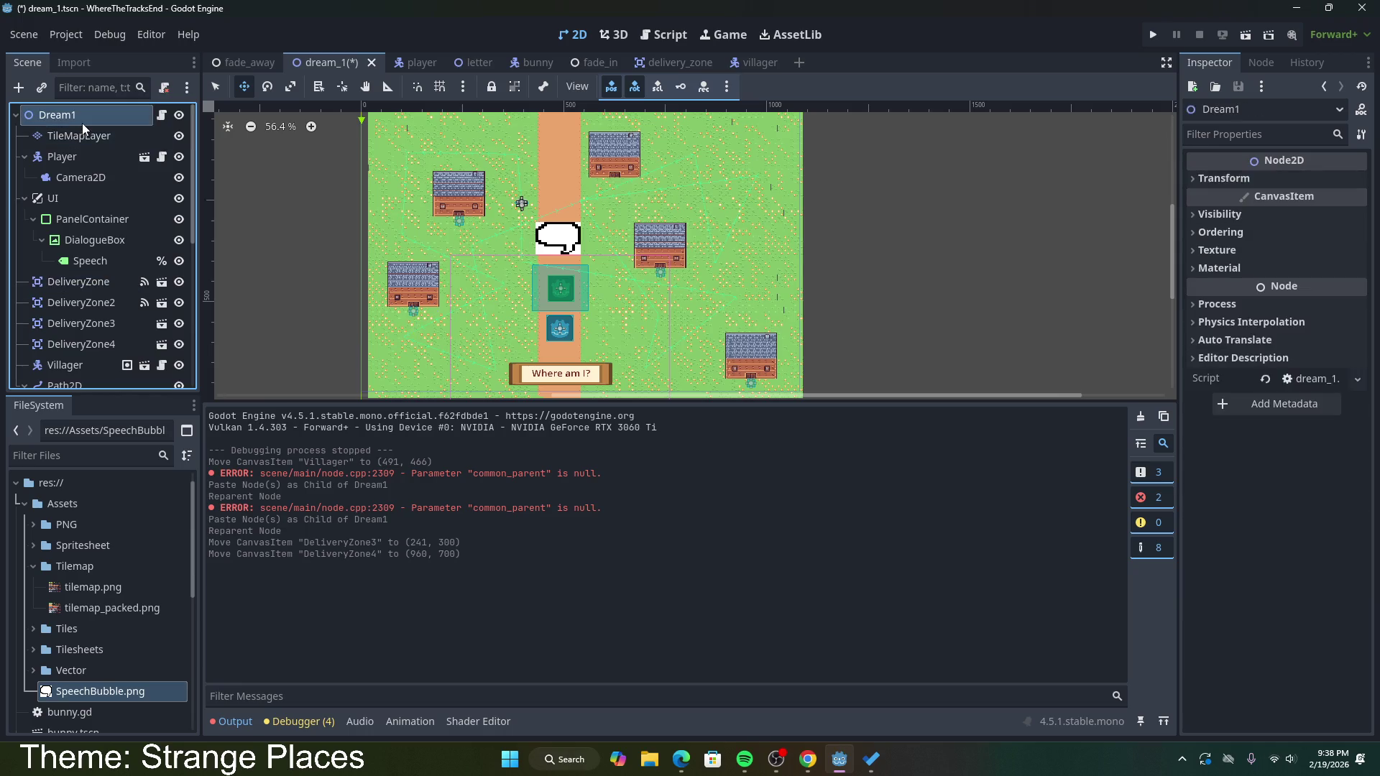
key("ctrl+v")
mouse_move(92, 370)
left_mouse_down()
mouse_move(102, 301)
mouse_move(88, 244)
left_mouse_up()
mouse_move(413, 311)
left_mouse_down()
mouse_move(514, 295)
mouse_move(612, 181)
left_mouse_up()
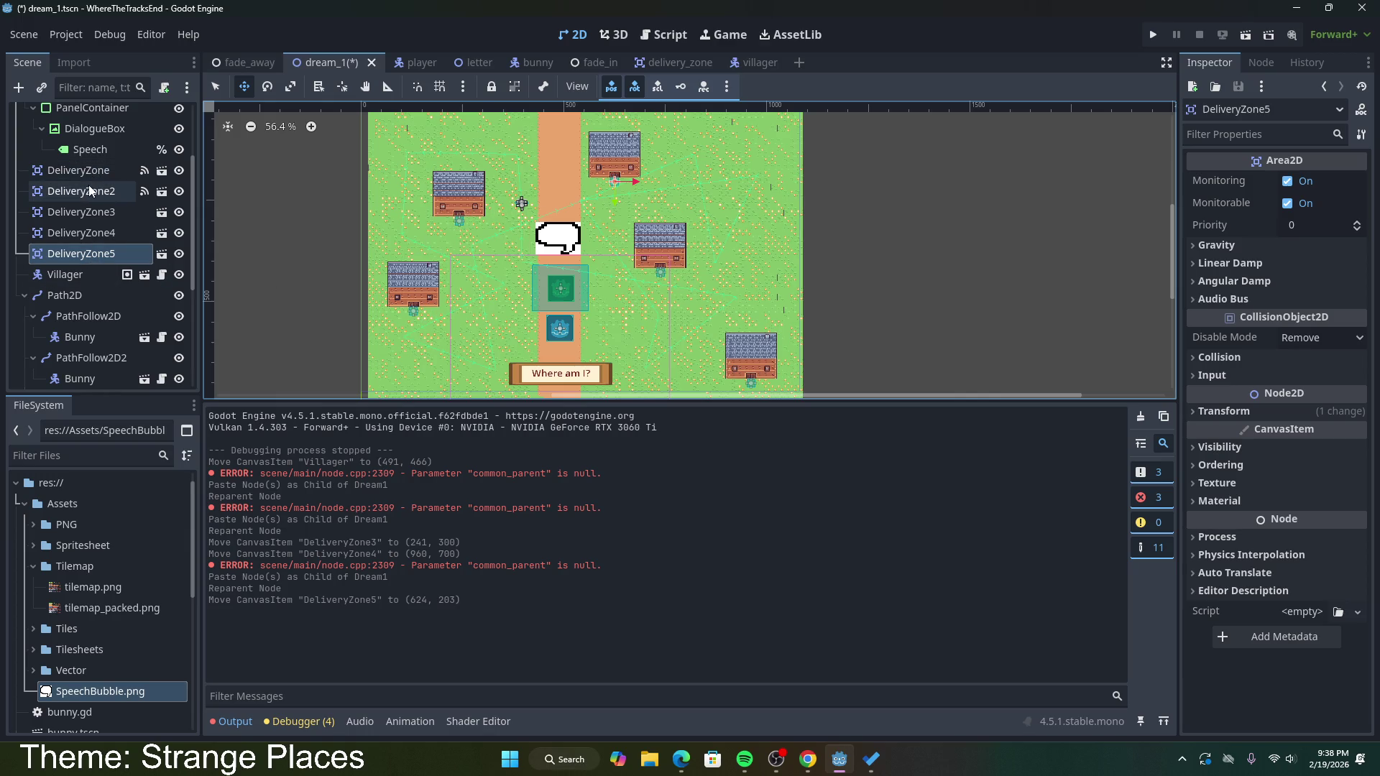
key("ctrl+s")
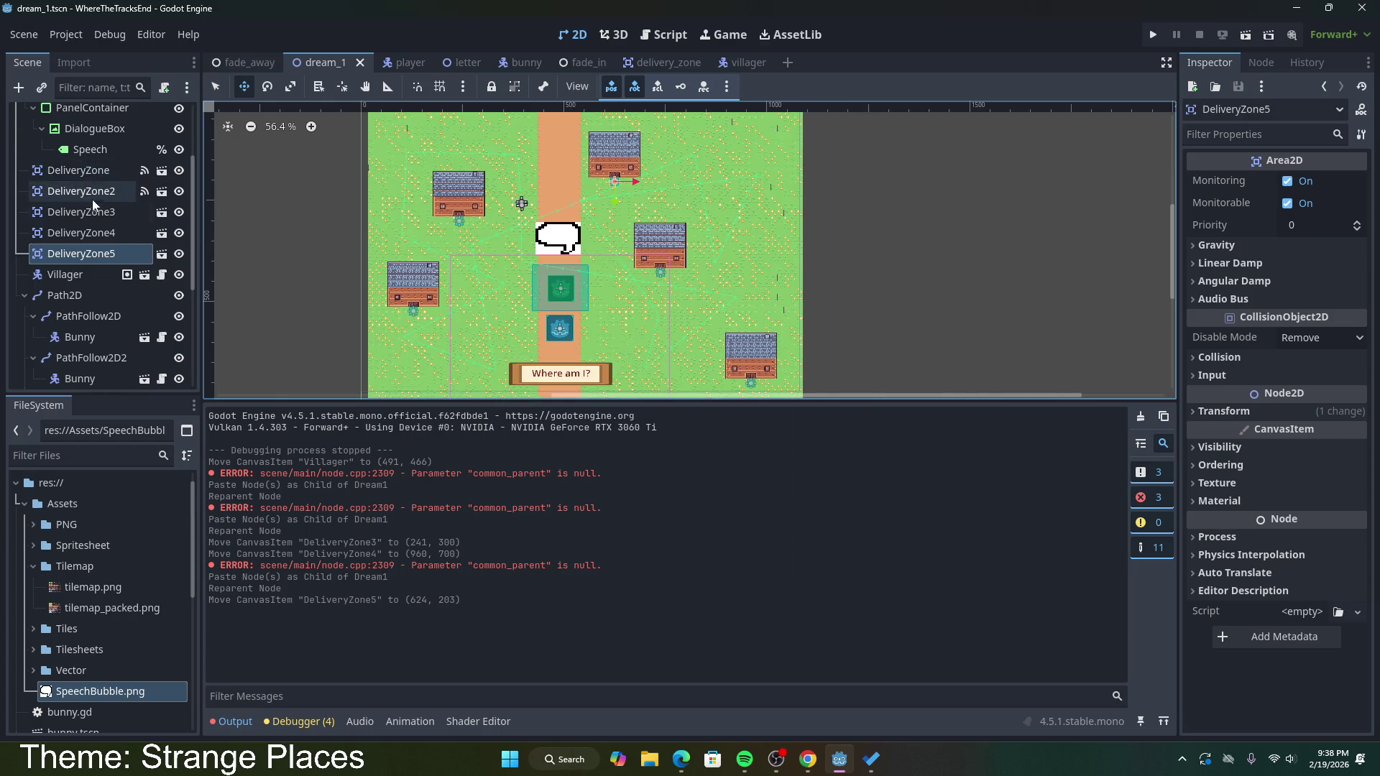
Step: Add a TextureRect child under DeliveryZone in the village scene, then undo it
right_click(93, 172)
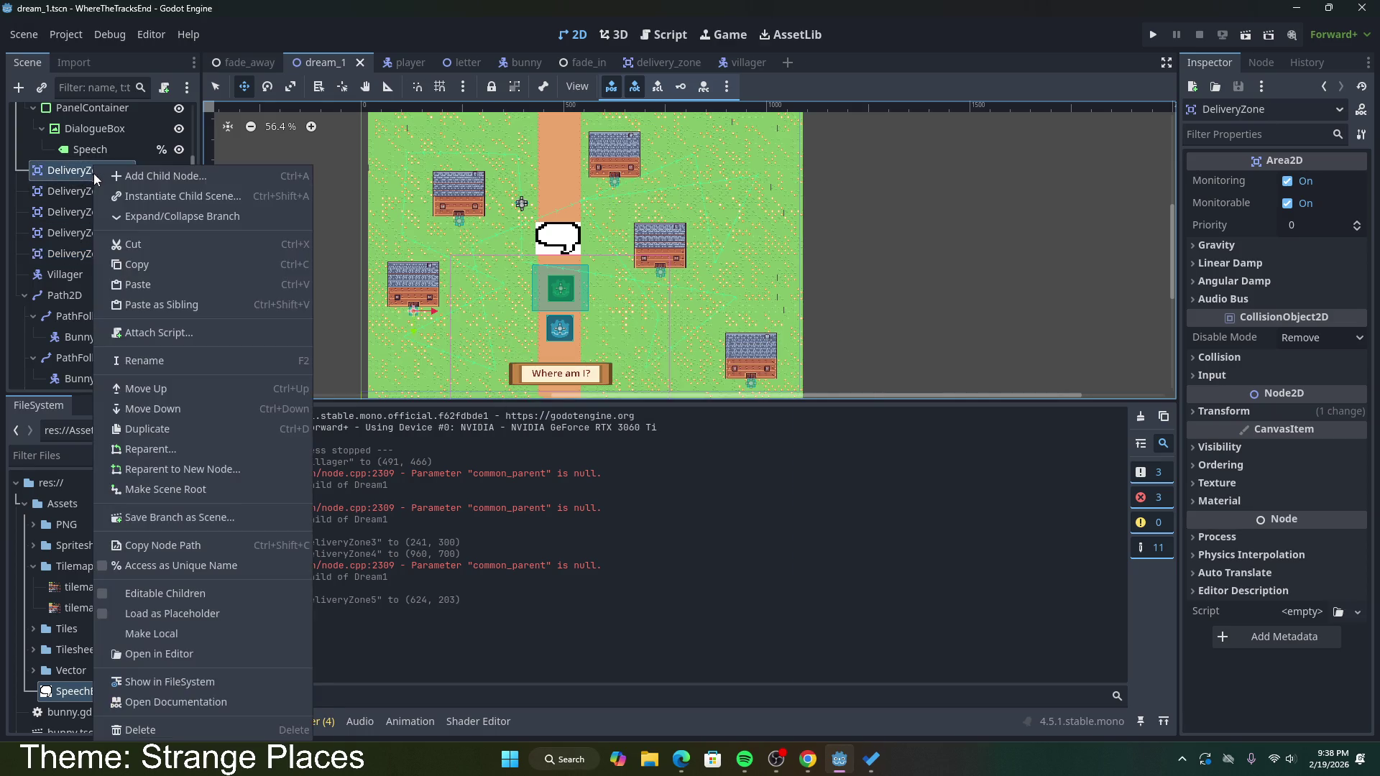
left_click(75, 175)
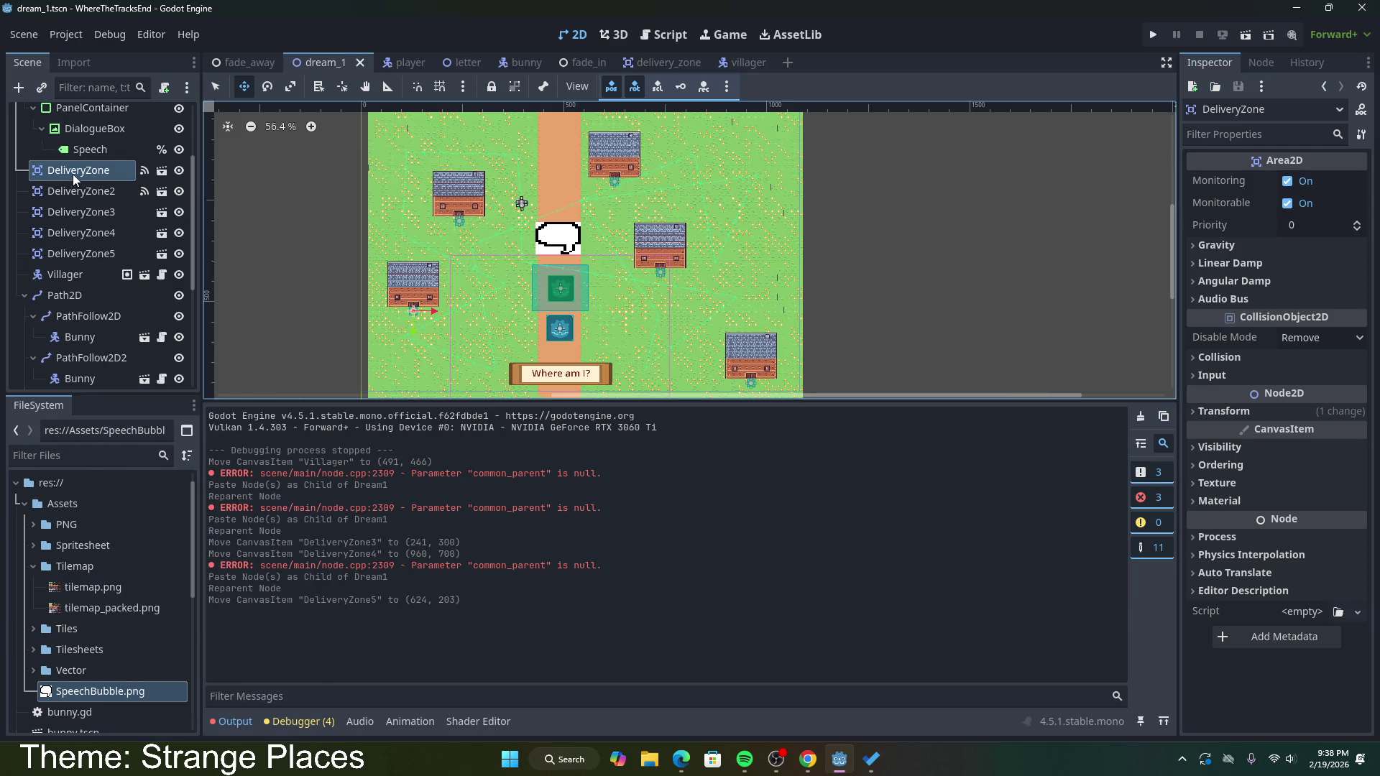
right_click(105, 175)
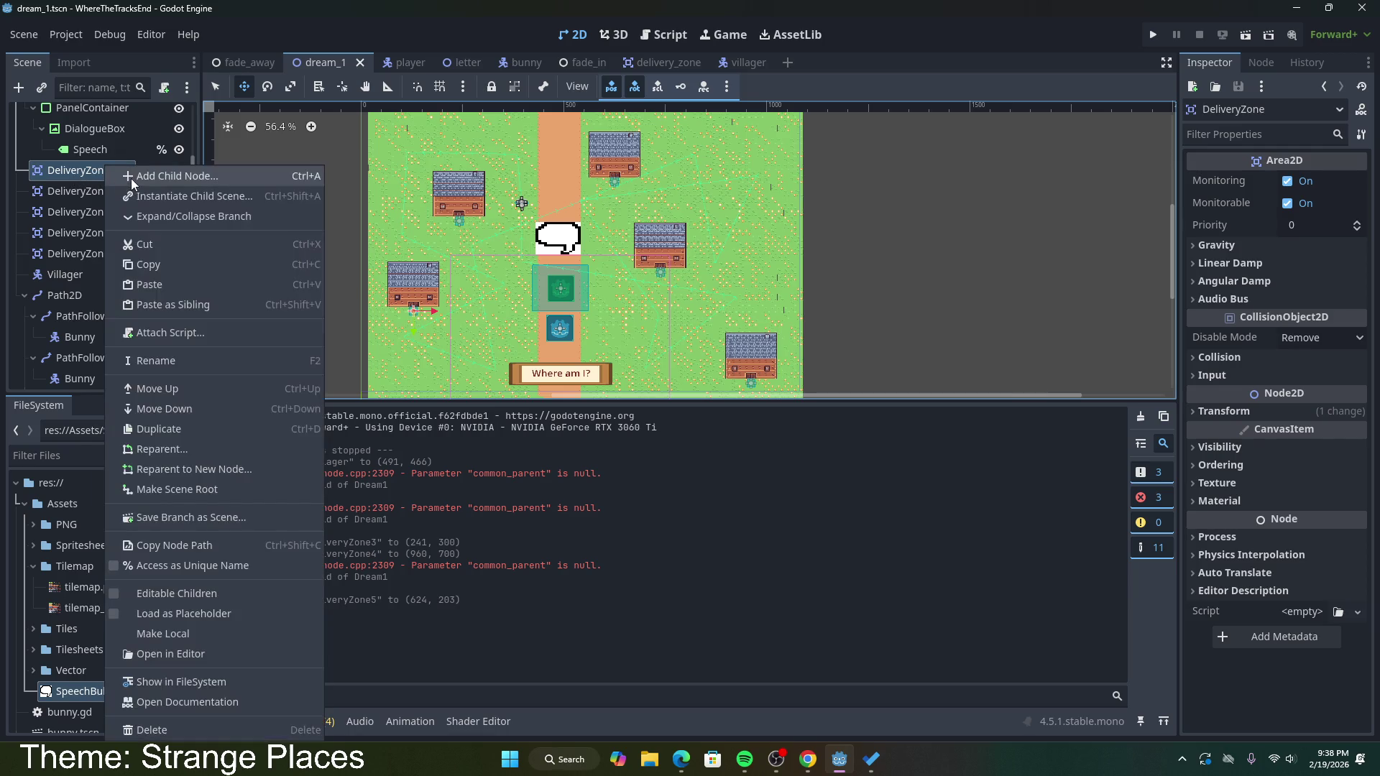
left_click(158, 178)
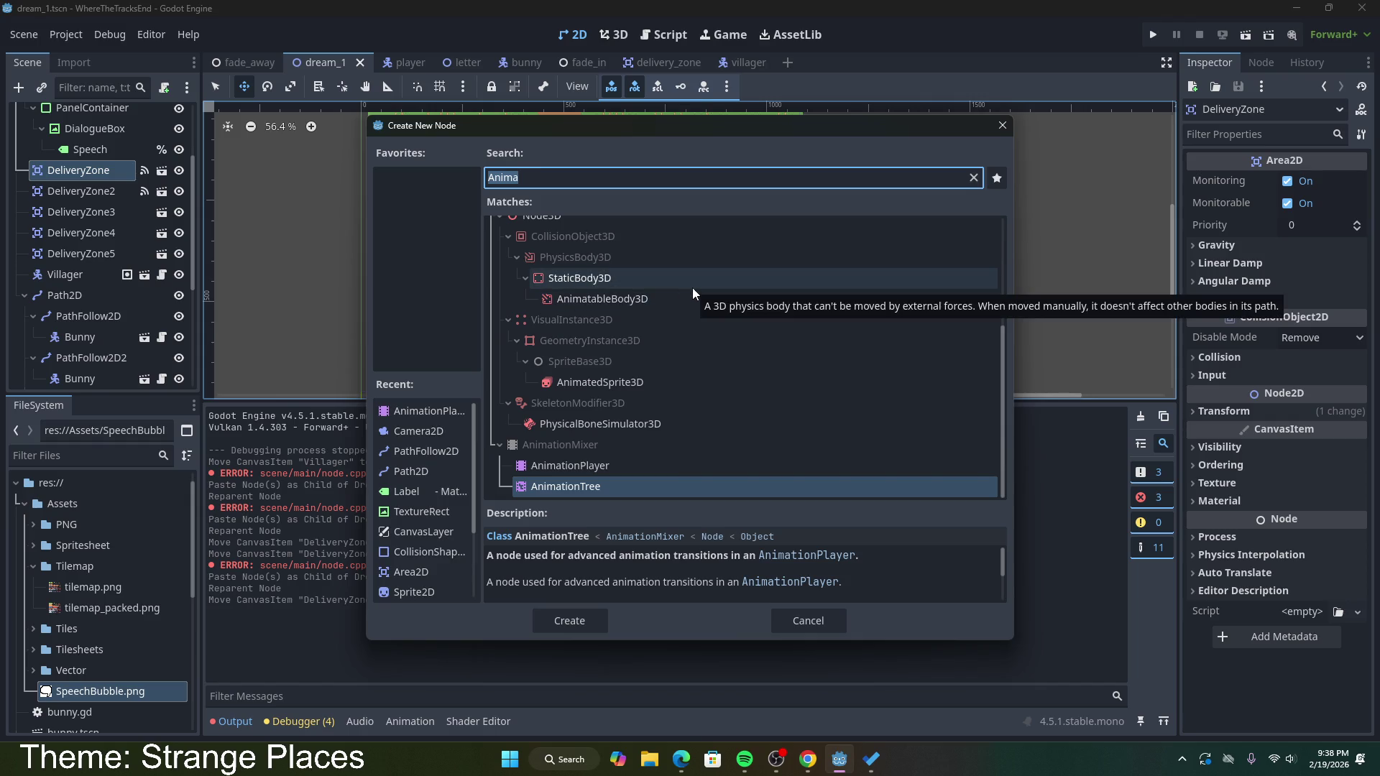
key("BackSpace")
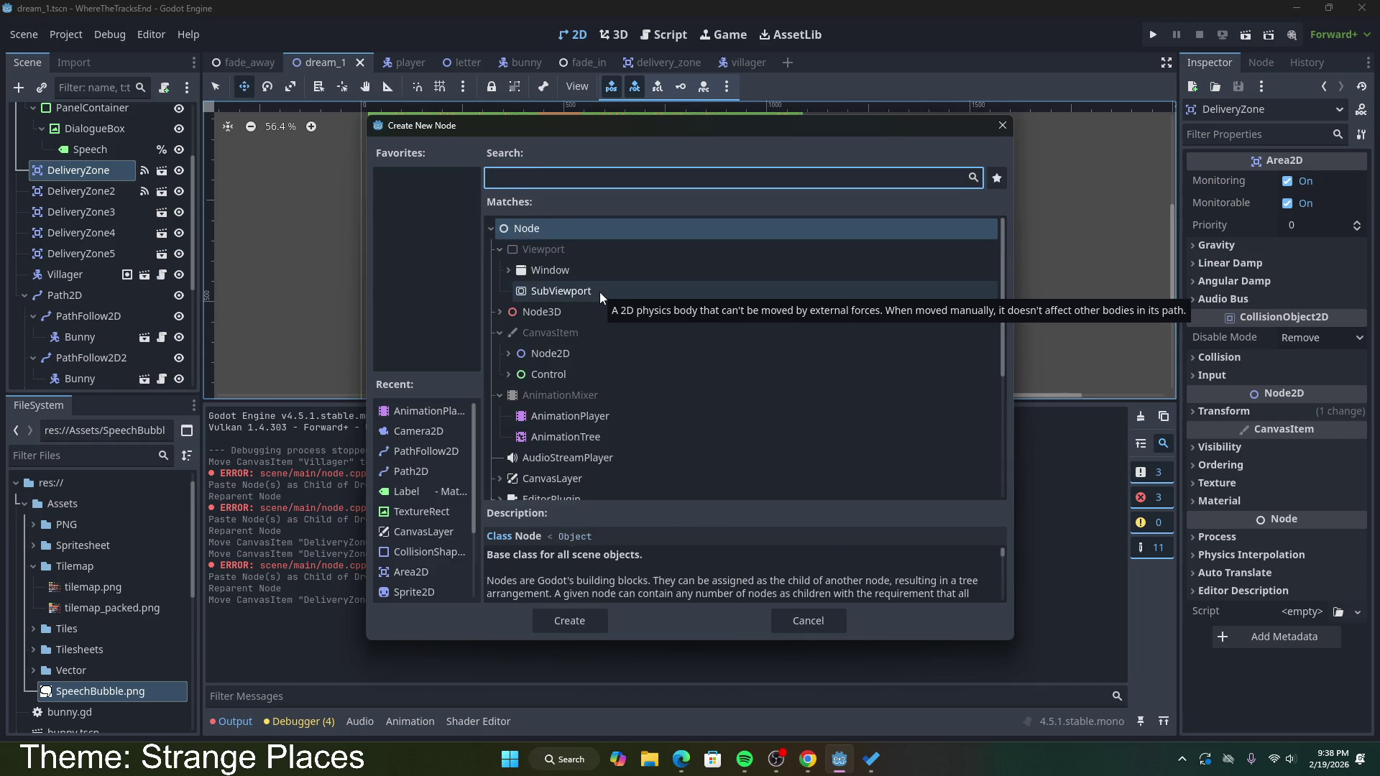
left_click(508, 373)
scroll(633, 377, "down", 3)
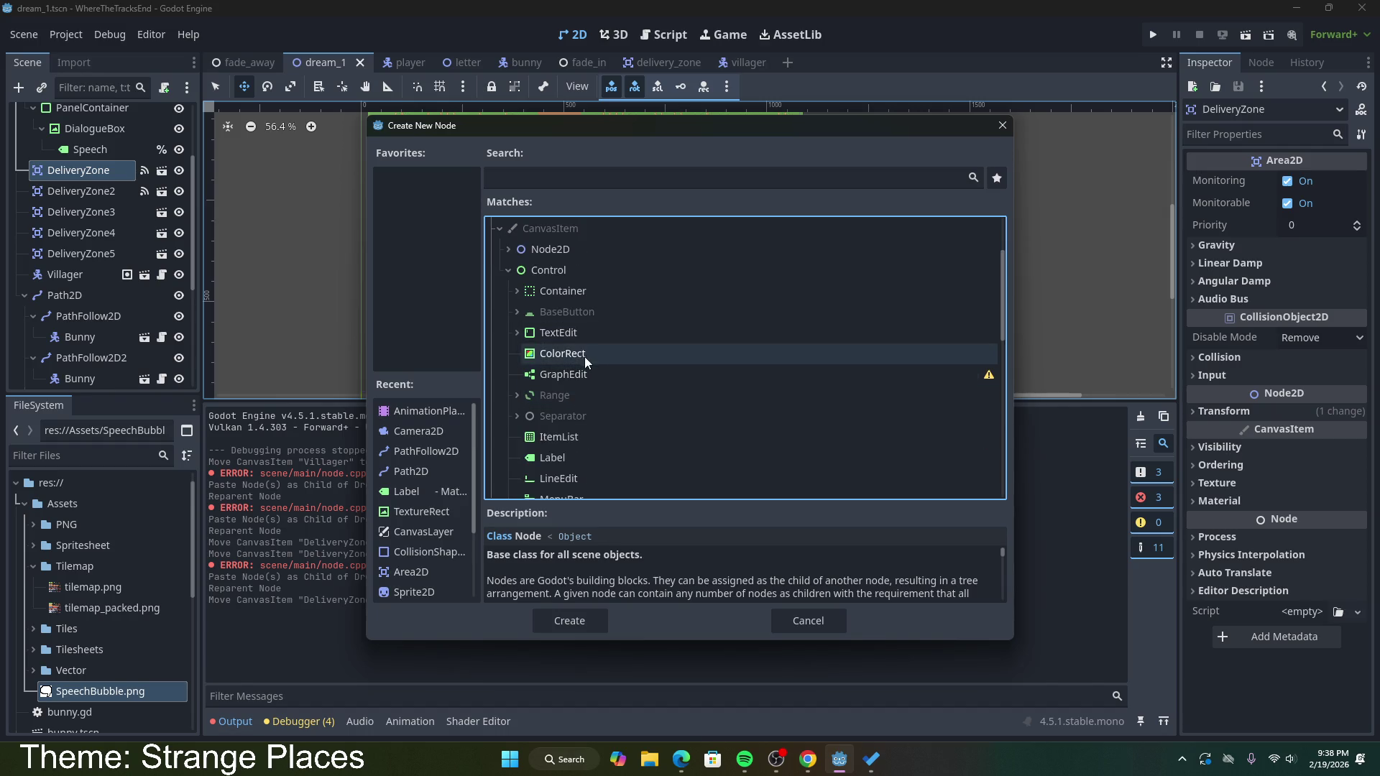
scroll(587, 362, "down", 5)
double_click(570, 418)
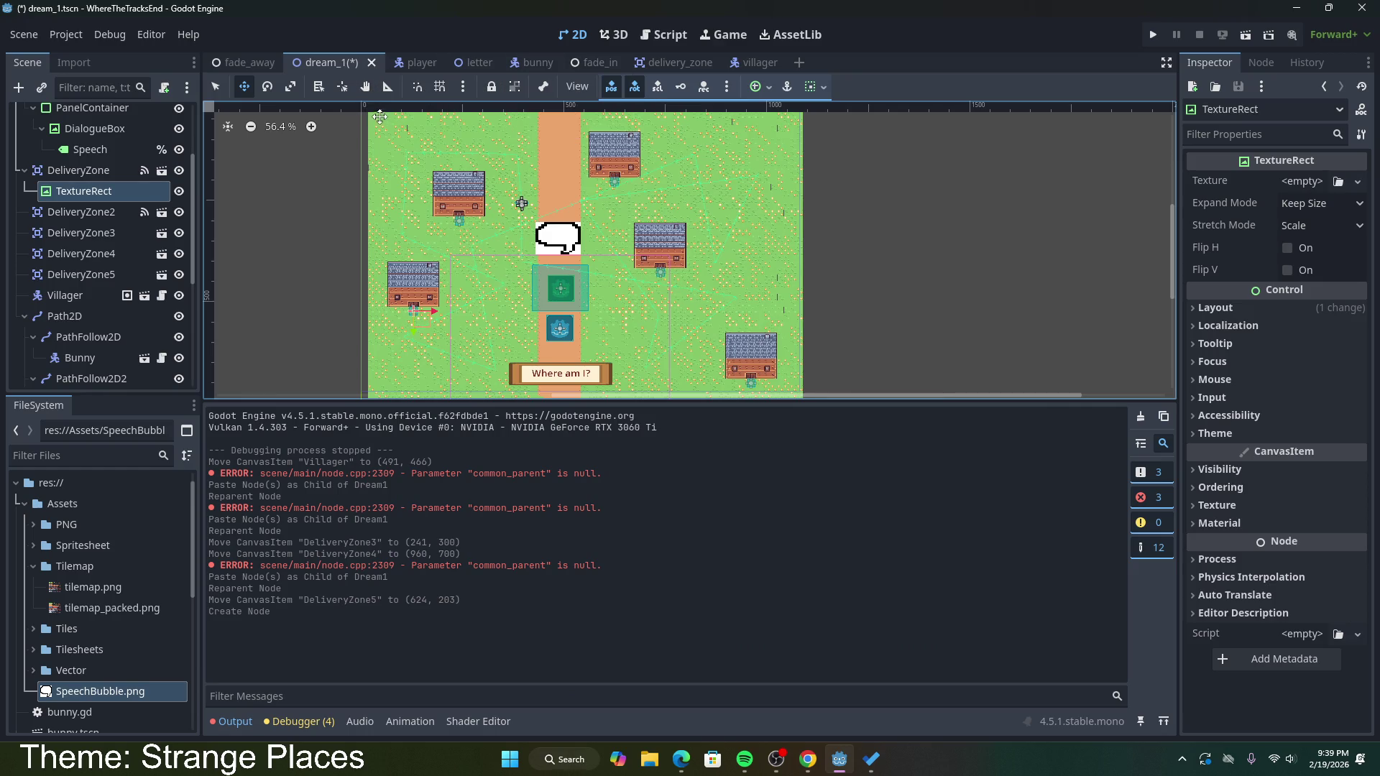
key("ctrl+z")
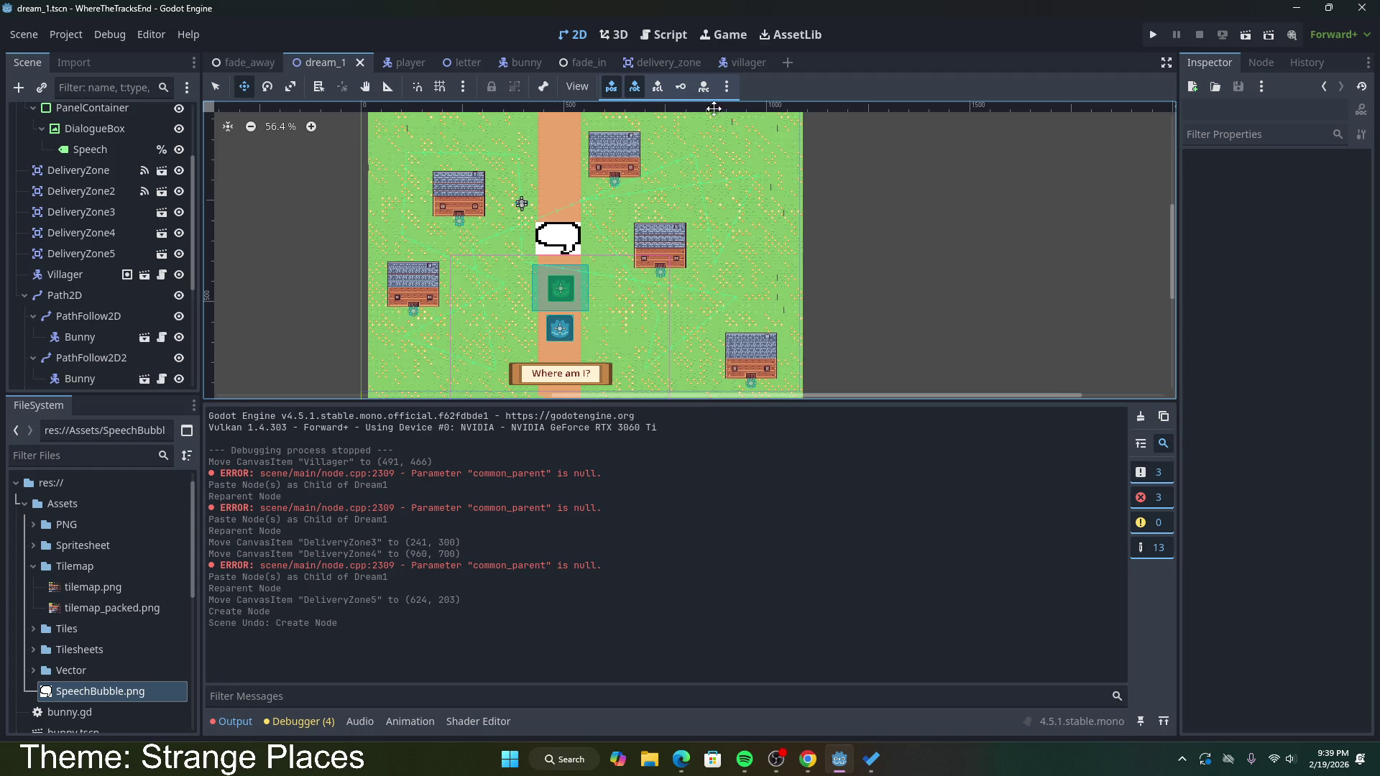
Step: In the delivery_zone scene, add a TextureRect child under the DeliveryZone root
left_click(676, 63)
right_click(105, 115)
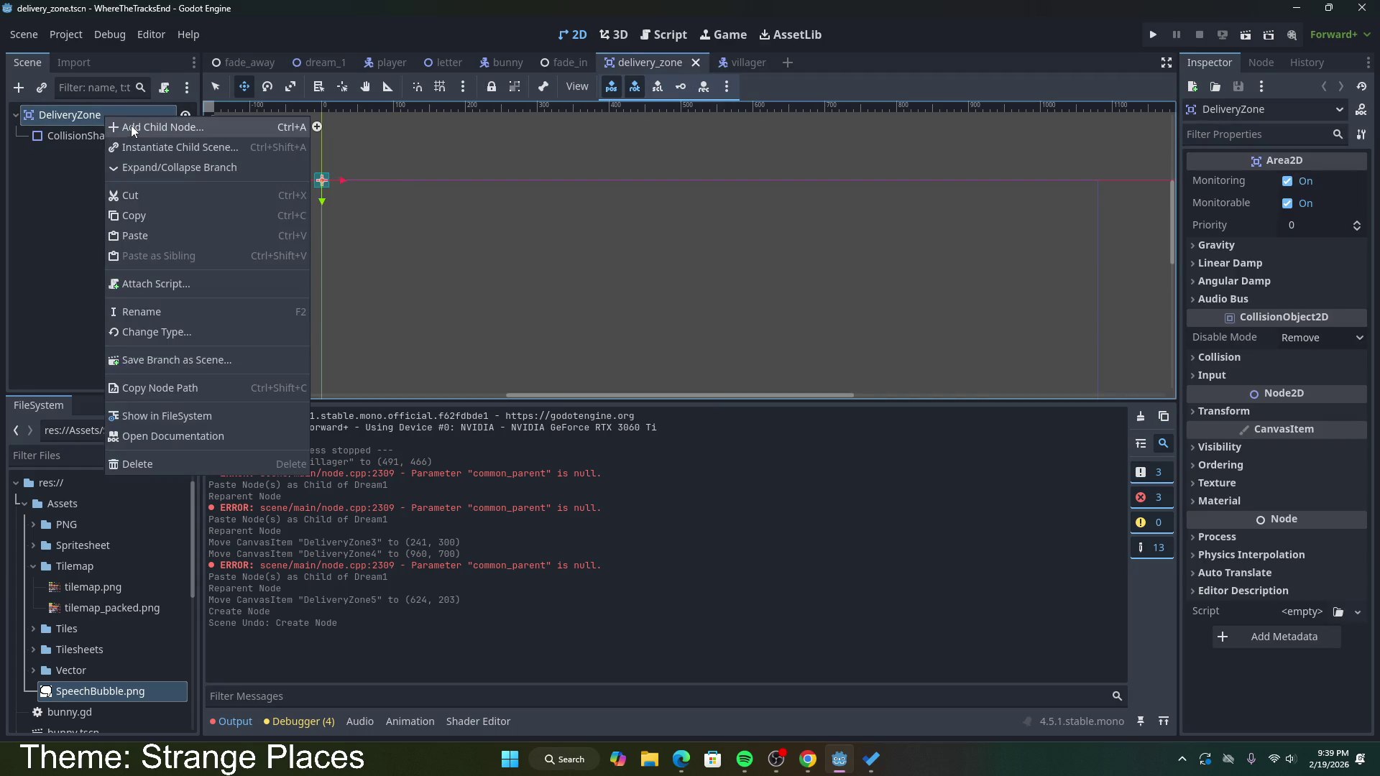
left_click(131, 125)
type("tex")
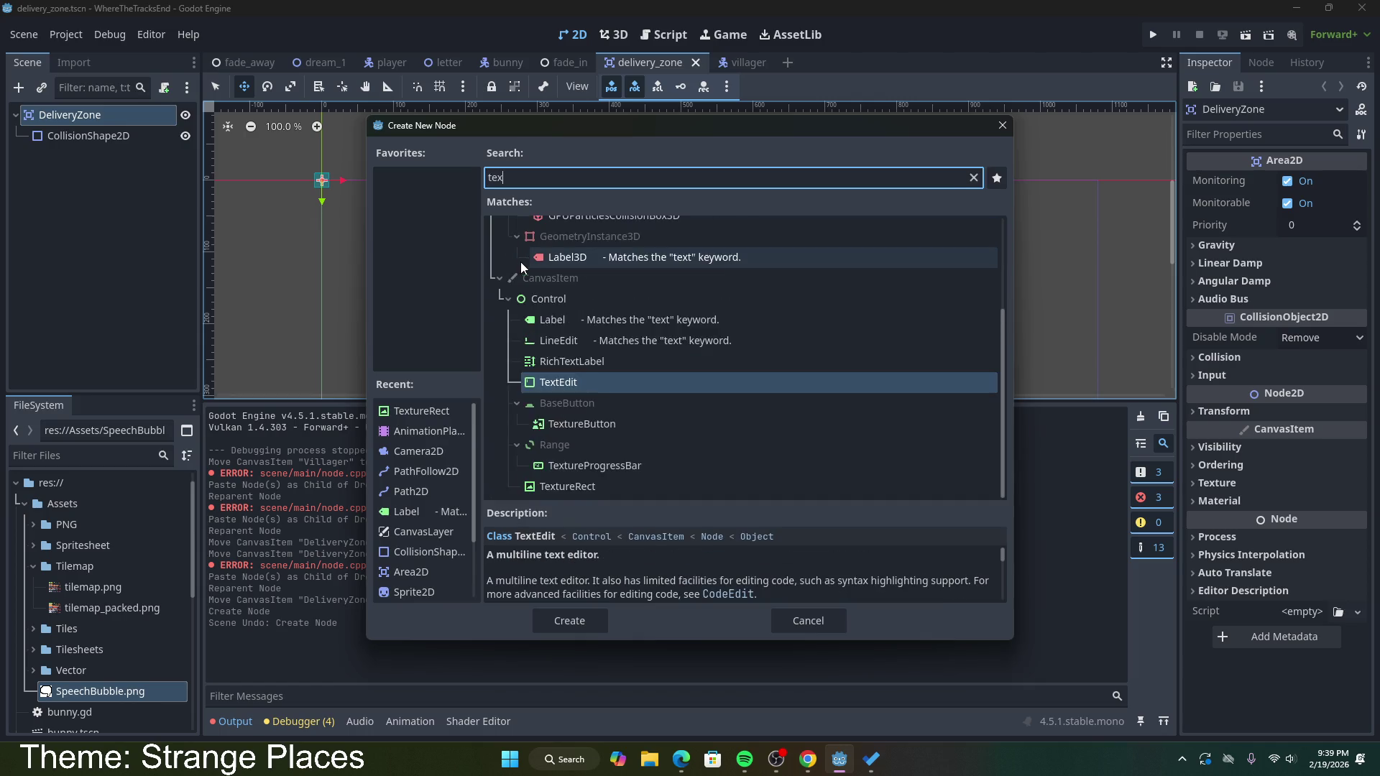
type("t")
scroll(567, 357, "down", 2)
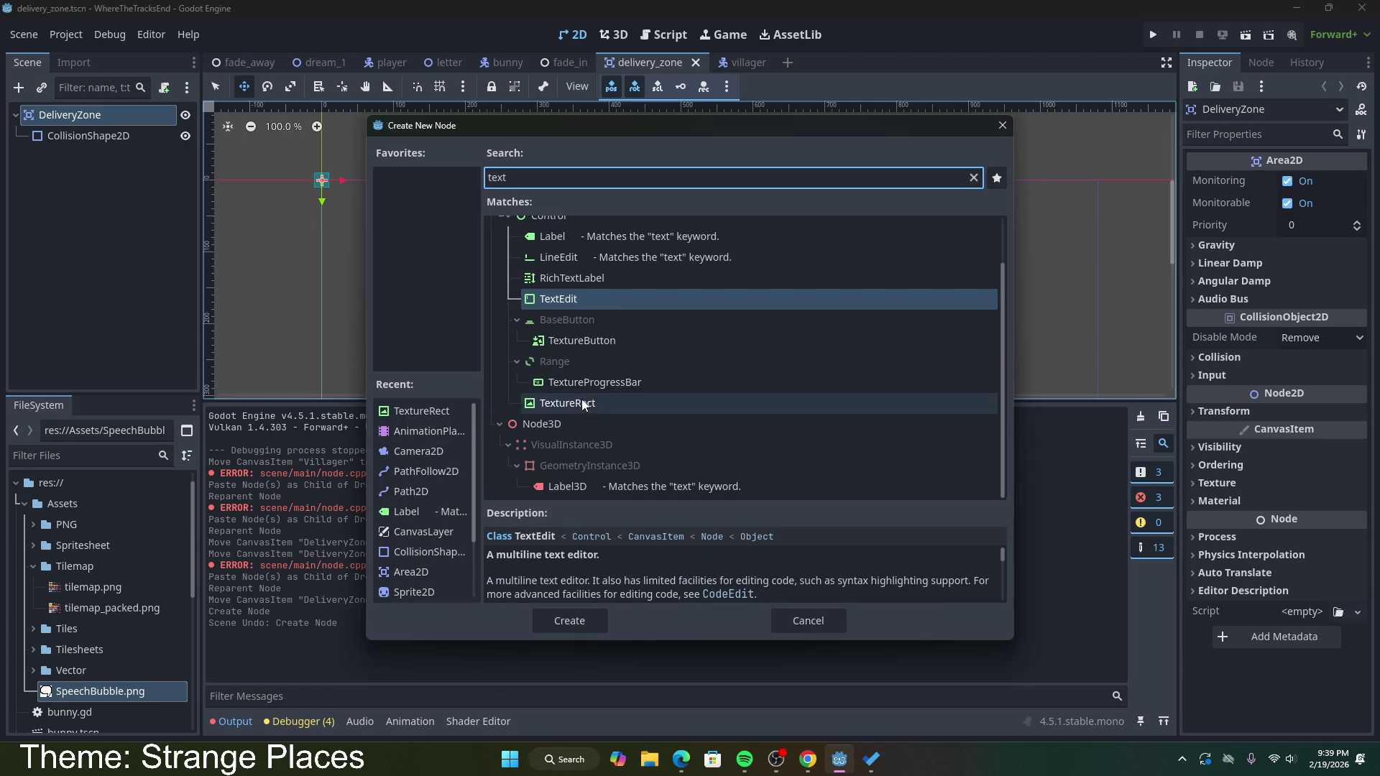
double_click(568, 403)
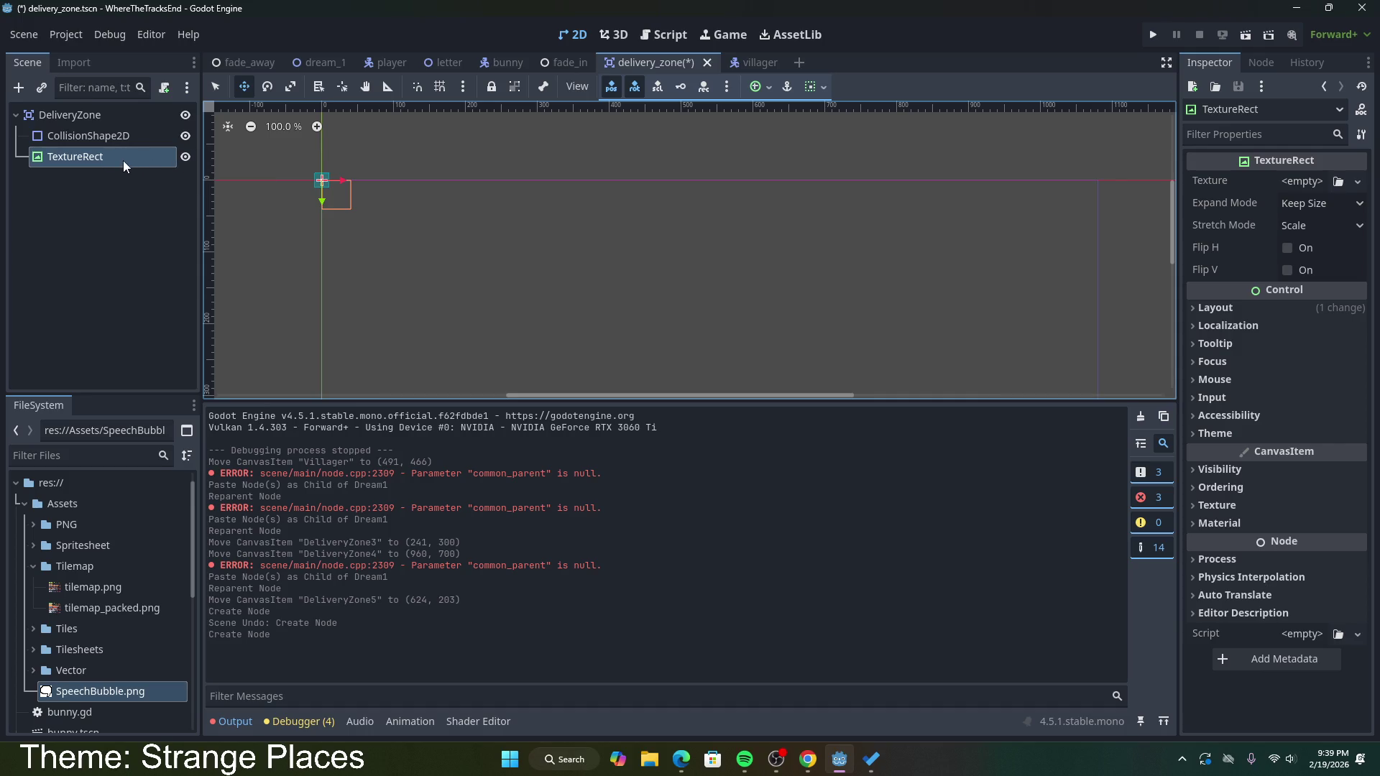
Step: Rename the TextureRect node to Marker
right_click(122, 161)
left_click(200, 355)
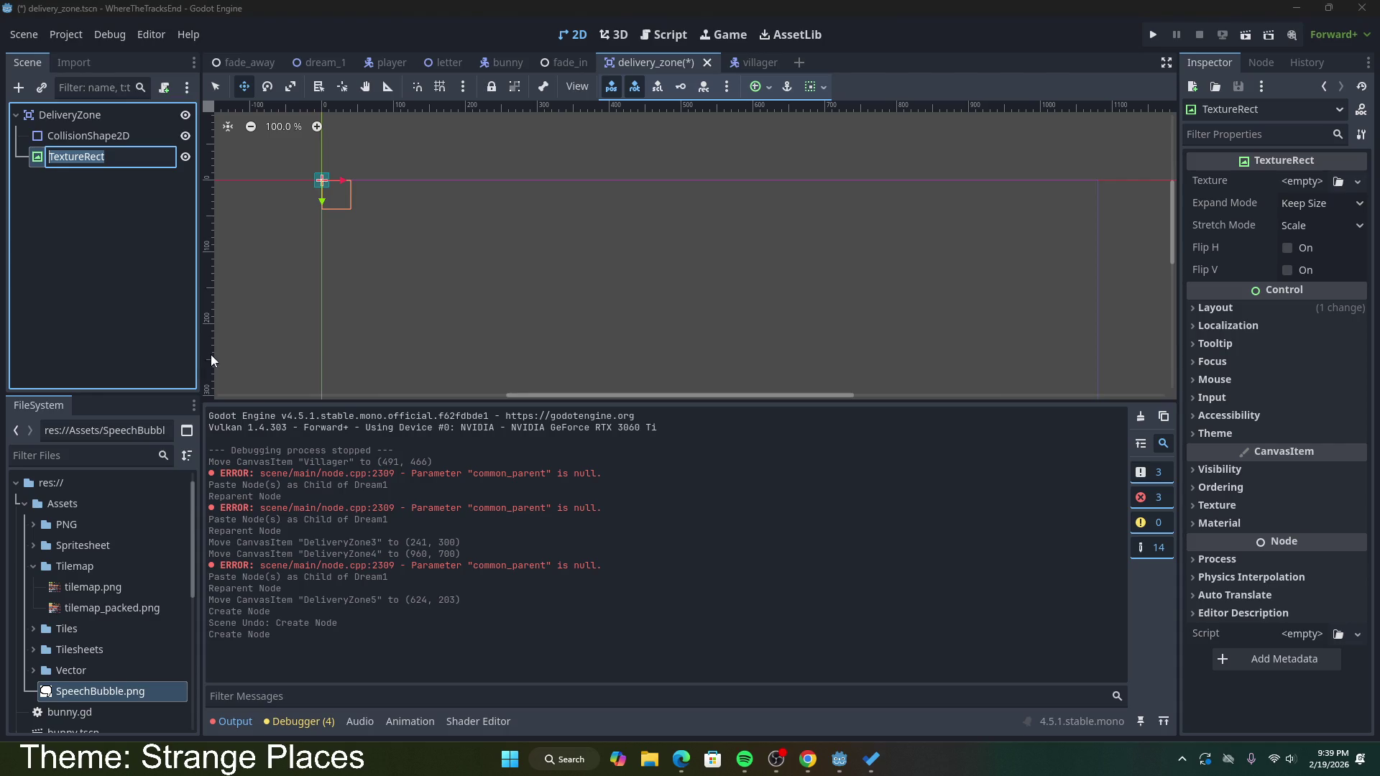
type("Marker")
key("Return")
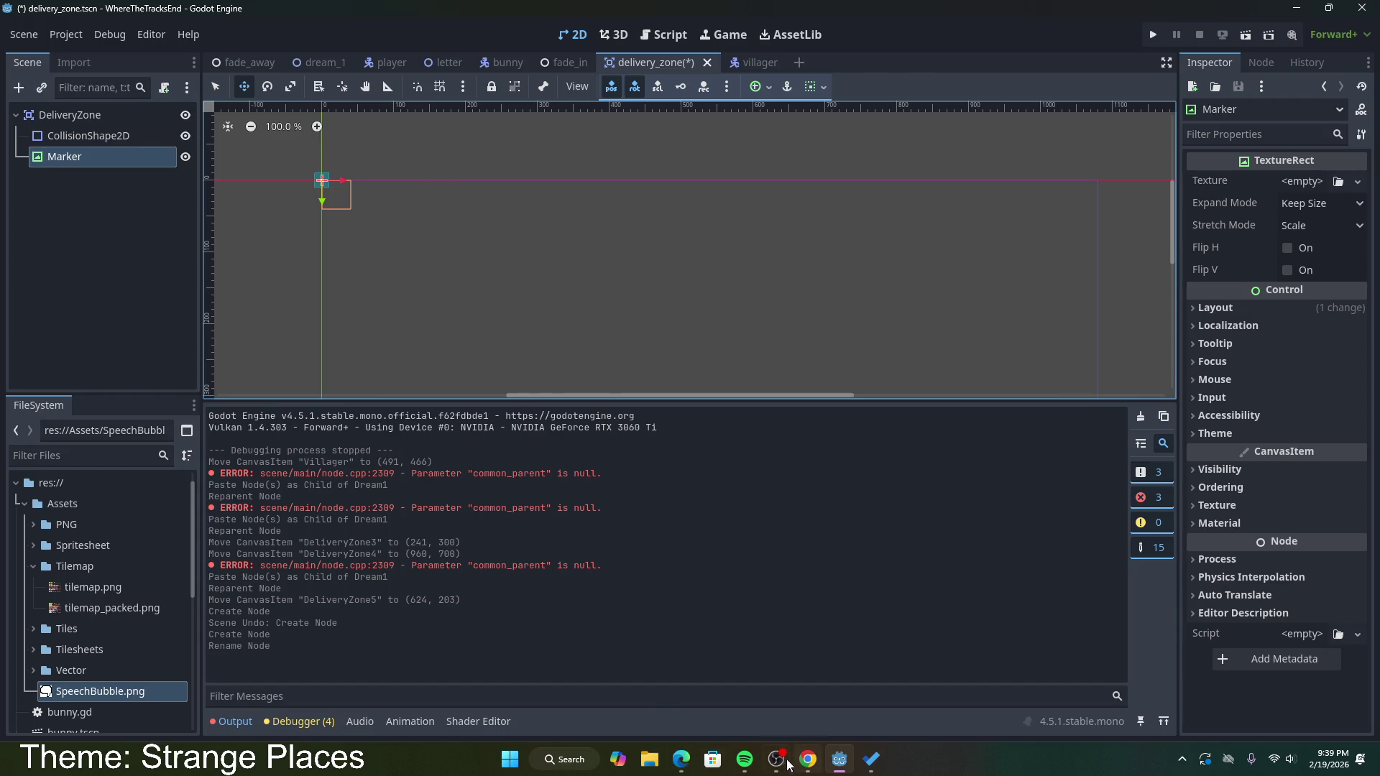
left_click(540, 764)
Step: Launch Paint, zoom the canvas to 1000%, and draw the exclamation mark
type("paint")
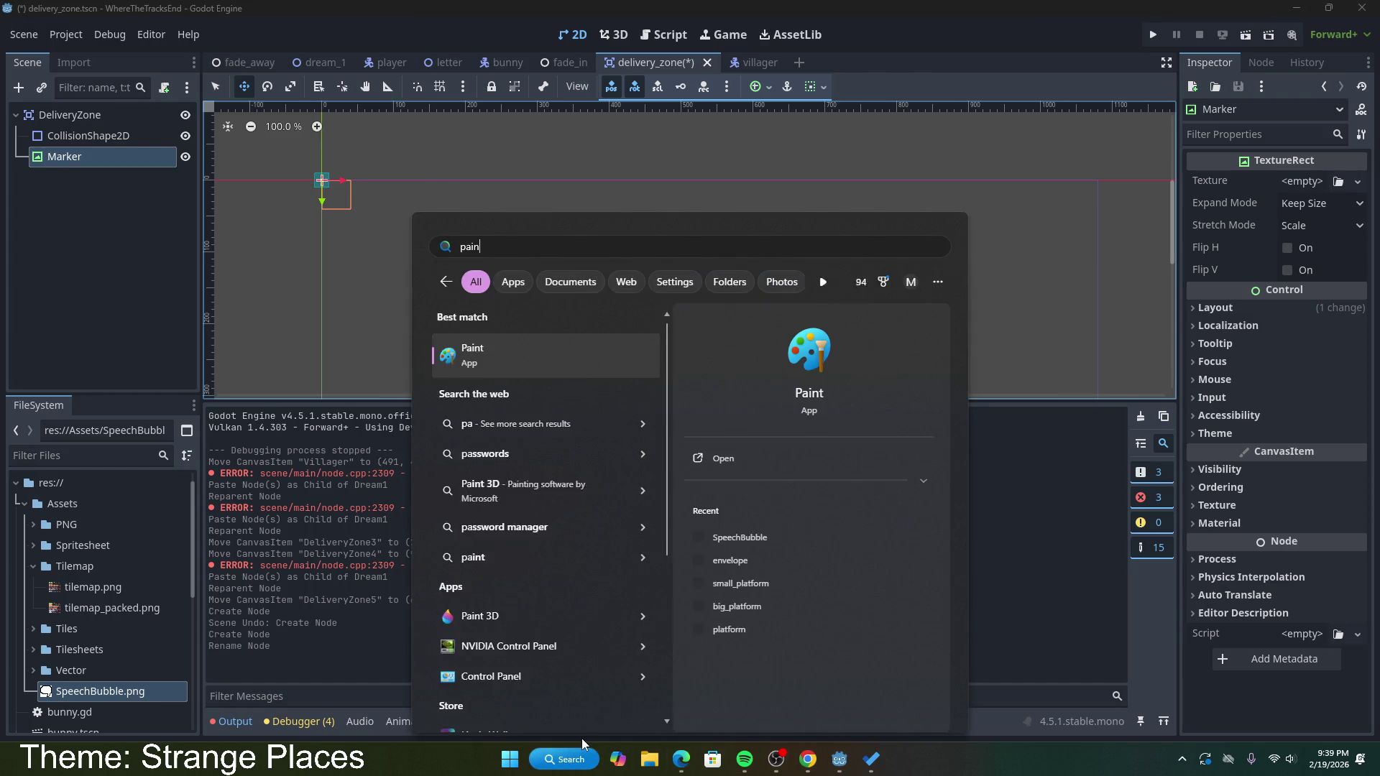
left_click(551, 363)
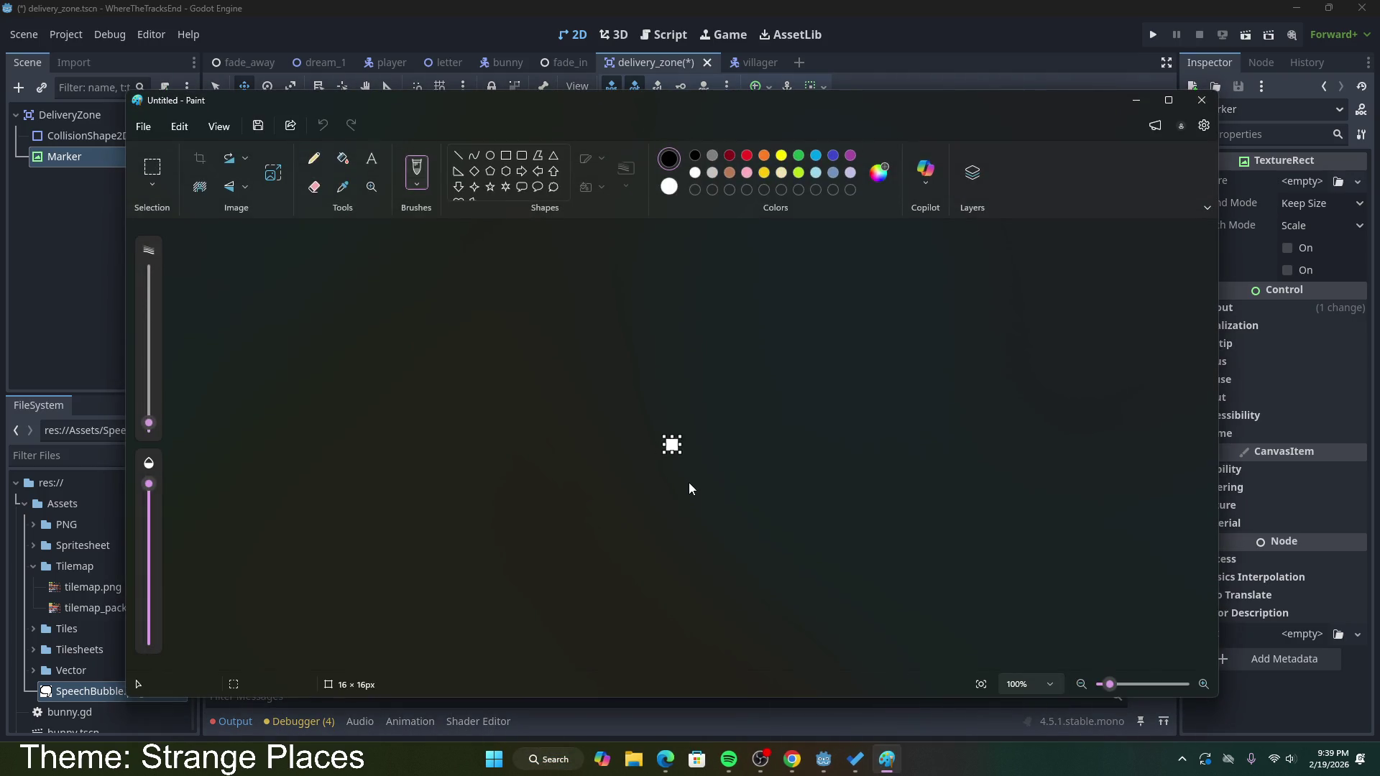
left_click_drag(1109, 684, 1182, 684)
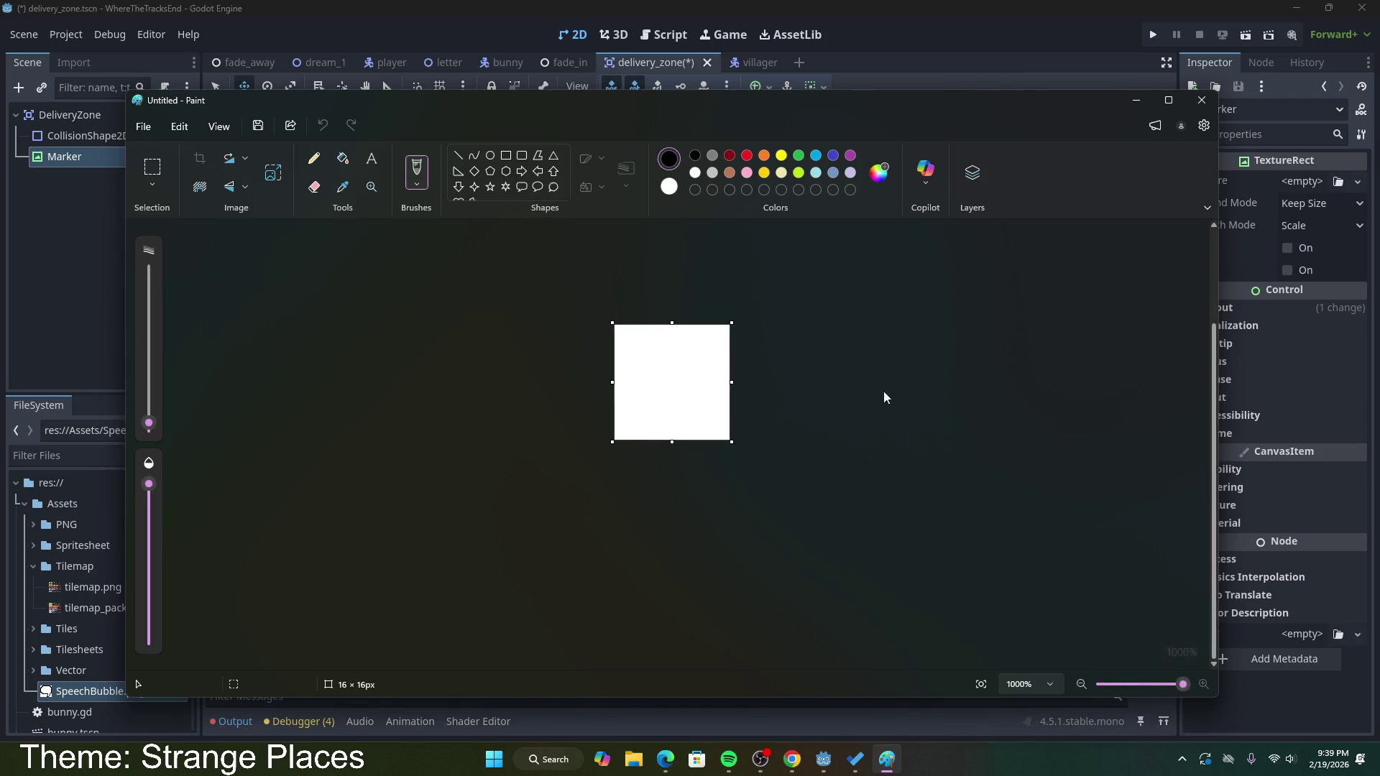
left_click_drag(671, 338, 671, 407)
Step: Fill the exclamation mark with a brighter custom yellow, undoing a trial colour inversion
left_click(672, 434)
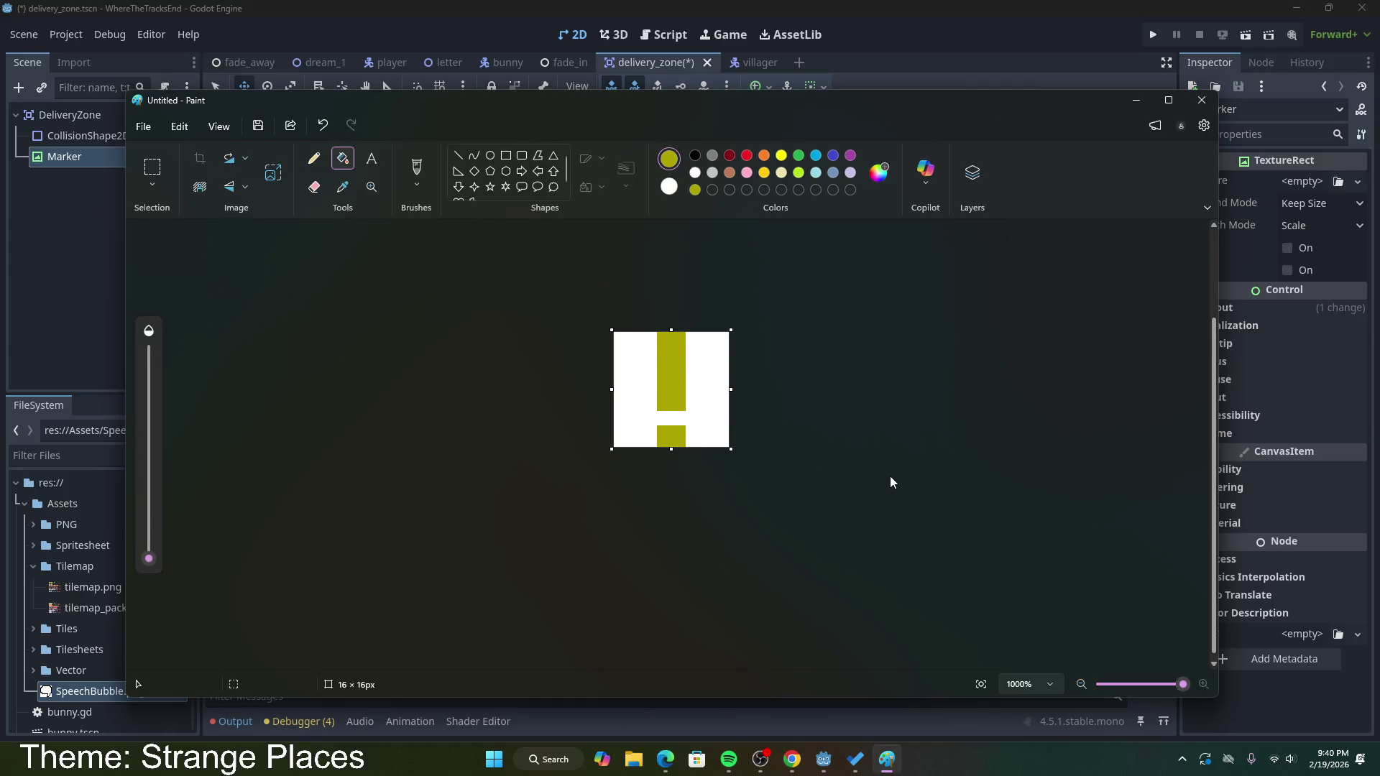
left_click(878, 173)
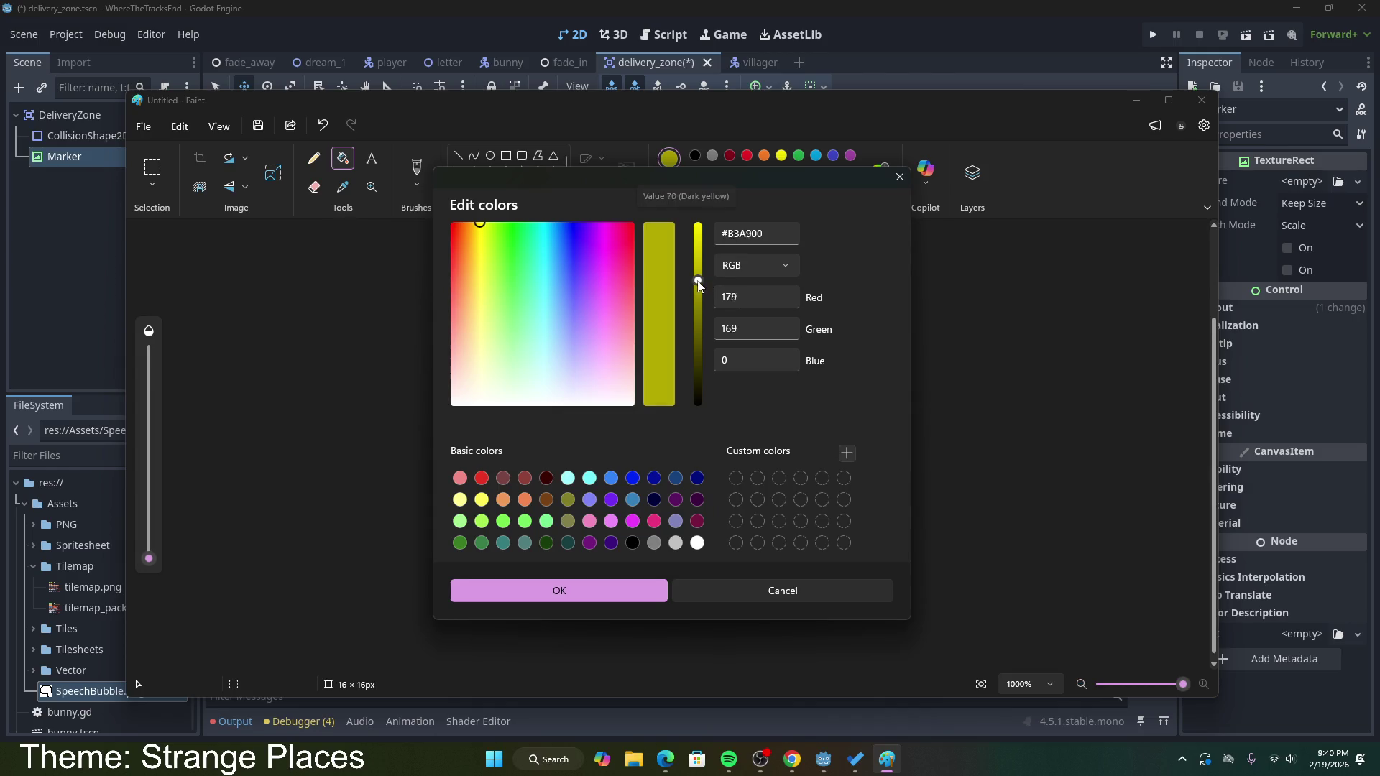
left_click_drag(699, 284, 701, 268)
left_click(674, 379)
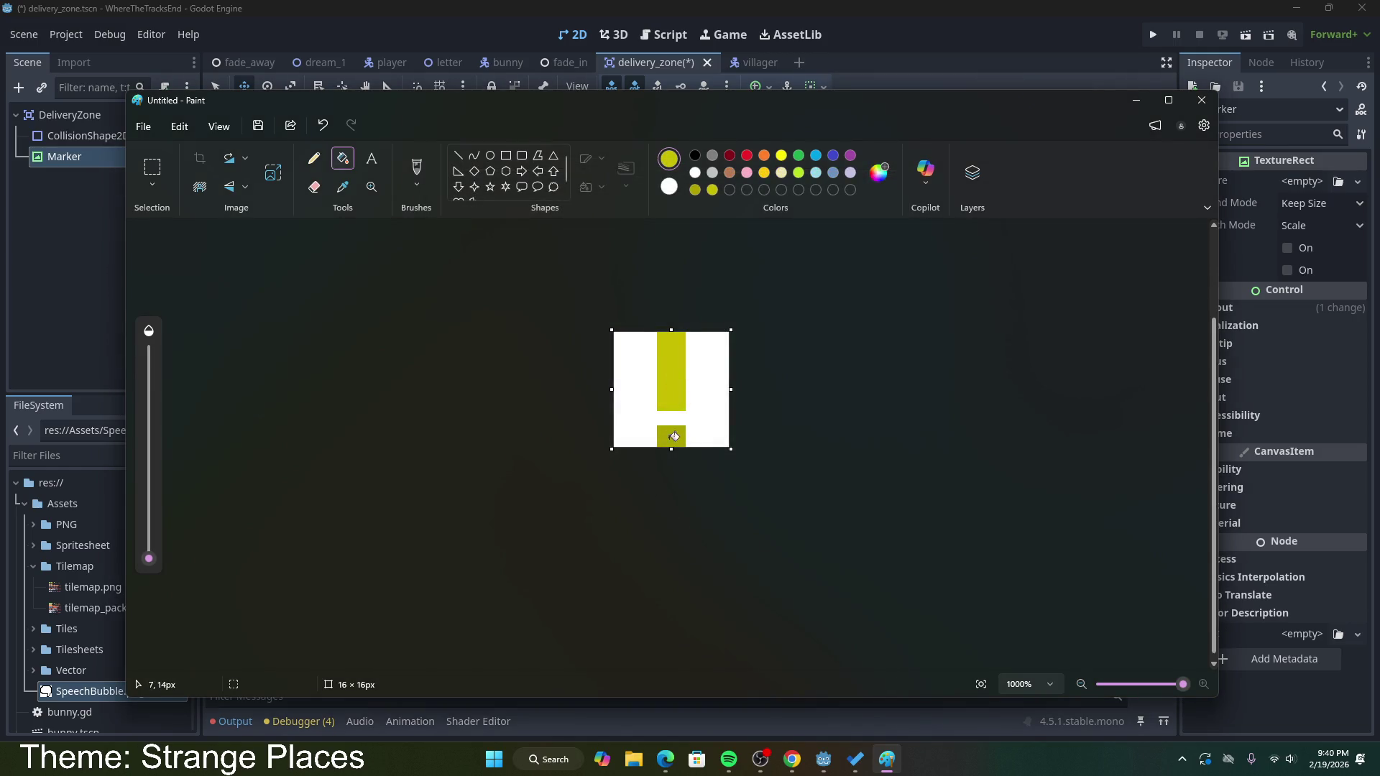
left_click(313, 158)
left_click(200, 186)
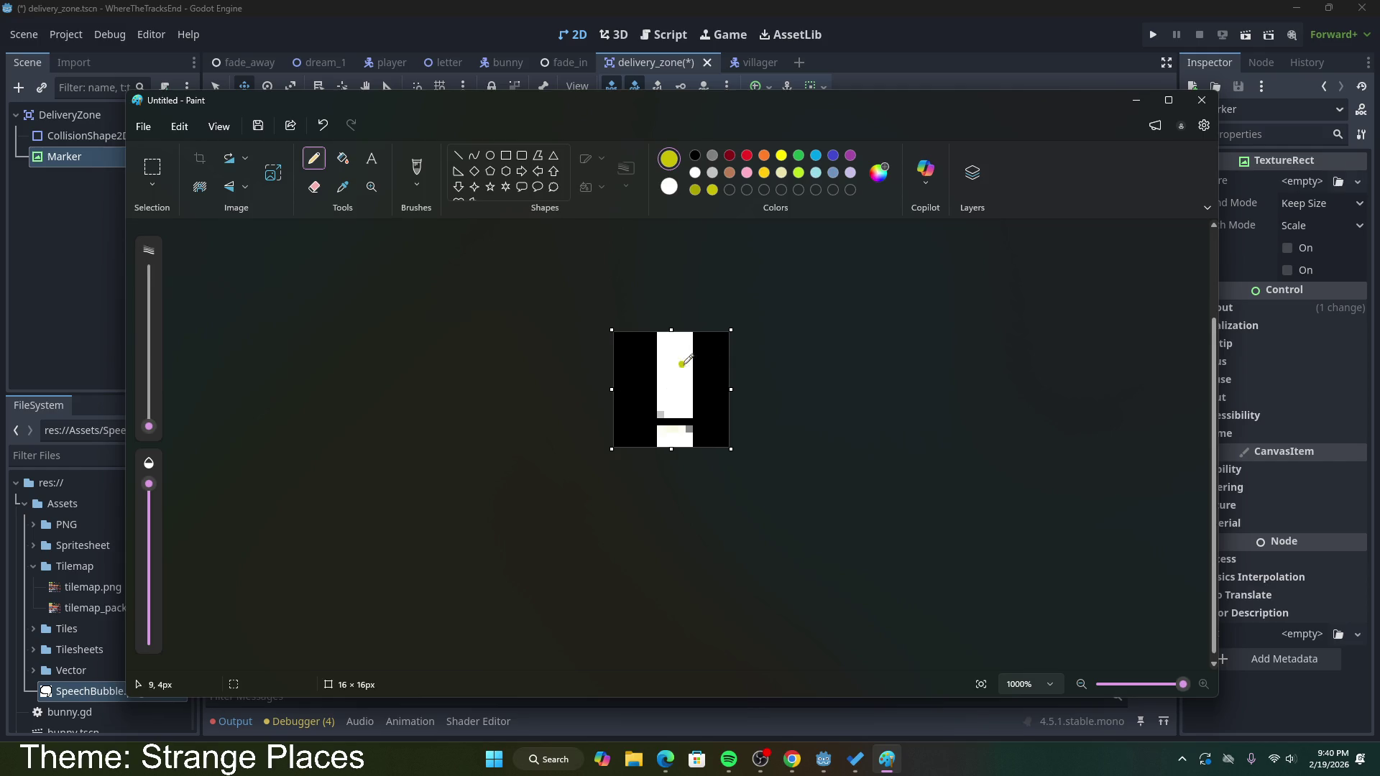
key("ctrl+z")
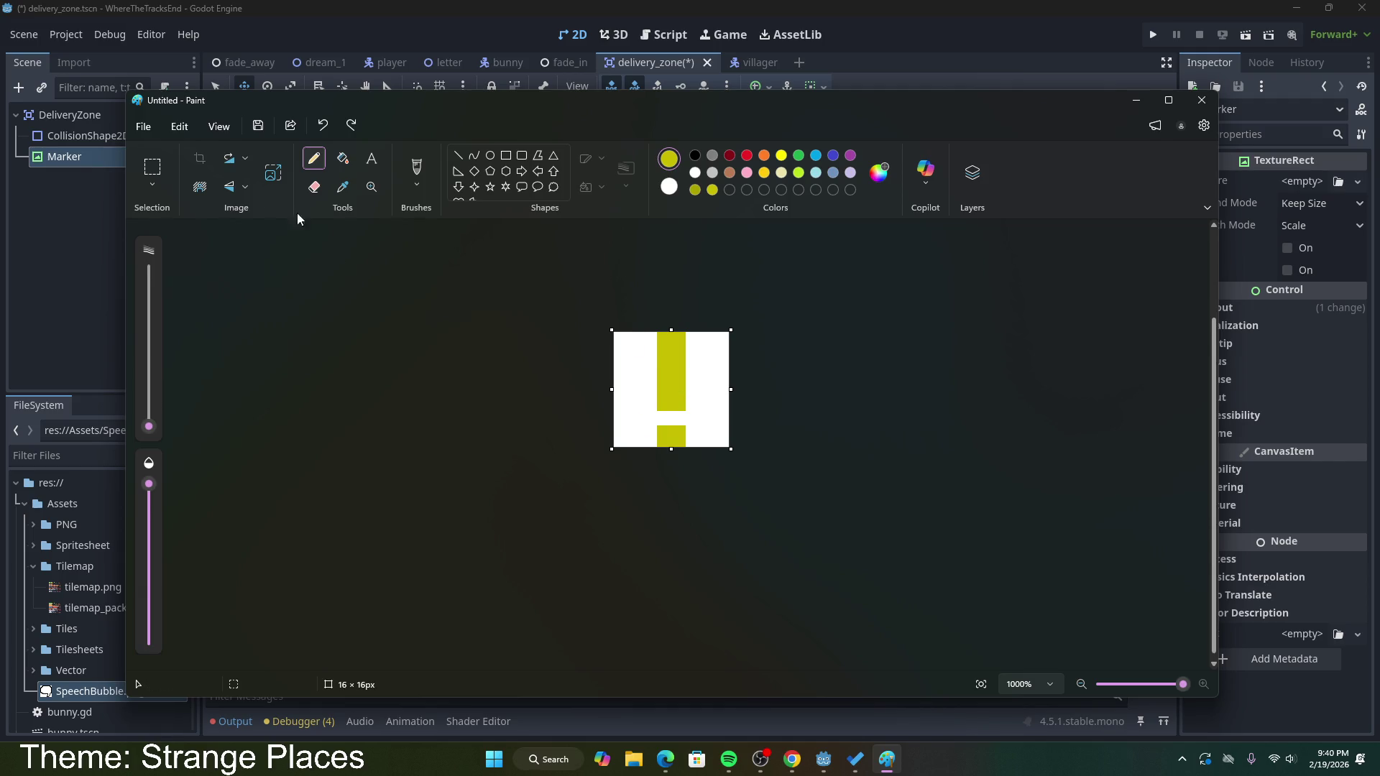
Step: Save the image as the PNG file exclamation
left_click(143, 126)
left_click(219, 126)
left_click(259, 127)
type("exclamation")
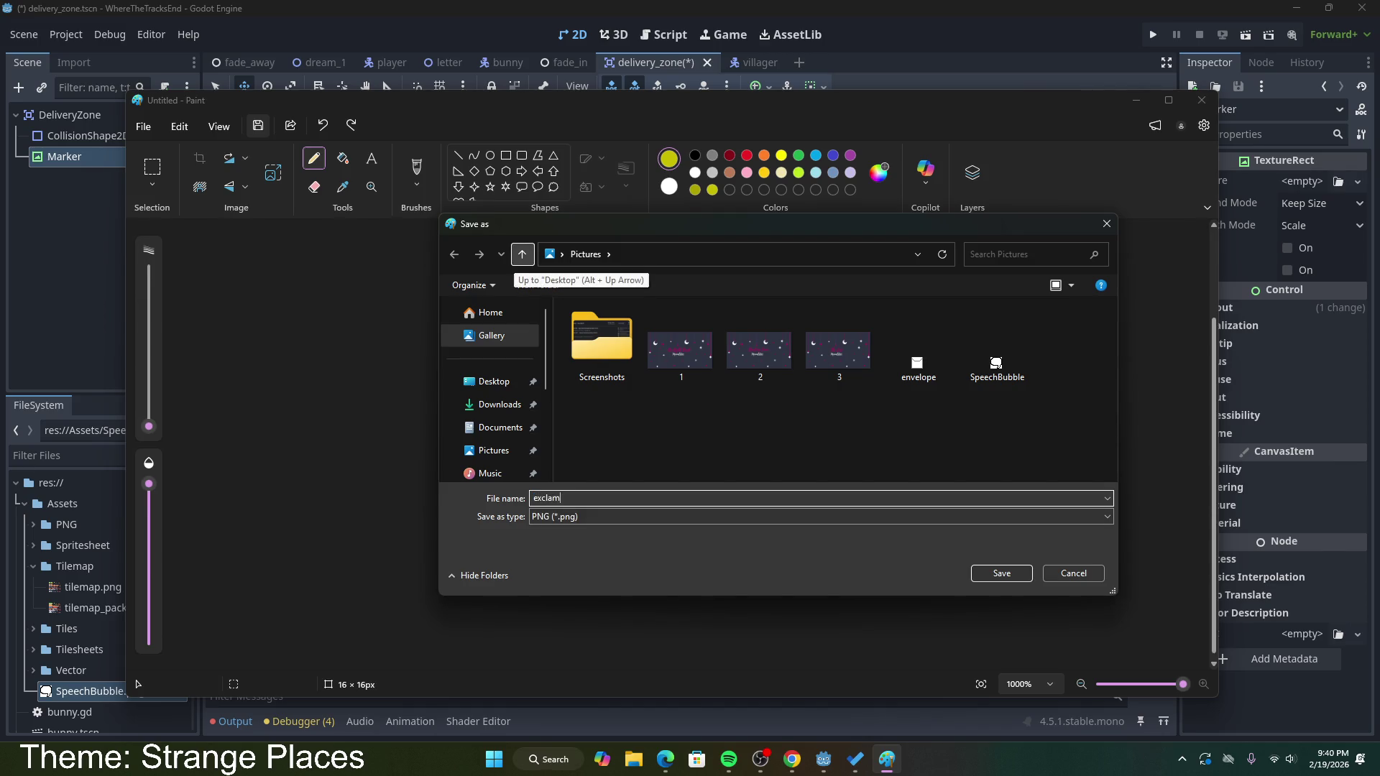
left_click(1002, 573)
left_click(793, 759)
left_click(533, 18)
Step: Upload the exclamation image to remove.bg, dismiss its failure message, and close the site
type("remov")
key("Return")
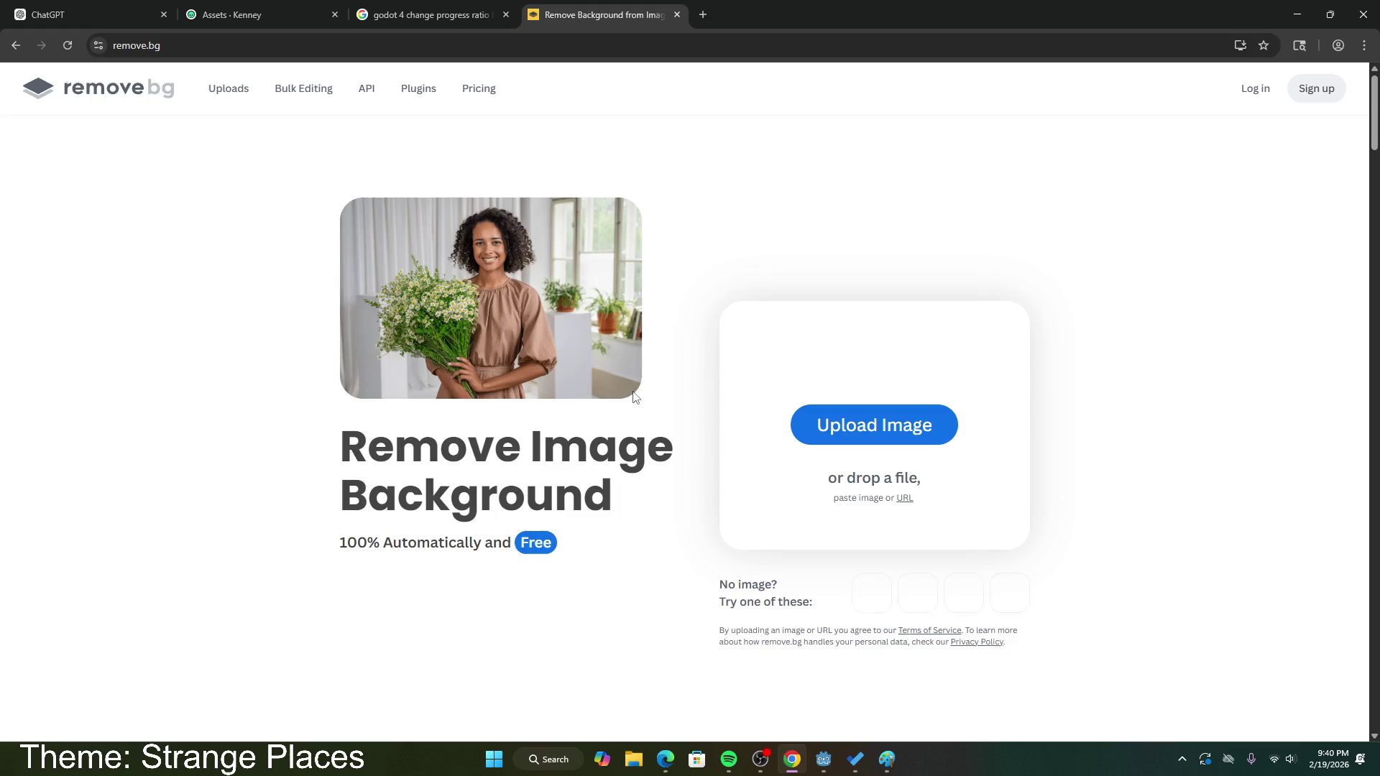
left_click(819, 425)
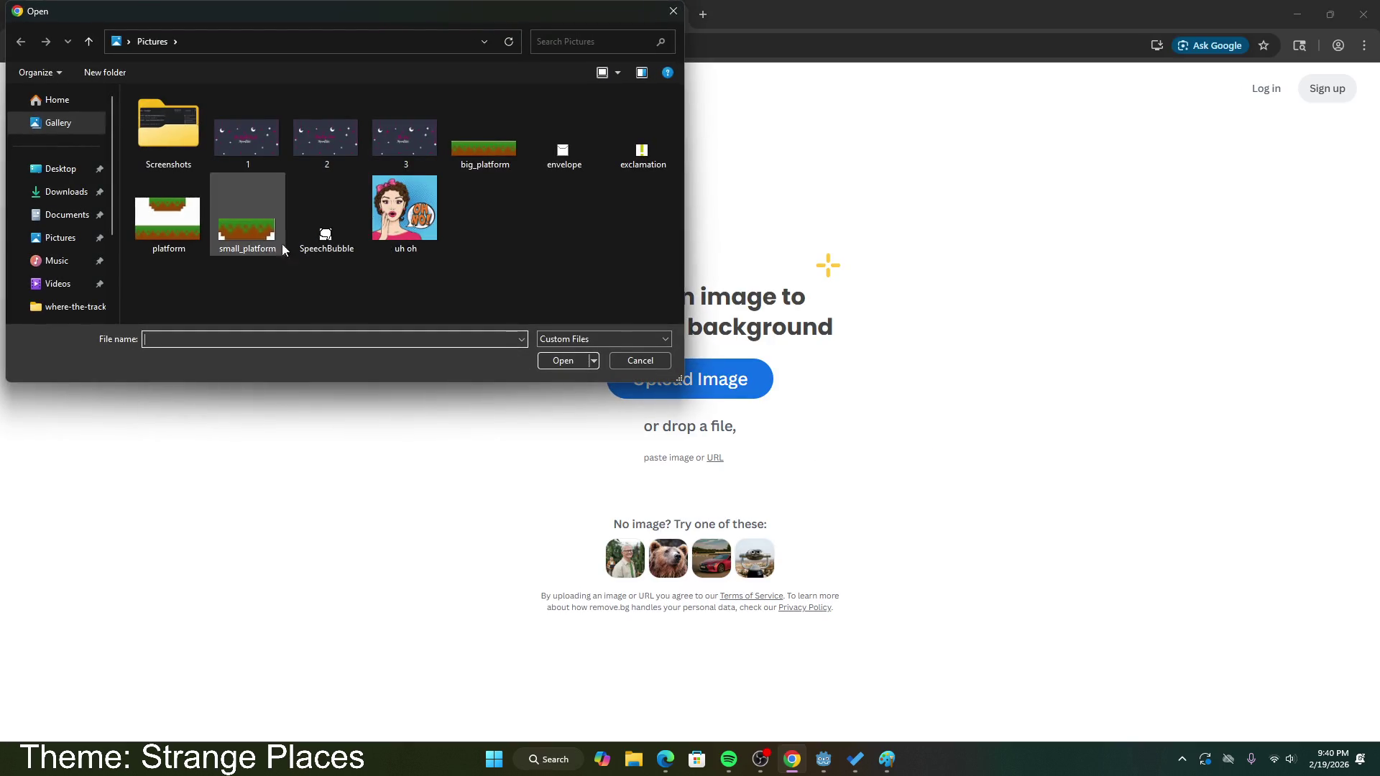
double_click(642, 143)
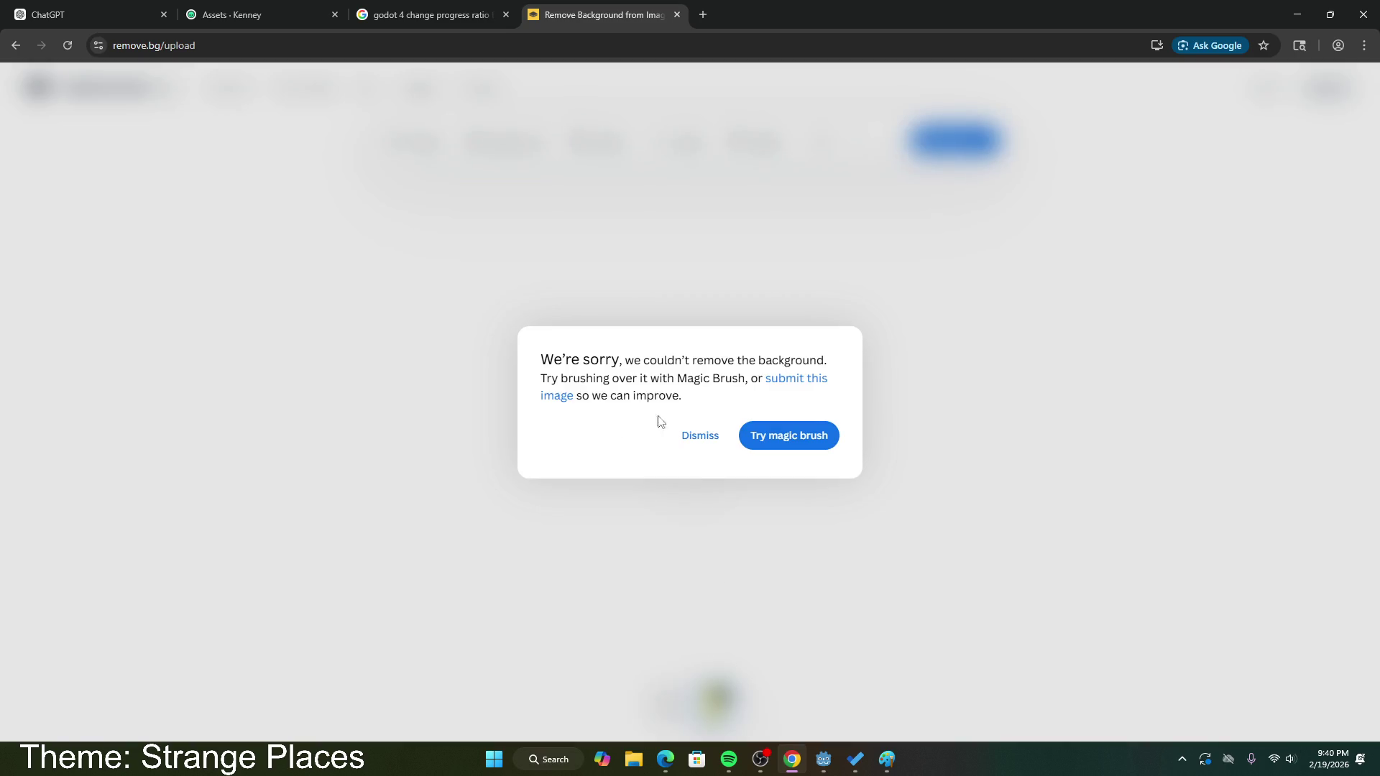
left_click(711, 437)
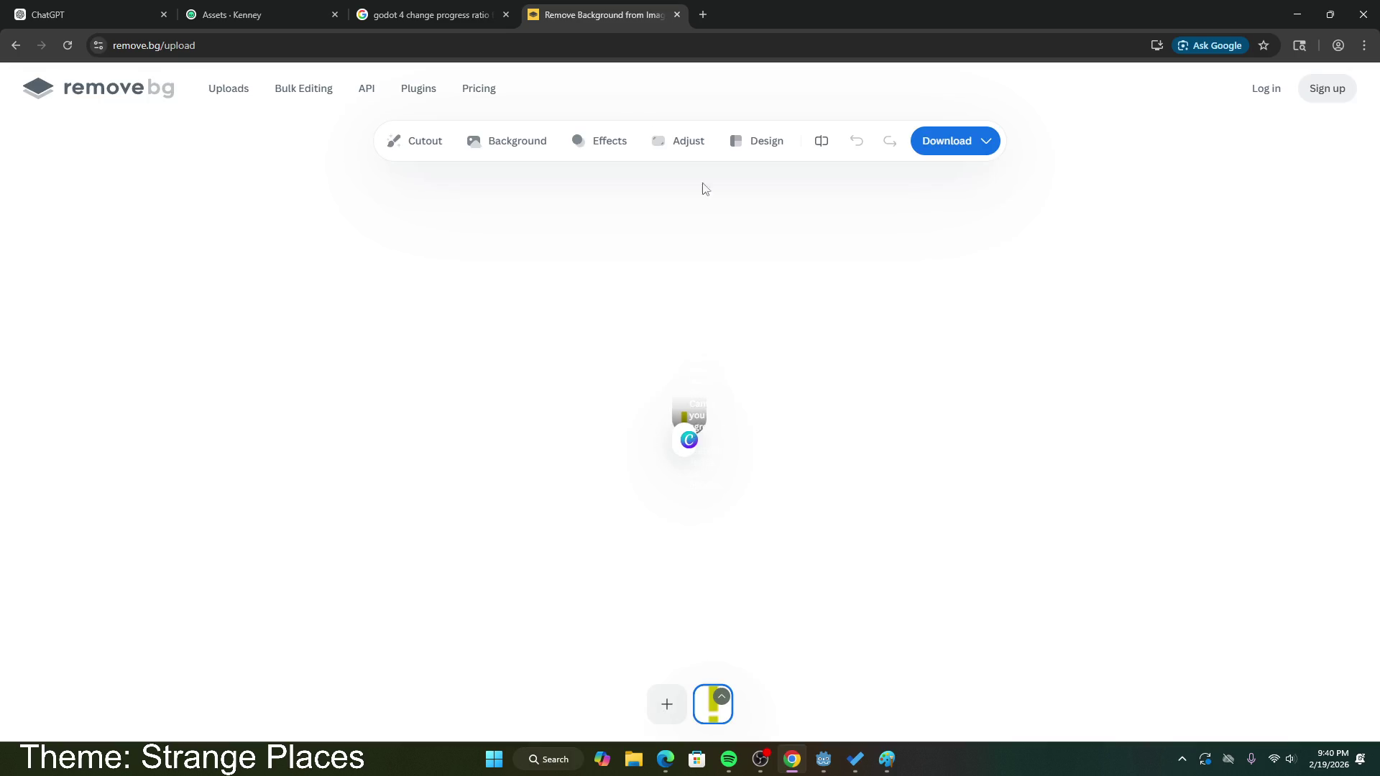
left_click(678, 14)
left_click(1297, 14)
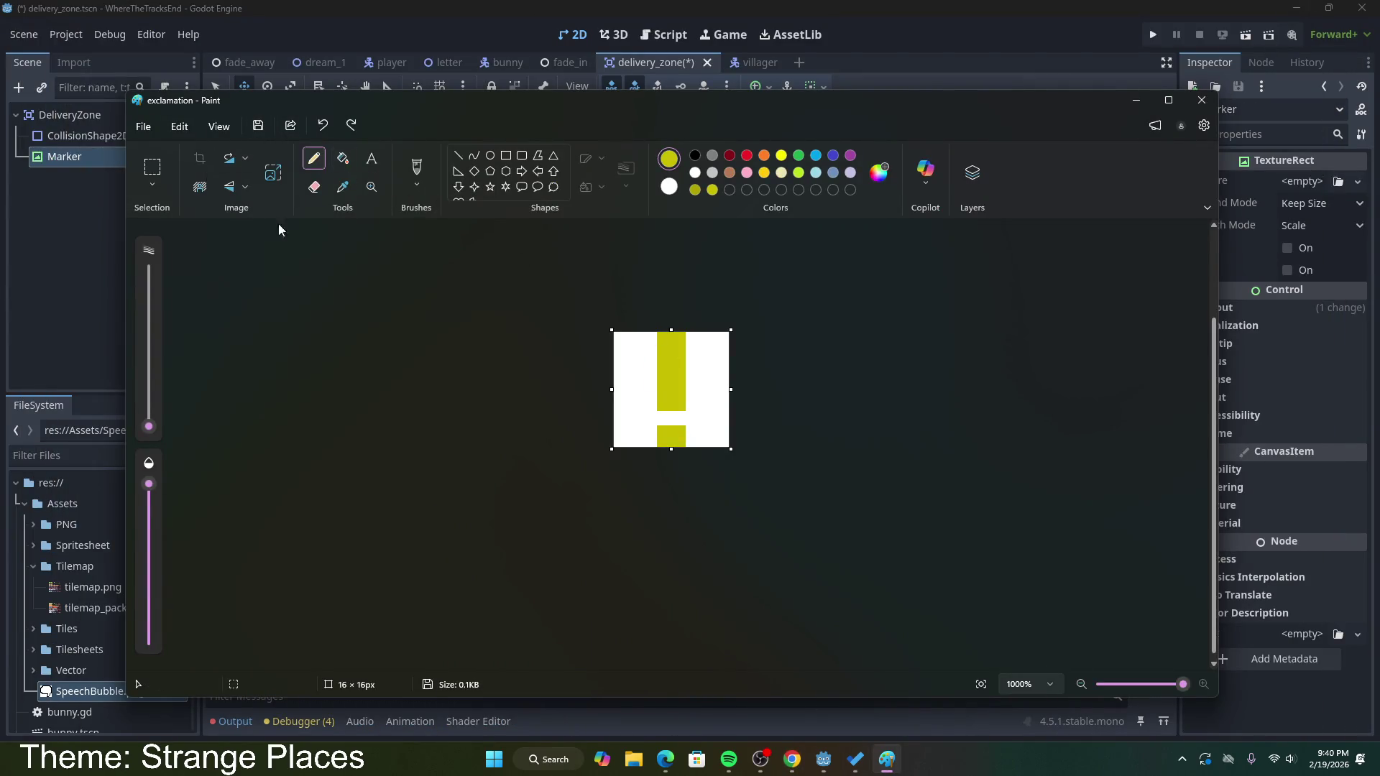
Step: Search Google for 'how to make image background transparent in godot'
left_click(795, 756)
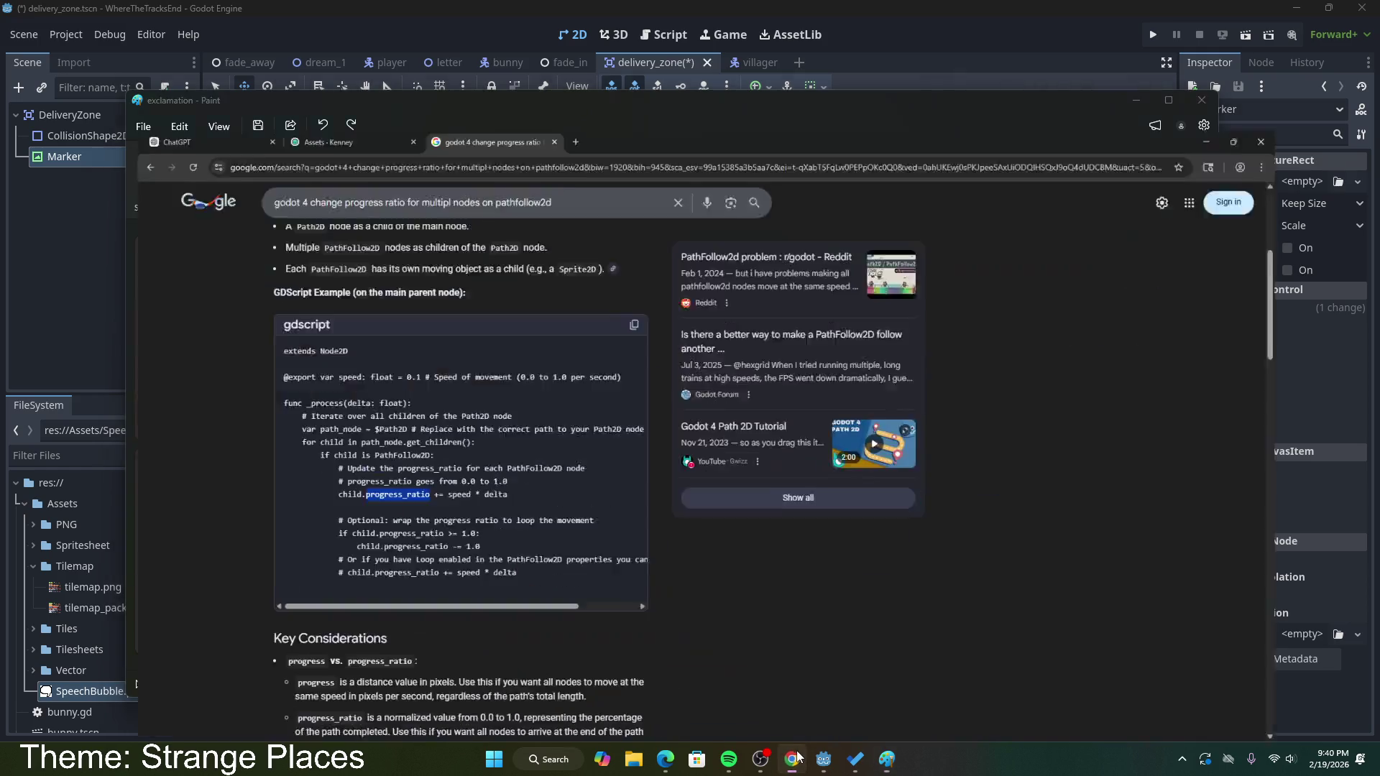
left_click_drag(502, 88, 126, 93)
type("h")
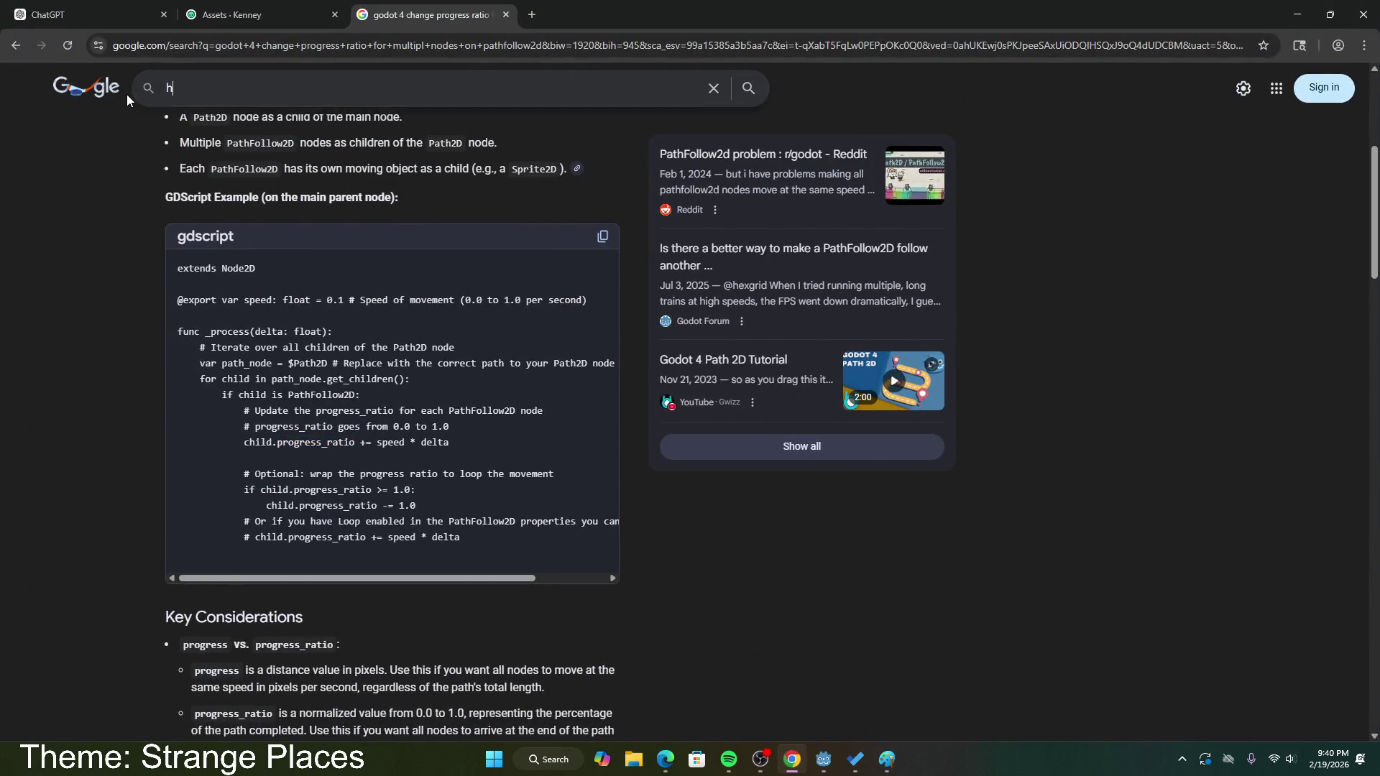
type("ow to remove ")
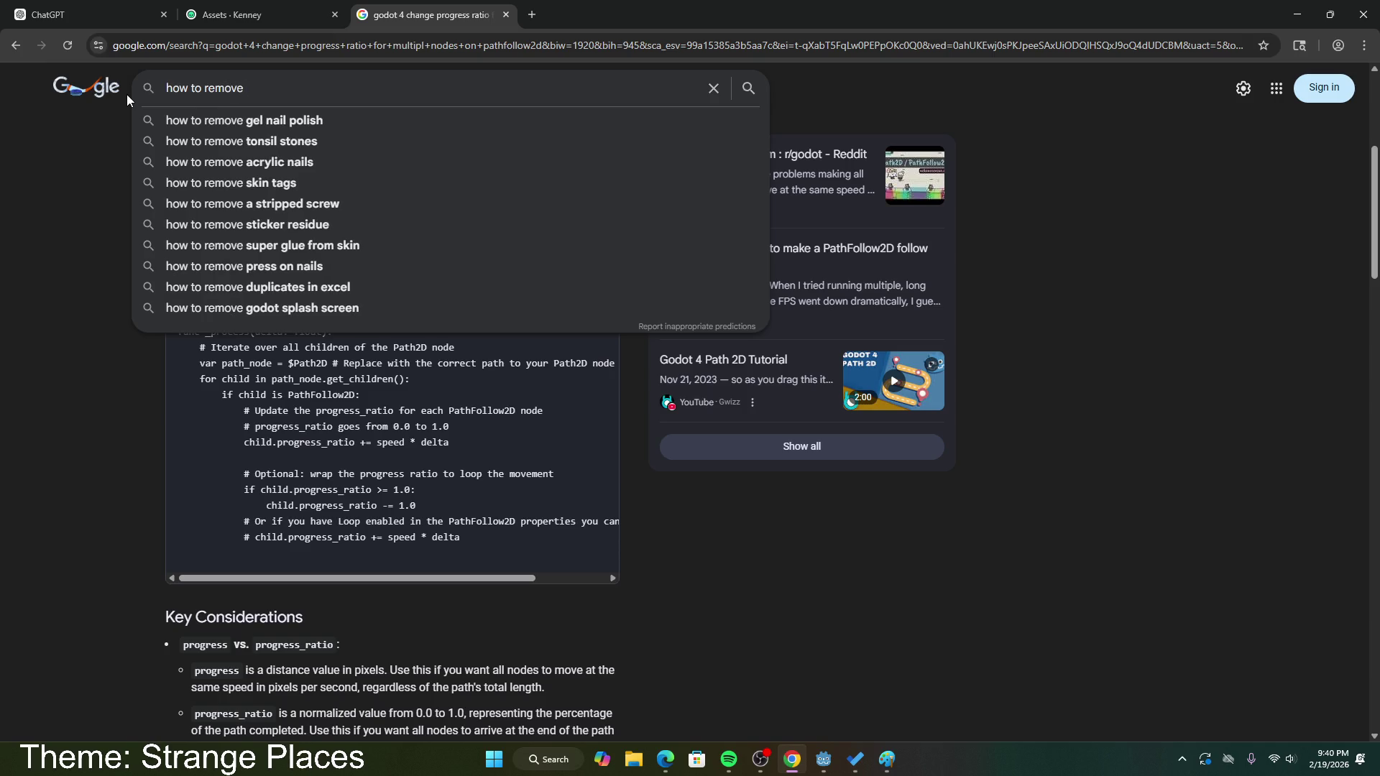
type("transp")
key("BackSpace")
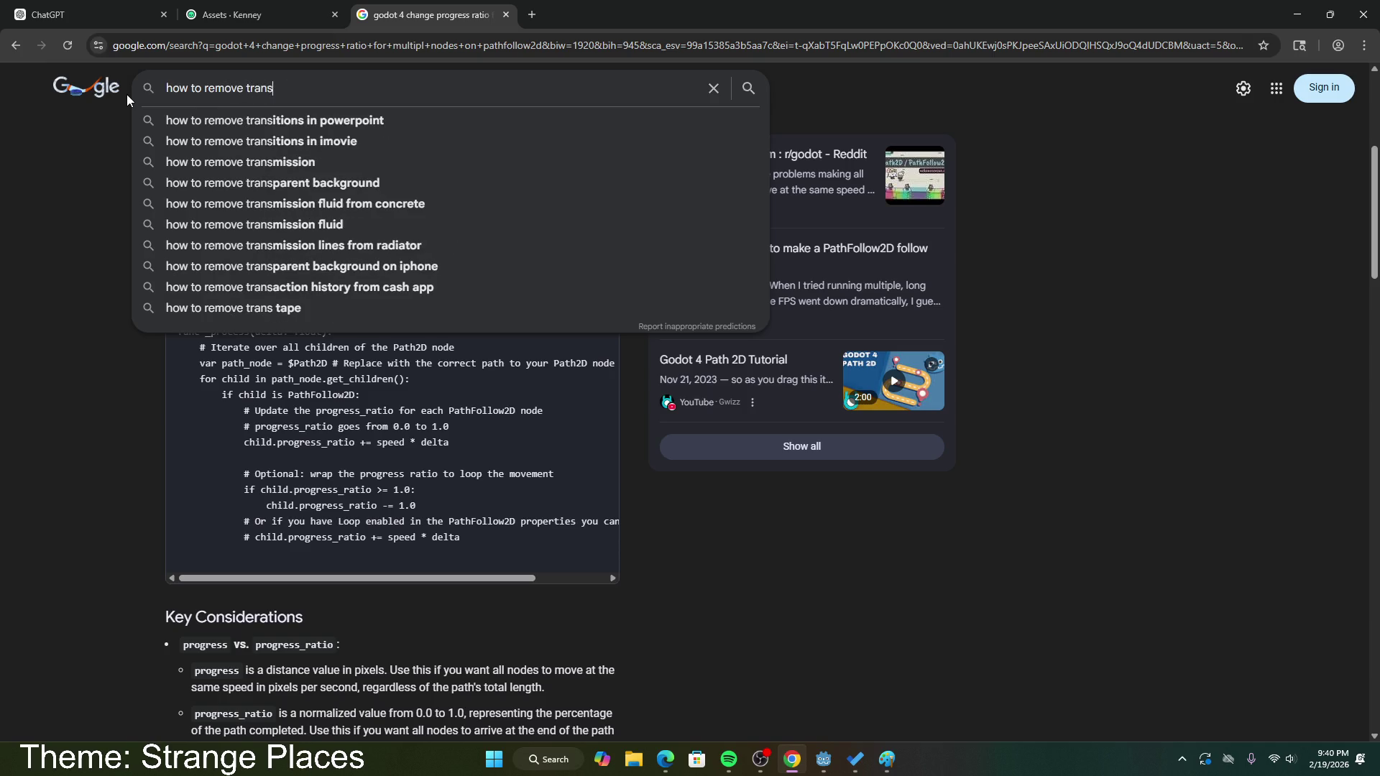
key("BackSpace")
key("BackSpace")
key("BackSpace")
type("make image backg")
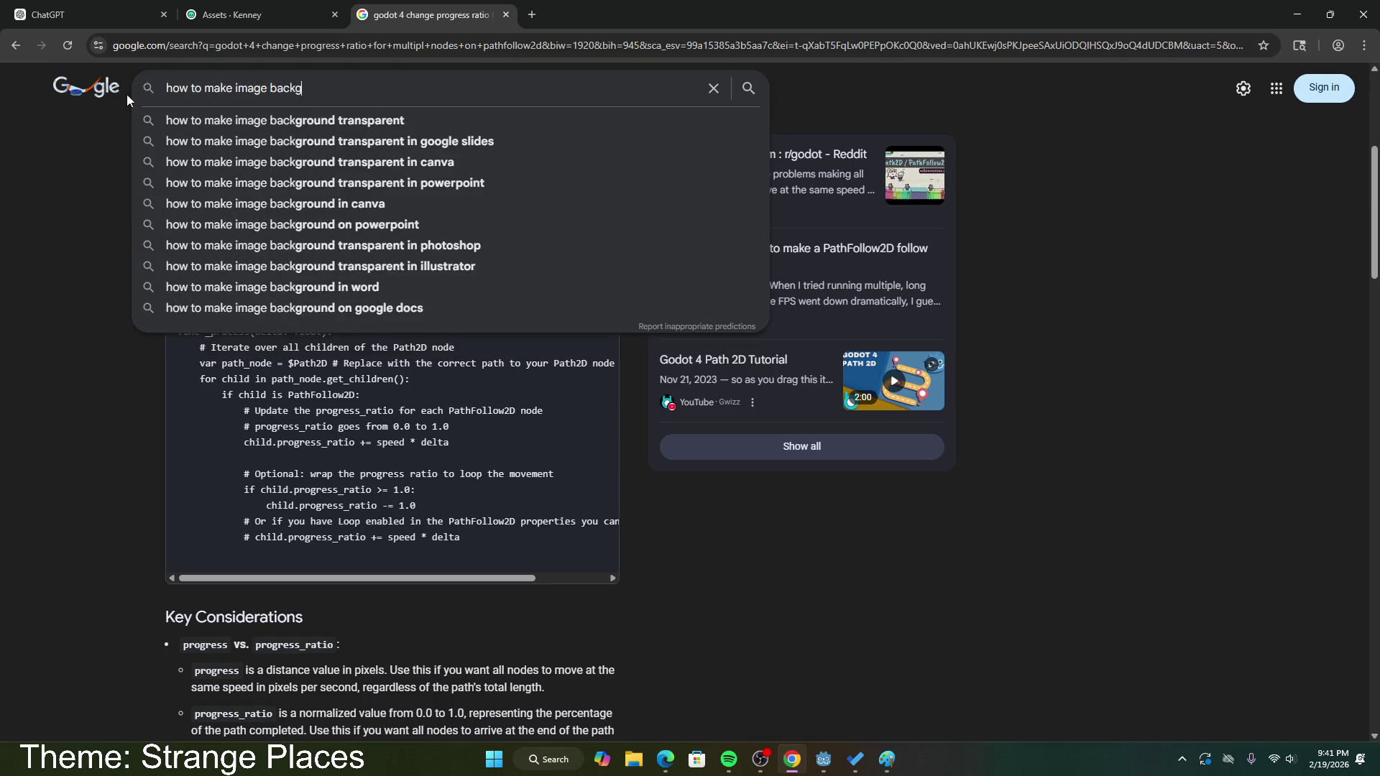
type("round tra")
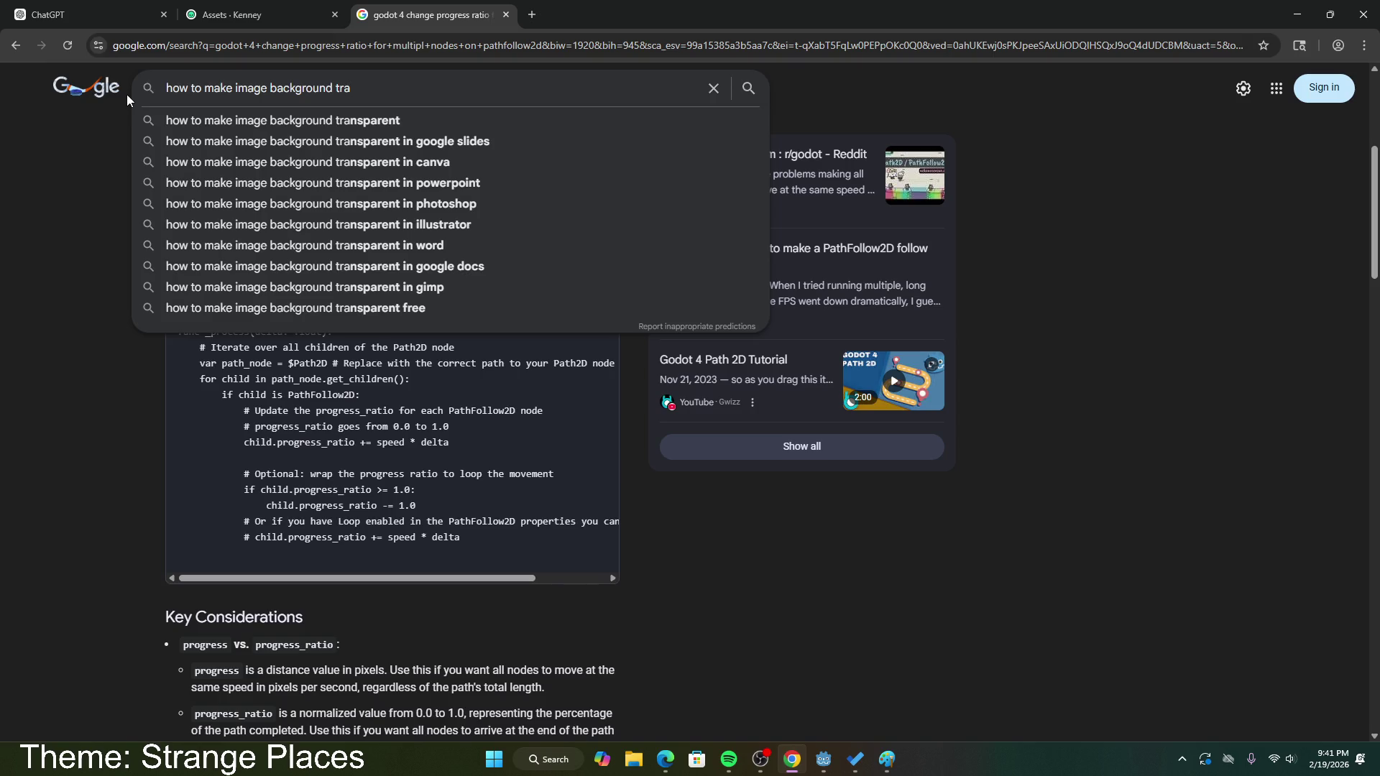
type("nsparent")
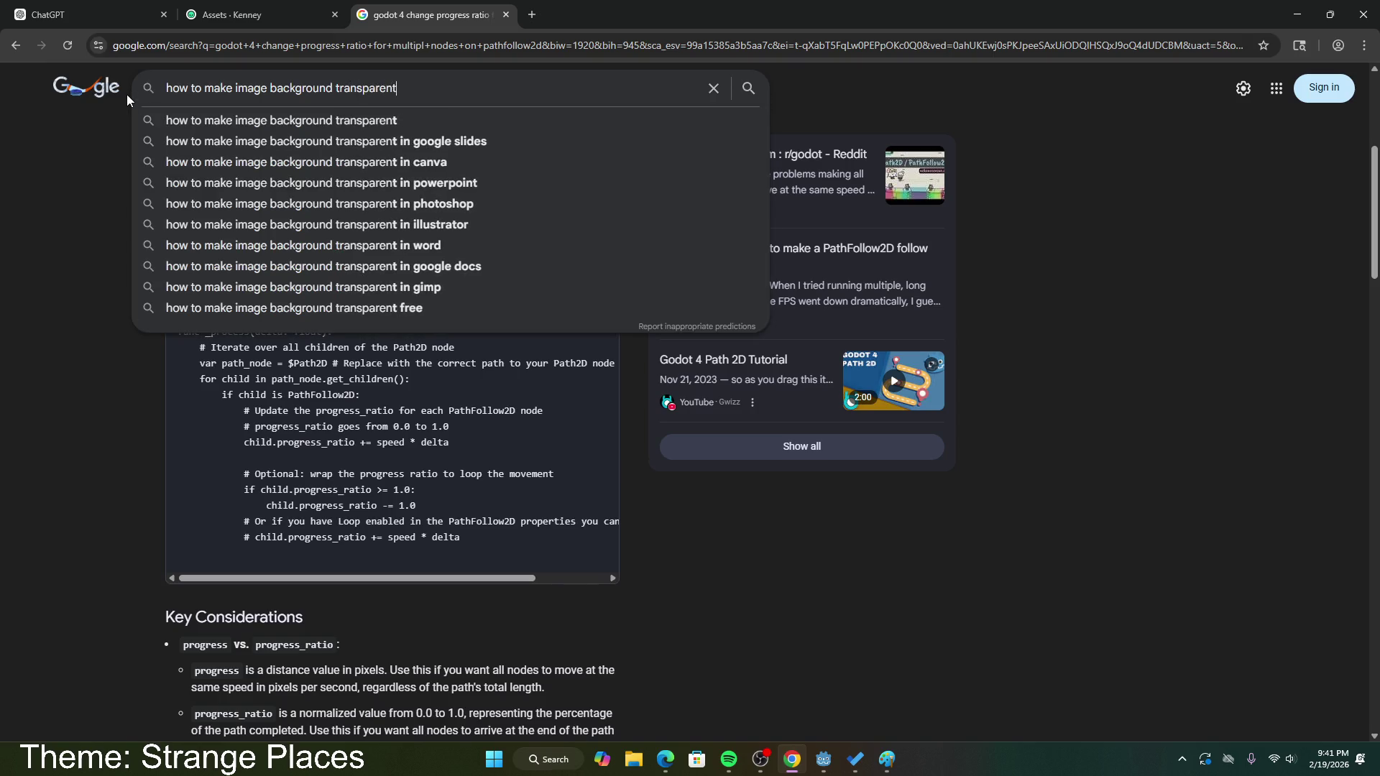
type(" in godot")
key("Return")
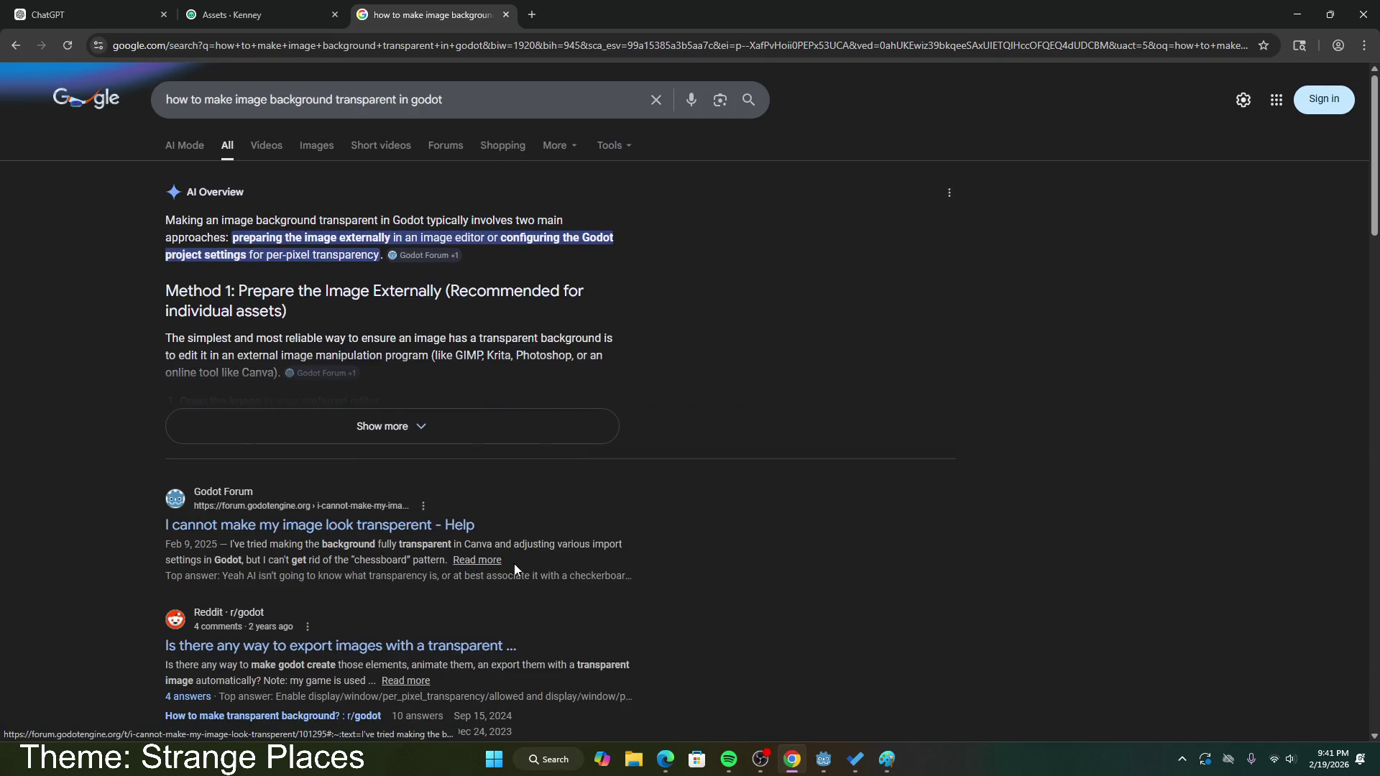
Step: Expand the AI Overview and highlight the alpha channel and GIMP steps
left_click(388, 425)
scroll(383, 346, "down", 1)
scroll(383, 346, "down", 2)
mouse_move(250, 214)
left_mouse_down()
mouse_move(507, 227)
mouse_move(532, 244)
left_mouse_up()
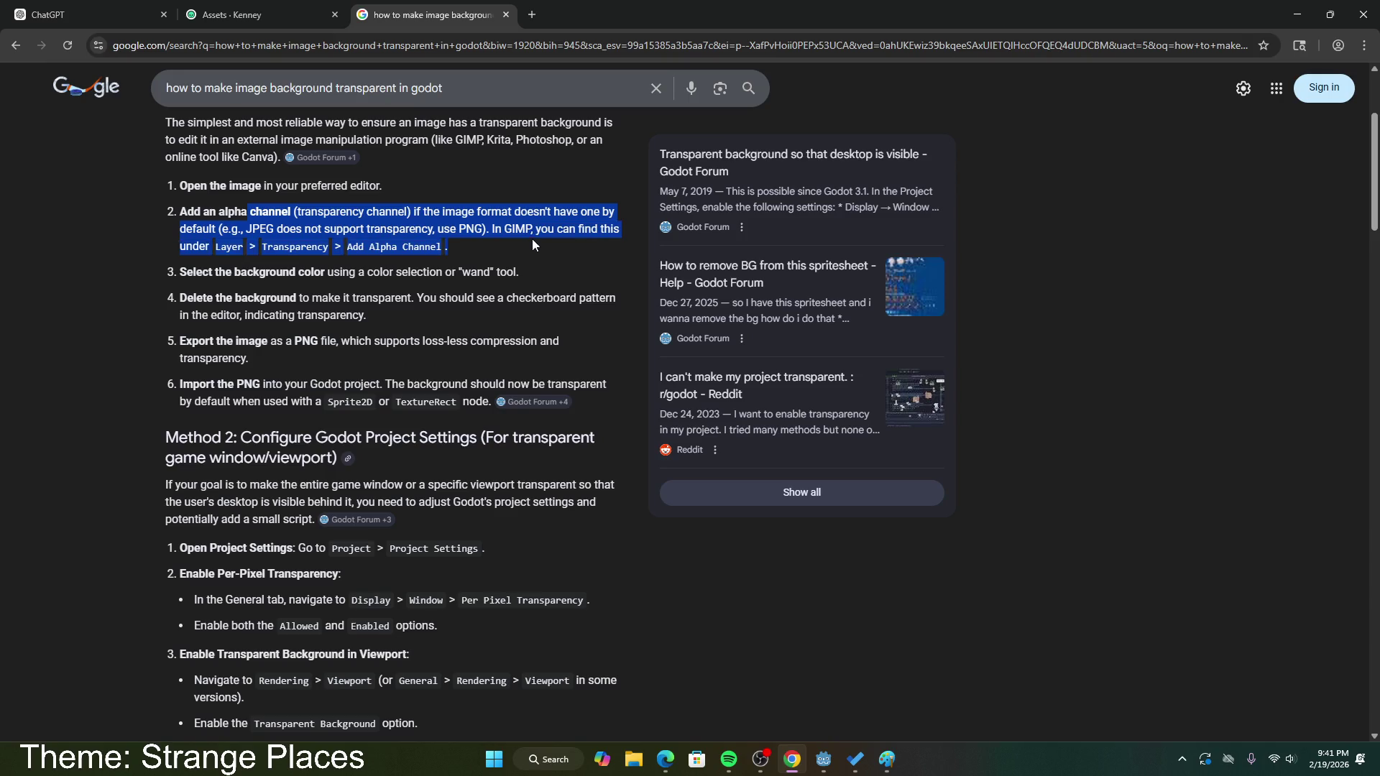
left_click(540, 273)
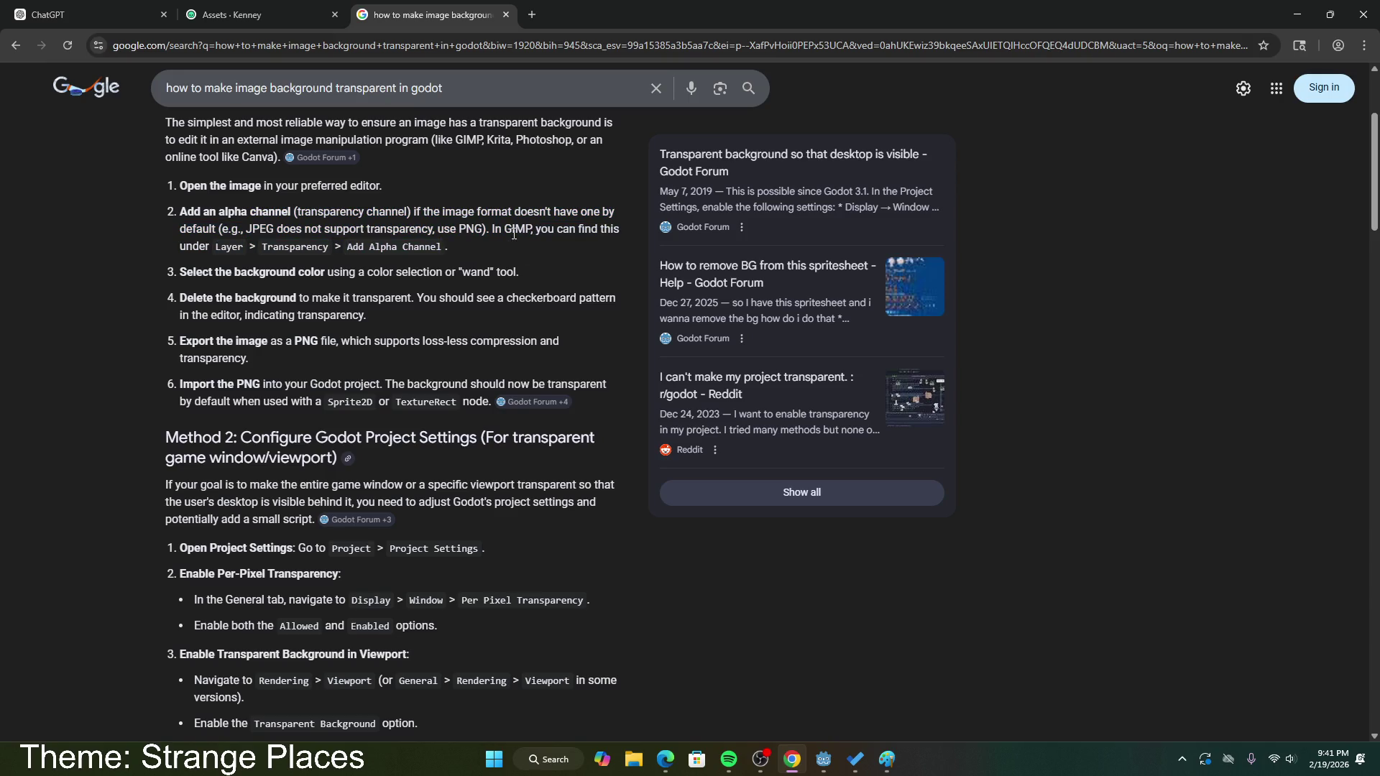
left_click_drag(498, 228, 605, 239)
Step: Launch GIMP from the system search
left_click(547, 761)
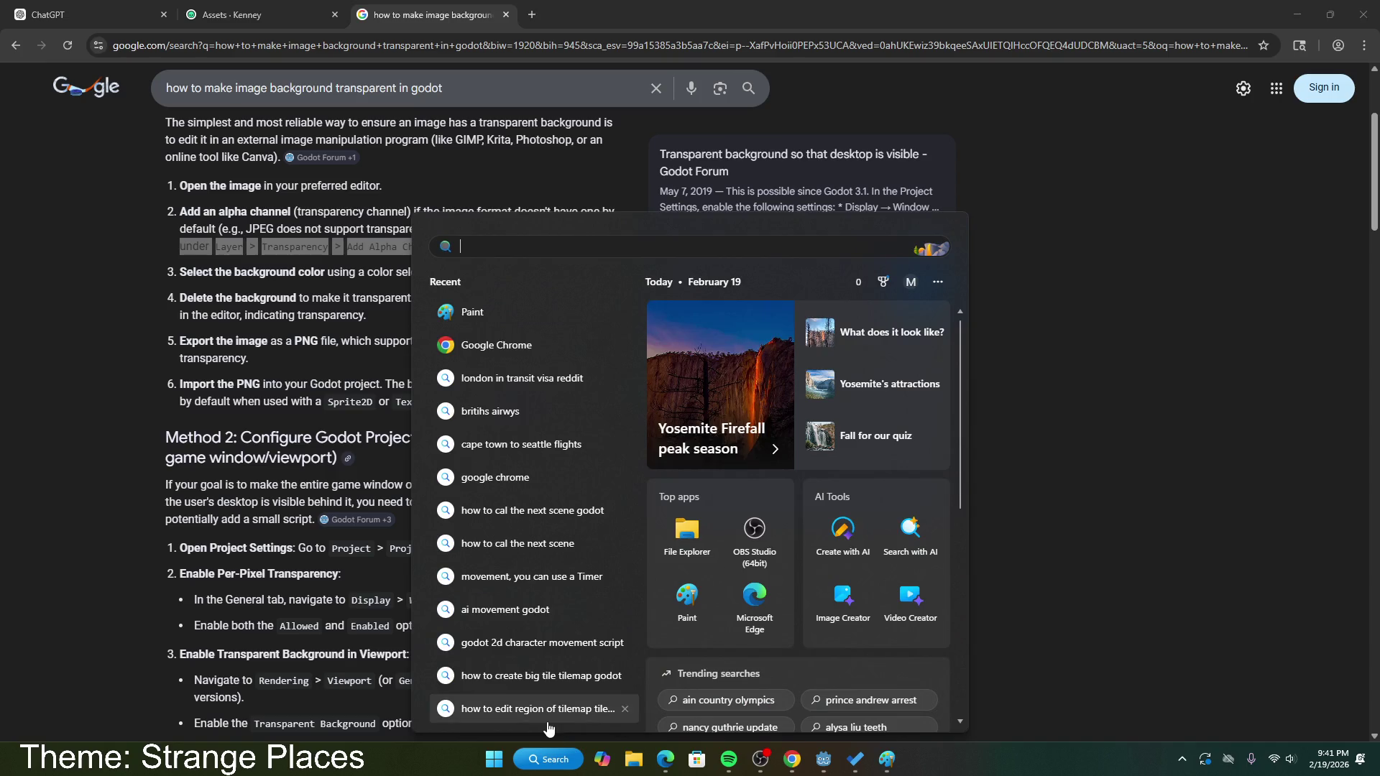
type("gimp")
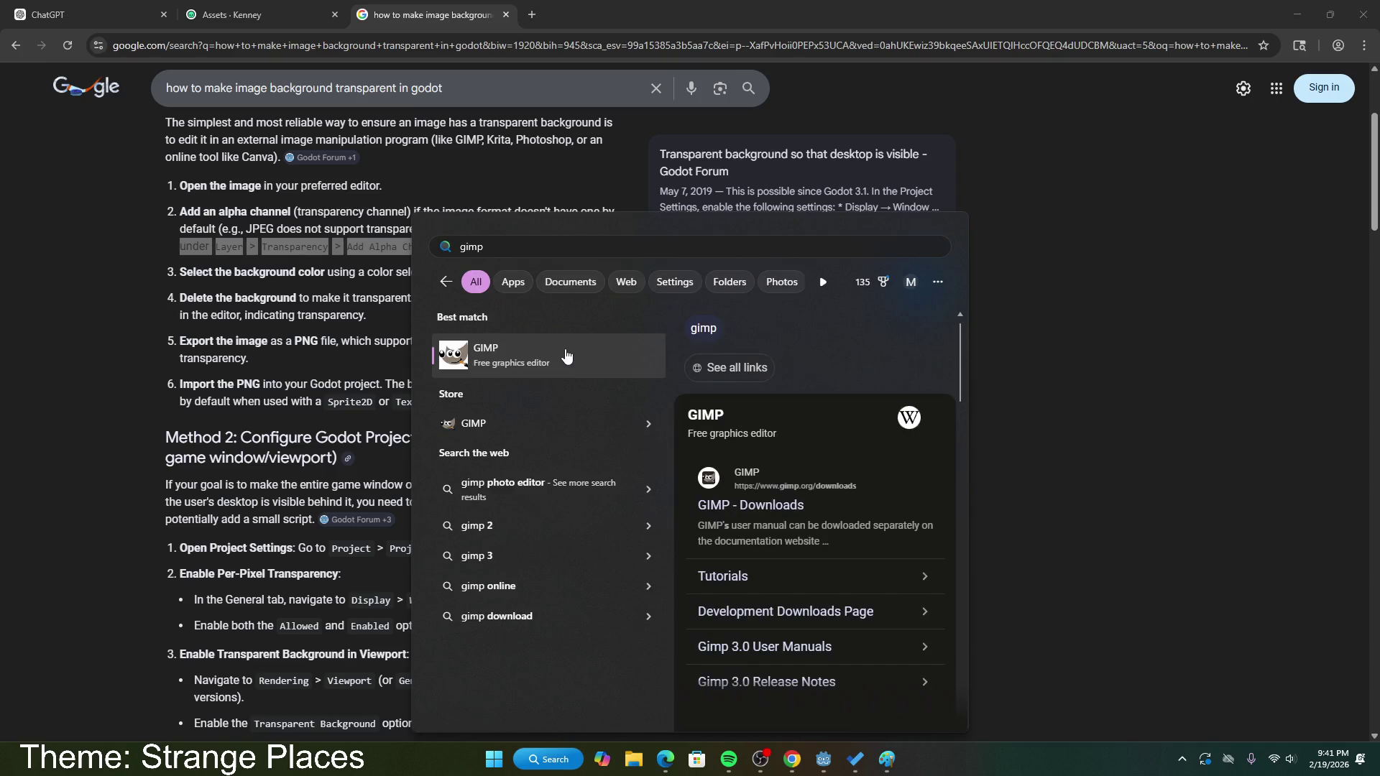
left_click(585, 362)
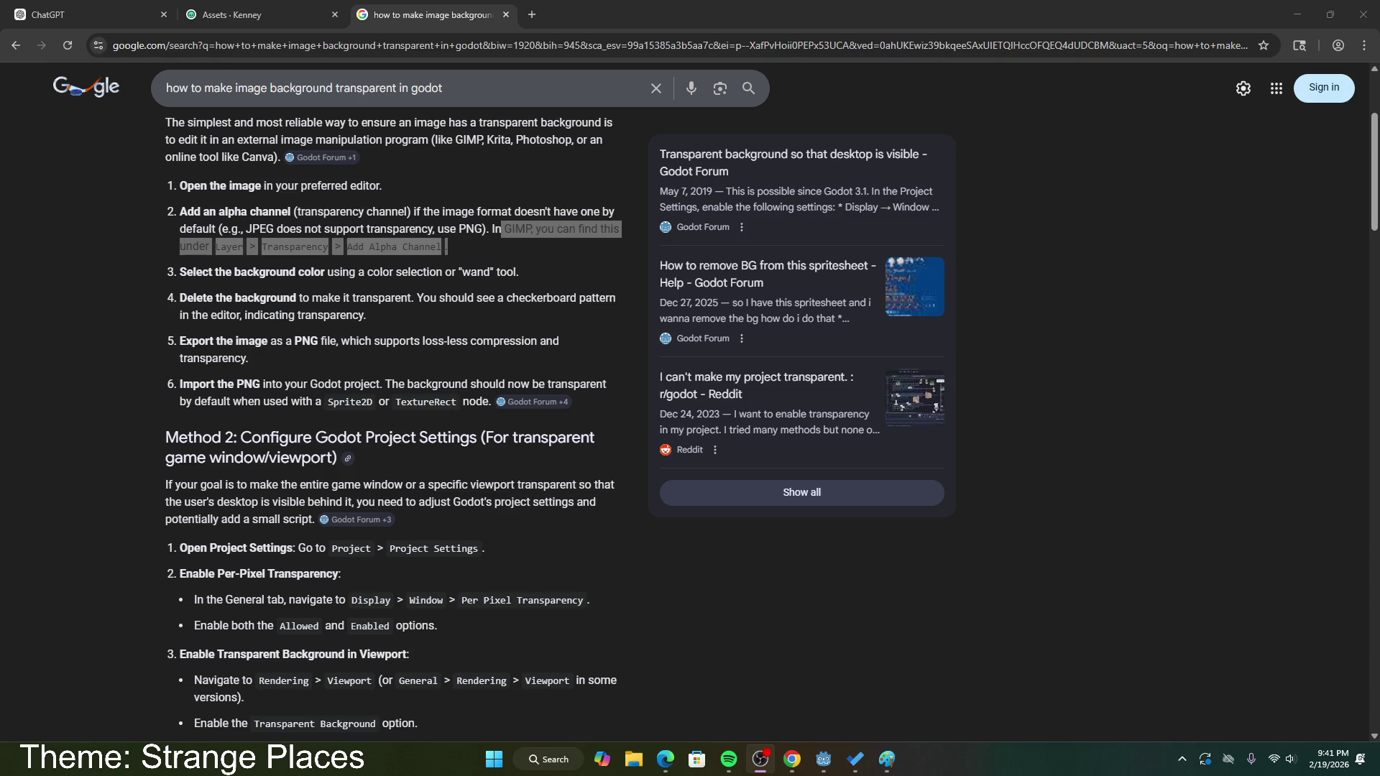
scroll(376, 424, "down", 2)
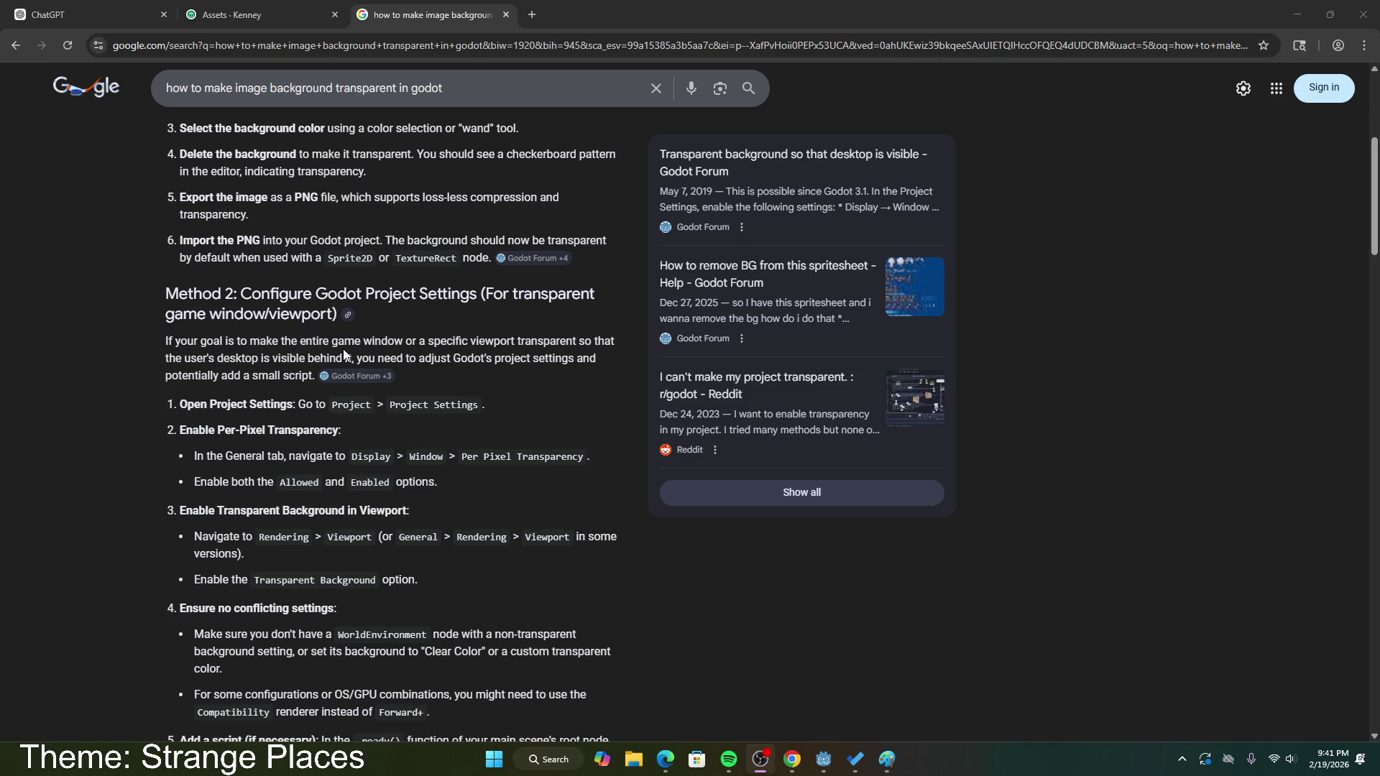
scroll(255, 402, "down", 2)
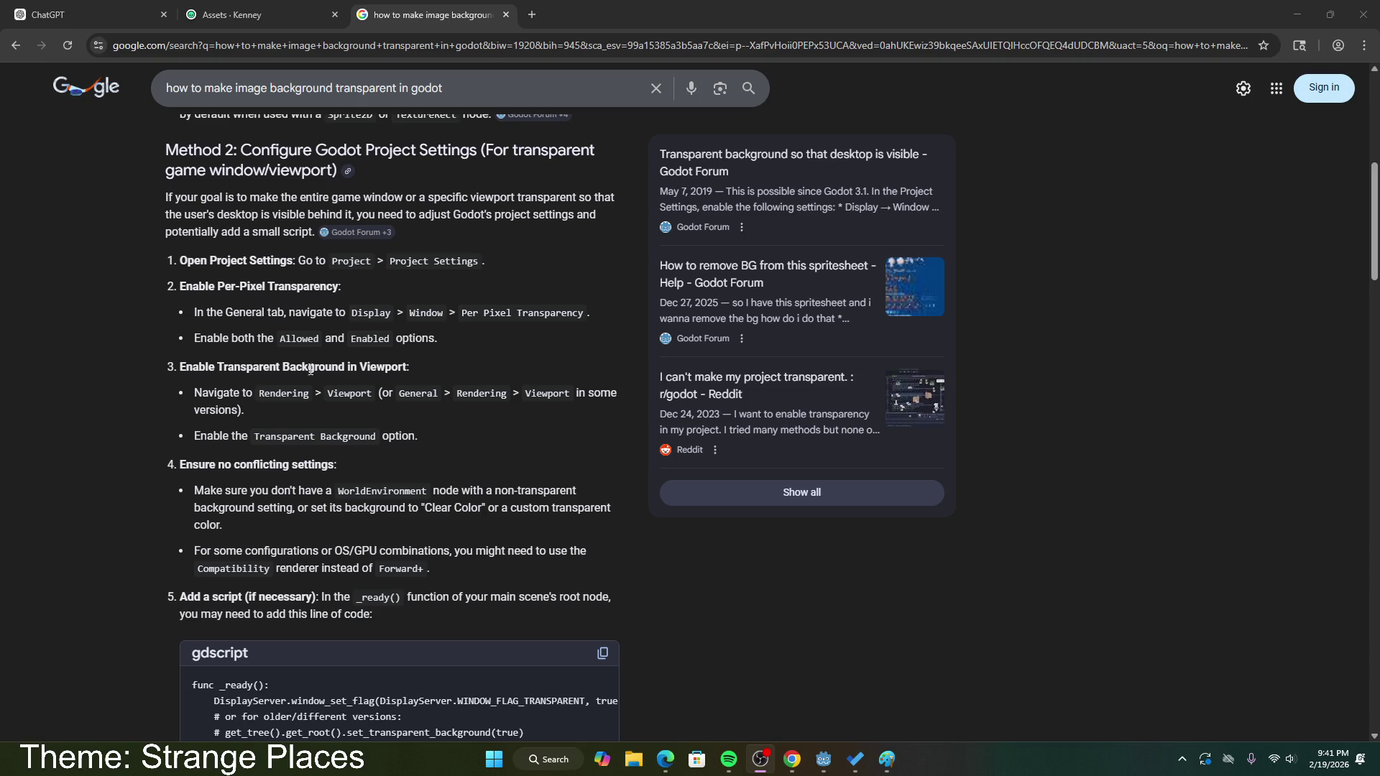
Step: Change the query's ending to 'paint', rerun it, and scroll through the expanded AI Overview methods
left_click(468, 90)
key("BackSpace")
key("BackSpace")
key("BackSpace")
type("paint")
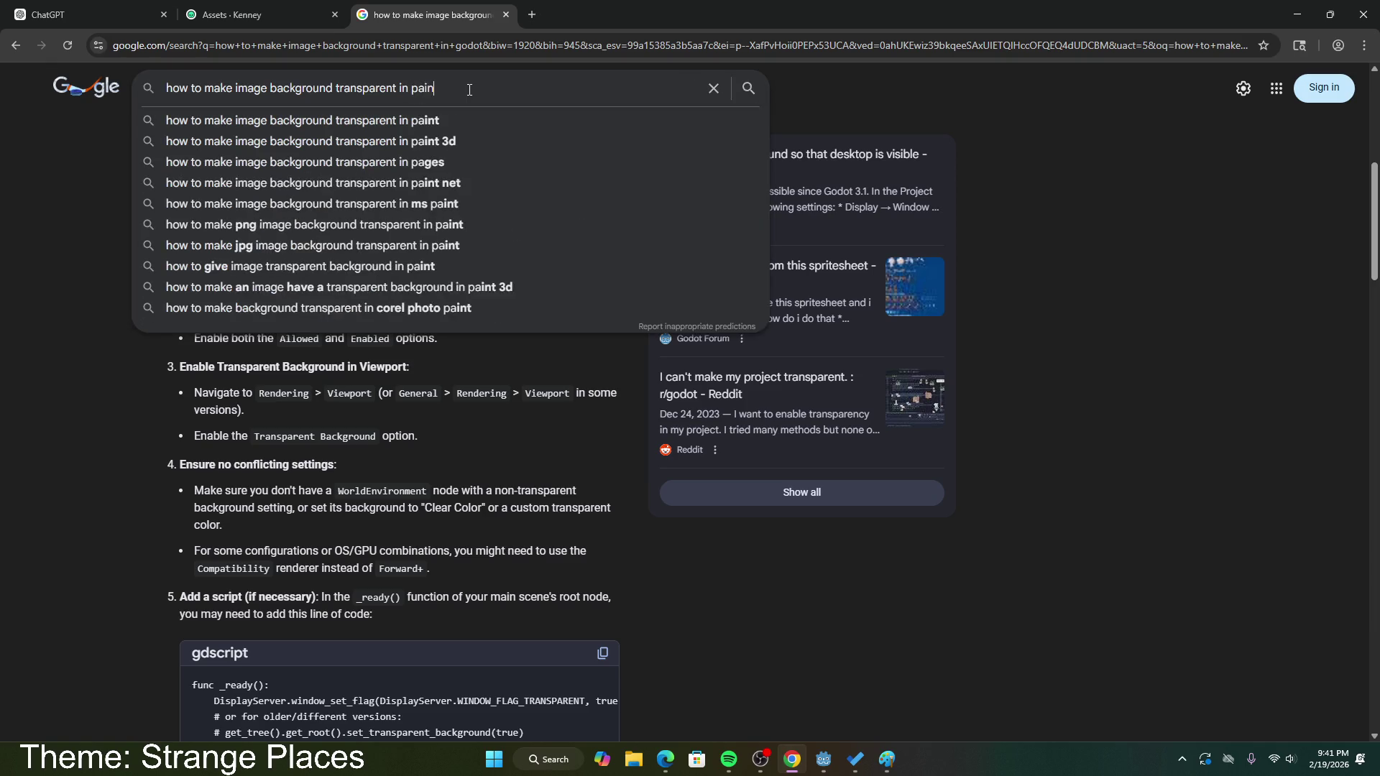
key("Return")
left_click(386, 429)
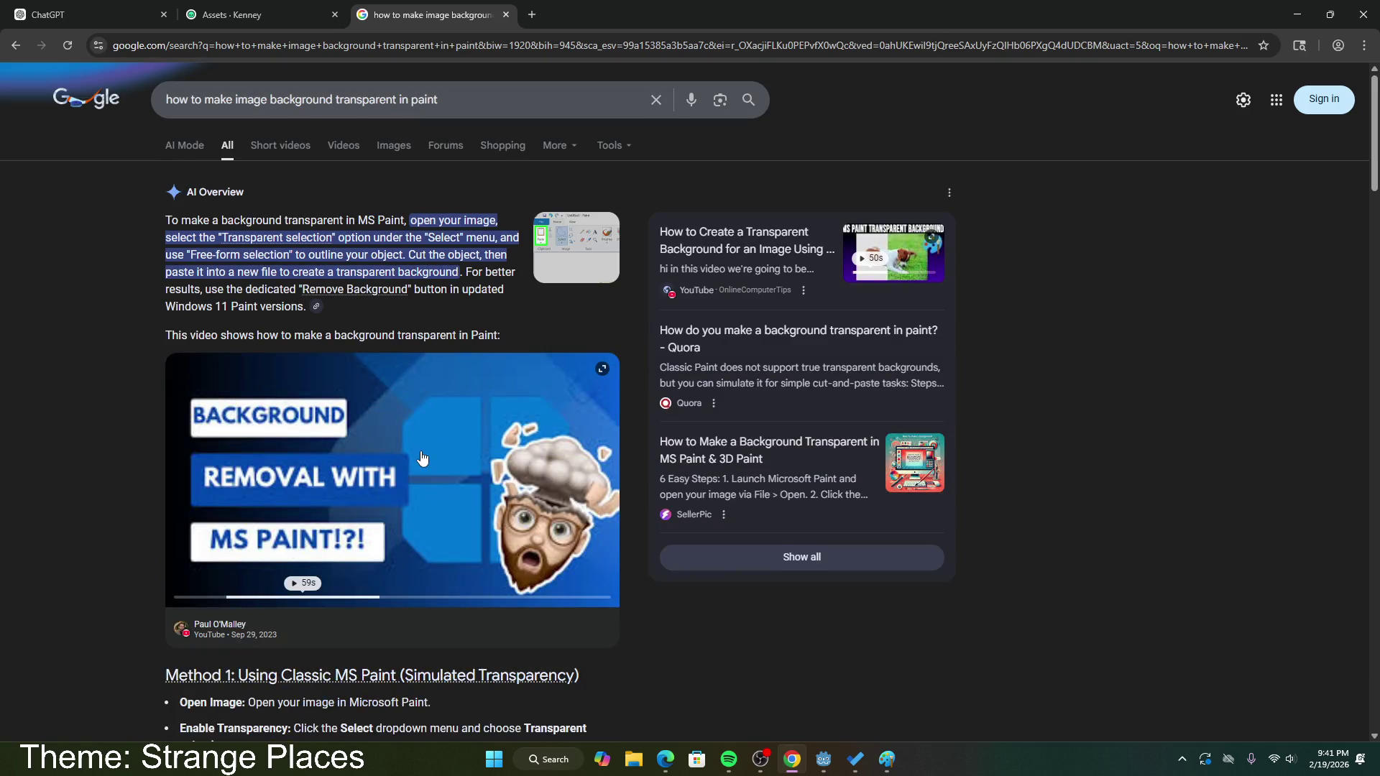
scroll(292, 429, "down", 2)
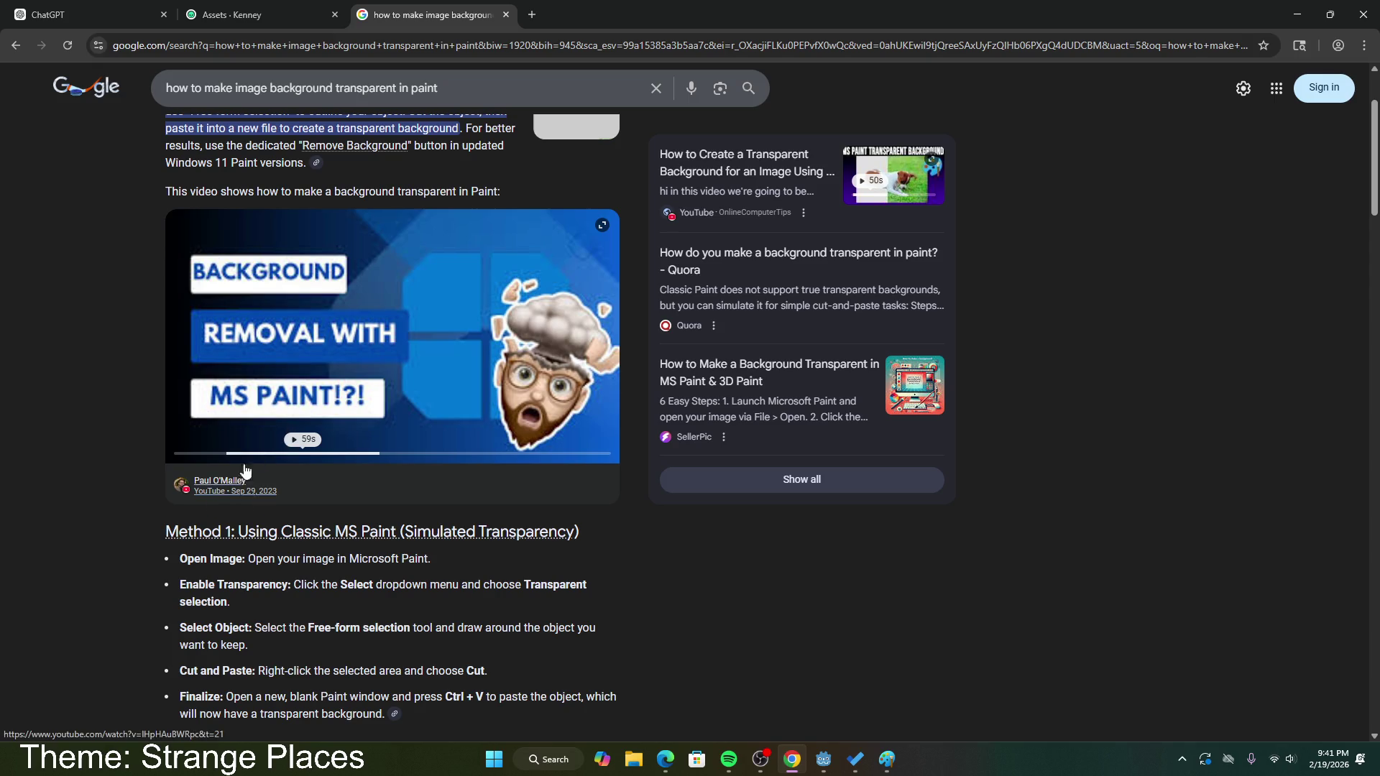
scroll(280, 544, "down", 3)
scroll(280, 545, "down", 1)
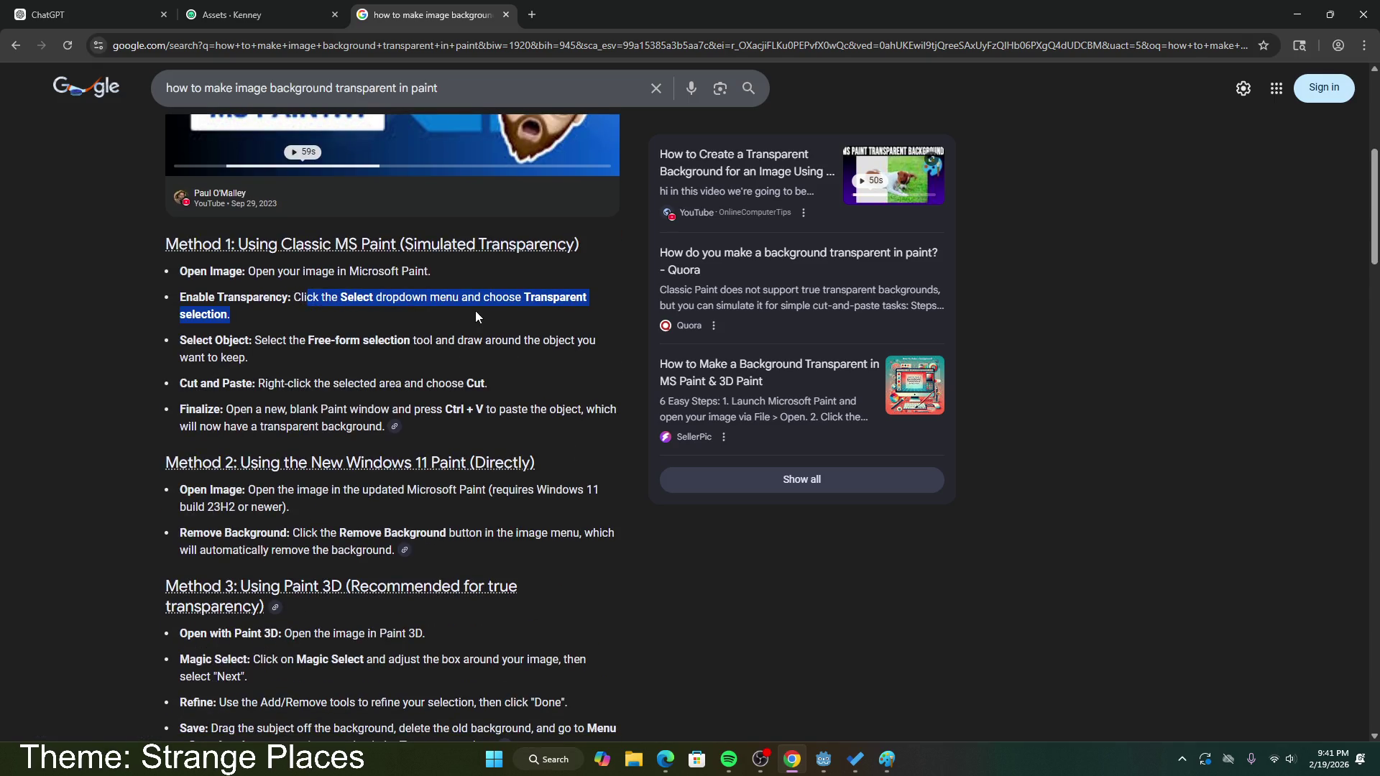
left_click(887, 759)
Step: Place the Paint image window beside the instructions and turn on transparent selection
left_click(143, 126)
left_click(219, 126)
left_click(262, 104)
left_click_drag(262, 103, 787, 158)
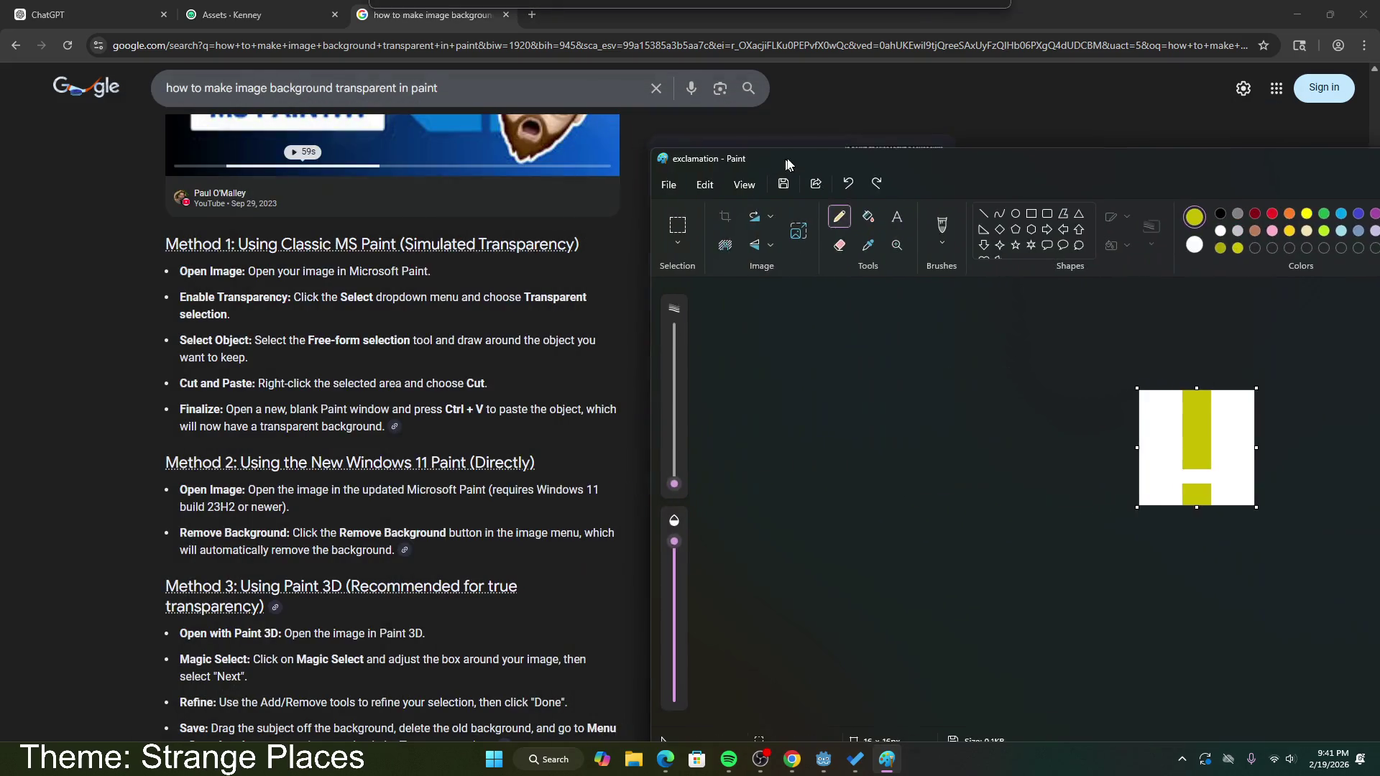
left_click(677, 243)
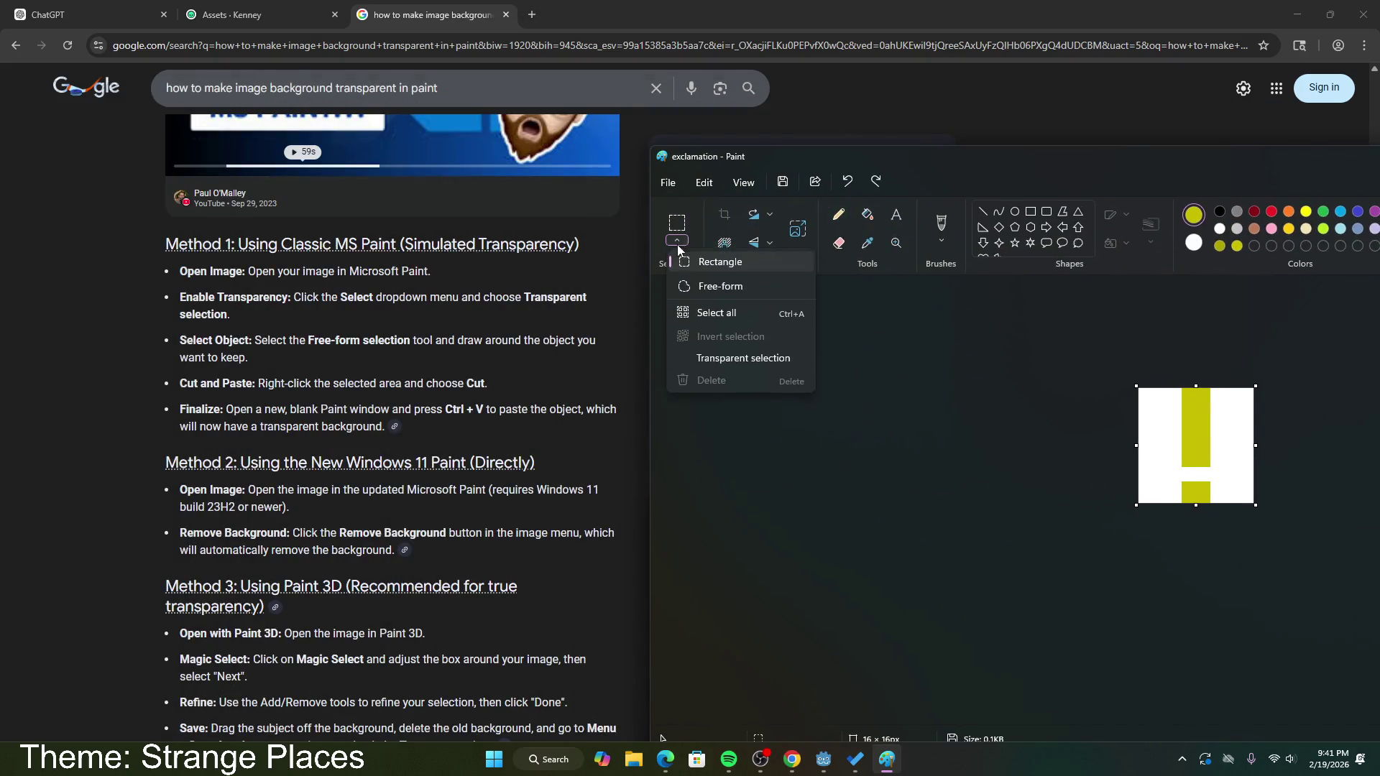
left_click(718, 358)
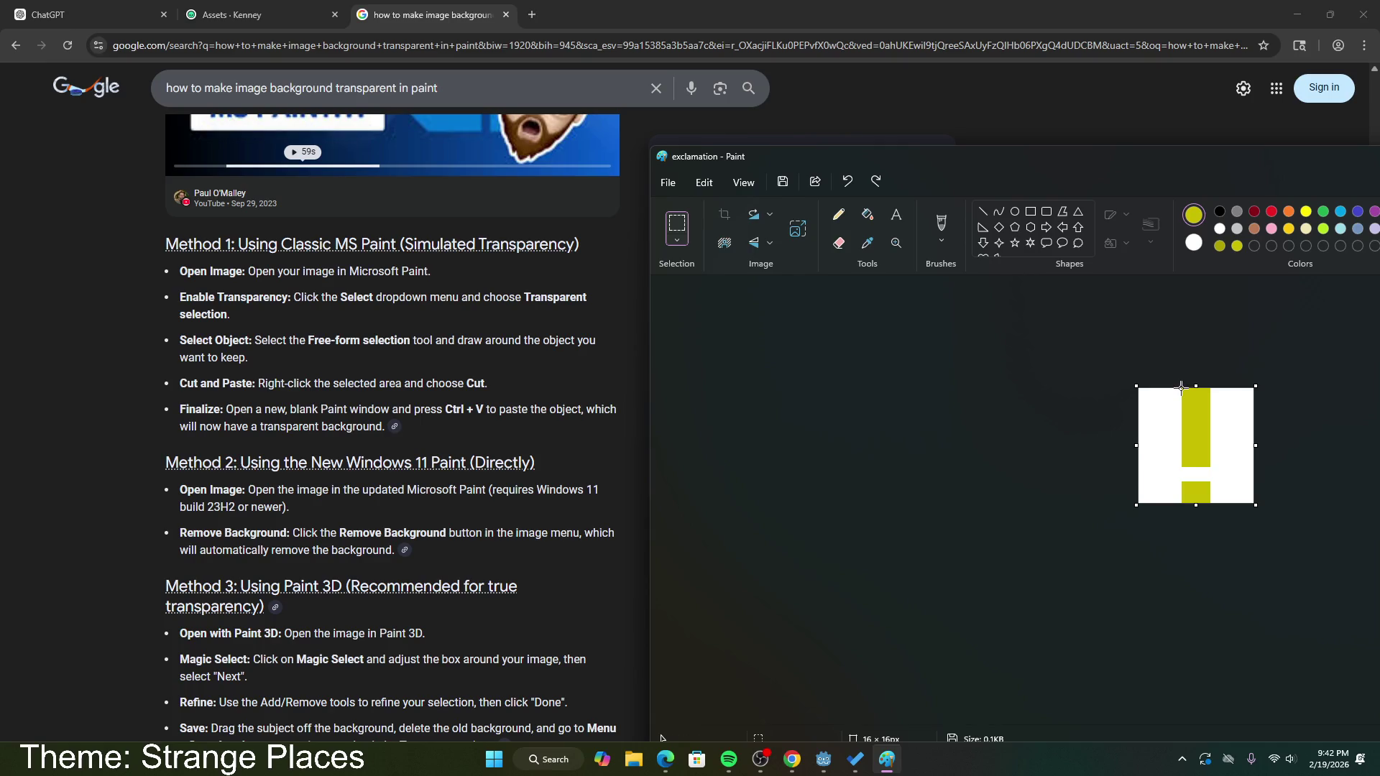
Step: Try stretching and background-removing the yellow bar selection, undoing both changes
left_click_drag(1194, 447, 1215, 504)
left_click_drag(1174, 446, 1145, 448)
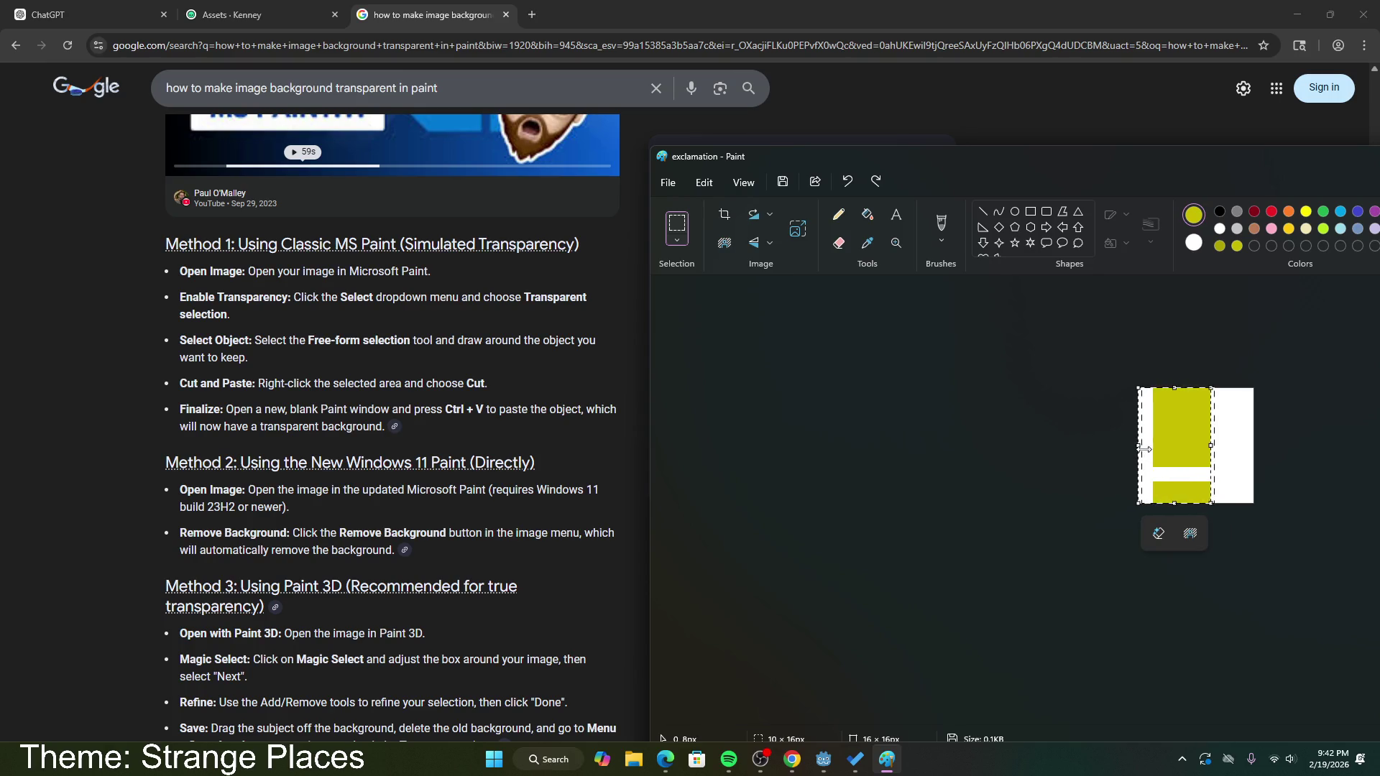
key("ctrl+z")
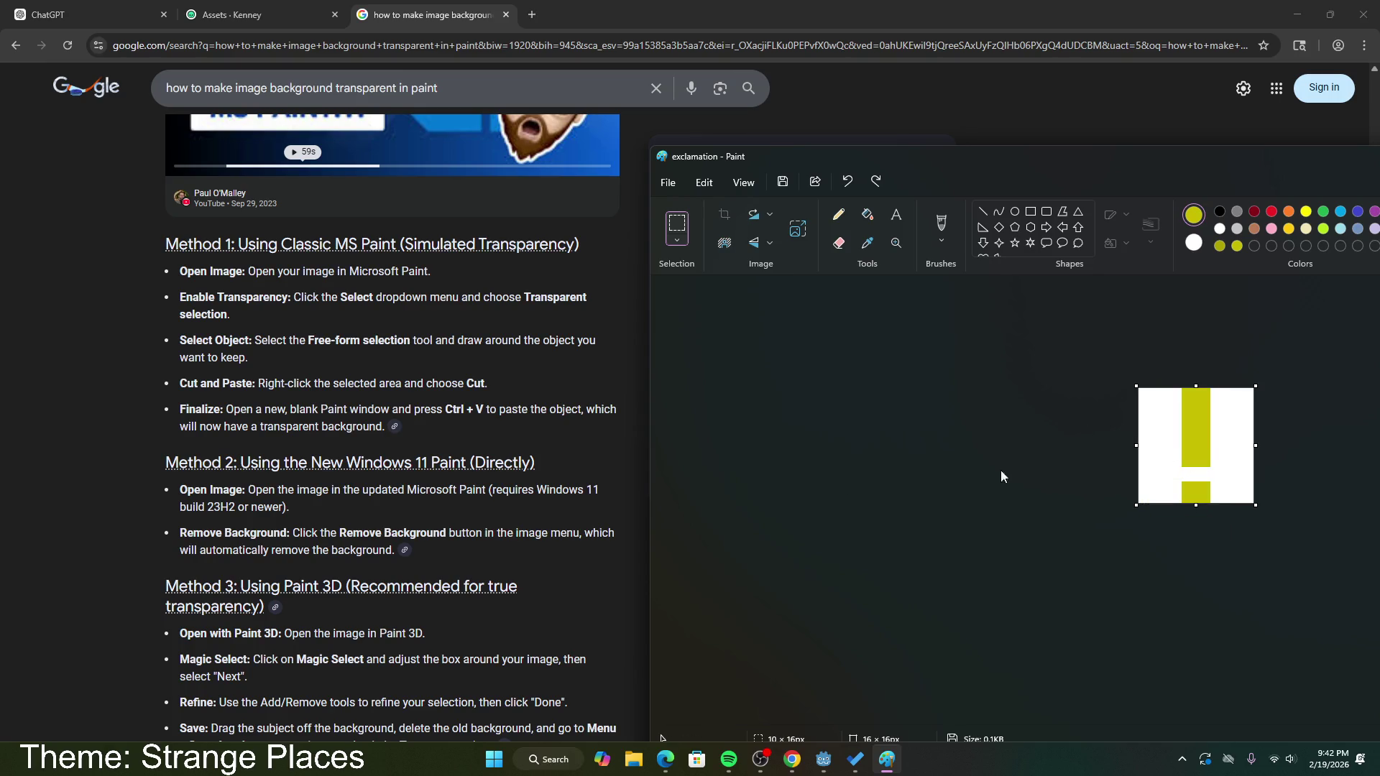
mouse_move(1181, 388)
left_mouse_down()
mouse_move(1183, 447)
mouse_move(1213, 469)
mouse_move(1211, 504)
left_mouse_up()
key("Escape")
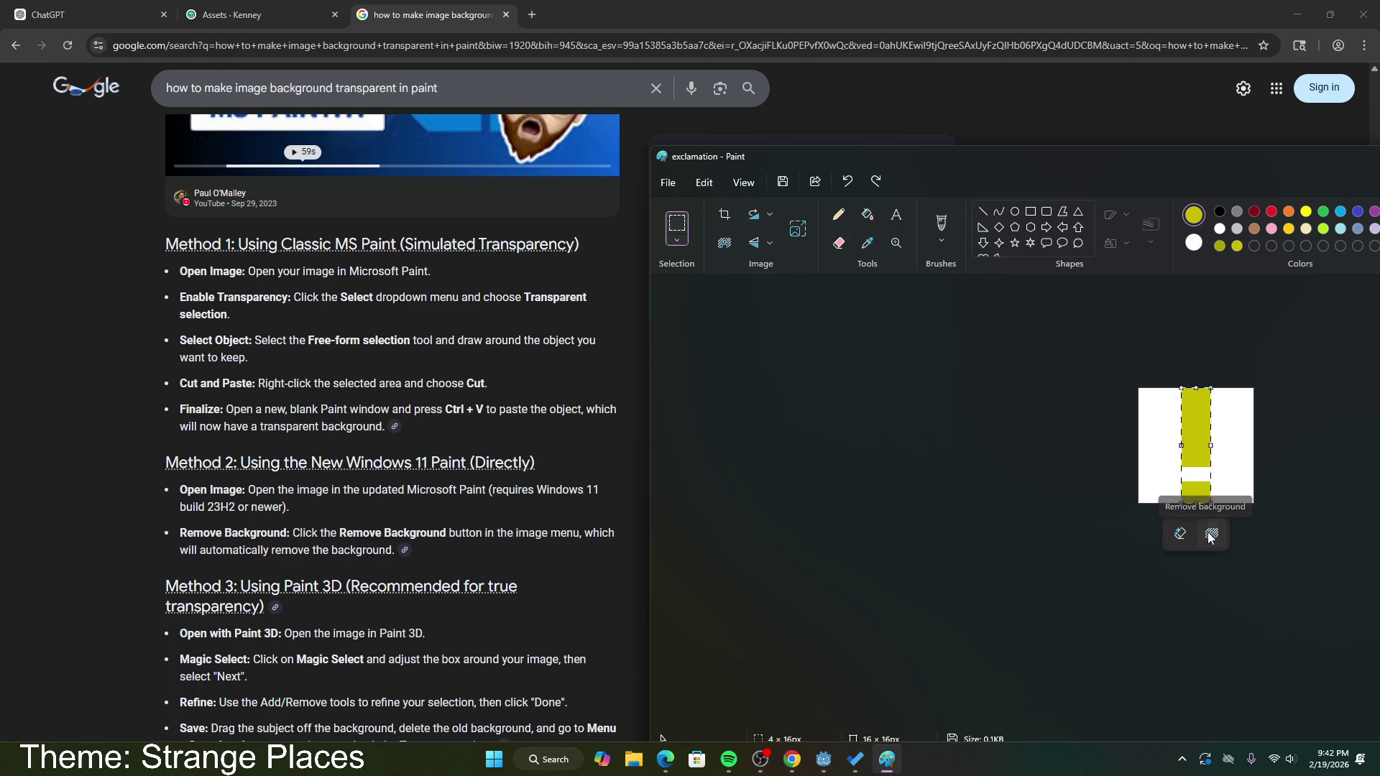
left_click(1212, 541)
key("ctrl+z")
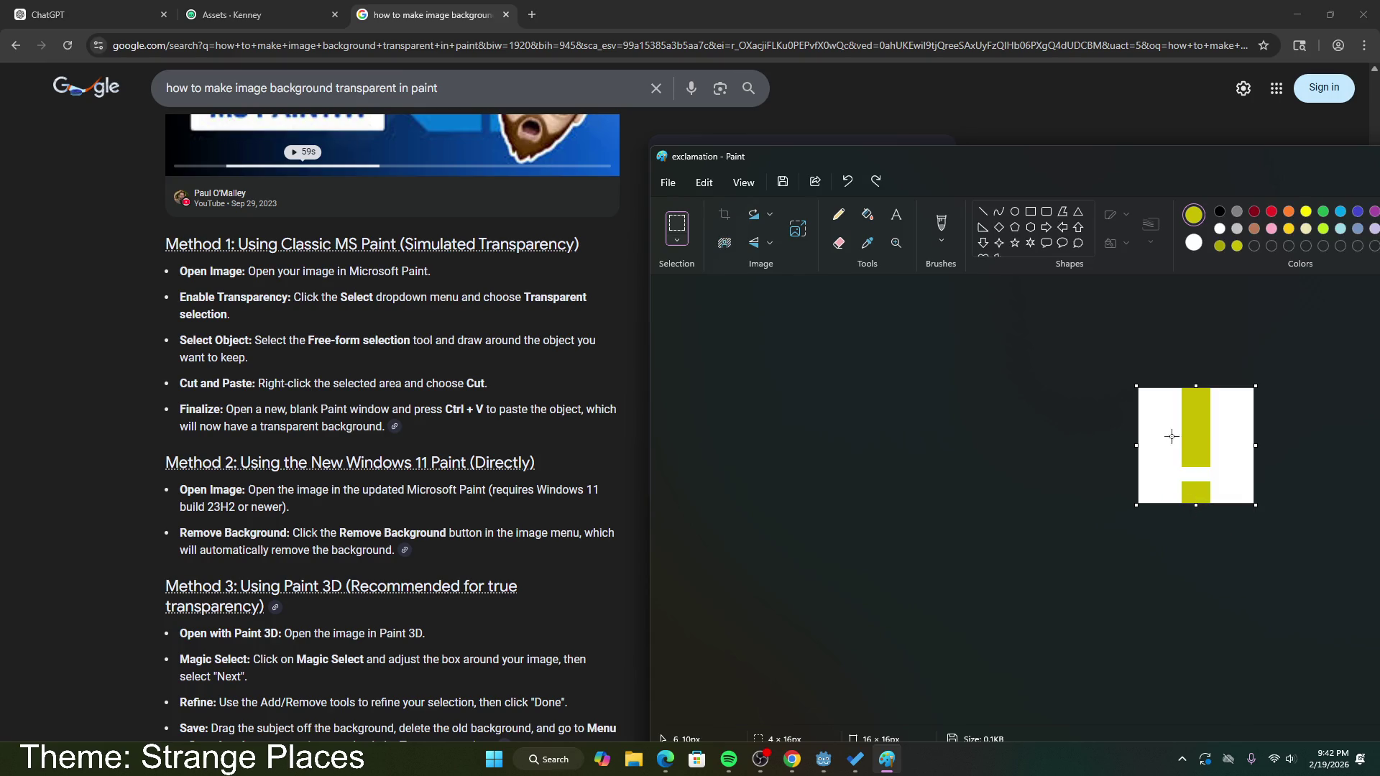
Step: Generative-erase the white strip left of the yellow bar
mouse_move(1139, 388)
left_mouse_down()
mouse_move(1168, 414)
mouse_move(1182, 504)
left_mouse_up()
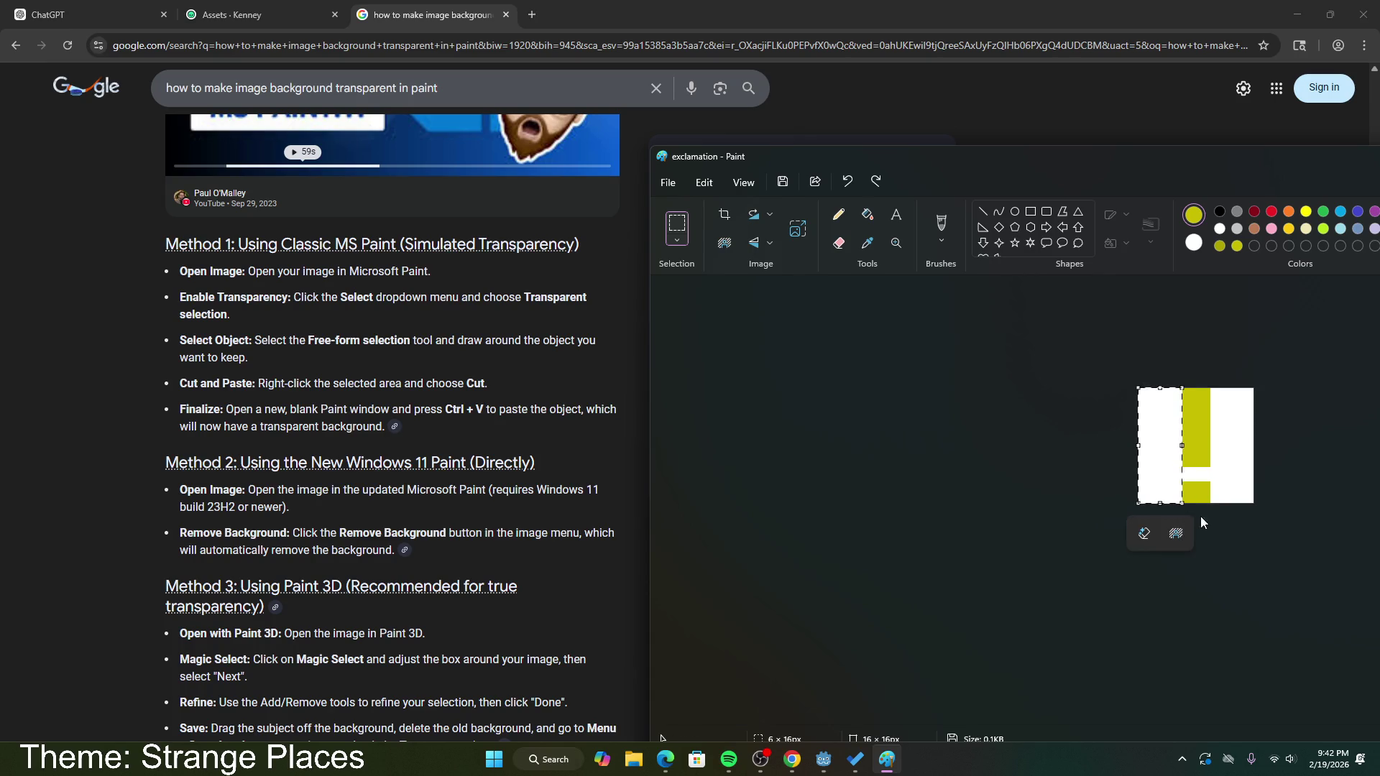
left_click(1148, 537)
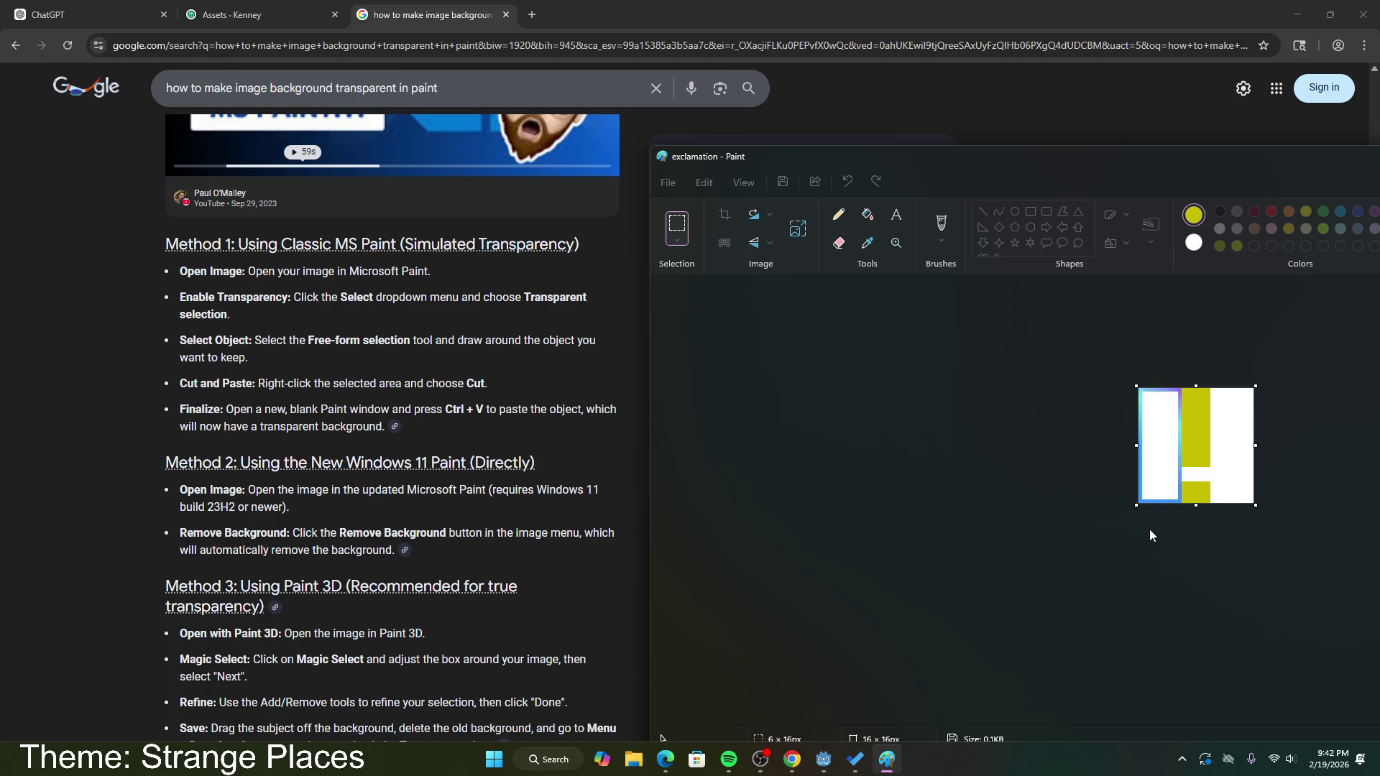
mouse_move(1060, 162)
left_mouse_down()
mouse_move(734, 94)
mouse_move(601, 95)
left_mouse_up()
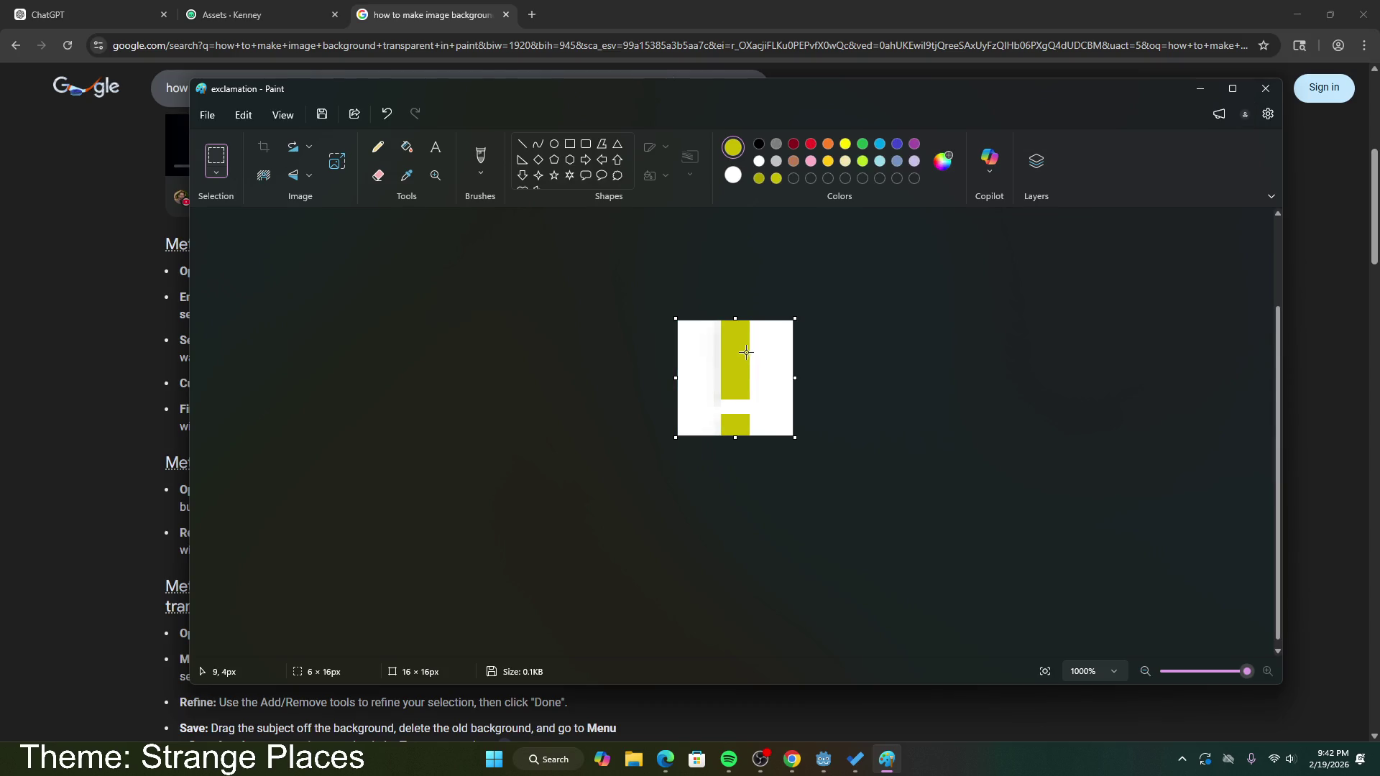
Step: Remove the white strip right of the bar and generative-erase the 8×2 gap above the dot
left_click_drag(753, 321, 794, 436)
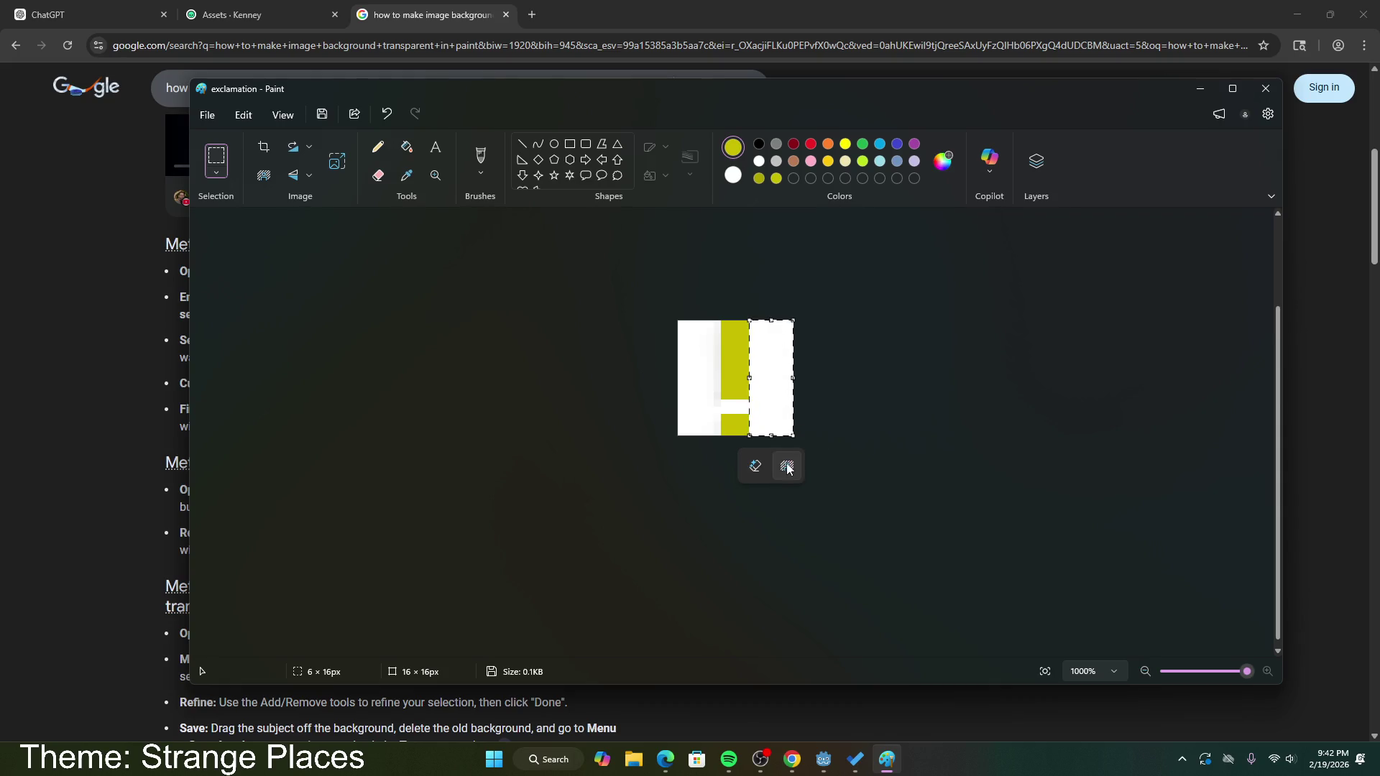
left_click(787, 468)
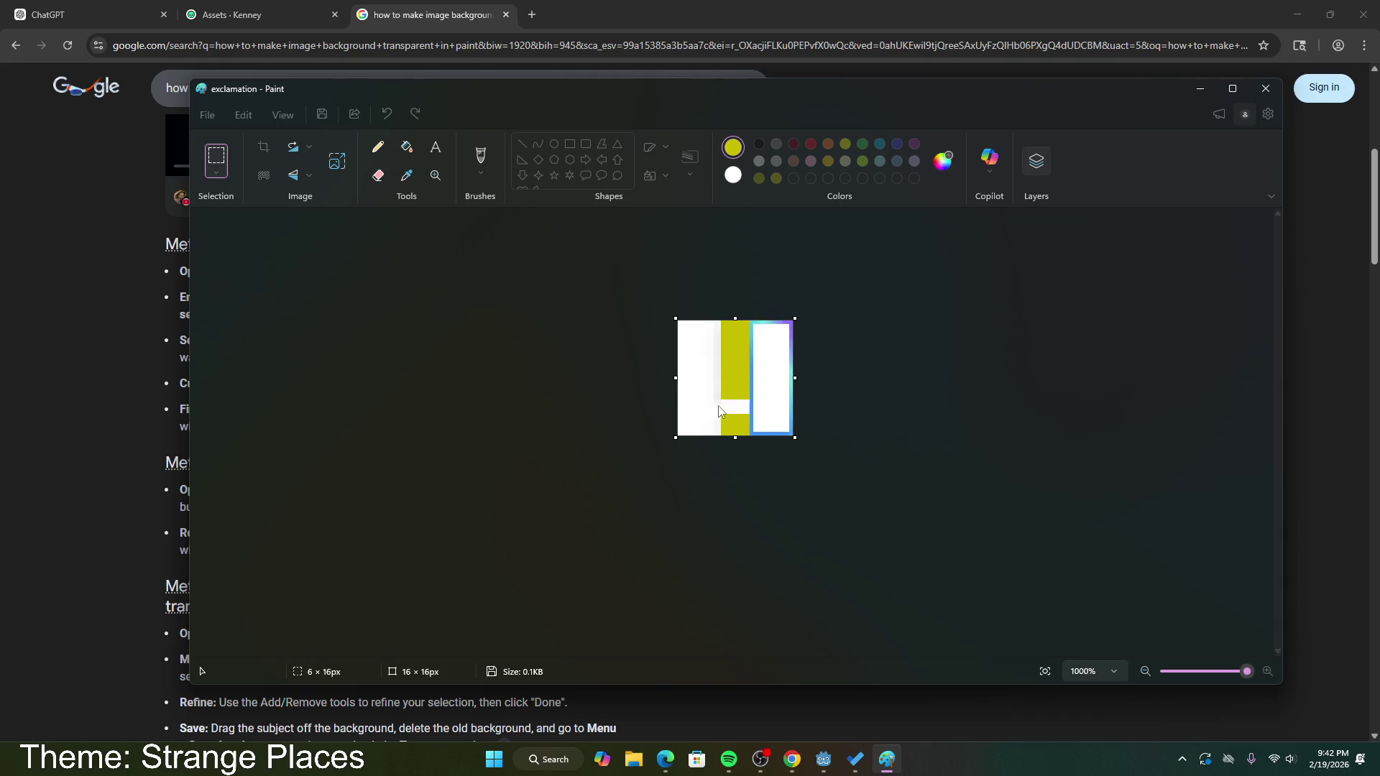
left_click_drag(705, 399, 765, 414)
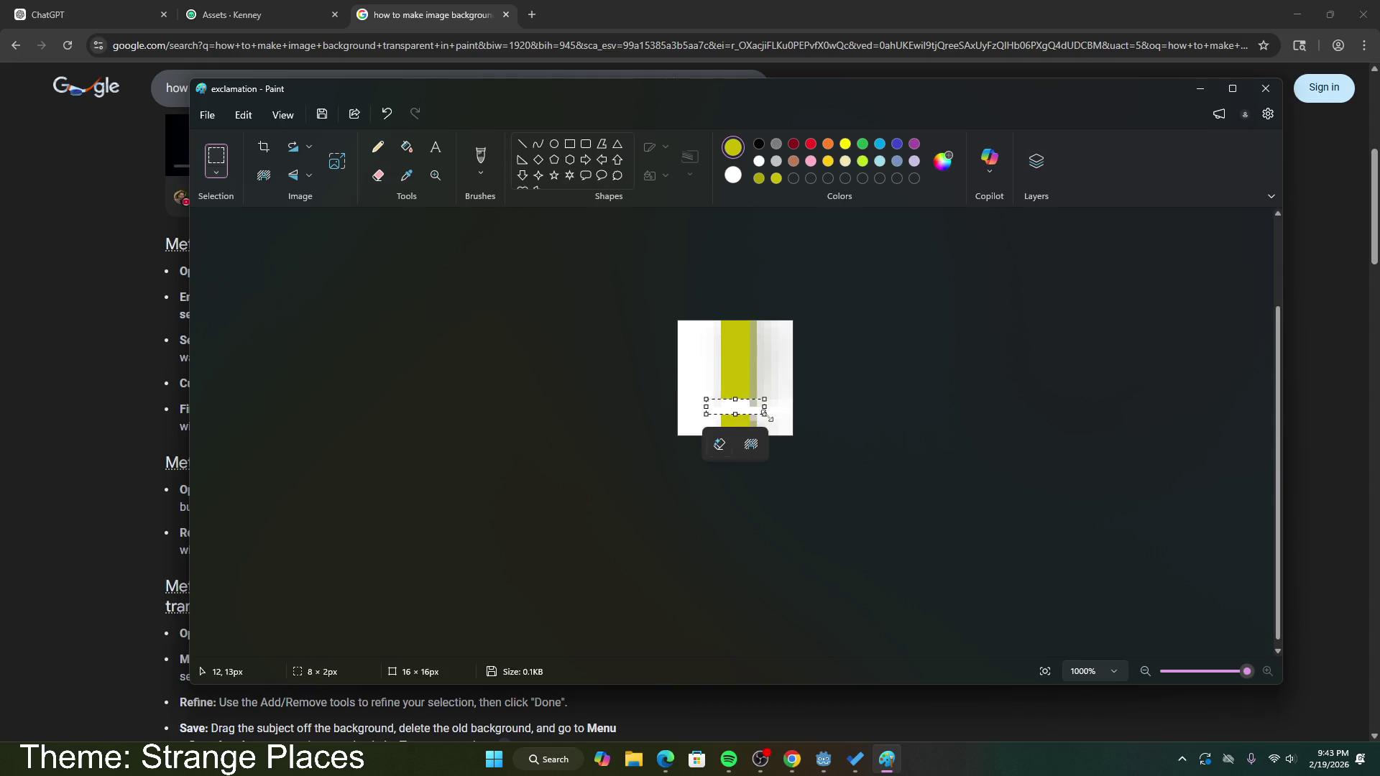
left_click(721, 445)
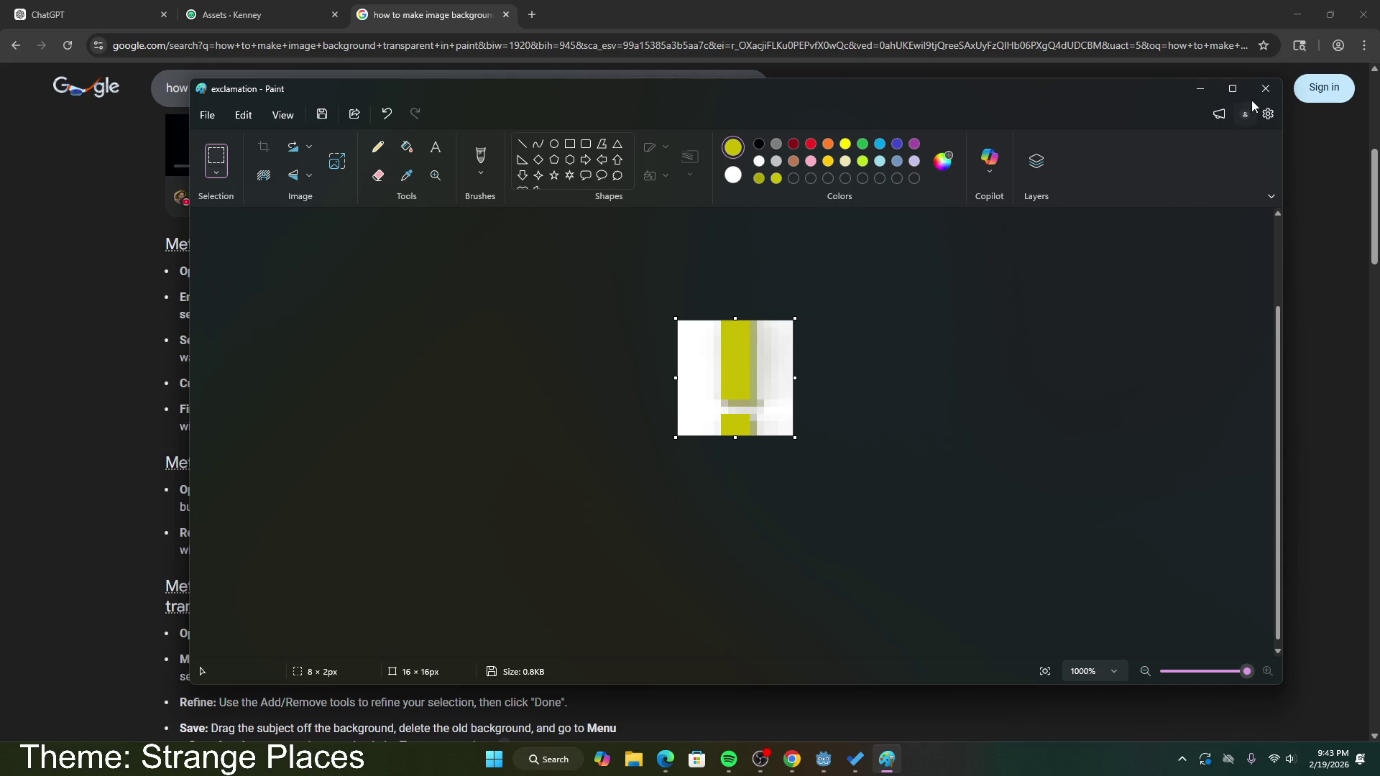
left_click(640, 759)
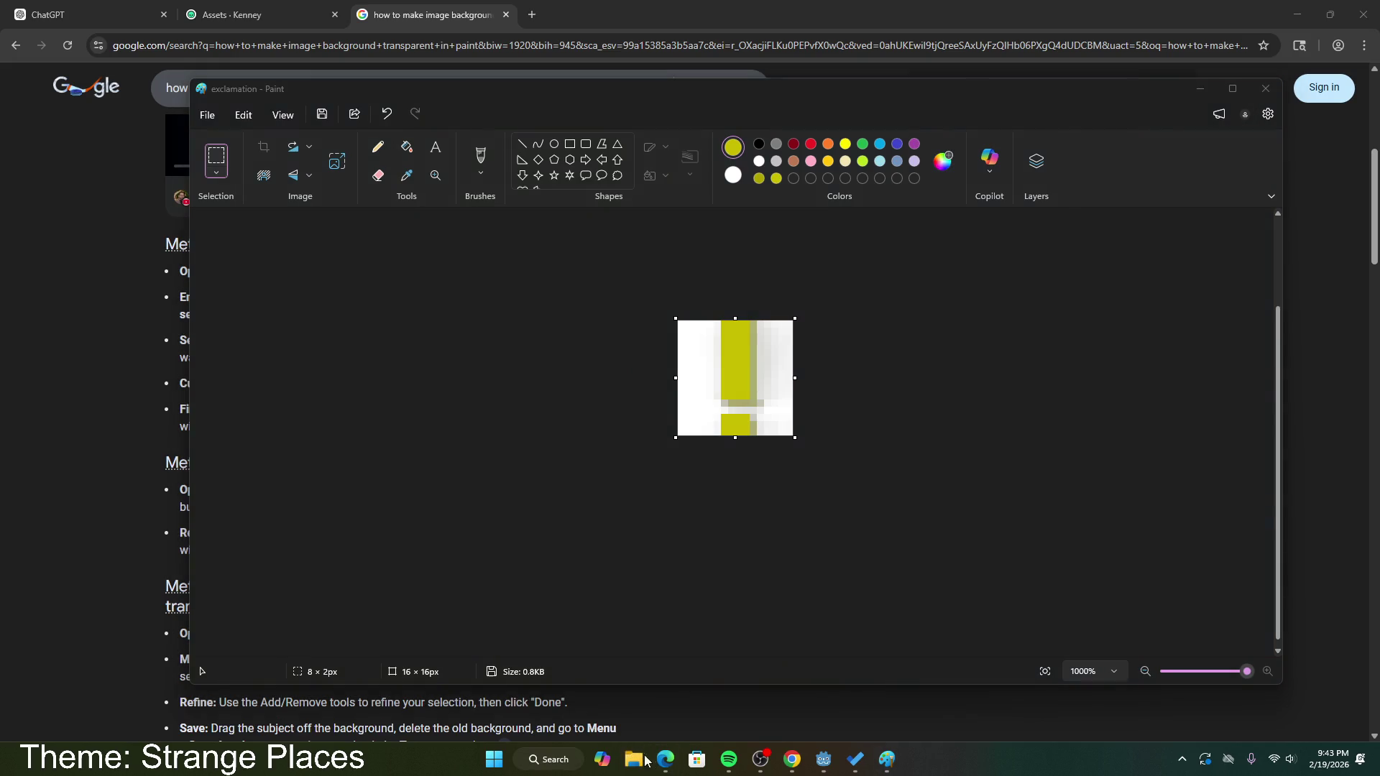
left_click(394, 251)
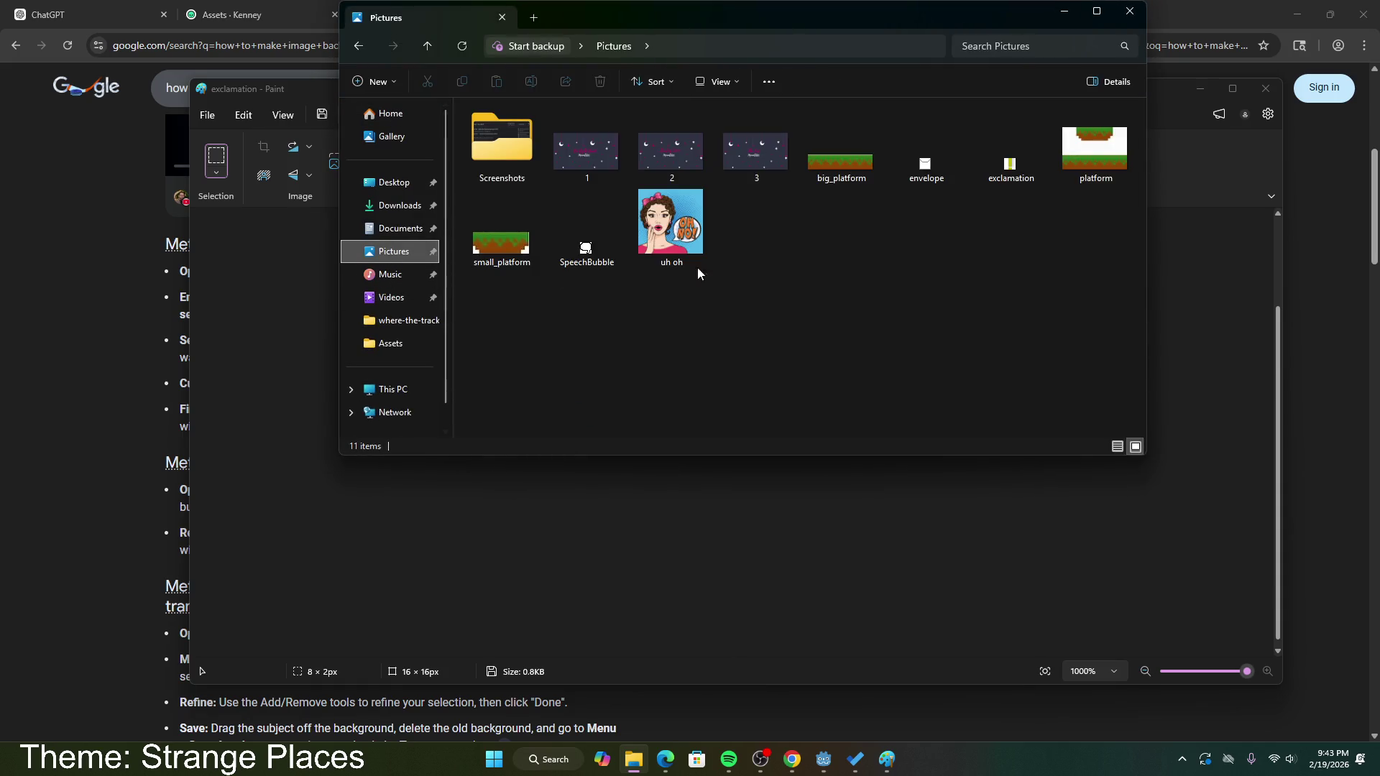
double_click(990, 184)
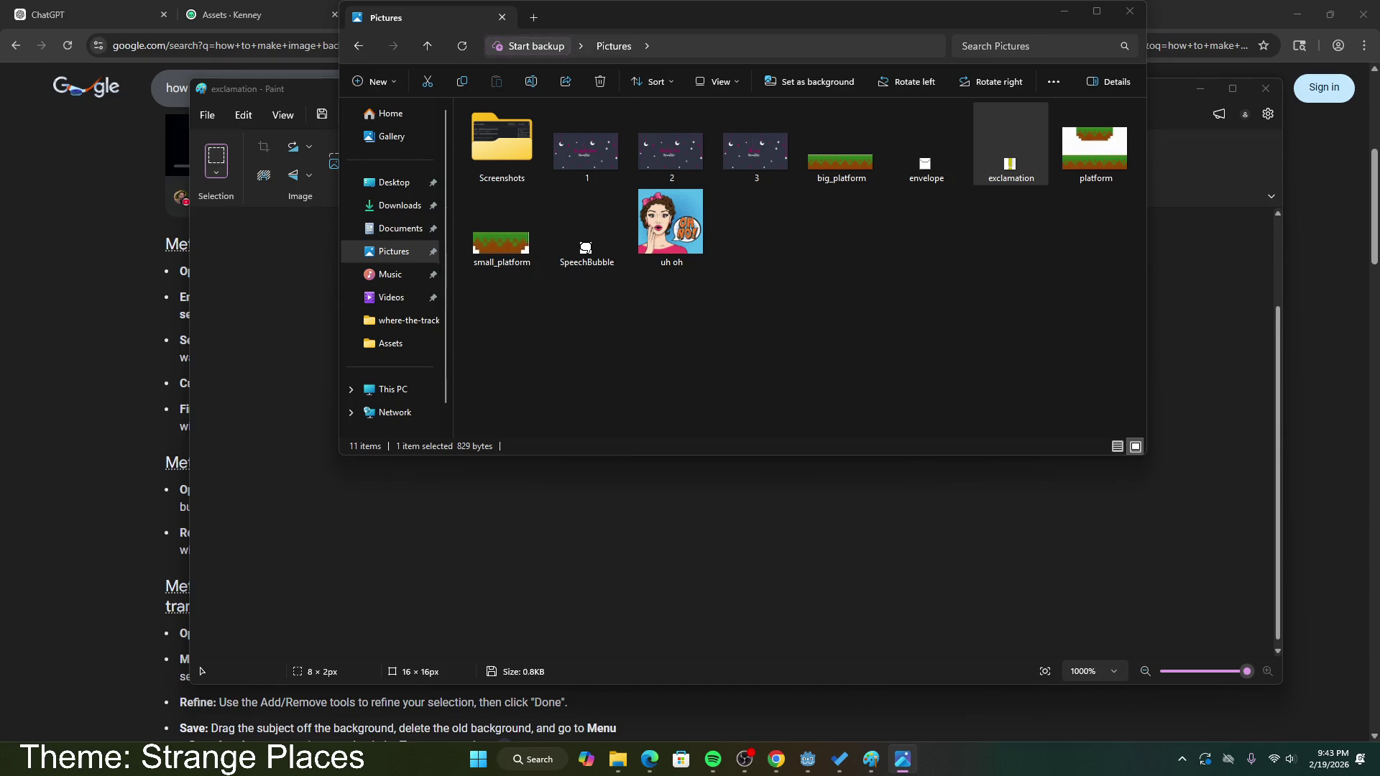
key("Return")
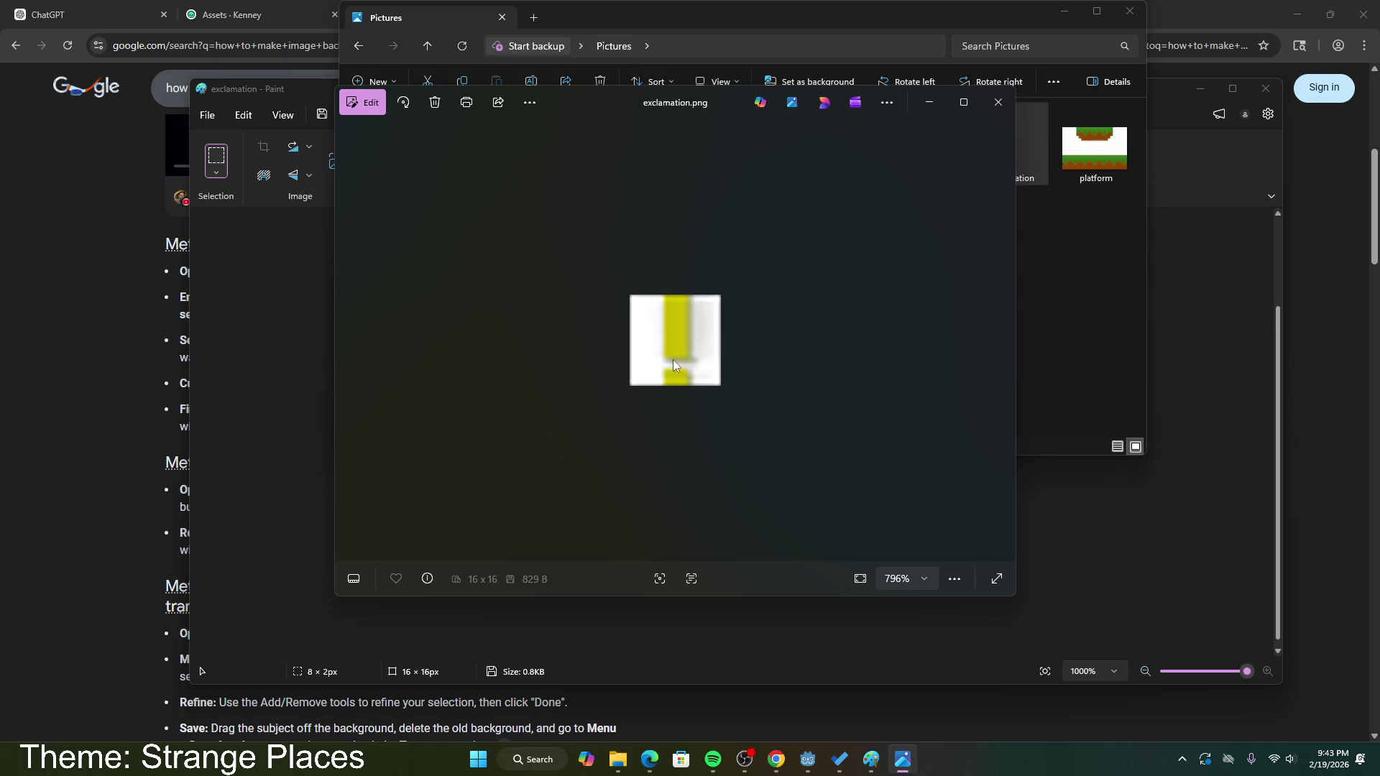
left_click(999, 102)
left_click(1130, 11)
Step: Whiten the grey band and trim the canvas in around the yellow bar
key("Delete")
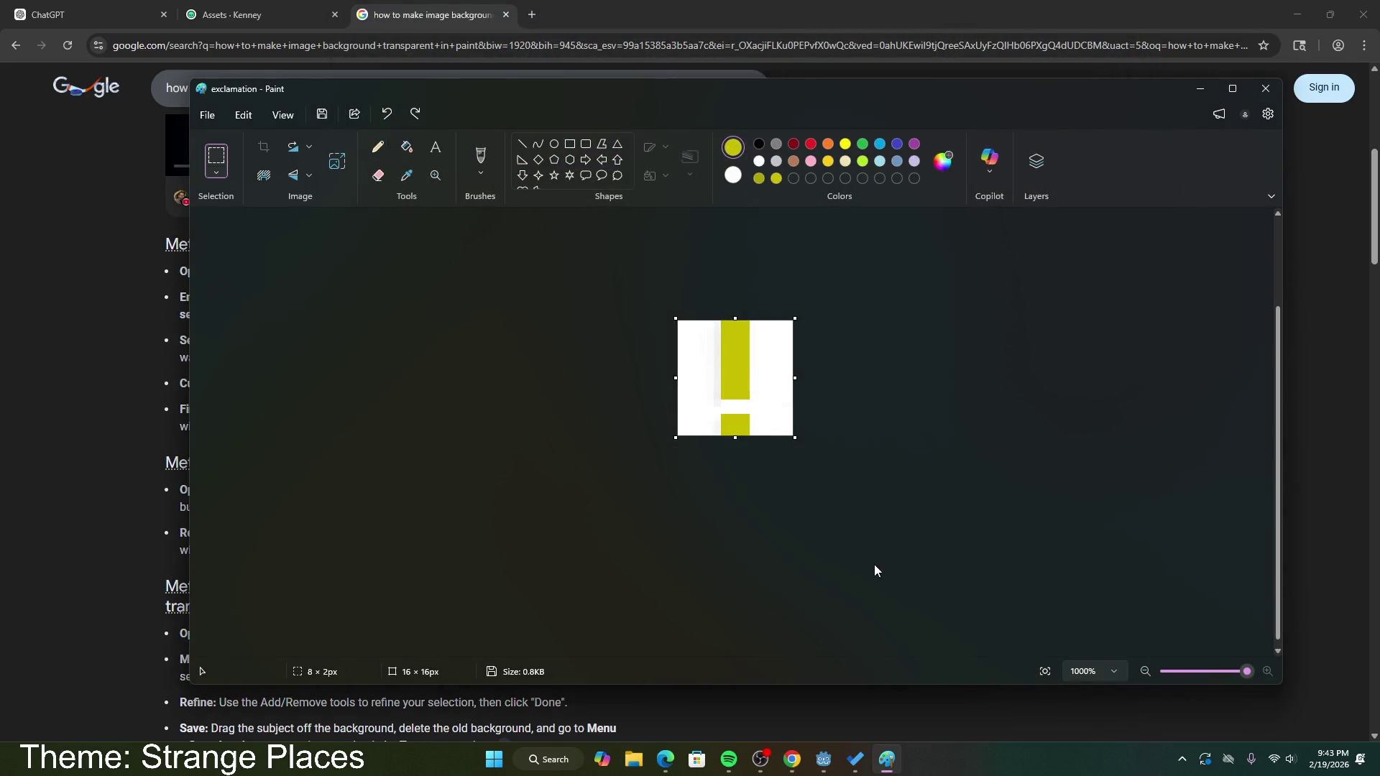
left_click_drag(678, 381, 730, 379)
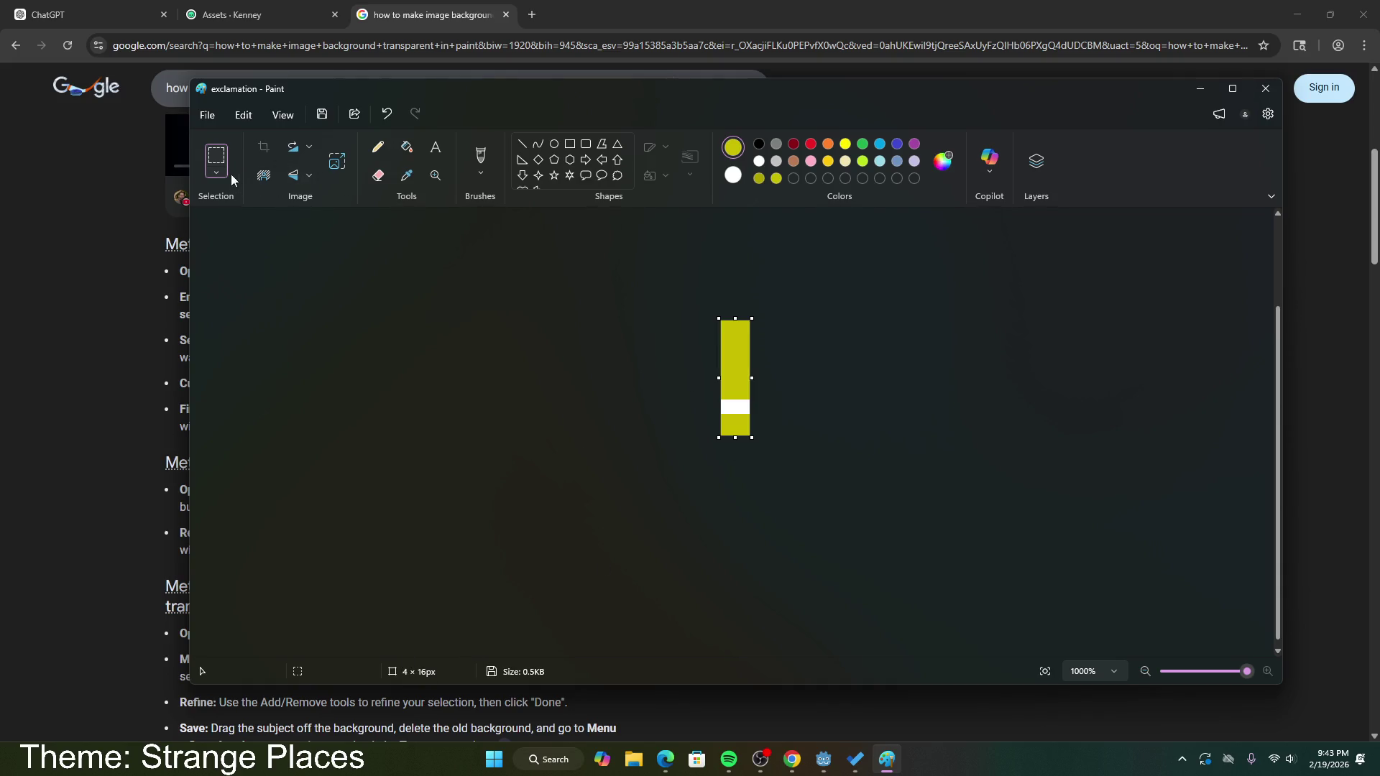
left_click(265, 176)
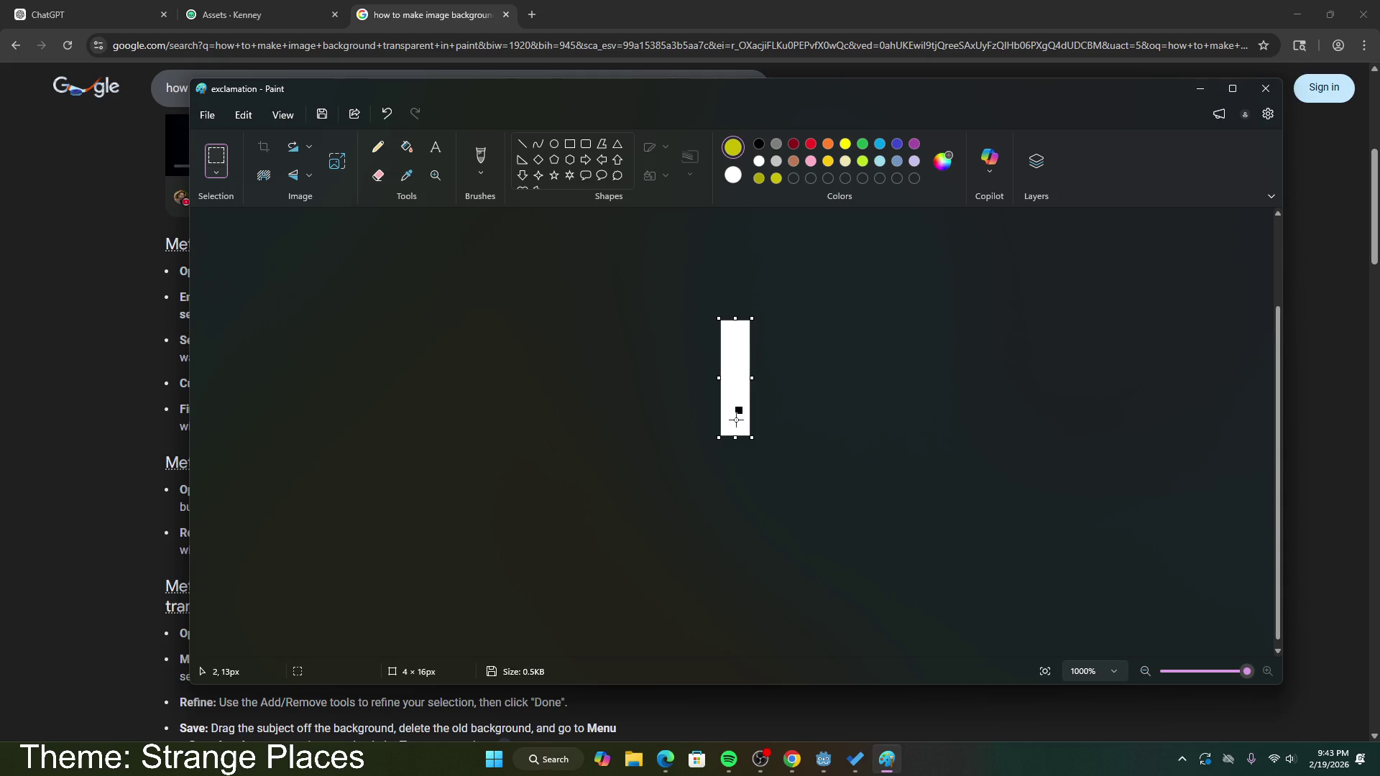
key("ctrl+z")
Step: Select the whole yellow bar with transparent selection and remove its background
left_click(216, 173)
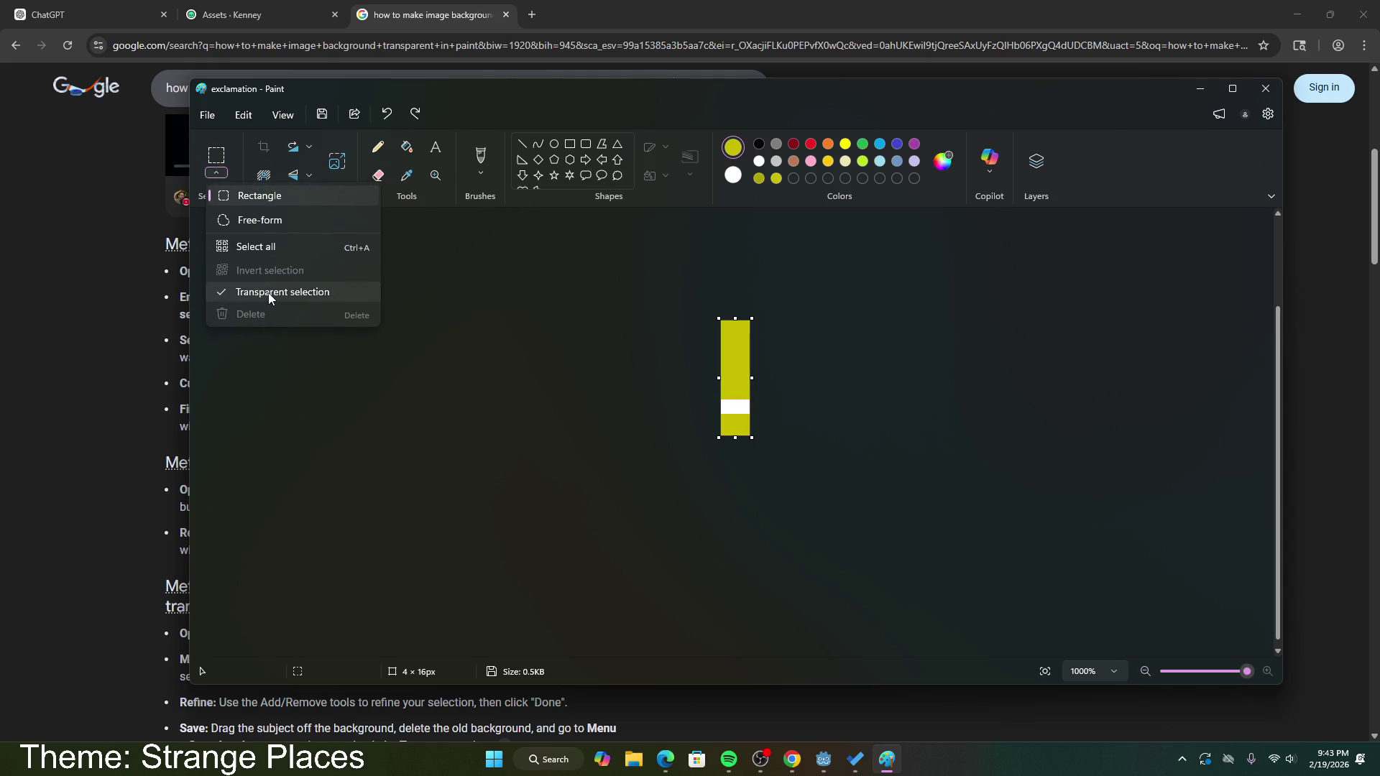
left_click(269, 292)
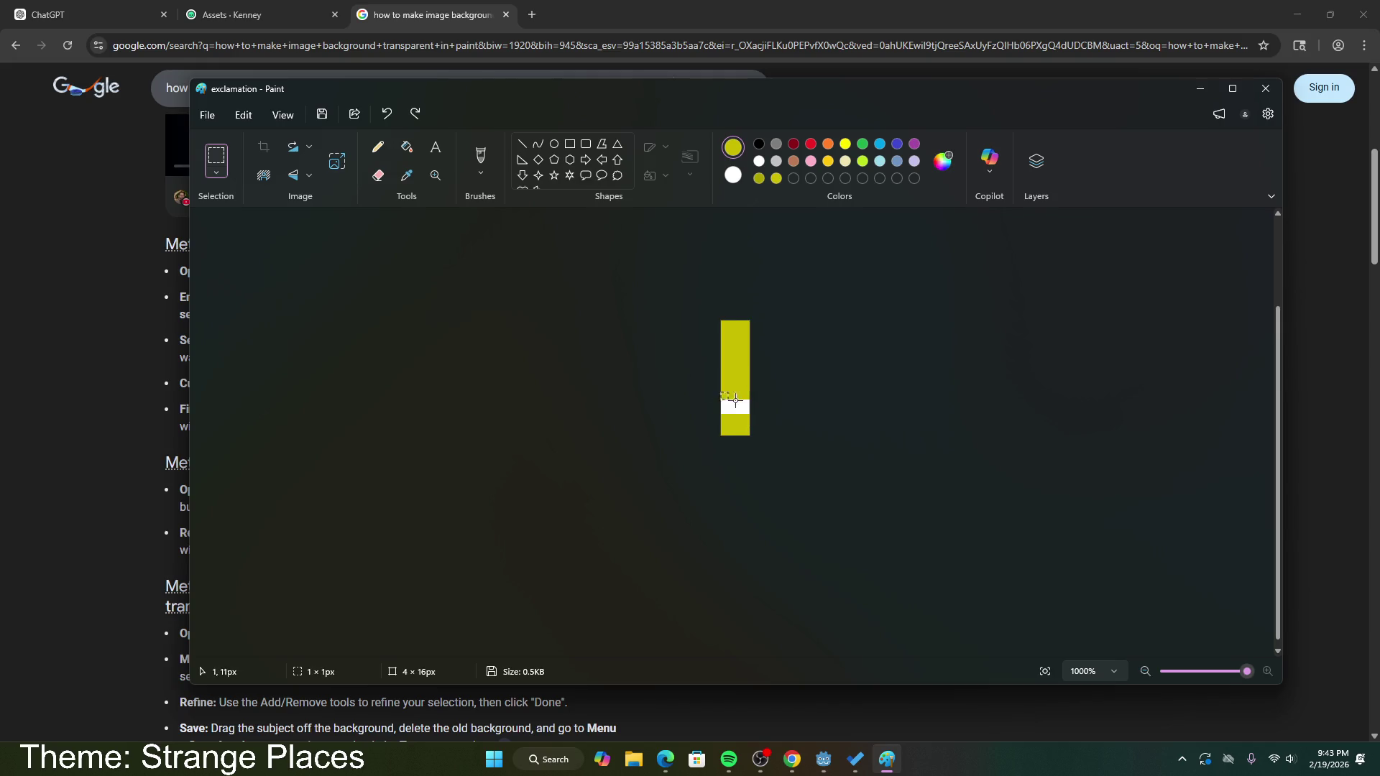
mouse_move(721, 393)
left_mouse_down()
mouse_move(754, 419)
mouse_move(752, 440)
mouse_move(809, 440)
left_mouse_up()
key("ctrl+z")
left_click_drag(720, 321, 767, 460)
left_click(719, 468)
Step: Try filling the white gap with black, then undo back to the plain yellow bar
left_click(759, 143)
left_click(406, 147)
left_click(739, 407)
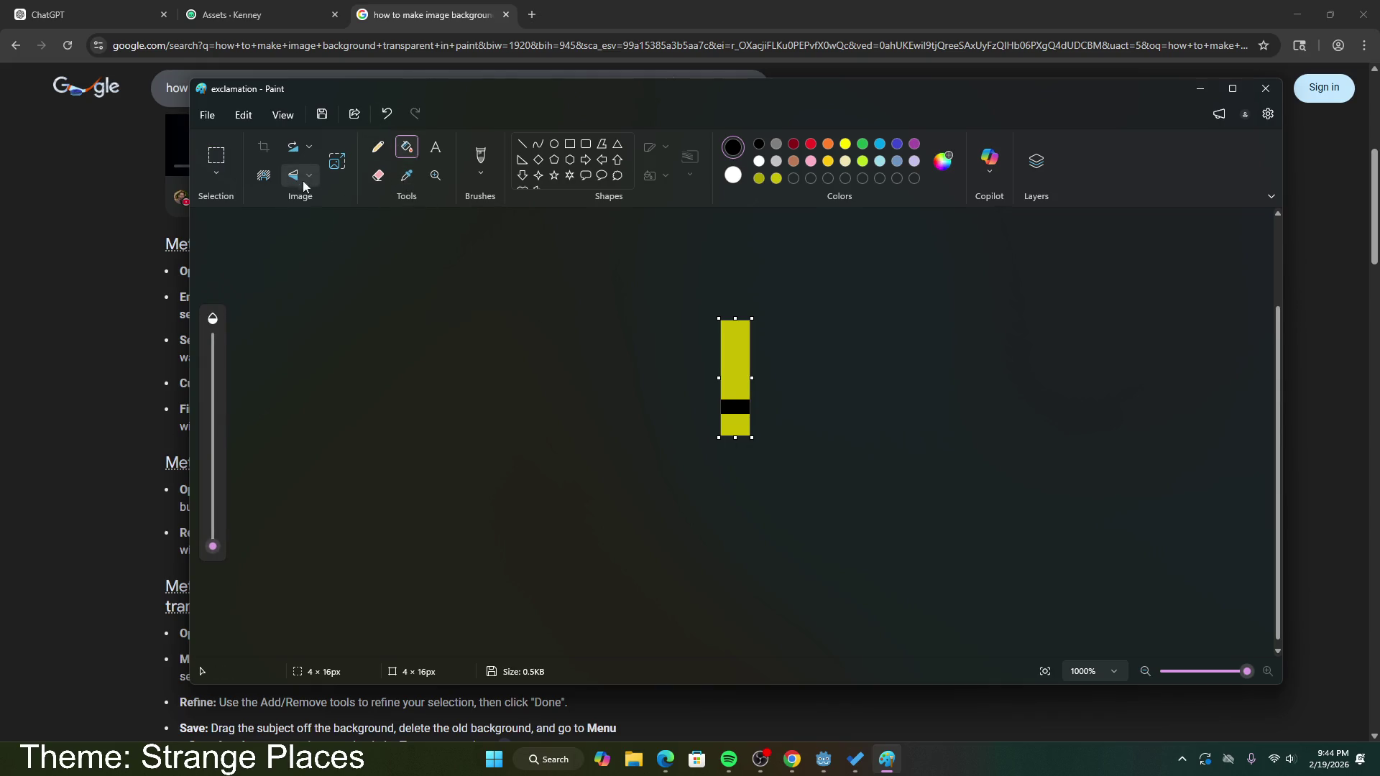
key("ctrl+z")
key("ctrl+z")
left_click(215, 172)
left_click(569, 354)
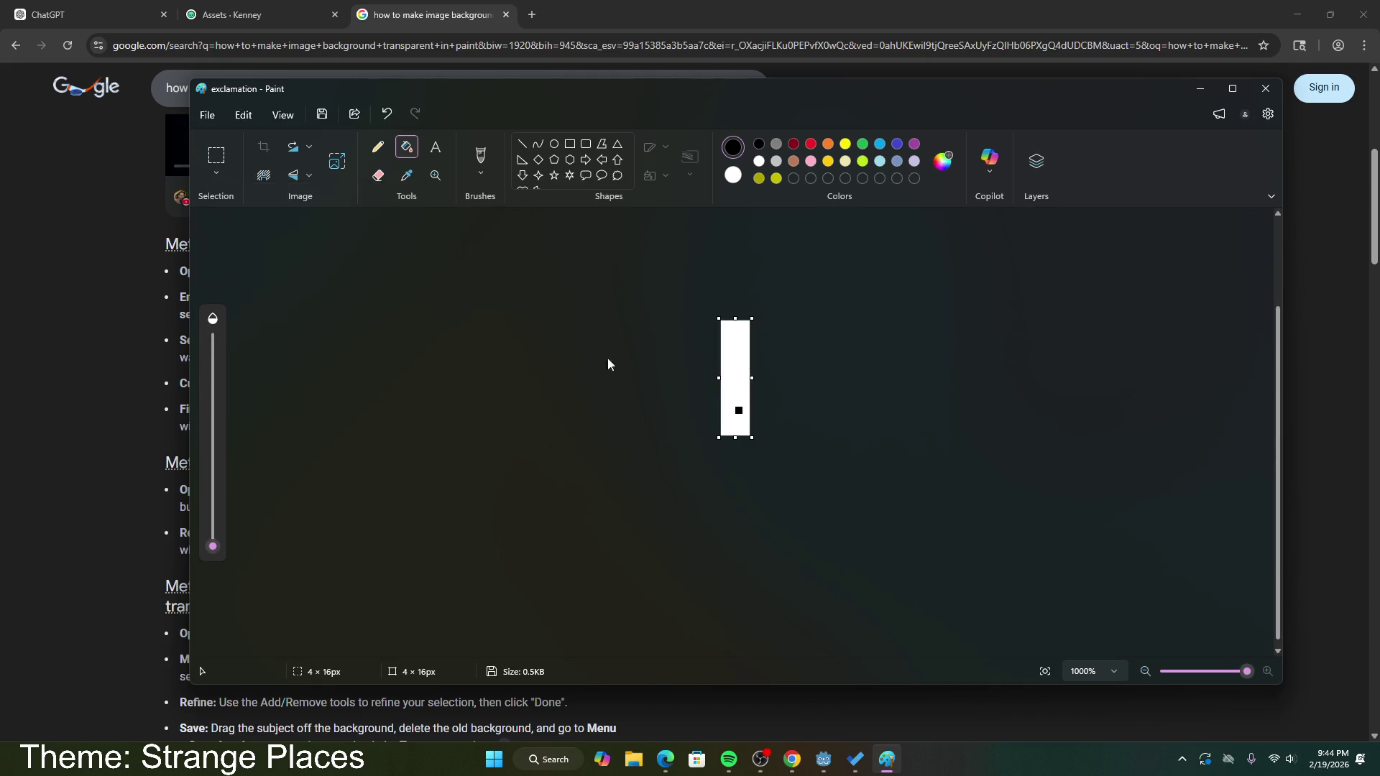
key("ctrl+z")
key("ctrl+z")
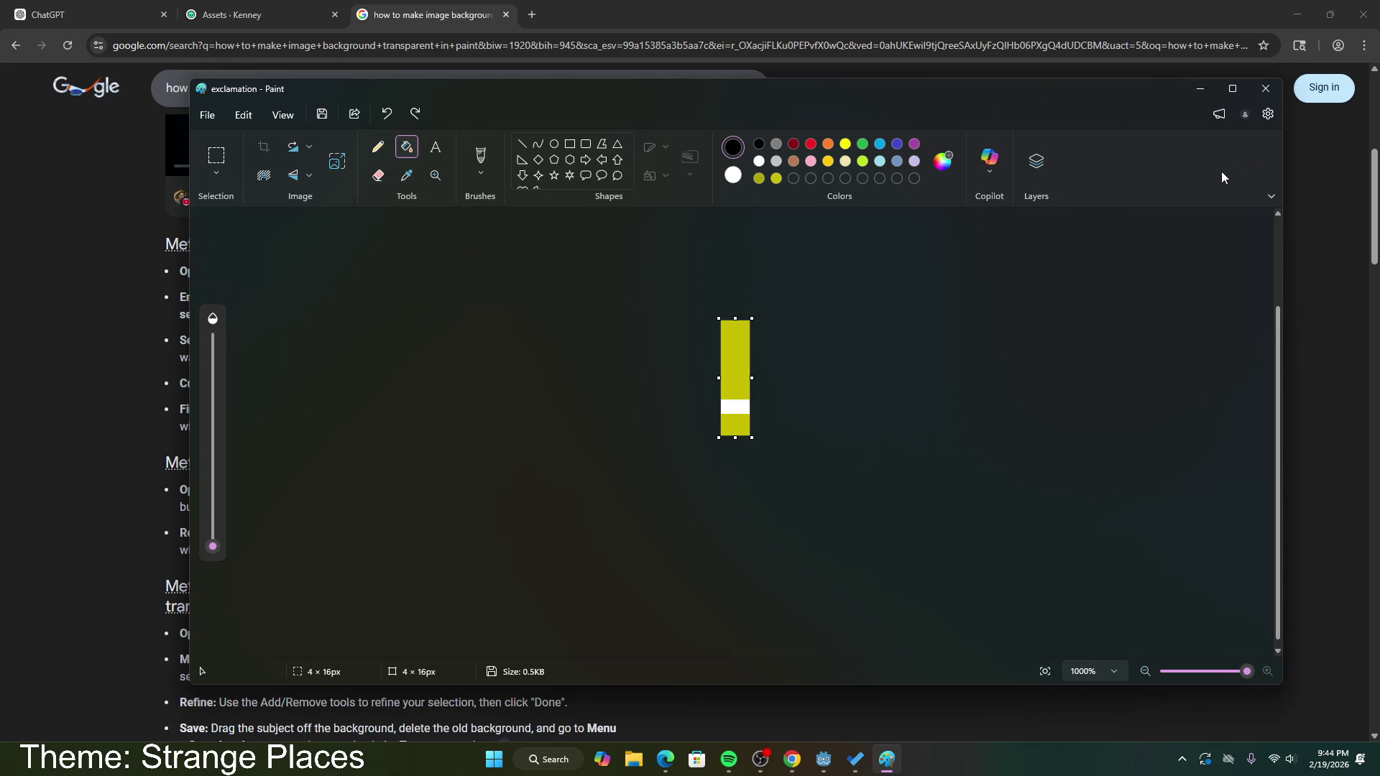
left_click_drag(1167, 115, 1116, 156)
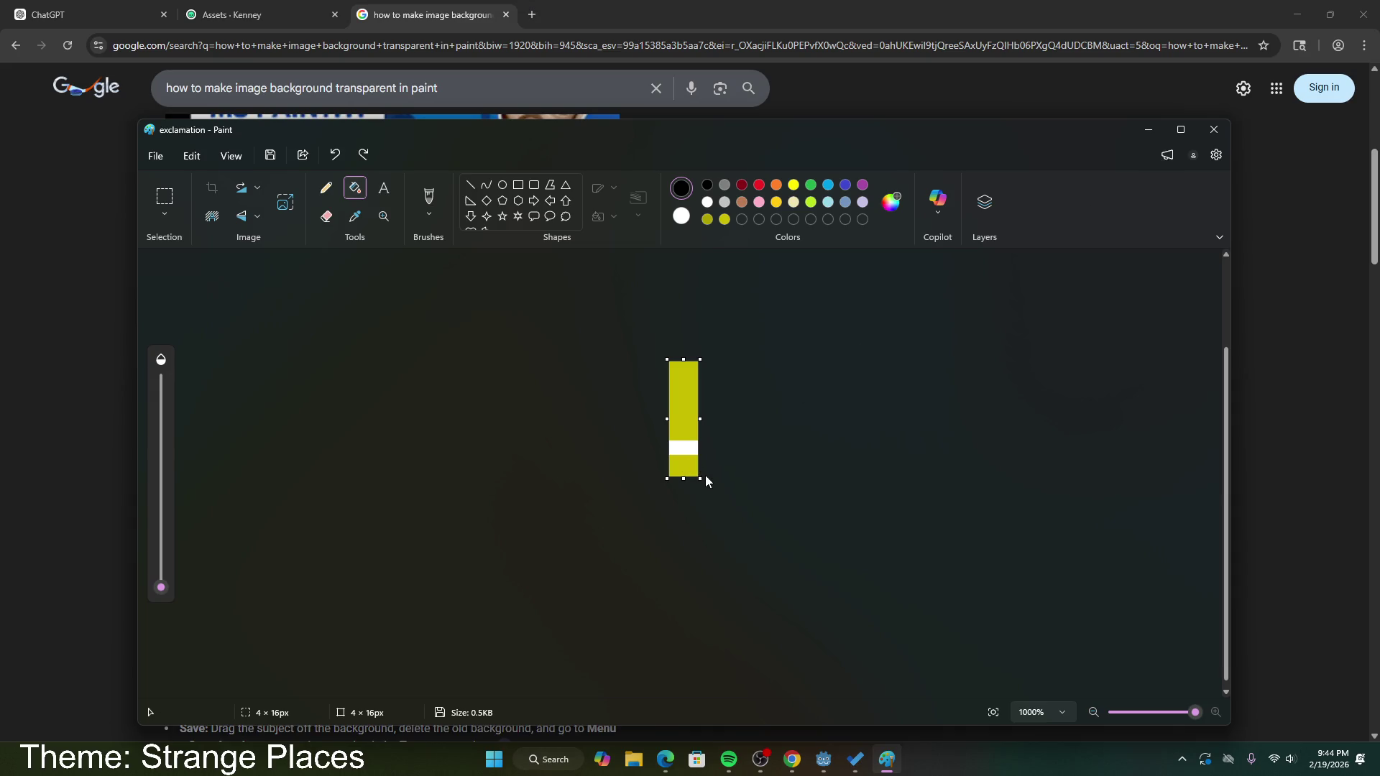
Step: Search Google Images for 'exclamation mark' and browse the results
left_click(596, 113)
type("e")
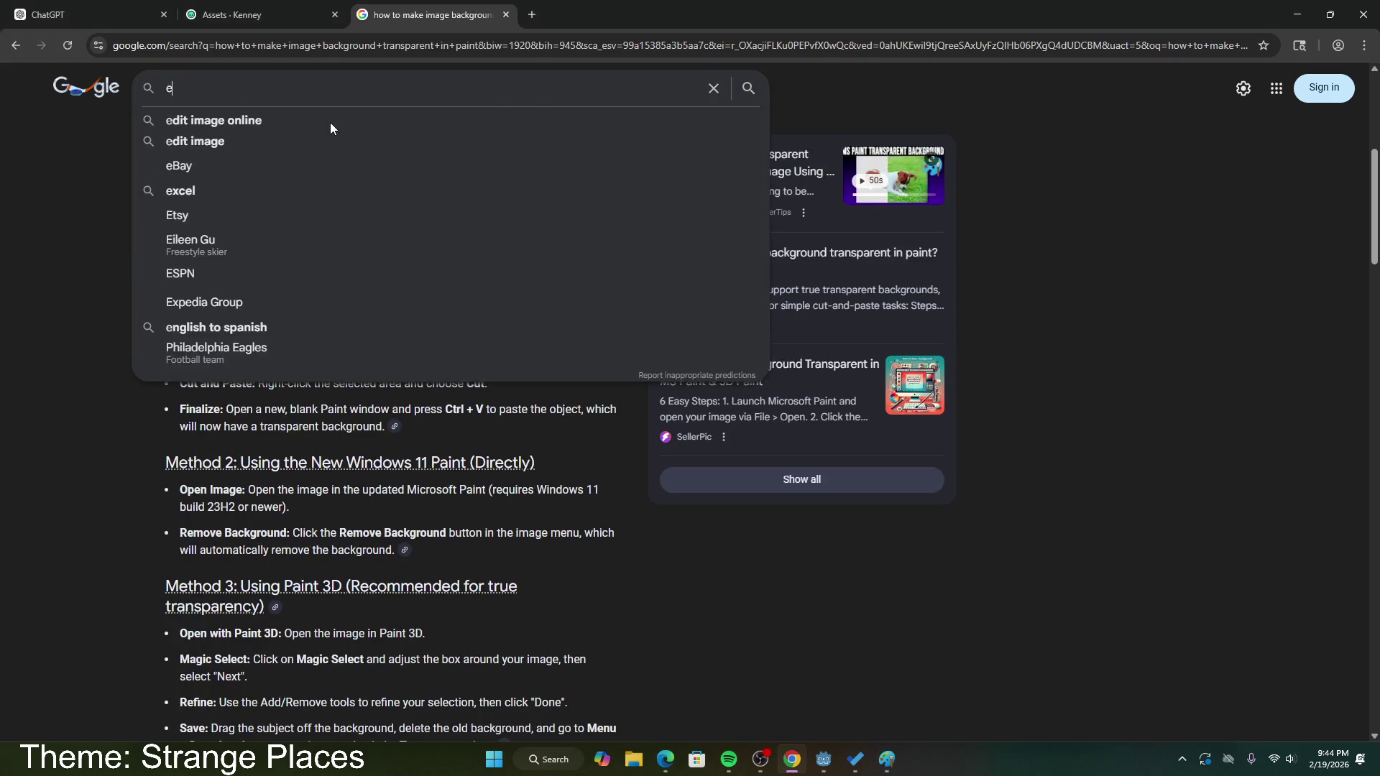
type("xclamation mark")
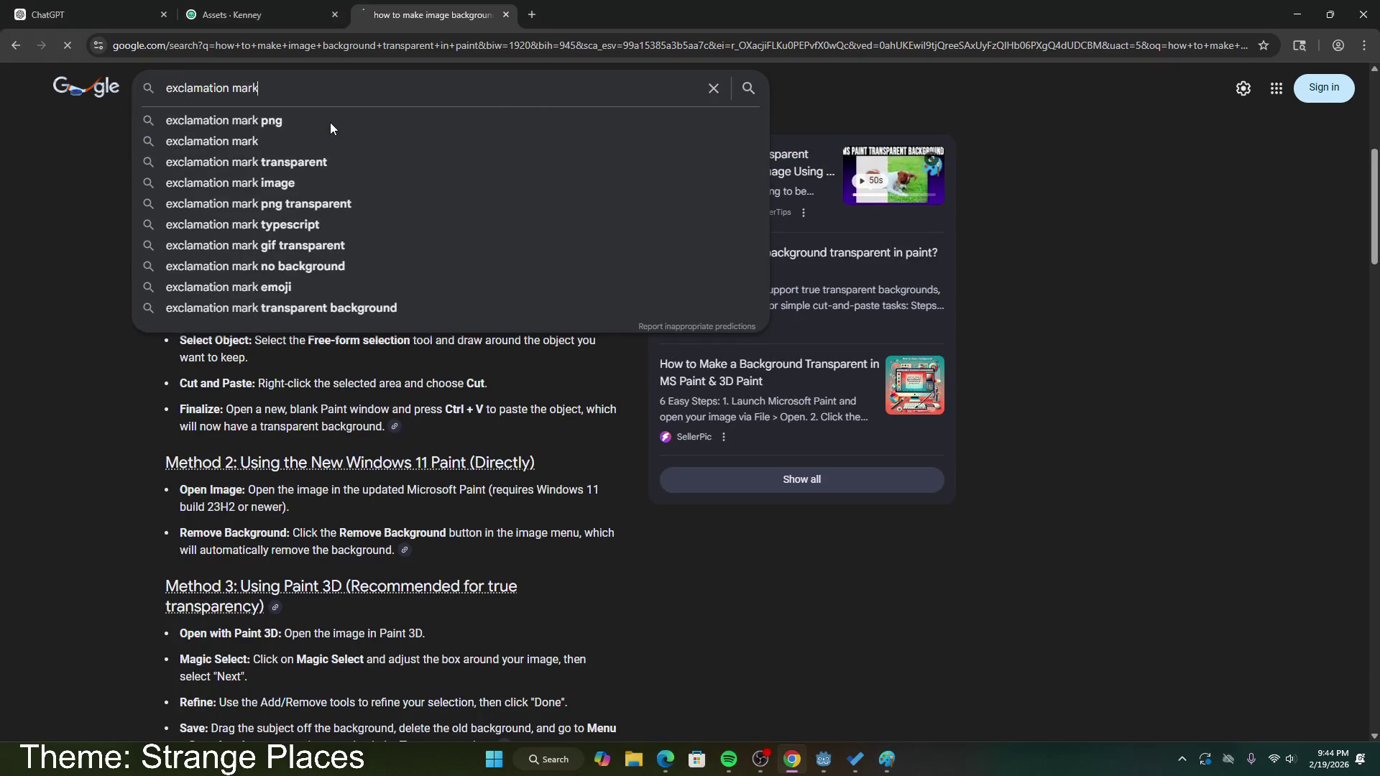
key("Return")
left_click(263, 145)
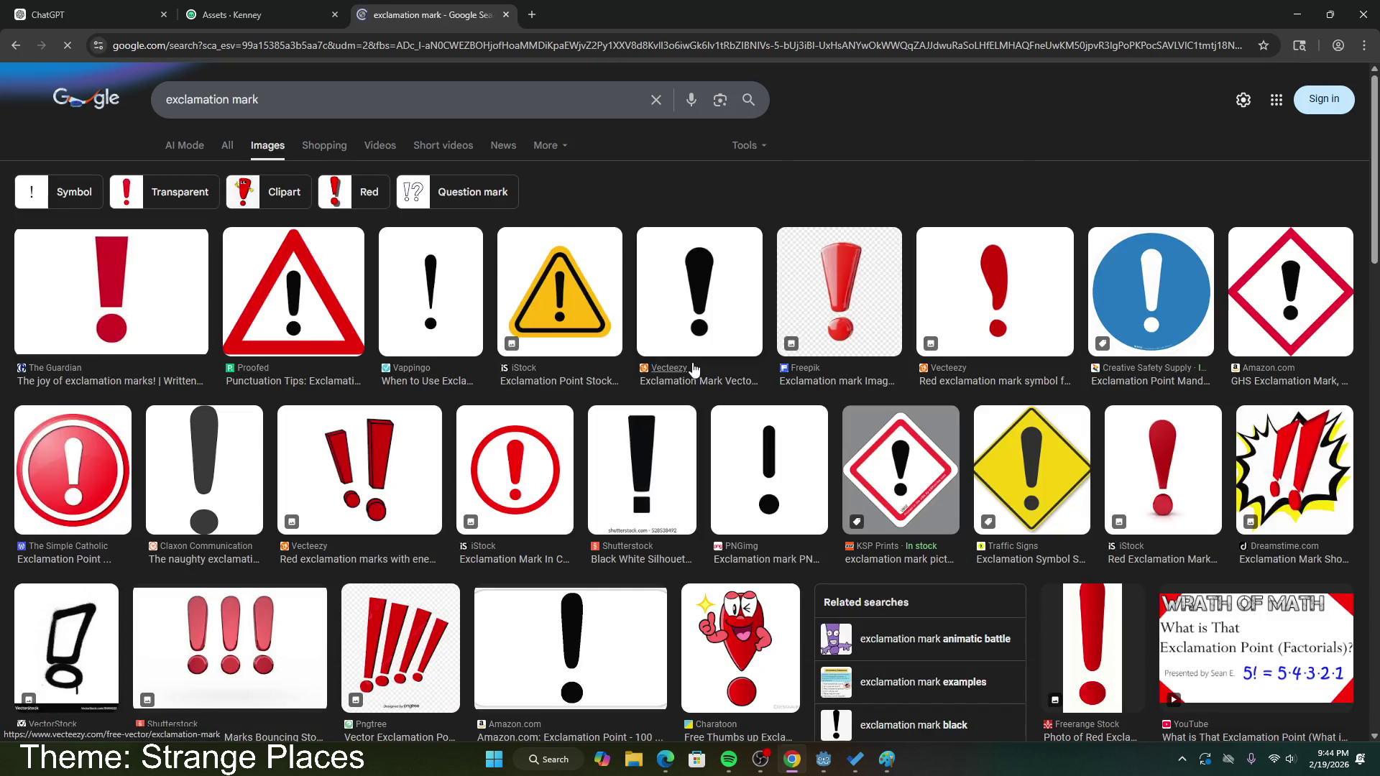
left_click(748, 146)
left_click(748, 146)
scroll(803, 288, "down", 10)
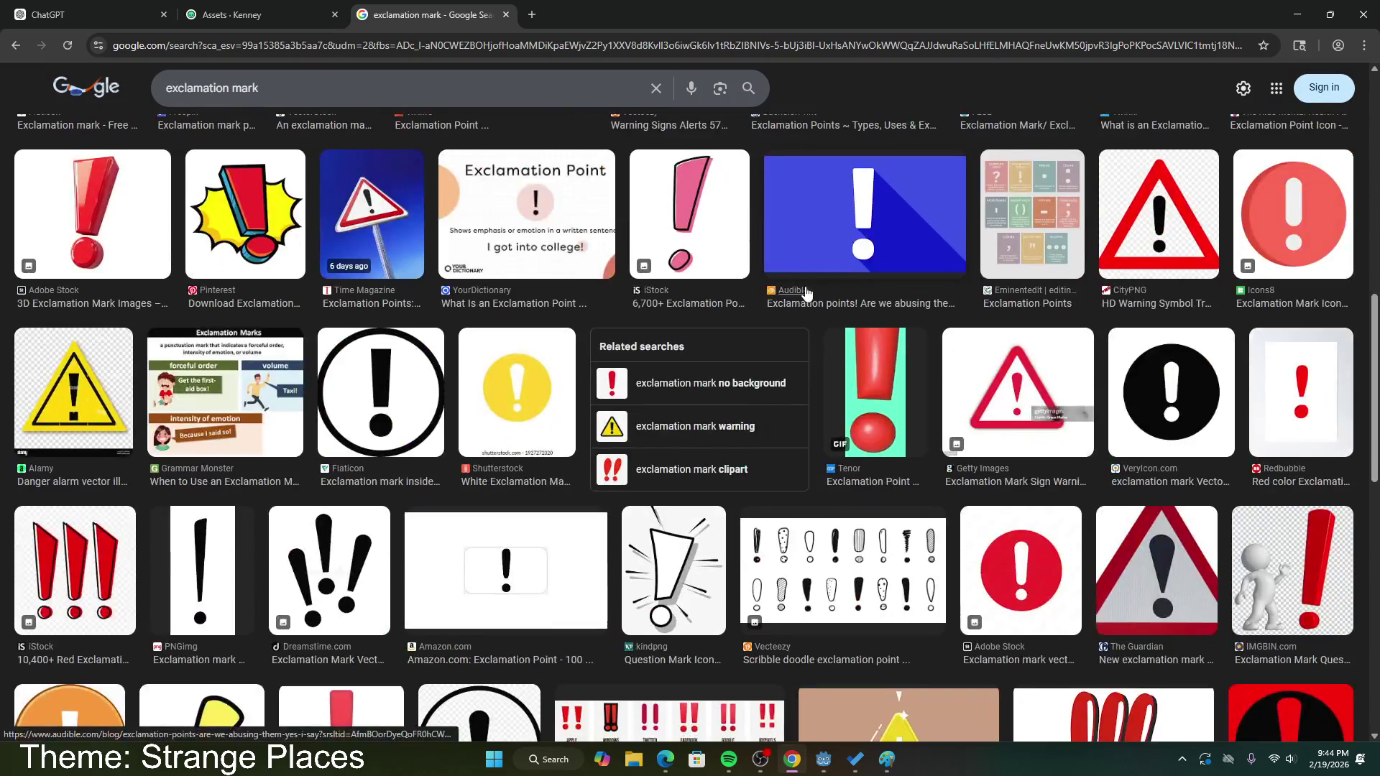
scroll(805, 292, "down", 6)
scroll(805, 295, "up", 7)
scroll(803, 298, "down", 7)
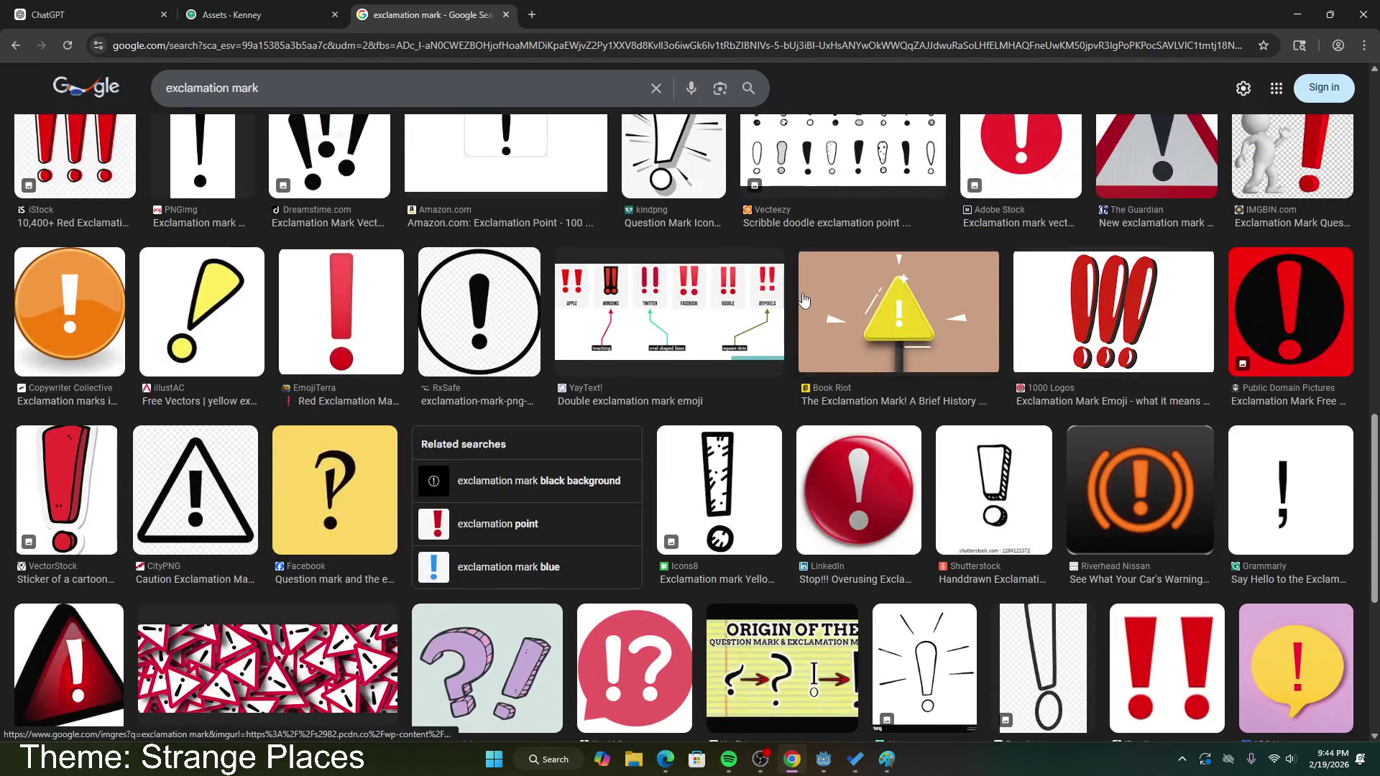
scroll(804, 300, "down", 9)
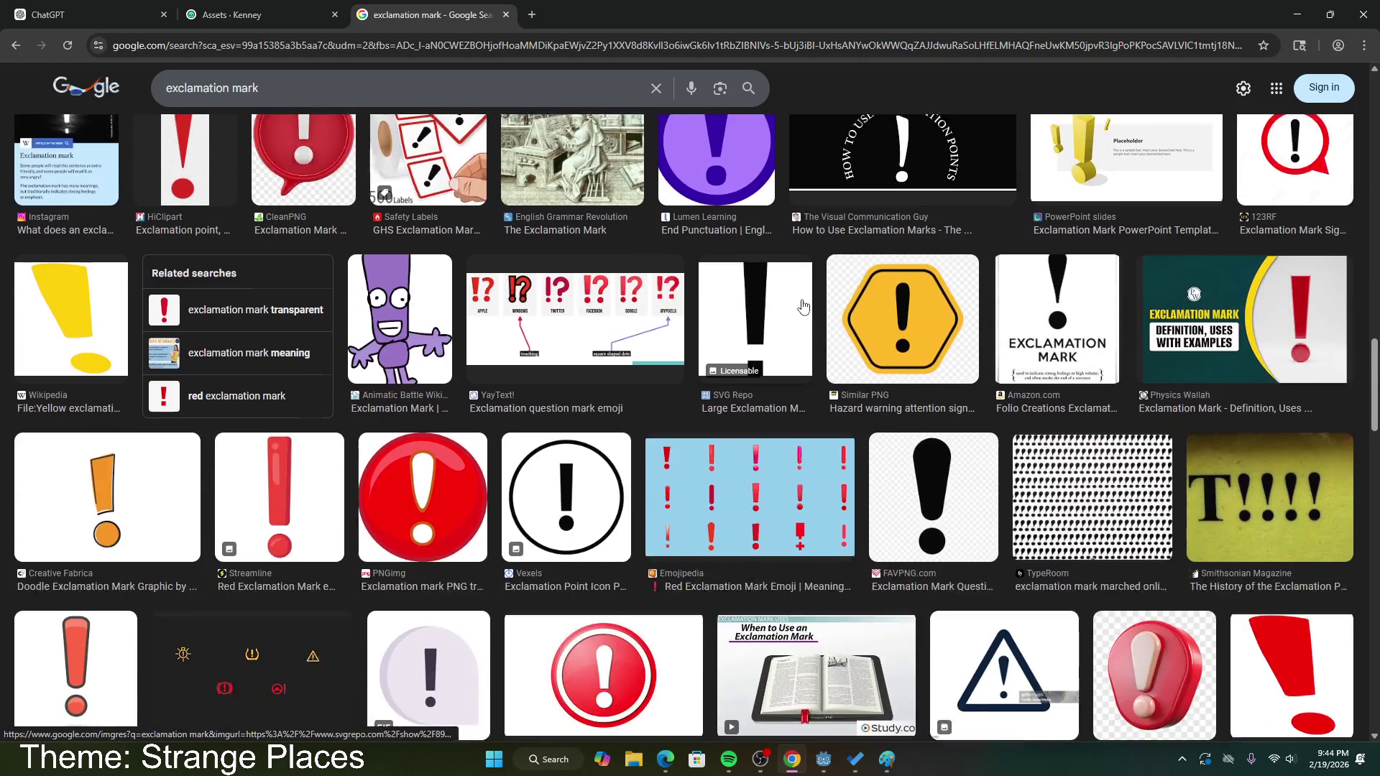
scroll(803, 309, "down", 5)
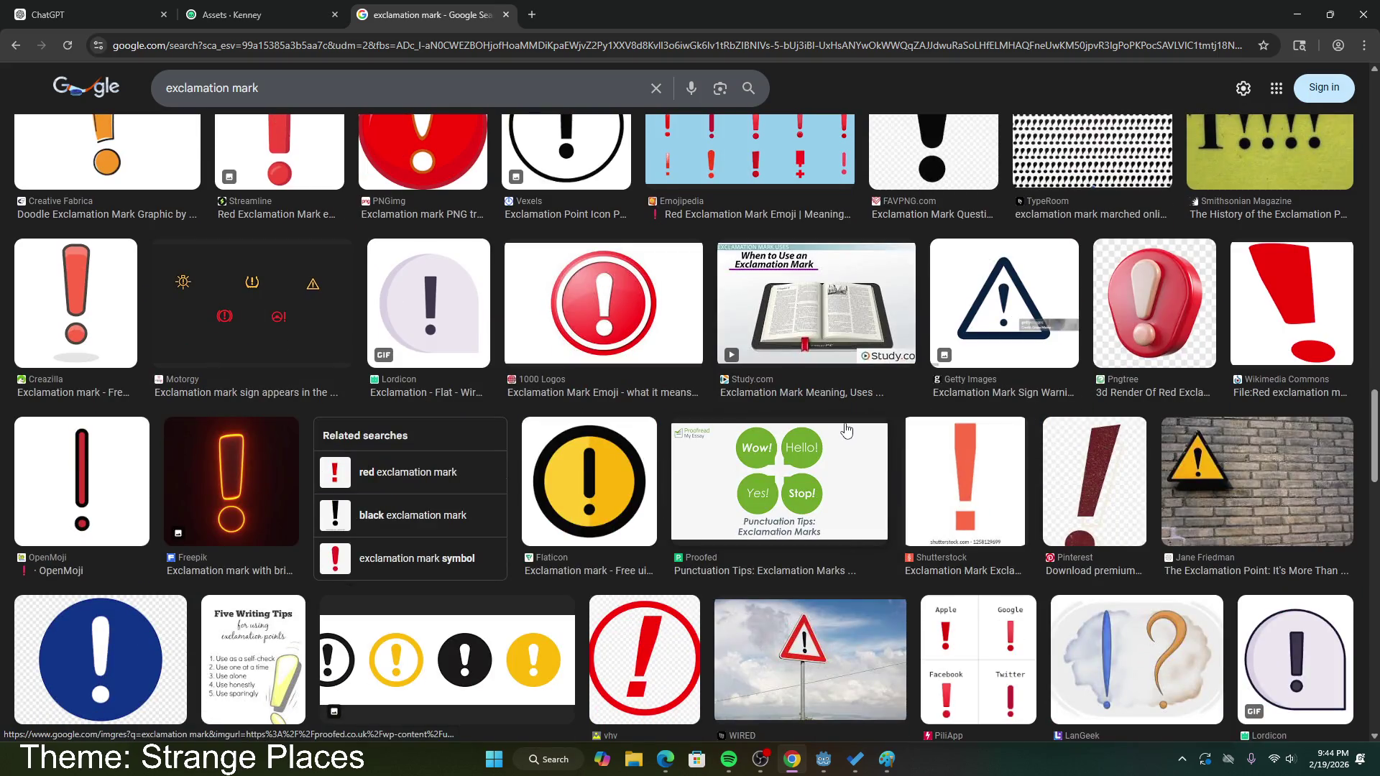
scroll(845, 430, "down", 6)
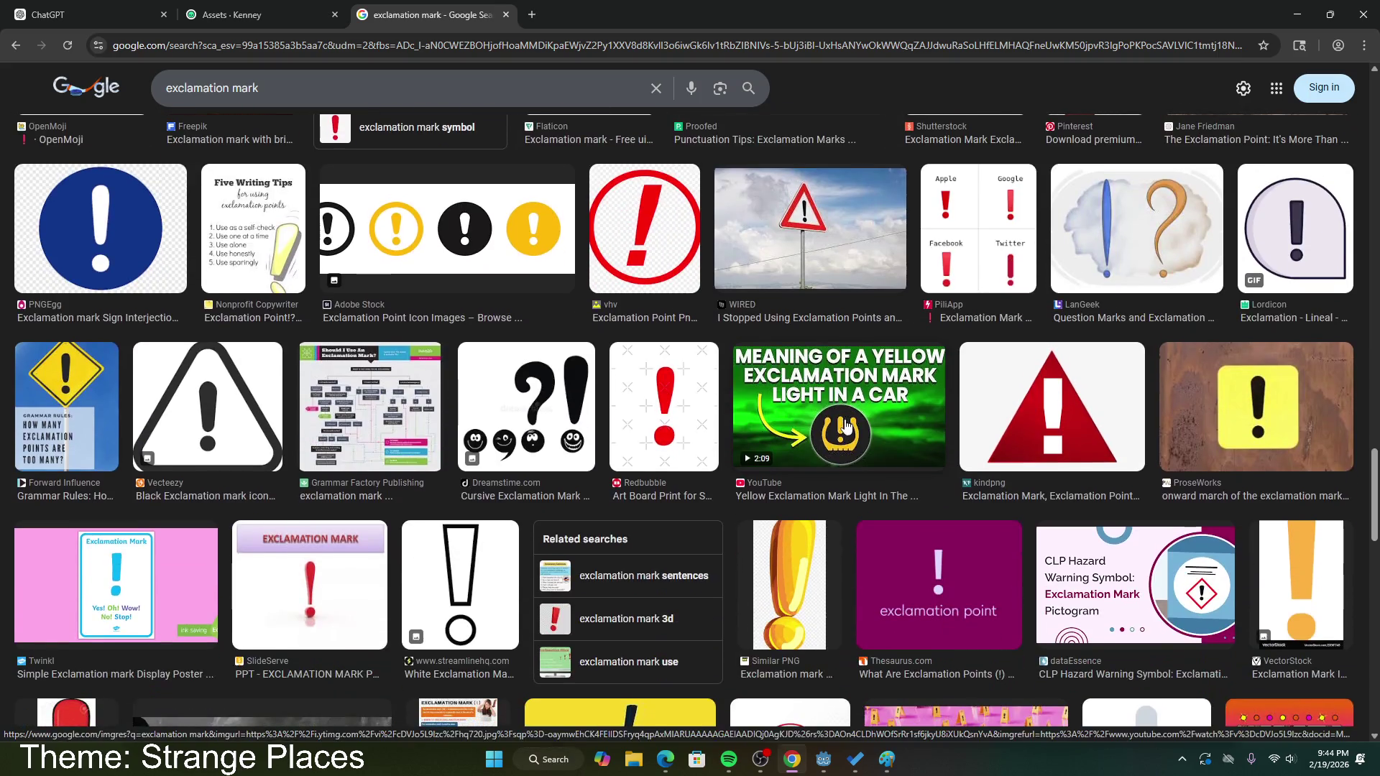
Step: Save the red circled exclamation mark image to Pictures as mark2.png
right_click(640, 244)
left_click(668, 459)
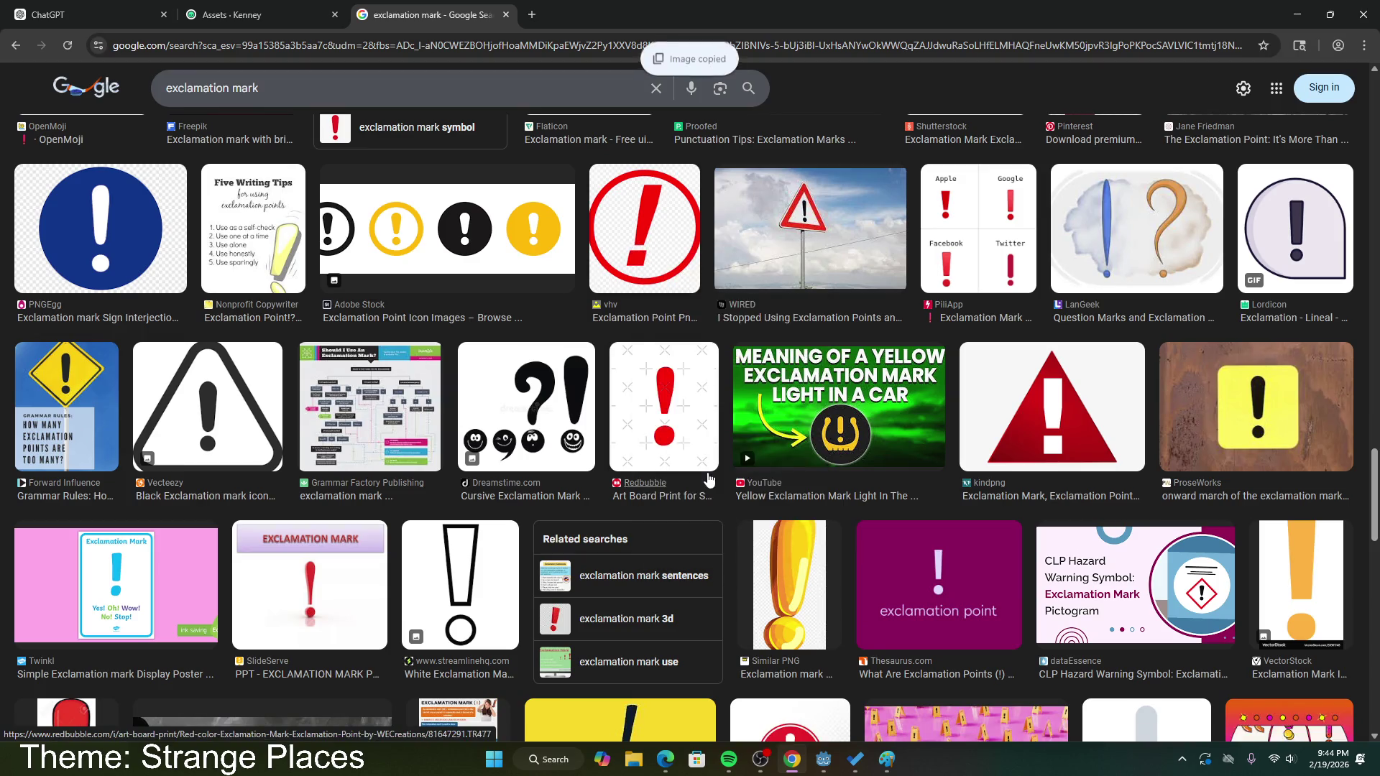
right_click(682, 299)
right_click(639, 257)
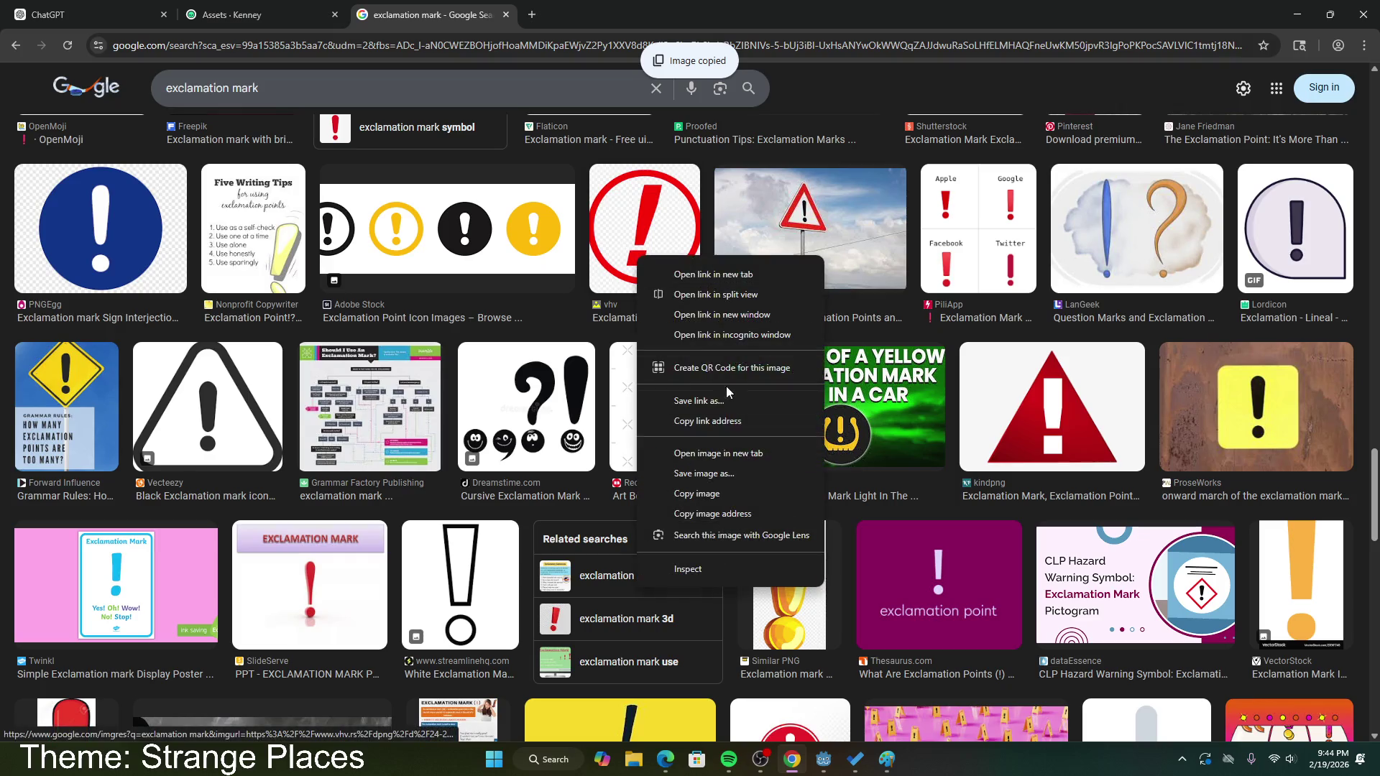
left_click(722, 474)
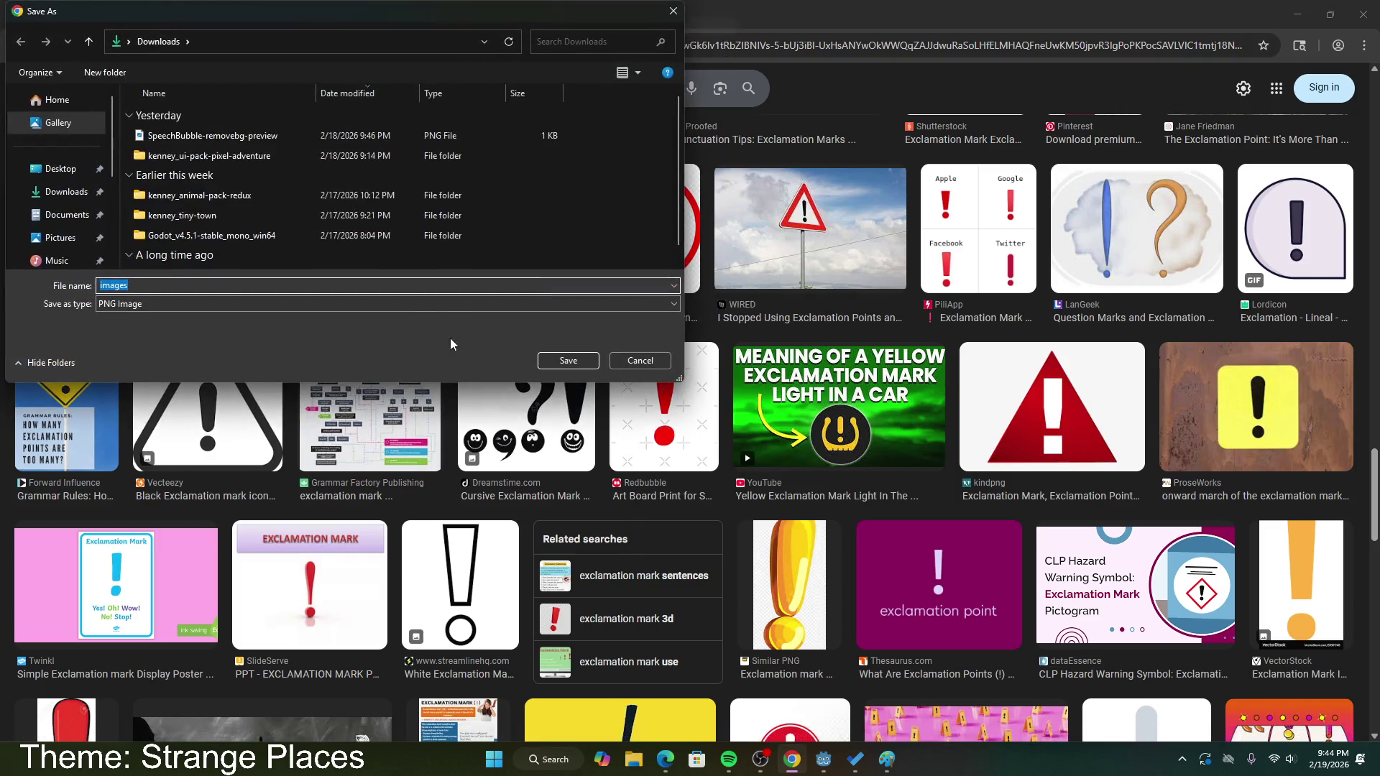
type("mark2")
left_click(60, 238)
left_click(553, 360)
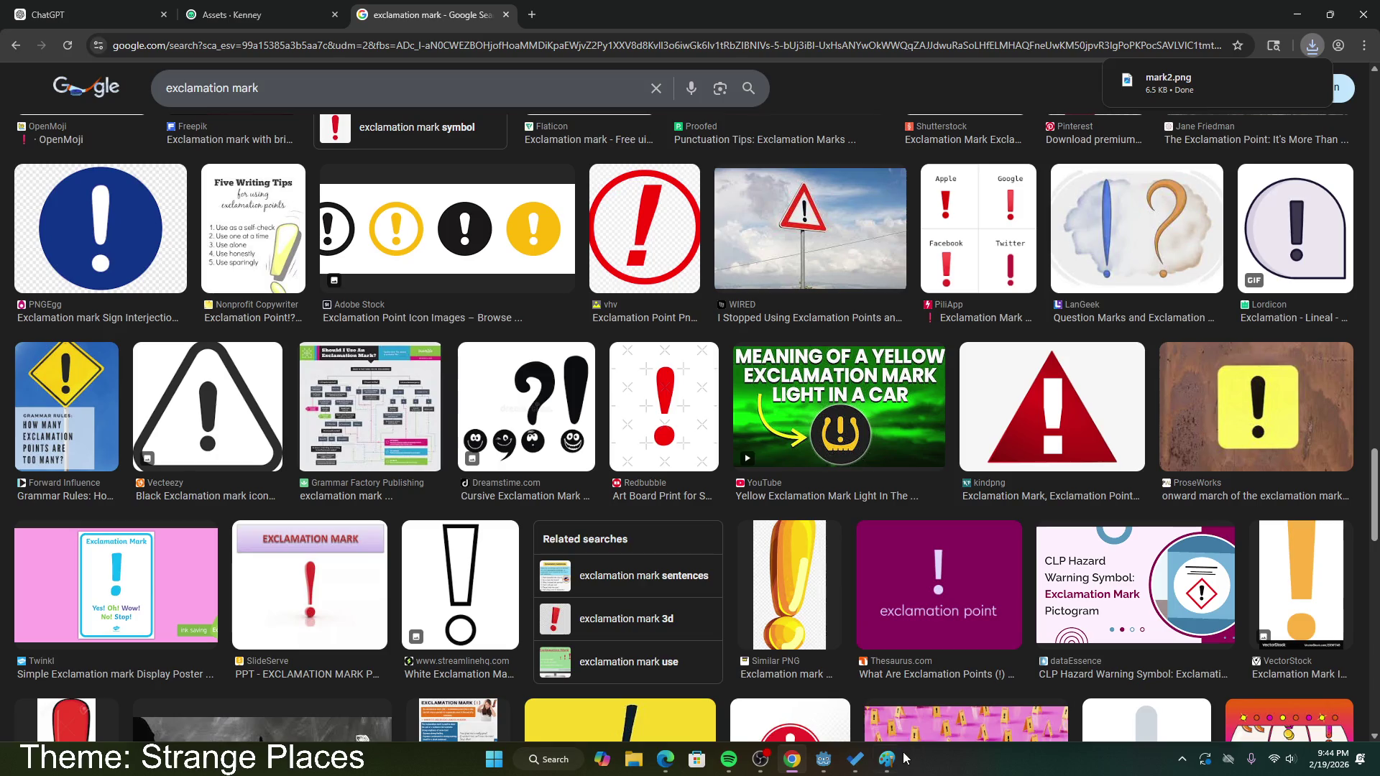
left_click(824, 760)
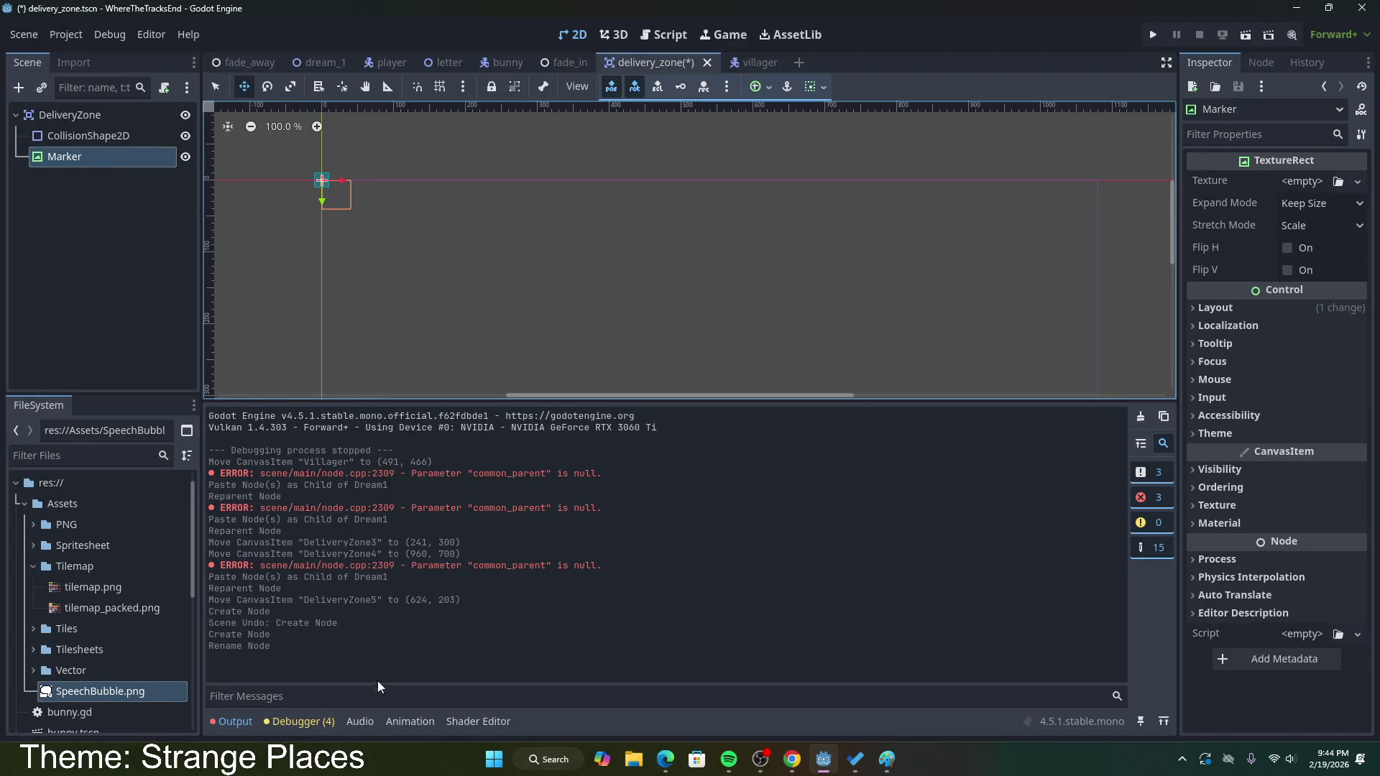
Step: Paste mark2.png into the where-the-tracks-end project's Assets folder
left_click(634, 759)
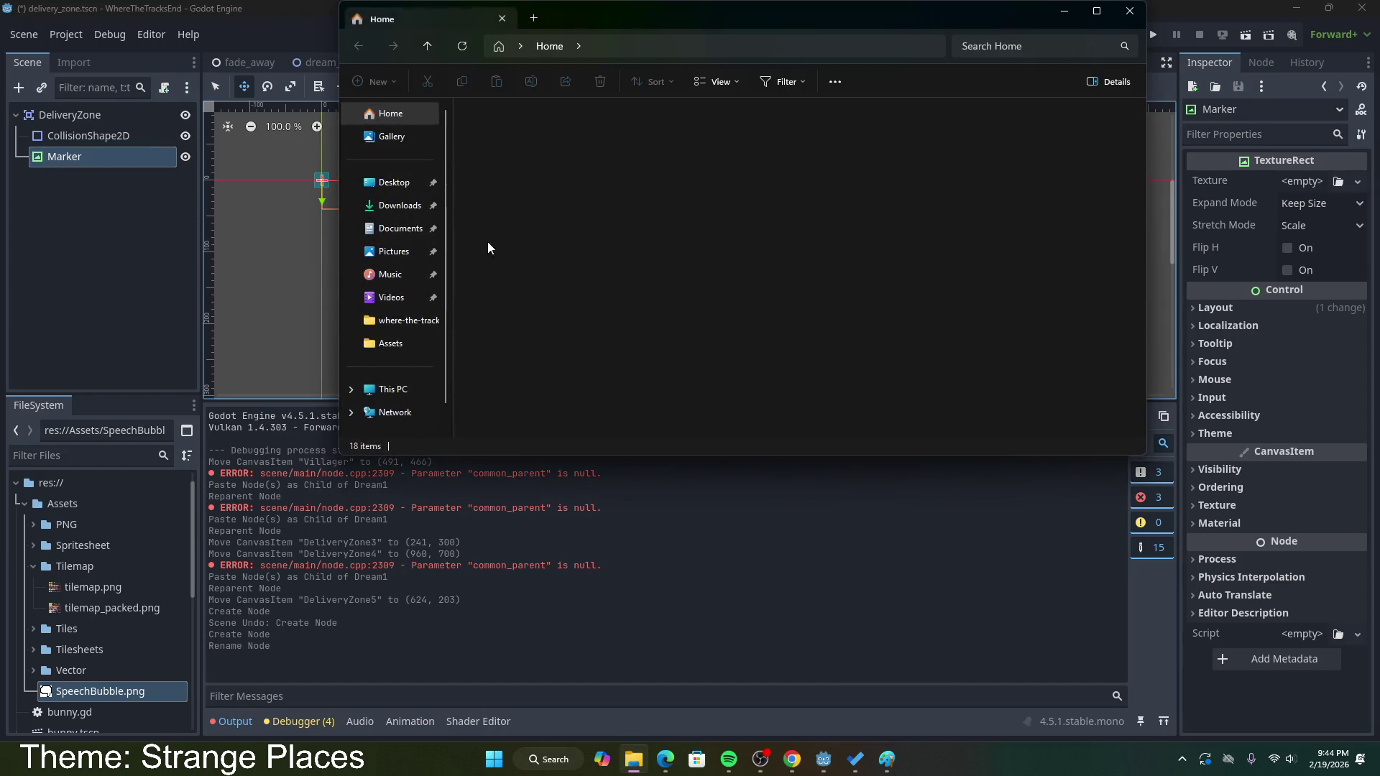
left_click(394, 251)
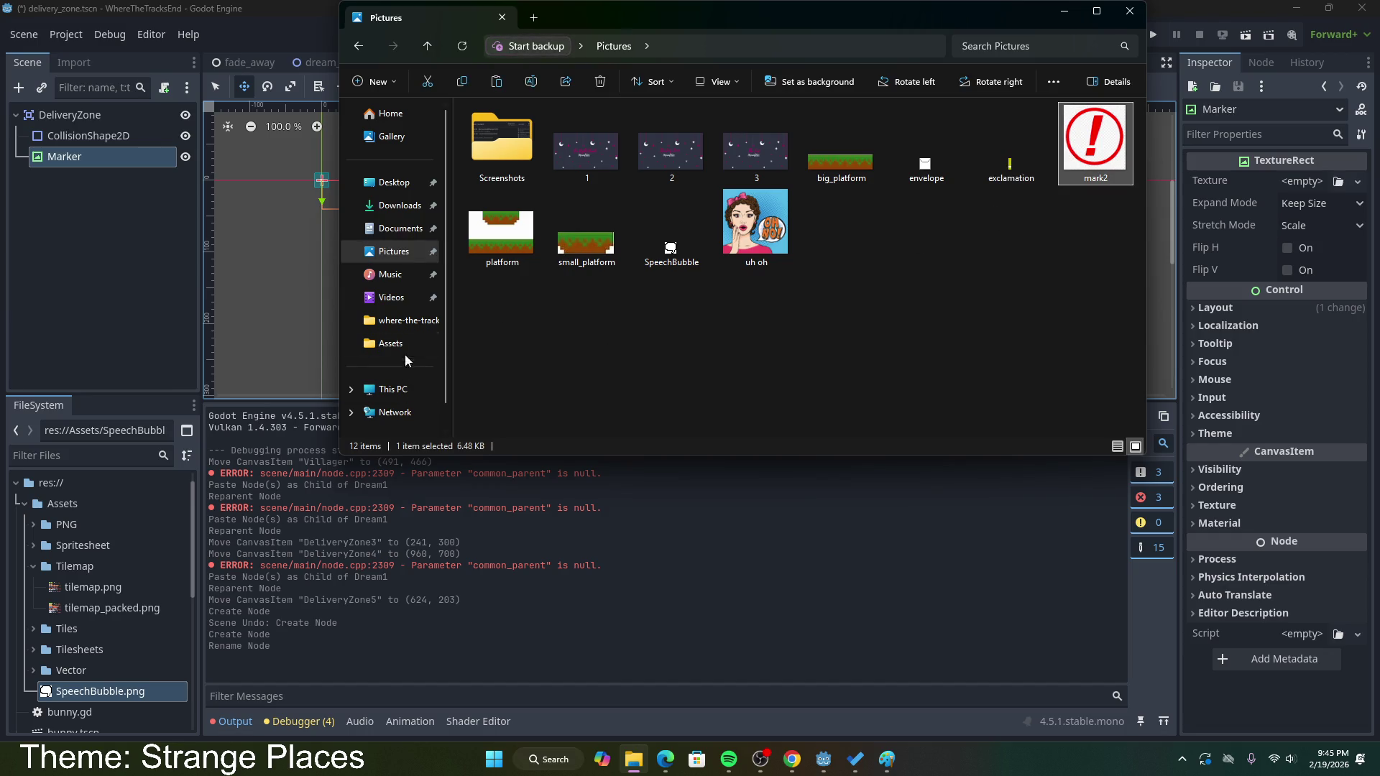
left_click(409, 323)
left_click(390, 343)
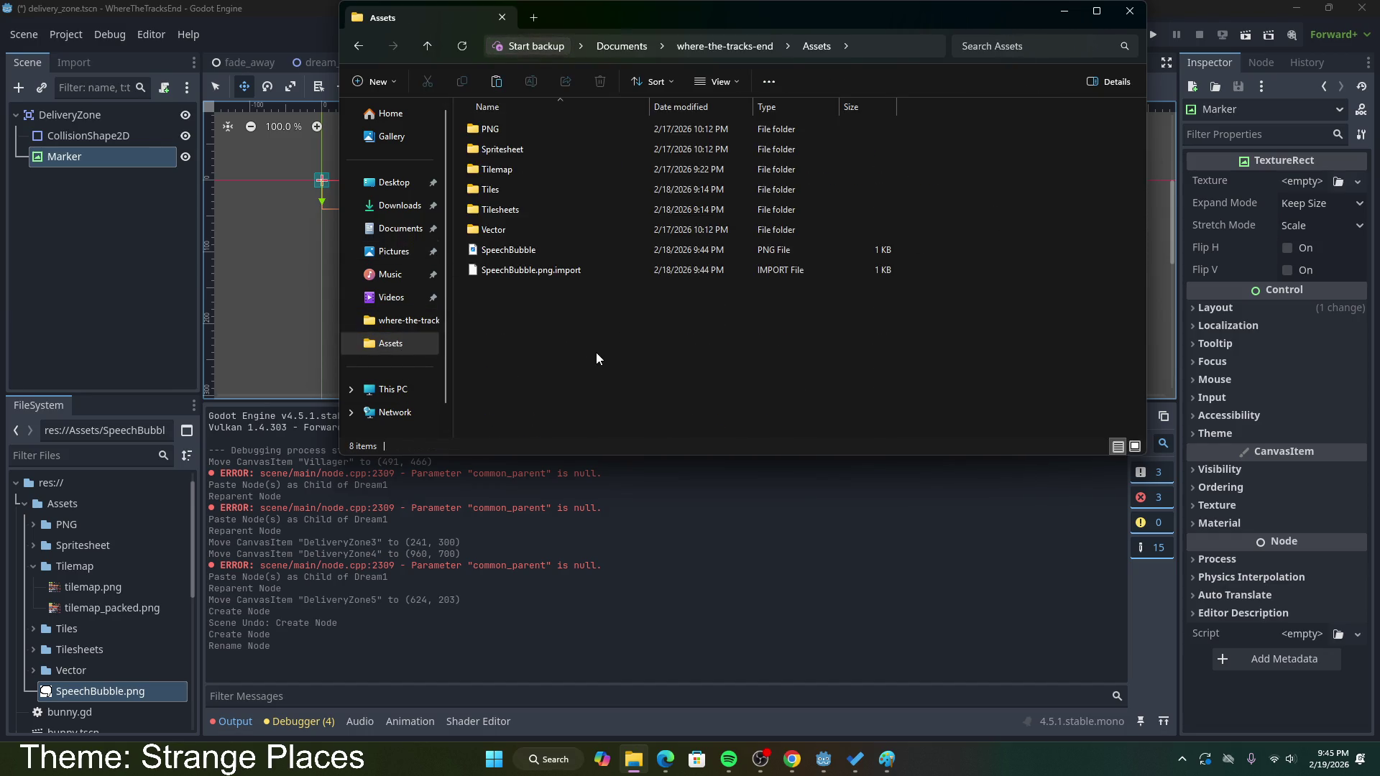
key("ctrl+v")
left_click(1129, 15)
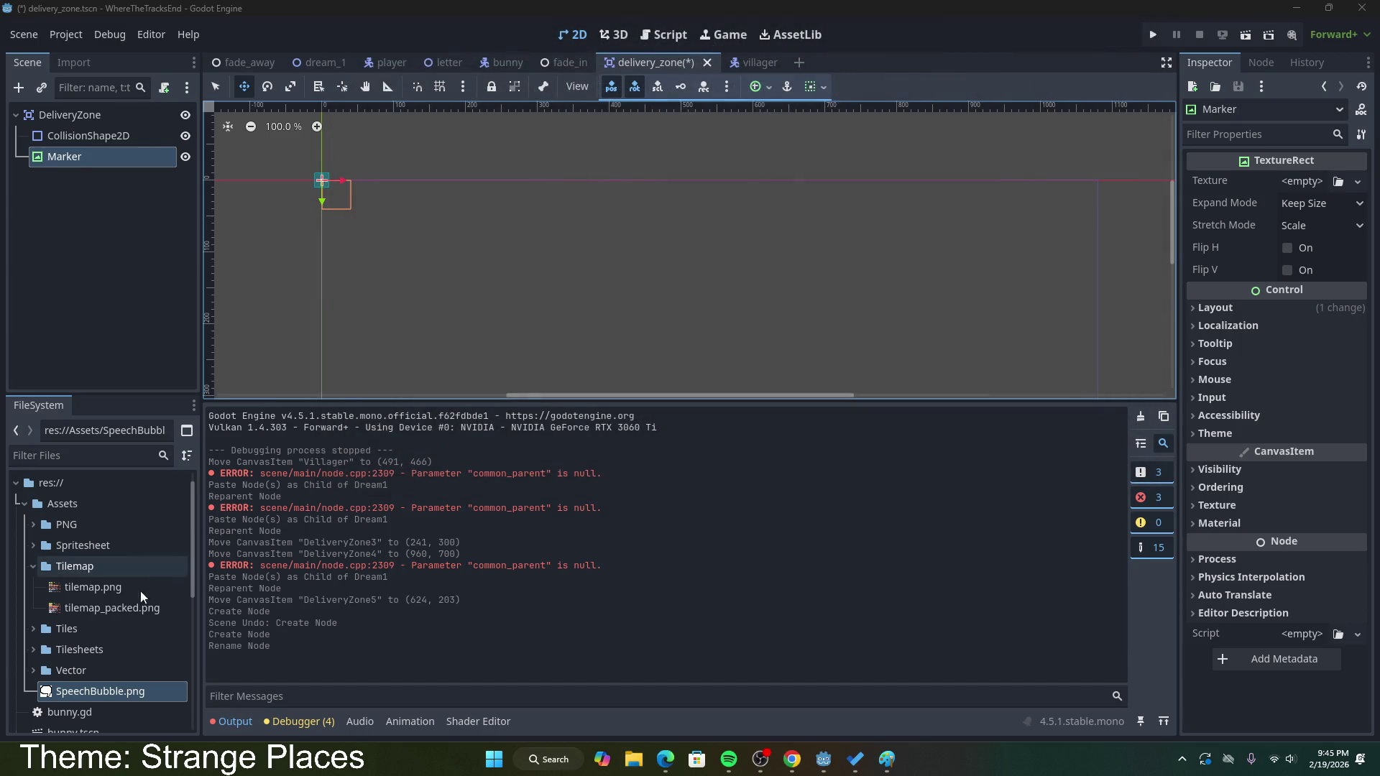
Step: Collapse the Tilemap folder and select mark2.png in Godot's FileSystem dock
scroll(134, 591, "down", 5)
scroll(136, 588, "down", 3)
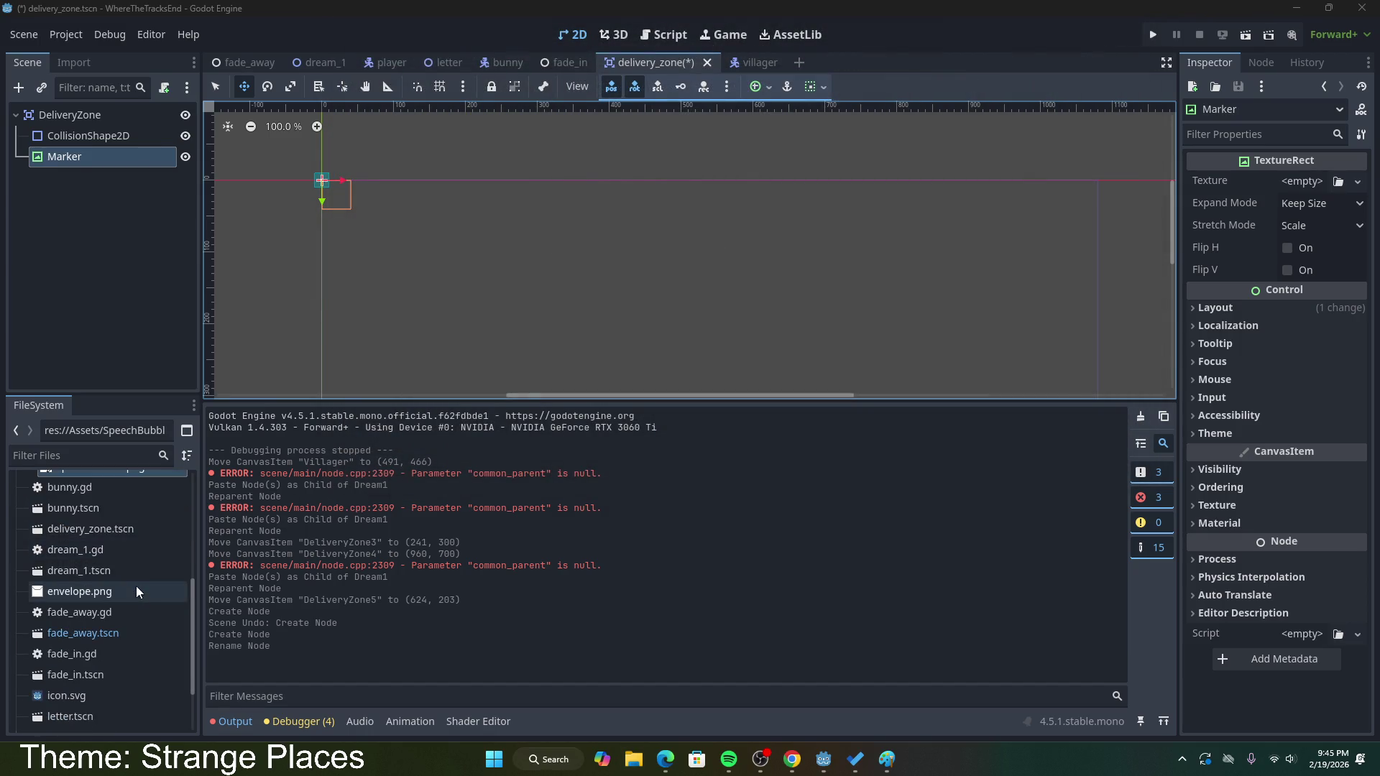
scroll(97, 646, "up", 5)
scroll(93, 609, "up", 3)
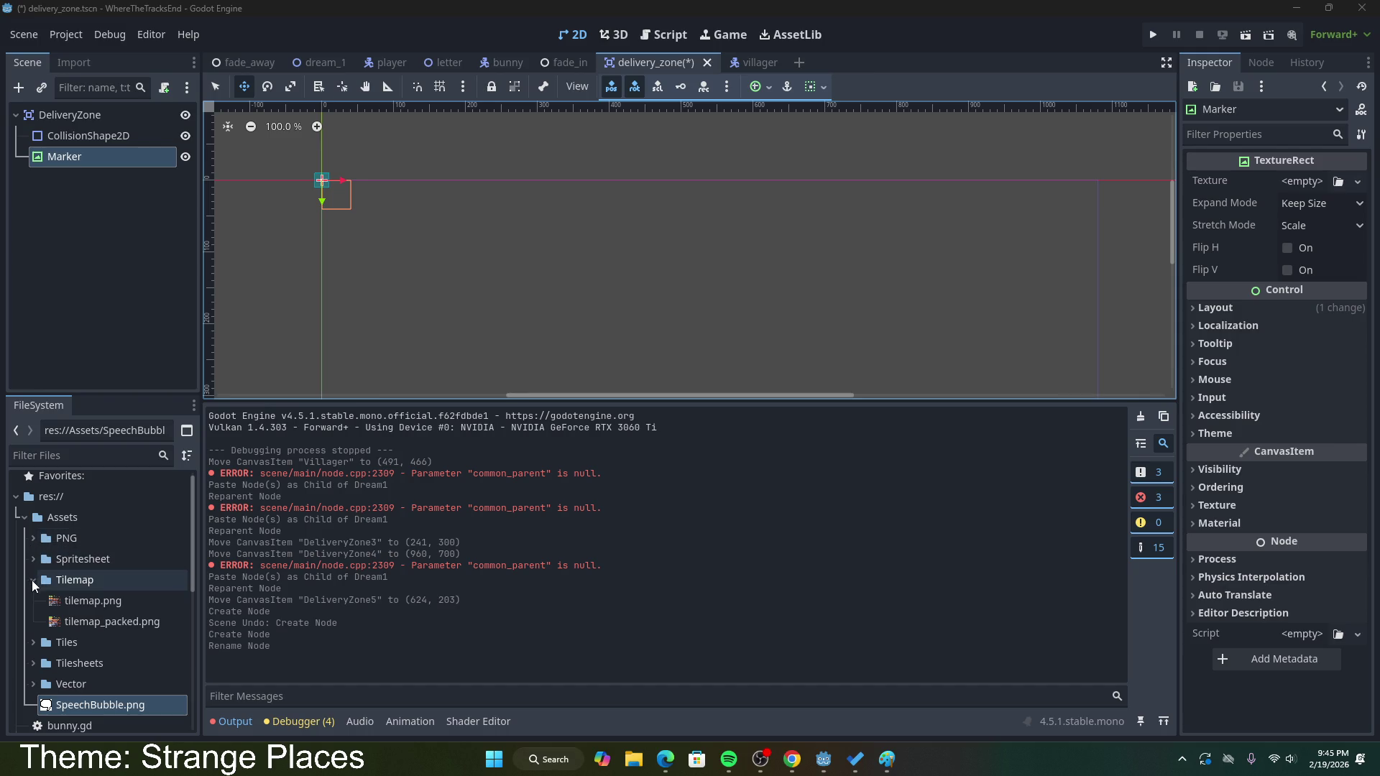
left_click(34, 580)
left_click(68, 602)
Step: Assign mark2.png as the Marker's texture, keeping Scale stretch and Keep Size expand
mouse_move(86, 598)
left_mouse_down()
mouse_move(985, 258)
mouse_move(1302, 181)
left_mouse_up()
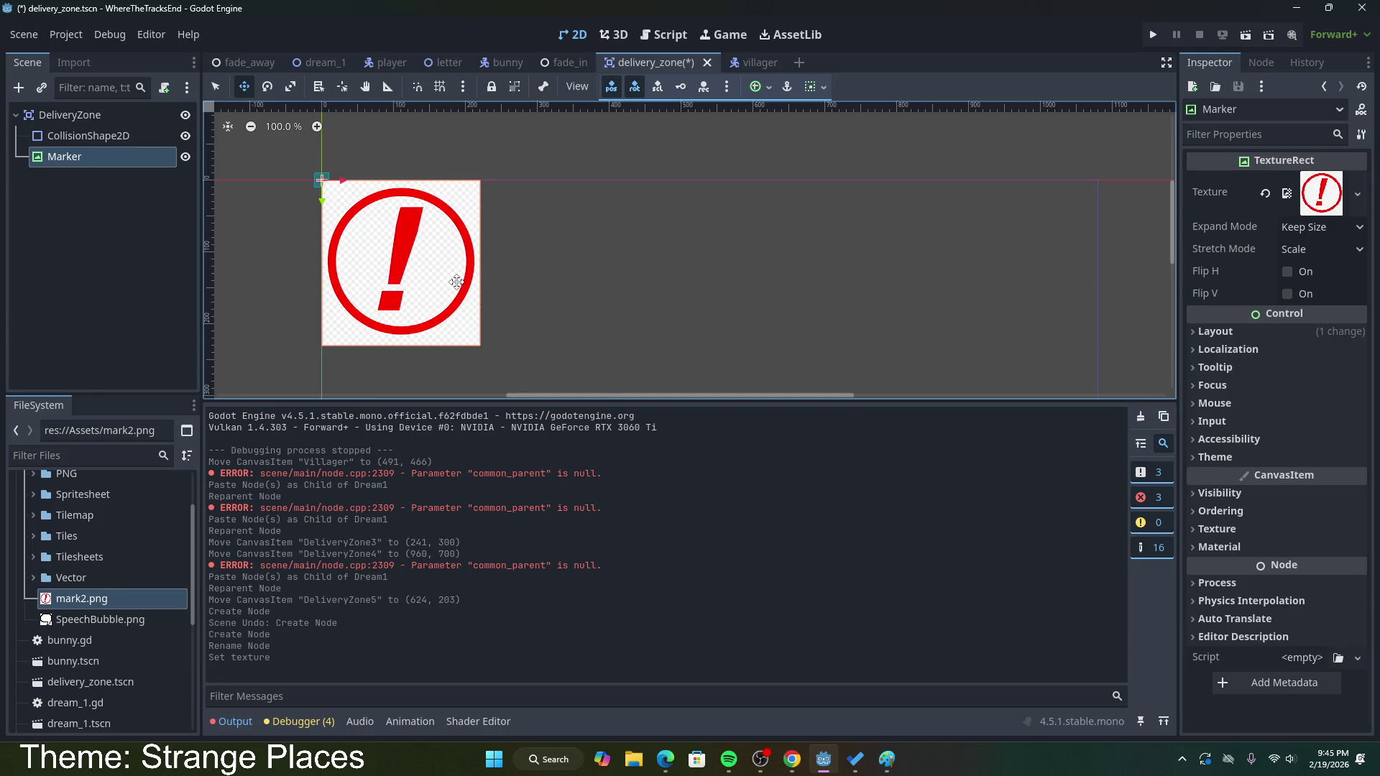
left_click(1287, 248)
left_click(1292, 249)
left_click(1299, 230)
left_click(1294, 240)
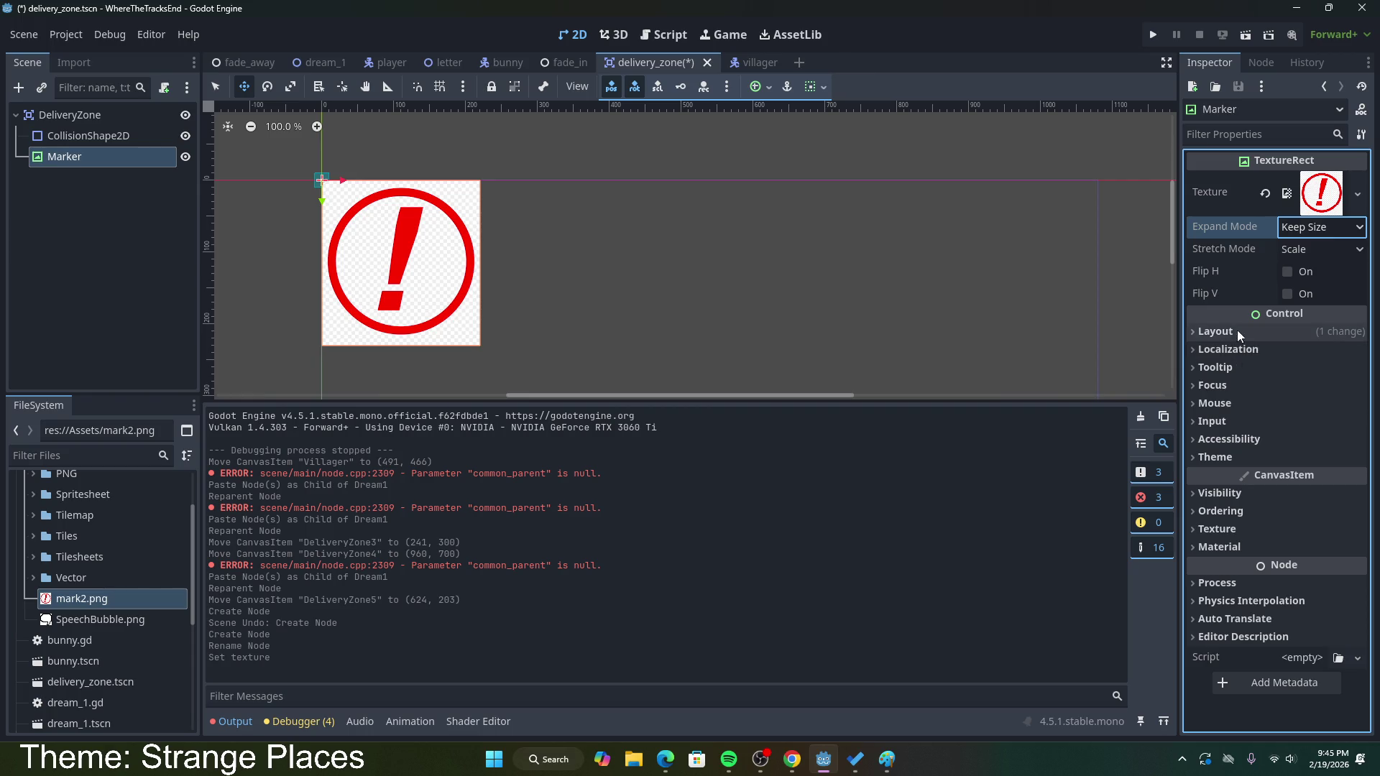
Step: Adjust the Marker's Modulate colour under Visibility, then close the colour editor
left_click(1258, 497)
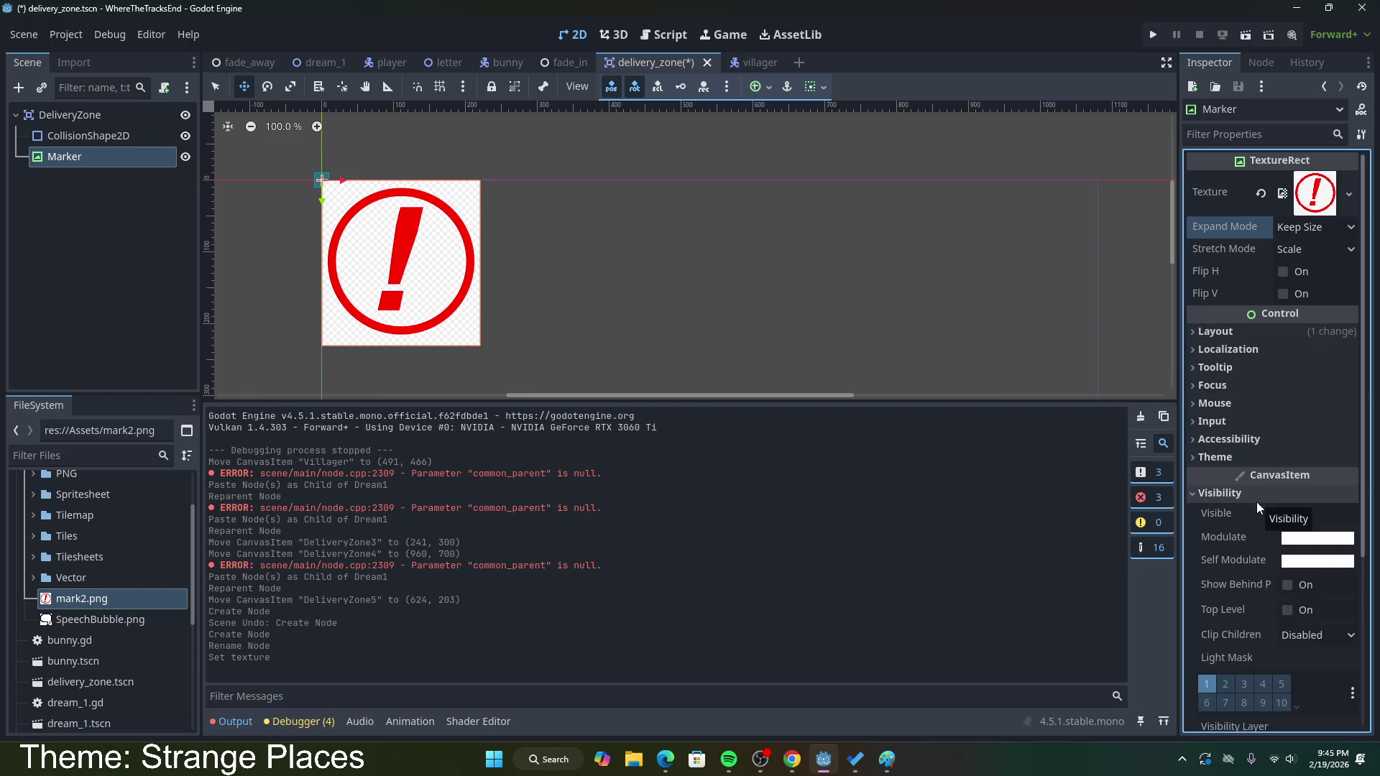
left_click(1309, 539)
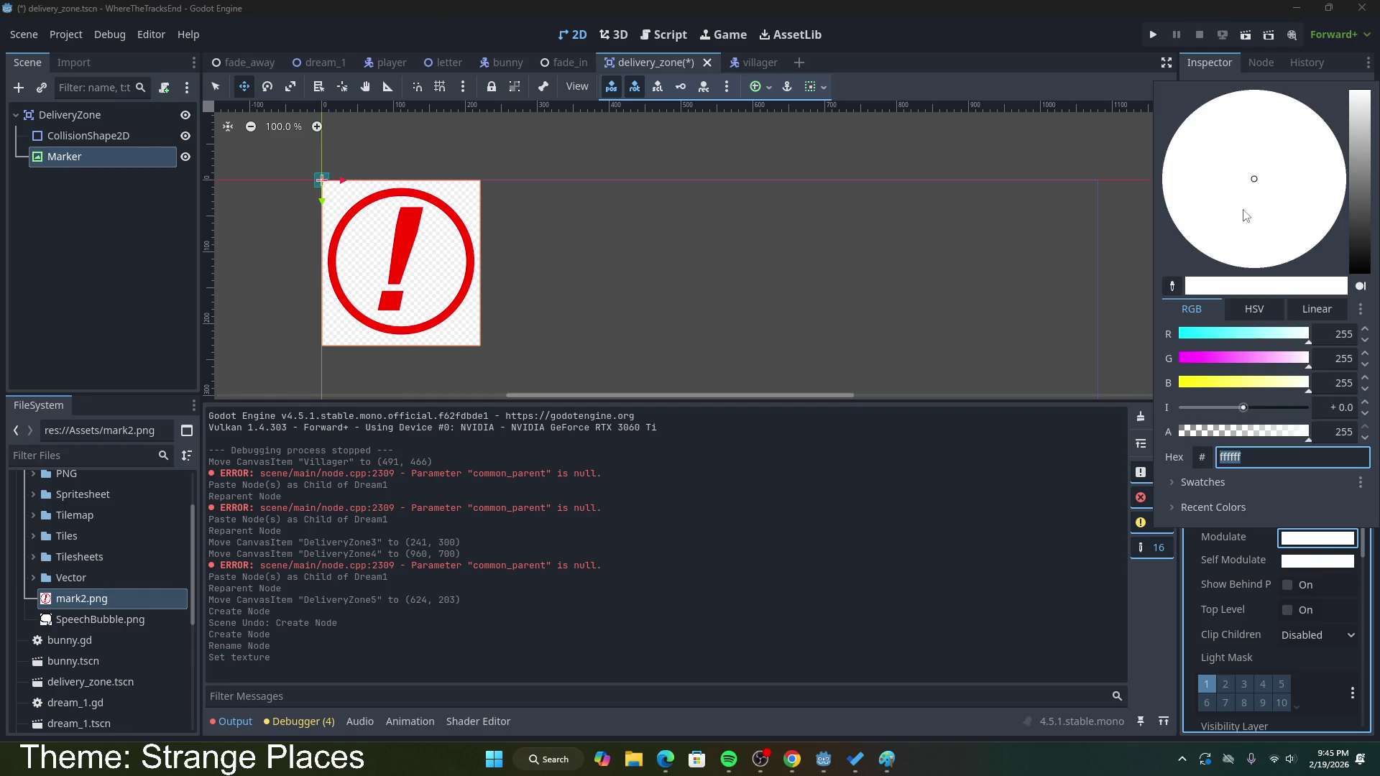
mouse_move(1201, 358)
left_mouse_down()
mouse_move(1241, 369)
mouse_move(1104, 370)
mouse_move(1348, 389)
left_mouse_up()
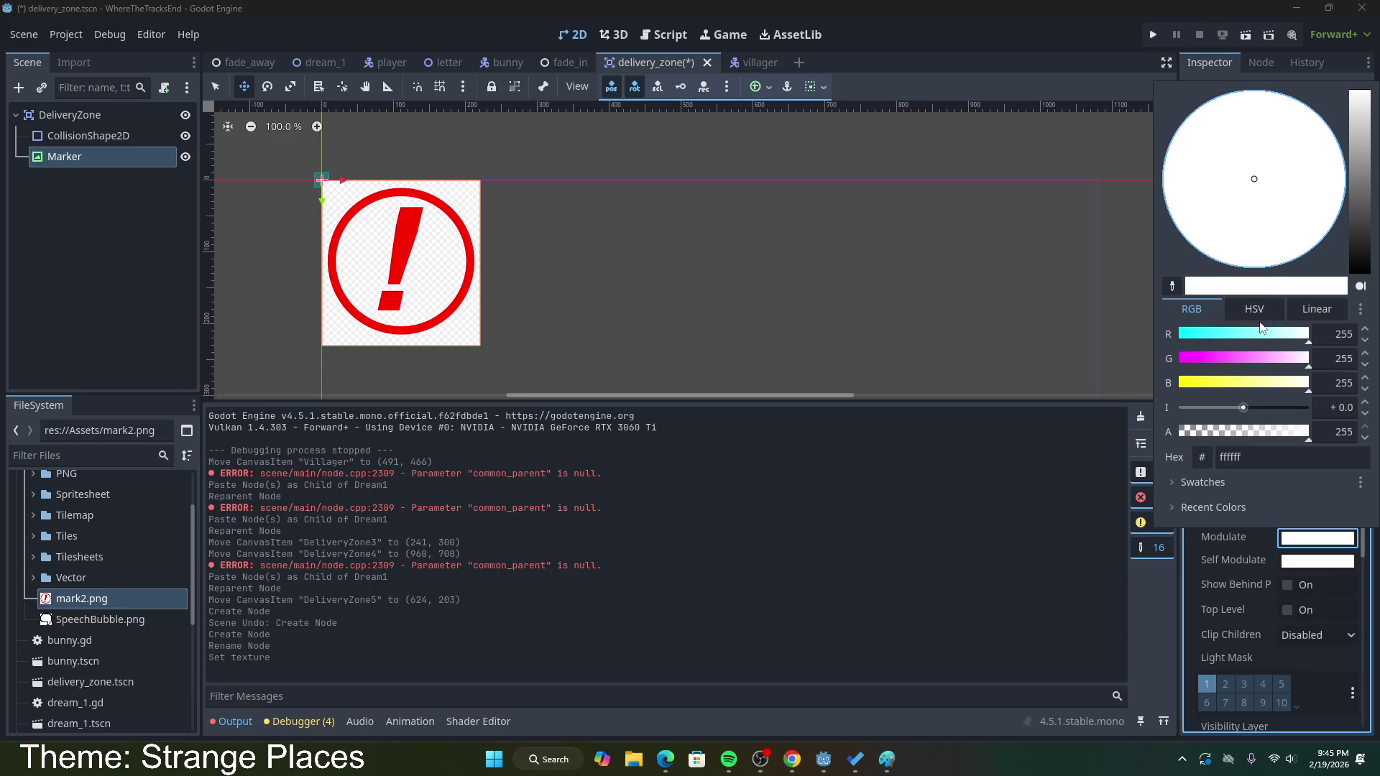
left_click(1305, 473)
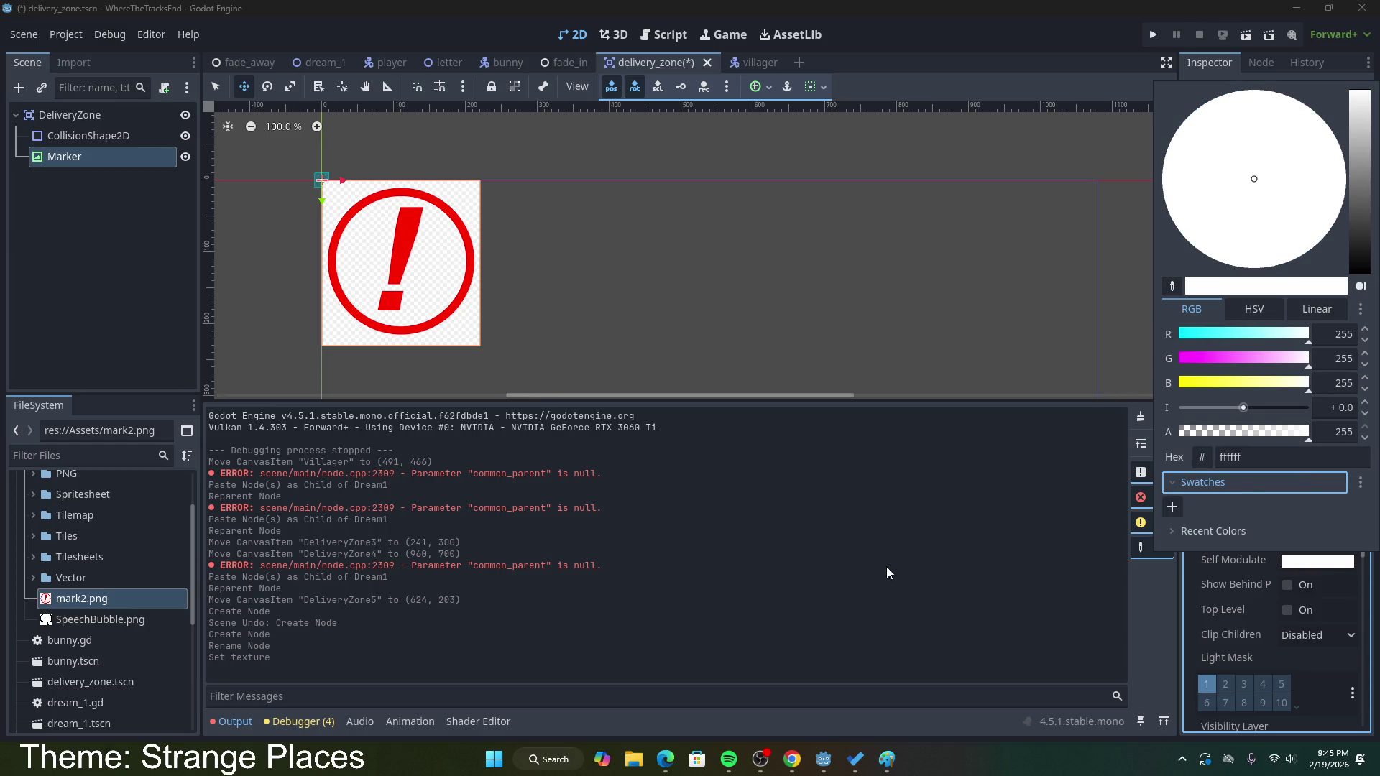
left_click(1148, 620)
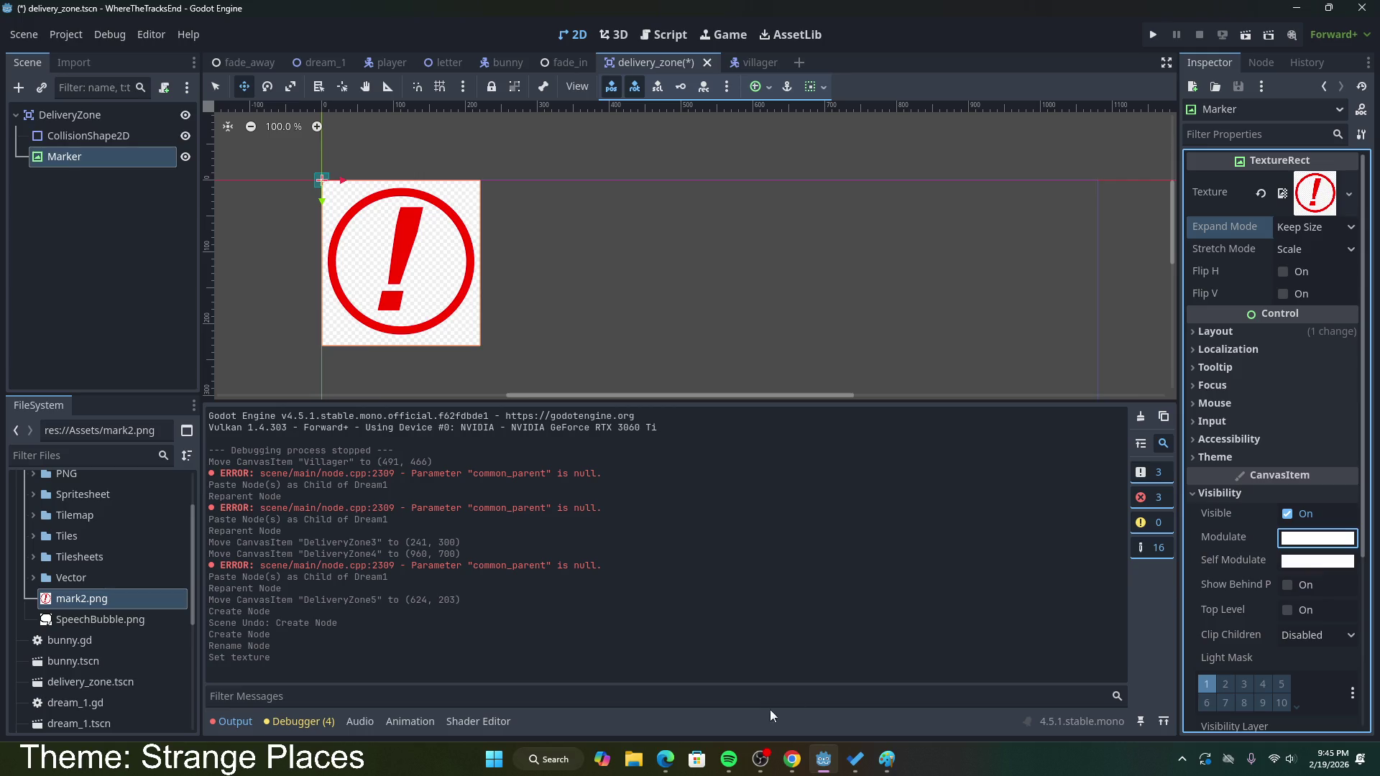
left_click(887, 760)
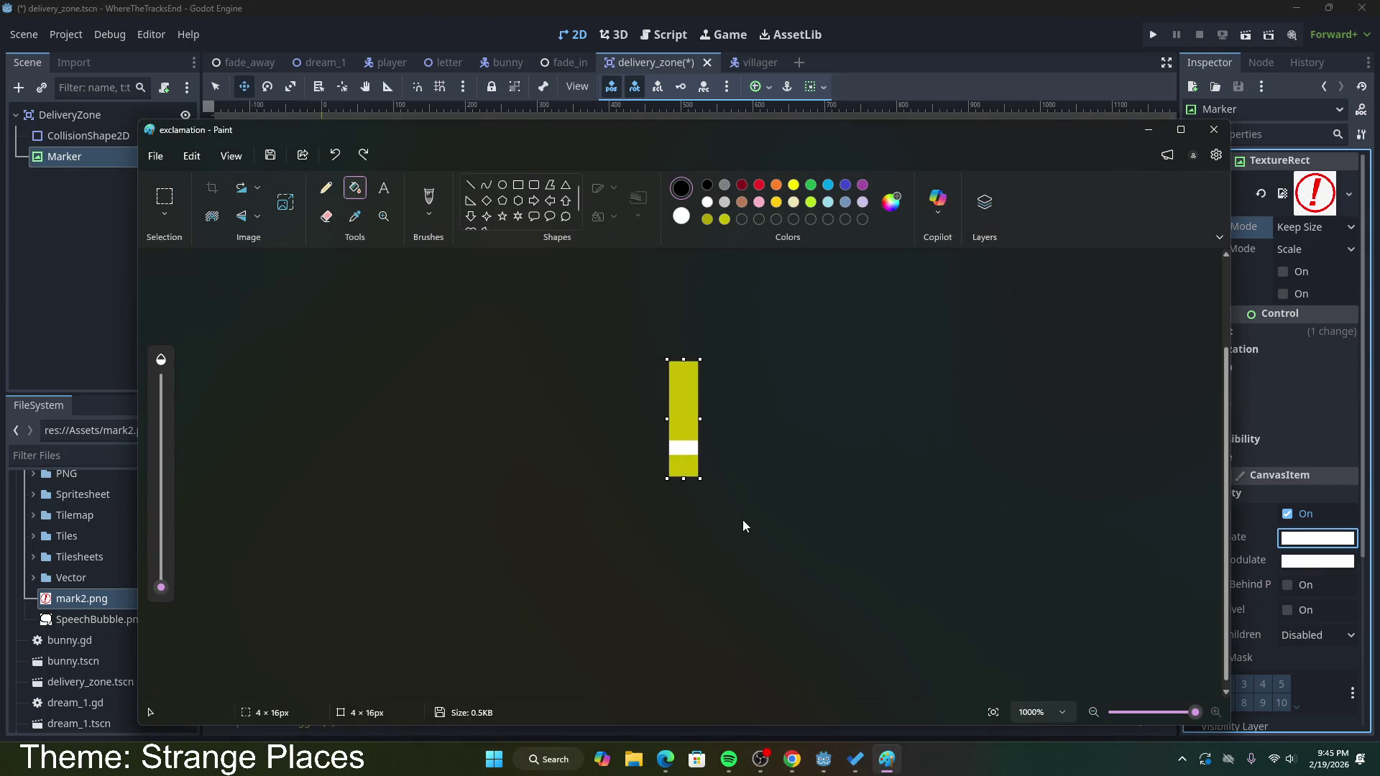
Step: Restore the 16×16 canvas, bucket-fill the background dark grey #545454, and close Paint
key("ctrl+z")
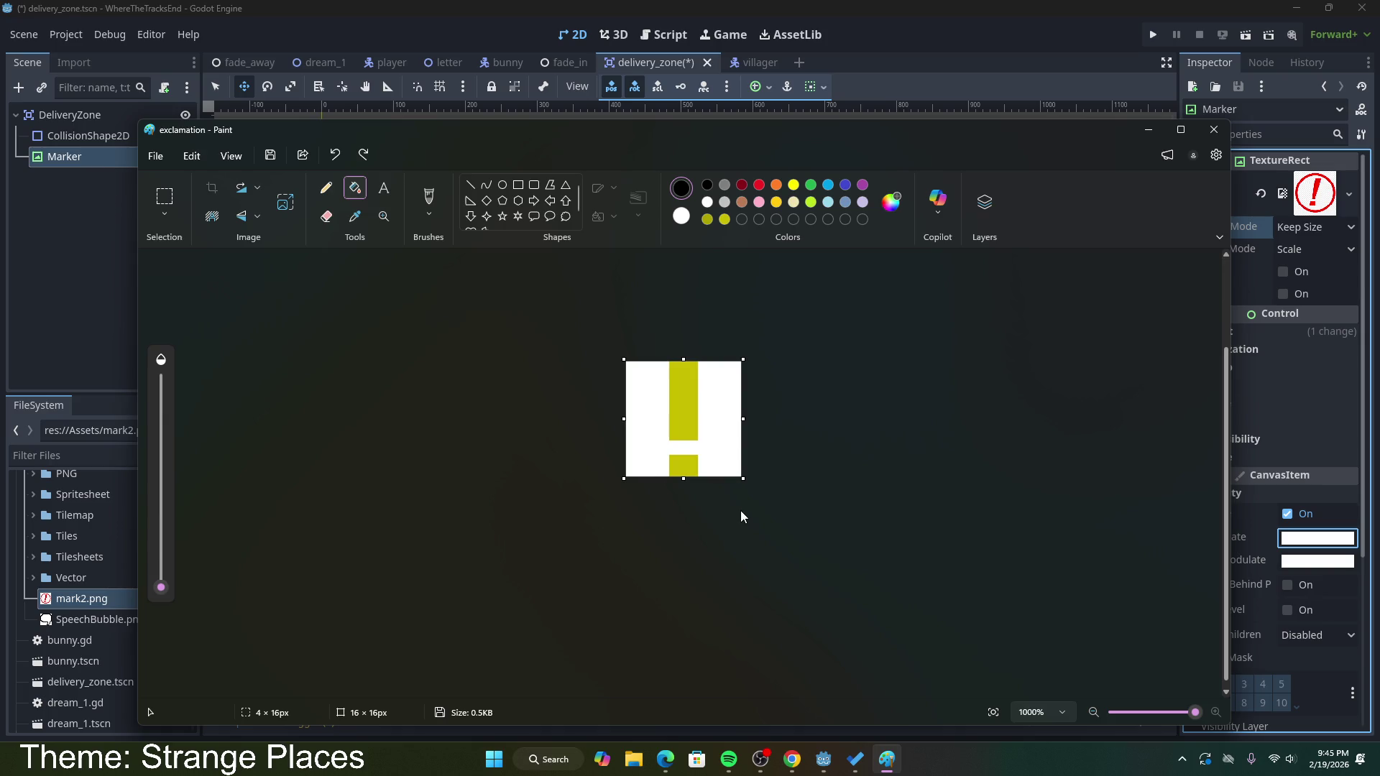
left_click(724, 186)
left_click(327, 216)
left_click(354, 188)
left_click(714, 400)
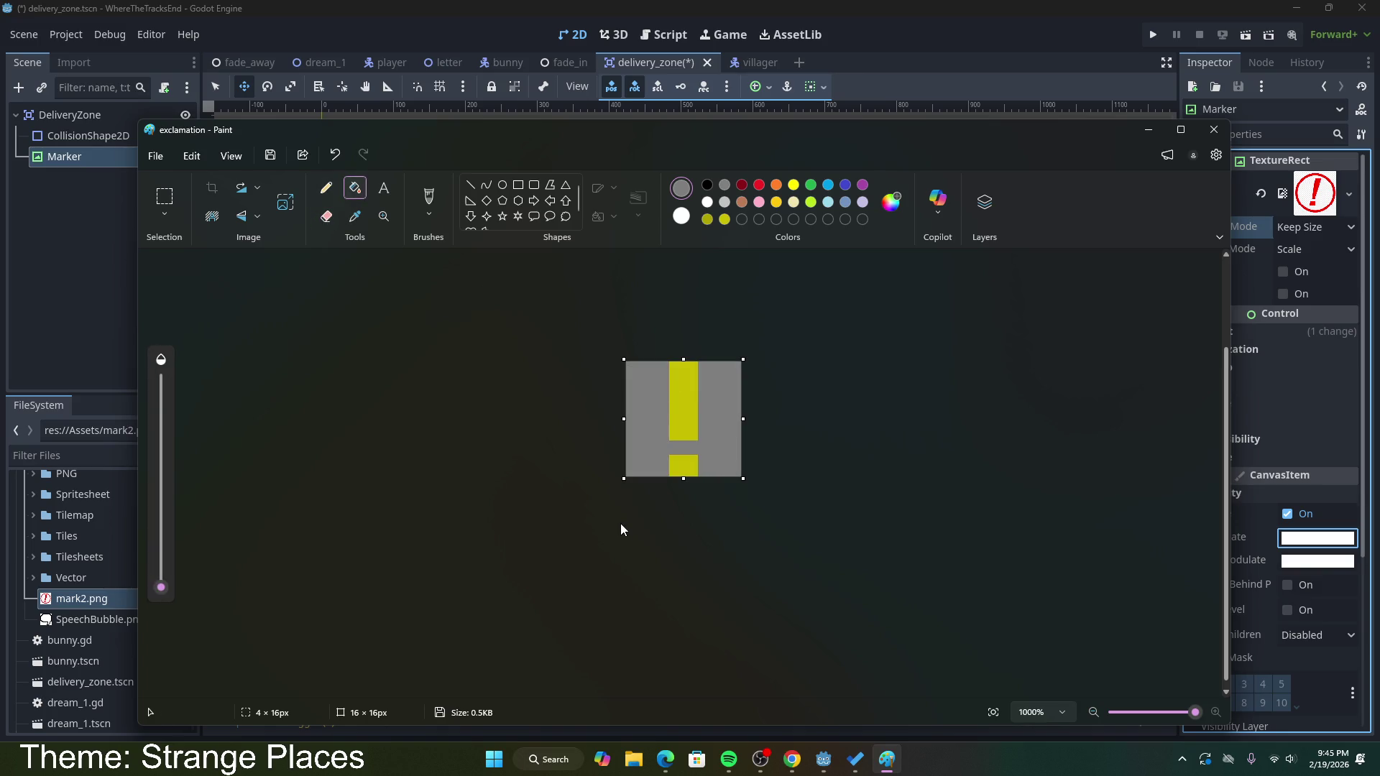
left_click(890, 203)
left_click_drag(711, 344, 713, 374)
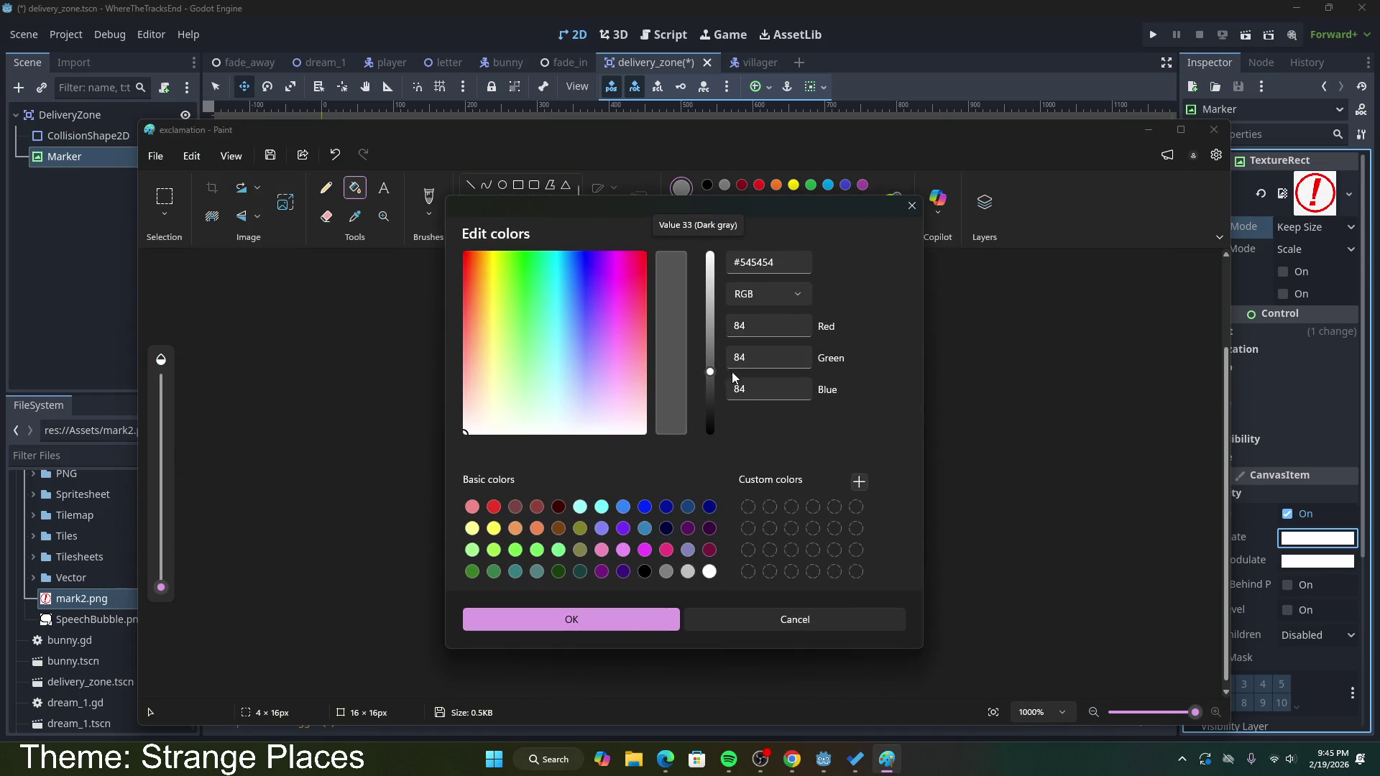
left_click(609, 620)
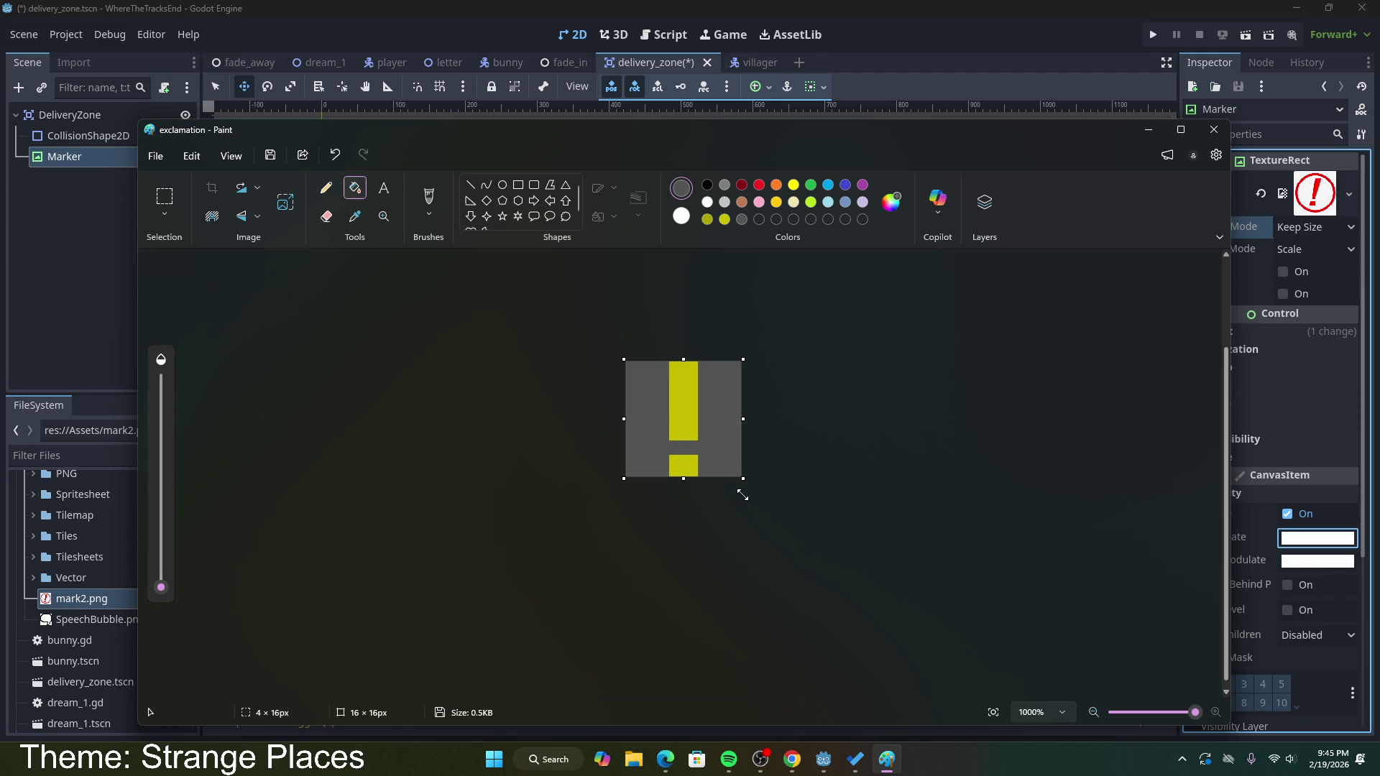
left_click(1214, 129)
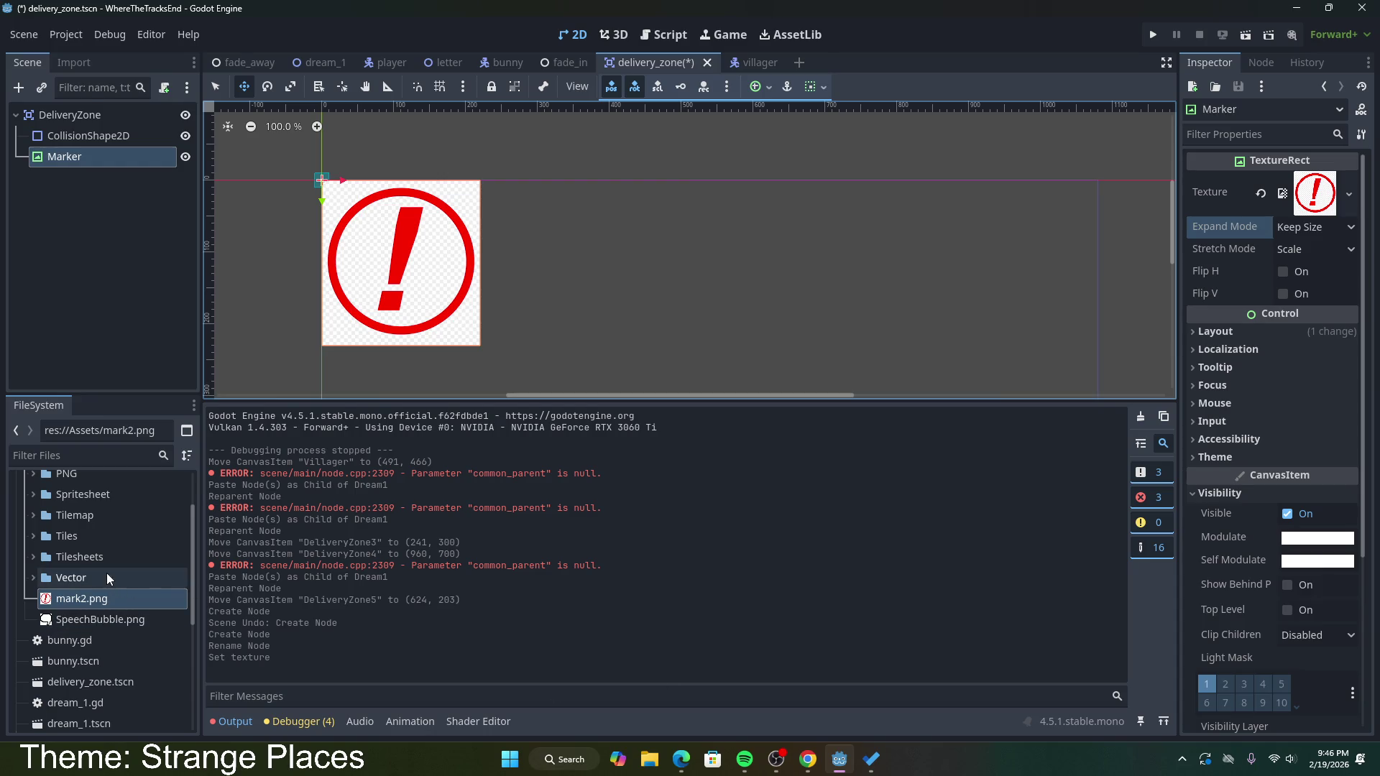
Step: Assign exclamation.png as the Marker's texture and save the delivery_zone scene
left_click(649, 759)
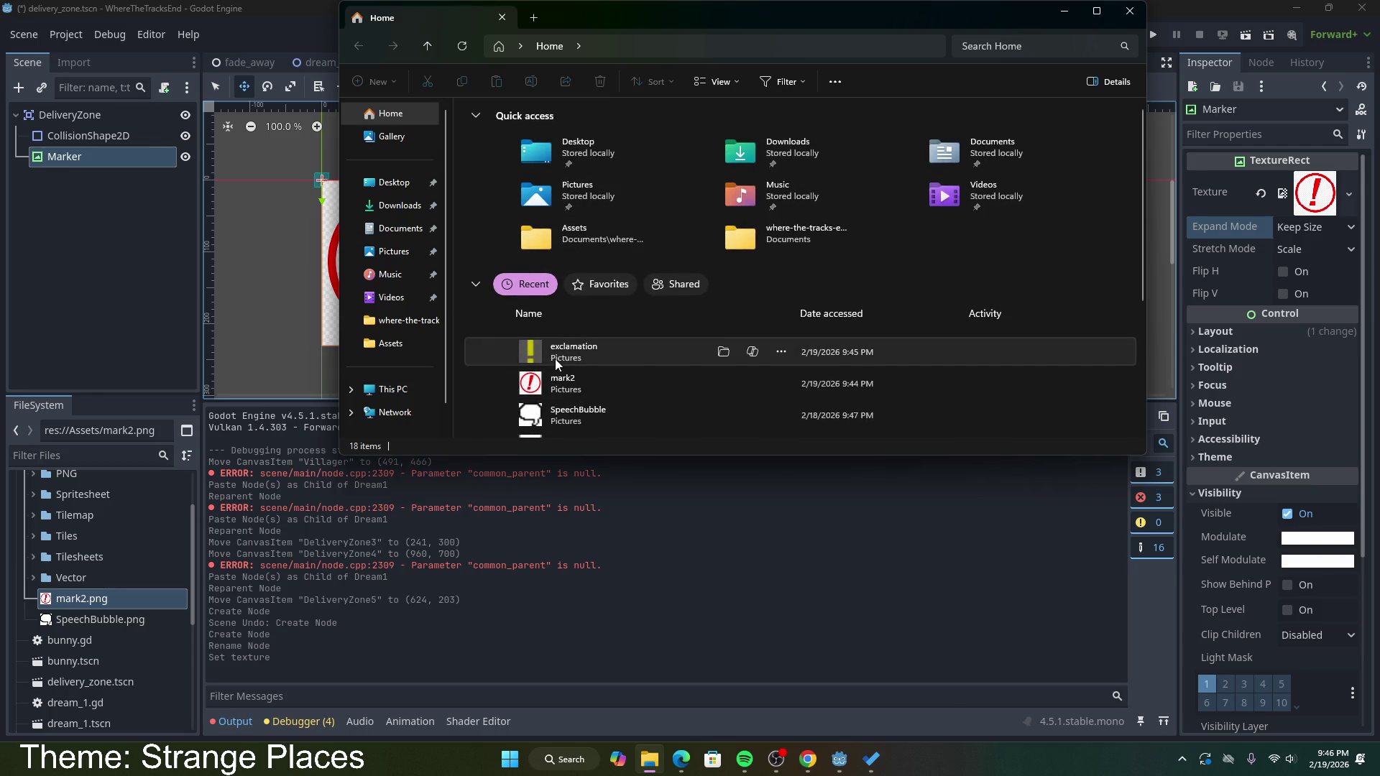
left_click(388, 344)
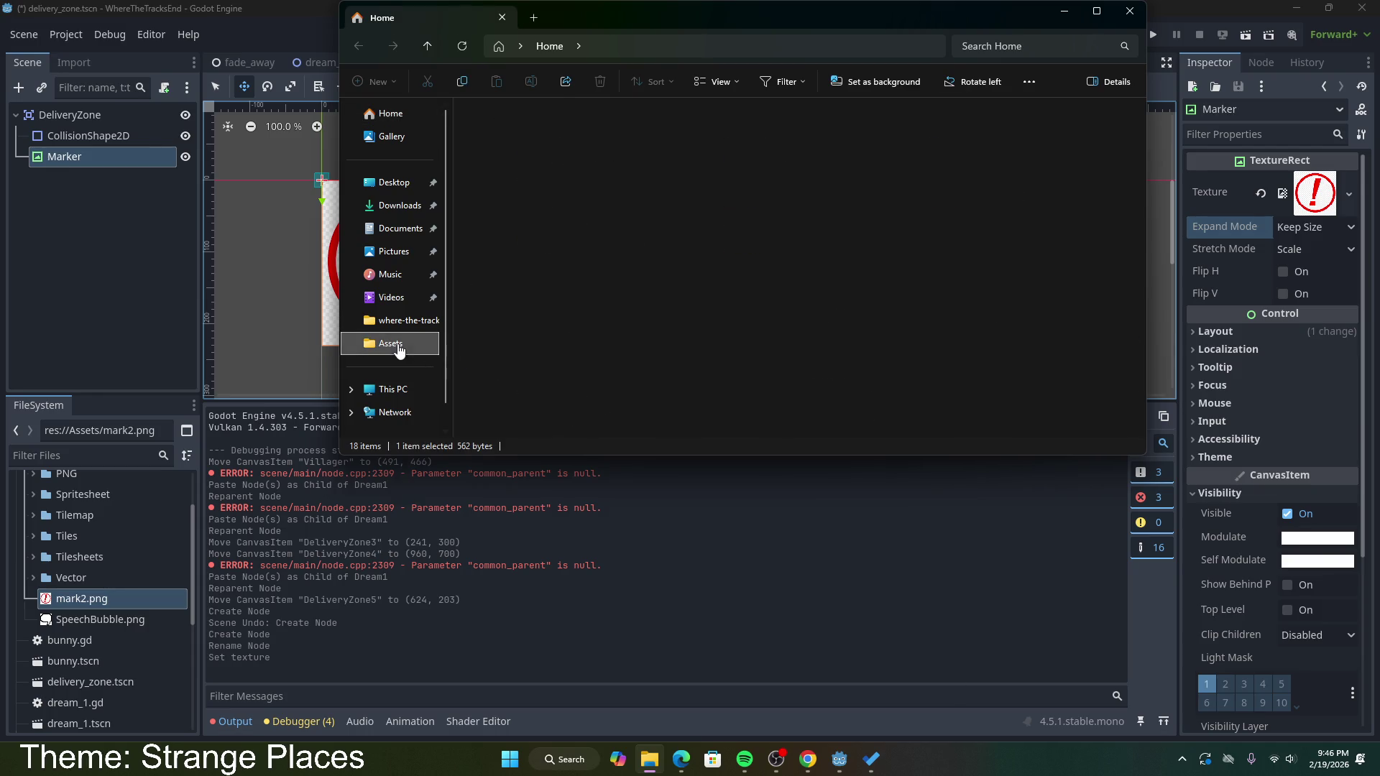
left_click(493, 250)
left_click(1130, 11)
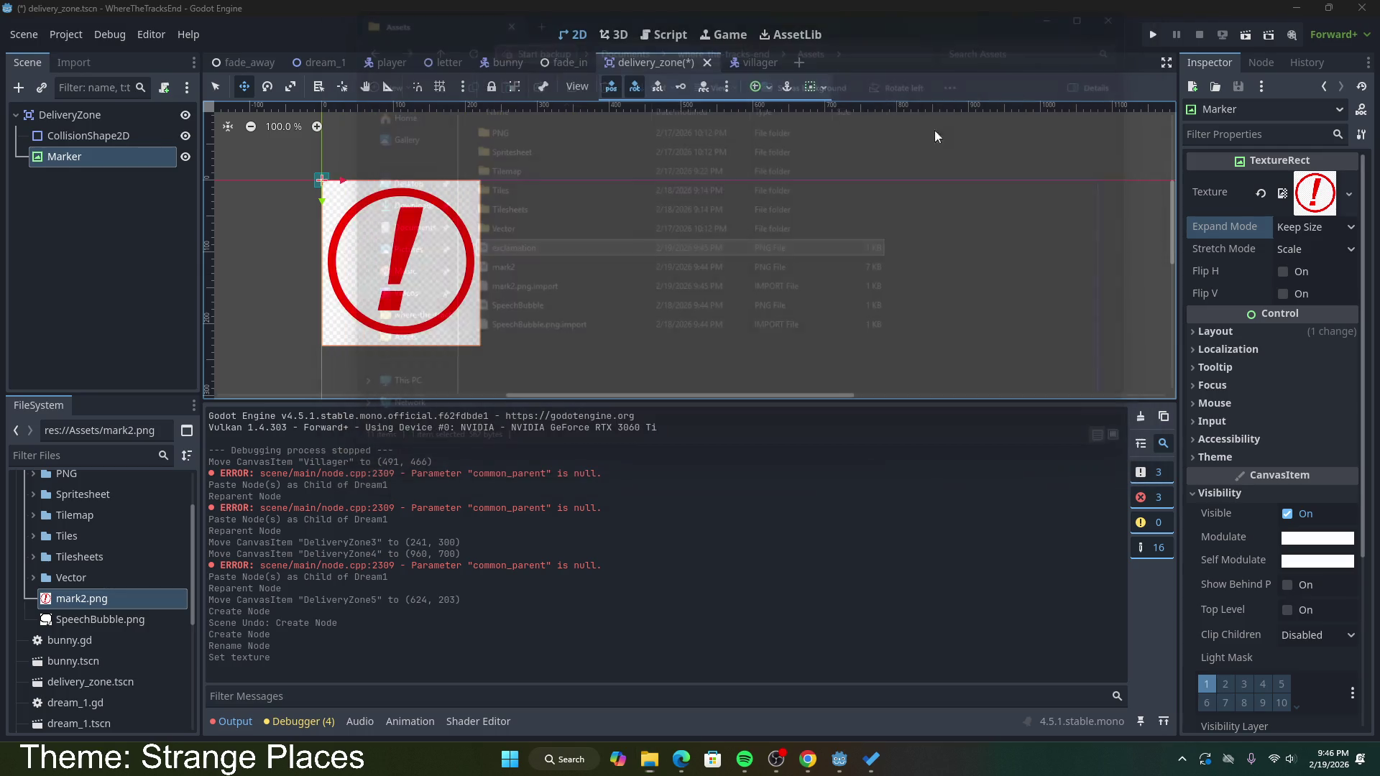
left_click_drag(97, 601, 1316, 193)
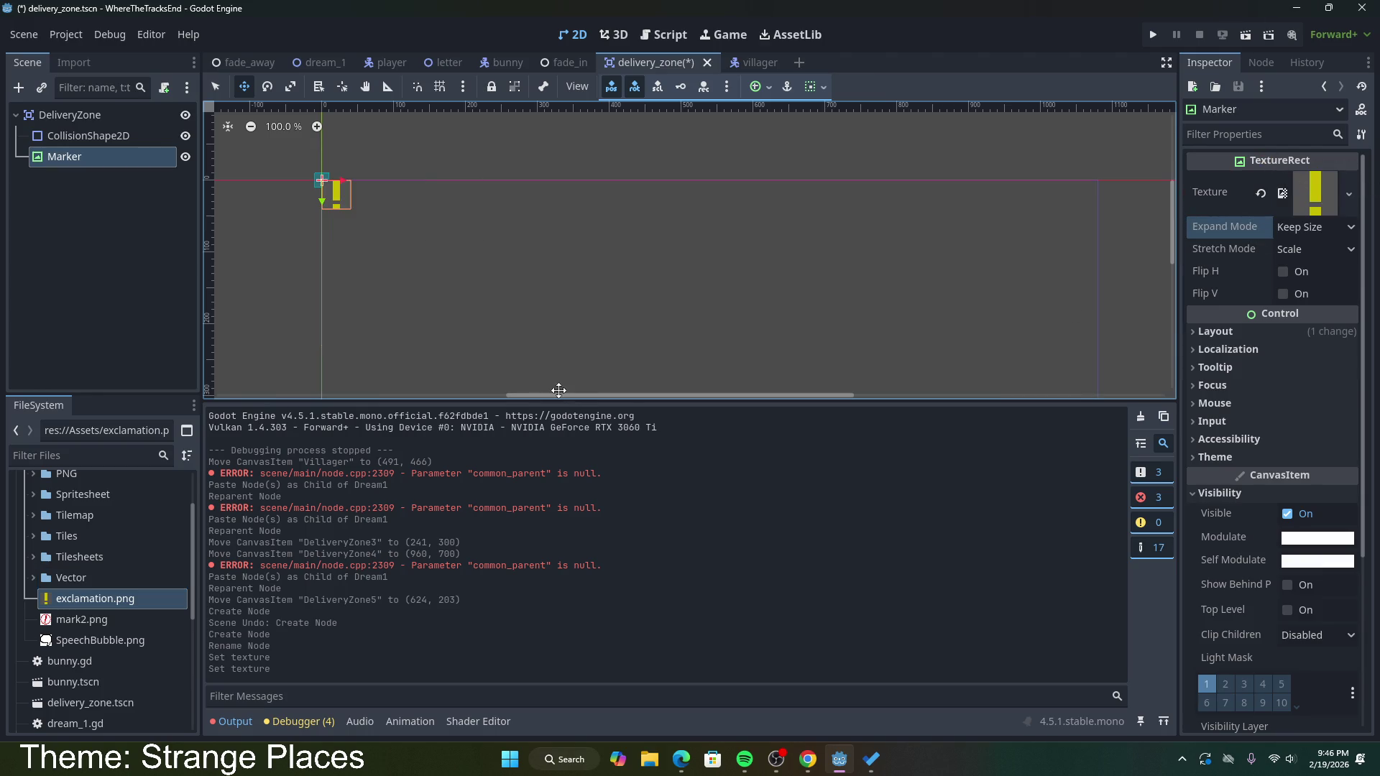
key("ctrl+s")
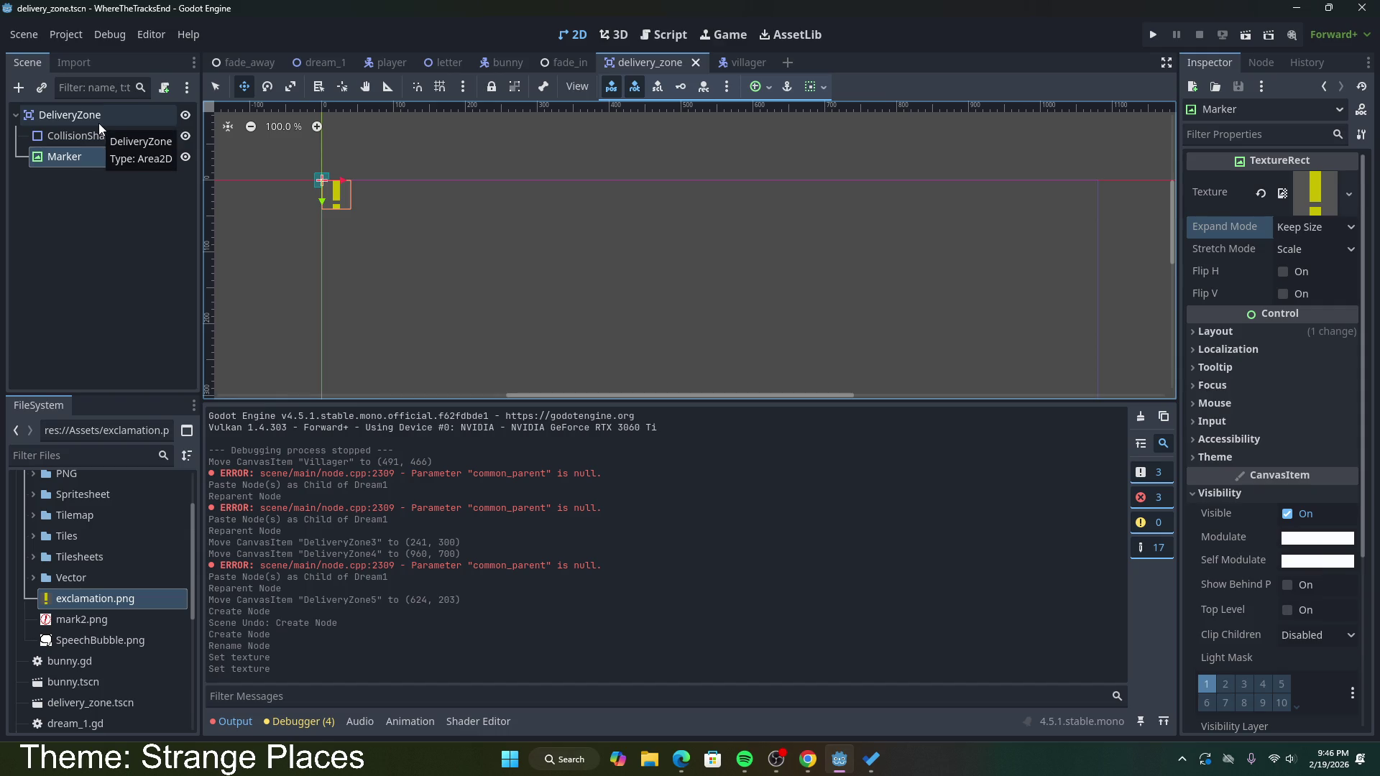
Step: Raise the marker above the zone to (-20, -67) and save the scene
left_click_drag(337, 201, 323, 153)
key("ctrl+s")
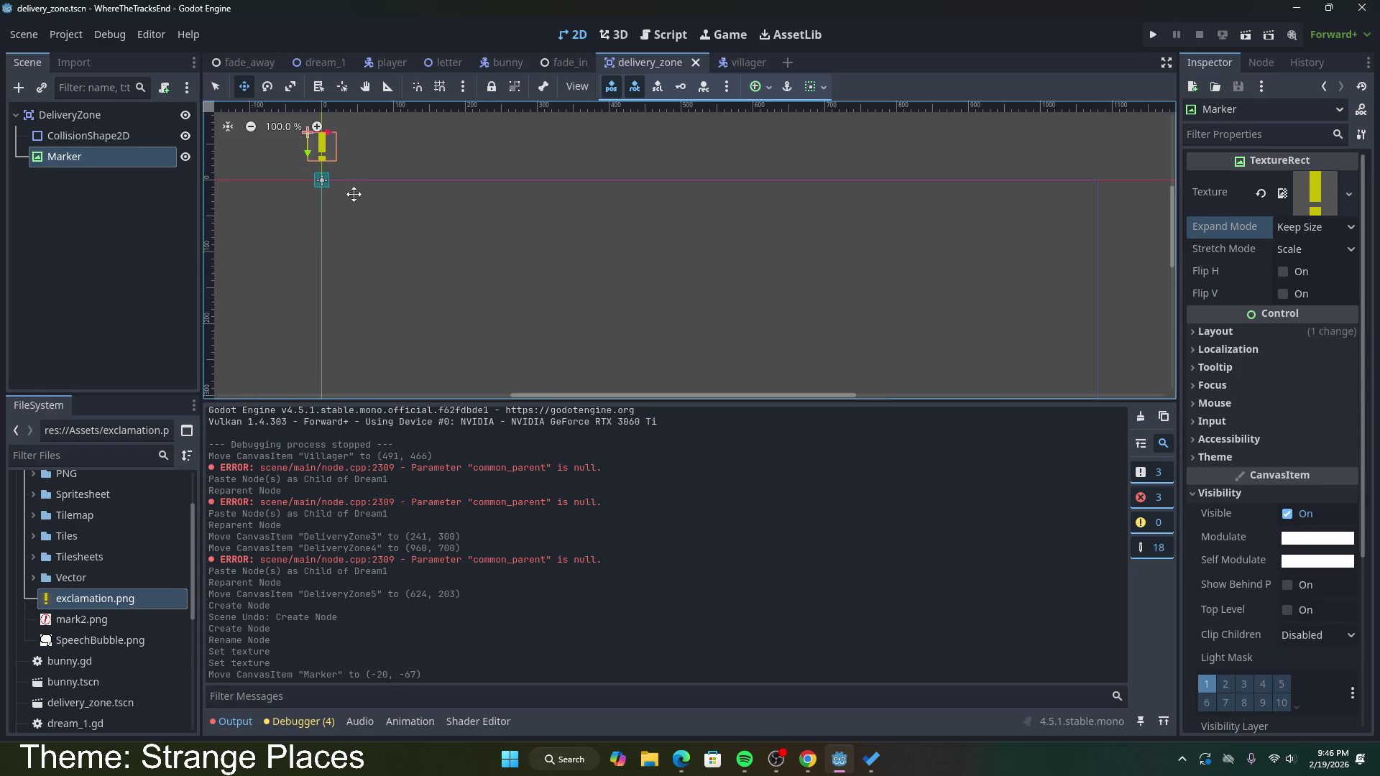
left_click(320, 63)
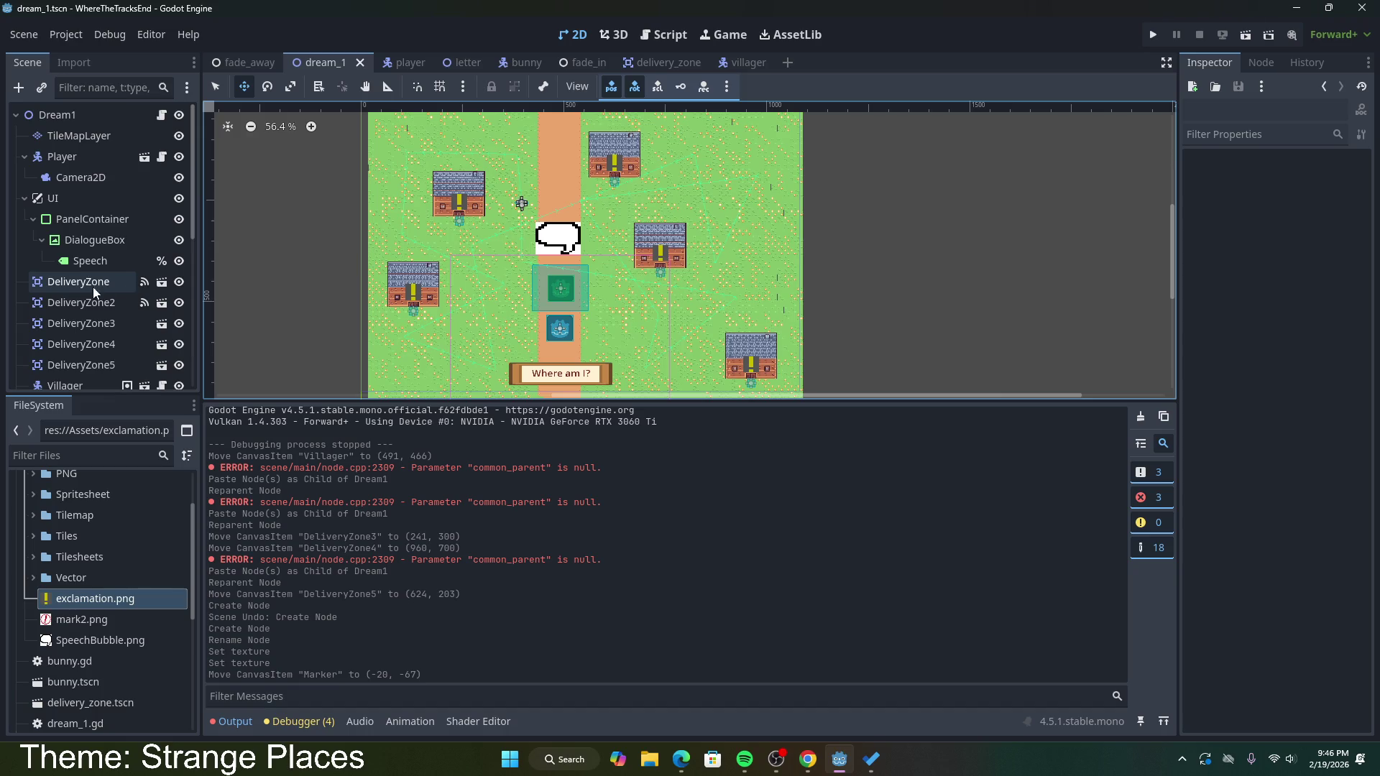
Step: In dream_1.gd, duplicate the collision-disabling line below line 19 in the first zone handler
left_click(161, 115)
scroll(594, 326, "down", 2)
scroll(622, 272, "up", 3)
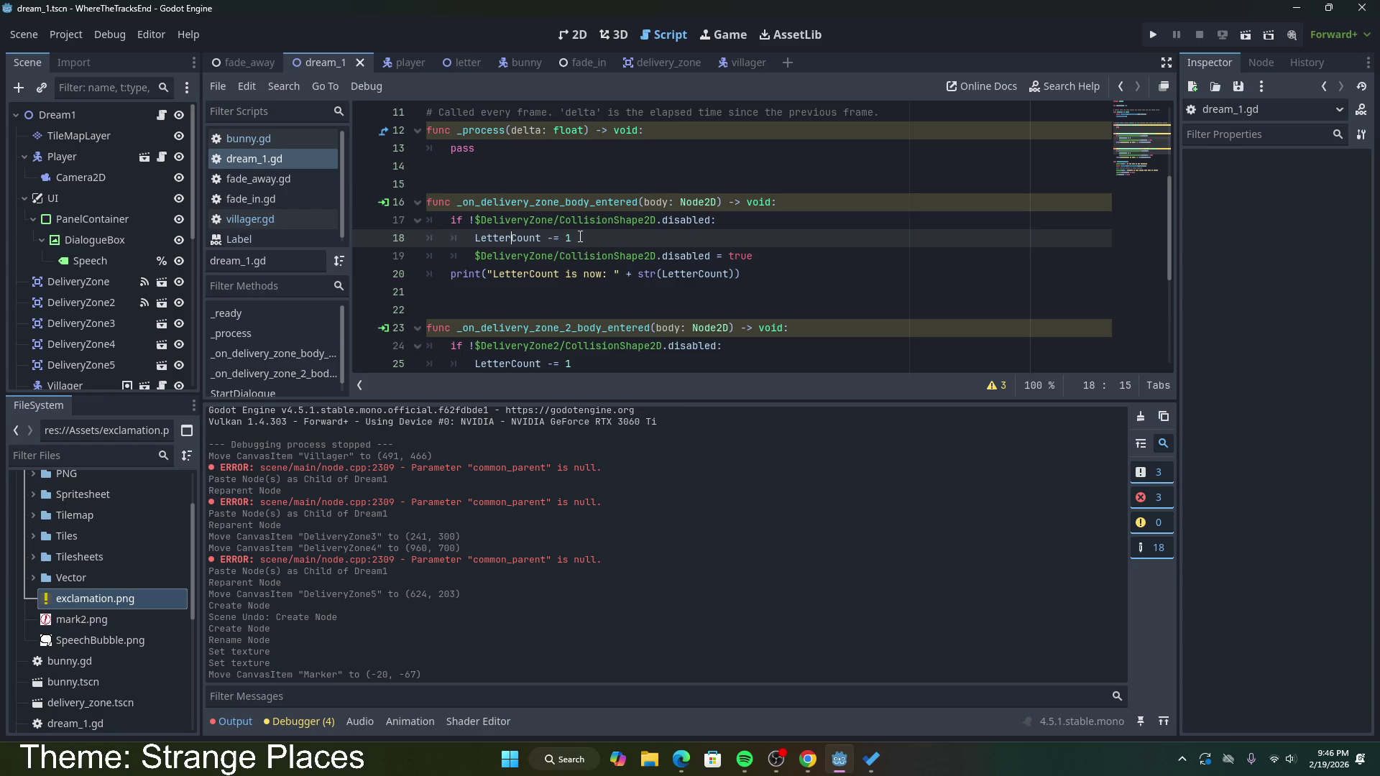
left_click(747, 260)
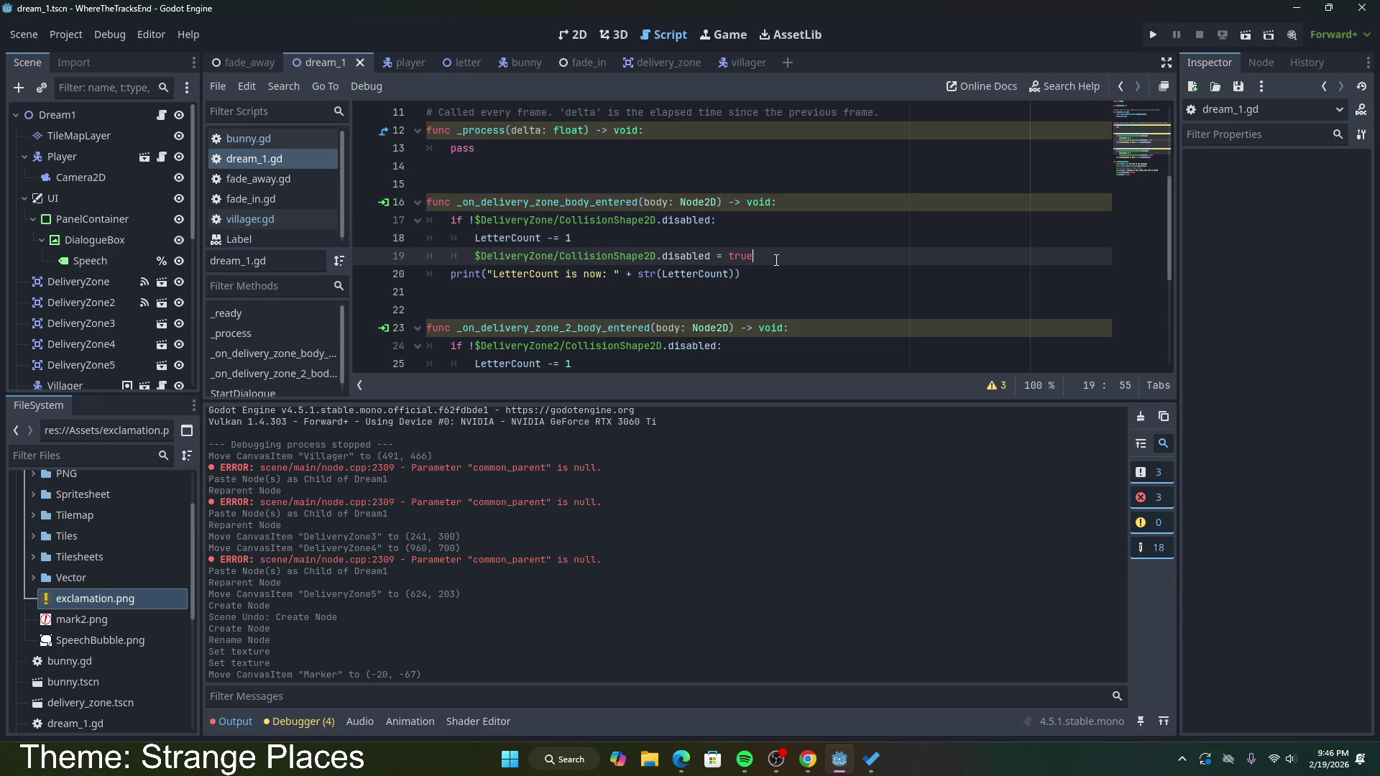
left_click_drag(774, 259, 501, 246)
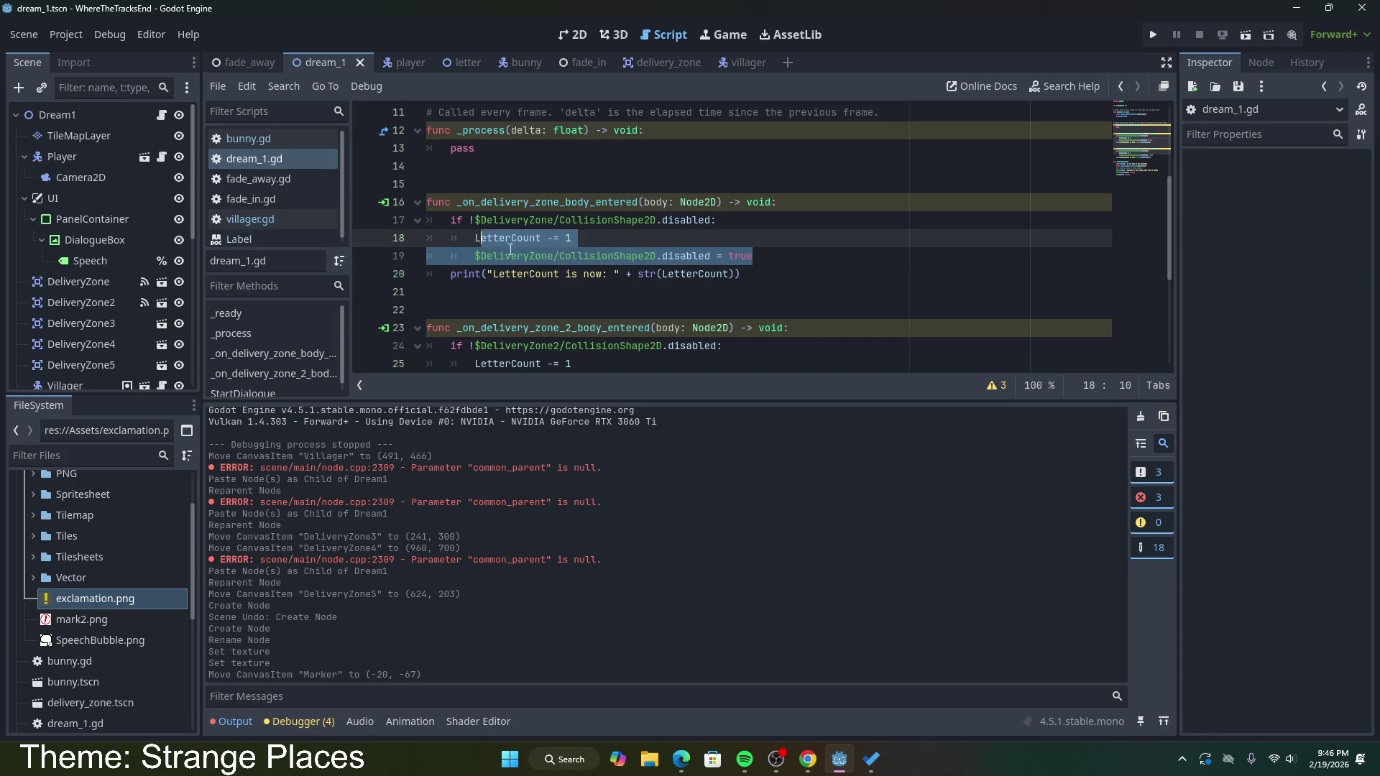
key("ctrl+c")
left_click(779, 261)
key("Return")
key("ctrl+v")
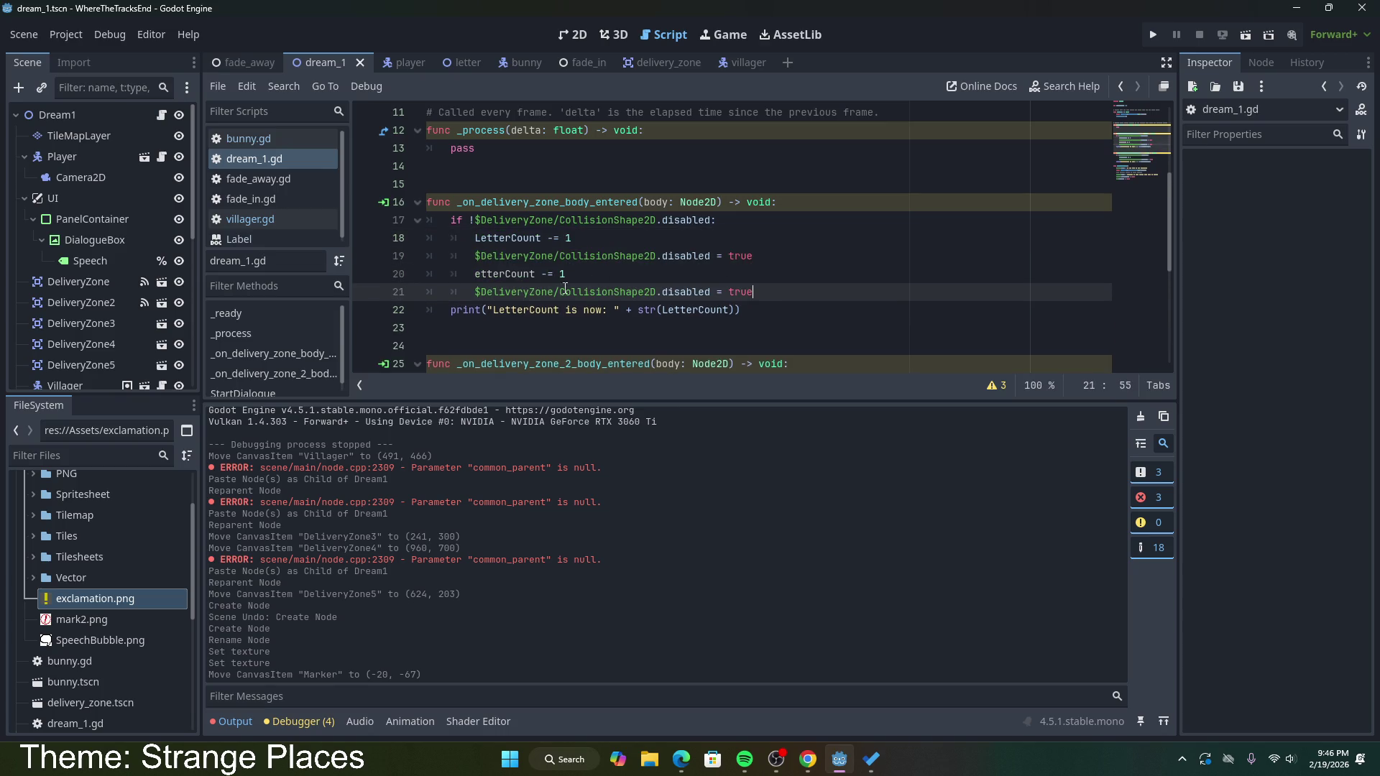
left_click_drag(568, 273, 753, 256)
key("BackSpace")
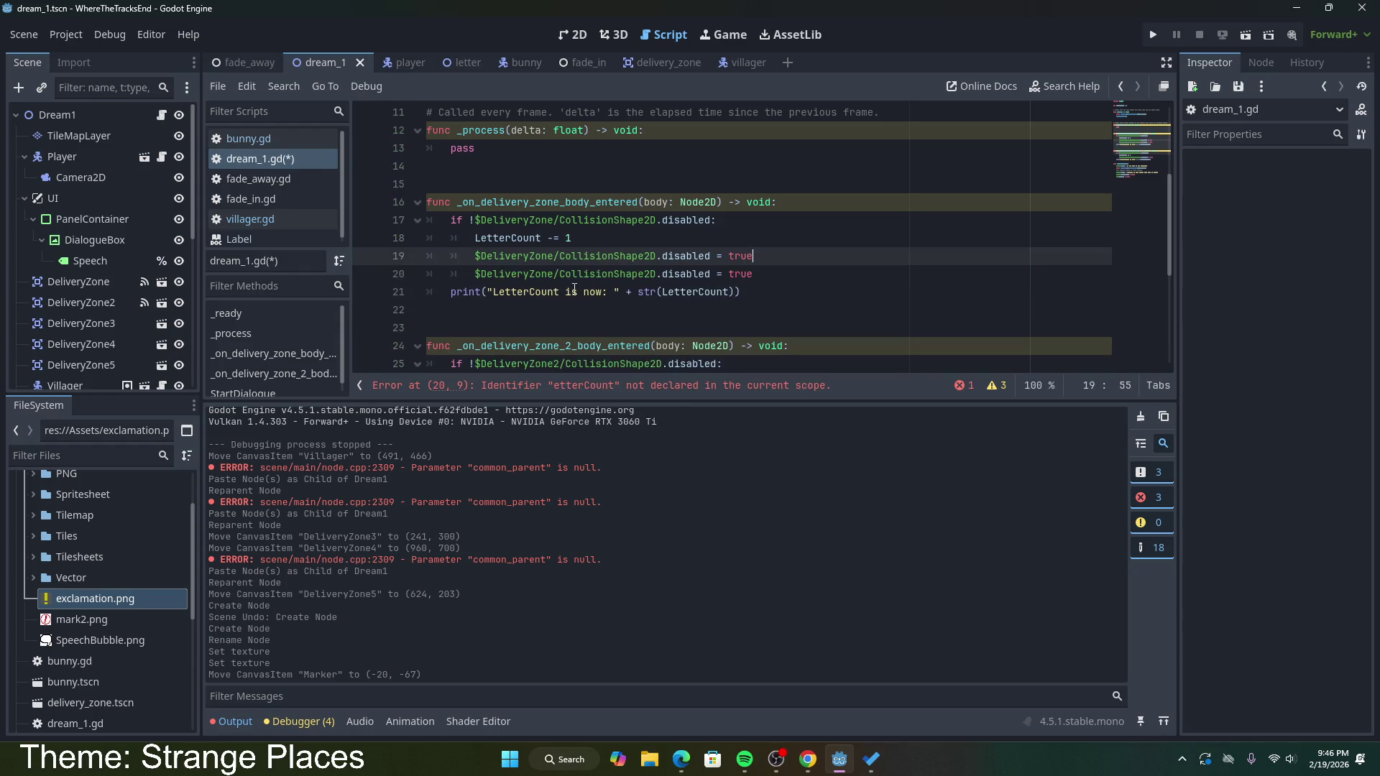
Step: Edit the copied line to read $DeliveryZone/Marker.visible = false
double_click(587, 276)
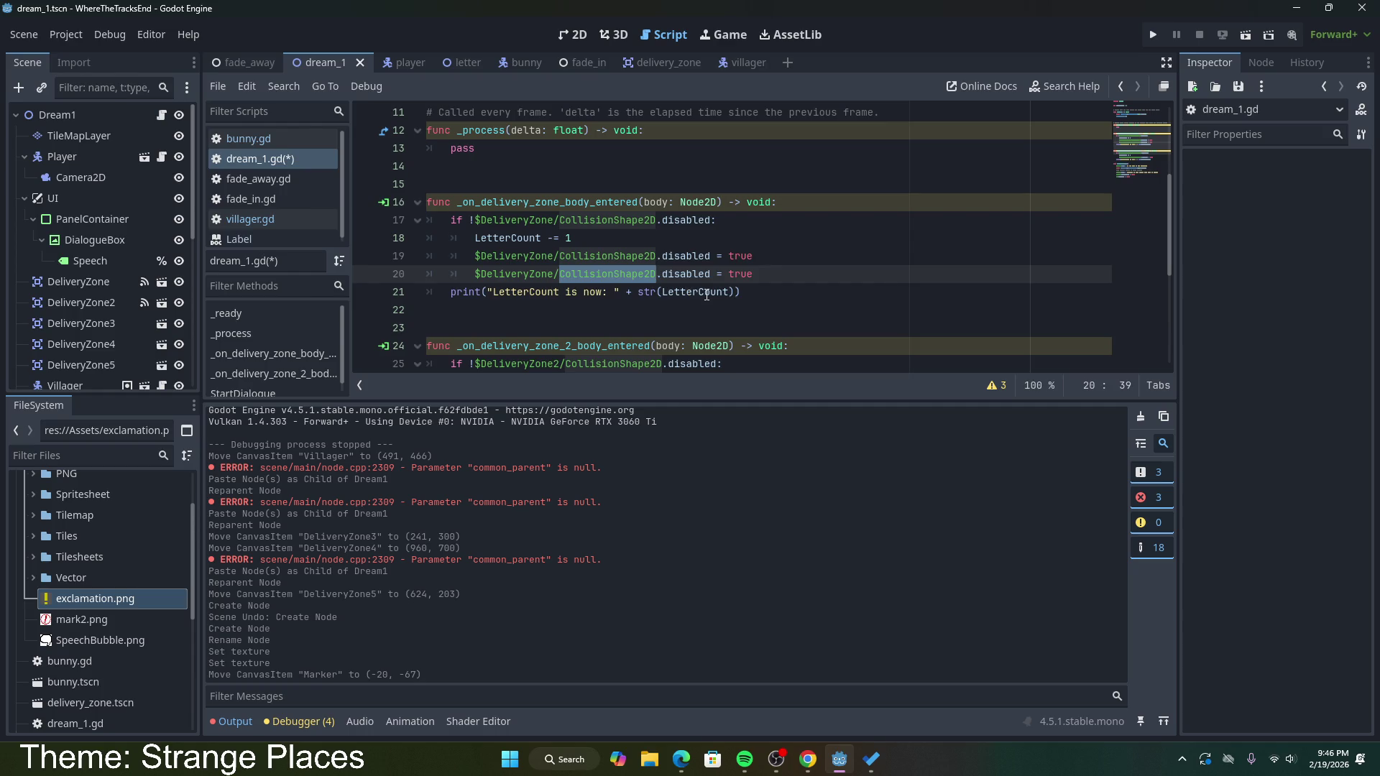
type("Marker")
double_click(625, 275)
type("visible")
double_click(672, 275)
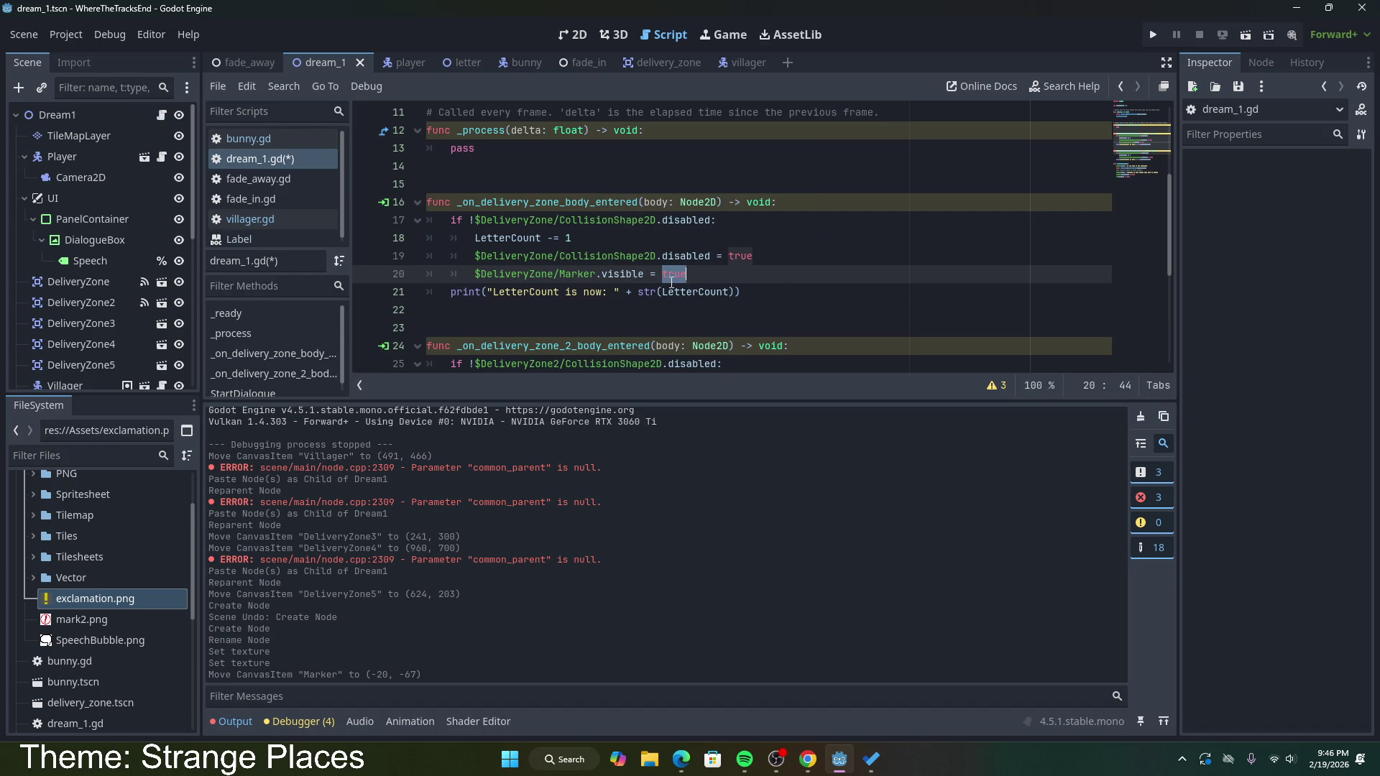
type("false")
mouse_move(693, 274)
left_mouse_down()
mouse_move(449, 257)
mouse_move(477, 261)
left_mouse_up()
key("ctrl+c")
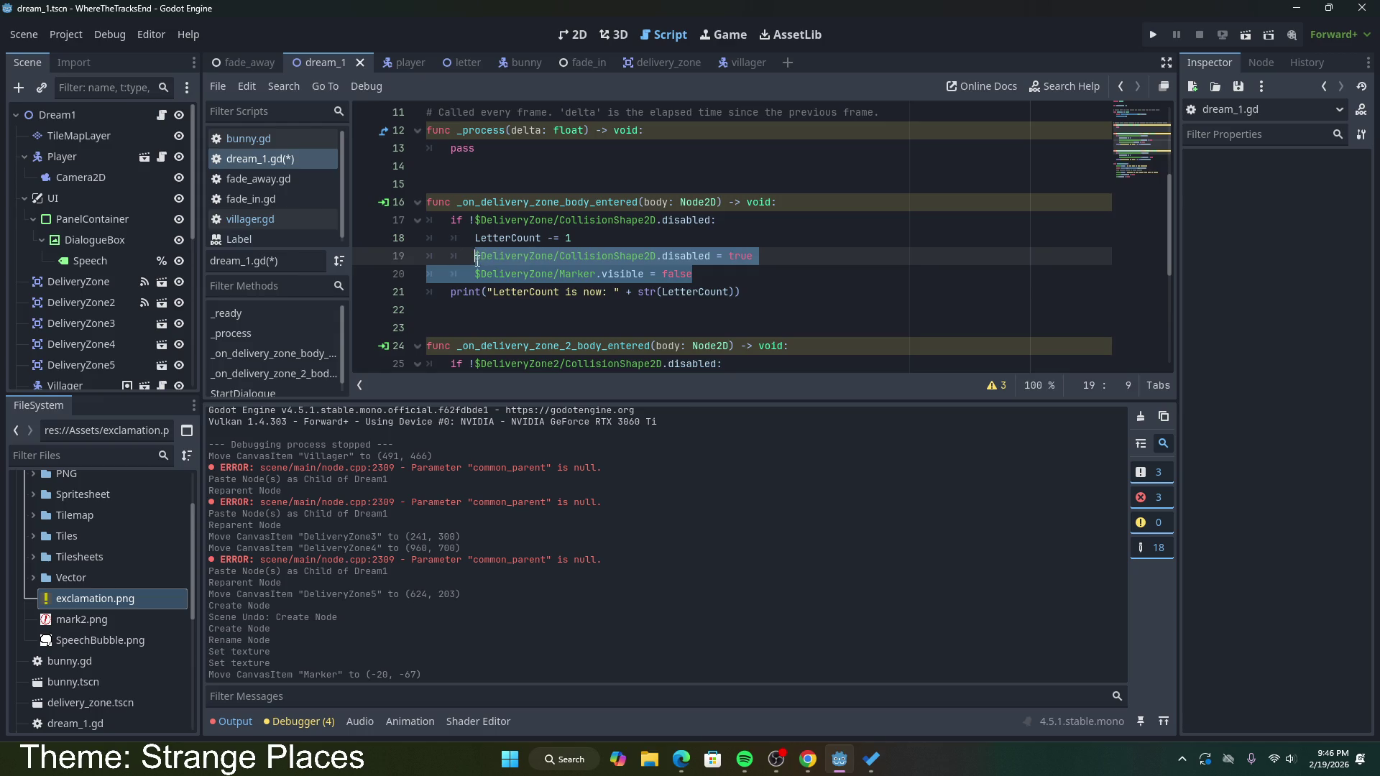
left_click_drag(475, 148, 451, 148)
scroll(477, 188, "up", 3)
scroll(512, 237, "down", 2)
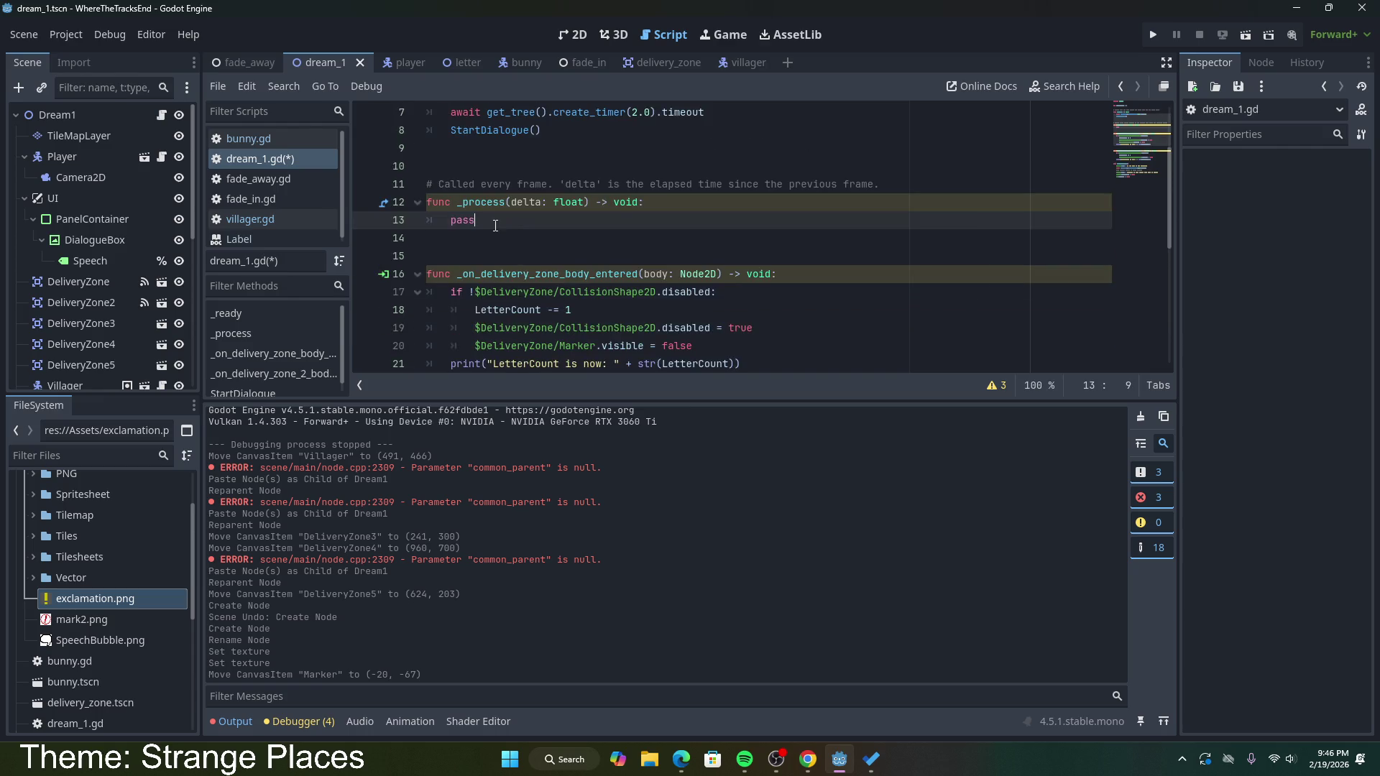
Step: Delete the comment and empty _process function, then save the script
left_click_drag(543, 130, 495, 216)
key("Delete")
scroll(551, 243, "up", 2)
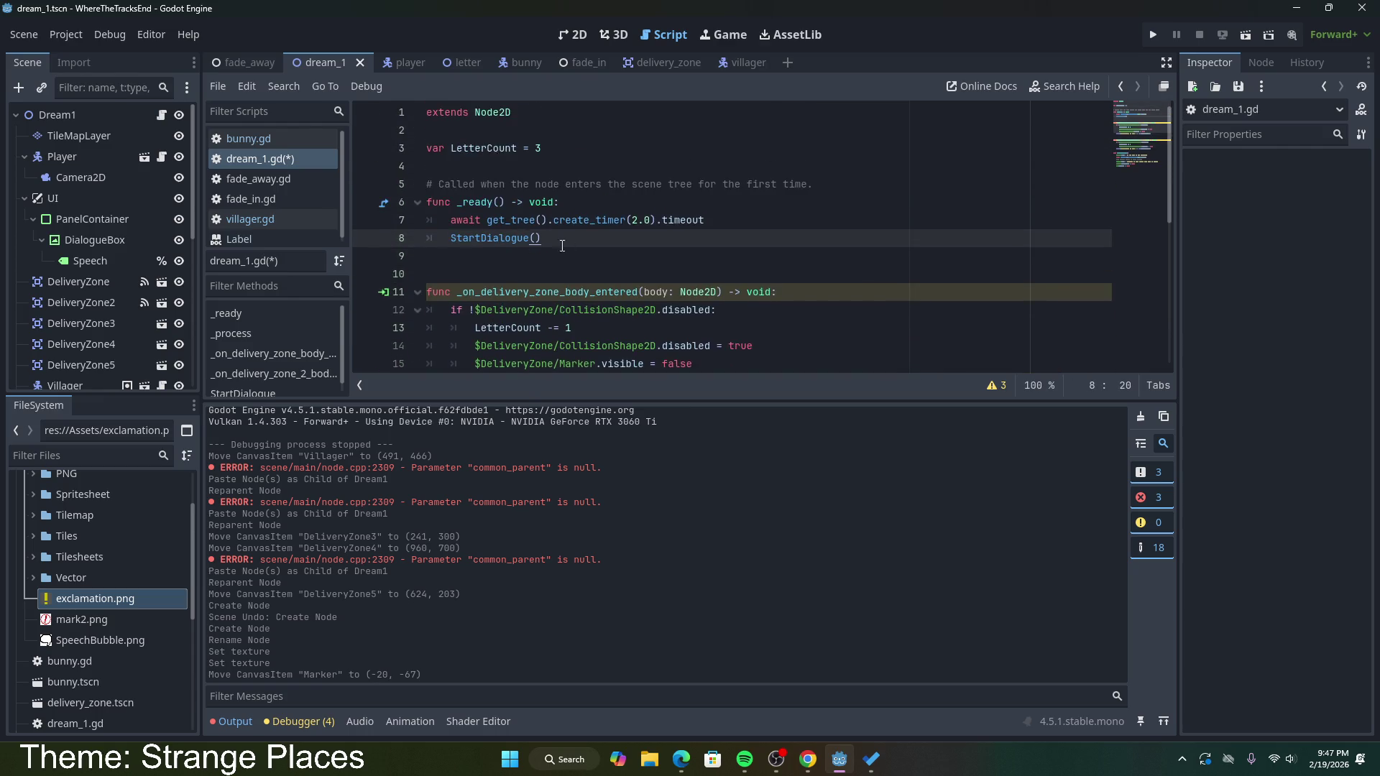
left_click(590, 204)
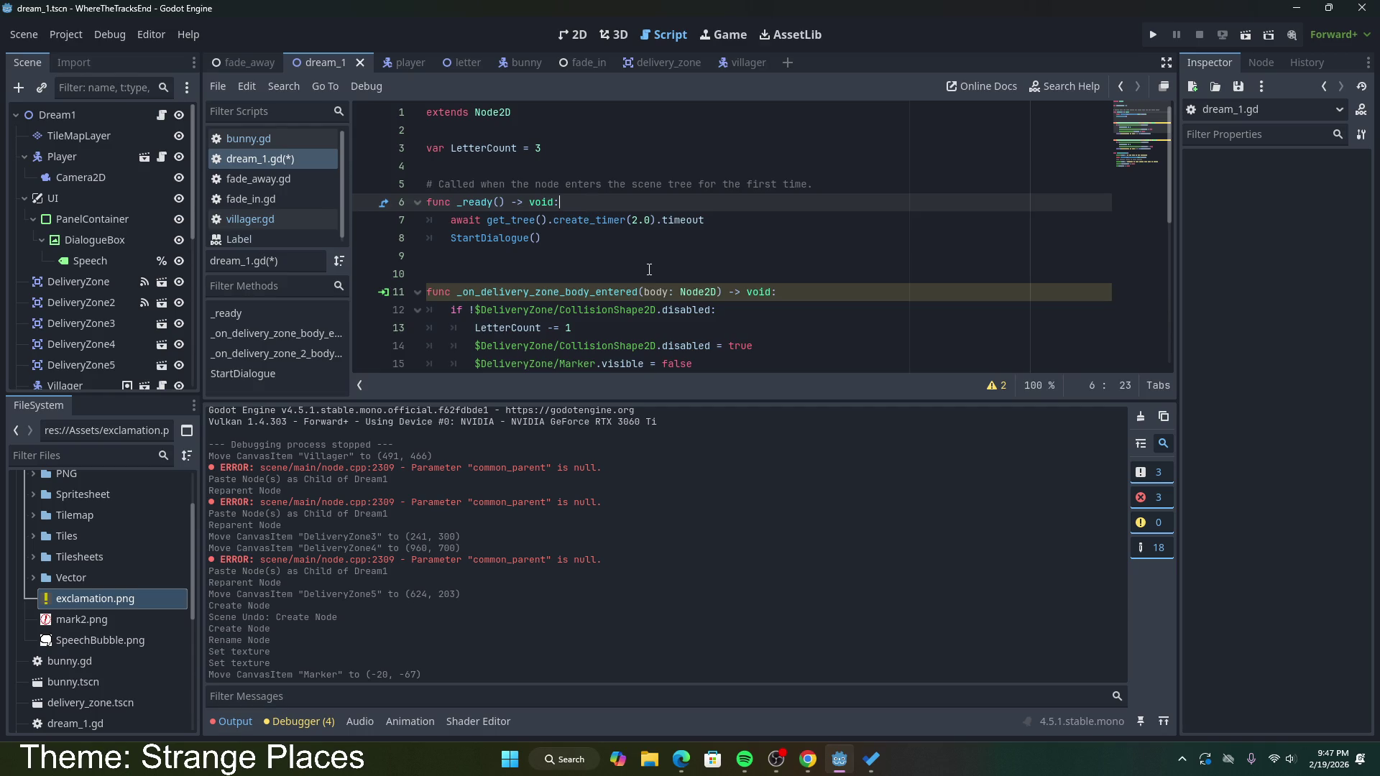
key("ctrl+s")
Step: Paste the Marker.visible = false line into _on_delivery_zone_2_body_entered and save
scroll(649, 270, "down", 2)
left_click(707, 256)
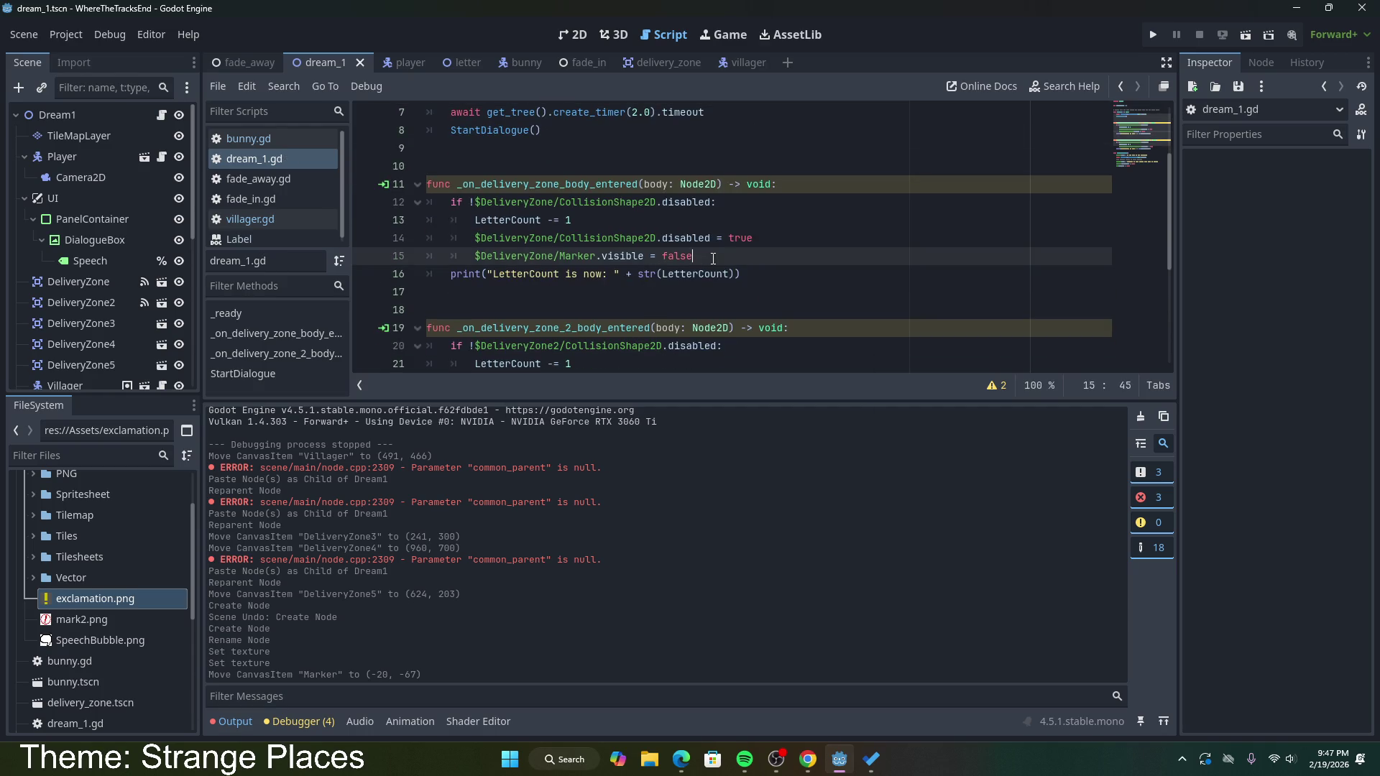
left_click_drag(704, 261, 475, 257)
scroll(526, 264, "down", 3)
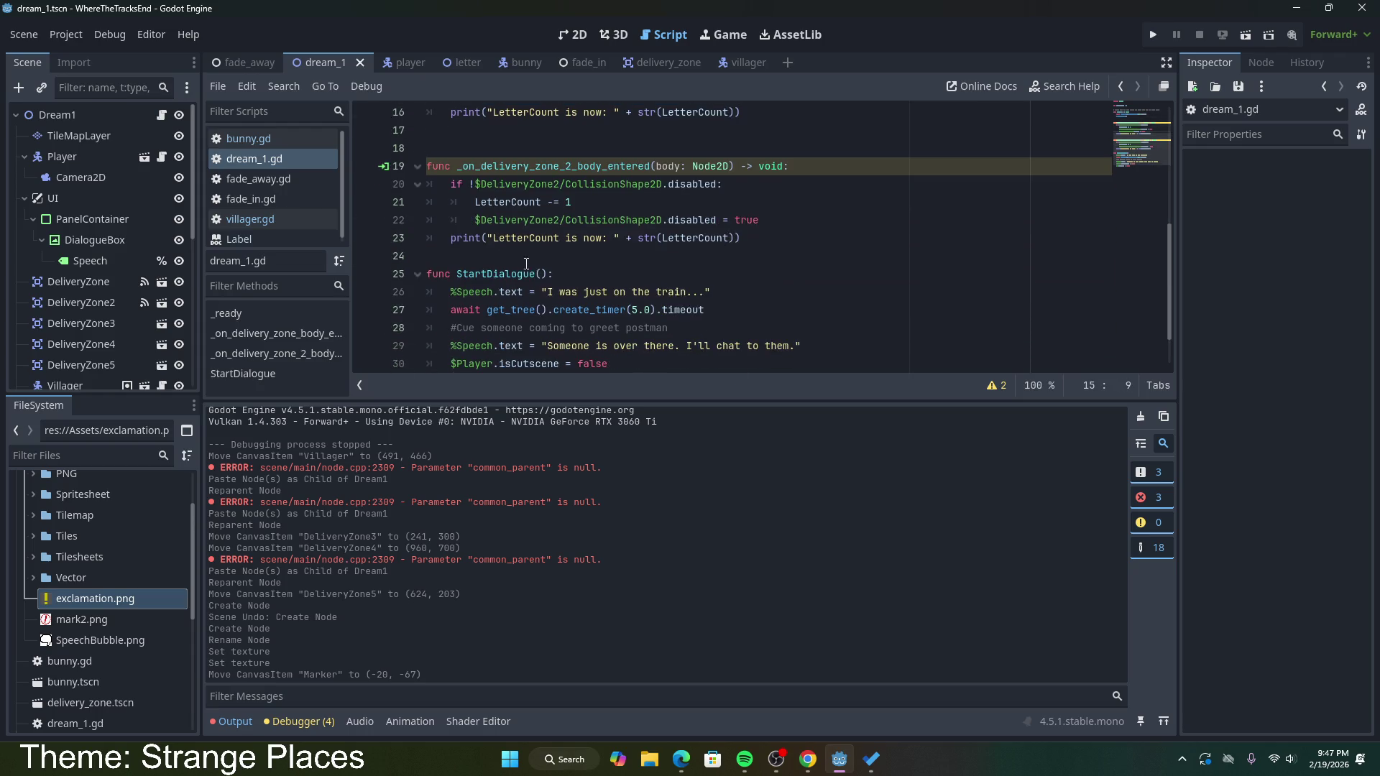
left_click(779, 225)
key("ctrl+v")
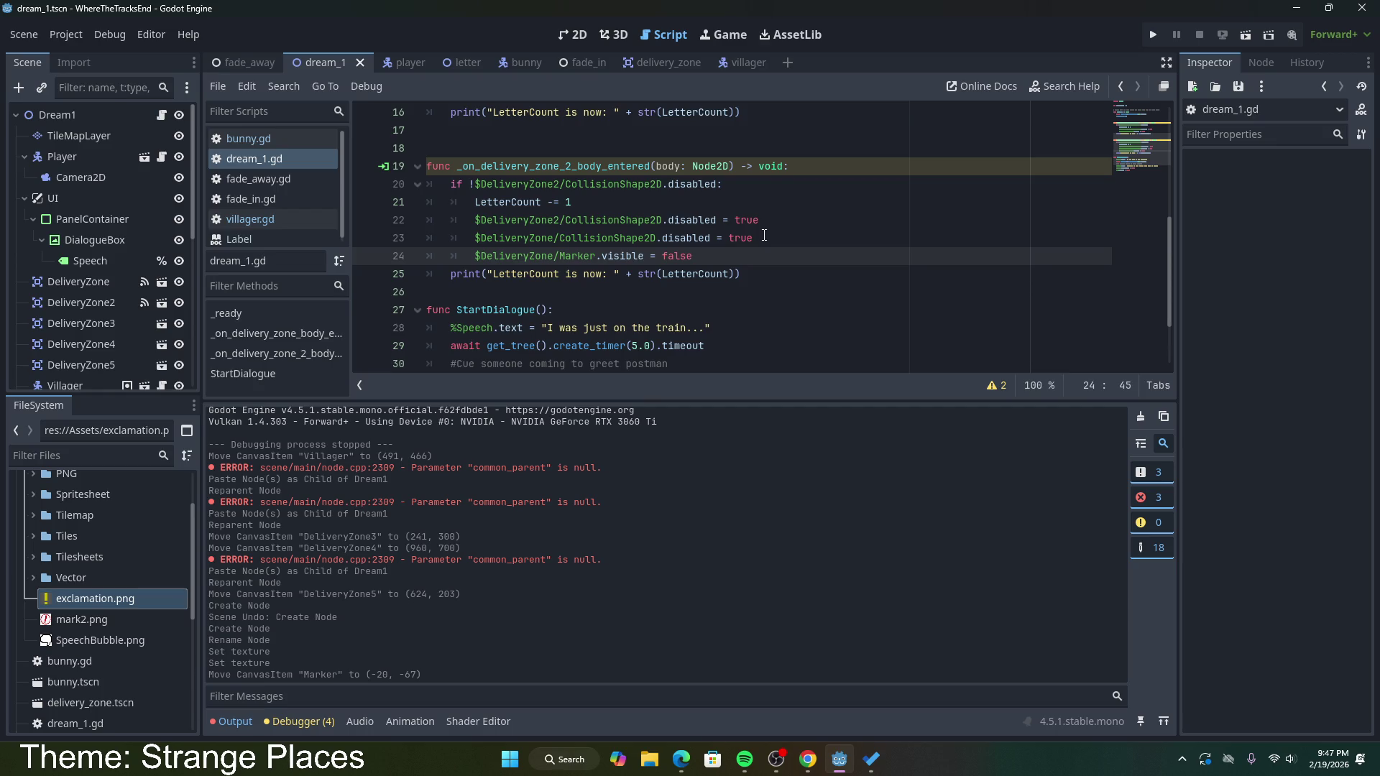
key("shift+Up")
type("=")
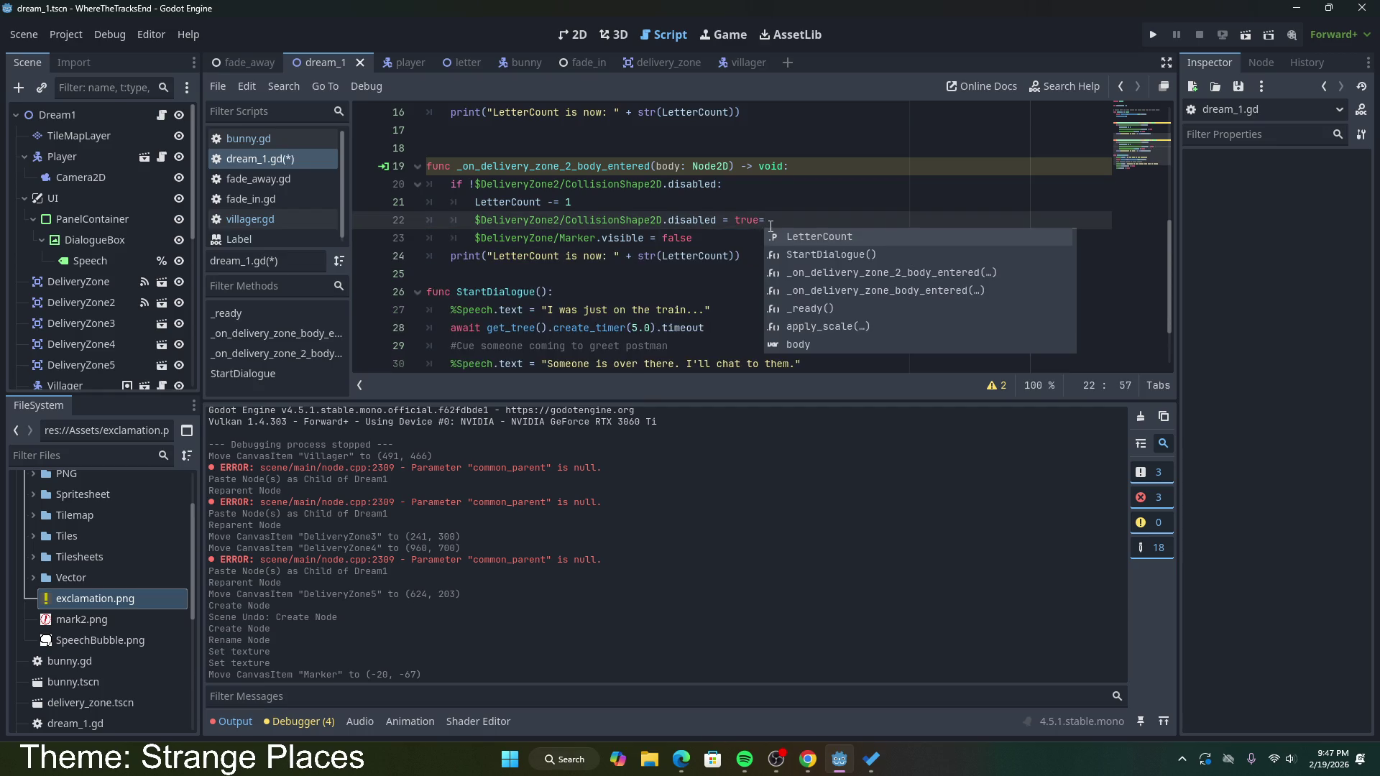
left_click_drag(694, 238, 471, 236)
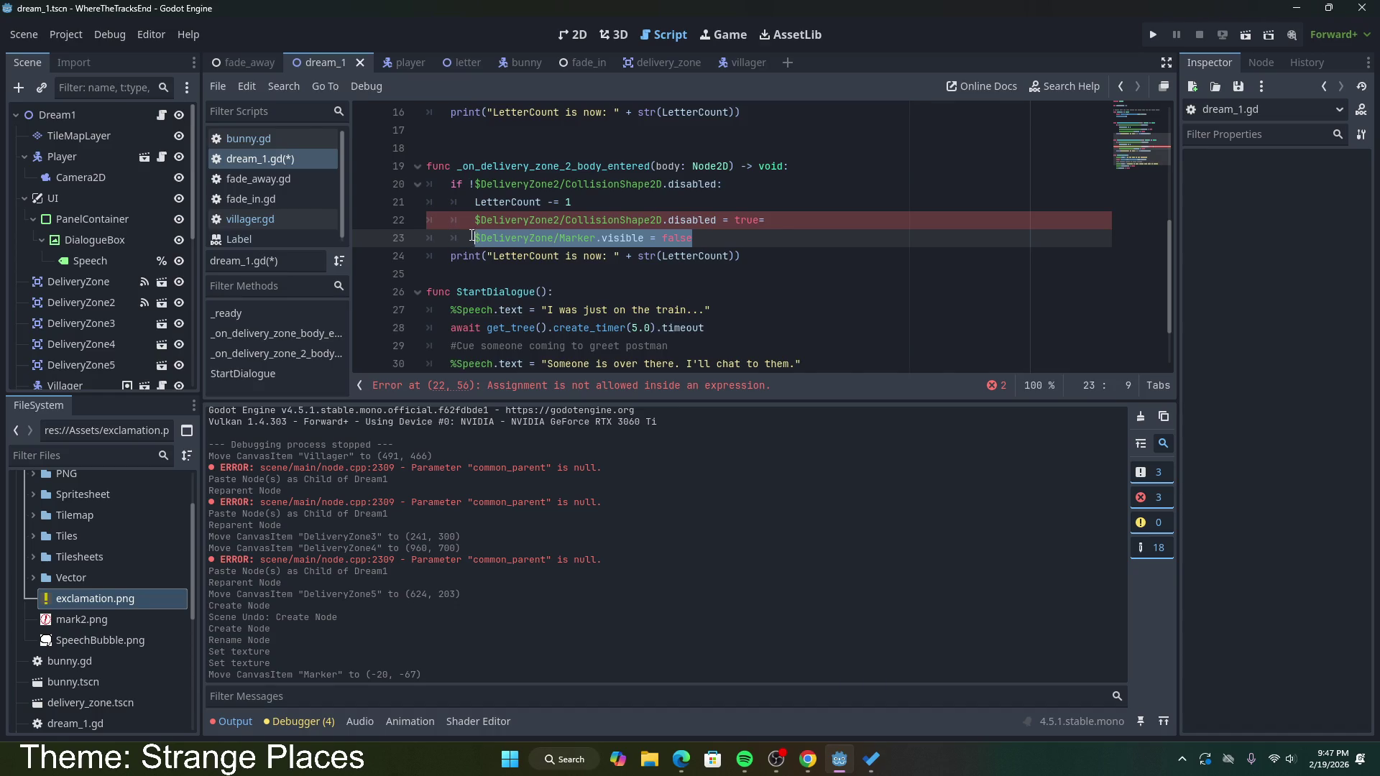
left_click(802, 220)
key("ctrl+s")
Step: Save again and run the town scene to test the markers
scroll(790, 252, "down", 1)
scroll(763, 290, "up", 6)
scroll(764, 289, "down", 5)
left_click(823, 292)
key("ctrl+s")
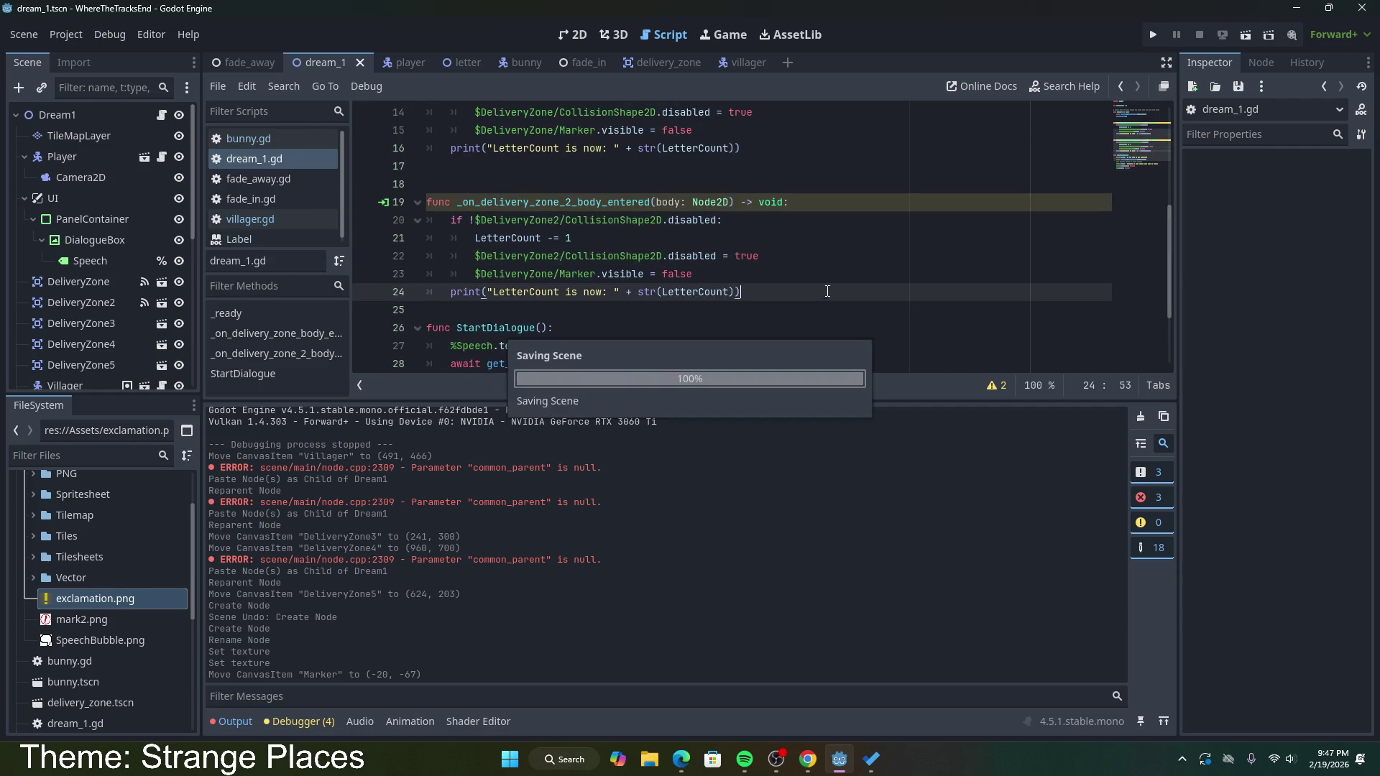
left_click(1239, 36)
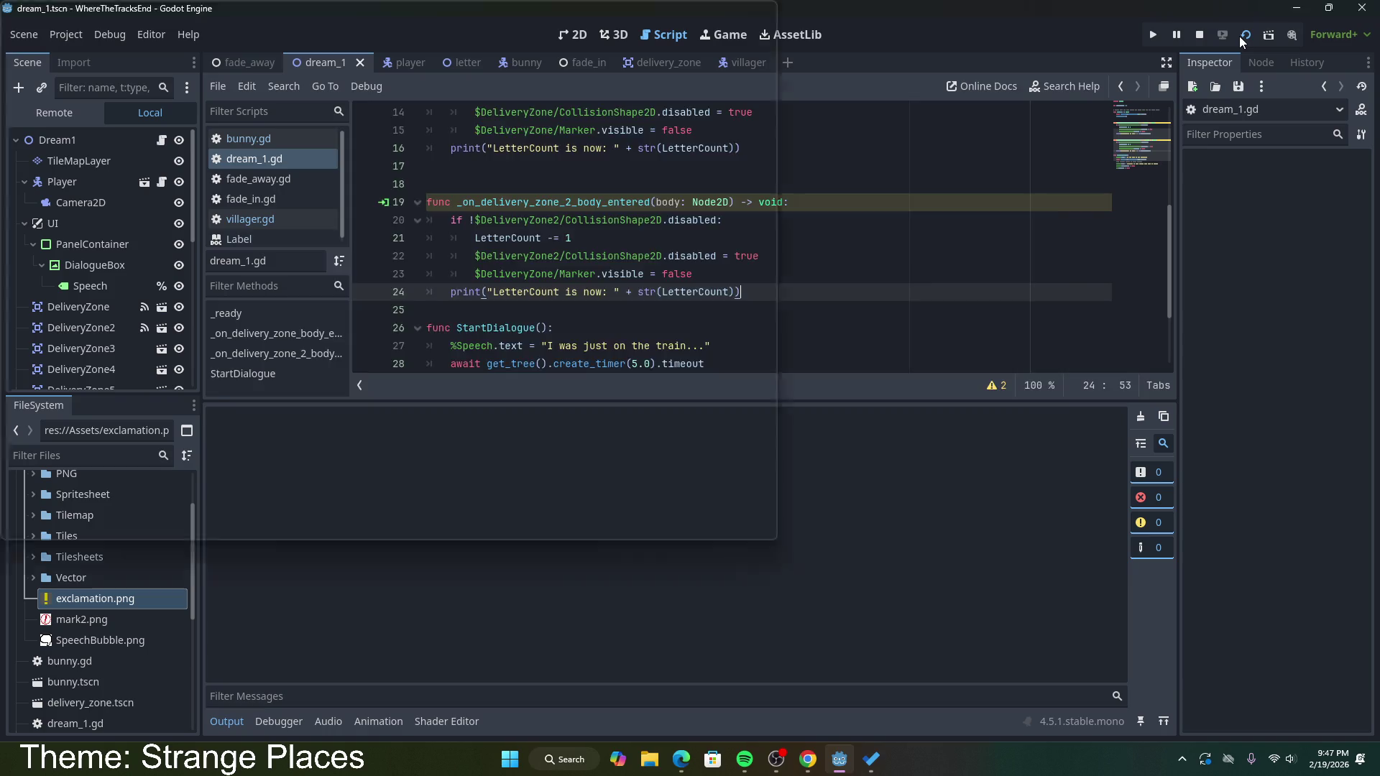
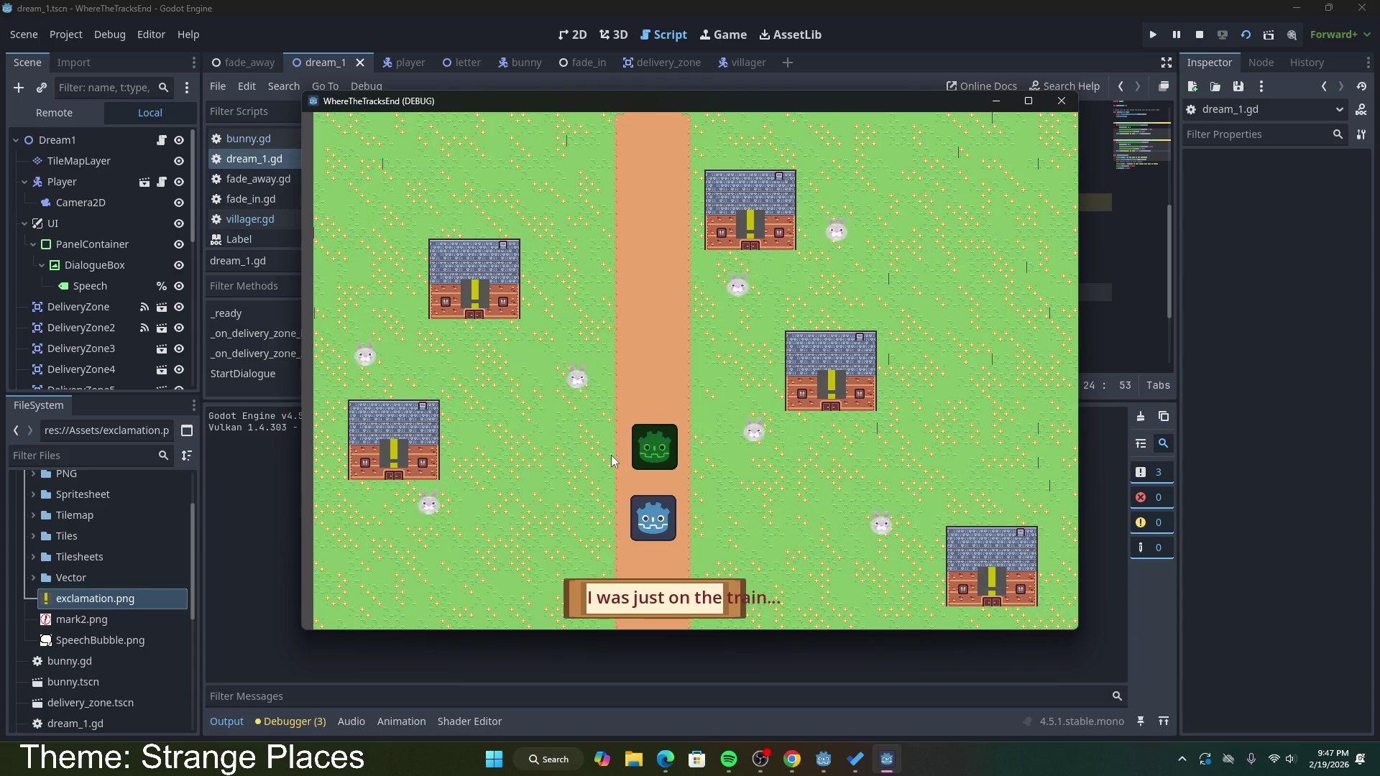
Step: Walk the postman around the houses and back to the villager until he says Hey
key("Left")
key("Up")
key("Right")
key("Up")
key("Right")
key("Down")
key("Up")
key("Left")
key("Down")
key("Up")
key("Left")
key("Left")
key("Up")
key("Right")
key("Right")
key("Up")
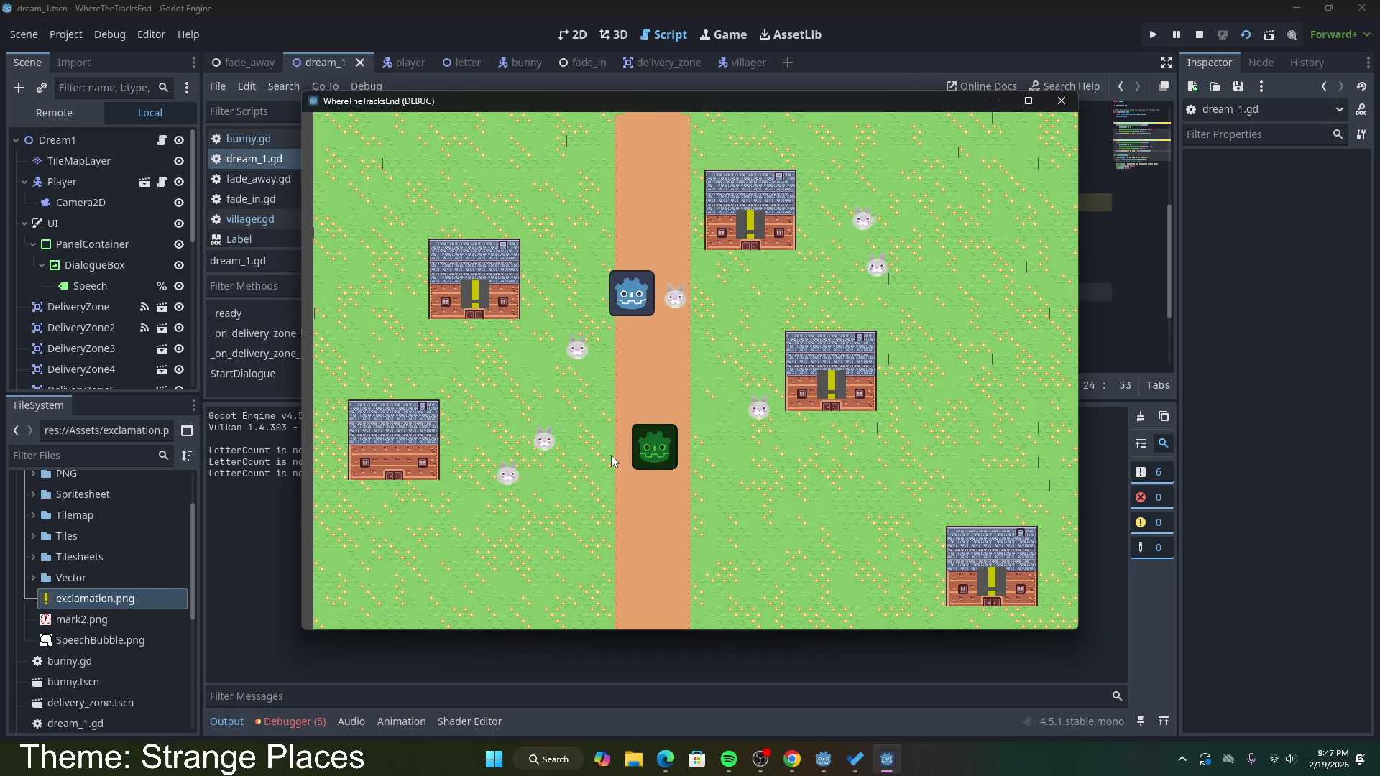
key("Right")
key("Down")
key("Left")
key("Down")
key("Right")
key("Left")
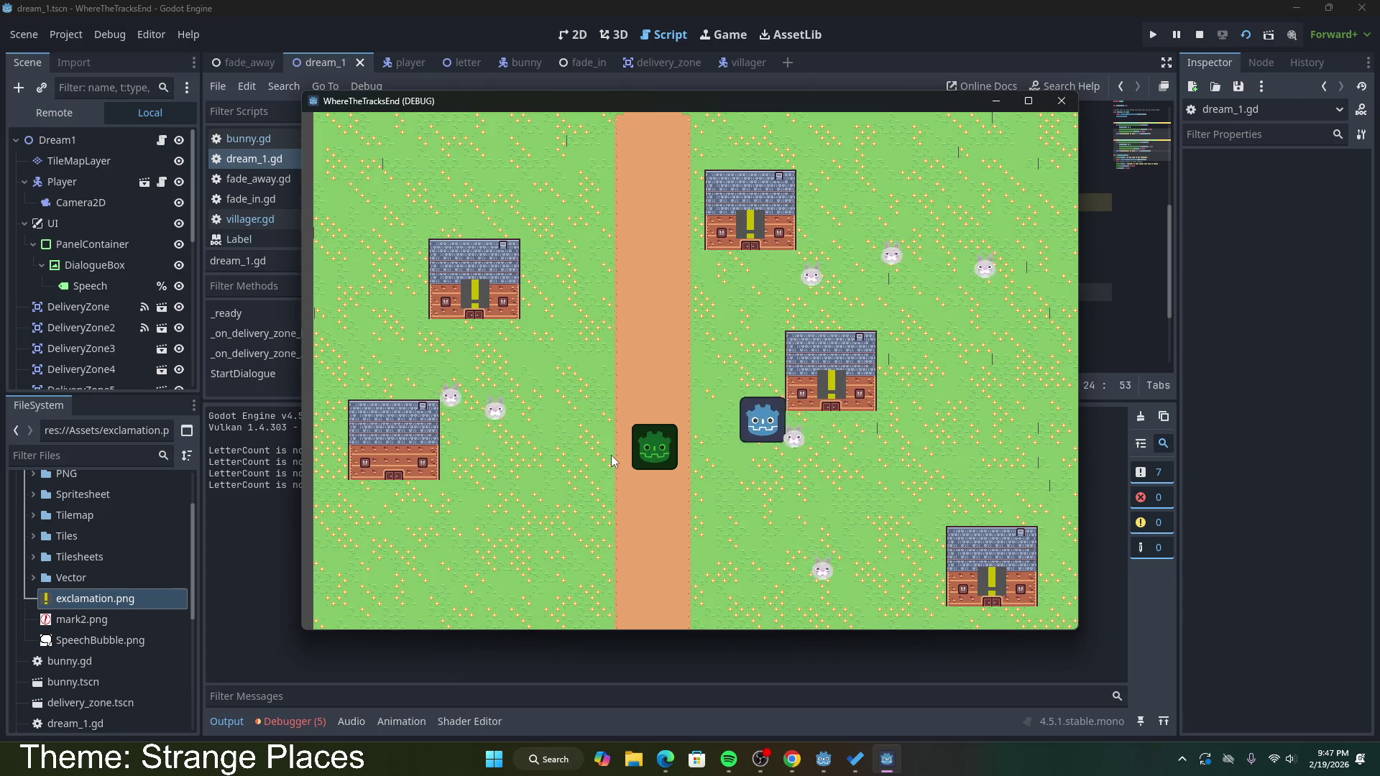
key("Up")
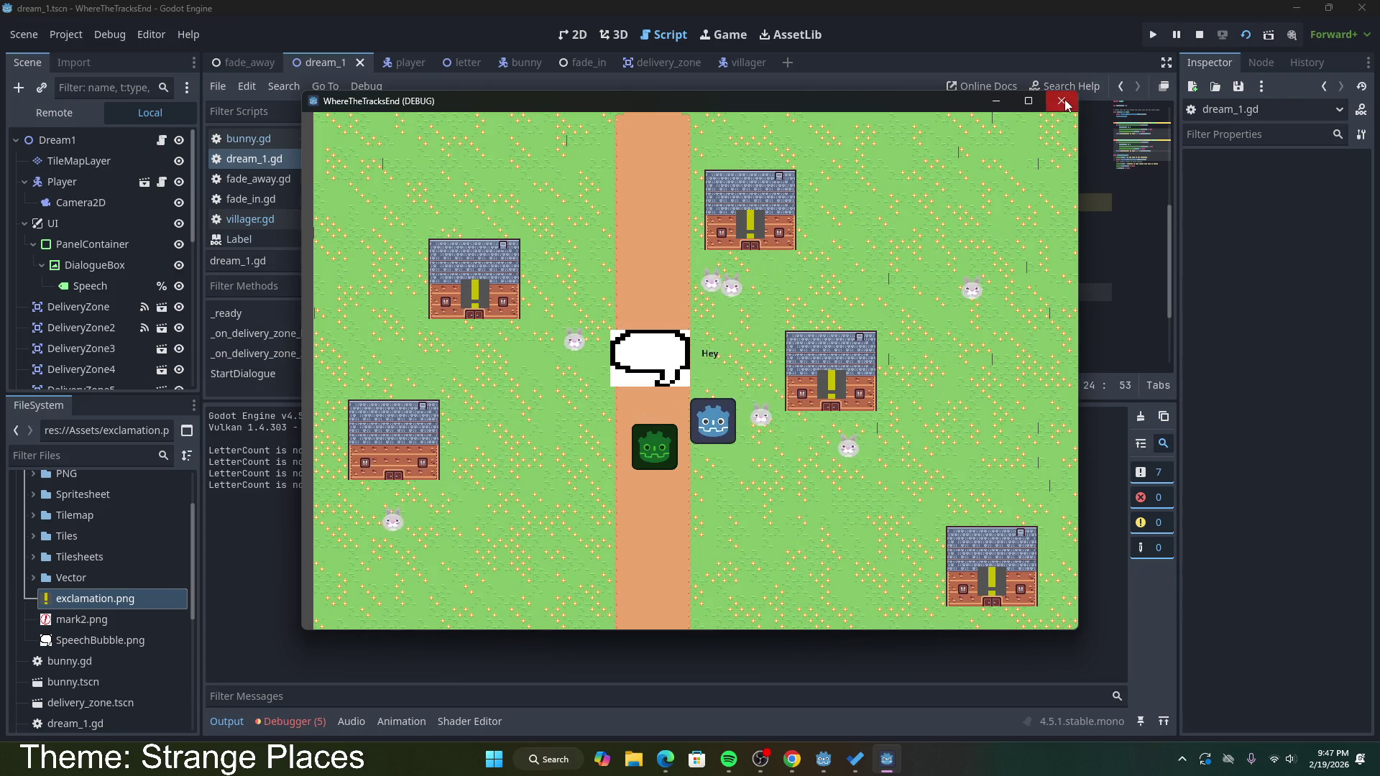
Step: Stop the game with F8 and close the debug game window
key("F8")
left_click(604, 301)
left_click(604, 293)
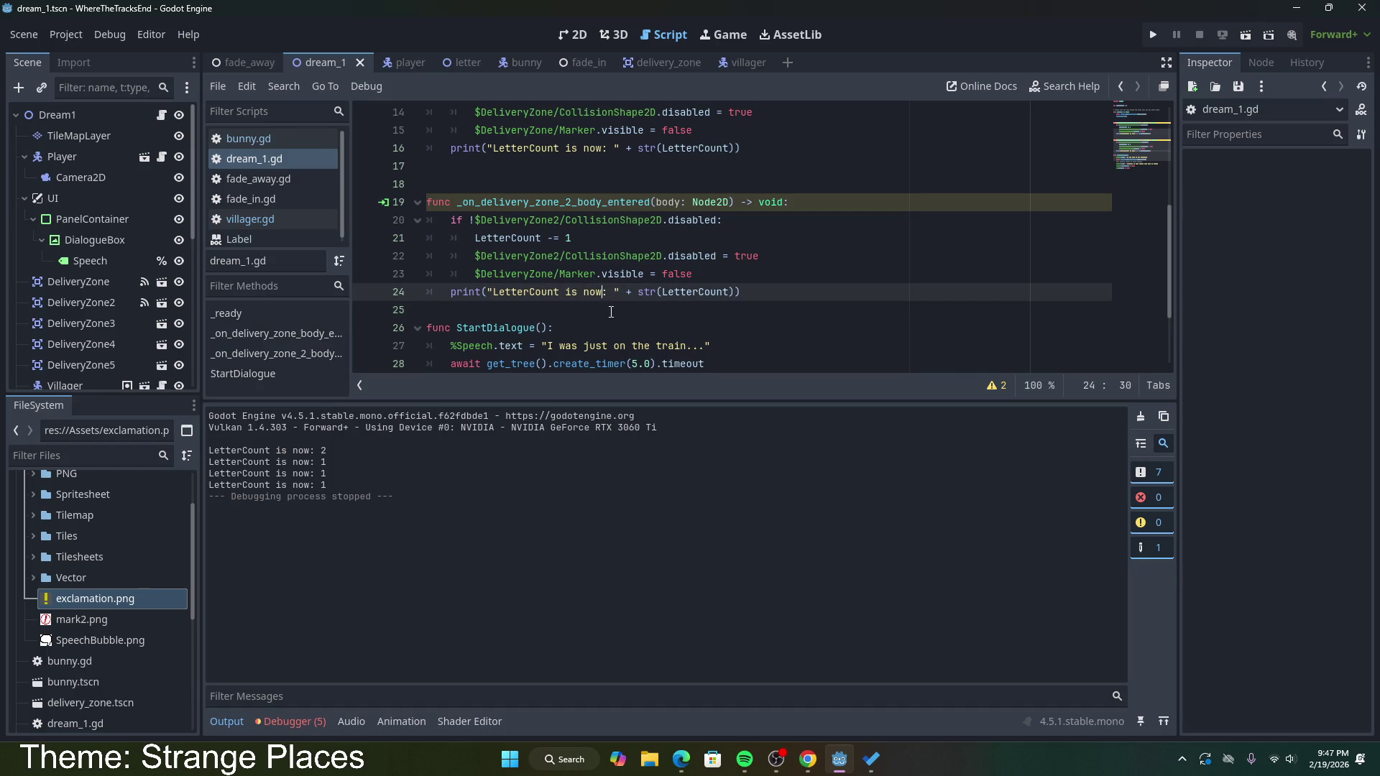
Step: Change $DeliveryZone to $DeliveryZone2 on line 23
scroll(617, 283, "up", 2)
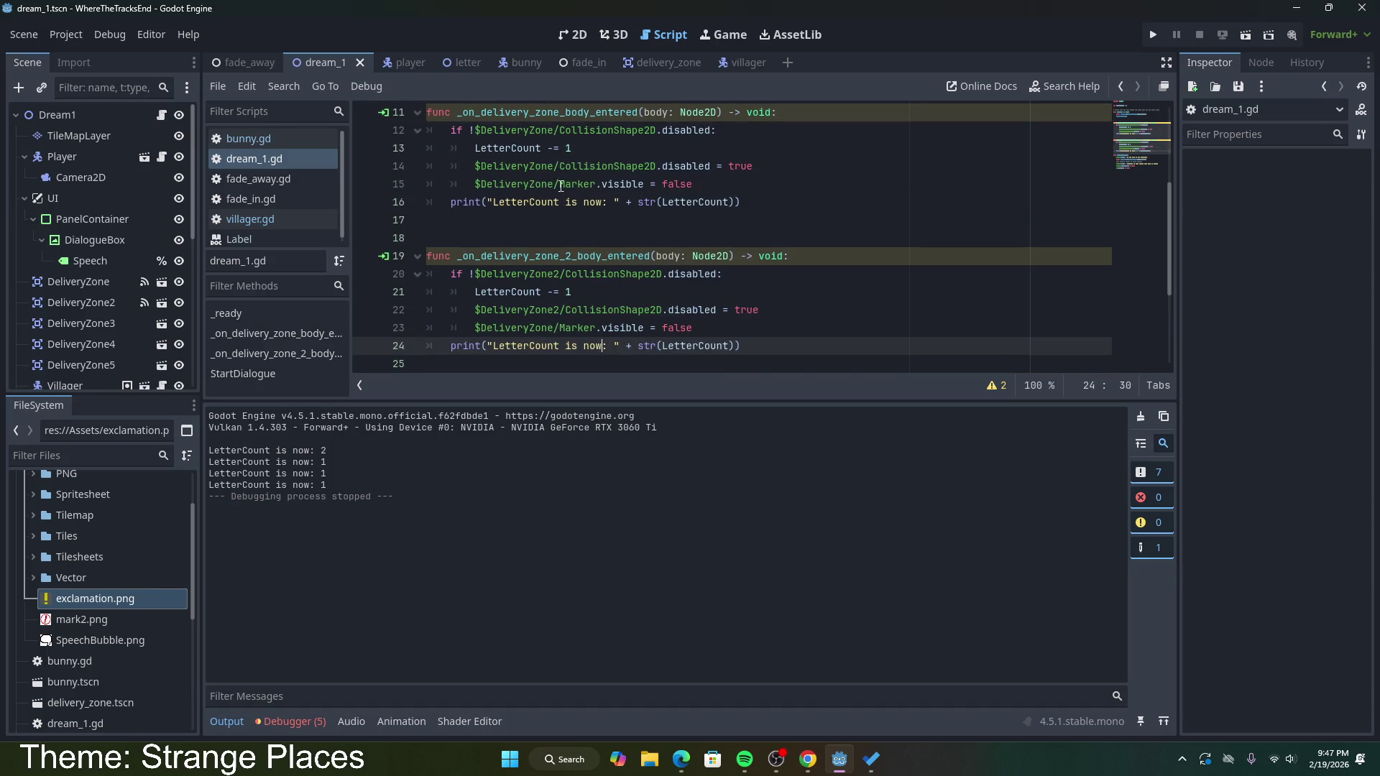
left_click(555, 328)
type("2")
left_click(782, 312)
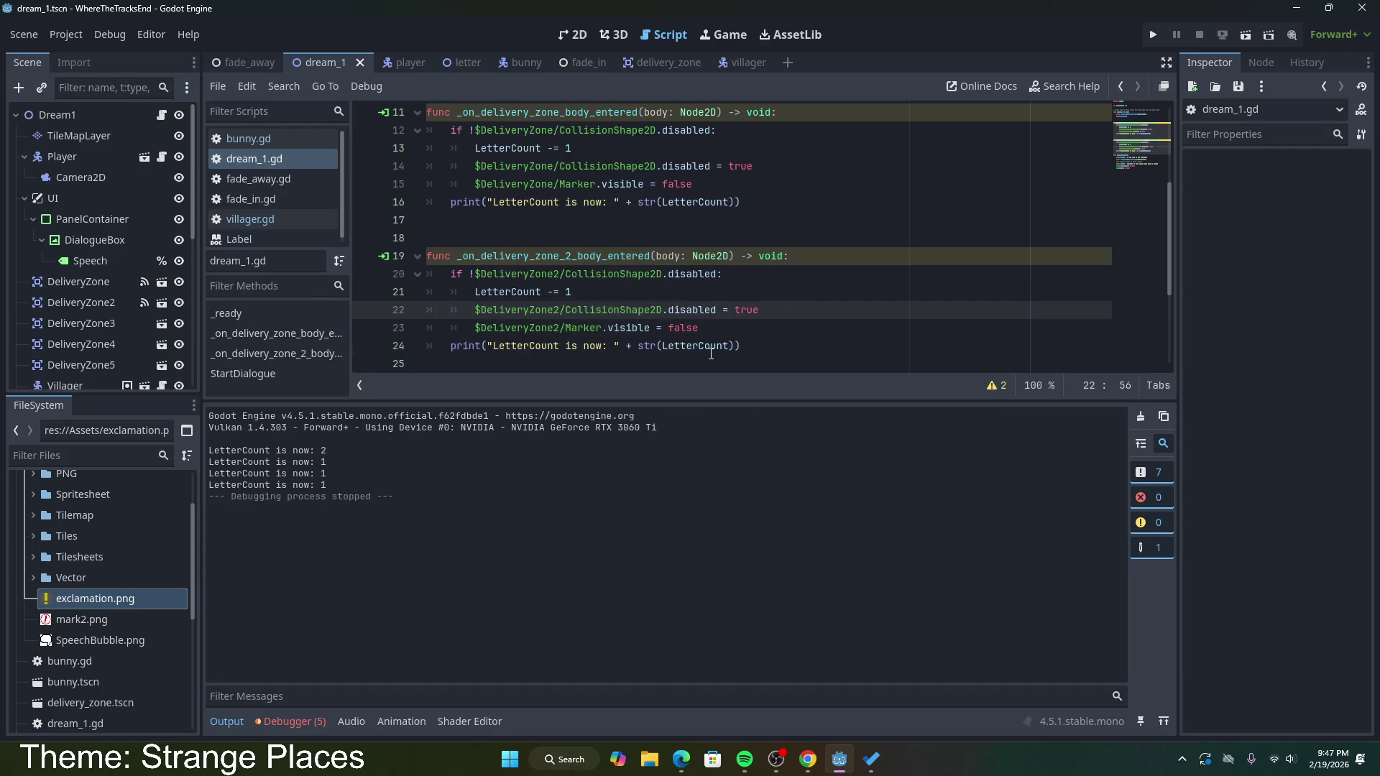
scroll(672, 328, "down", 3)
left_click(747, 184)
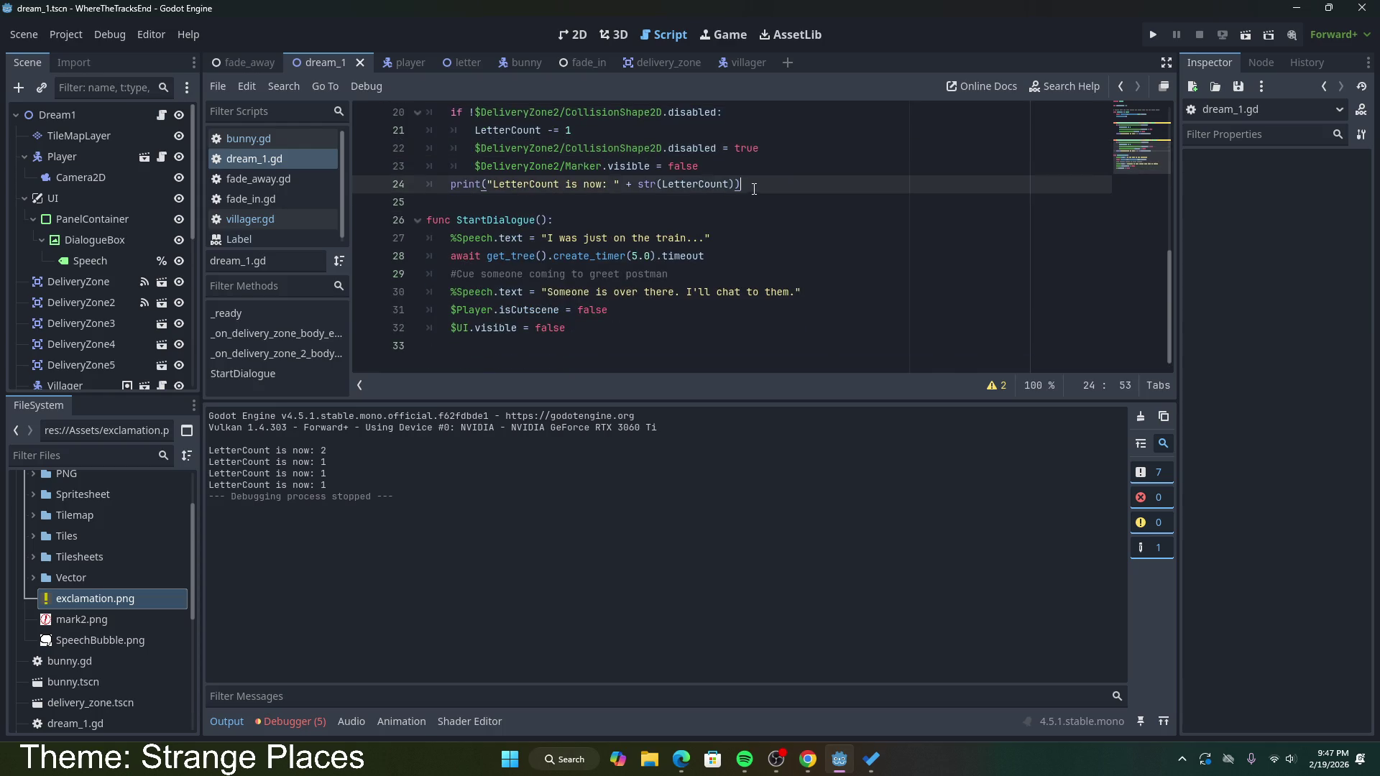
Step: Connect DeliveryZone3's body_entered signal to a new _on_delivery_zone_3_body_entered method
left_click(1262, 62)
left_click(1210, 63)
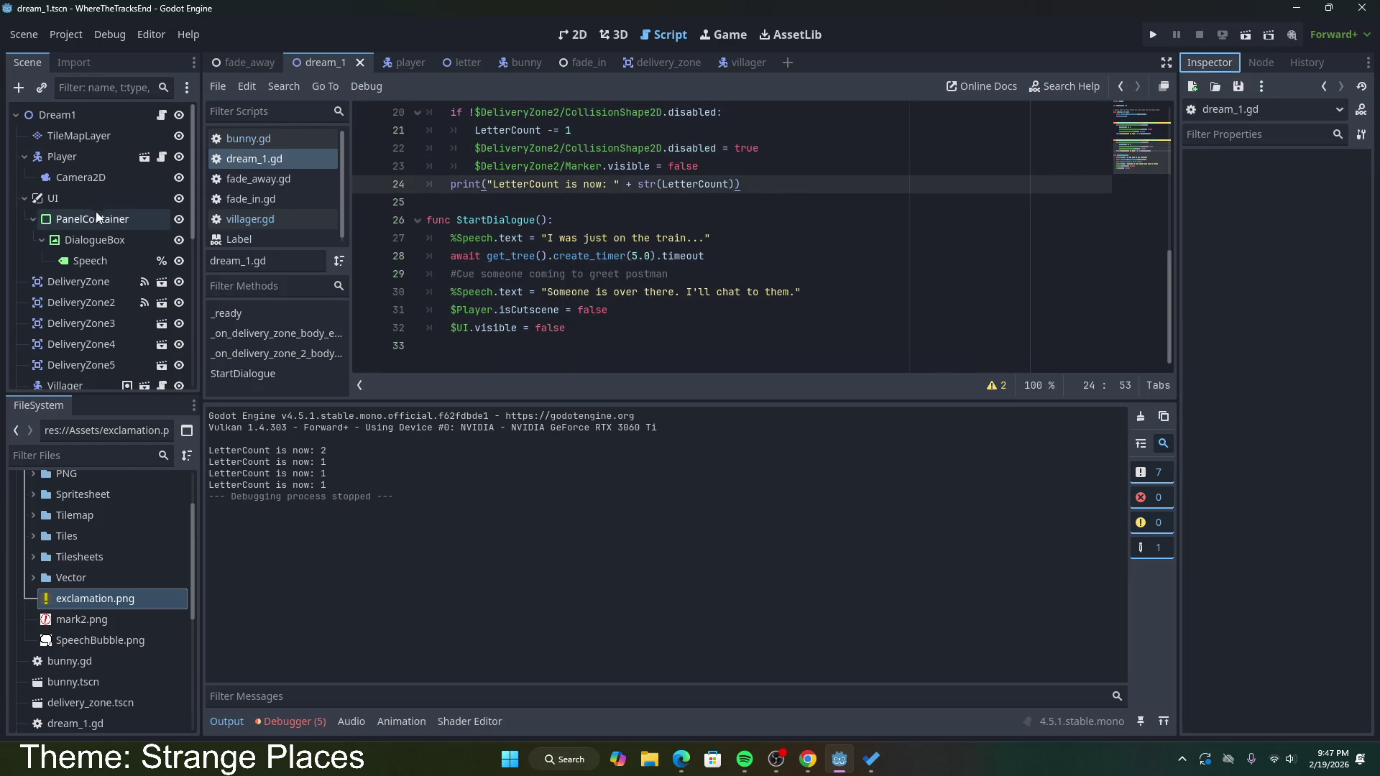
left_click(75, 116)
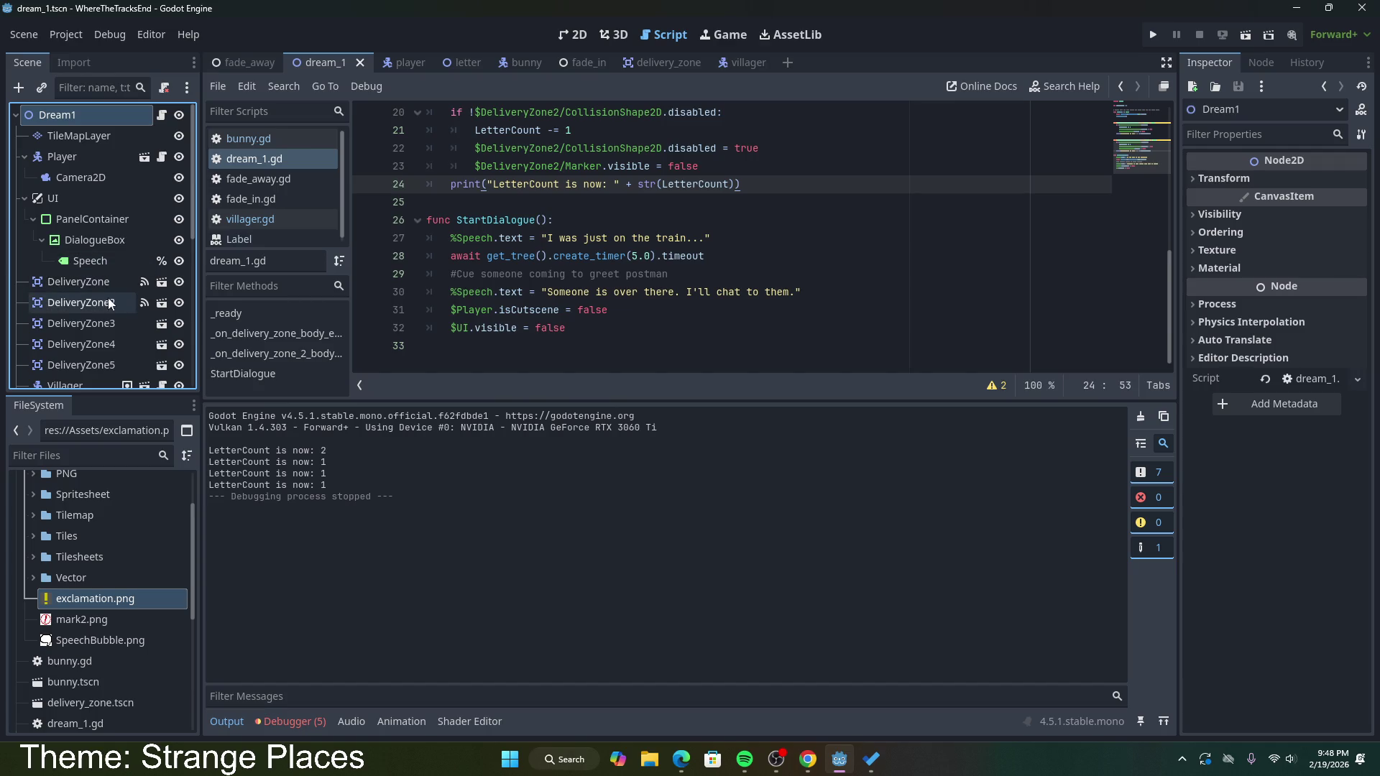
left_click(105, 317)
left_click(1261, 63)
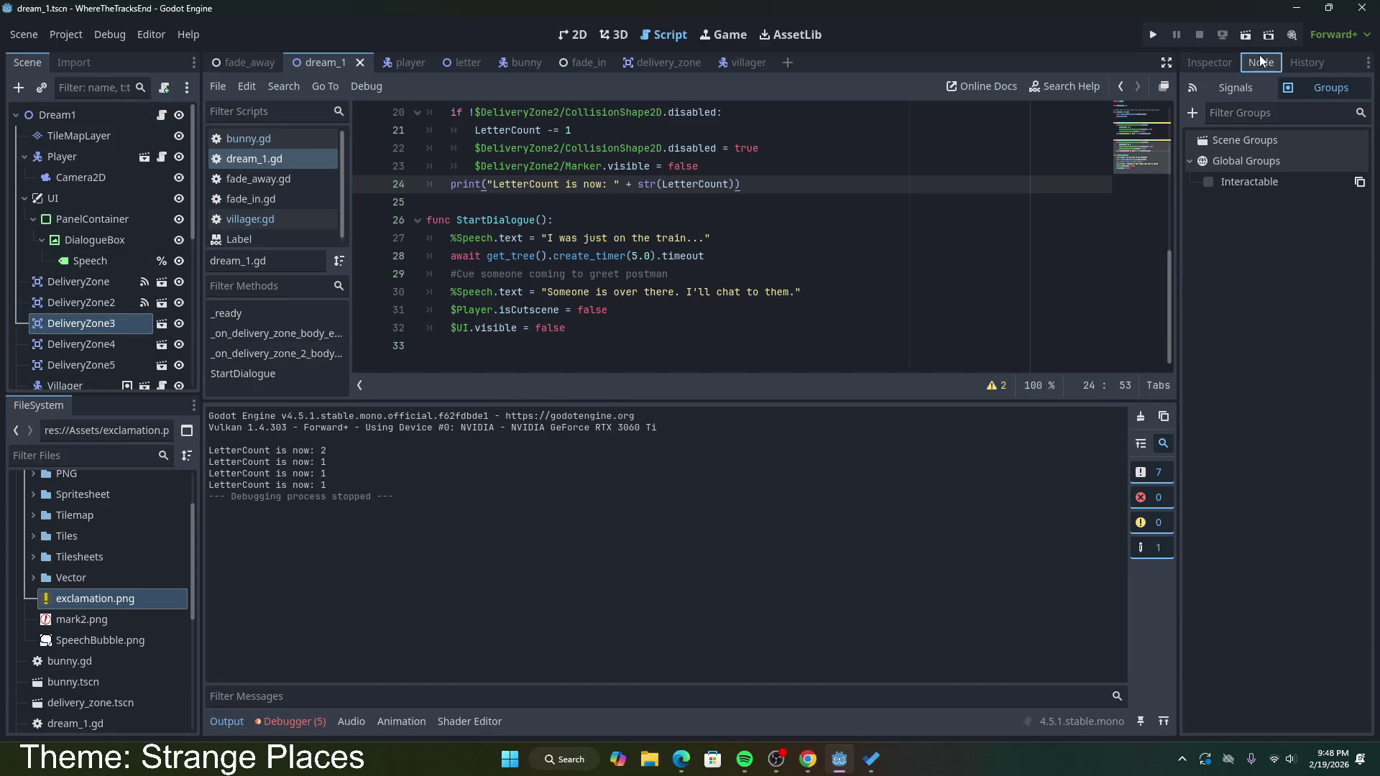
left_click(1235, 87)
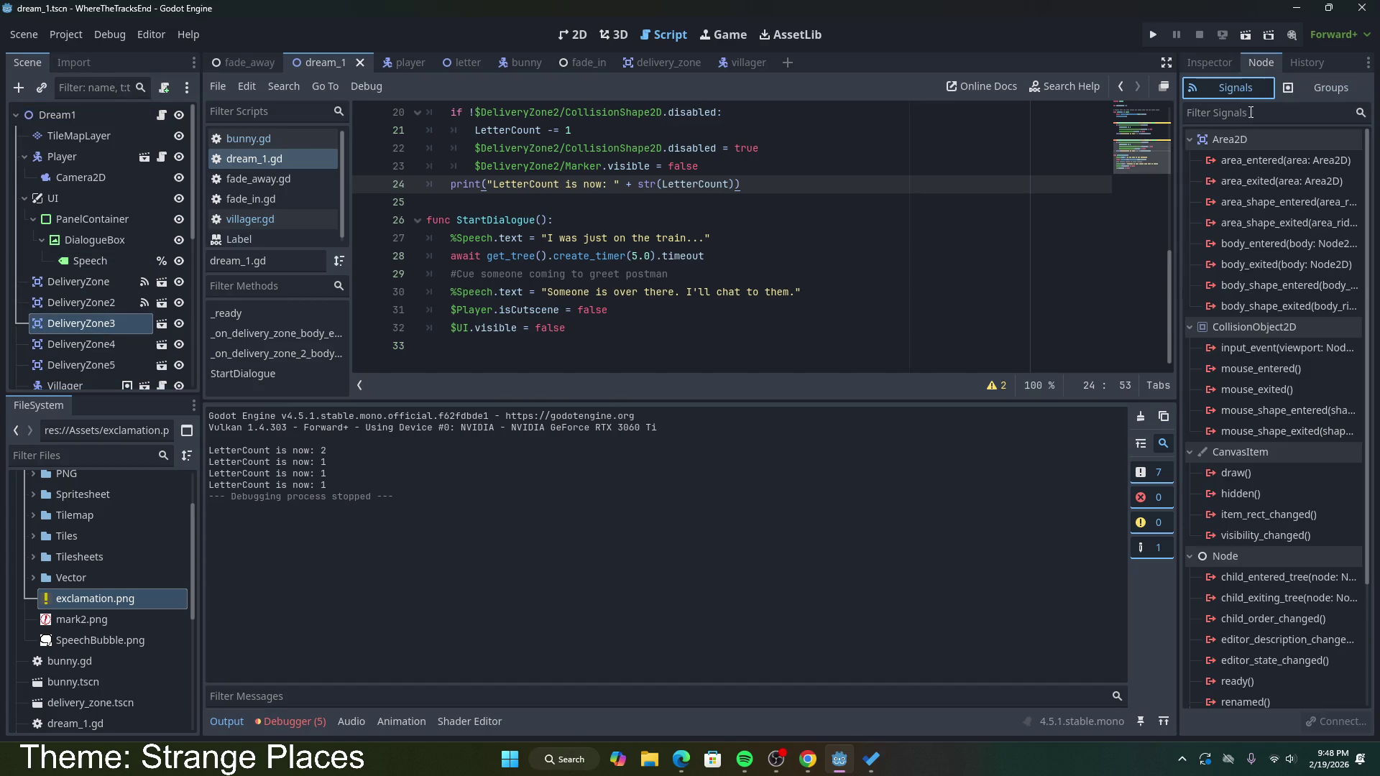
double_click(1270, 244)
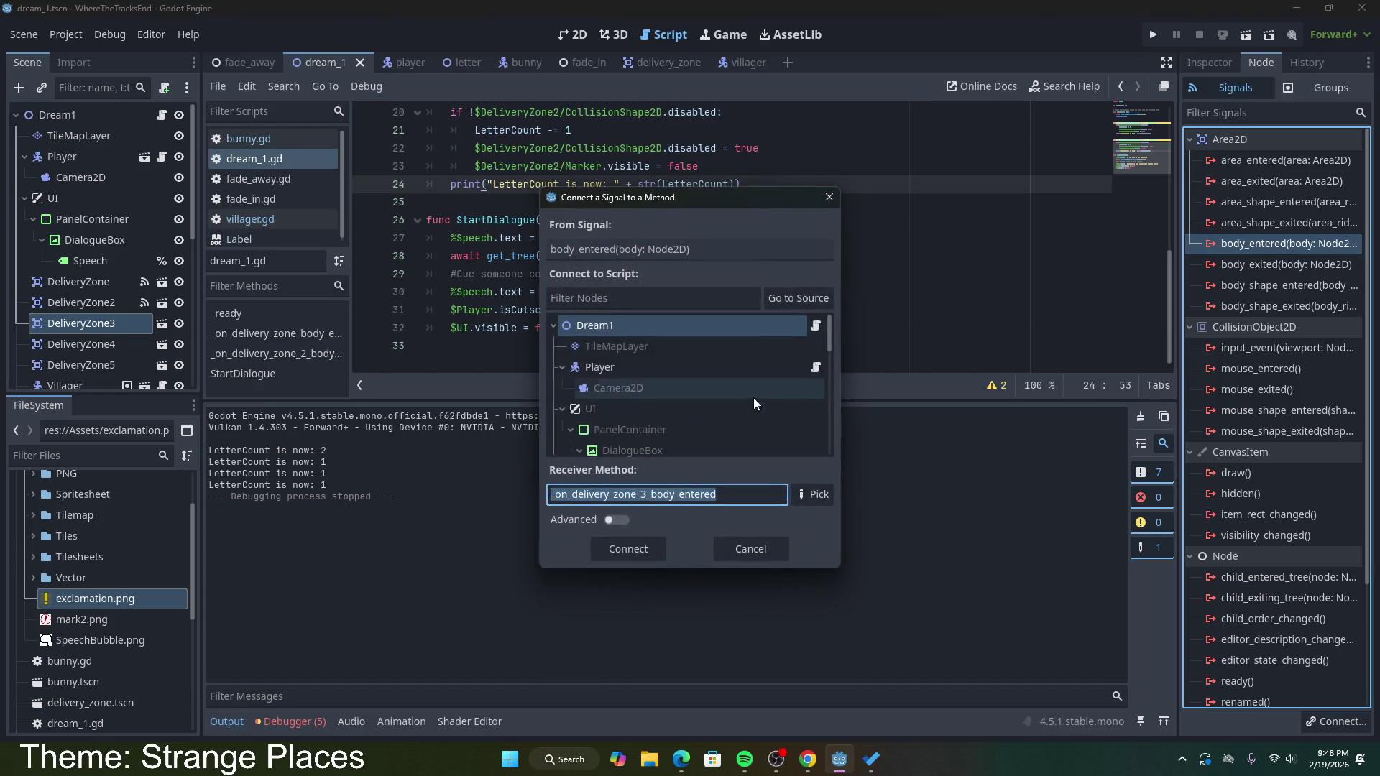
left_click(647, 555)
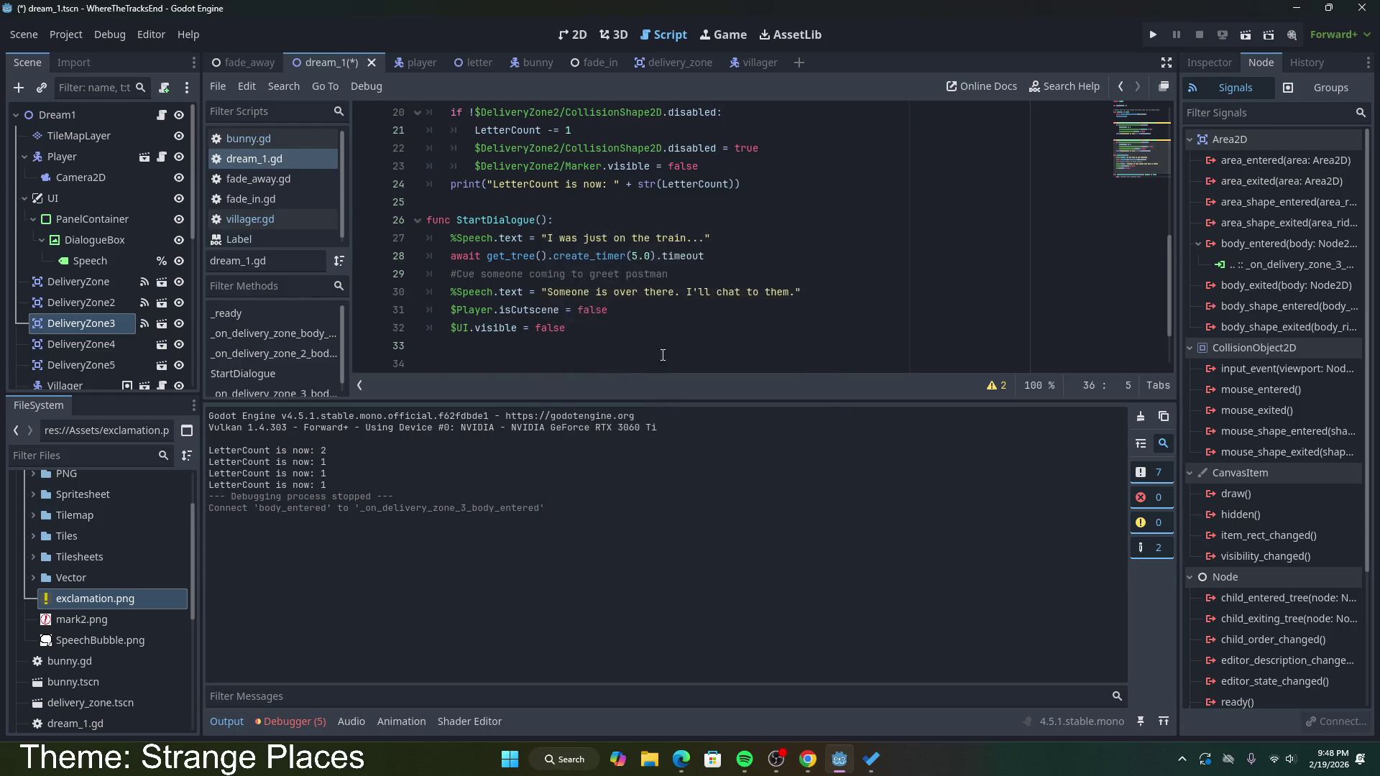
Step: Select zone 2's delivery if-block in dream_1.gd
scroll(637, 356, "down", 2, "ctrl")
scroll(636, 356, "up", 3)
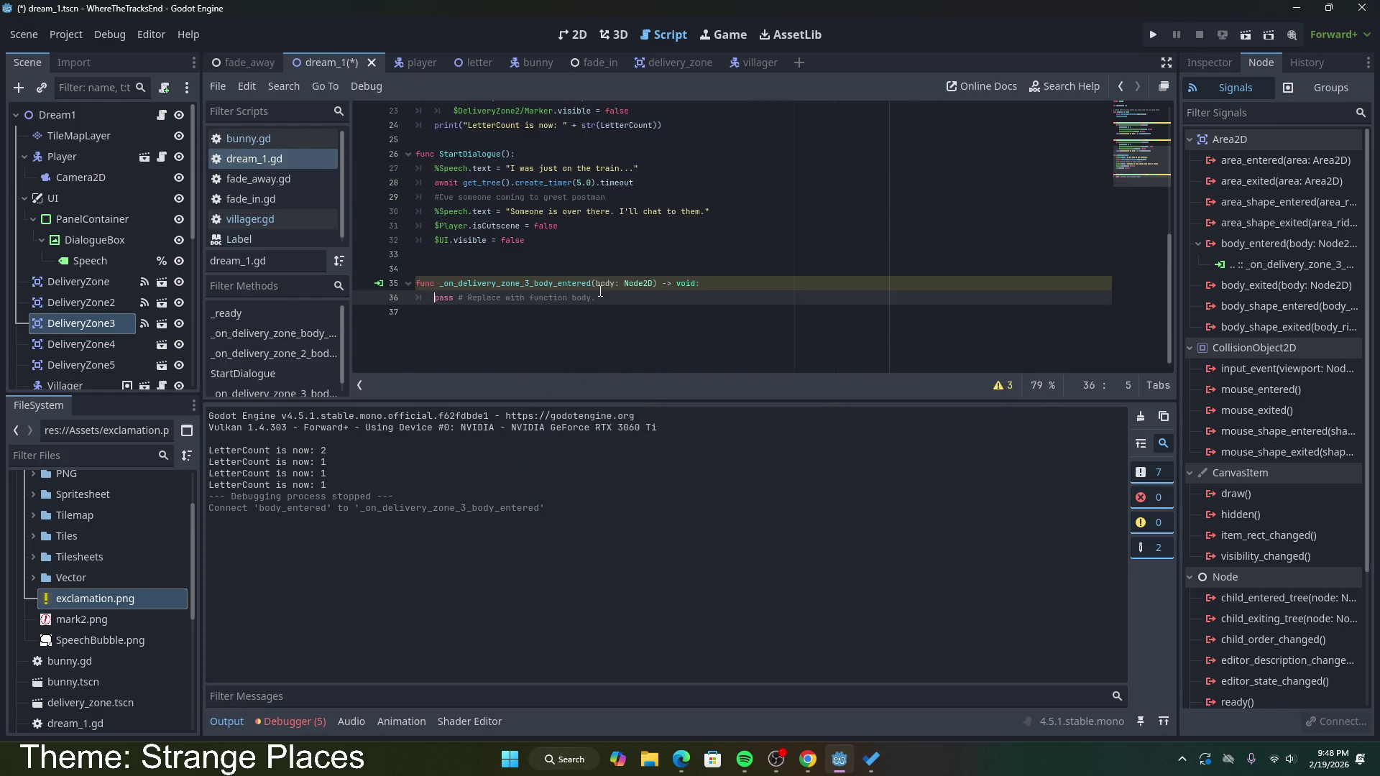
left_click_drag(662, 211, 441, 160)
key("ctrl+c")
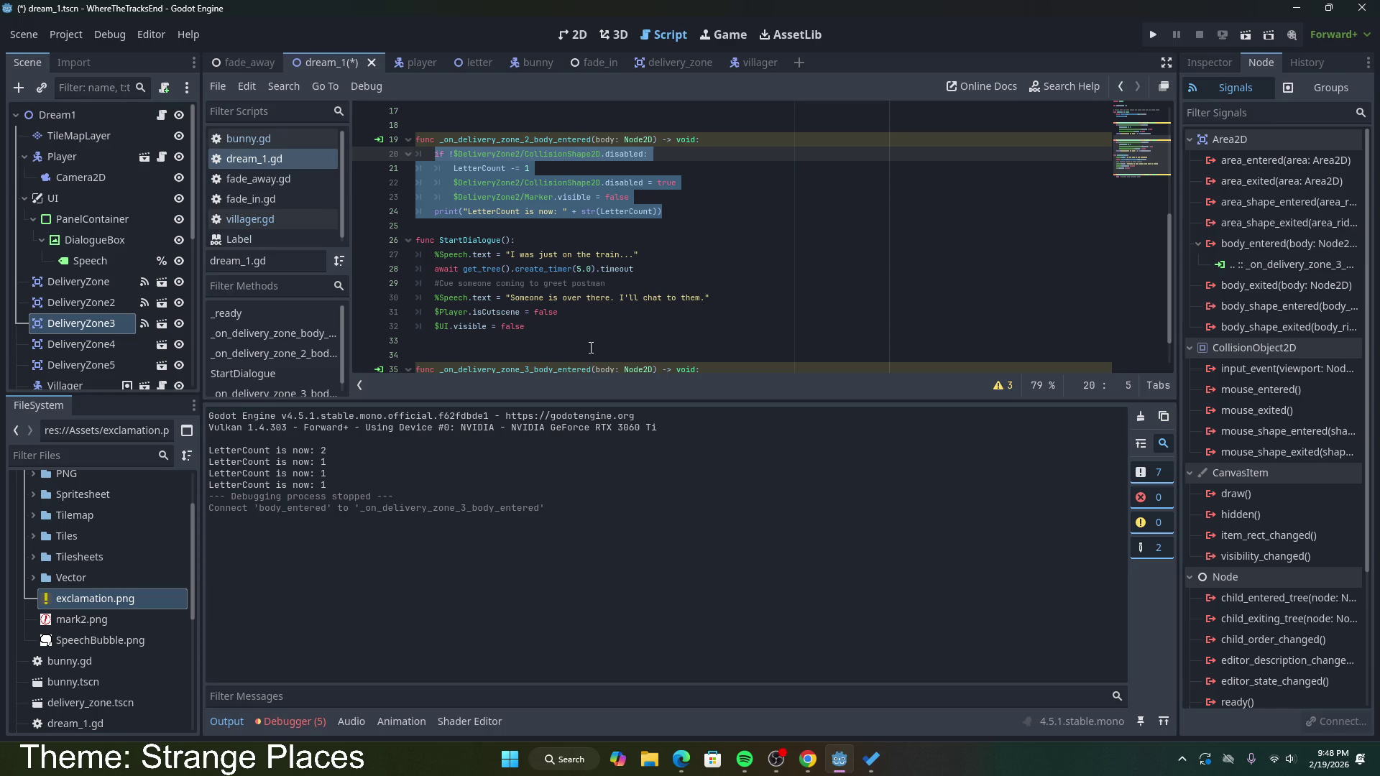
scroll(582, 355, "down", 1)
scroll(571, 334, "up", 2)
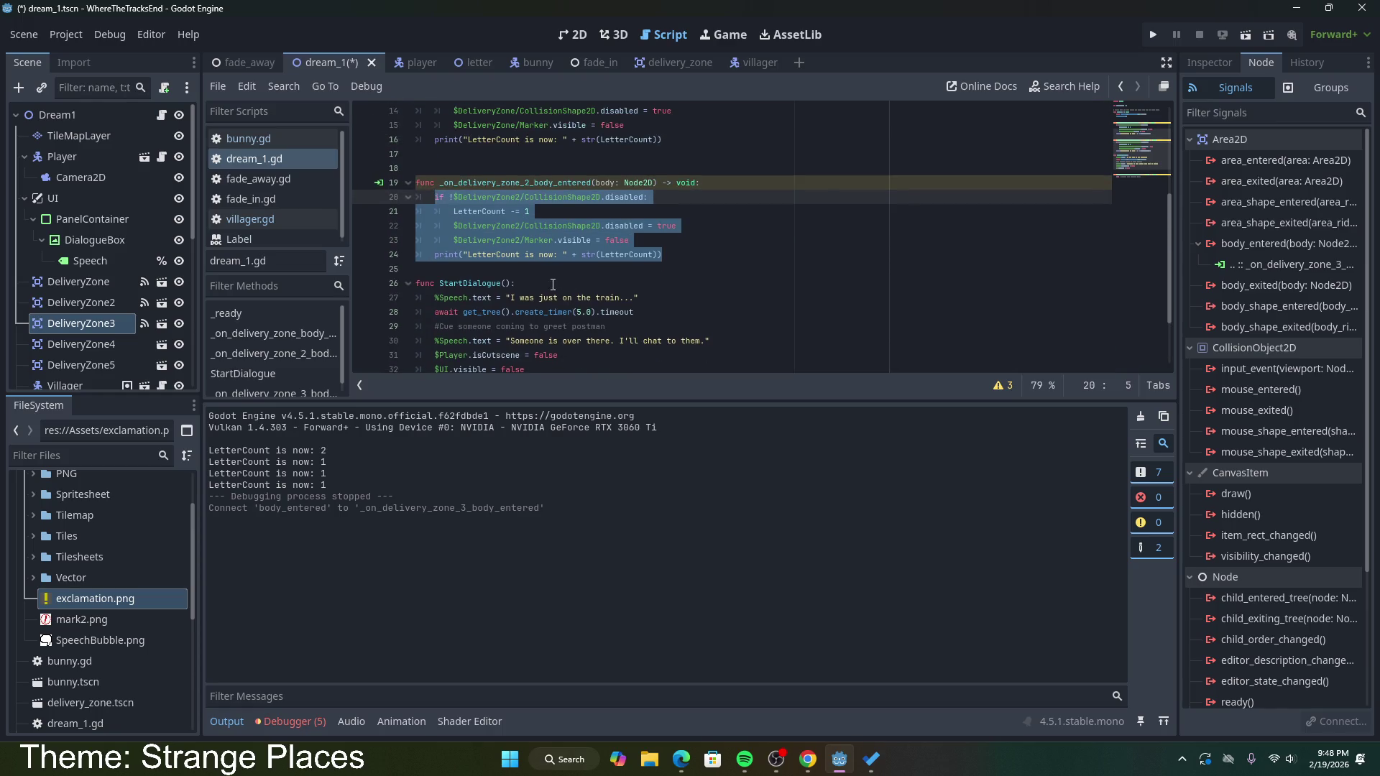
scroll(552, 283, "down", 2)
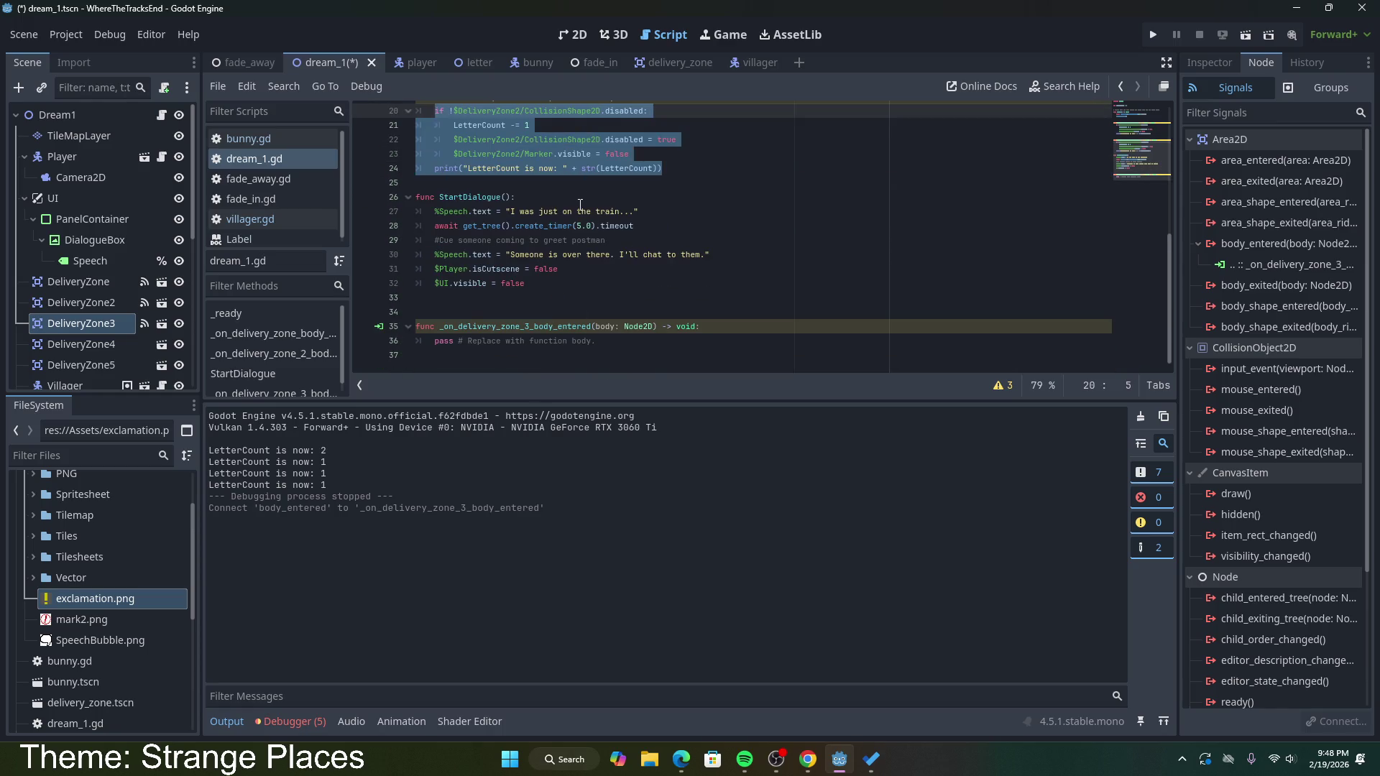
Step: Add a func SetDeliveryComplete(): header below the zone 3 handler
left_click(605, 339)
key("Return")
key("Return")
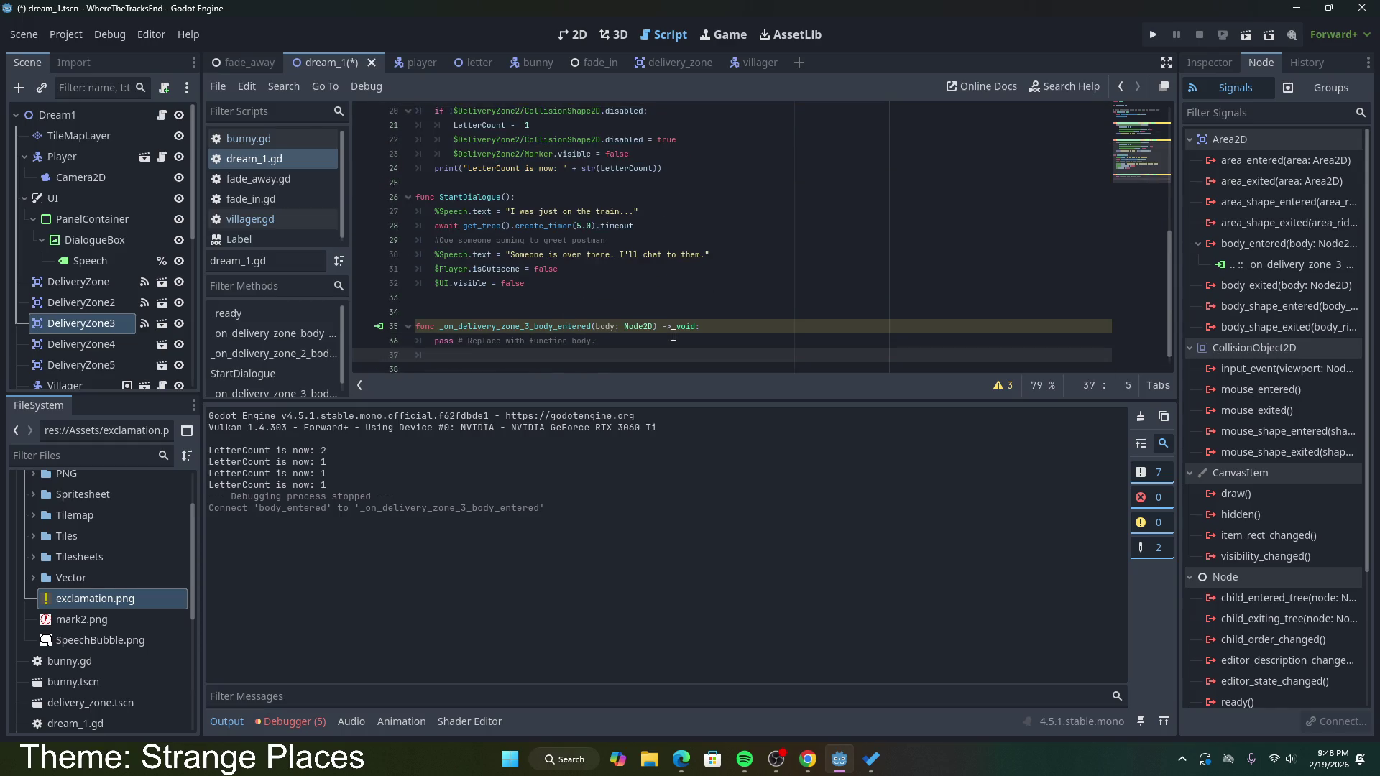
type("func ")
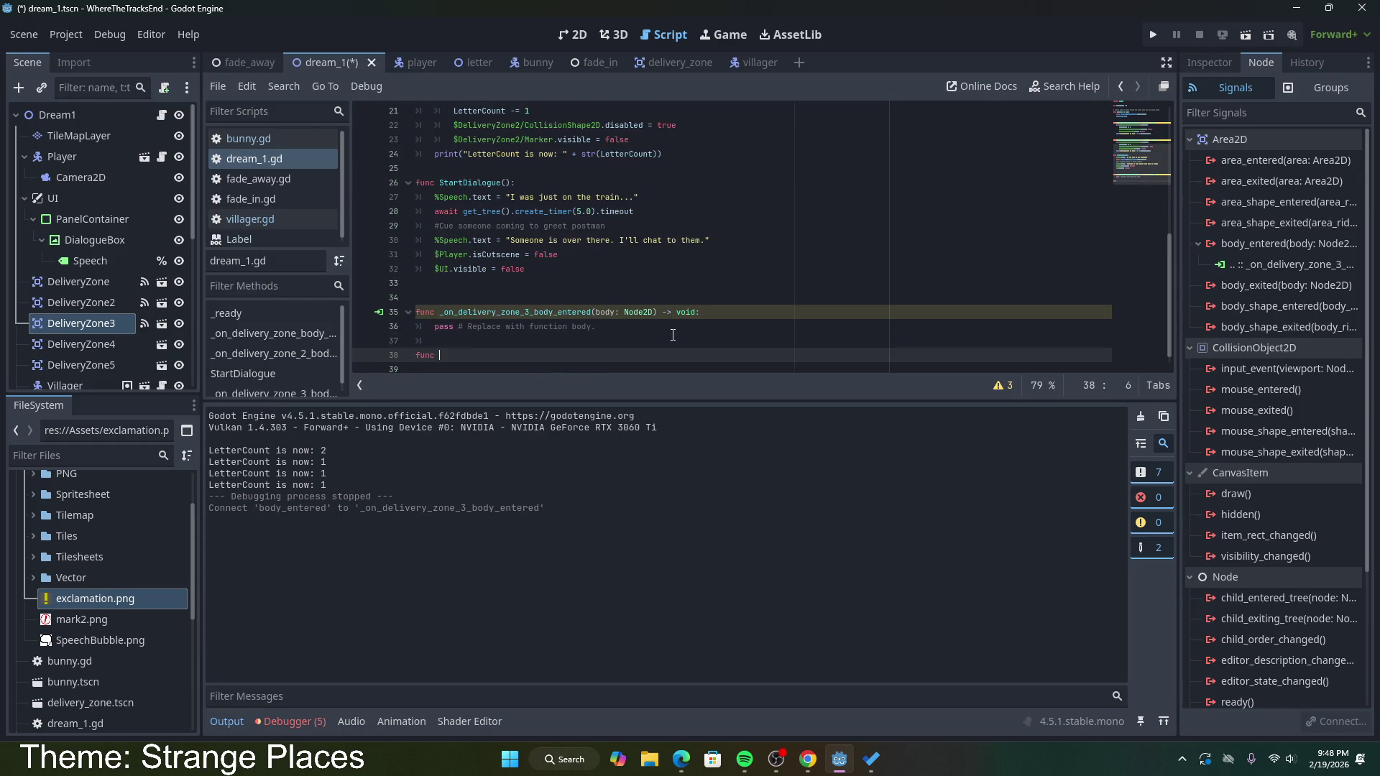
type("DeliveryComplete")
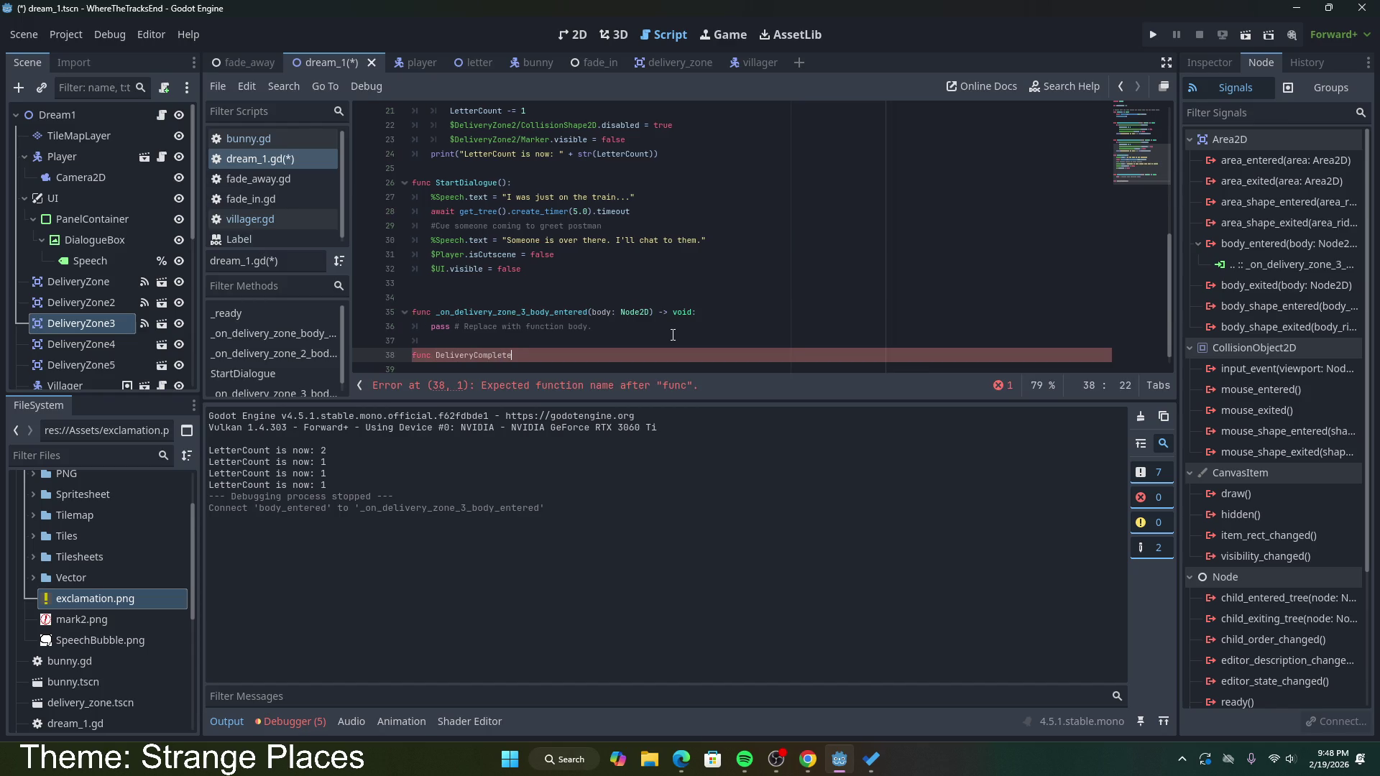
key("BackSpace")
key("BackSpace")
key("BackSpace")
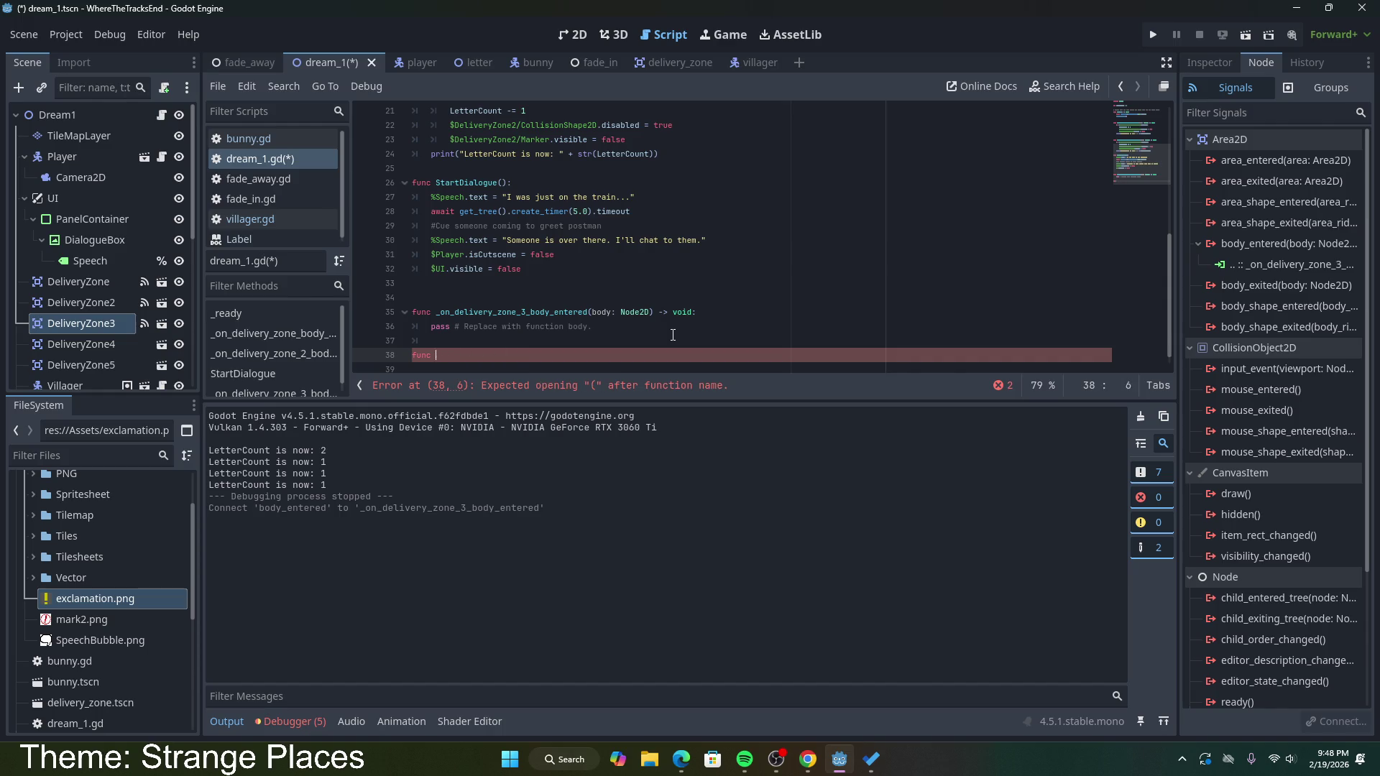
type("SetDelivery")
type("Compl")
key("BackSpace")
type(":")
key("Return")
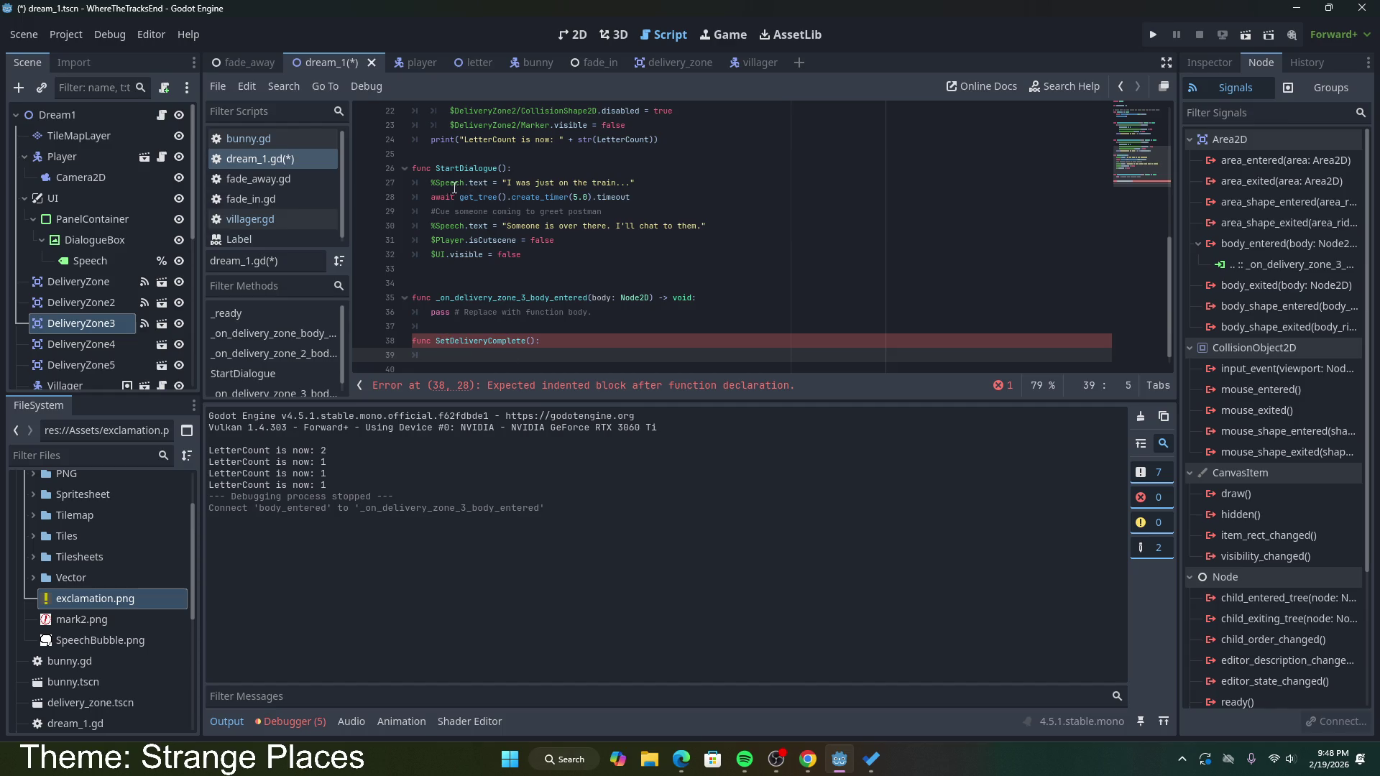
Step: Paste the if-block into SetDeliveryComplete, then undo deleting the DeliveryZone2/ path
key("ctrl+v")
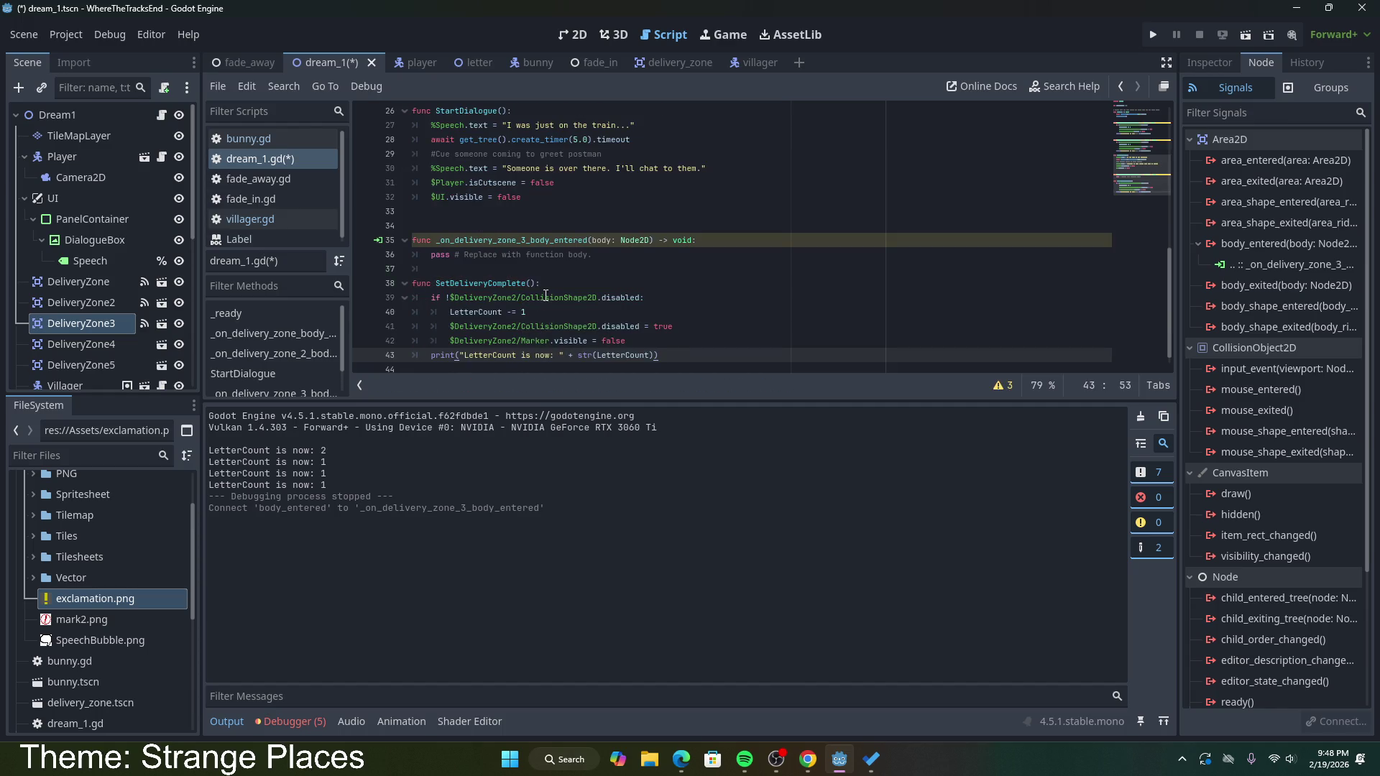
left_click(532, 283)
left_click(516, 297)
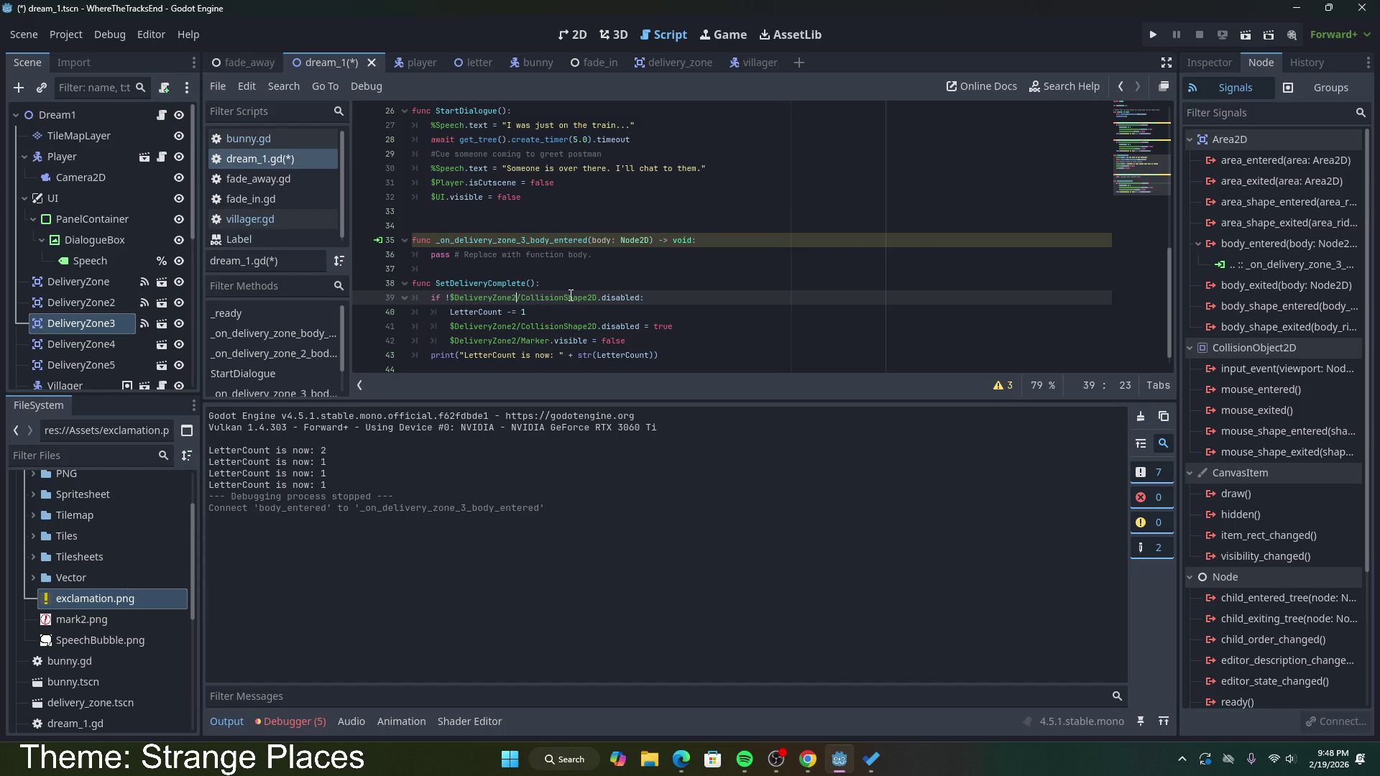
left_click_drag(521, 297, 452, 296)
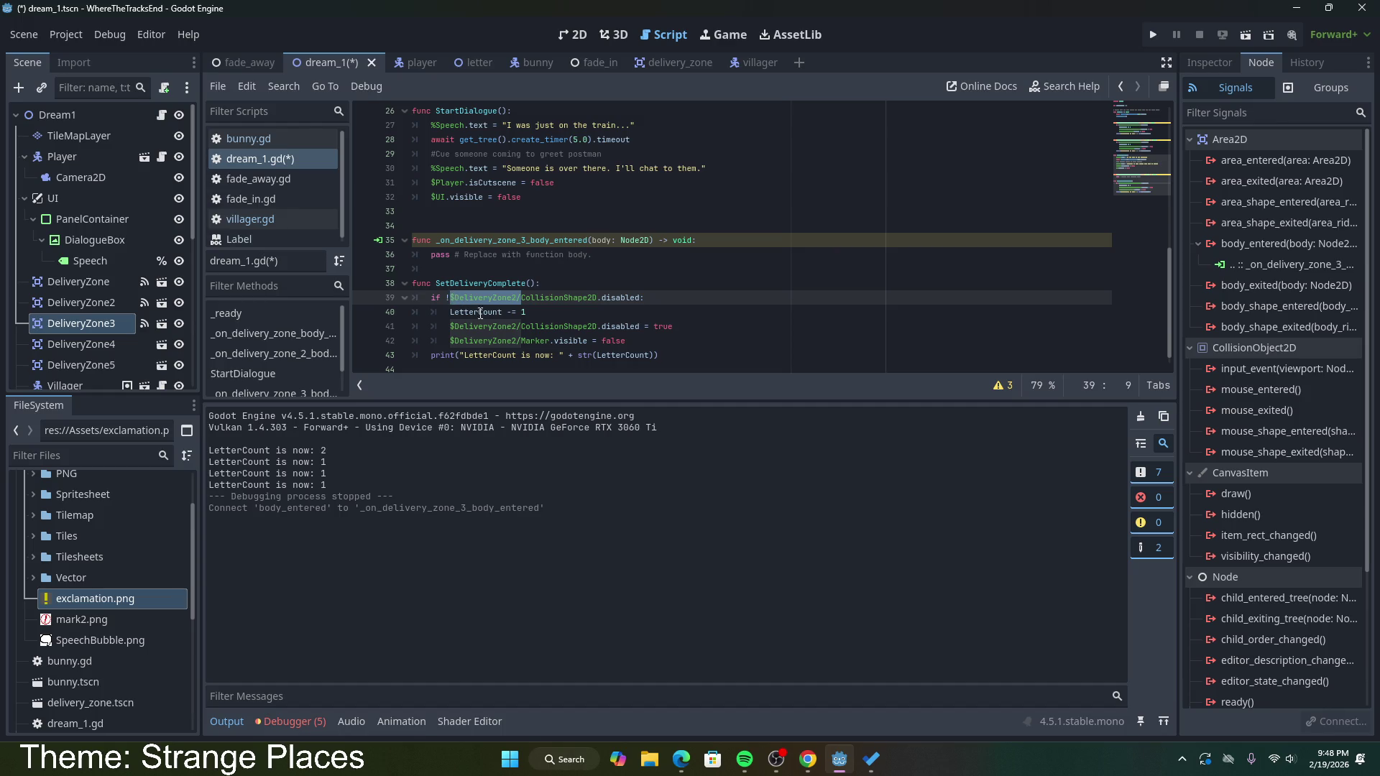
key("BackSpace")
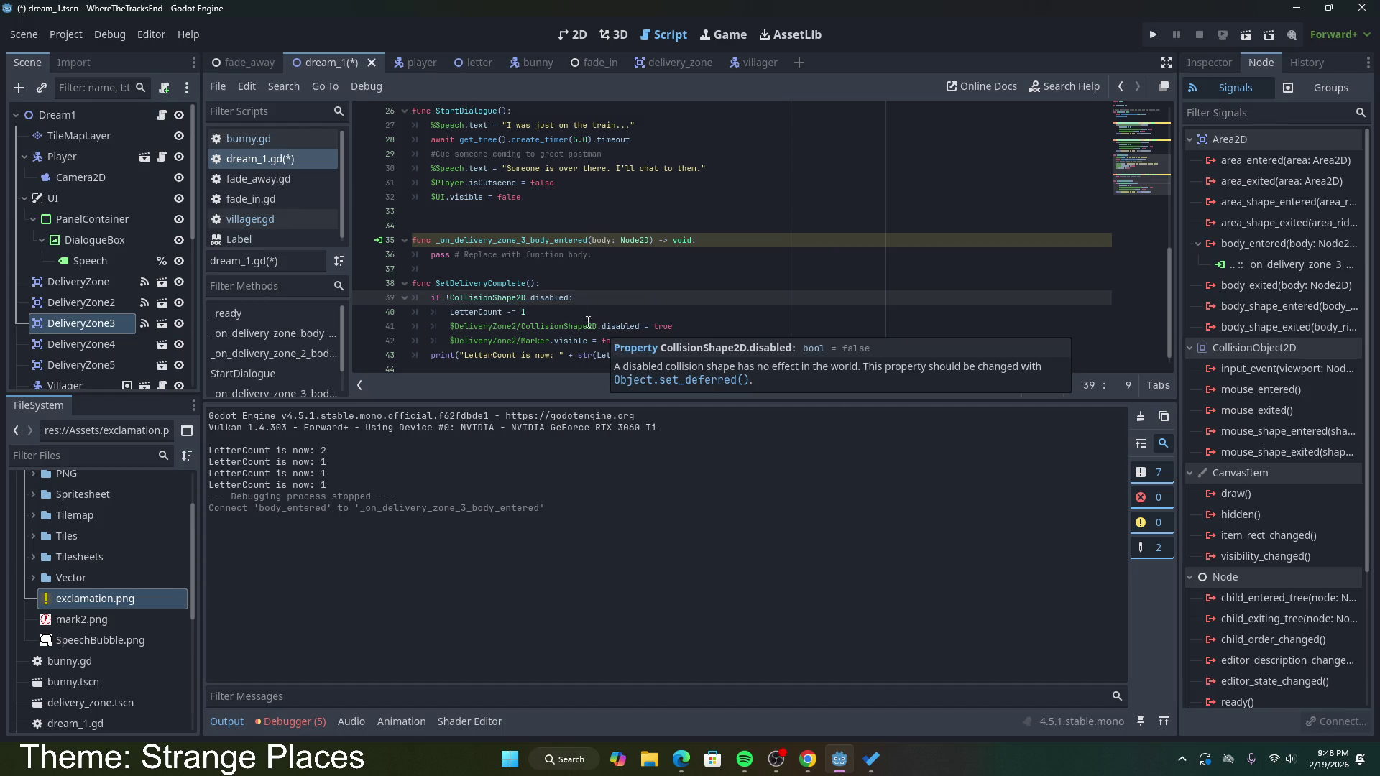
left_click(509, 327)
left_click_drag(516, 327, 450, 327)
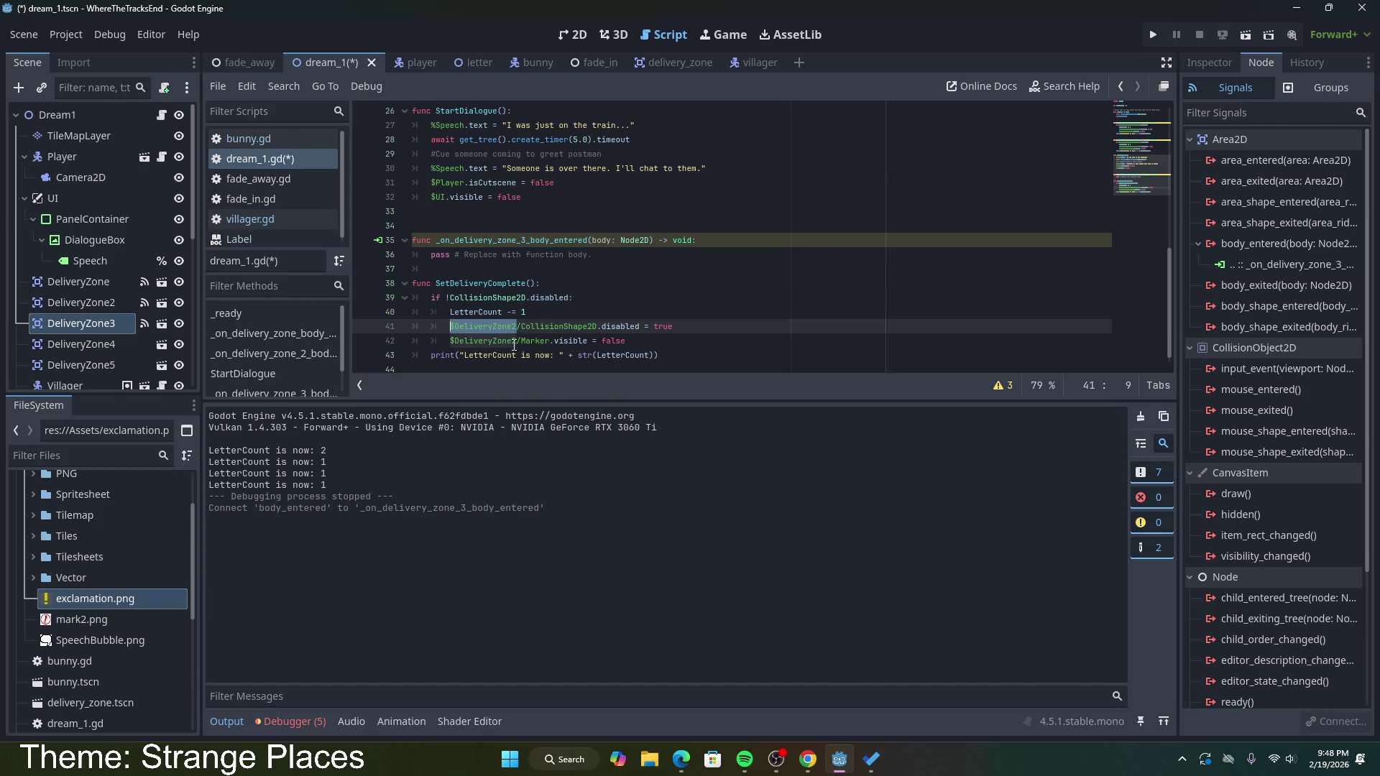
key("ctrl+z")
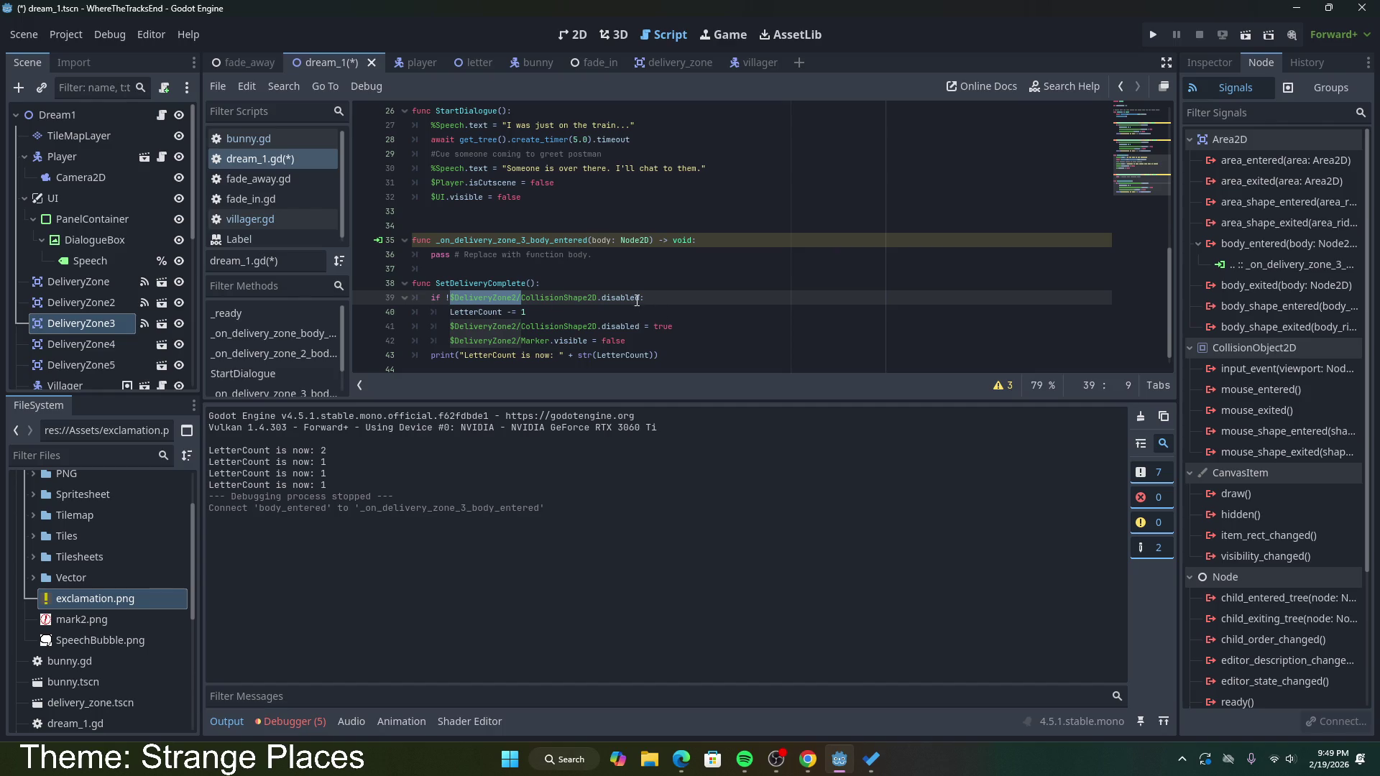
left_click(525, 286)
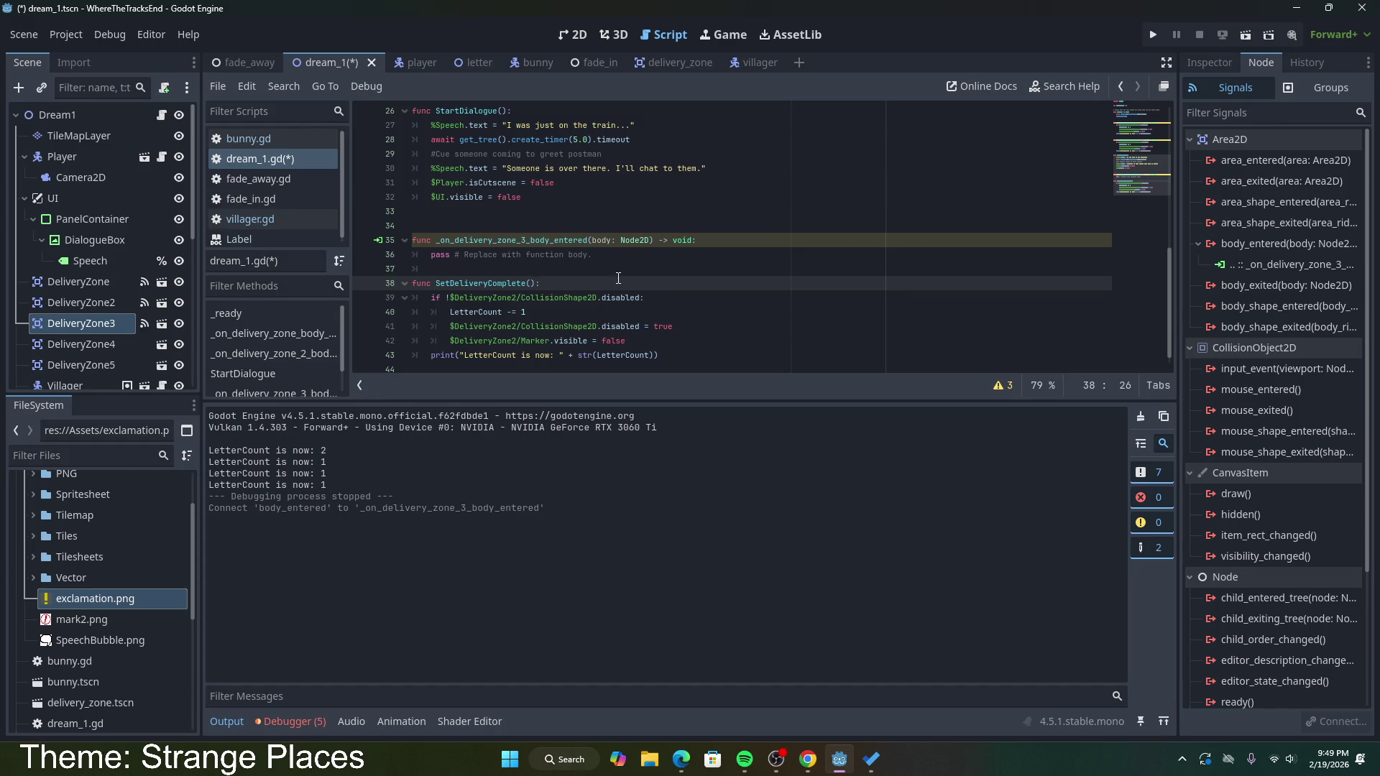
Step: Add a zone : CollisionShape2D parameter and replace the hard-coded collision paths with zone
type("zone : N")
key("Escape")
type("Collision")
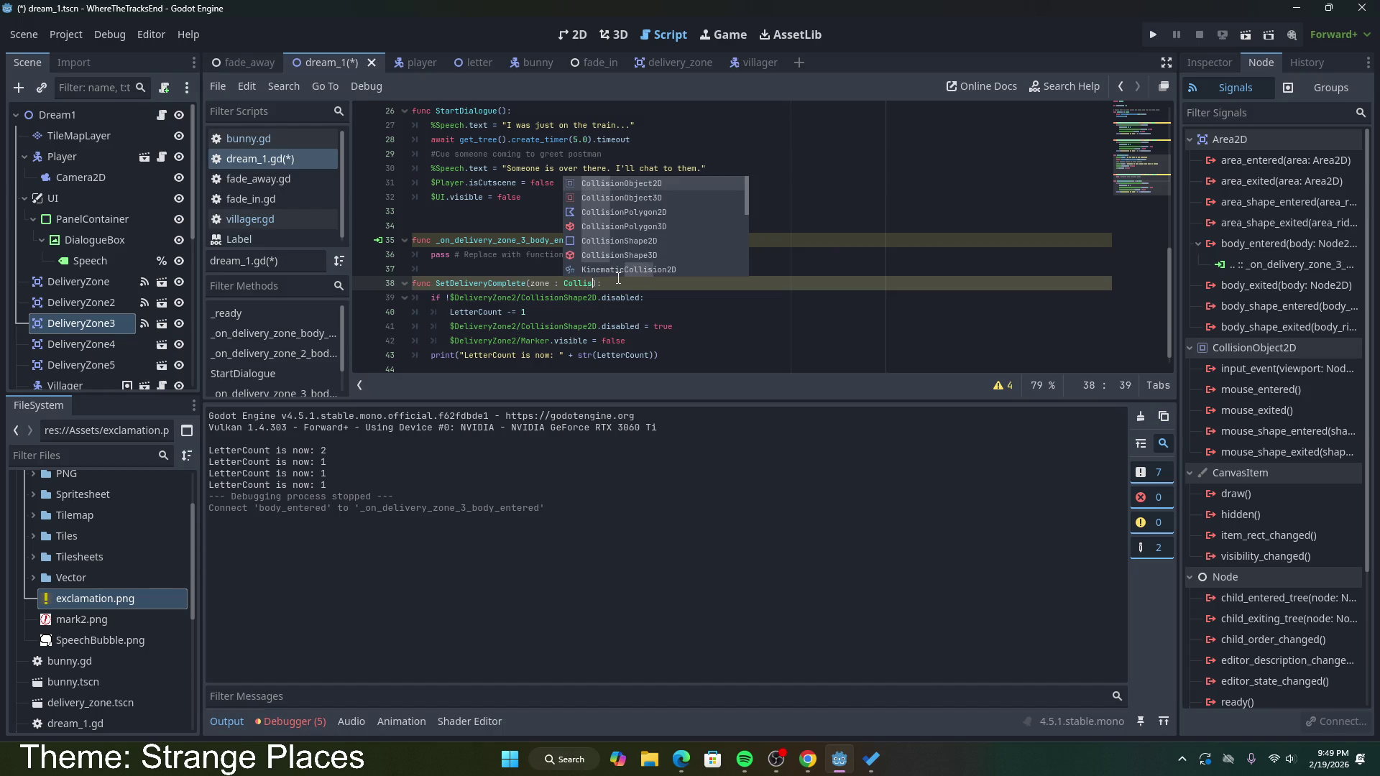
type("Shape")
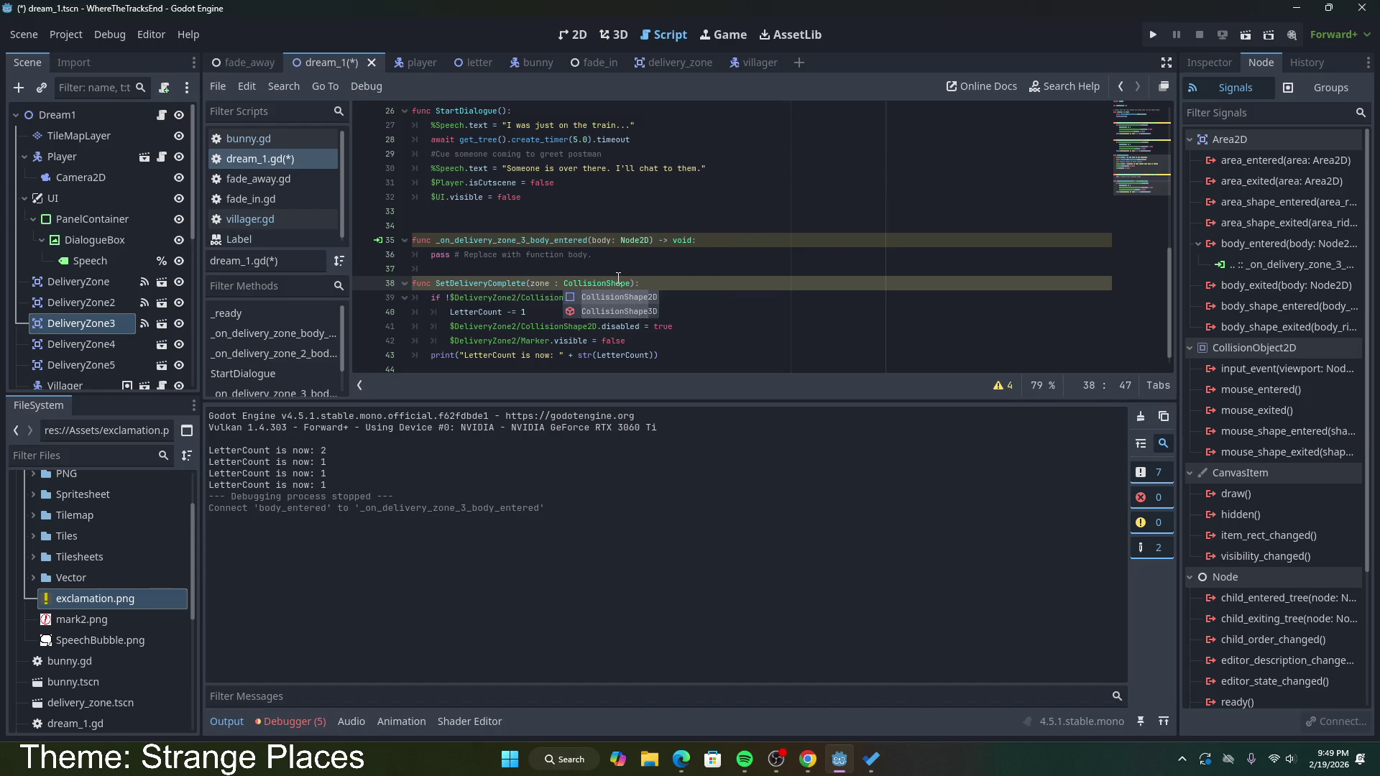
key("Return")
left_click(592, 302)
left_click_drag(592, 302, 454, 298)
left_click_drag(595, 300, 451, 302)
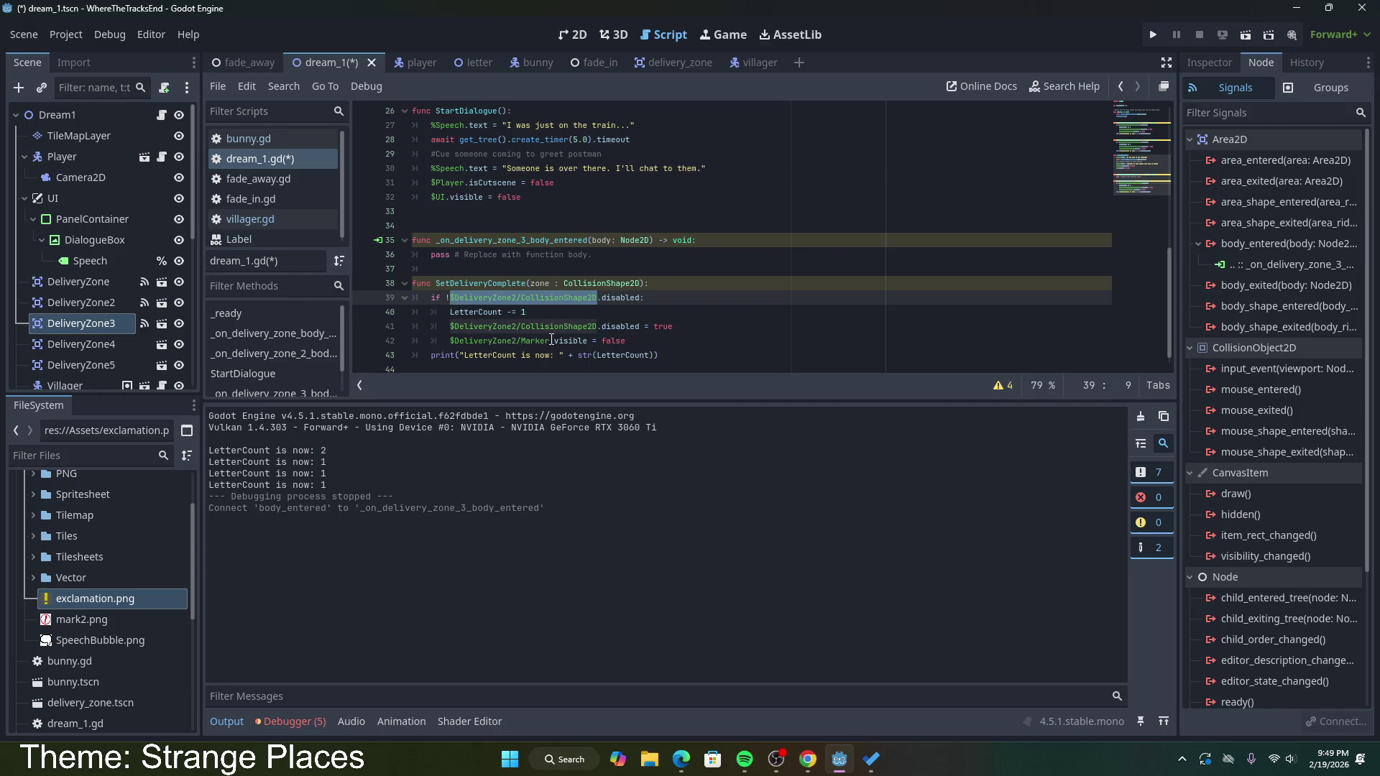
type("zone")
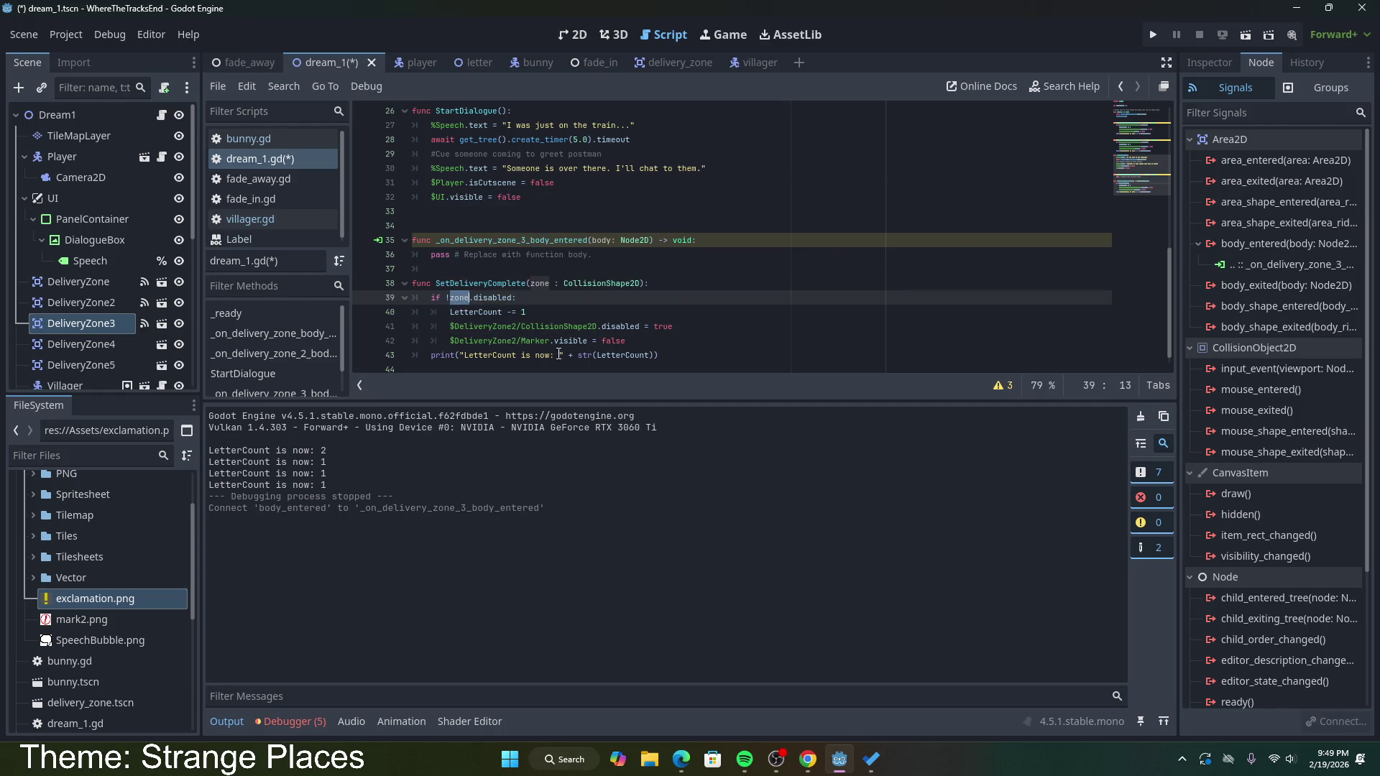
mouse_move(451, 326)
left_mouse_down()
mouse_move(597, 327)
mouse_move(434, 343)
mouse_move(452, 343)
left_mouse_up()
type("zone")
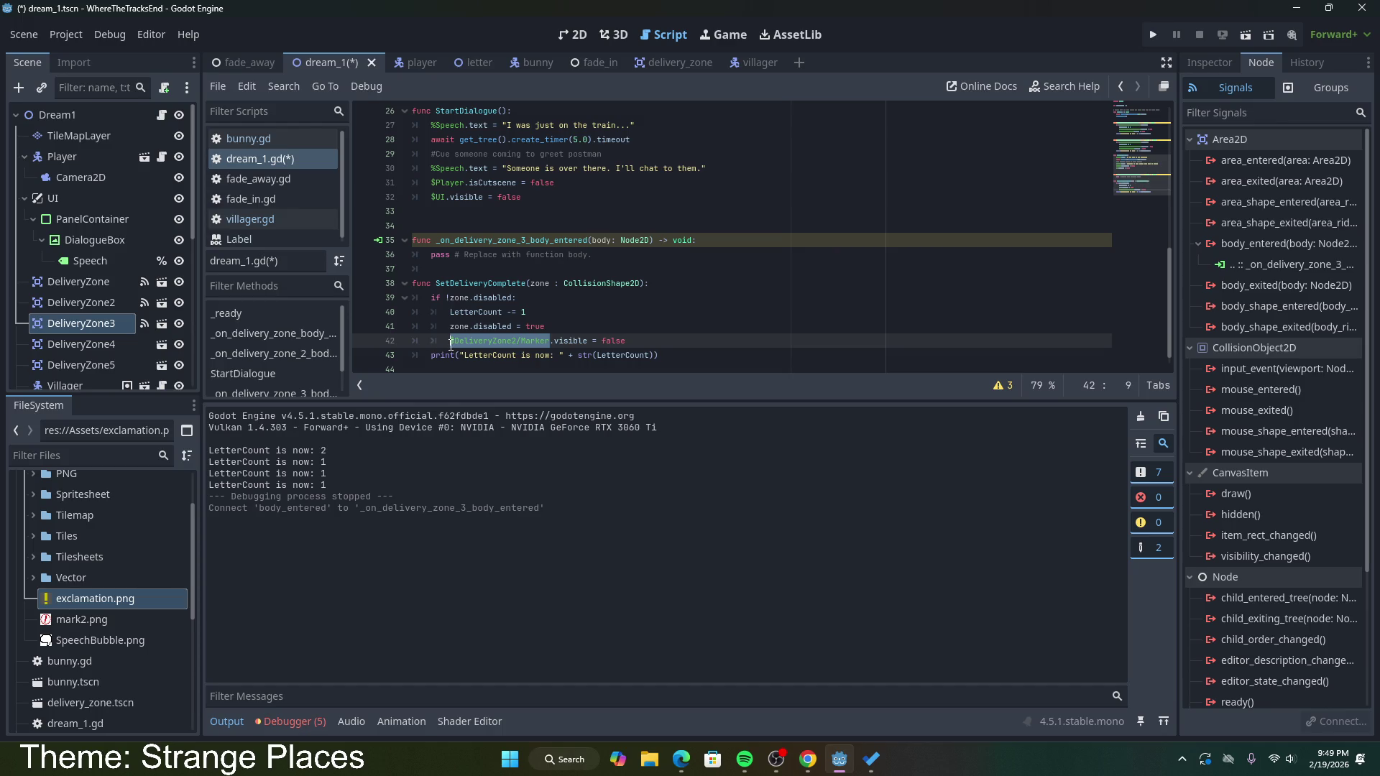
type("zone")
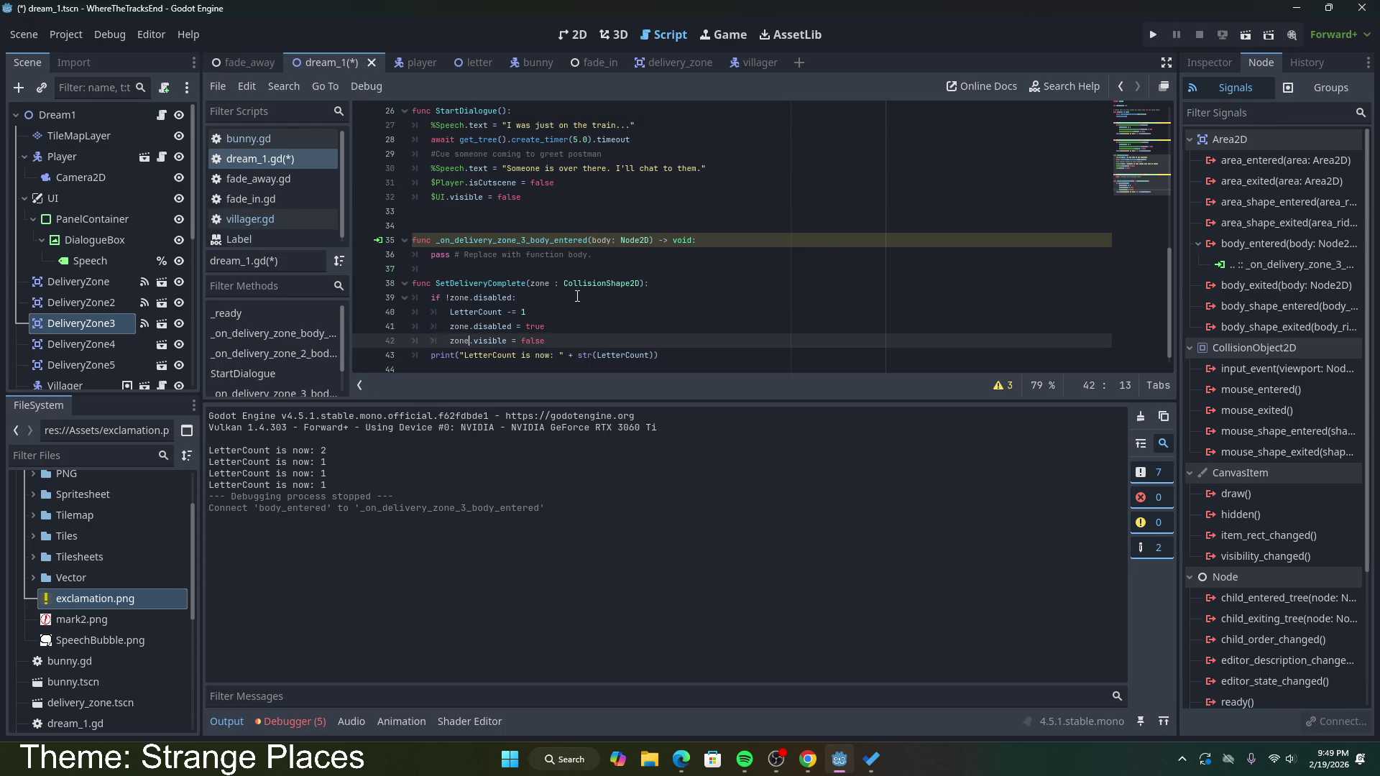
Step: Change the zone parameter's type to Area2D
double_click(588, 287)
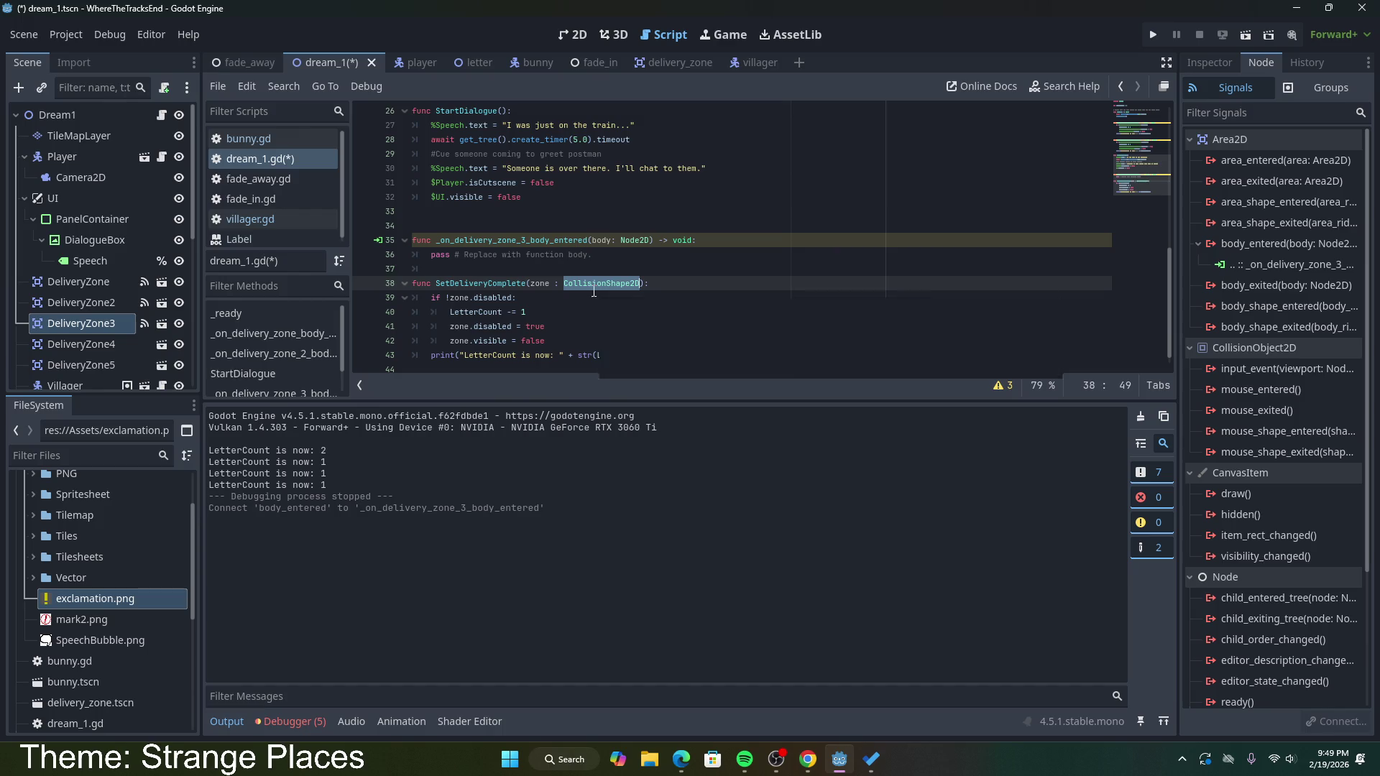
type("Ar")
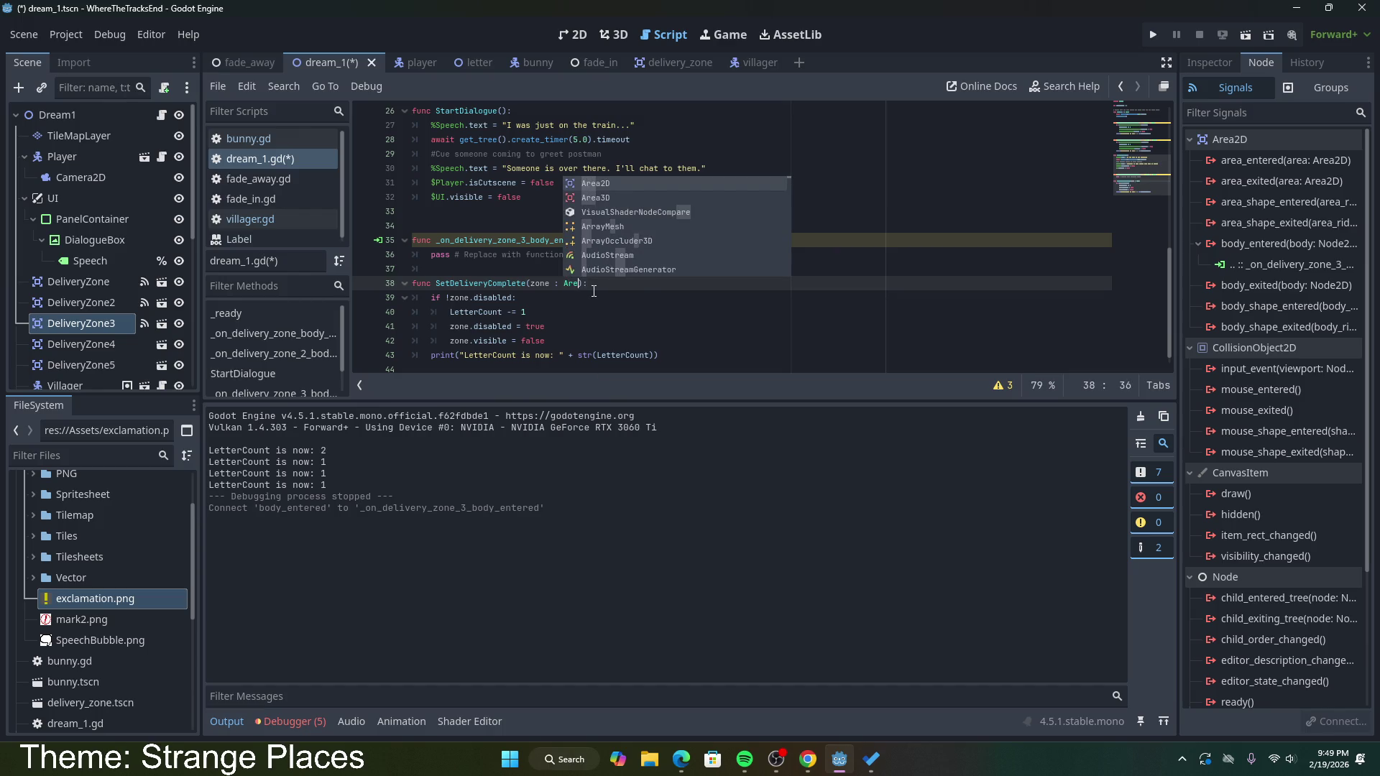
type("ea2D")
left_click(490, 297)
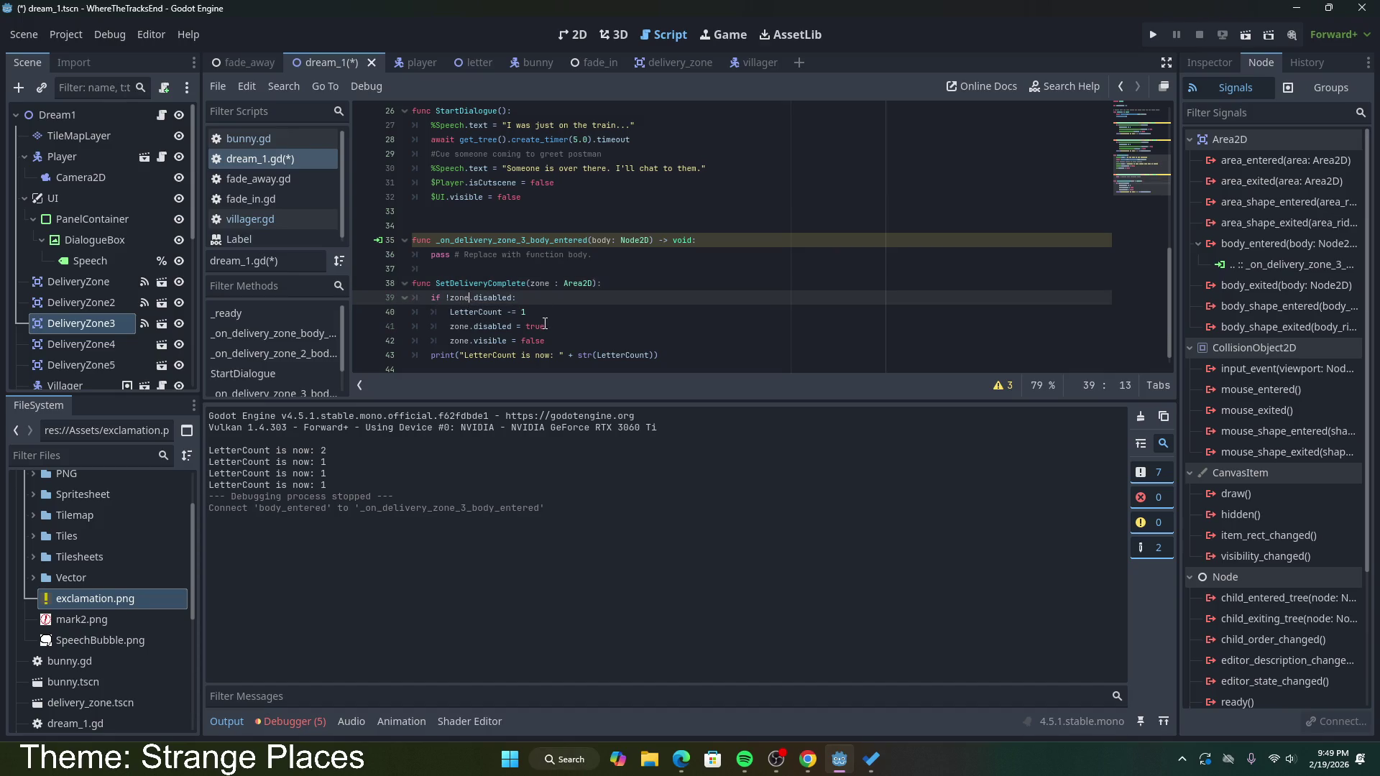
key("ctrl+z")
key("ctrl+z")
key("ctrl+z")
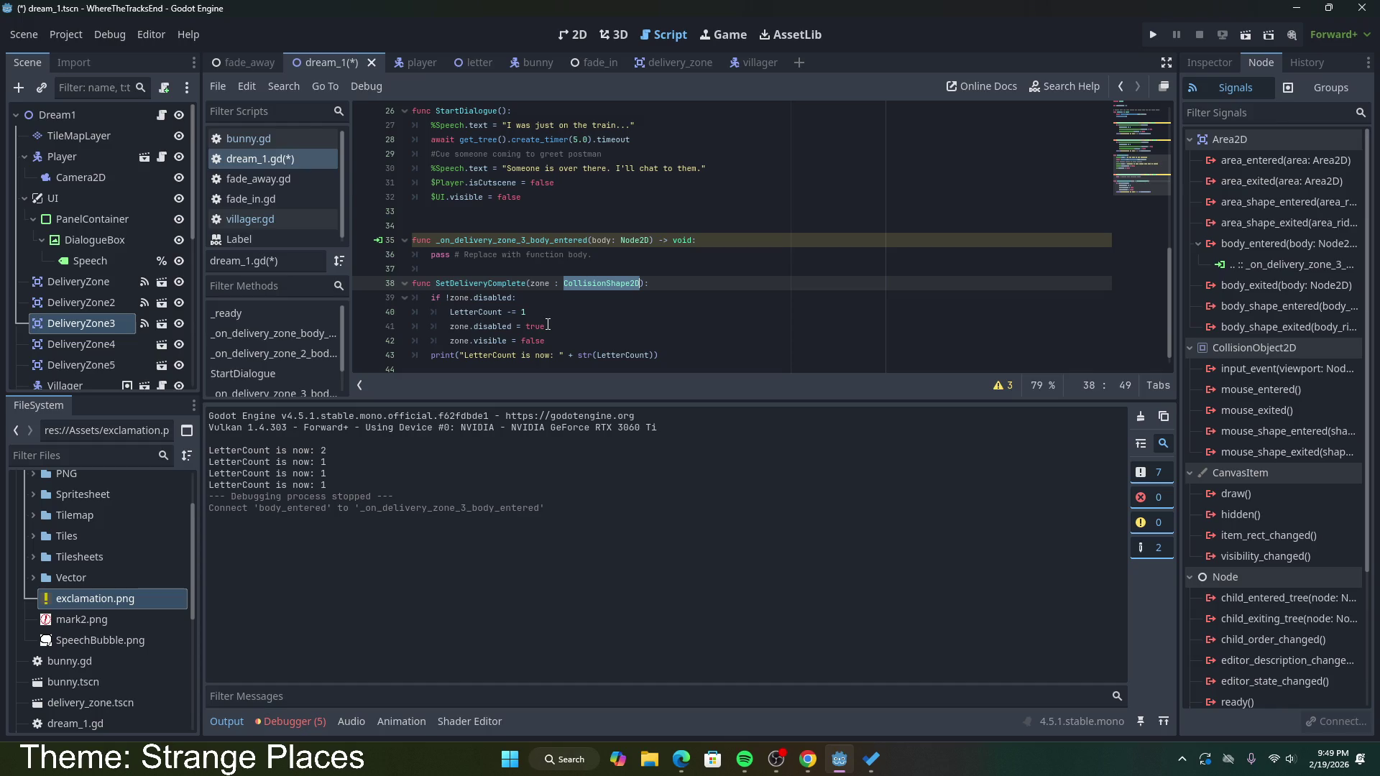
double_click(595, 284)
type("Area")
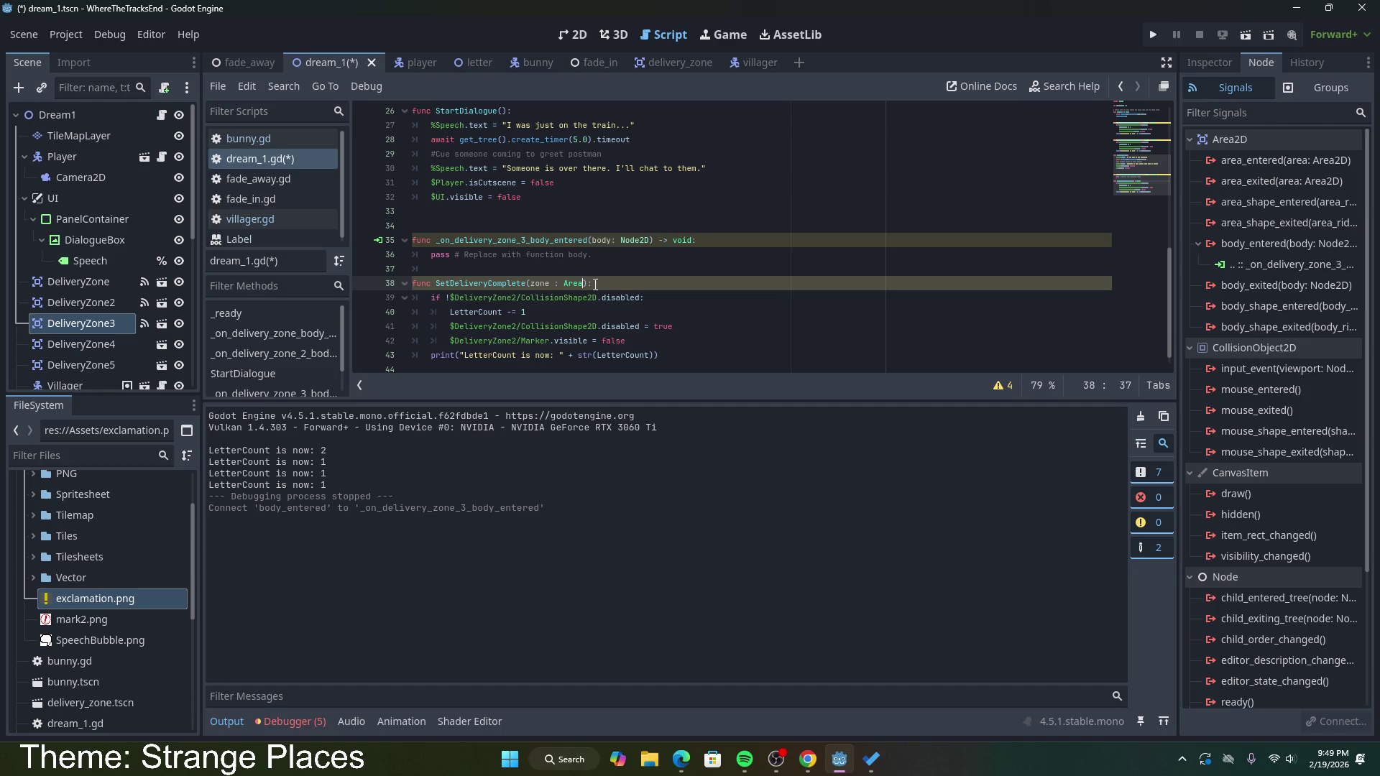
type("2D")
left_click(491, 299)
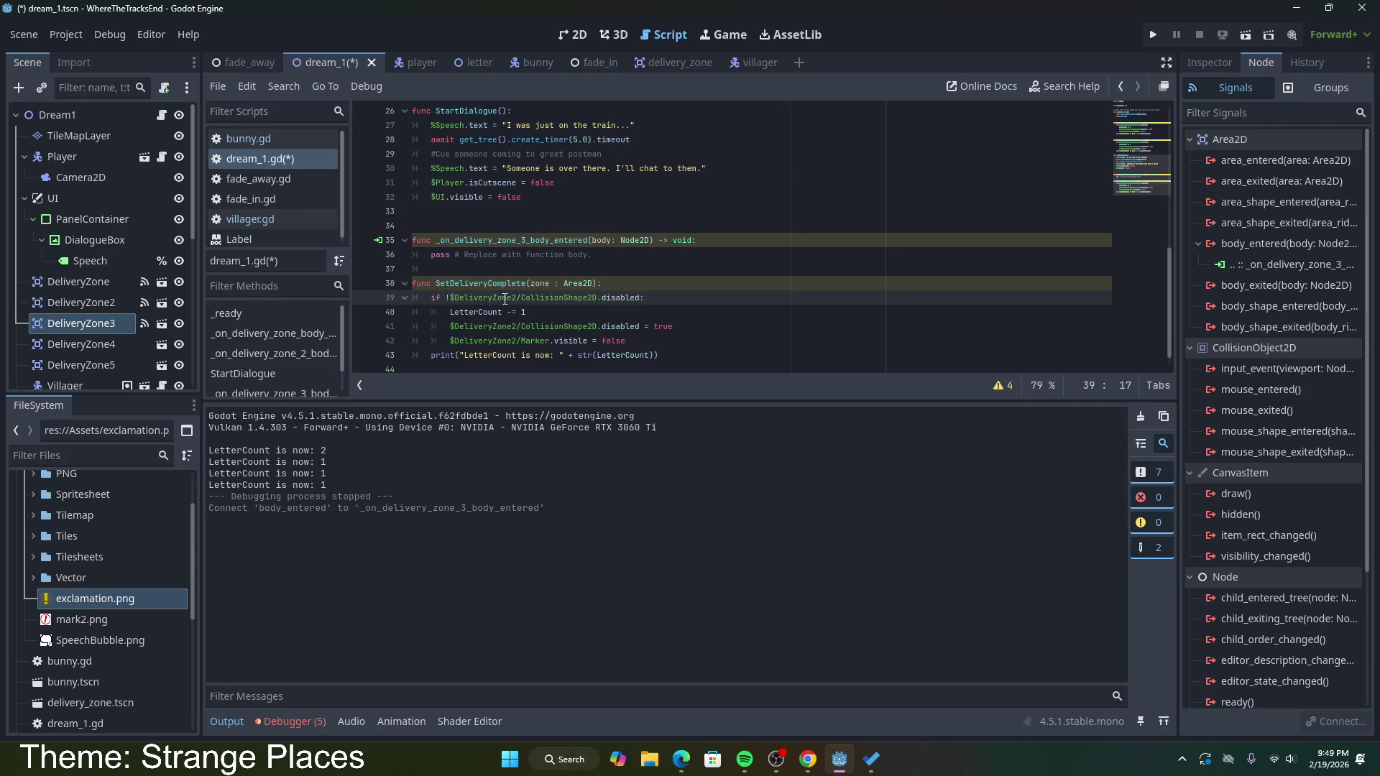
Step: Remove DeliveryZone2/ from the paths on lines 39 and 41 and save
left_click_drag(519, 298, 453, 297)
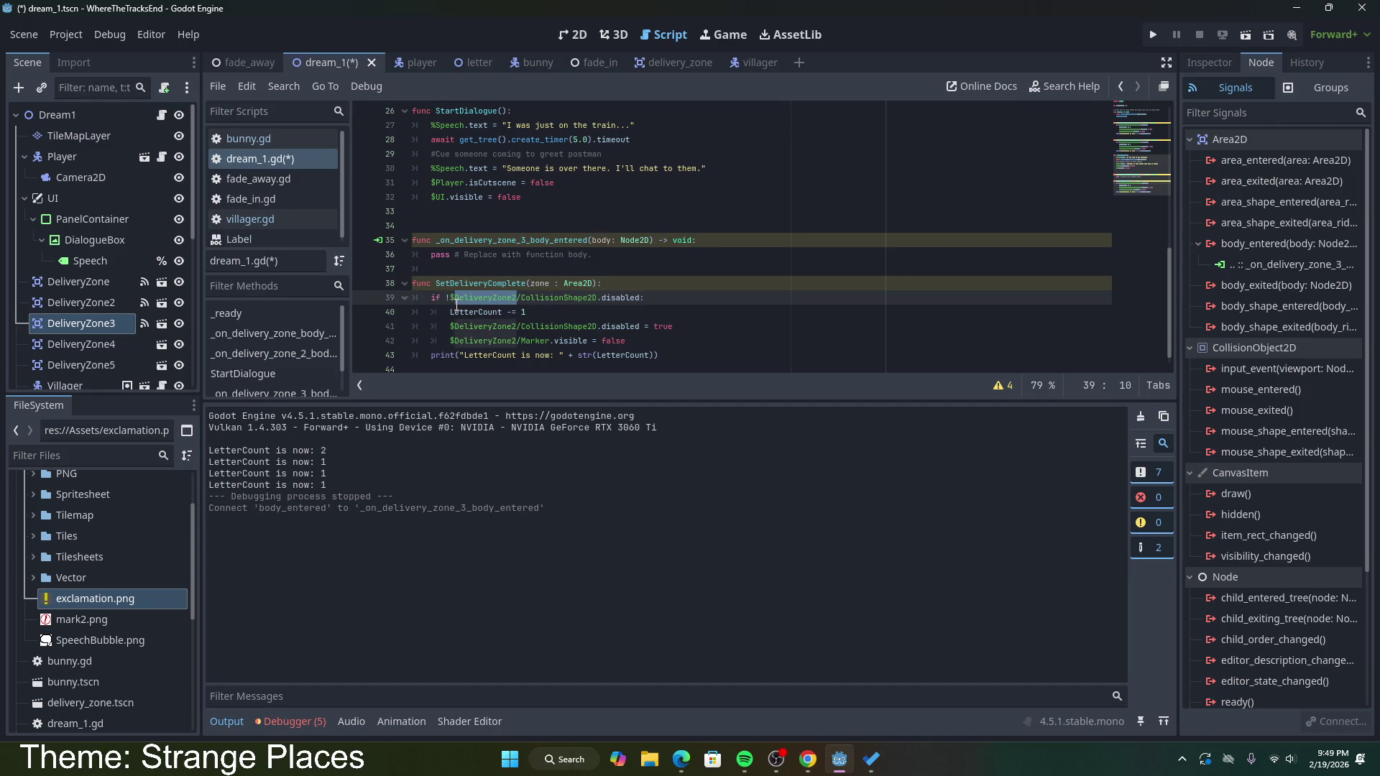
key("BackSpace")
key("Delete")
mouse_move(453, 327)
left_mouse_down()
mouse_move(524, 326)
mouse_move(454, 341)
left_mouse_up()
key("BackSpace")
key("BackSpace")
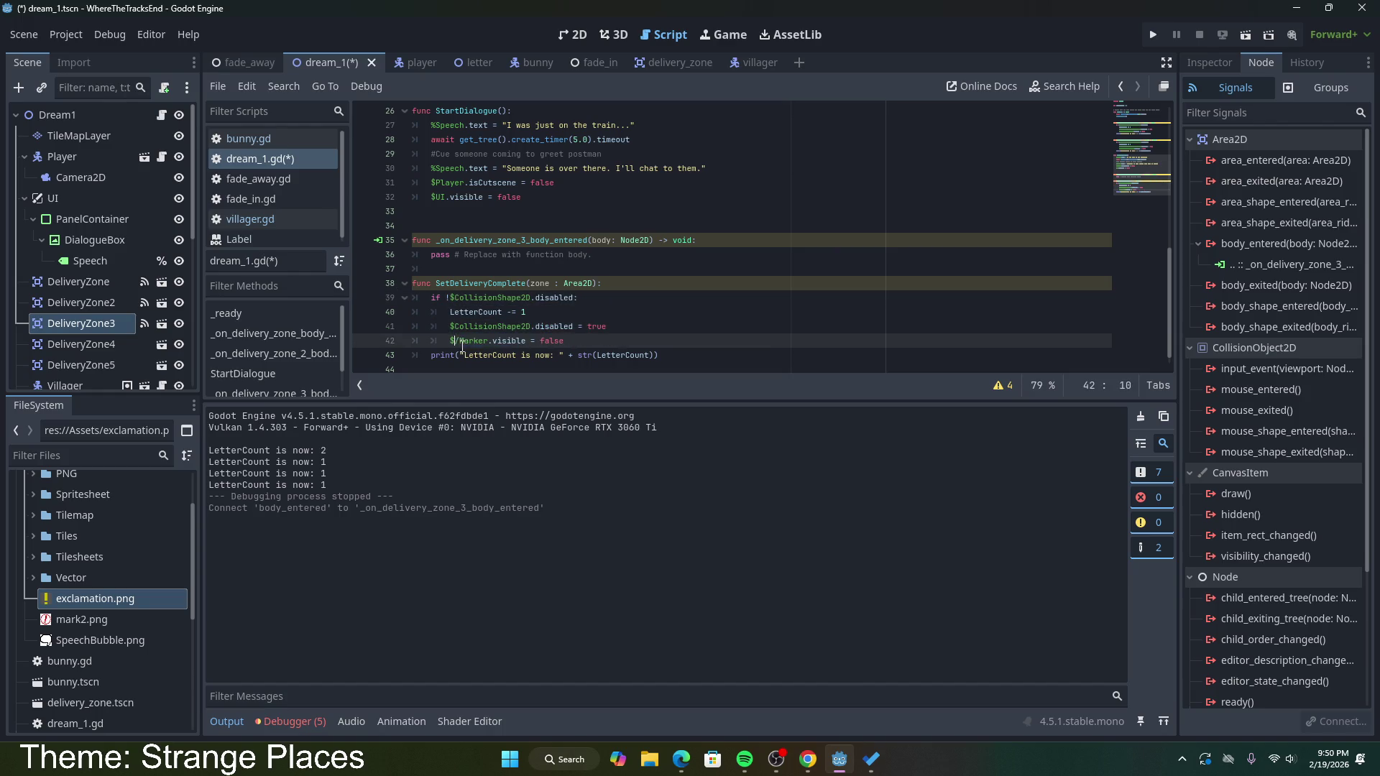
key("Delete")
left_click(588, 347)
key("ctrl+s")
Step: Replace the zone 3 handler's pass with SetDeliveryComplete($DeliveryZone3) and save
scroll(597, 347, "down", 1)
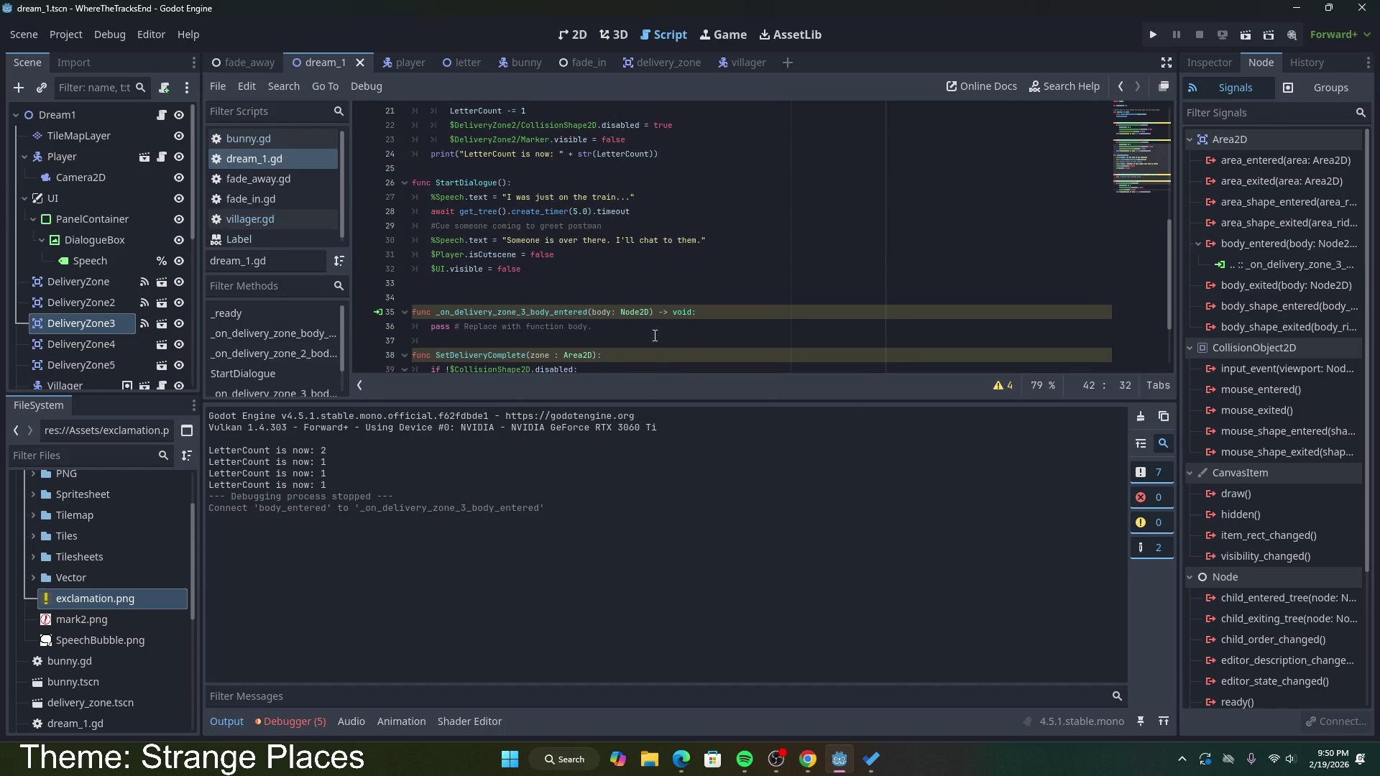
left_click(596, 242)
left_click_drag(596, 241, 431, 241)
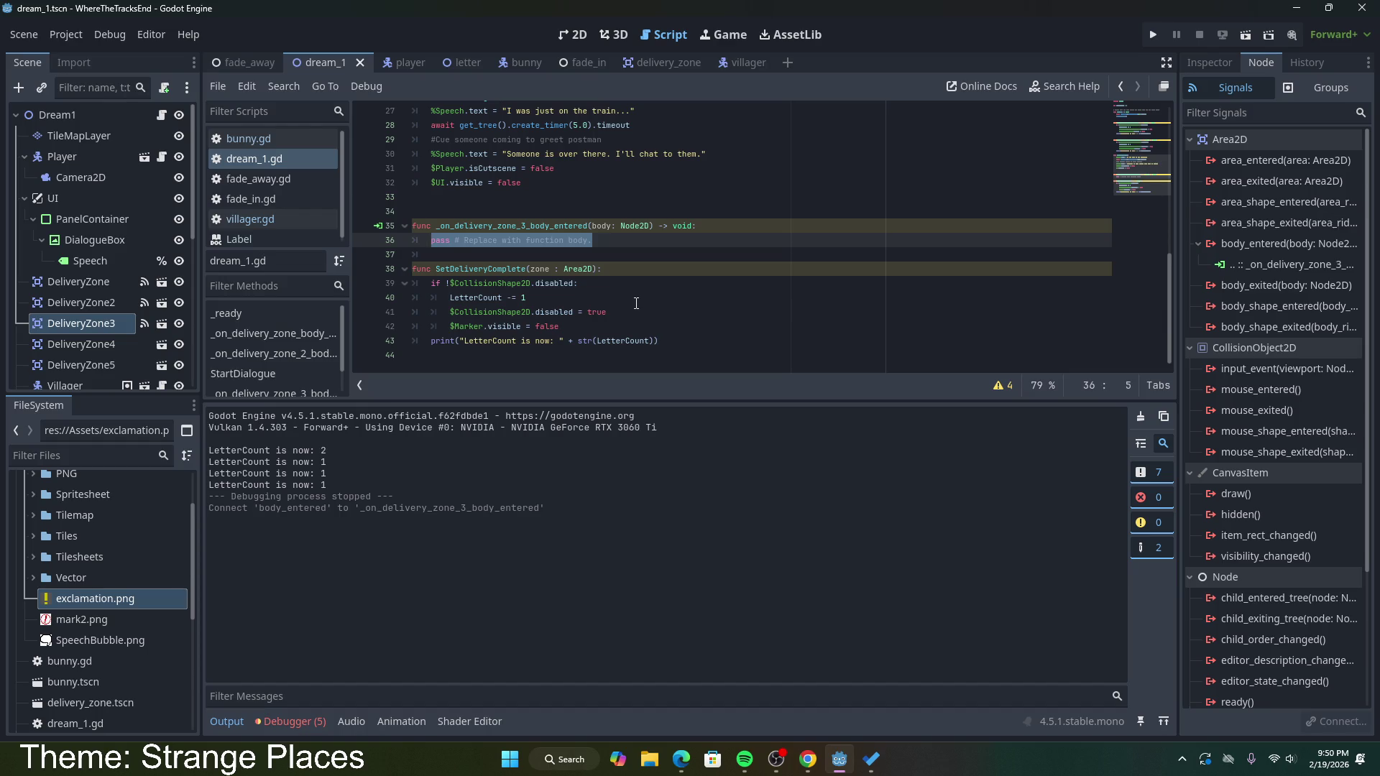
type("SetDelive")
key("Return")
type("#")
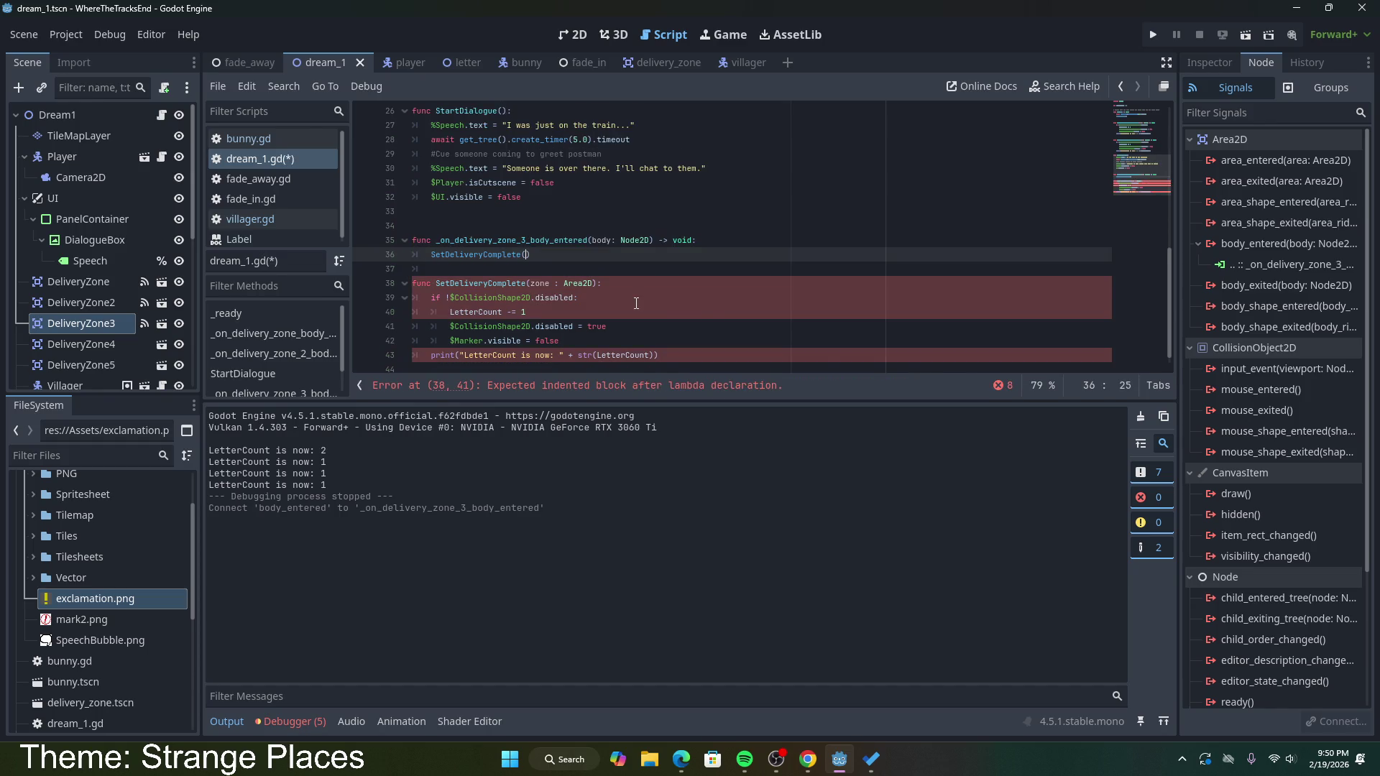
key("BackSpace")
type("$De")
type("liveryZ")
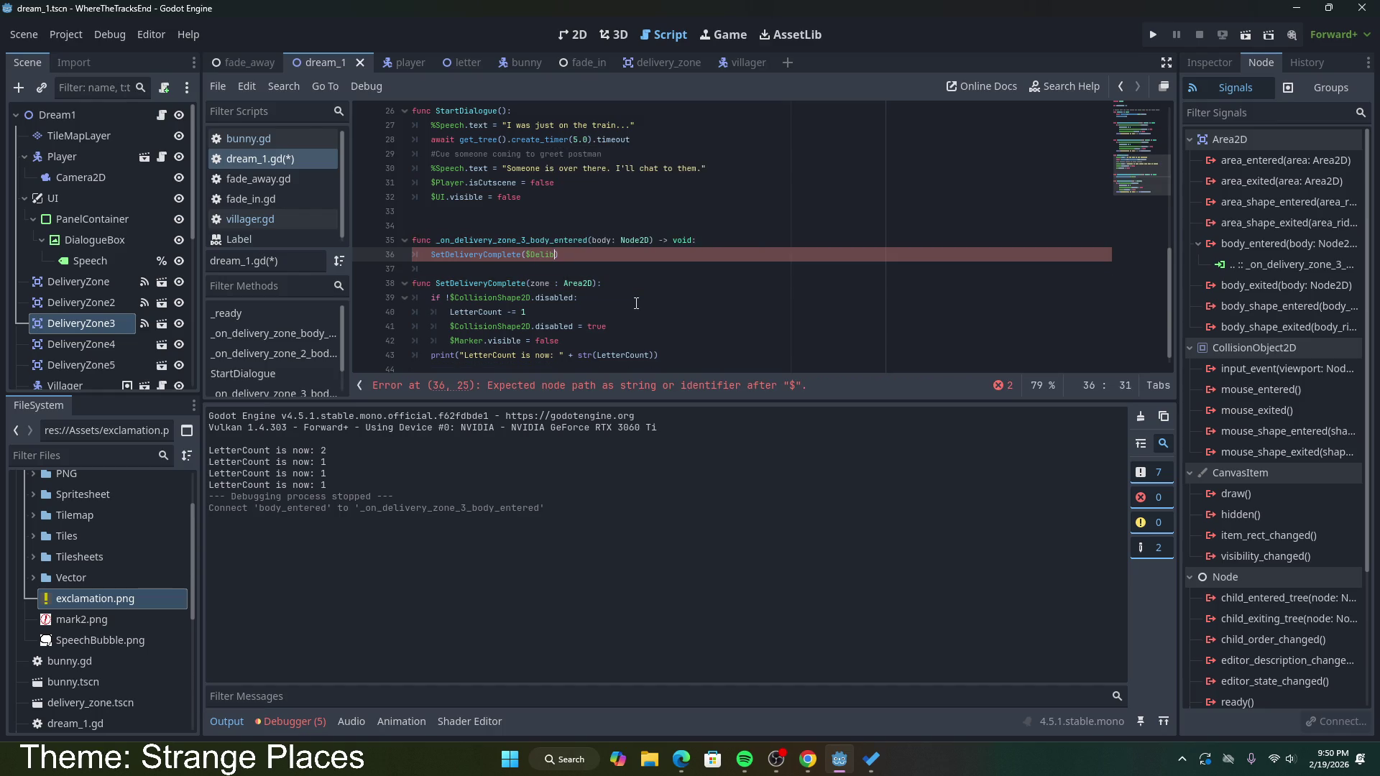
type("one3")
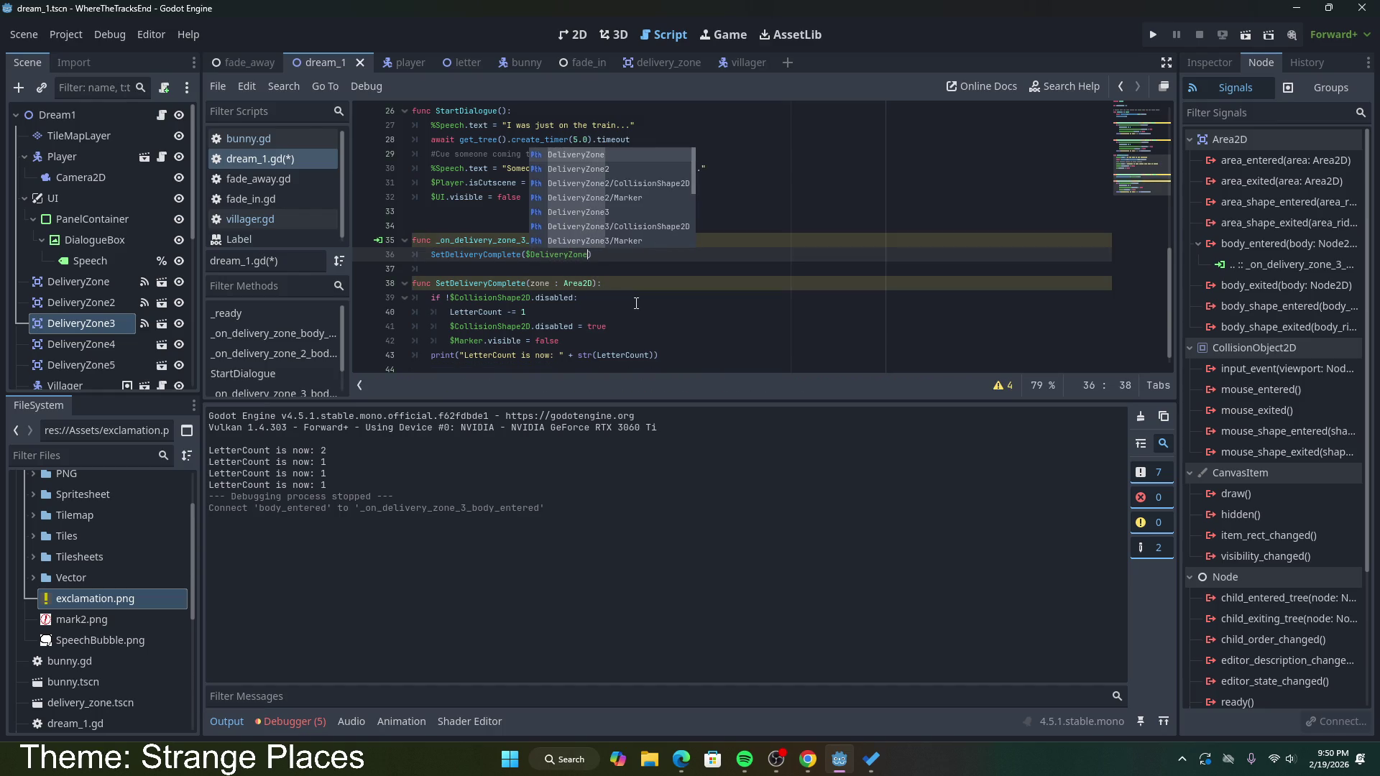
key("ctrl+s")
Step: Paste the SetDeliveryComplete call into the other zone handlers, using $DeliveryZone2 for zone 2, and save
left_click(669, 251)
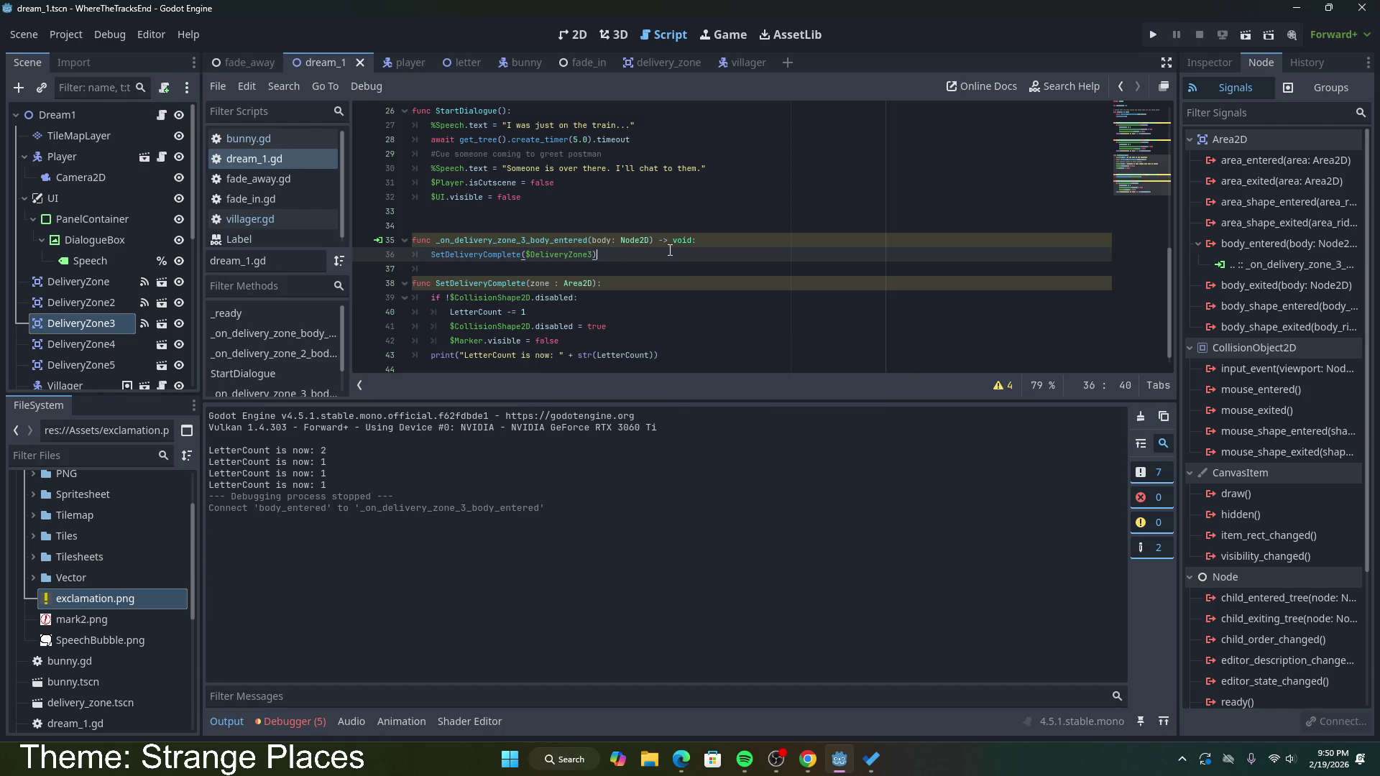
left_click_drag(621, 262, 430, 255)
key("ctrl+c")
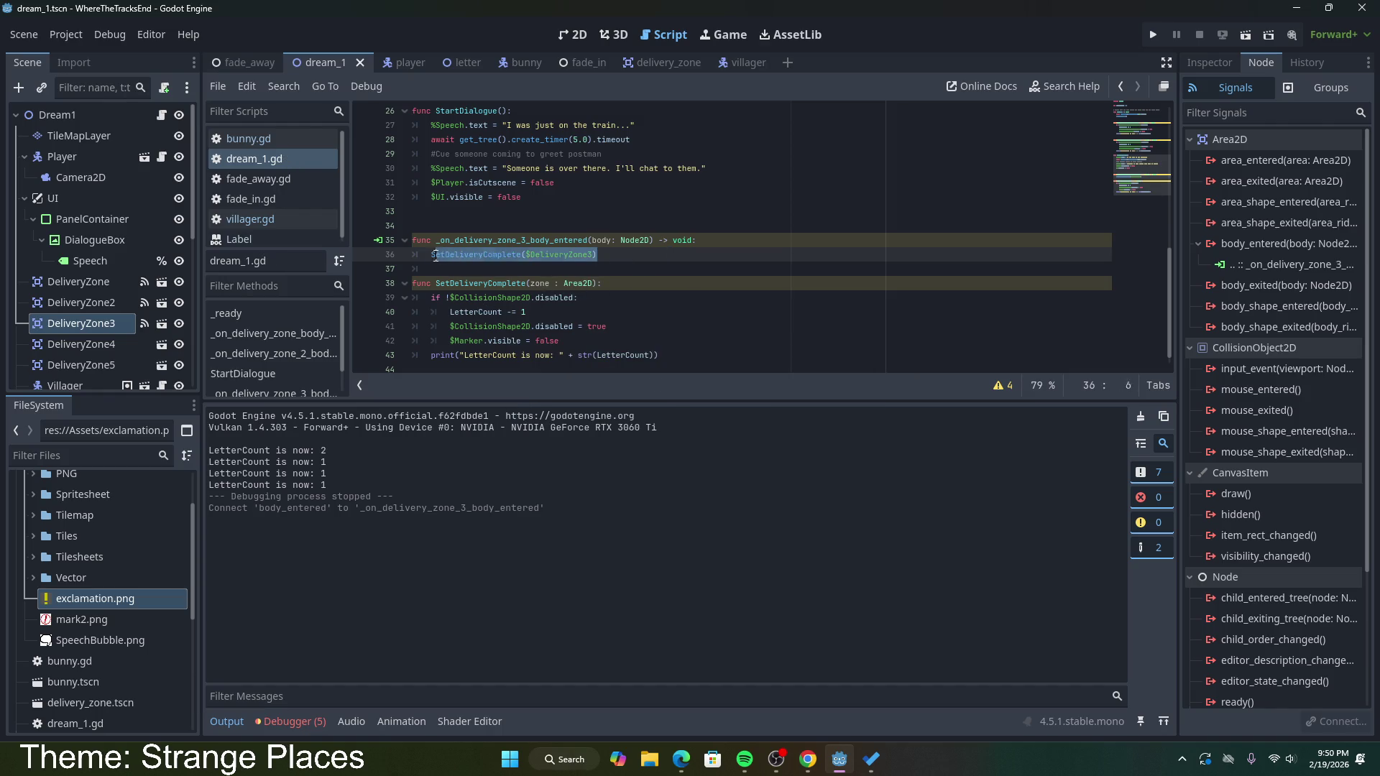
scroll(620, 332, "up", 5)
mouse_move(658, 299)
left_mouse_down()
mouse_move(438, 259)
mouse_move(430, 240)
left_mouse_up()
key("ctrl+v")
scroll(556, 283, "up", 2)
left_click_drag(665, 271, 431, 213)
key("ctrl+v")
key("Left")
key("Left")
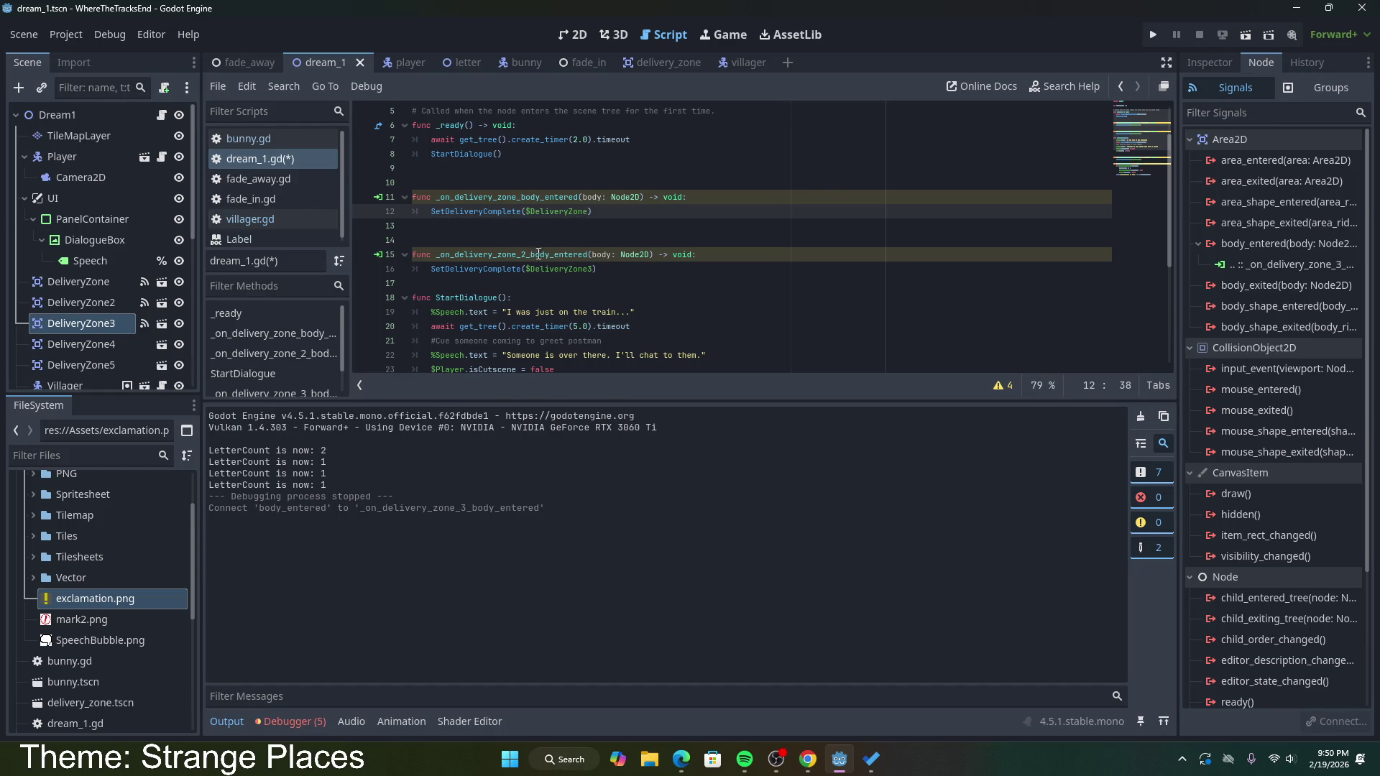
left_click(594, 268)
key("BackSpace")
type("2")
key("ctrl+s")
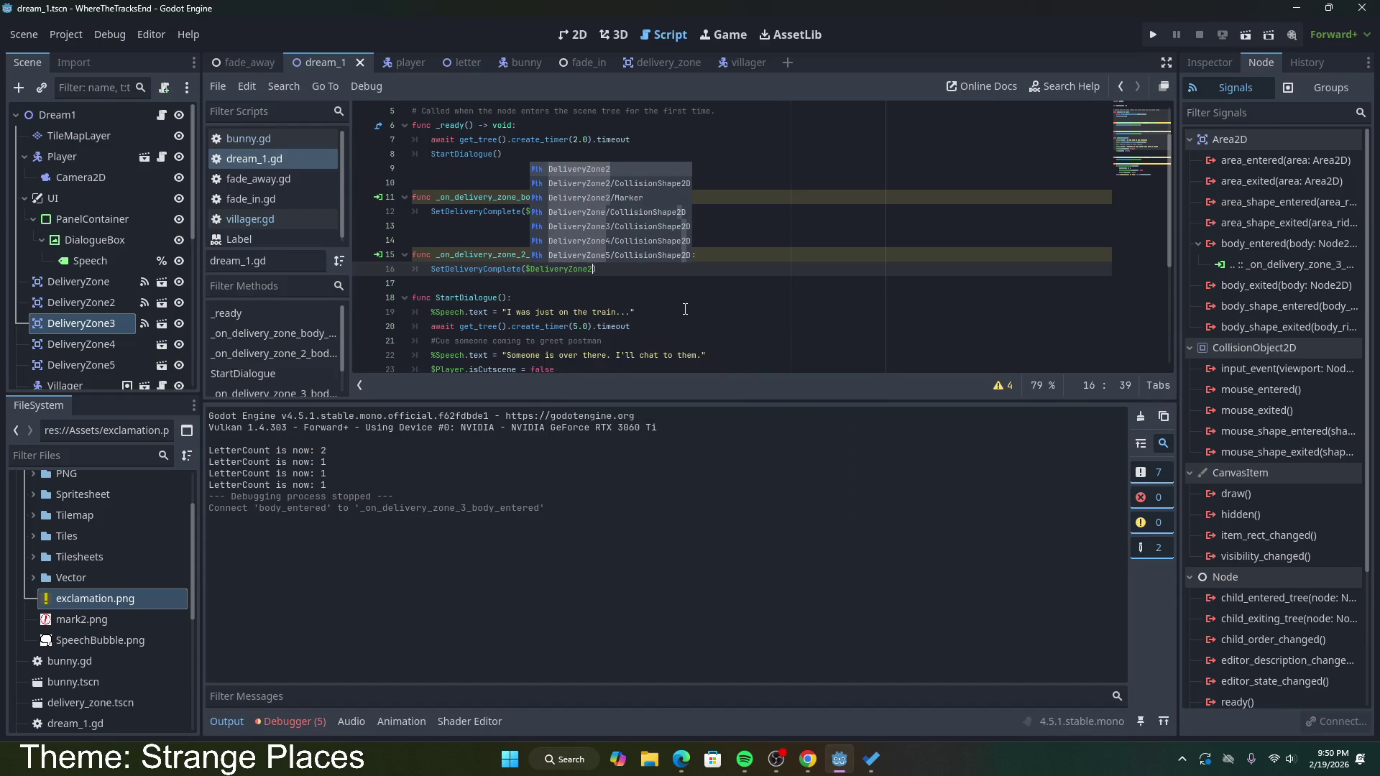
Step: Review the SetDeliveryComplete body, then run the game to test it
scroll(695, 268, "down", 4)
scroll(694, 269, "down", 1)
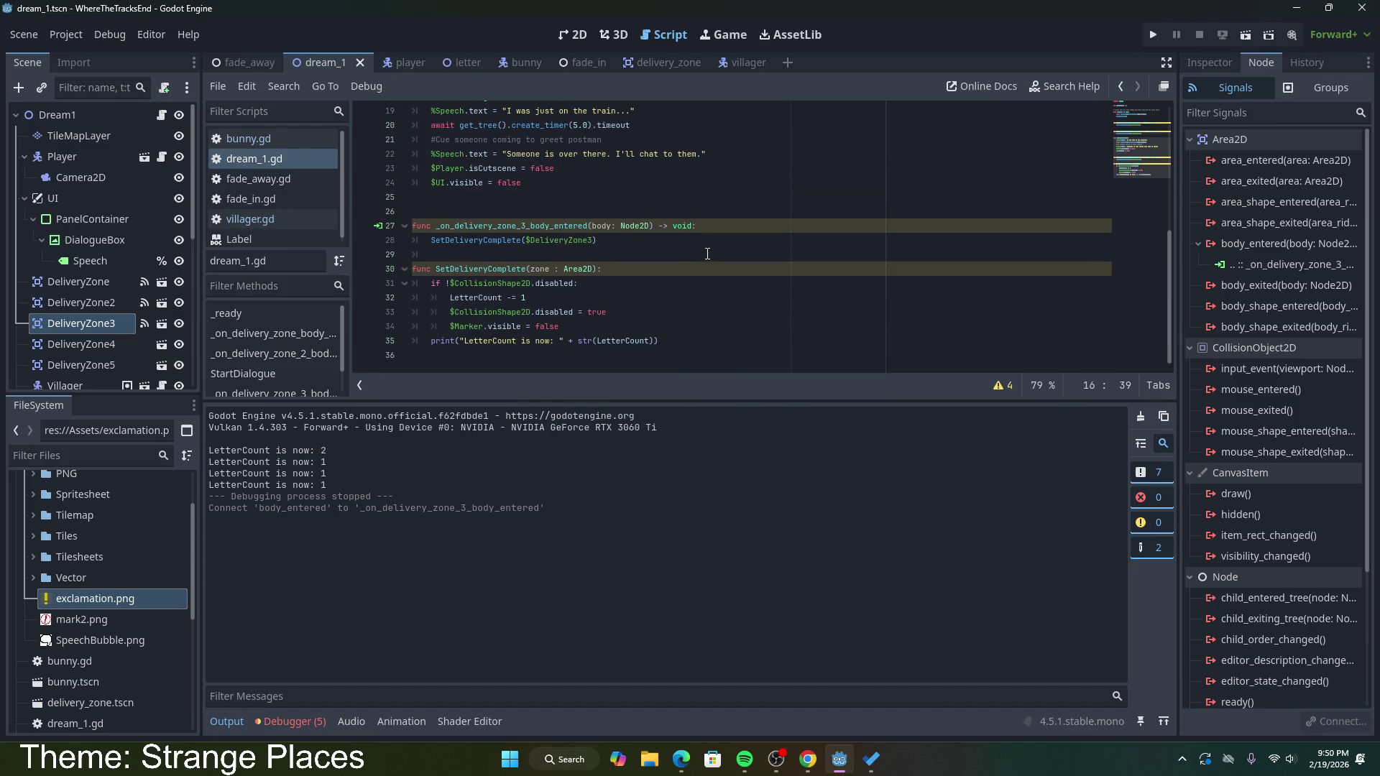
left_click(604, 269)
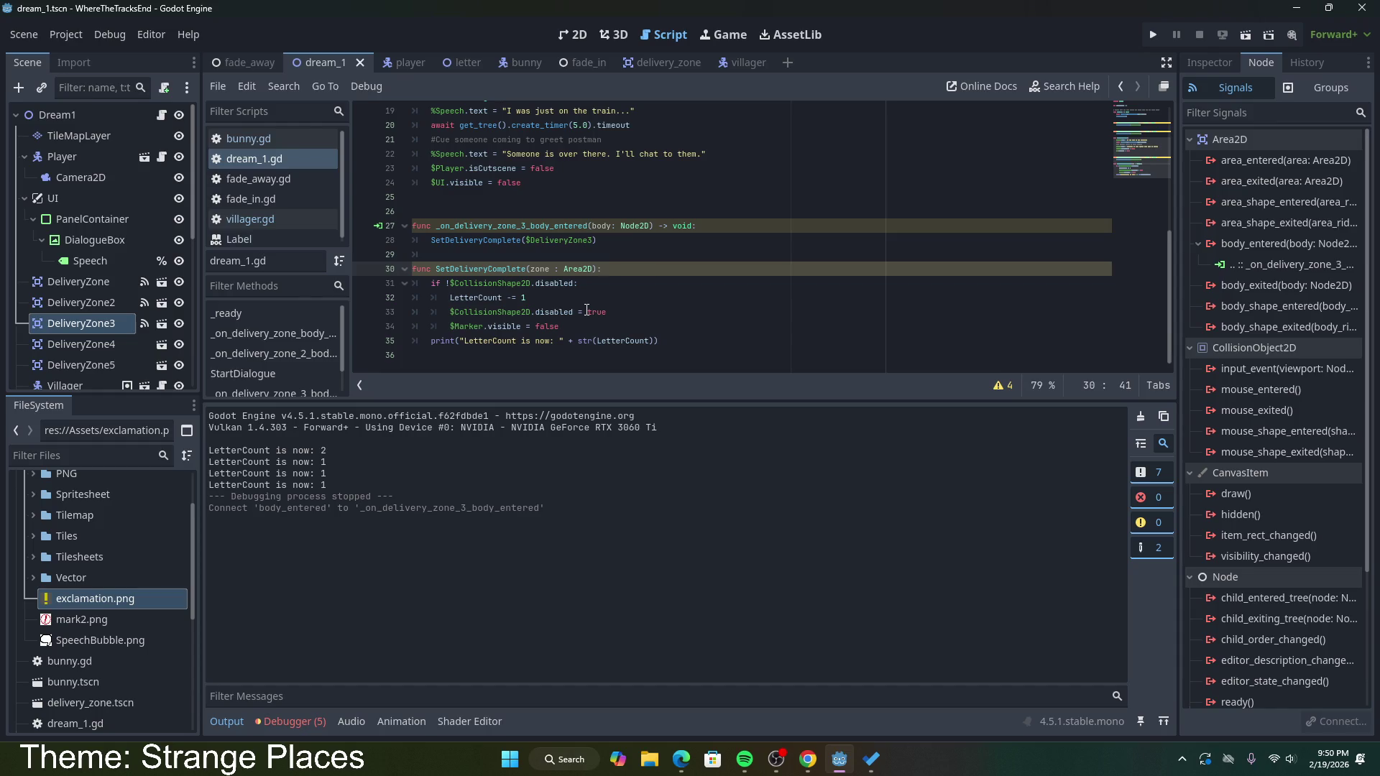
left_click(550, 326)
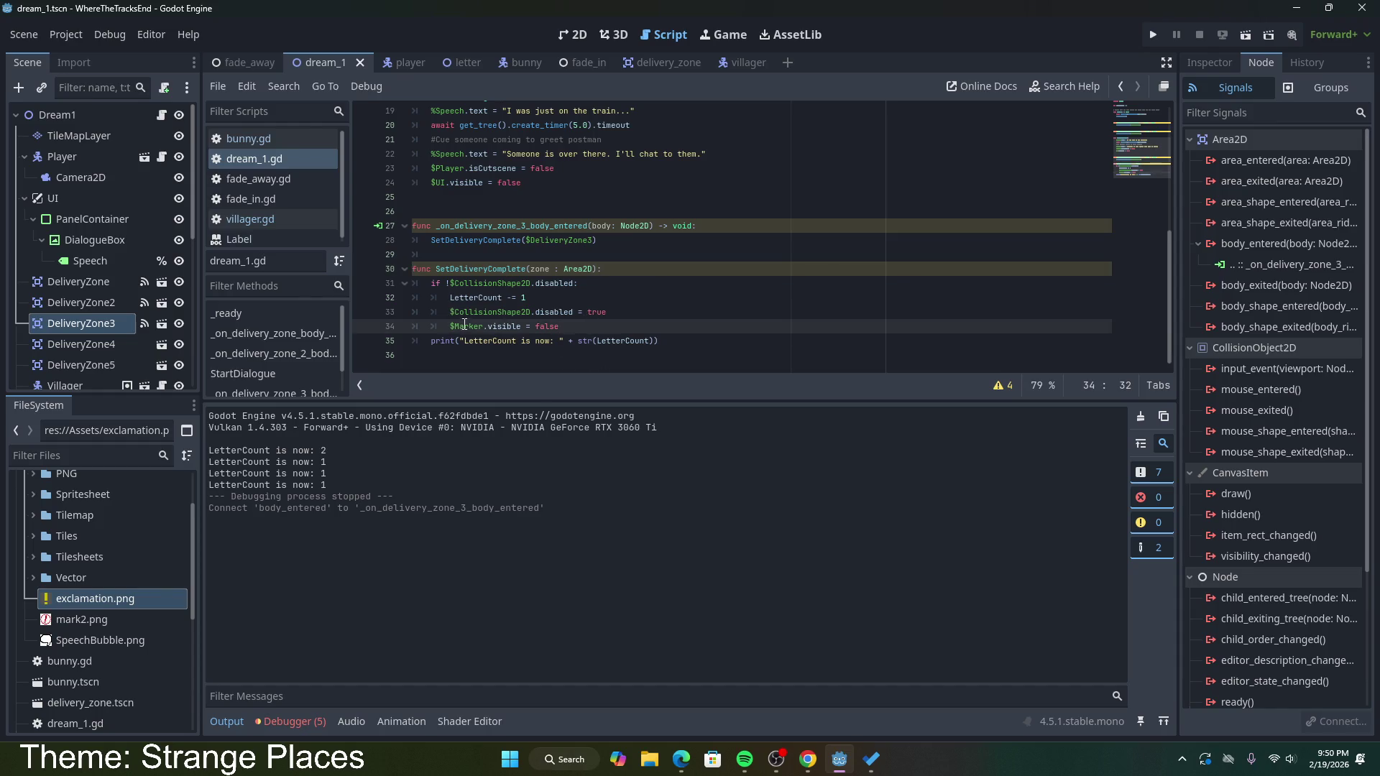
left_click(509, 312)
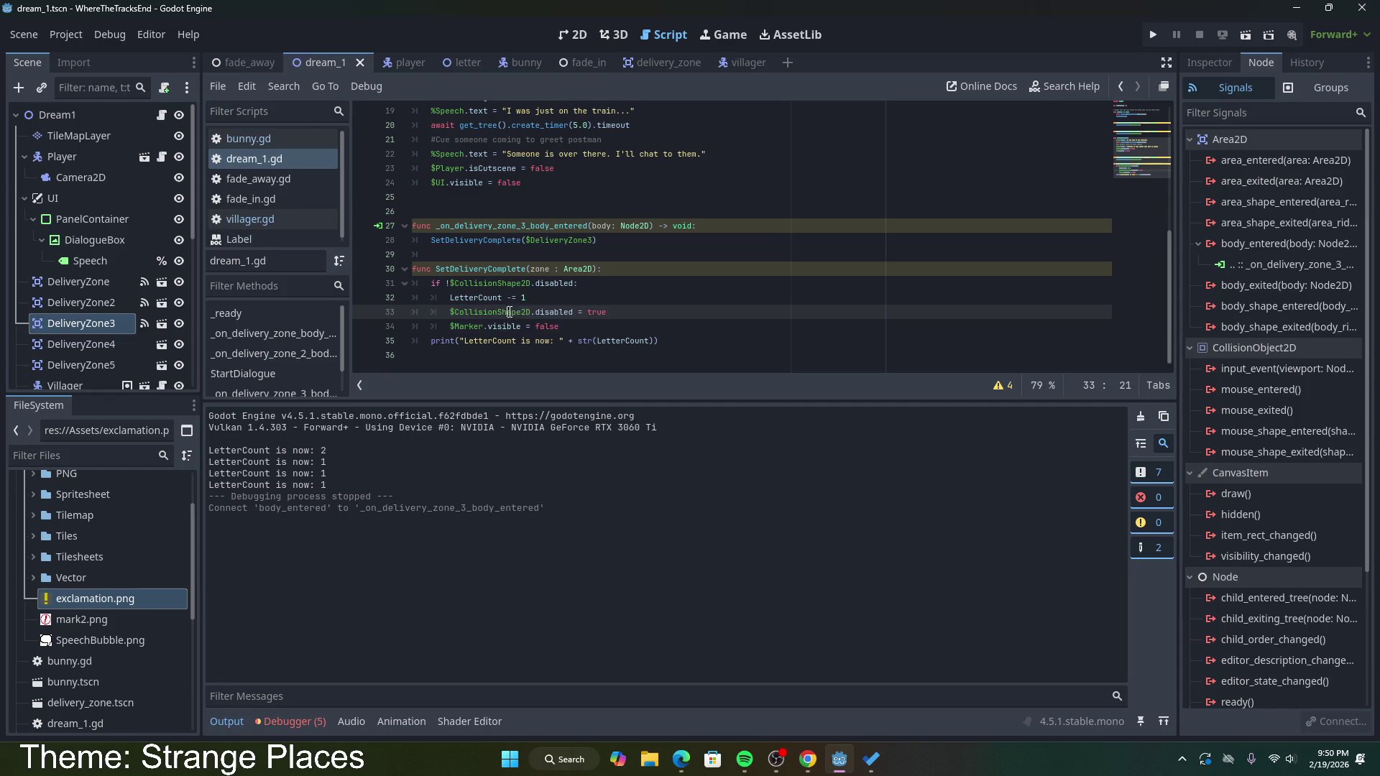
left_click(1152, 35)
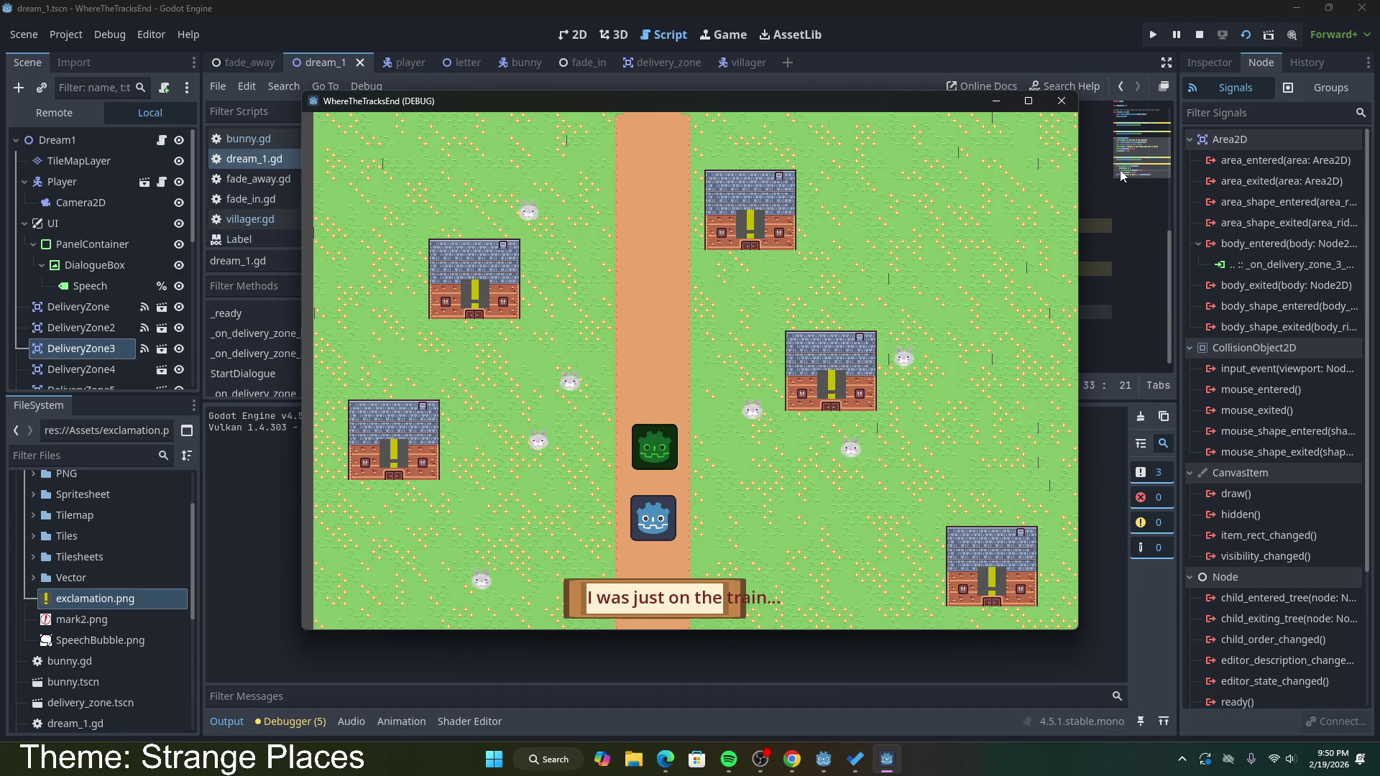
Step: Walk the player into a house's delivery zone, hit the line 31 error, and stop the game
key("Left")
key("Left")
key("Up")
key("Down")
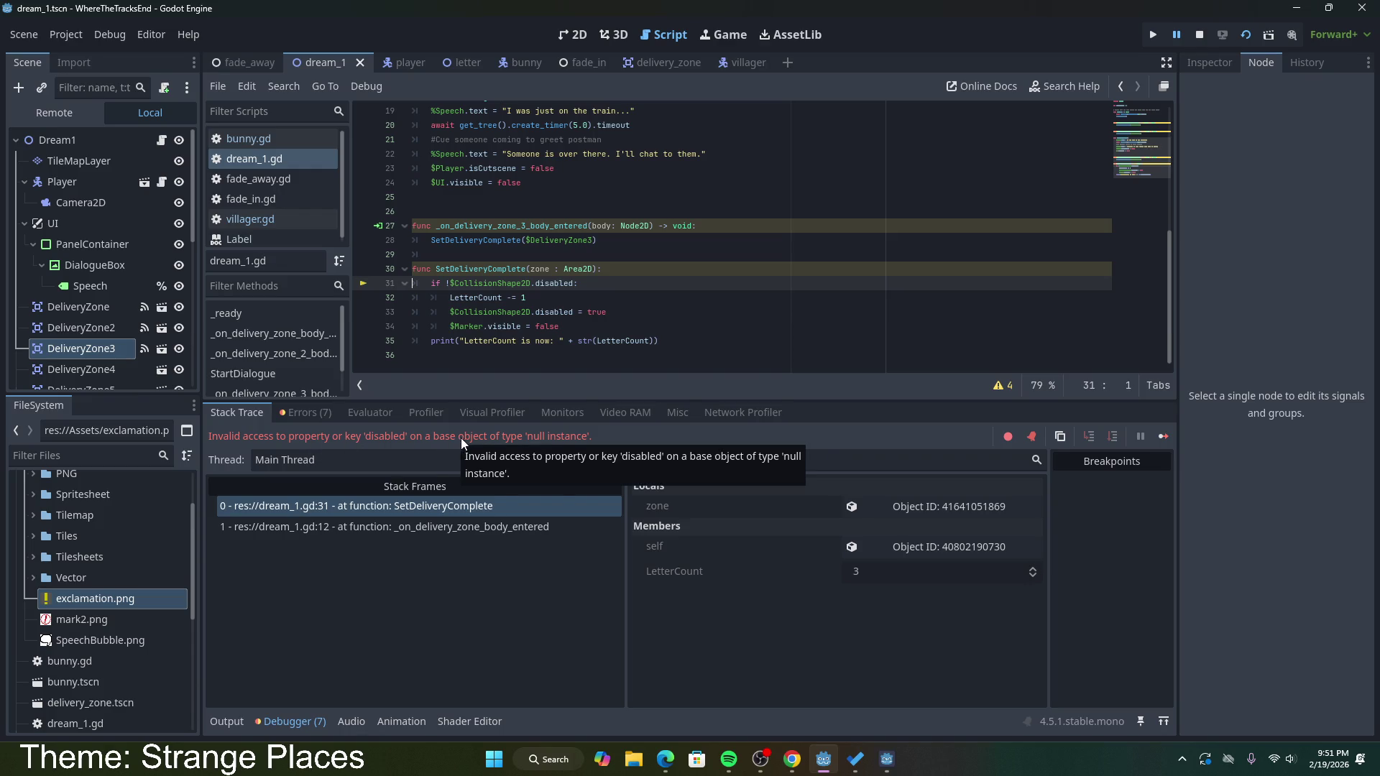
double_click(494, 283)
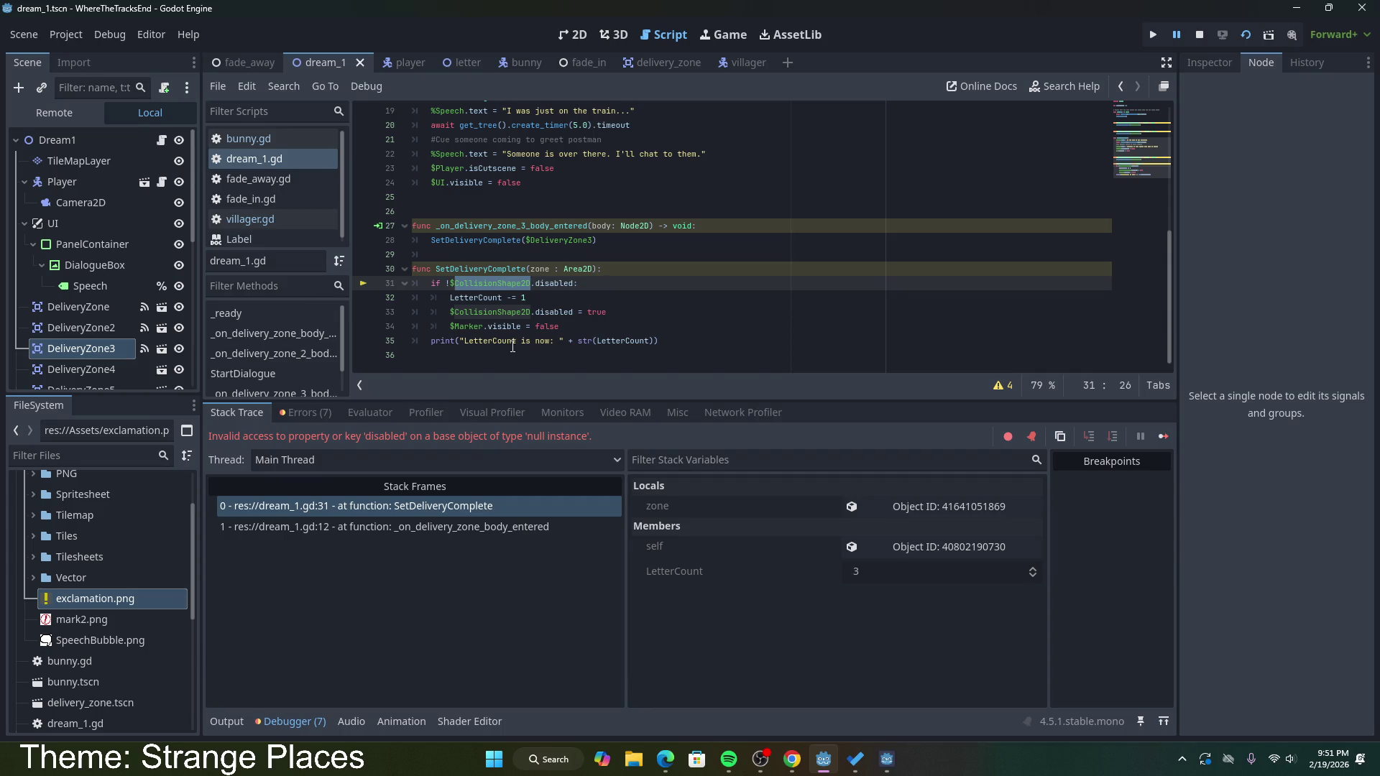
left_click(1200, 35)
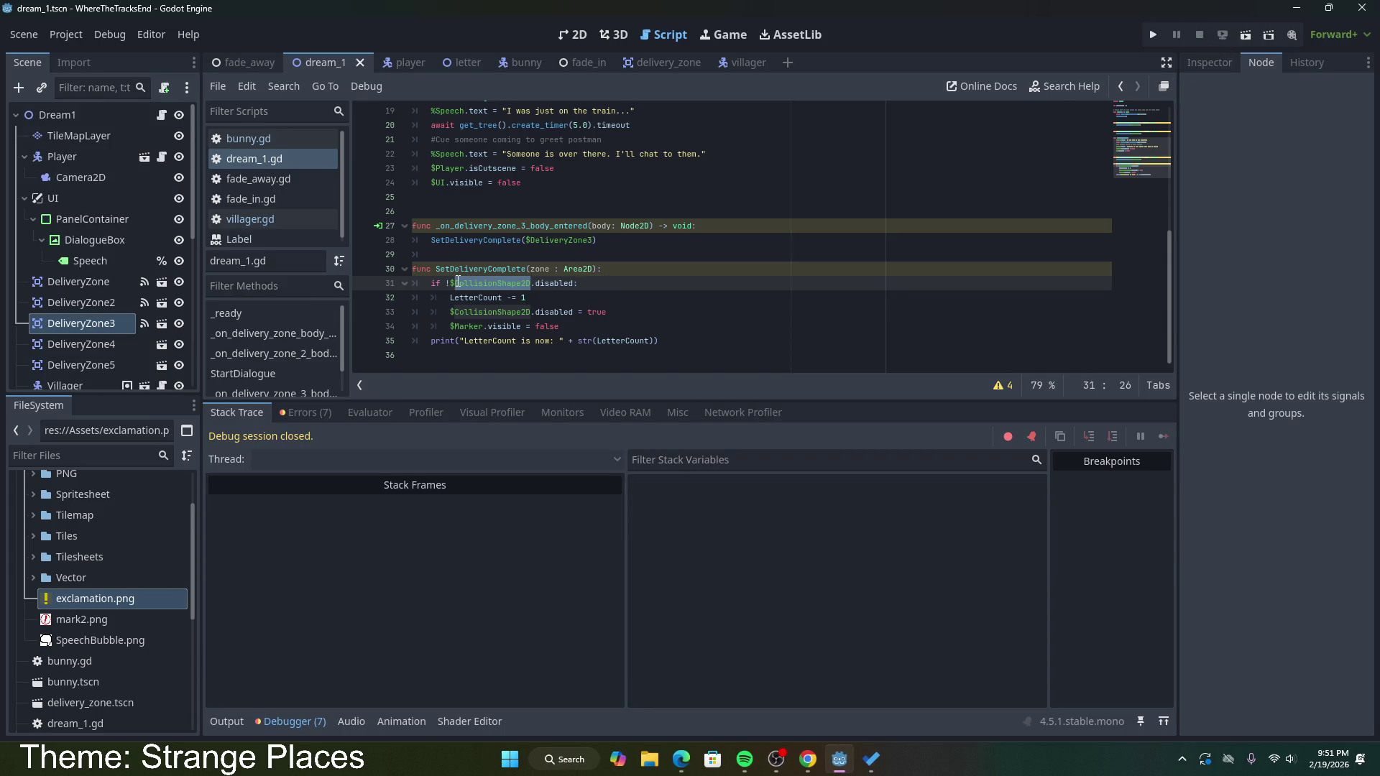
Step: Replace the $ before CollisionShape2D on line 31 with a zone. reference
left_click(456, 284)
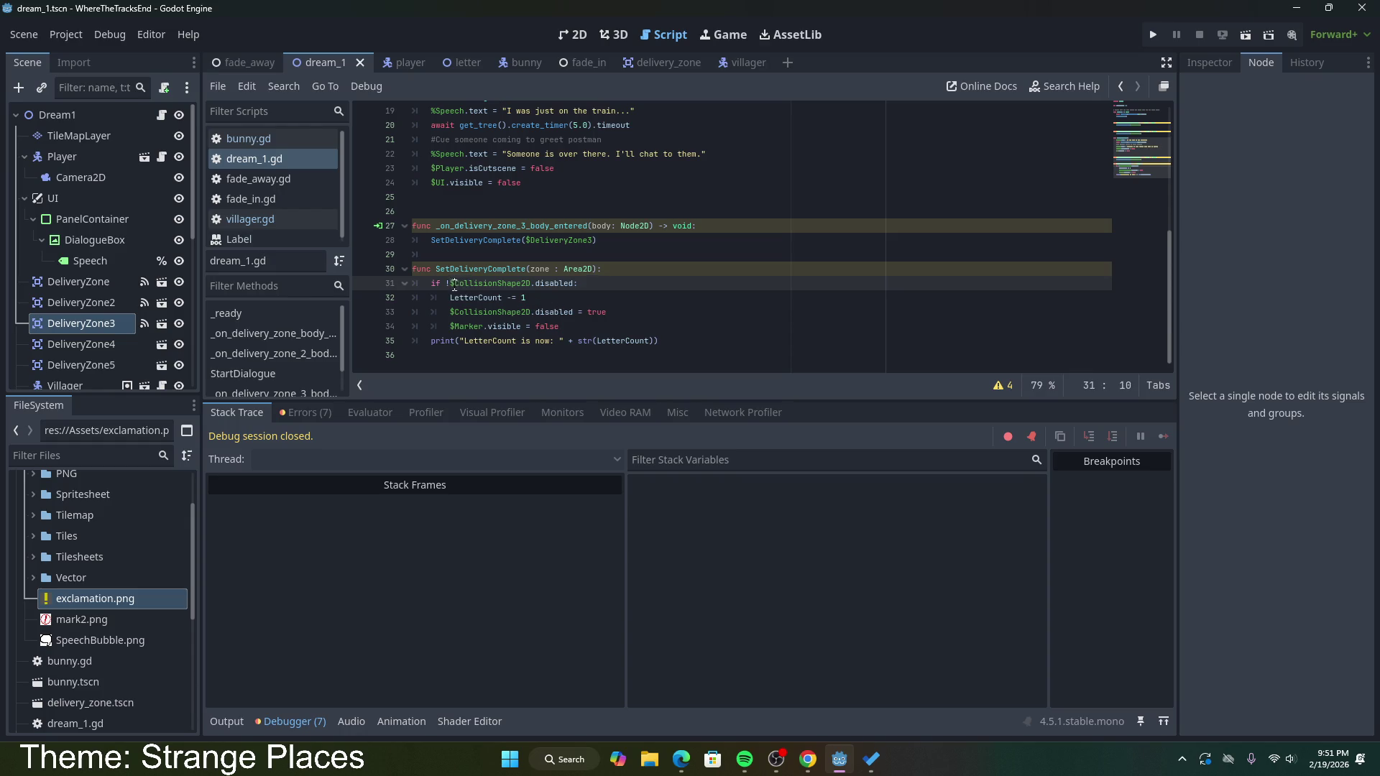
key("Delete")
type("zone.")
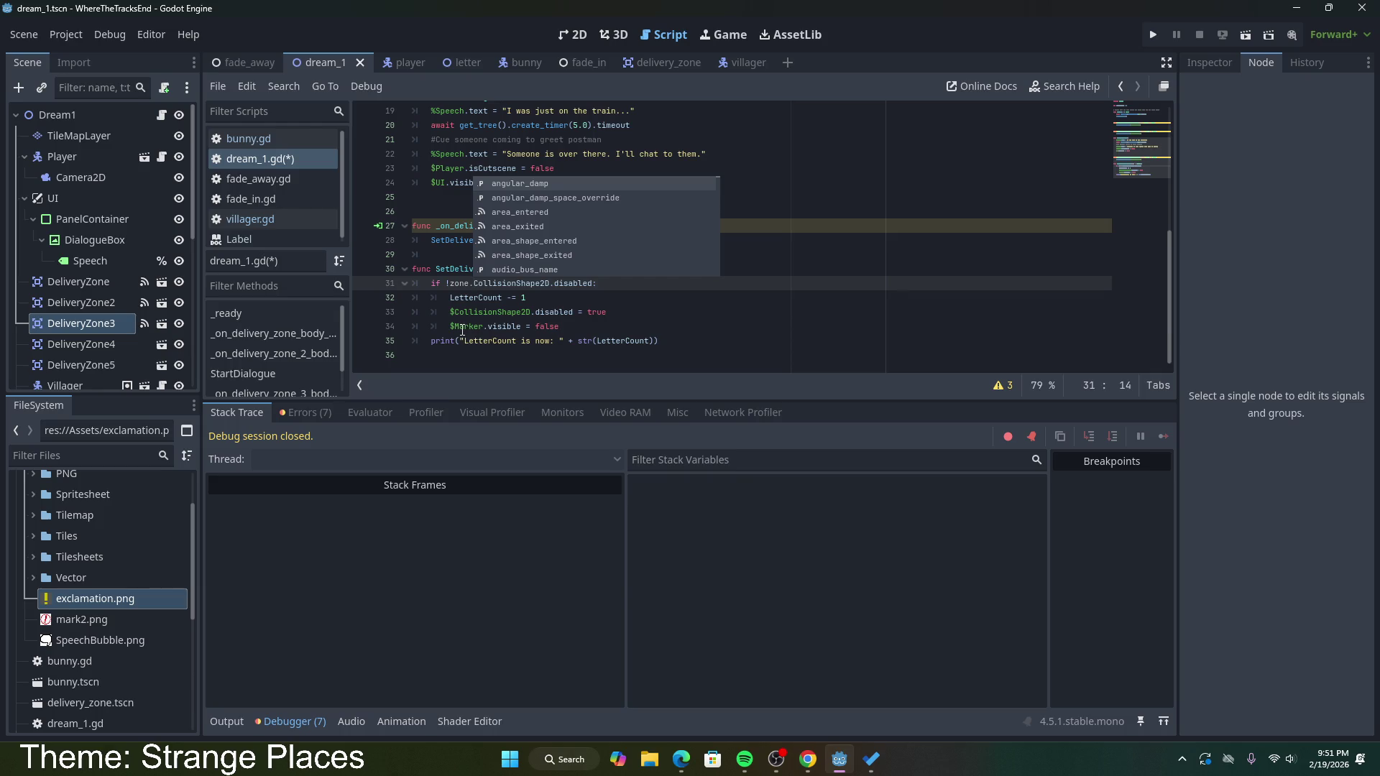
key("BackSpace")
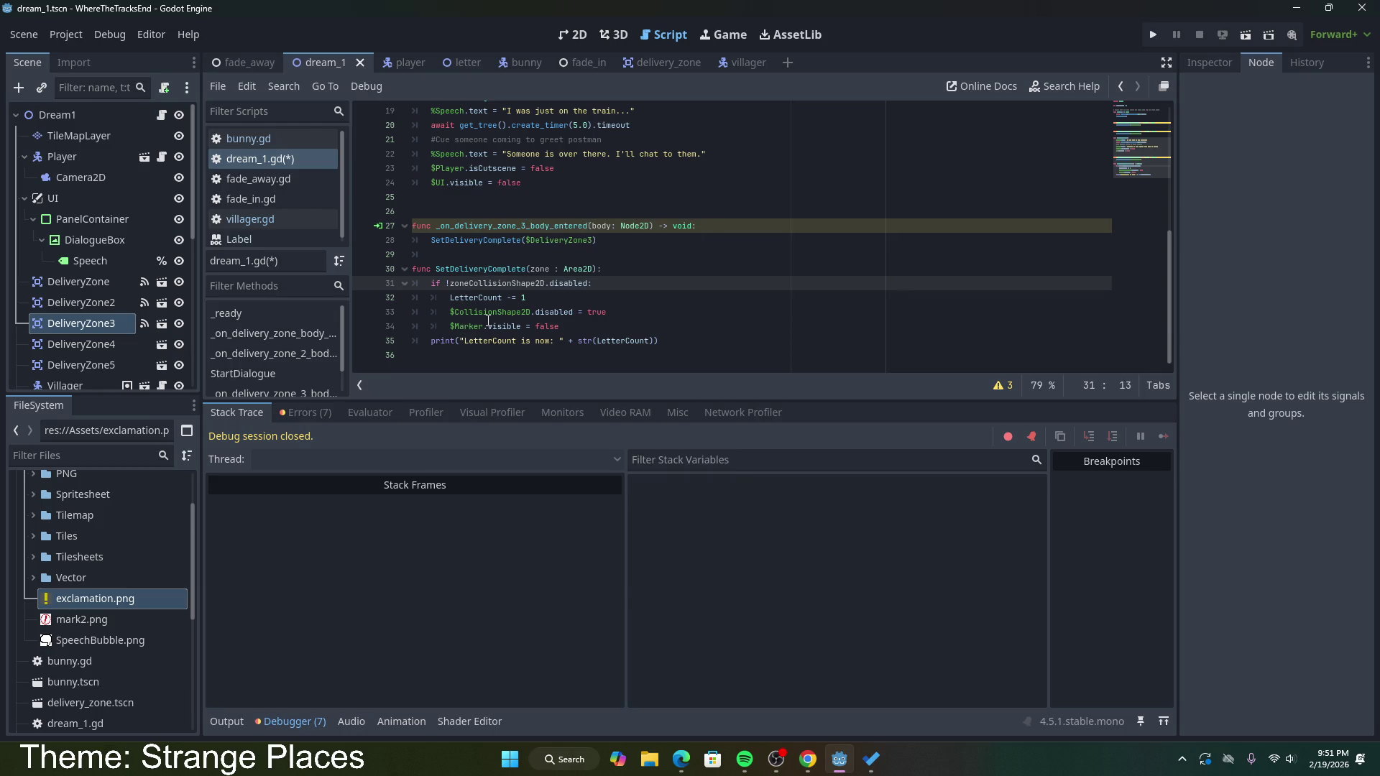
key("BackSpace")
key("BackSpace")
key("BackSpace")
type("$zone.")
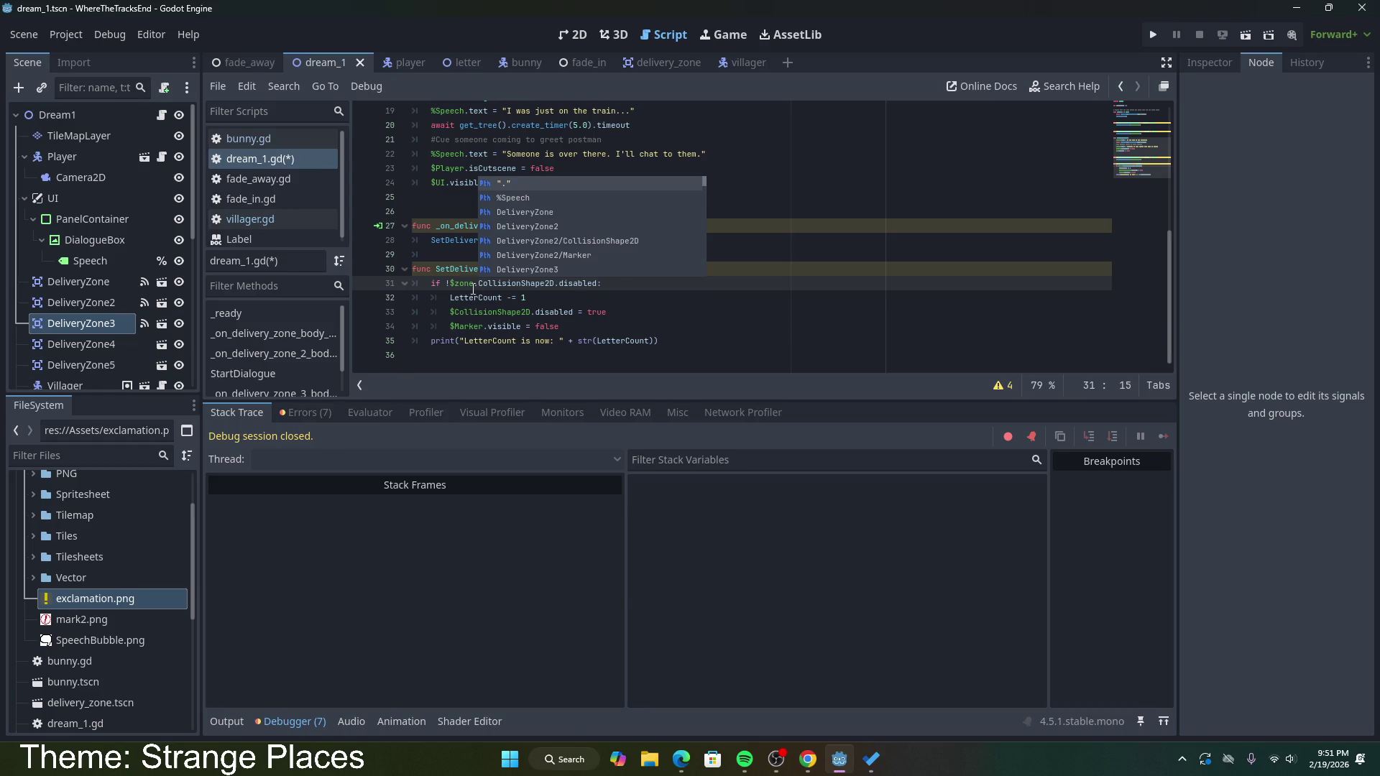
type("$")
key("Left")
key("Left")
key("Left")
key("Delete")
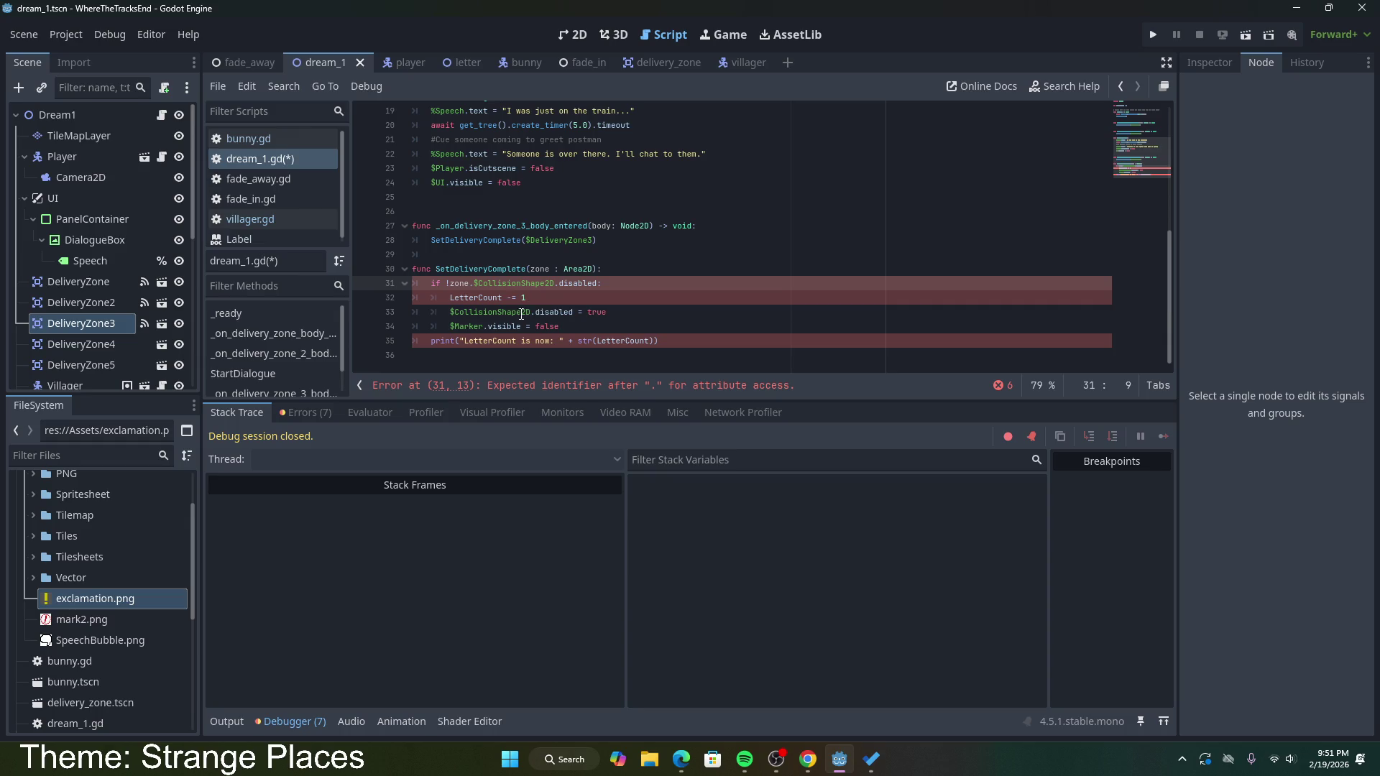
left_click(531, 314)
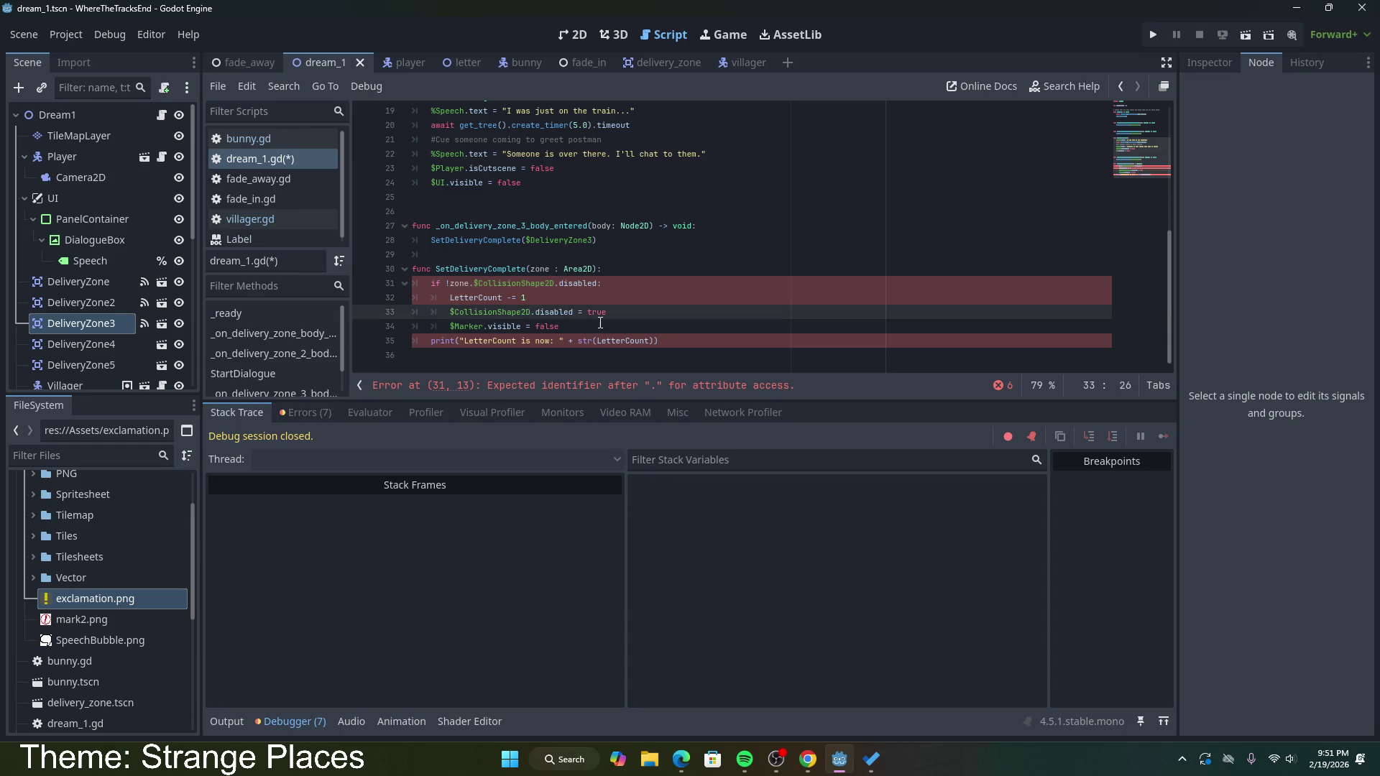
left_click(498, 353)
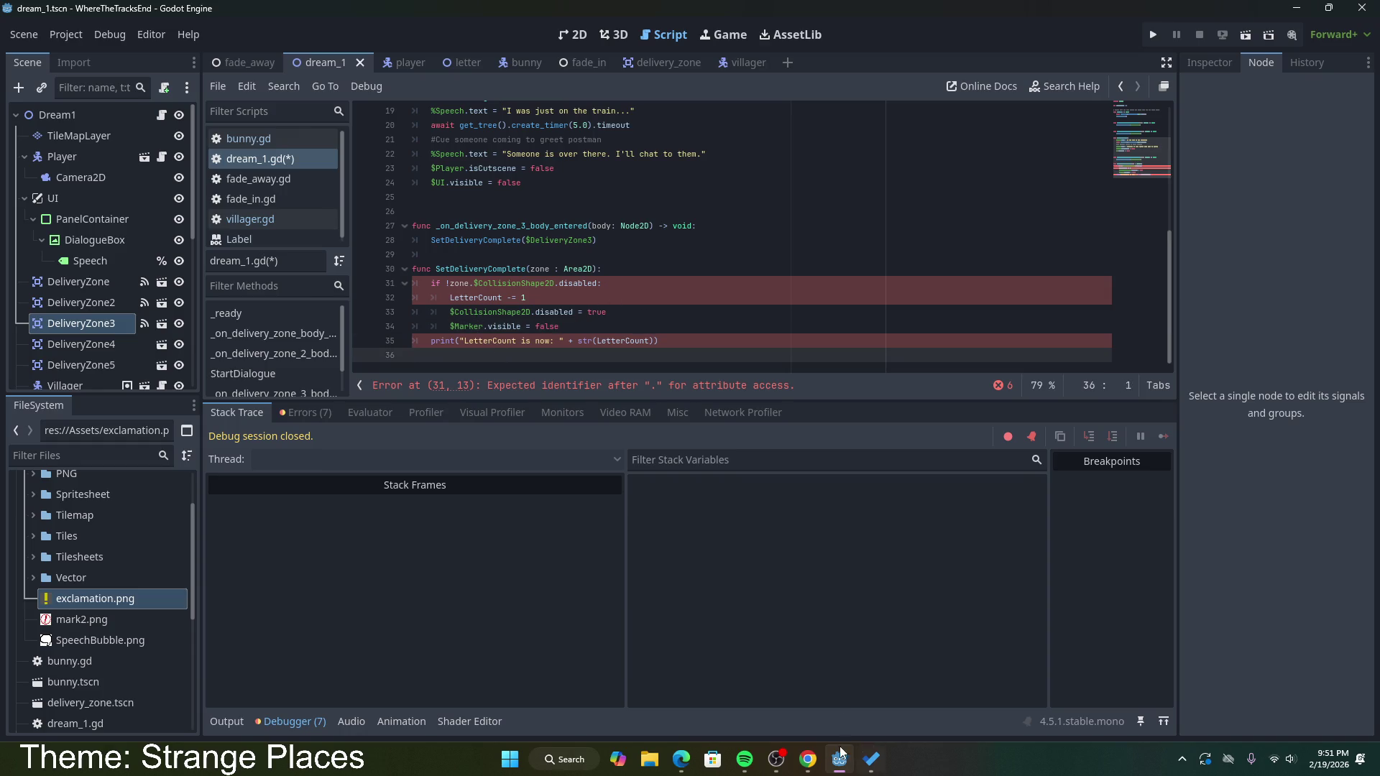
Step: Complete zone.get_child on line 31 via autocomplete and view get_child's documentation
mouse_move(811, 767)
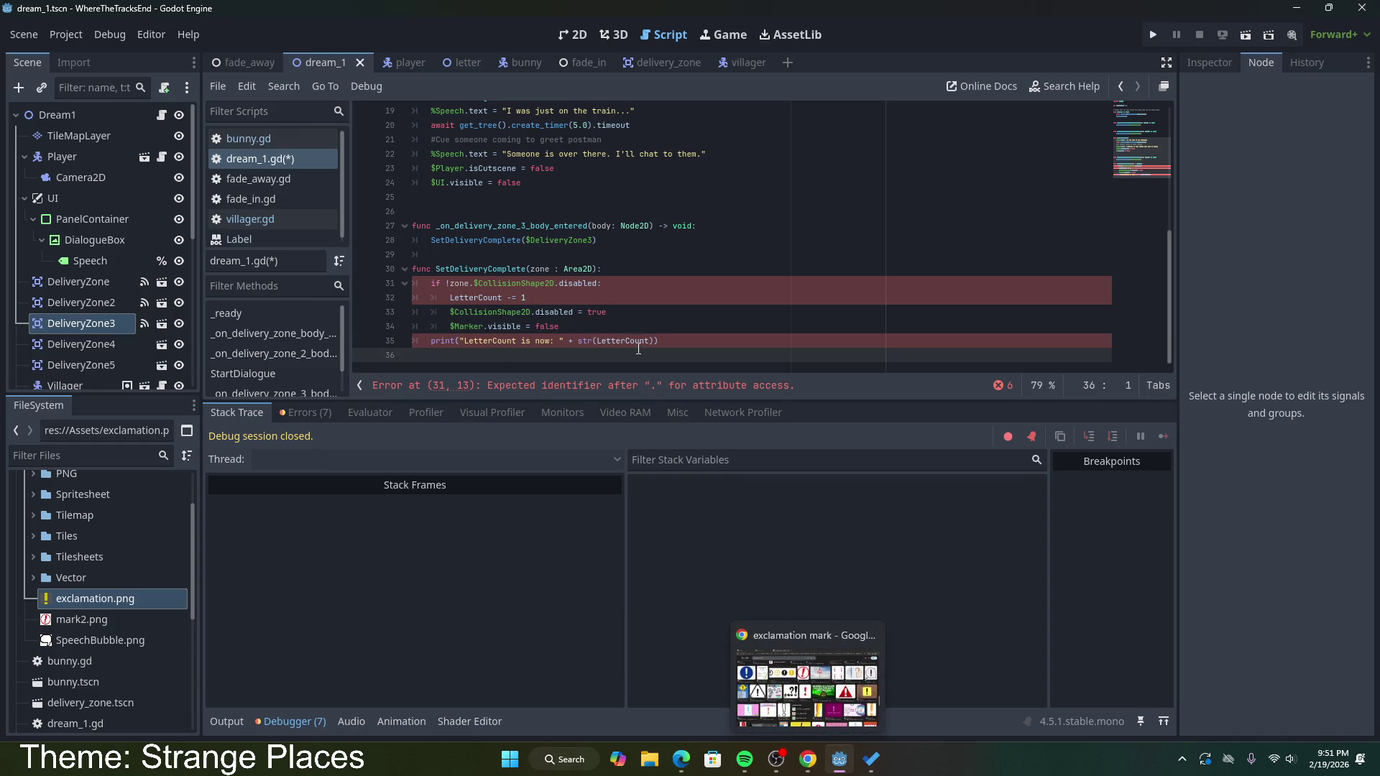
left_click(610, 296)
left_click(474, 284)
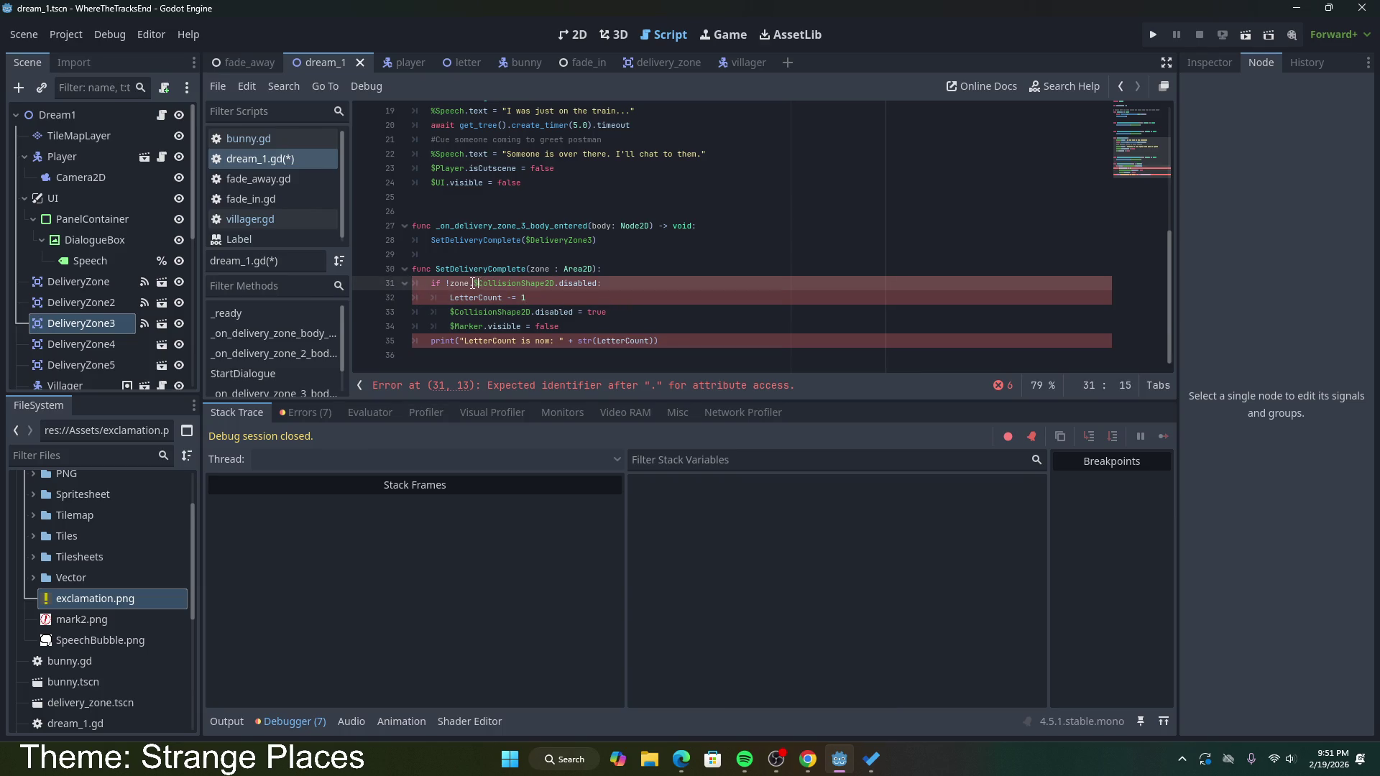
type("get(")
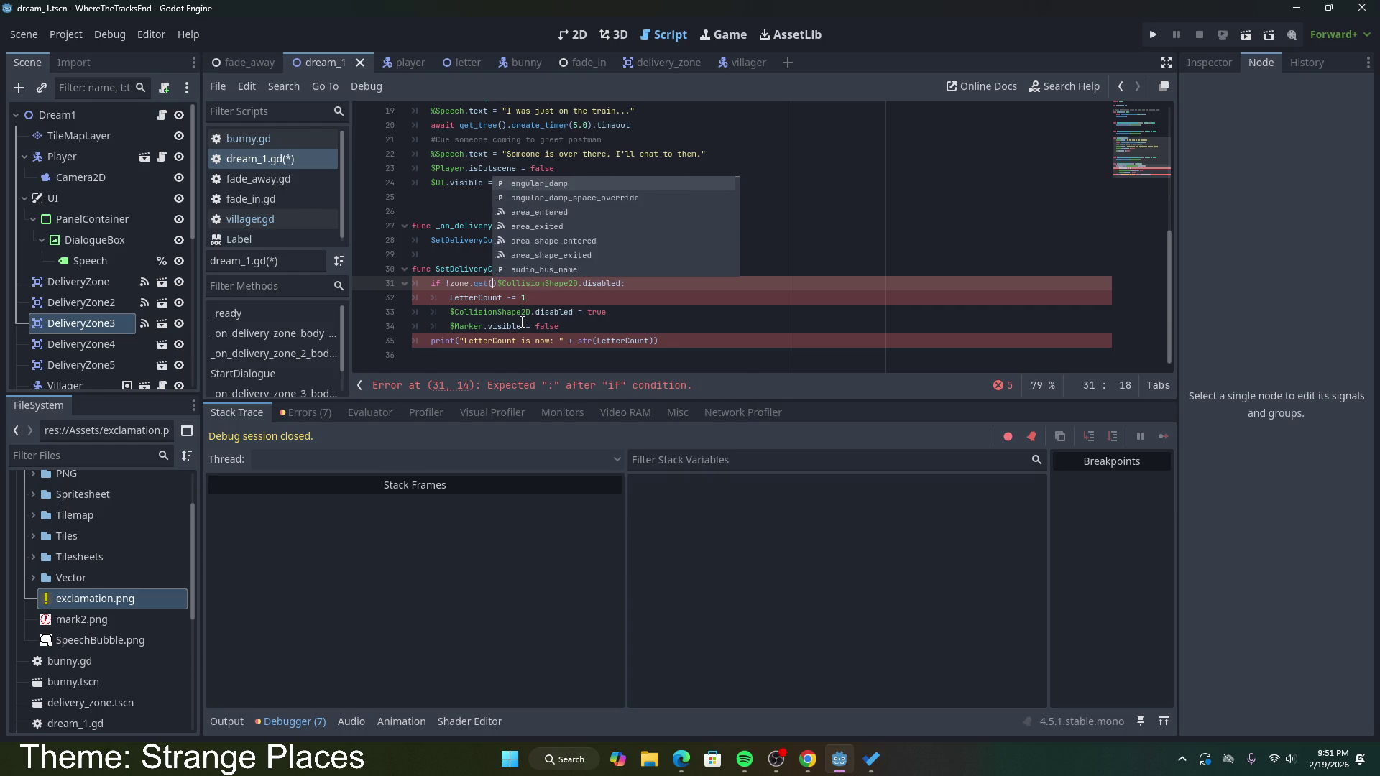
key("BackSpace")
type("_chil")
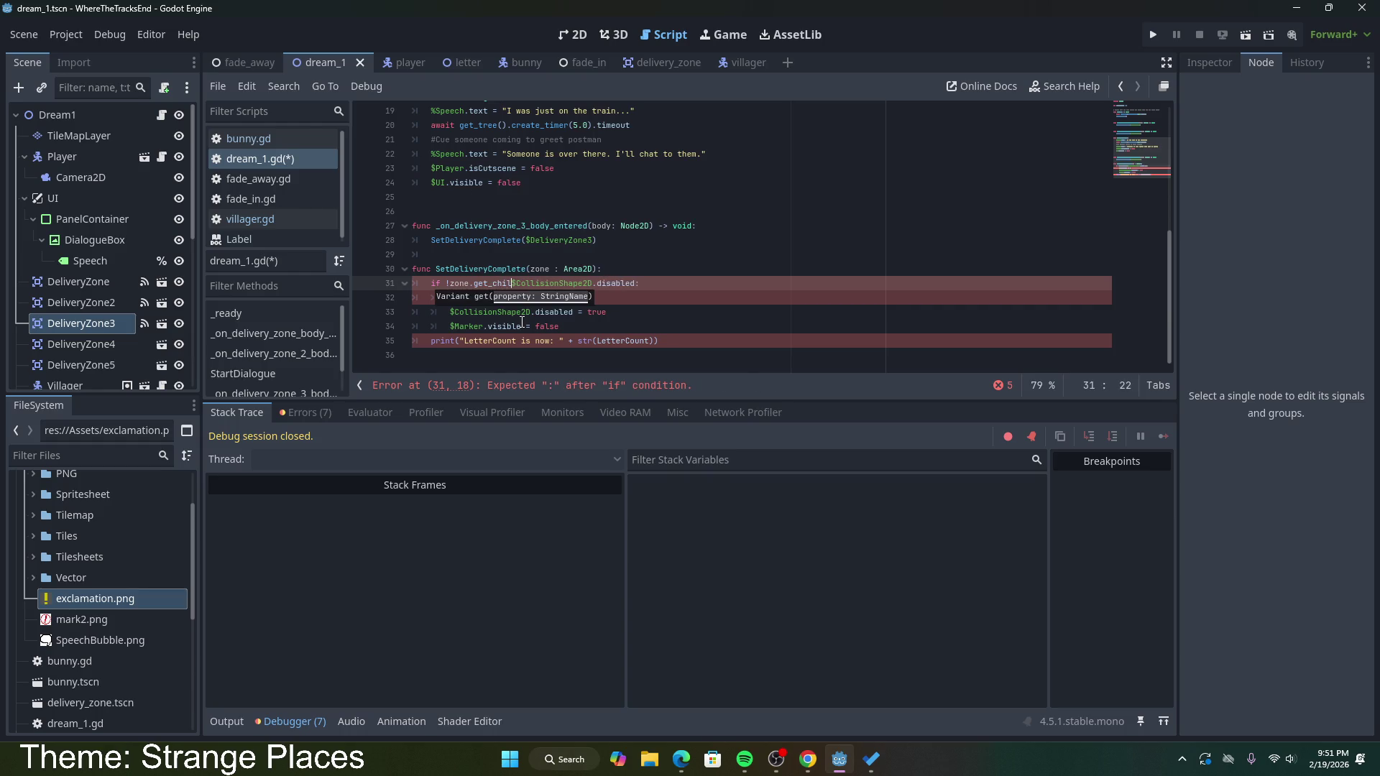
type("d")
key("Return")
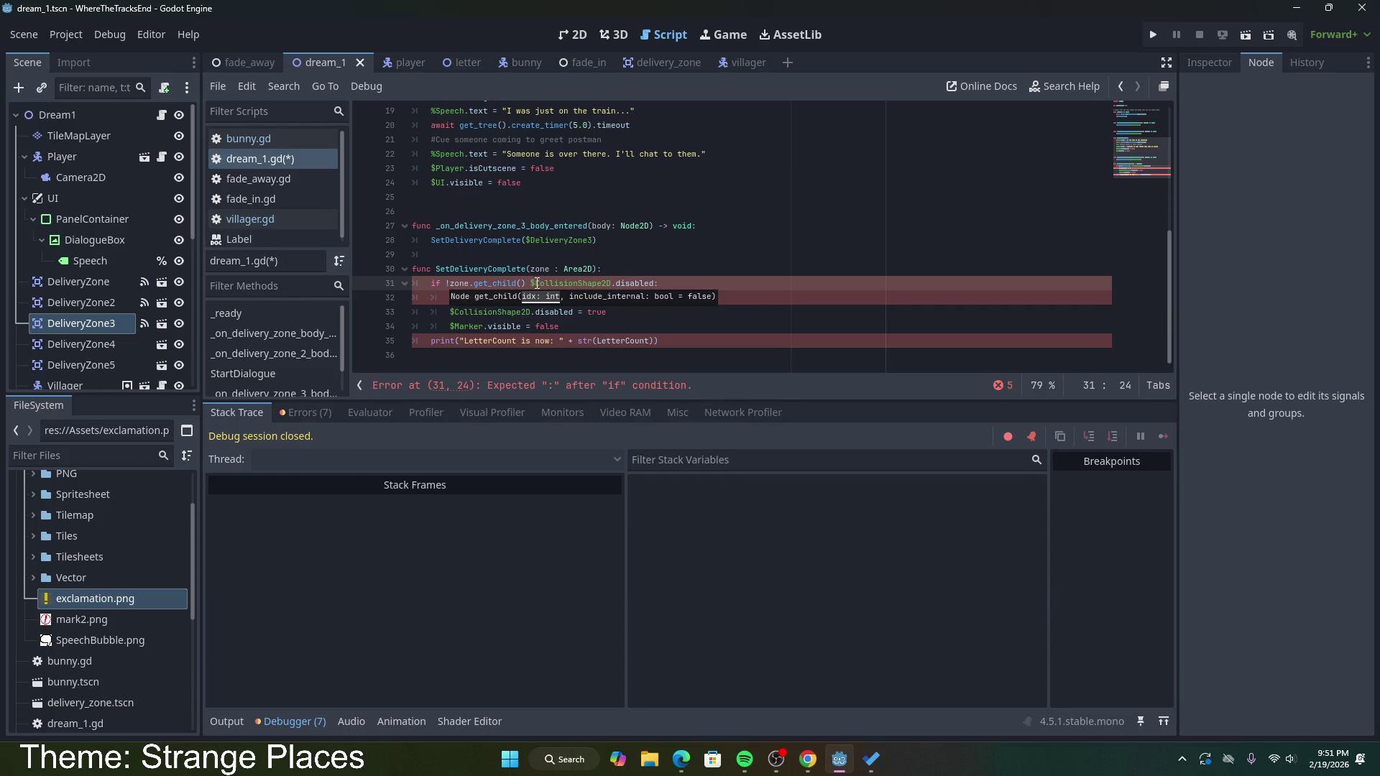
left_click(503, 284, "ctrl")
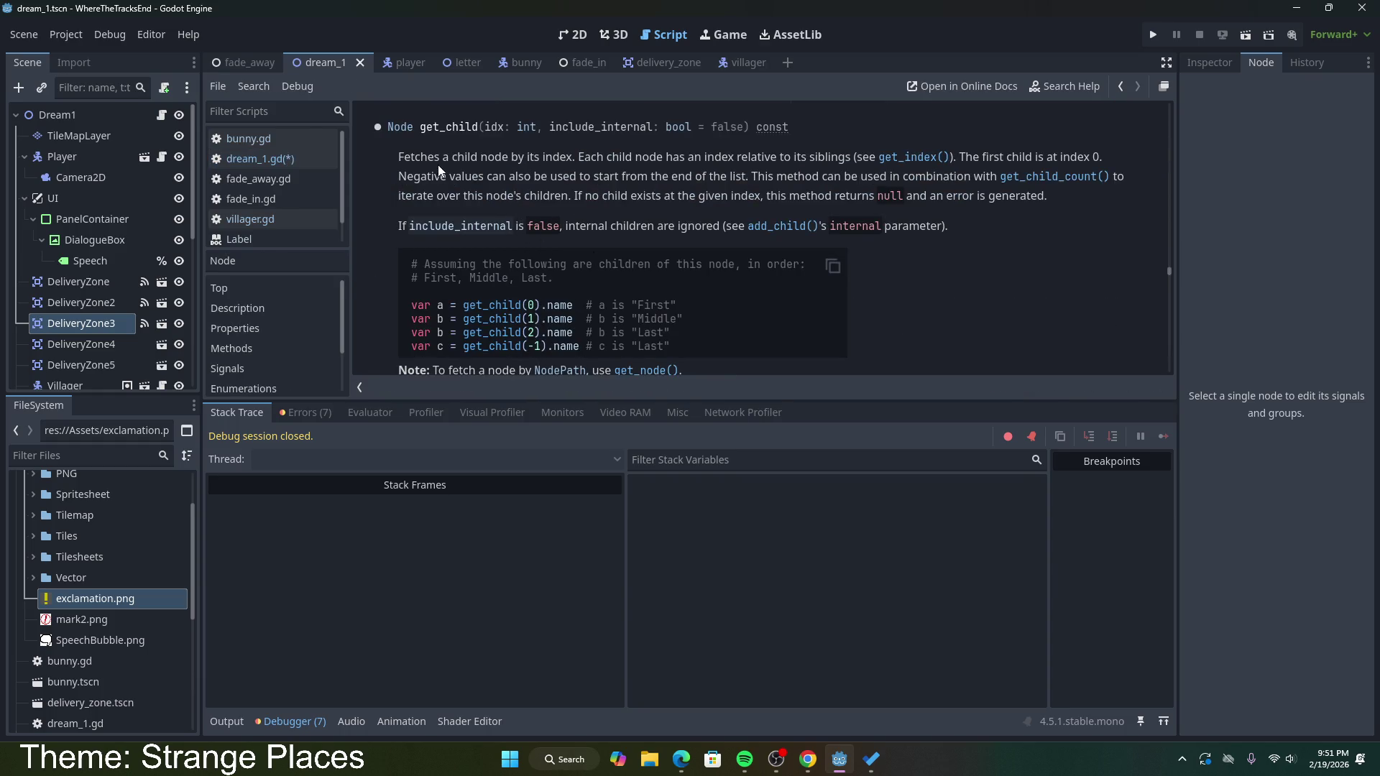
Step: Read the get_child description, then follow its link to the get_node reference page
mouse_move(504, 166)
left_mouse_down()
mouse_move(649, 176)
mouse_move(735, 158)
mouse_move(949, 158)
mouse_move(1094, 173)
mouse_move(1103, 200)
mouse_move(1085, 222)
left_mouse_up()
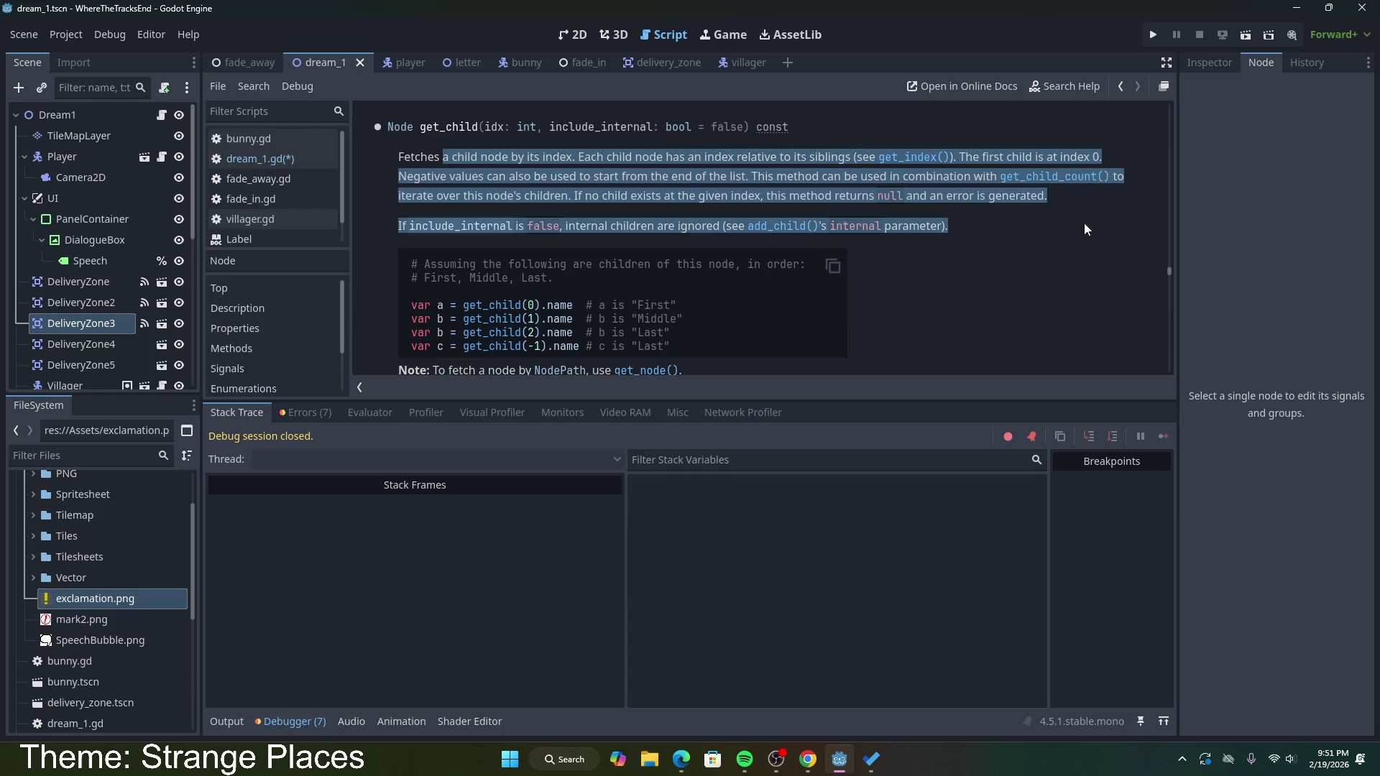
scroll(995, 251, "down", 3)
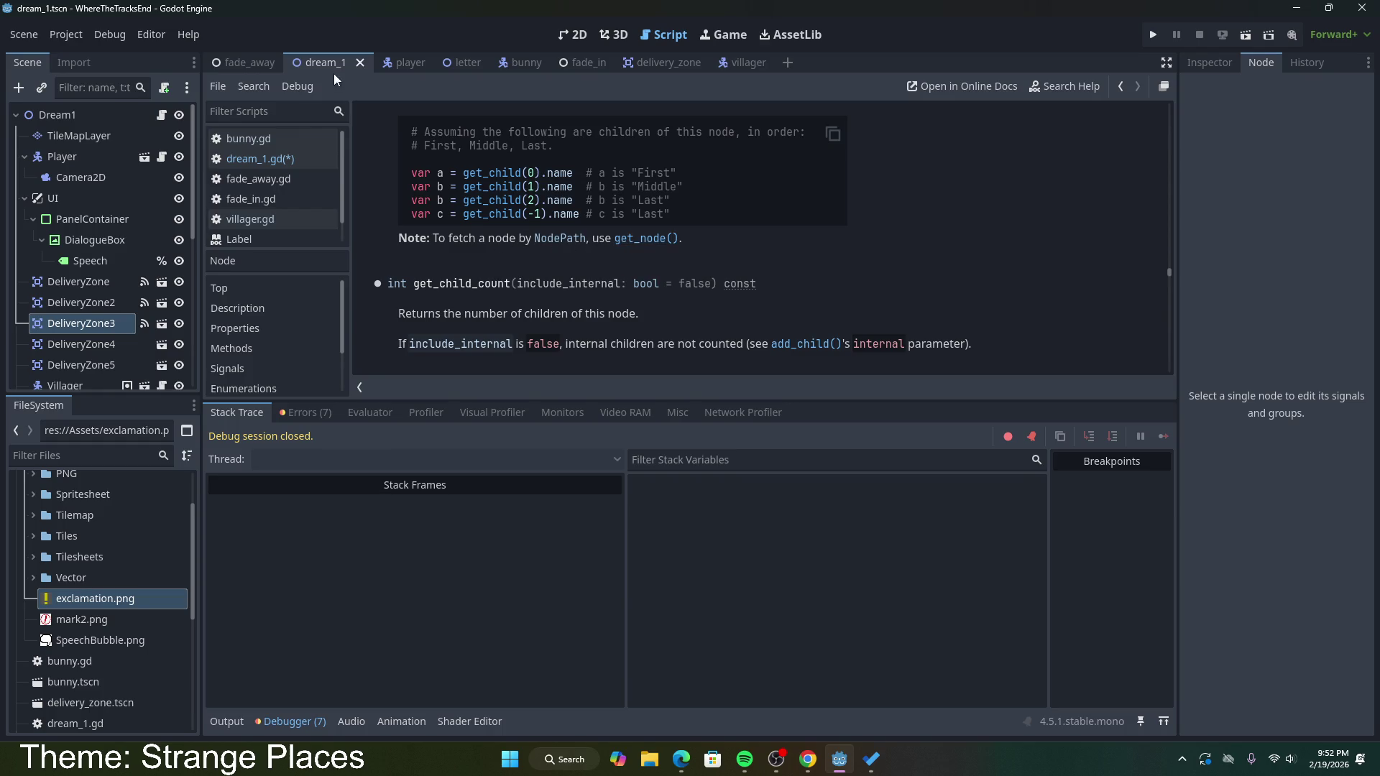
left_click(647, 238)
scroll(747, 276, "down", 5)
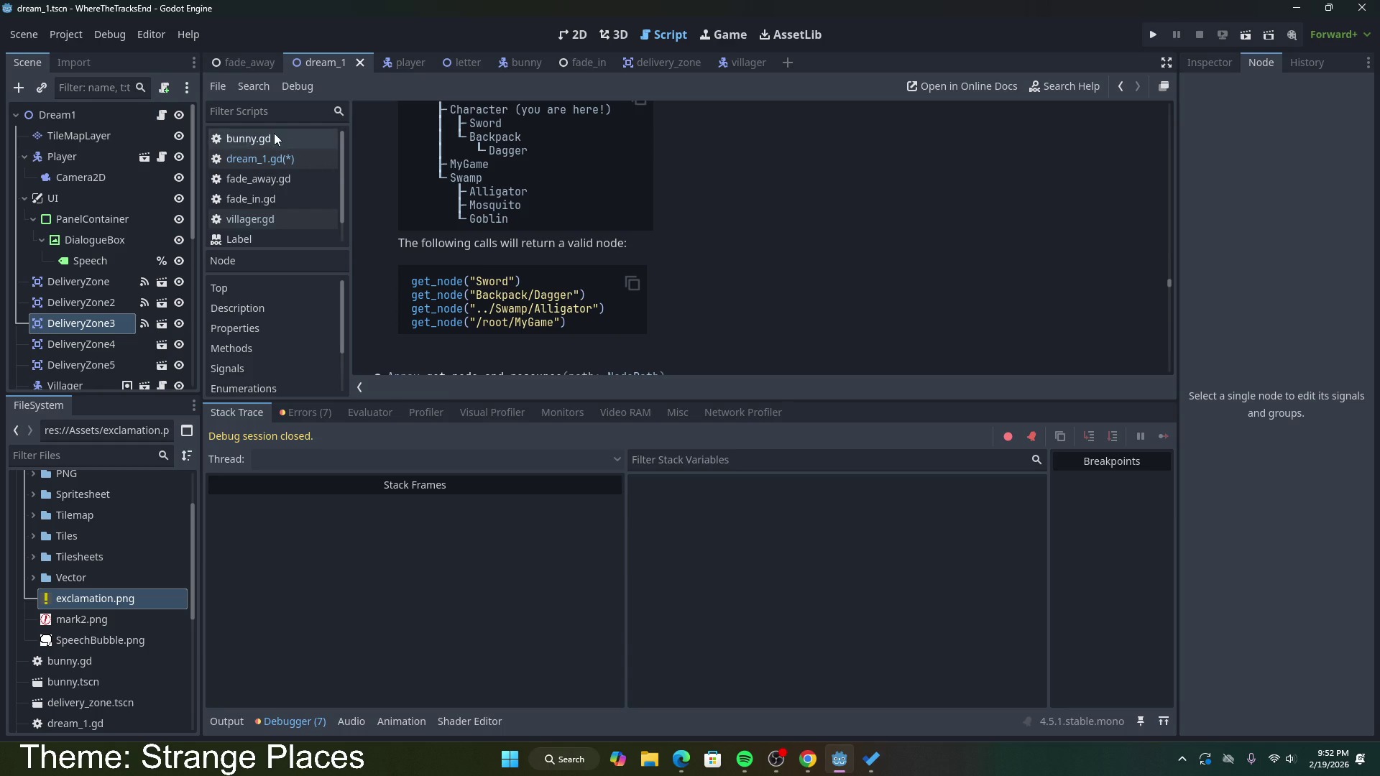
scroll(618, 290, "down", 1)
scroll(721, 280, "down", 1)
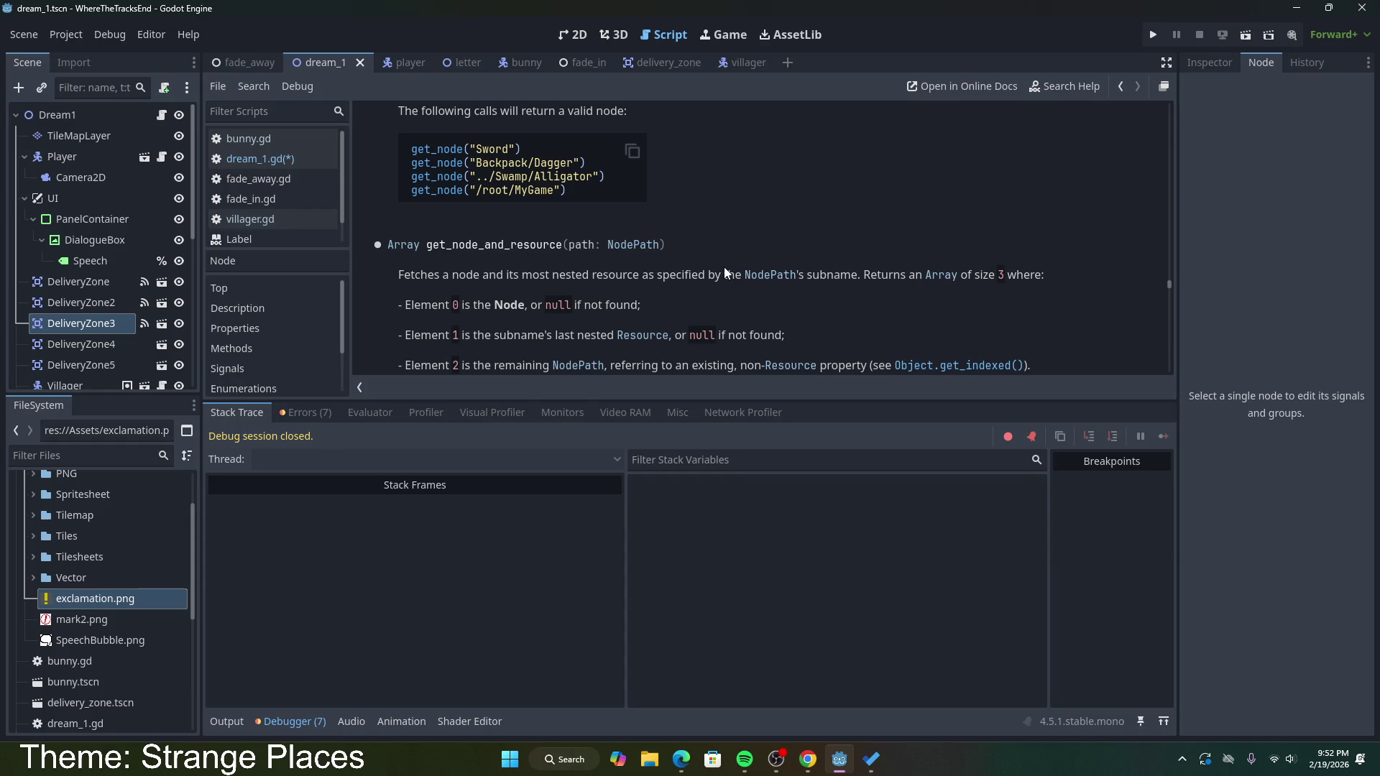
scroll(548, 275, "up", 1)
scroll(615, 299, "up", 1)
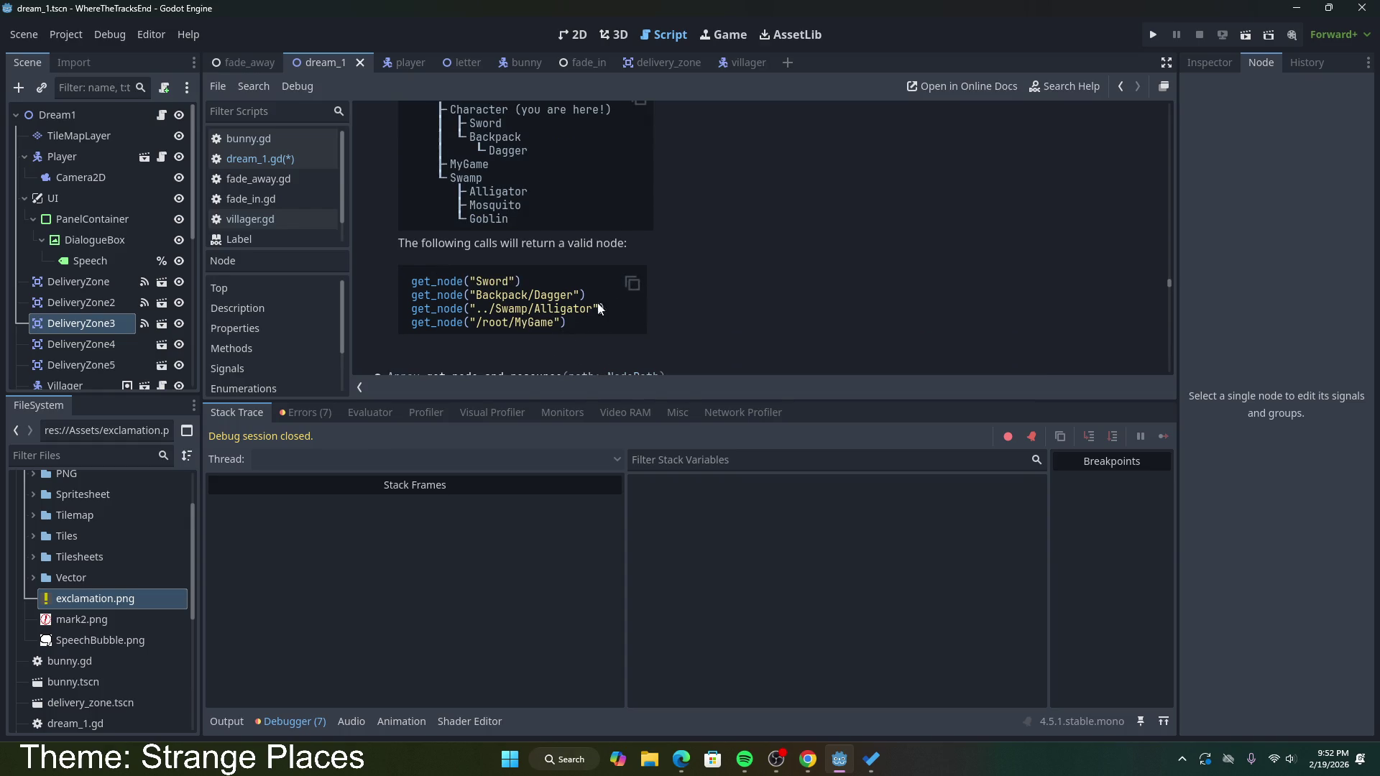
scroll(615, 300, "up", 2)
scroll(539, 266, "down", 1)
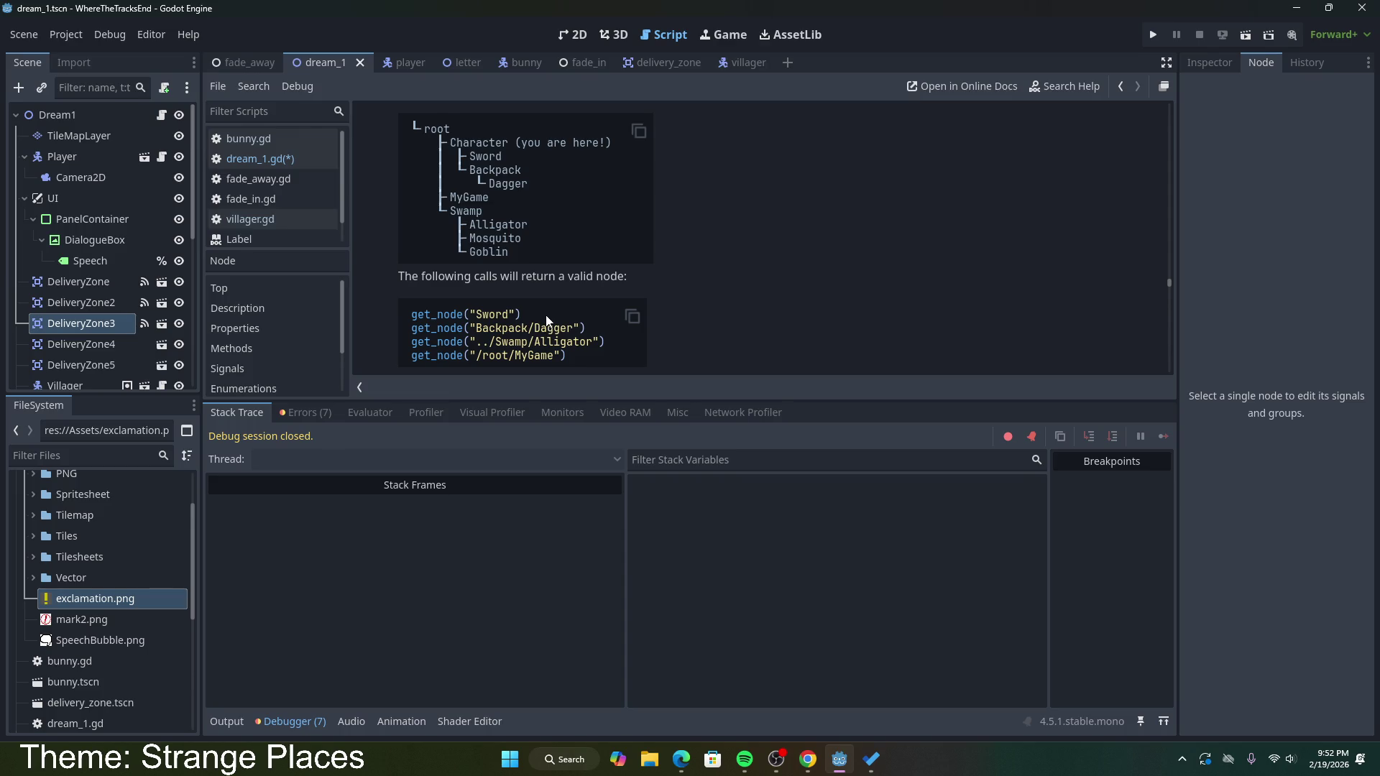
Step: Study the get_node example node tree, then switch to the delivery_zone scene to see its children
scroll(654, 338, "down", 3)
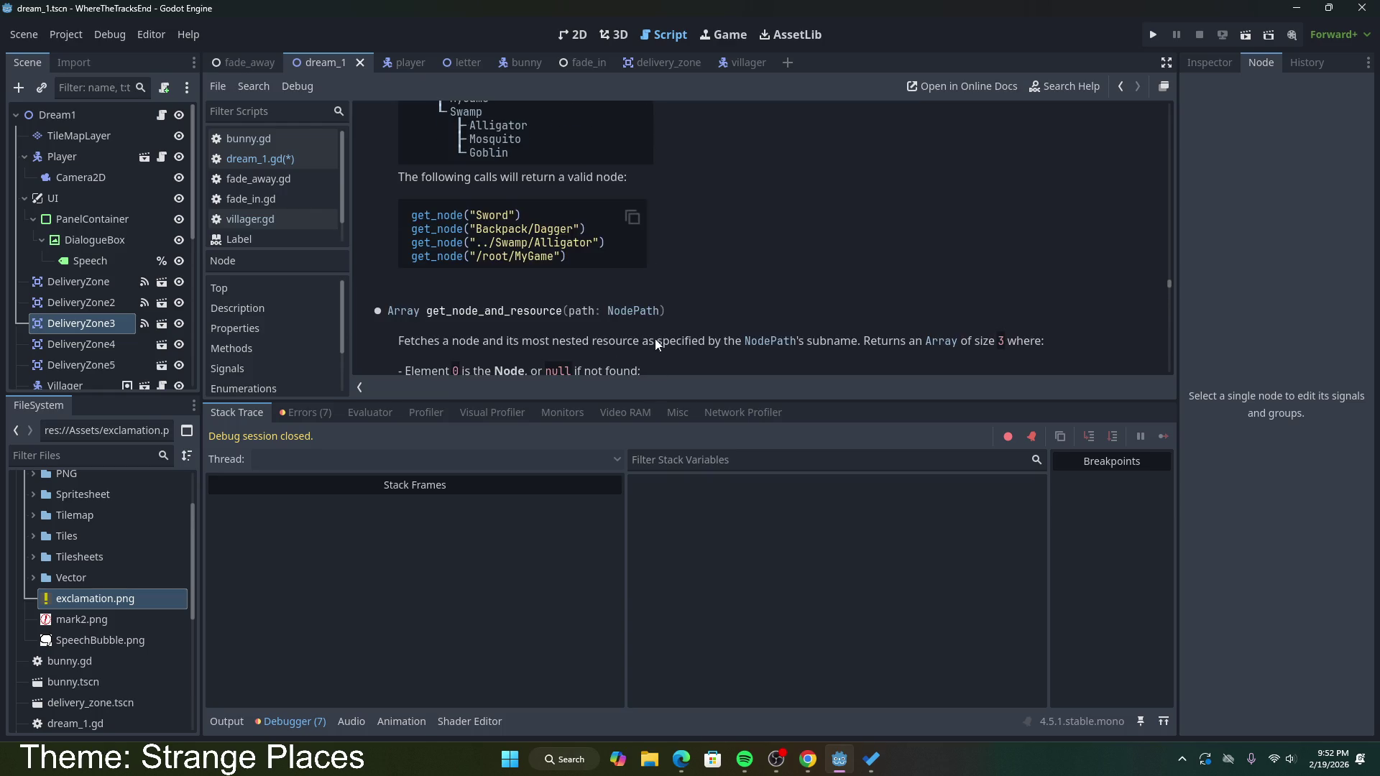
scroll(661, 328, "down", 2)
scroll(662, 326, "up", 5)
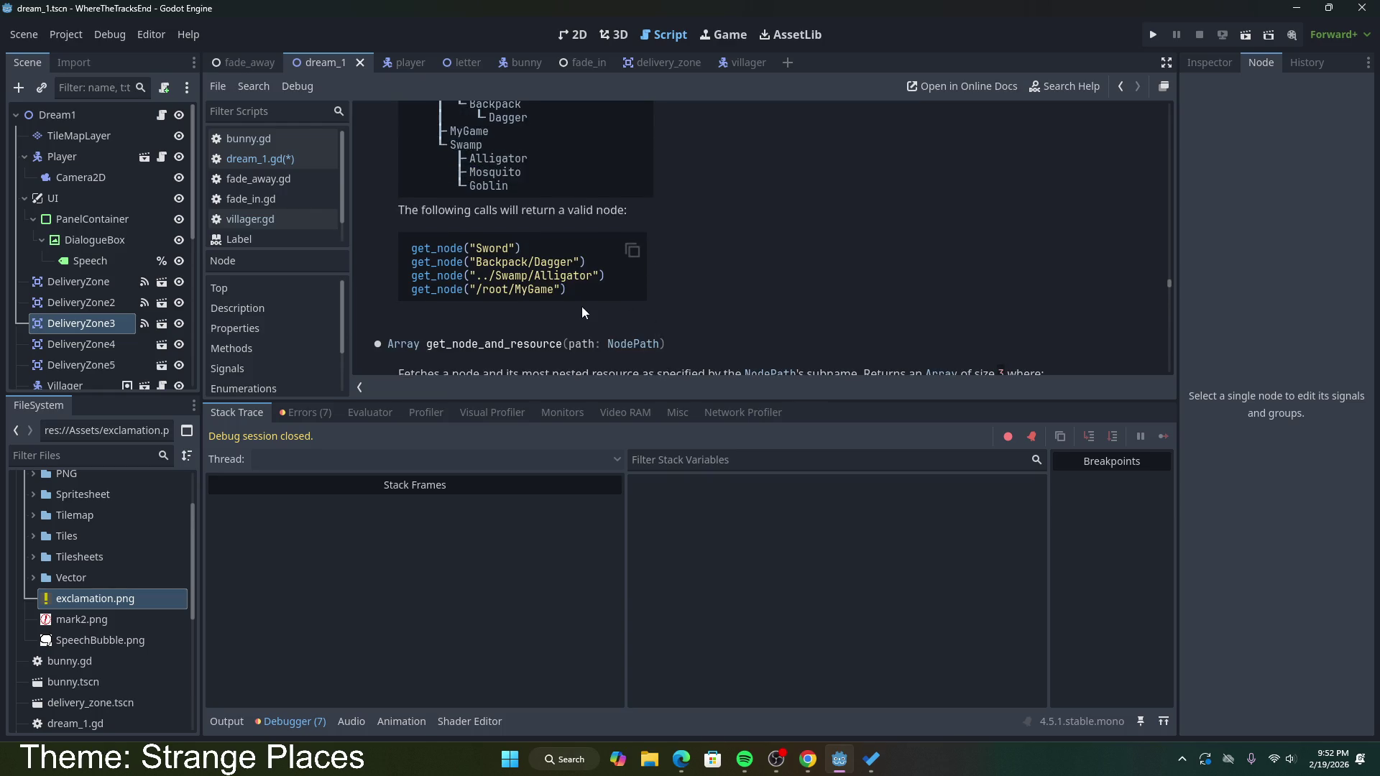
scroll(588, 272, "up", 2)
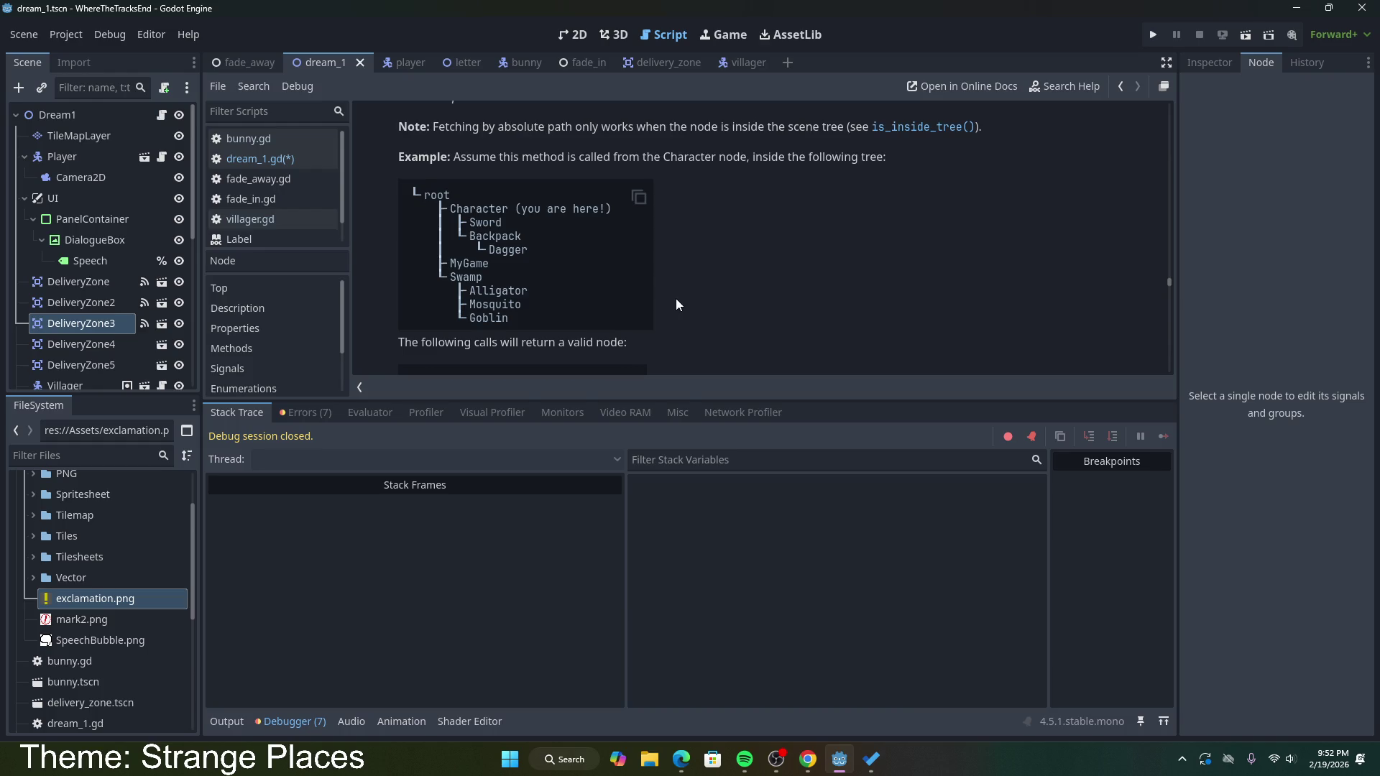
scroll(675, 305, "up", 6)
scroll(670, 302, "up", 2)
scroll(670, 300, "down", 7)
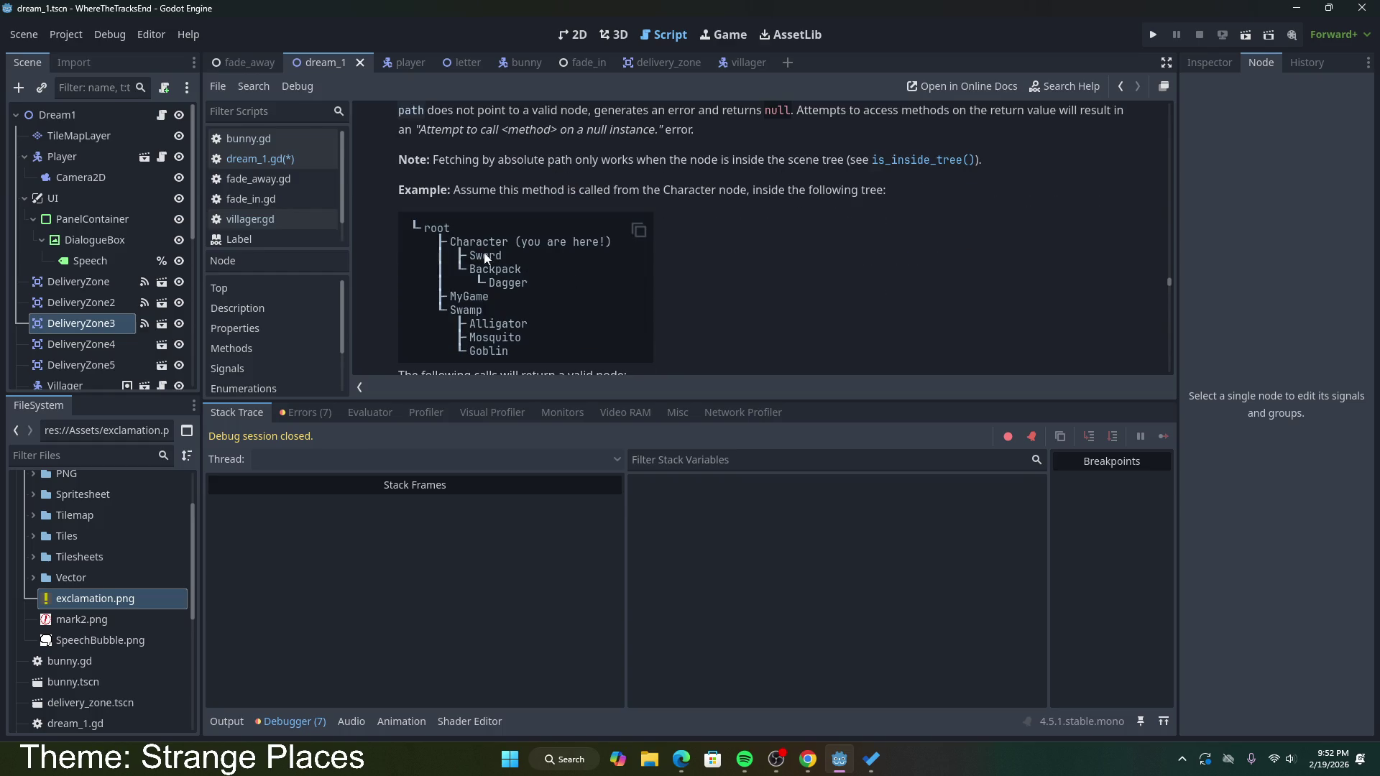
mouse_move(450, 242)
left_mouse_down()
mouse_move(534, 282)
mouse_move(541, 330)
left_mouse_up()
left_click(543, 330)
scroll(547, 327, "down", 4)
scroll(549, 323, "up", 8)
scroll(546, 321, "up", 6)
scroll(547, 320, "down", 5)
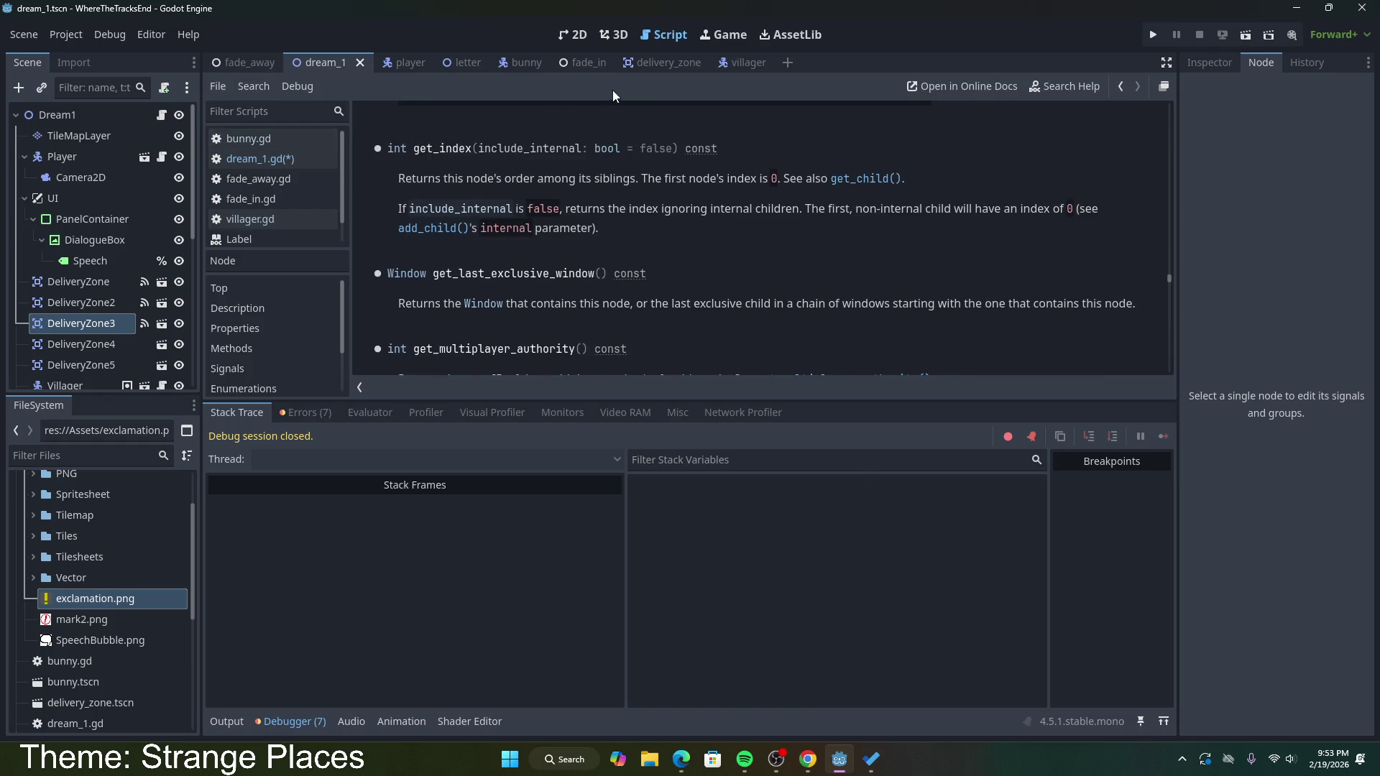
left_click(660, 63)
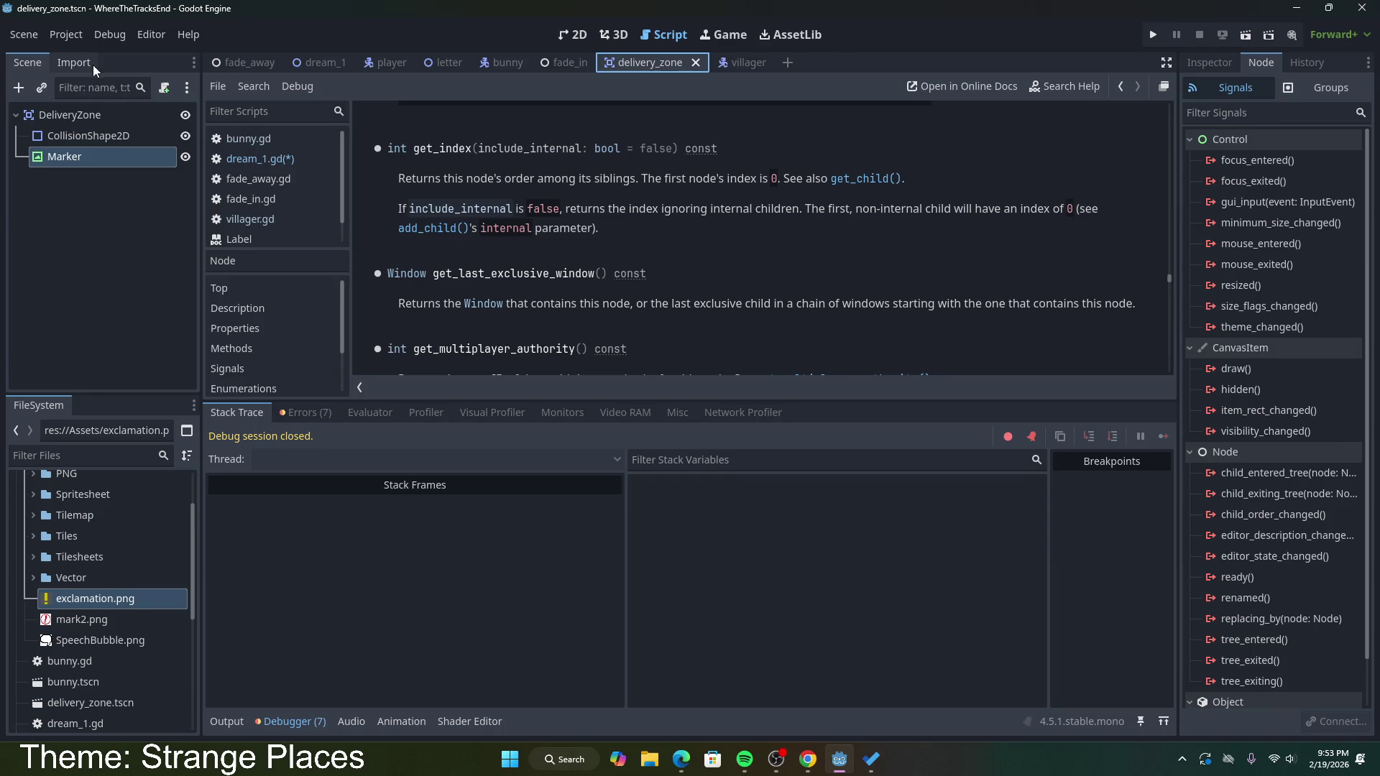
Step: In dream_1.gd, use get_child(1) on line 31 and in place of $CollisionShape2D on line 33, then save
left_click(306, 61)
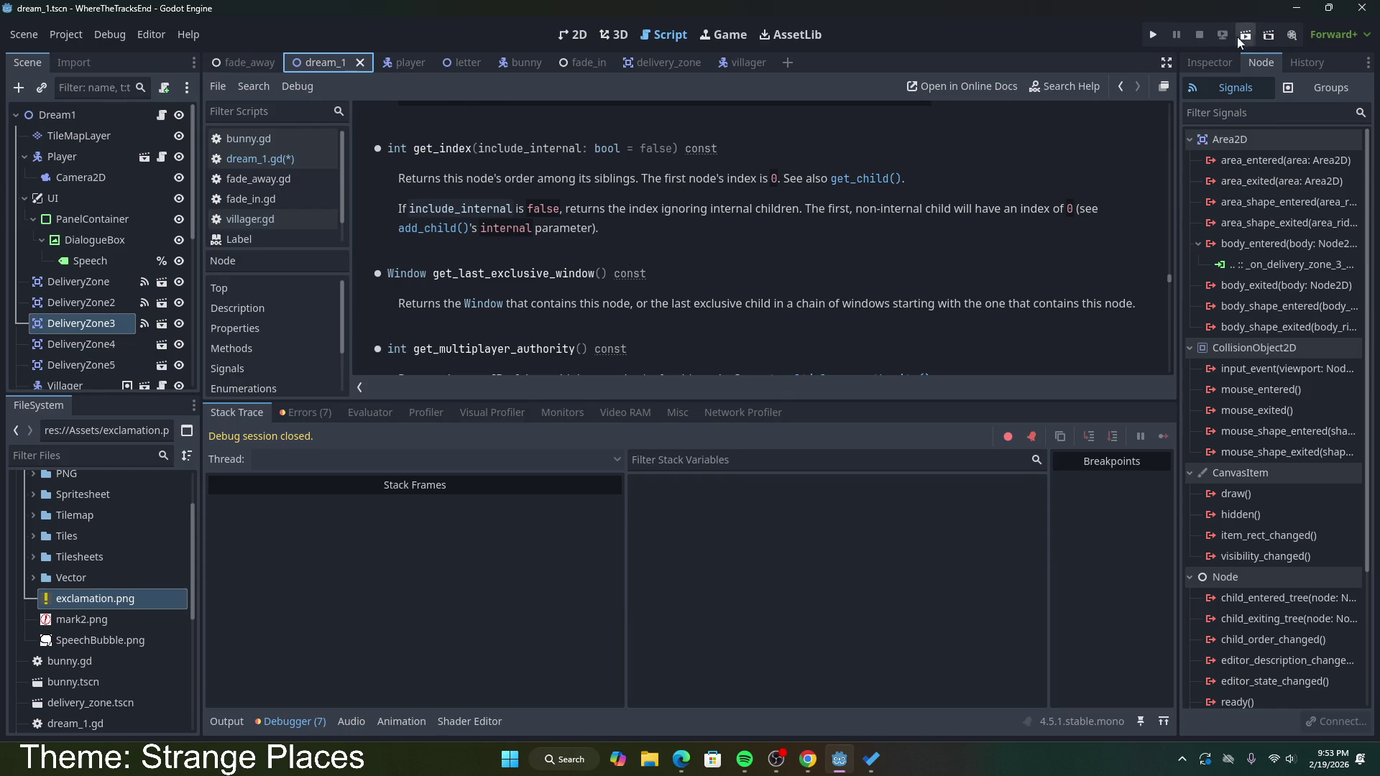
left_click(161, 114)
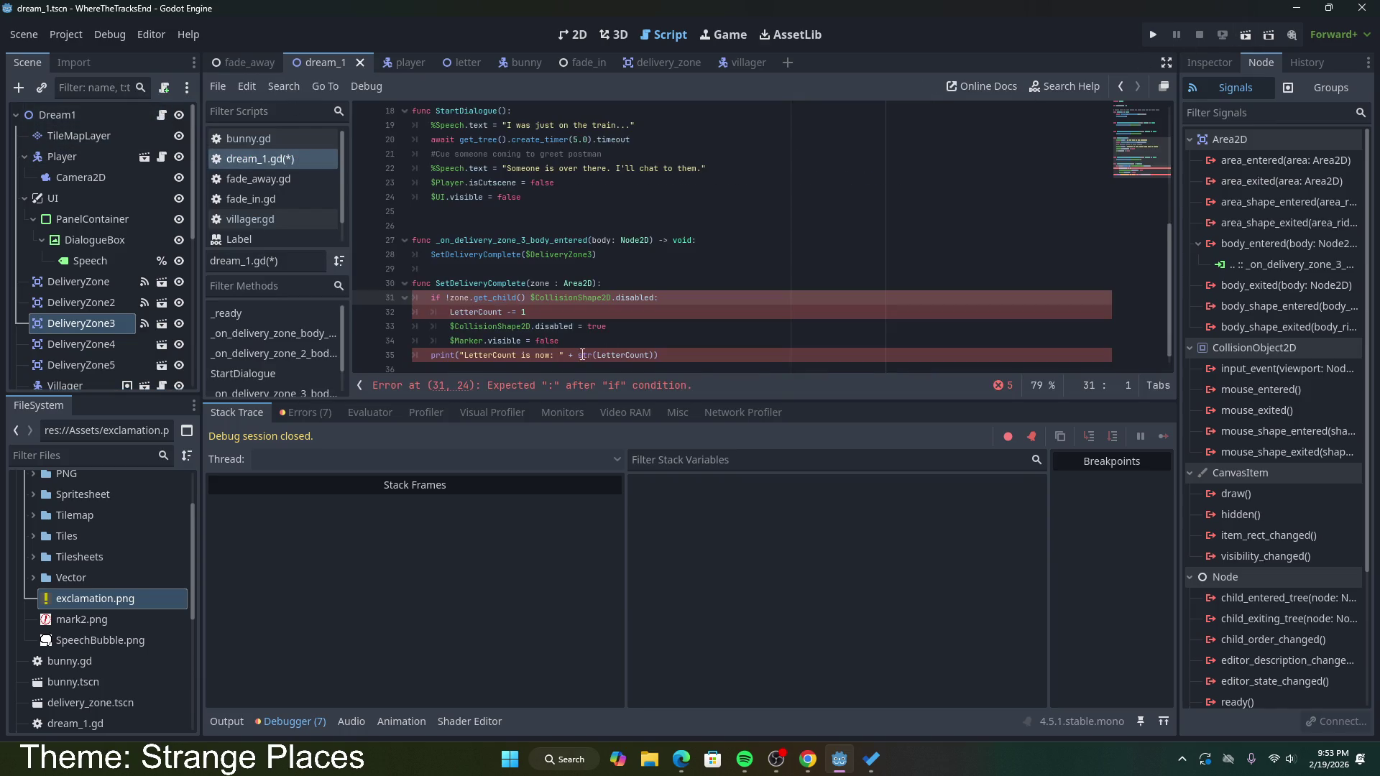
left_click_drag(470, 284, 494, 284)
left_click(524, 285)
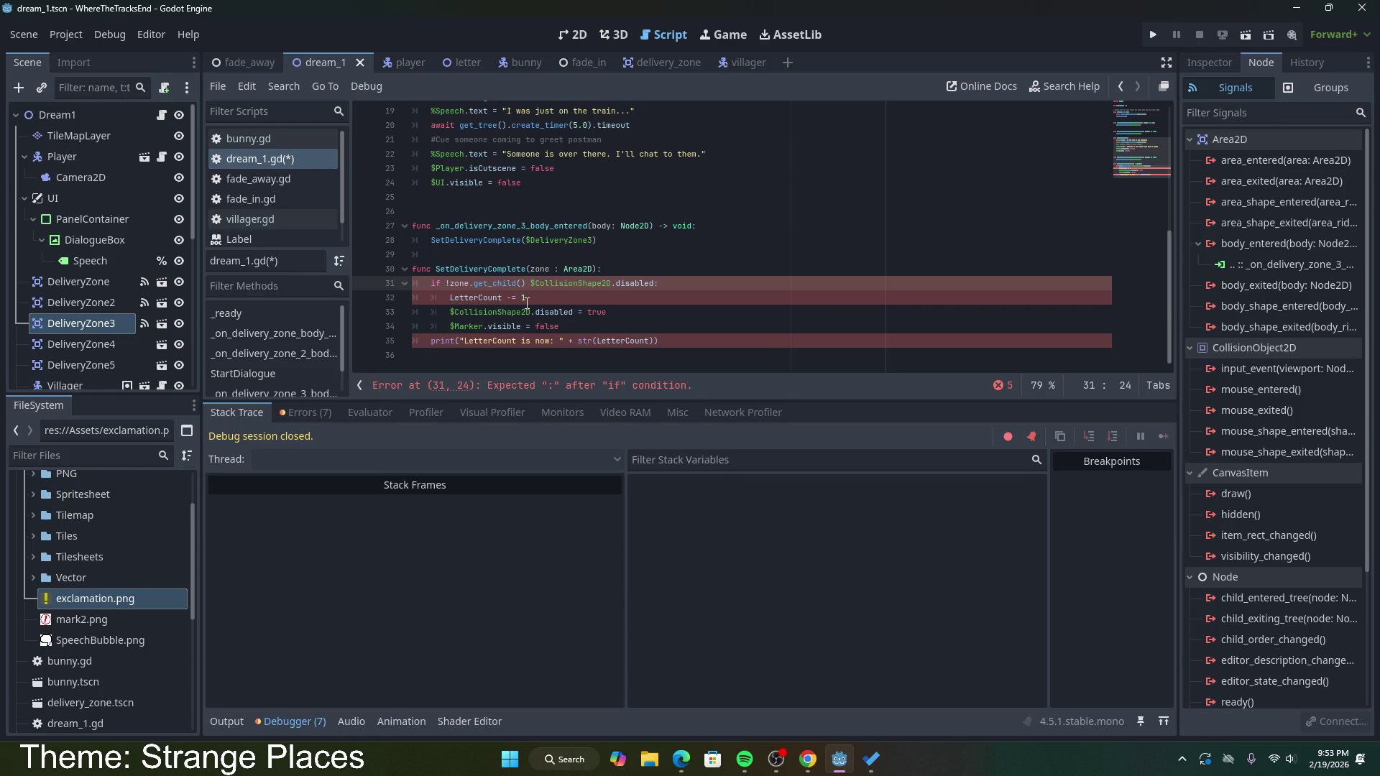
type("1")
key("Right")
key("Delete")
key("Delete")
key("Delete")
key("Delete")
key("Delete")
key("Delete")
left_click_drag(473, 283, 527, 283)
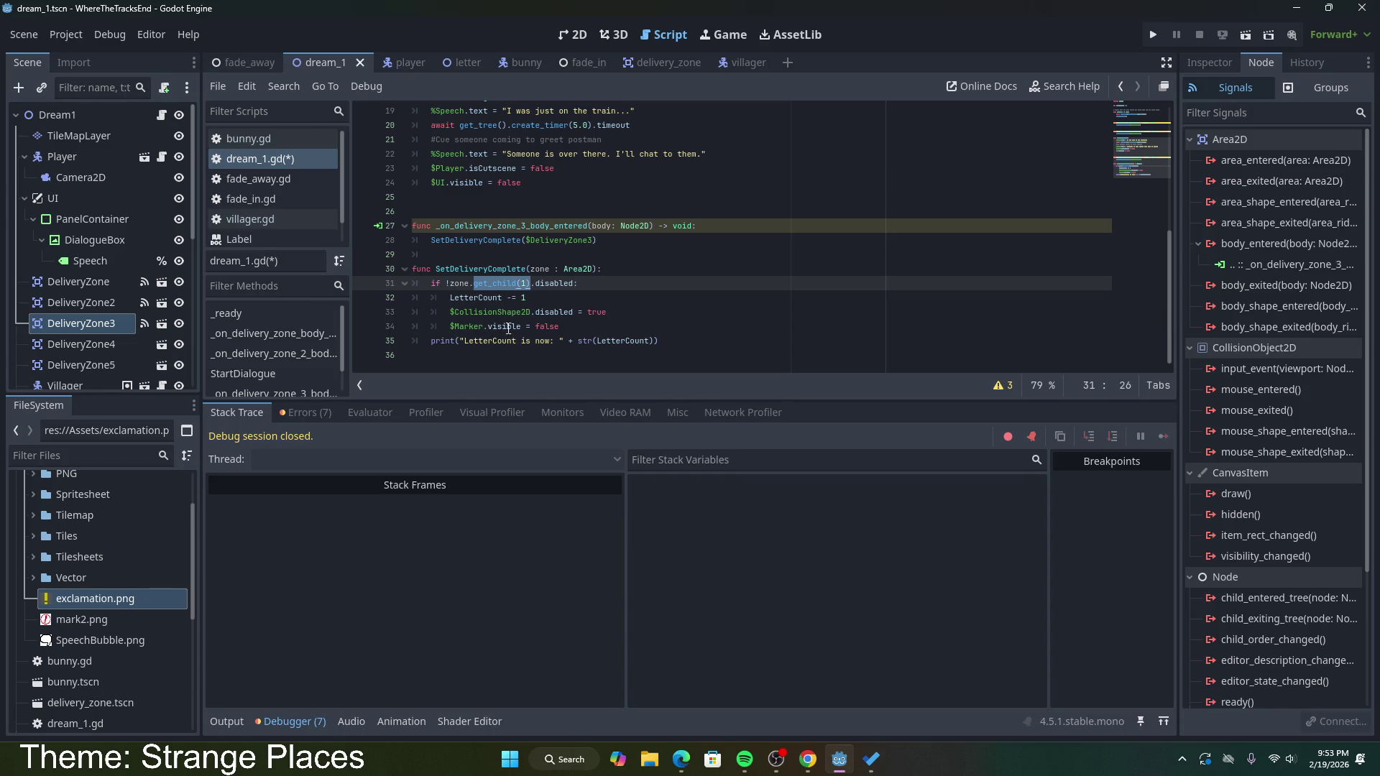
left_click(450, 312)
type("get_child(1)")
key("Delete")
key("Delete")
key("Delete")
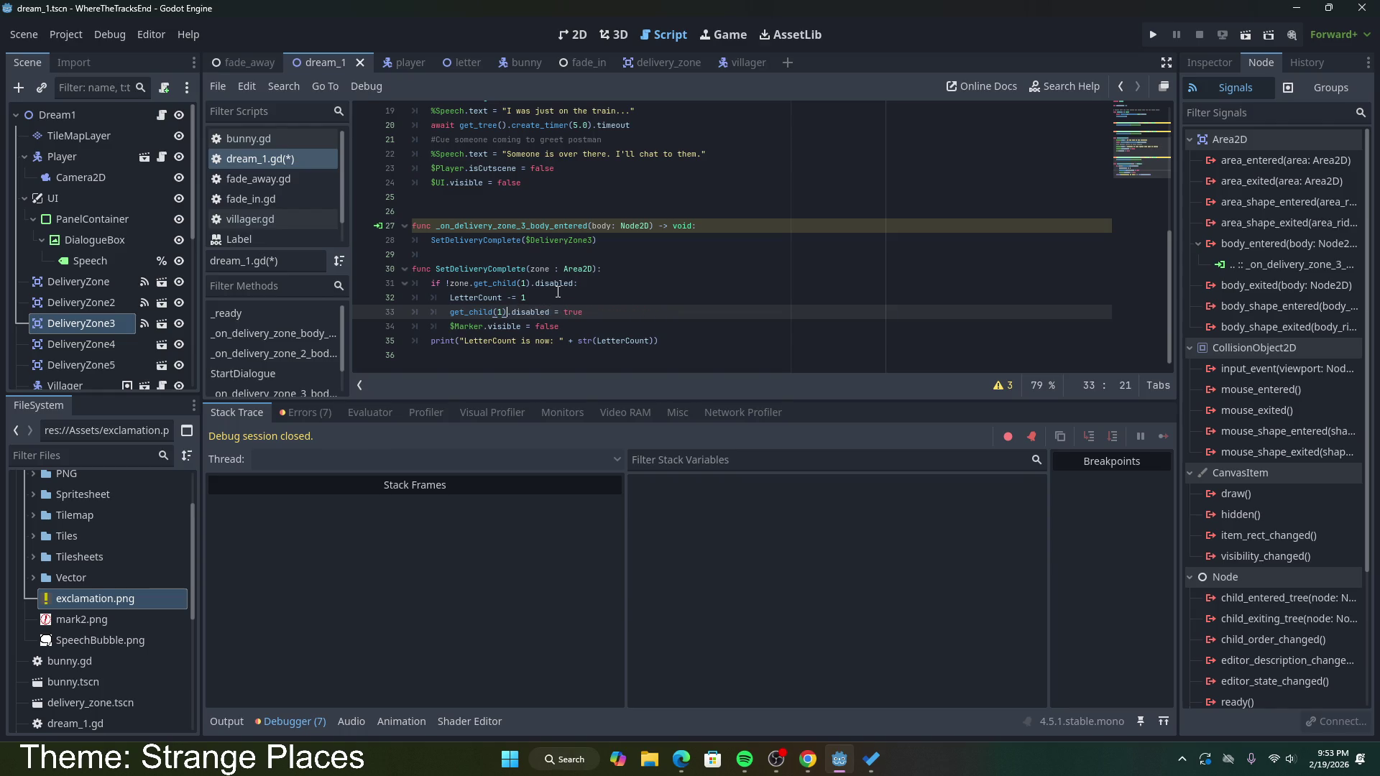
left_click(612, 327)
key("ctrl+s")
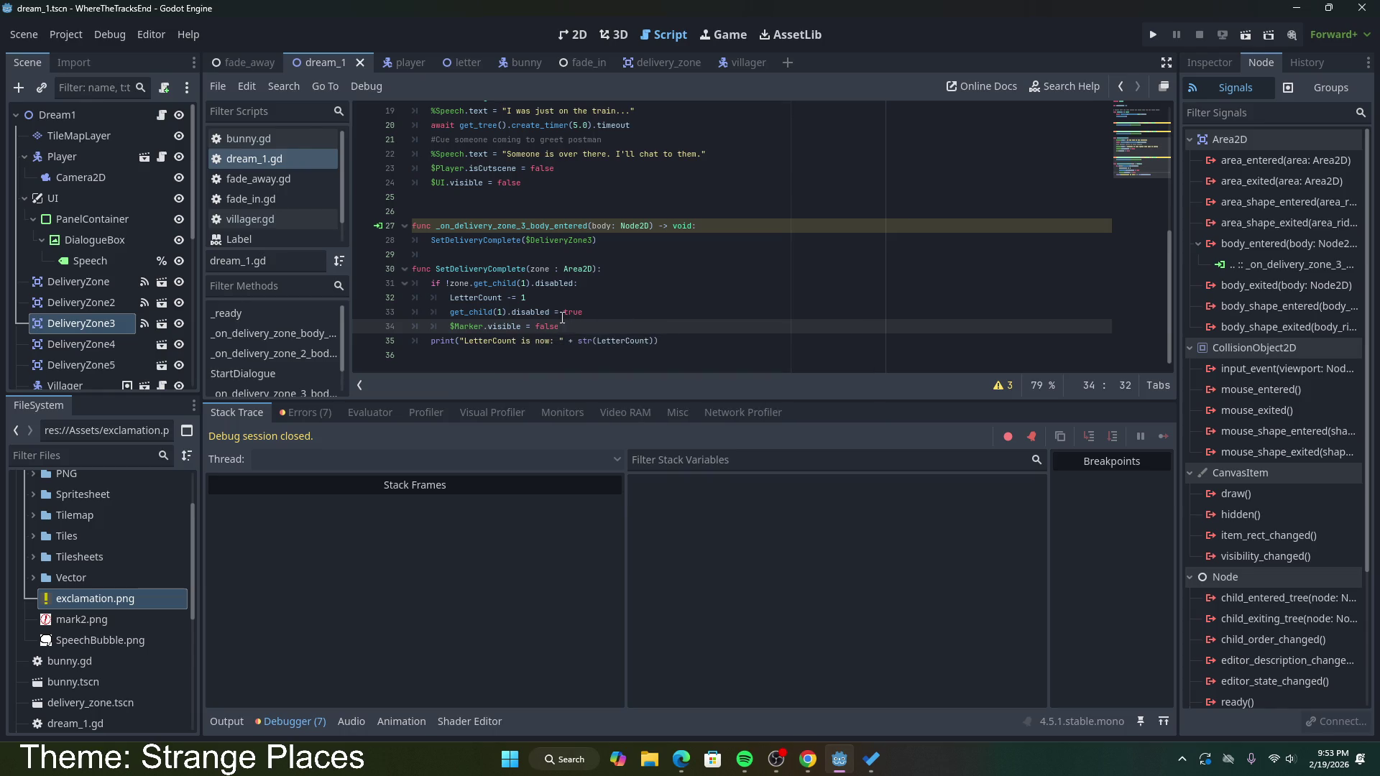
Step: After checking delivery_zone's child order, change the child index to 0 on lines 31 and 33
left_click(658, 63)
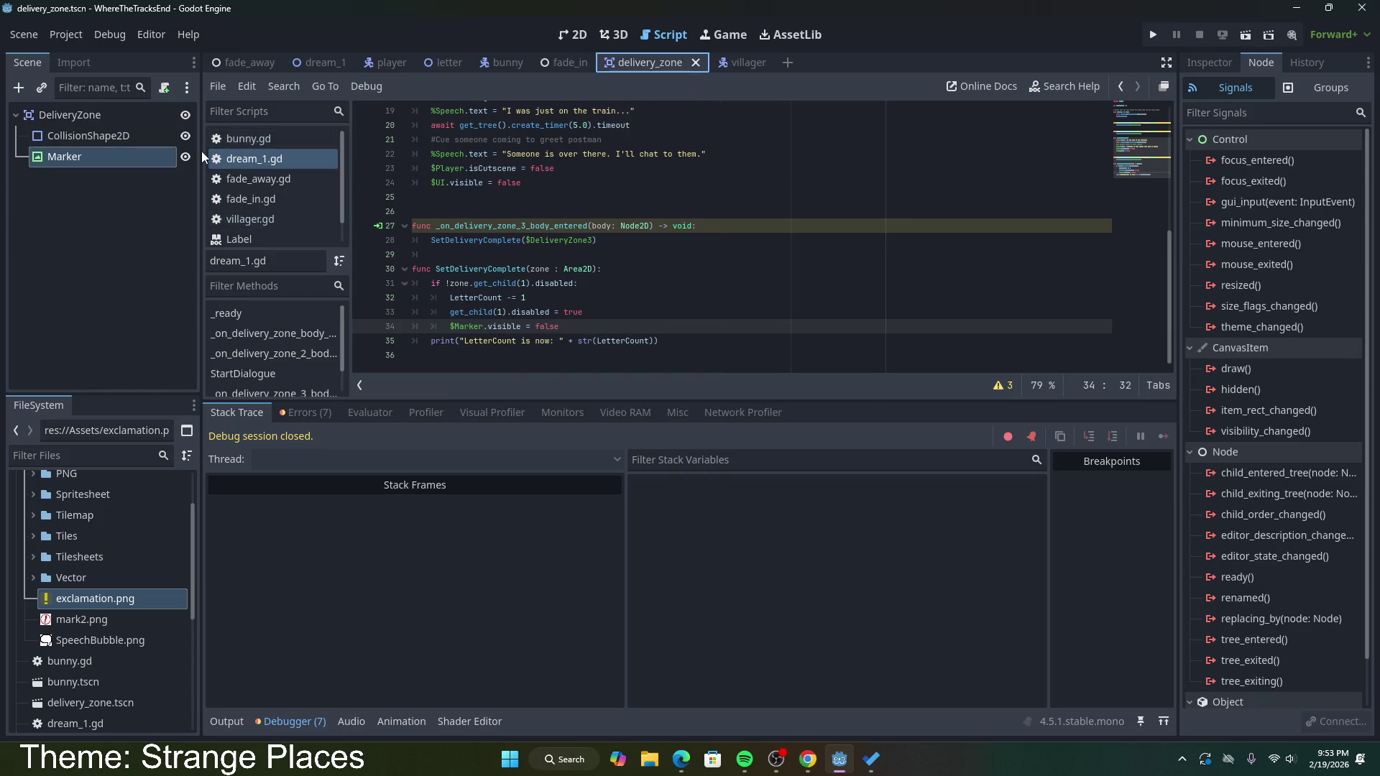
left_click(319, 63)
left_click(525, 283)
left_click(524, 283)
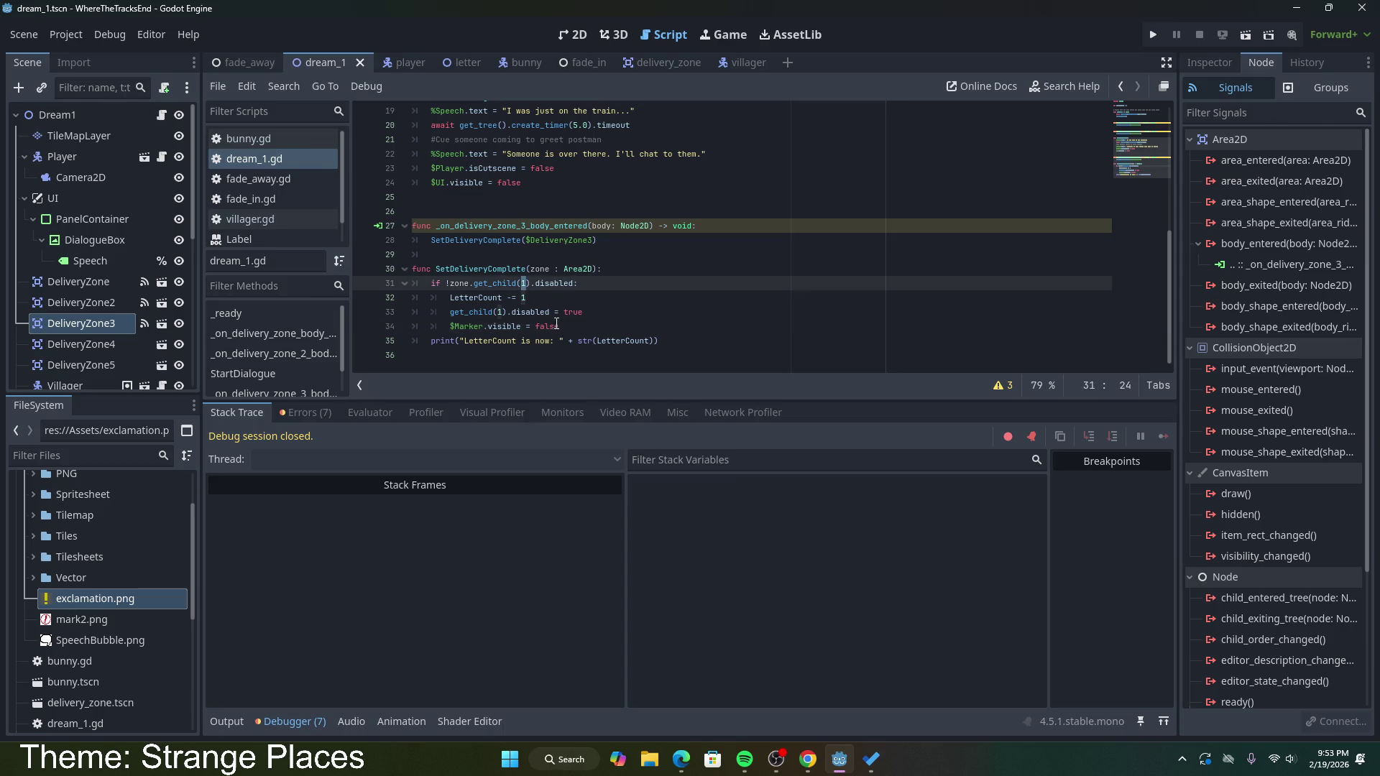
key("Delete")
type("0")
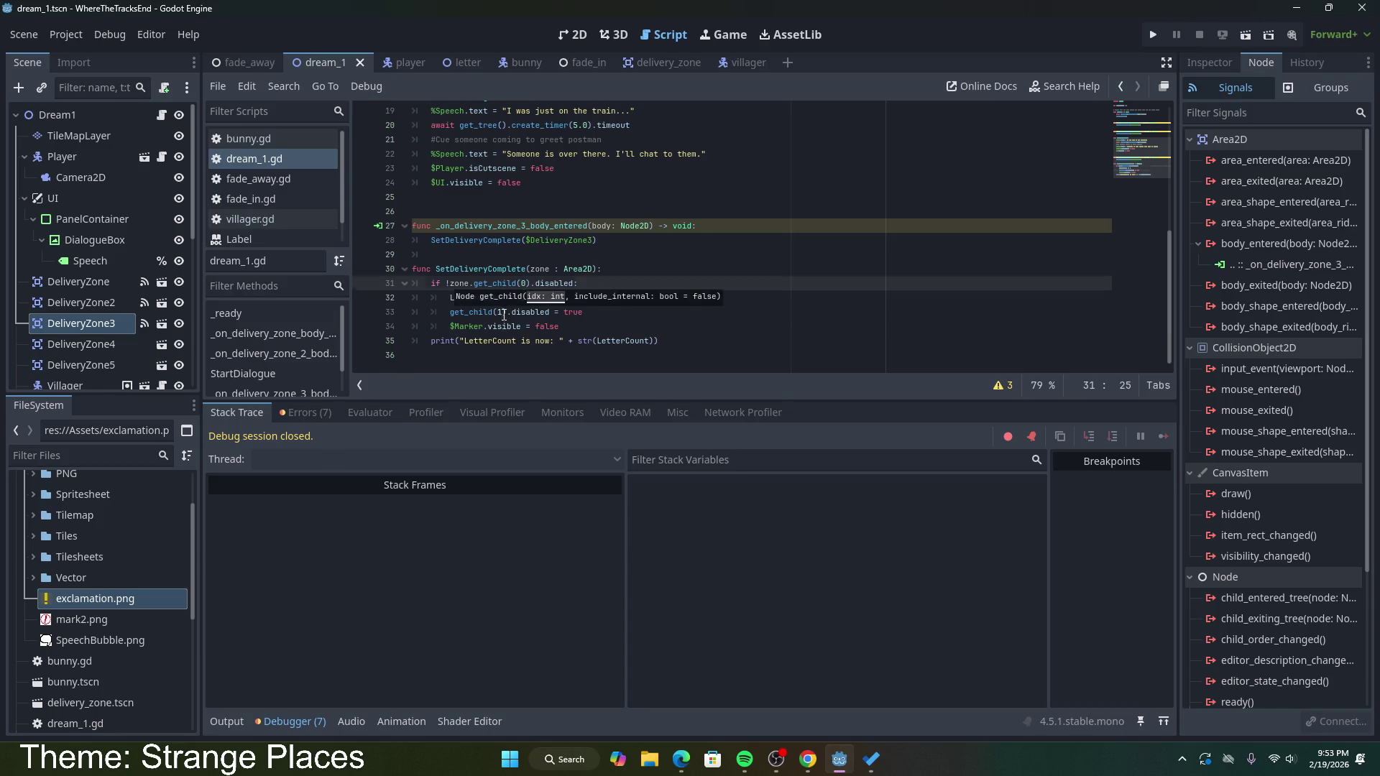
left_click(502, 312)
key("BackSpace")
type("0")
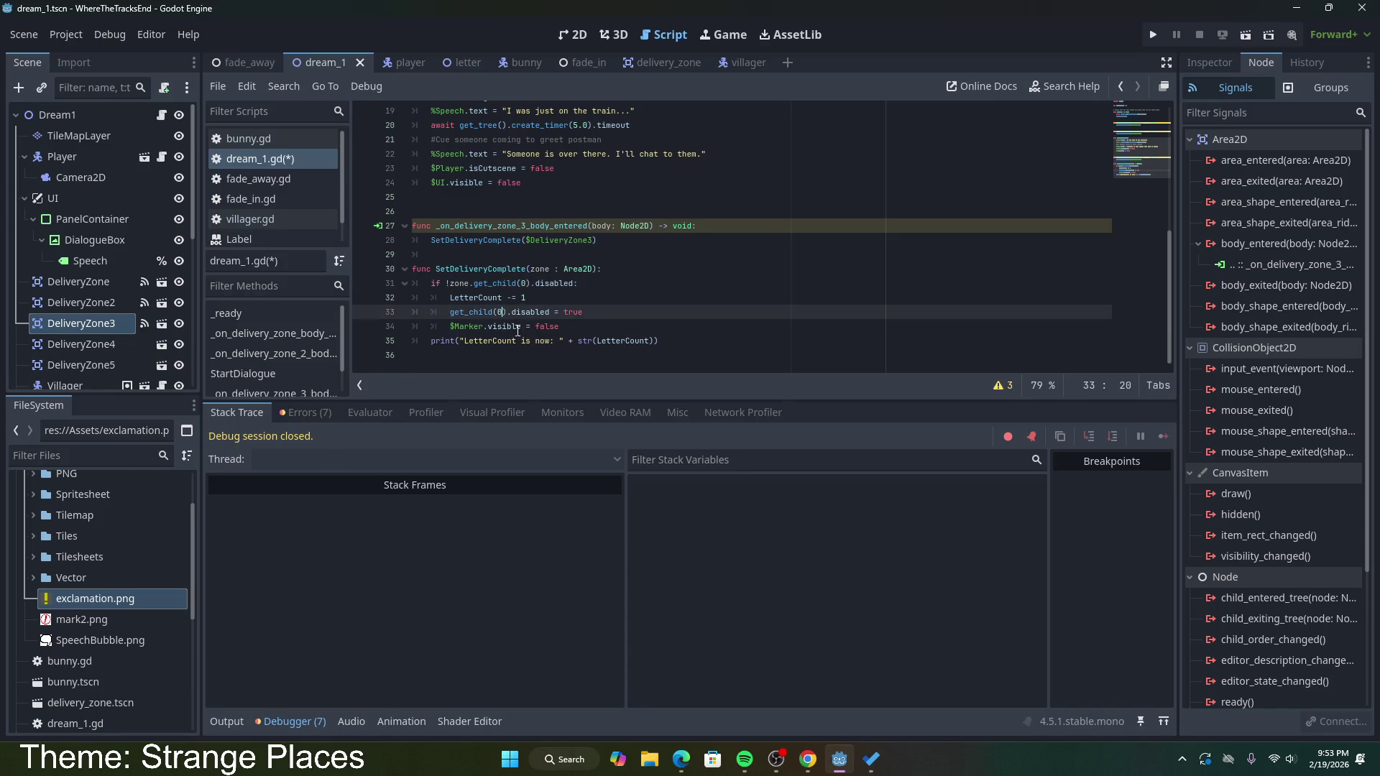
Step: Prefix line 33 with zone., replace $Marker with zone.get_child(1) on line 34, and save
left_click(493, 326)
left_click(522, 326)
left_click(451, 326)
left_click(579, 327)
left_click(451, 328)
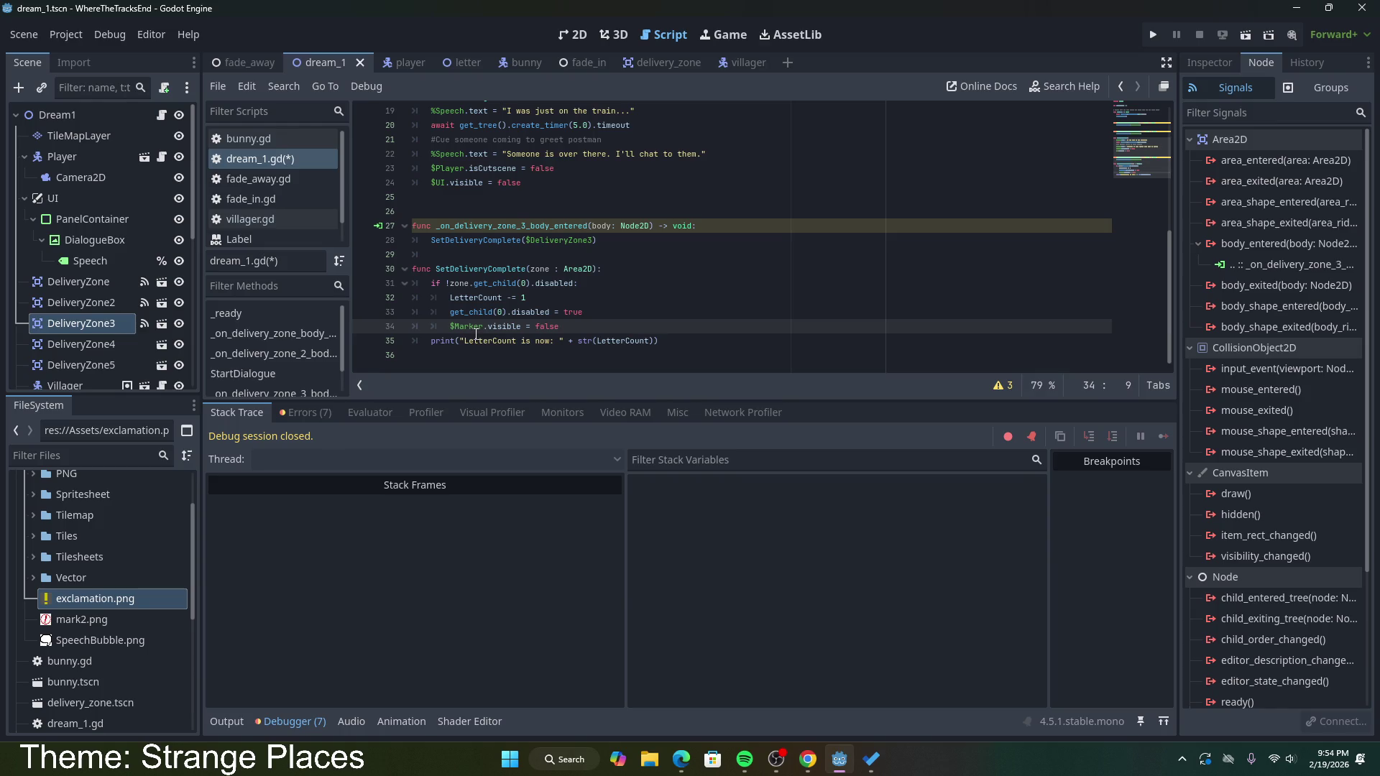
left_click(452, 311)
type("zone")
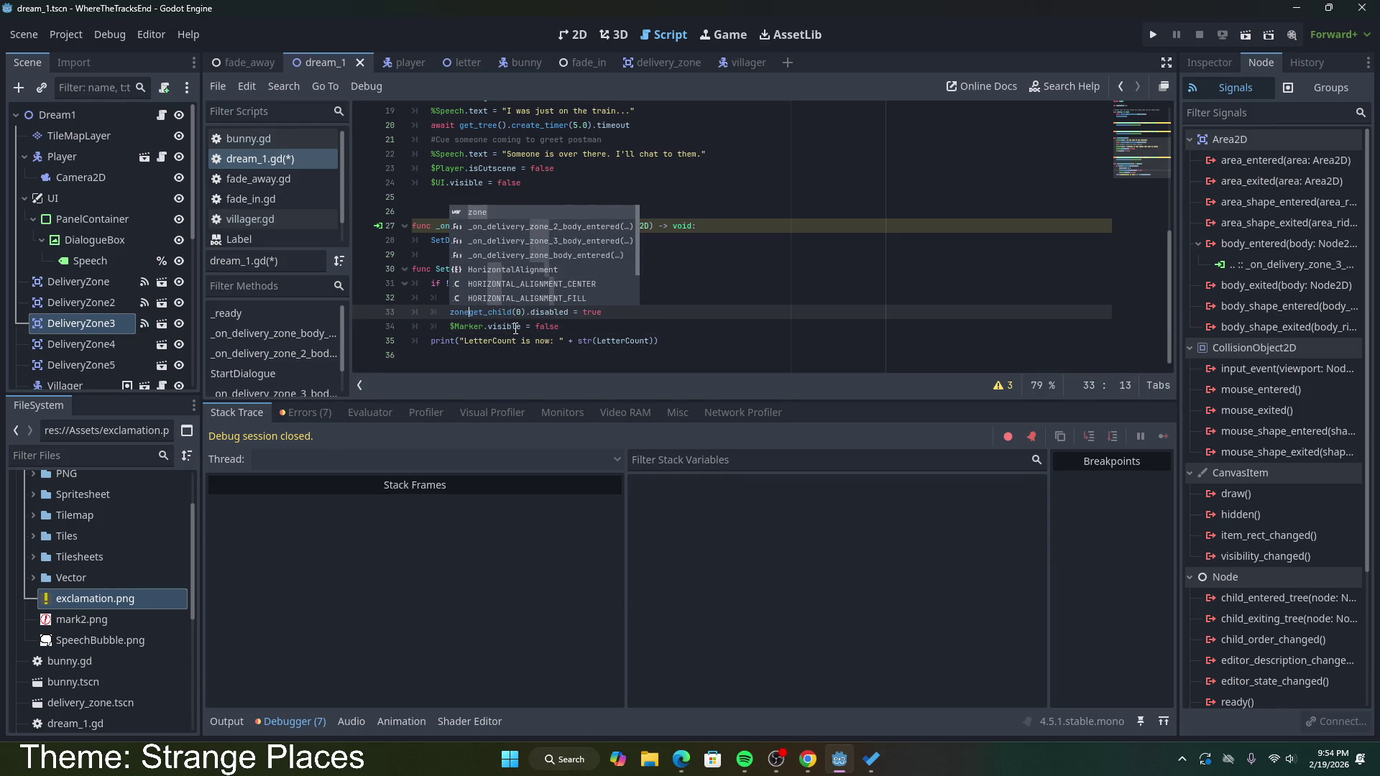
type(".")
left_click(453, 327)
type("zone.")
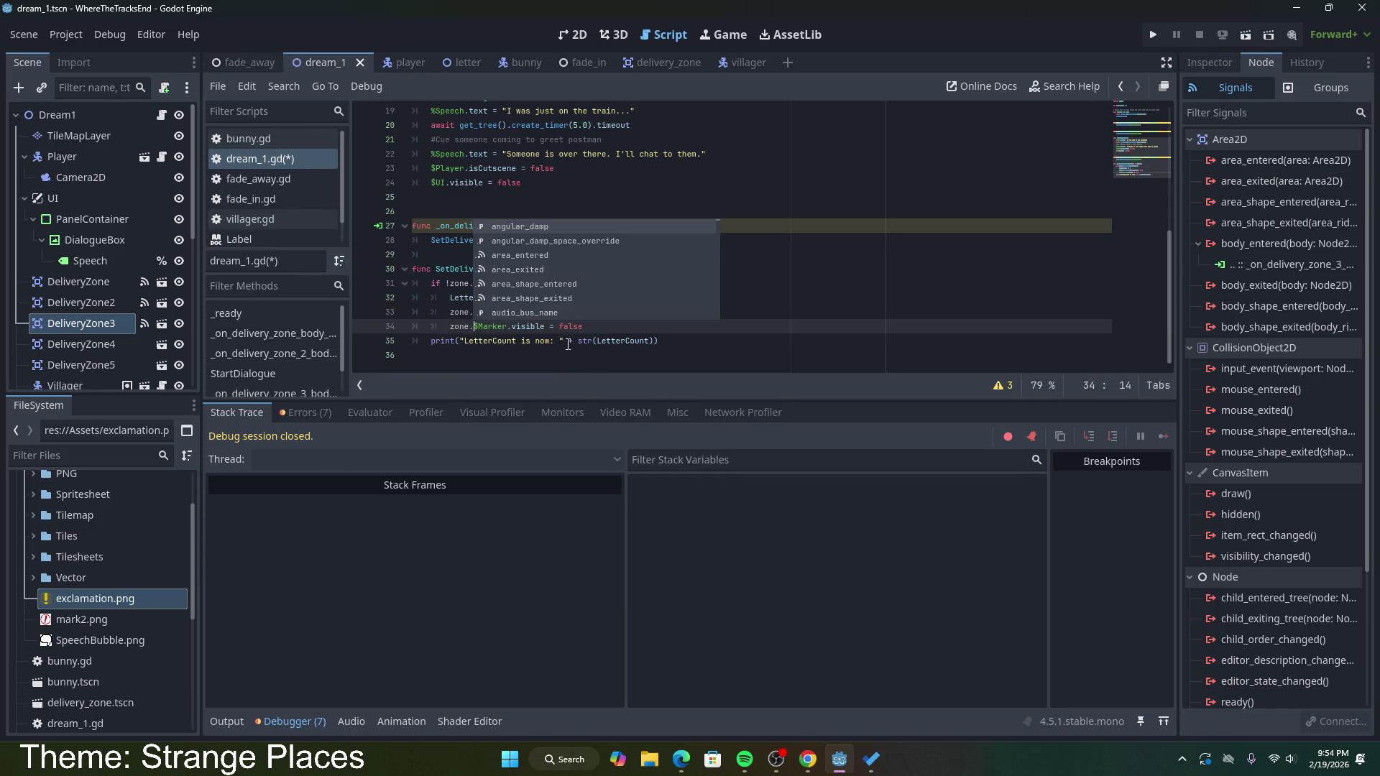
type("get_child(1)")
key("Delete")
key("Delete")
key("Delete")
left_click(639, 326)
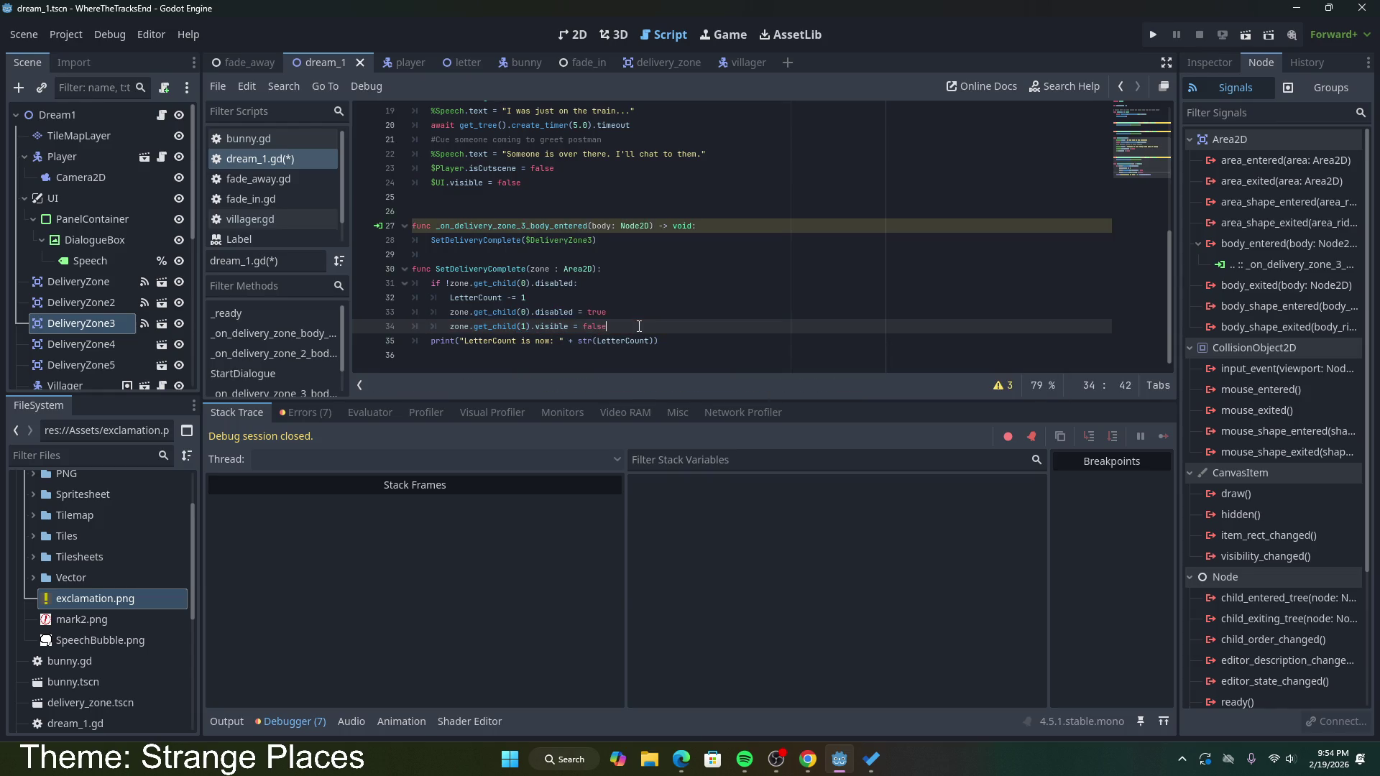
key("ctrl+s")
left_click(1248, 36)
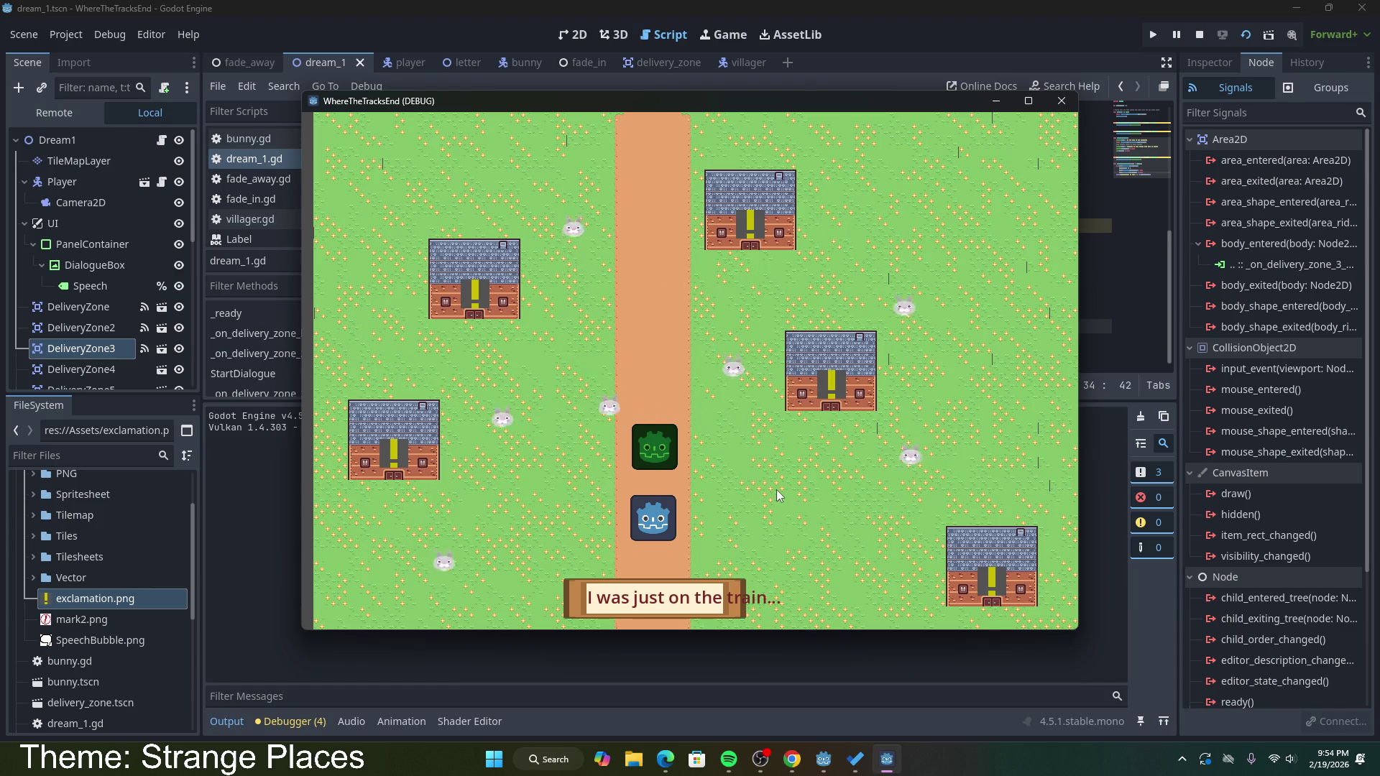
Step: Dismiss the opening dialogue and walk the player to the houses to deliver letters
key("Left")
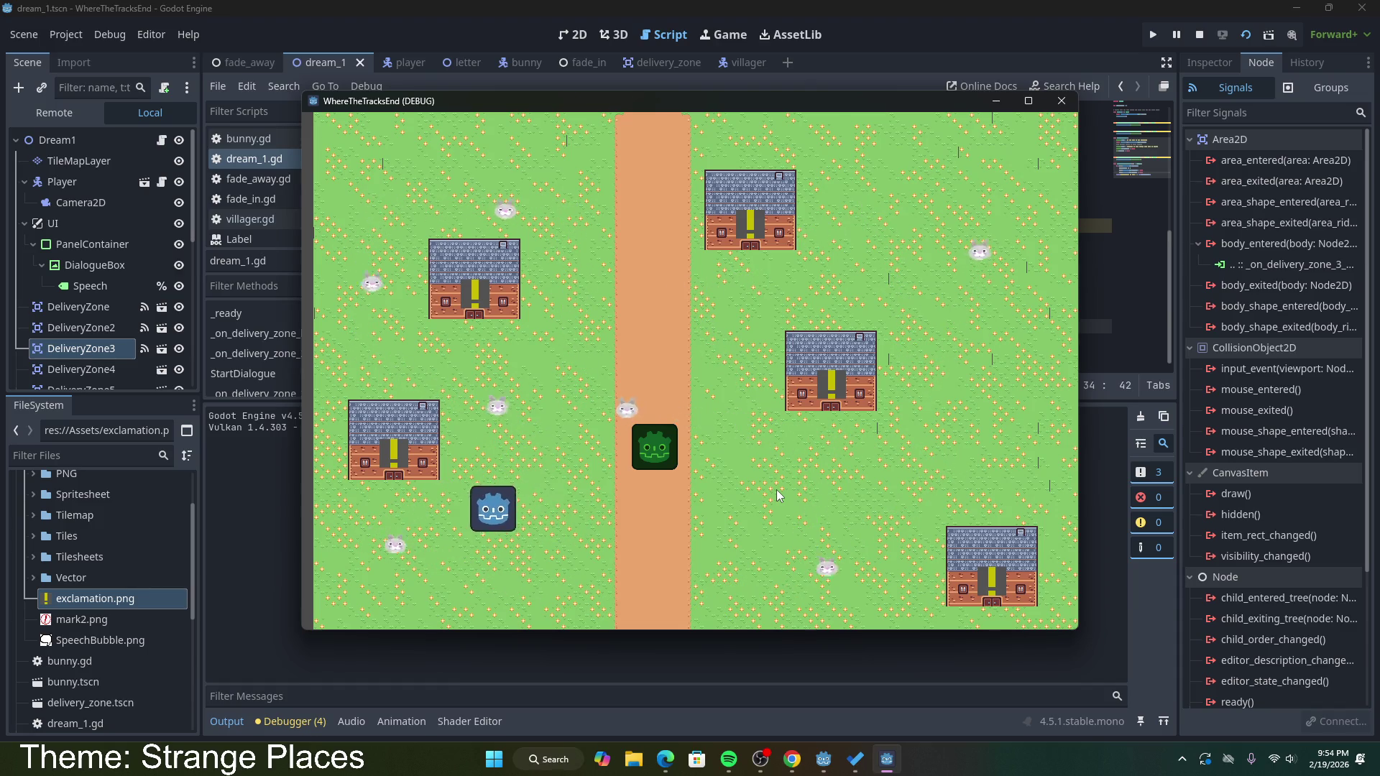
key("Right")
key("Up")
key("Left")
key("Down")
key("Right")
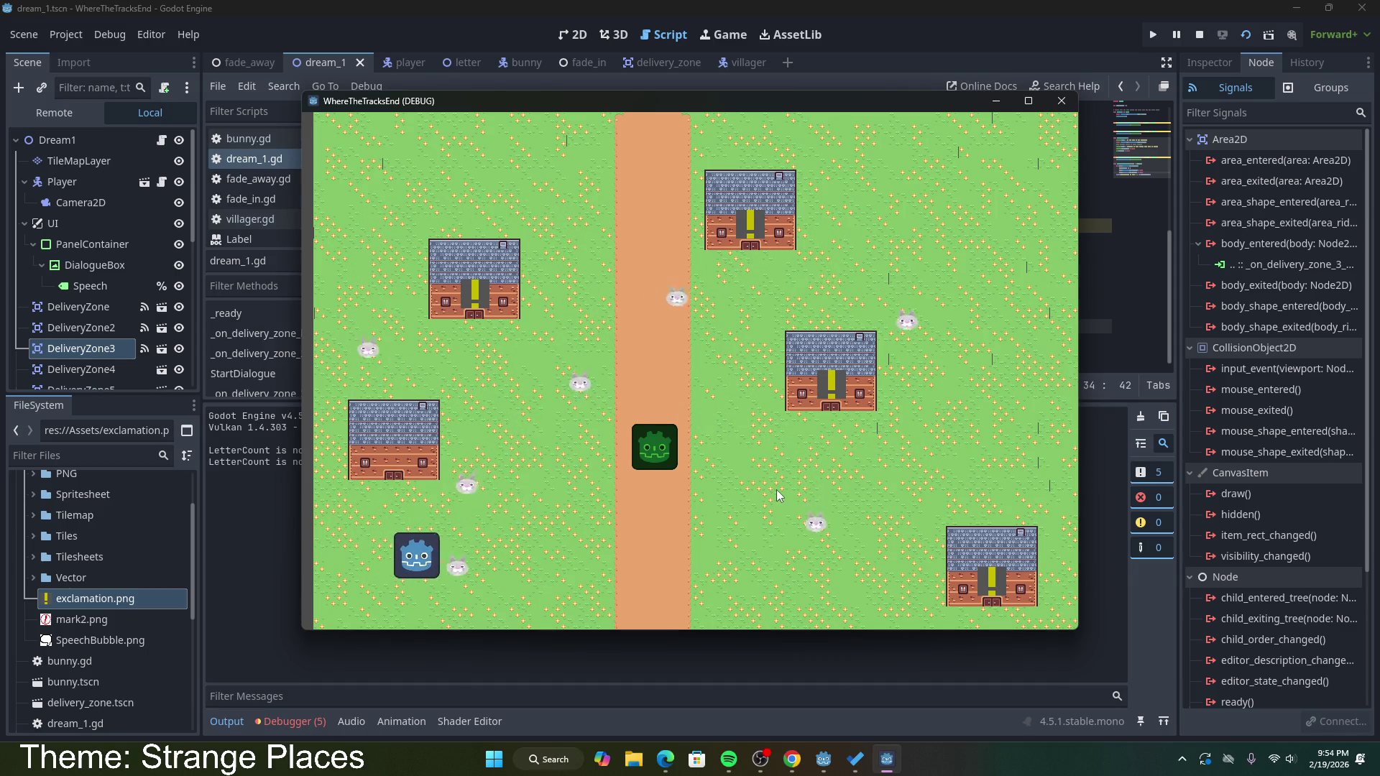
key("Right")
key("Up")
key("Left")
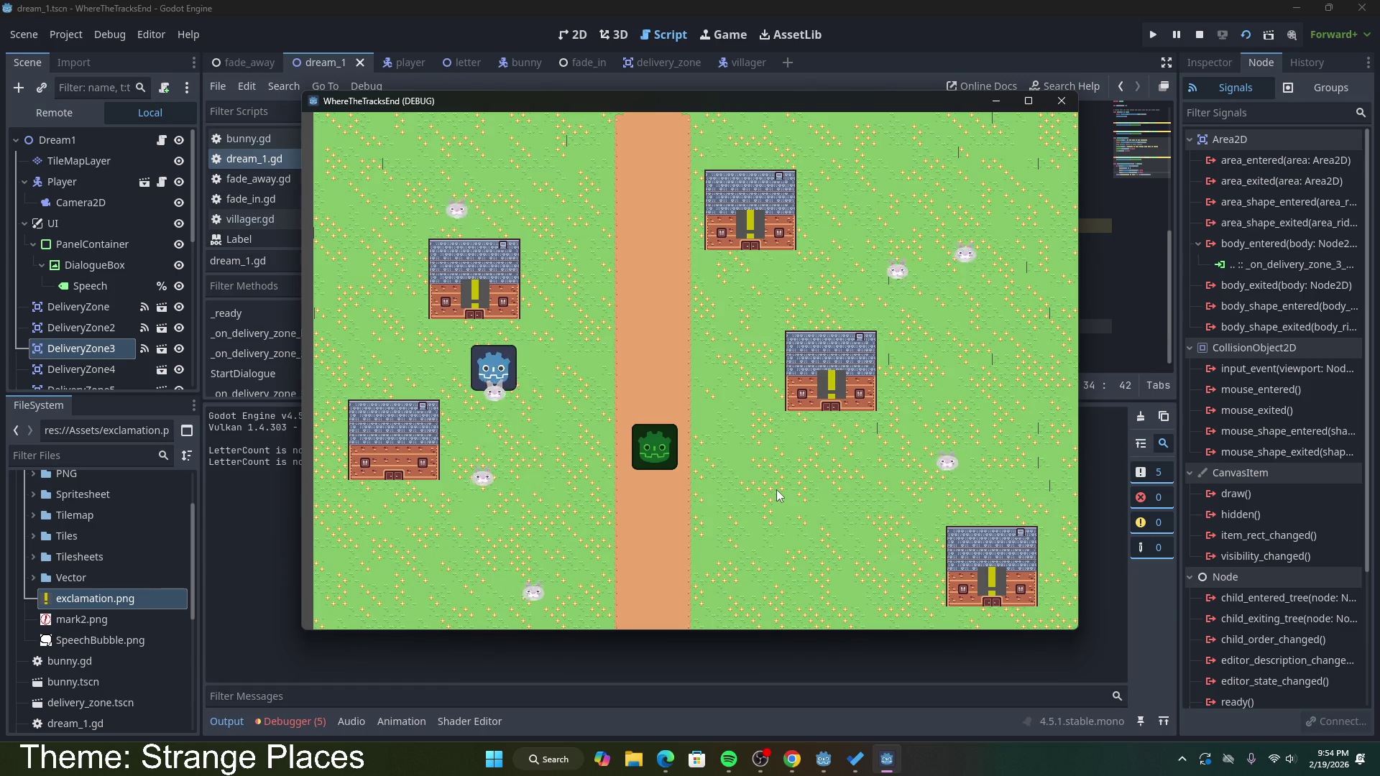
key("Right")
key("Up")
key("Down")
key("Right")
key("Up")
key("Down")
key("Left")
key("Up")
key("Right")
key("Down")
key("Left")
Step: Talk to the green villager, deliver at the bottom-right house, then stop the game with F8
key("Down")
key("Left")
key("Right")
key("Up")
key("Right")
key("Left")
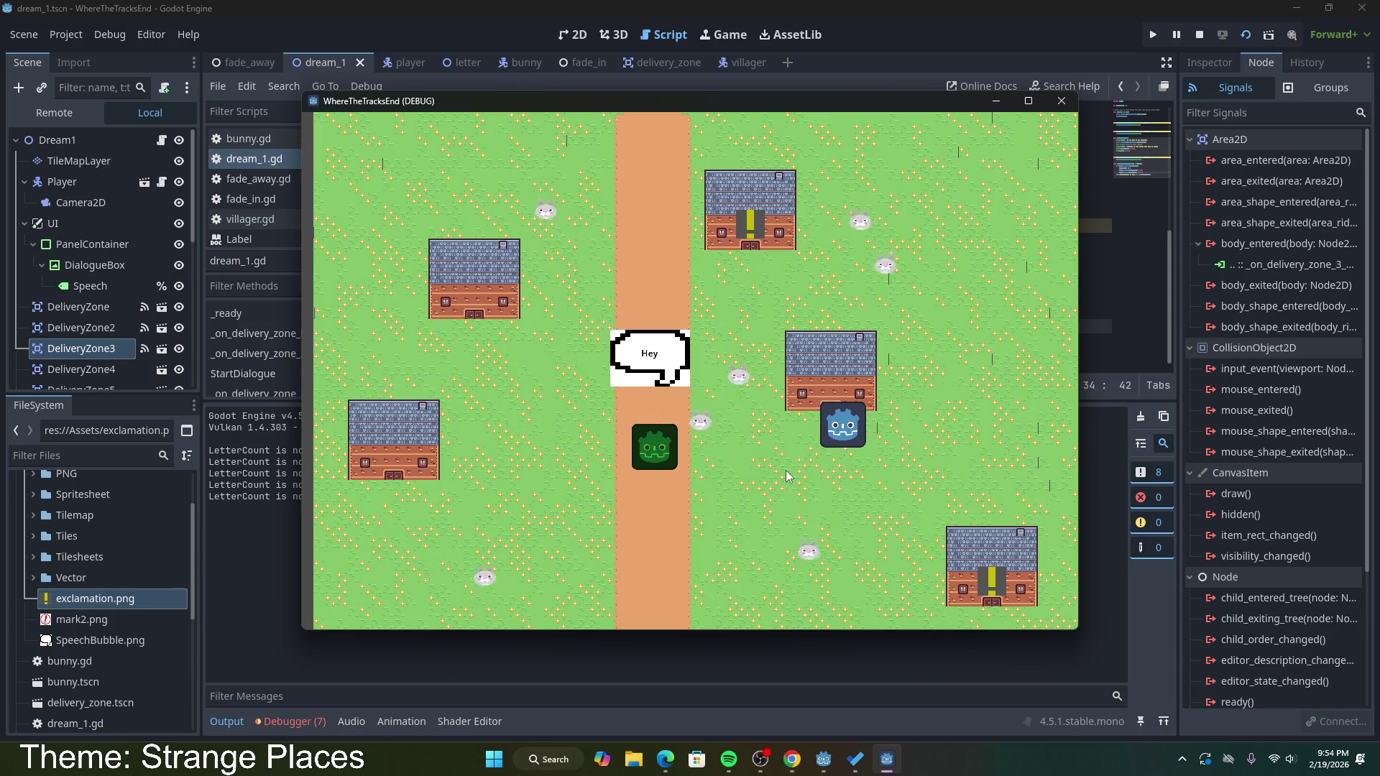
key("Down")
key("Down")
key("Right")
key("Up")
key("Left")
key("Right")
key("Left")
key("Up")
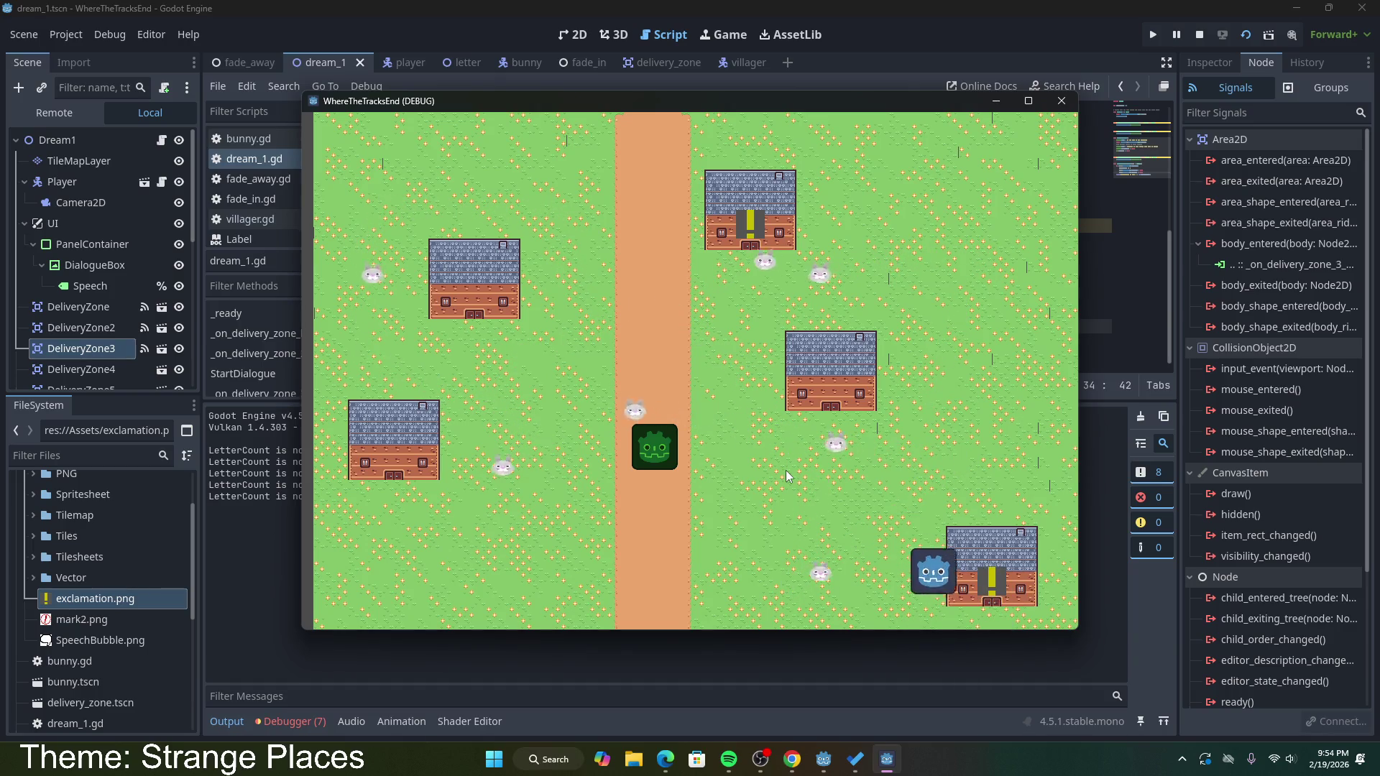
key("Right")
key("F8")
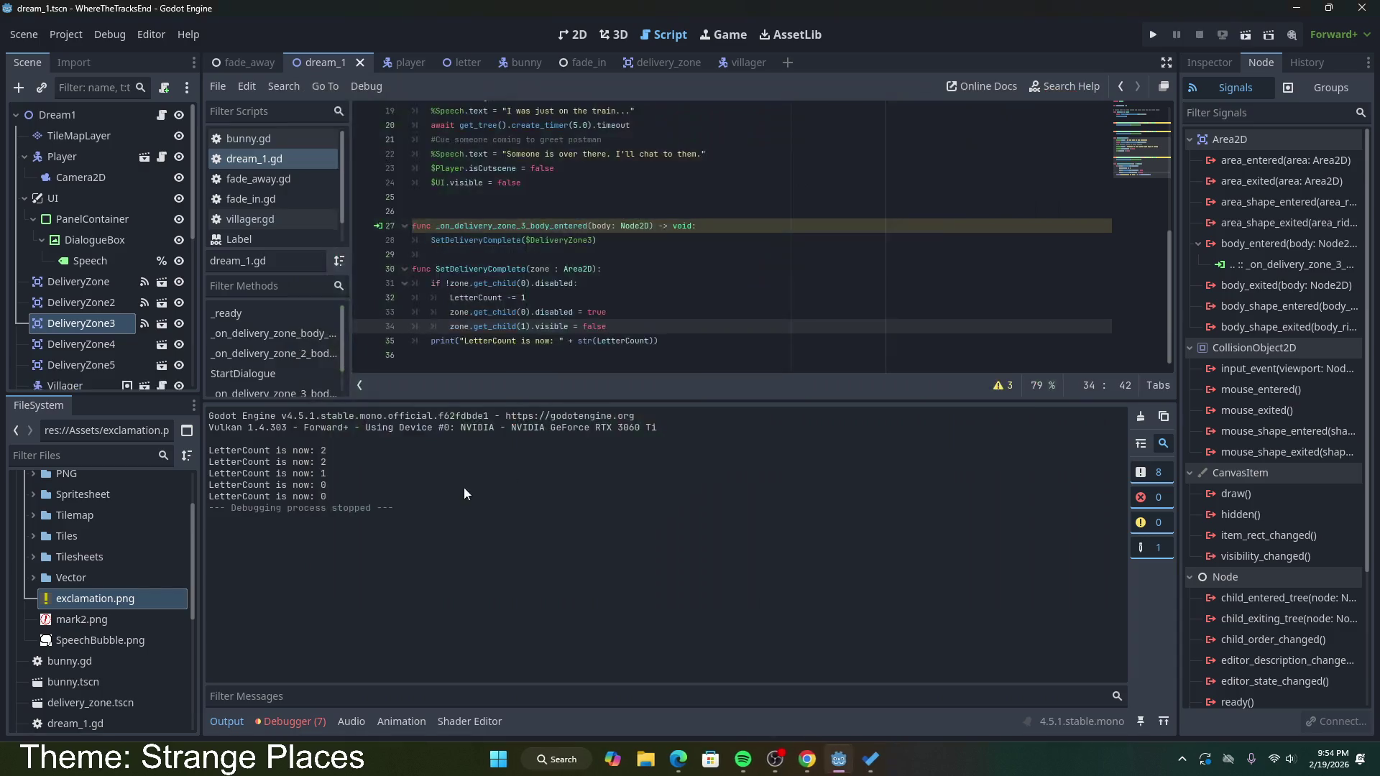
left_click(657, 338)
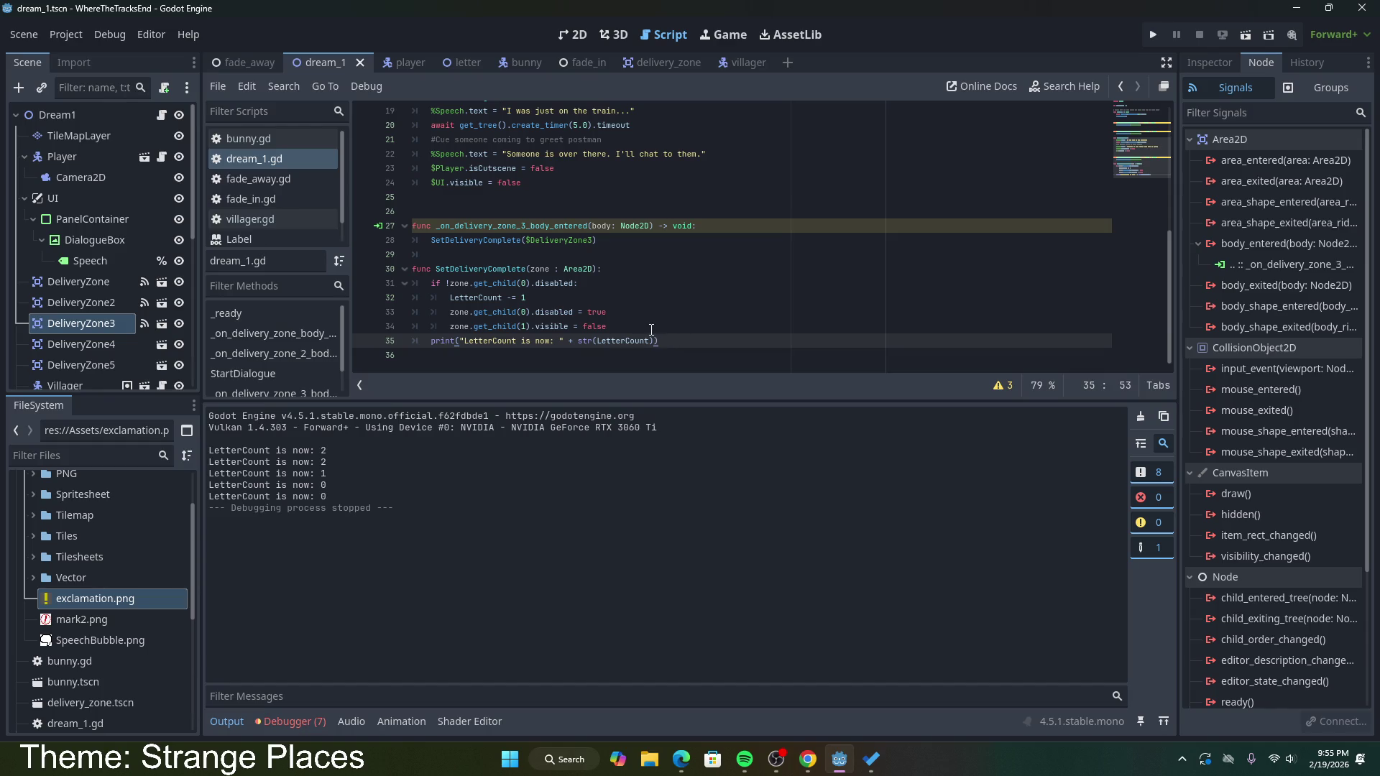
left_click(625, 255)
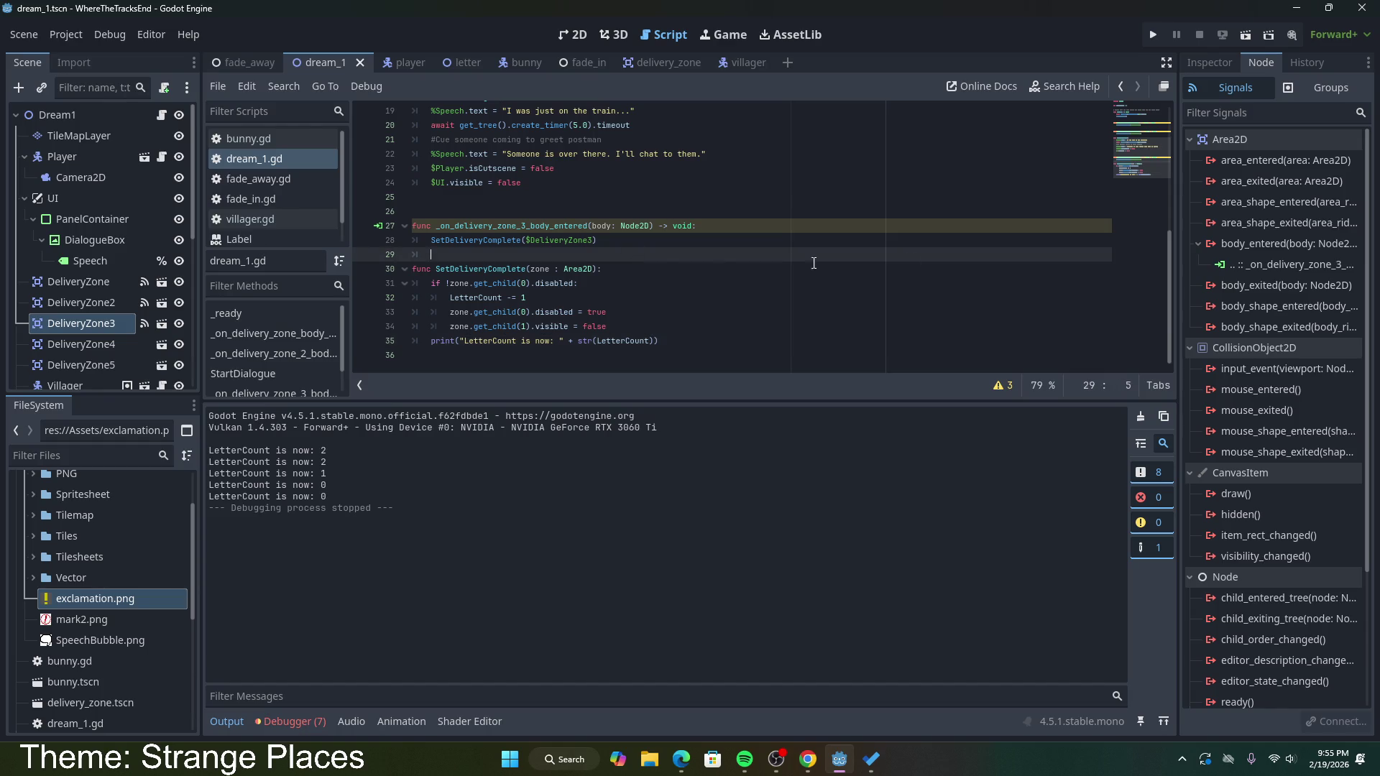
Step: Connect DeliveryZone4's body_entered to a new handler calling SetDeliveryComplete($DeliveryZone4), and save
left_click(96, 342)
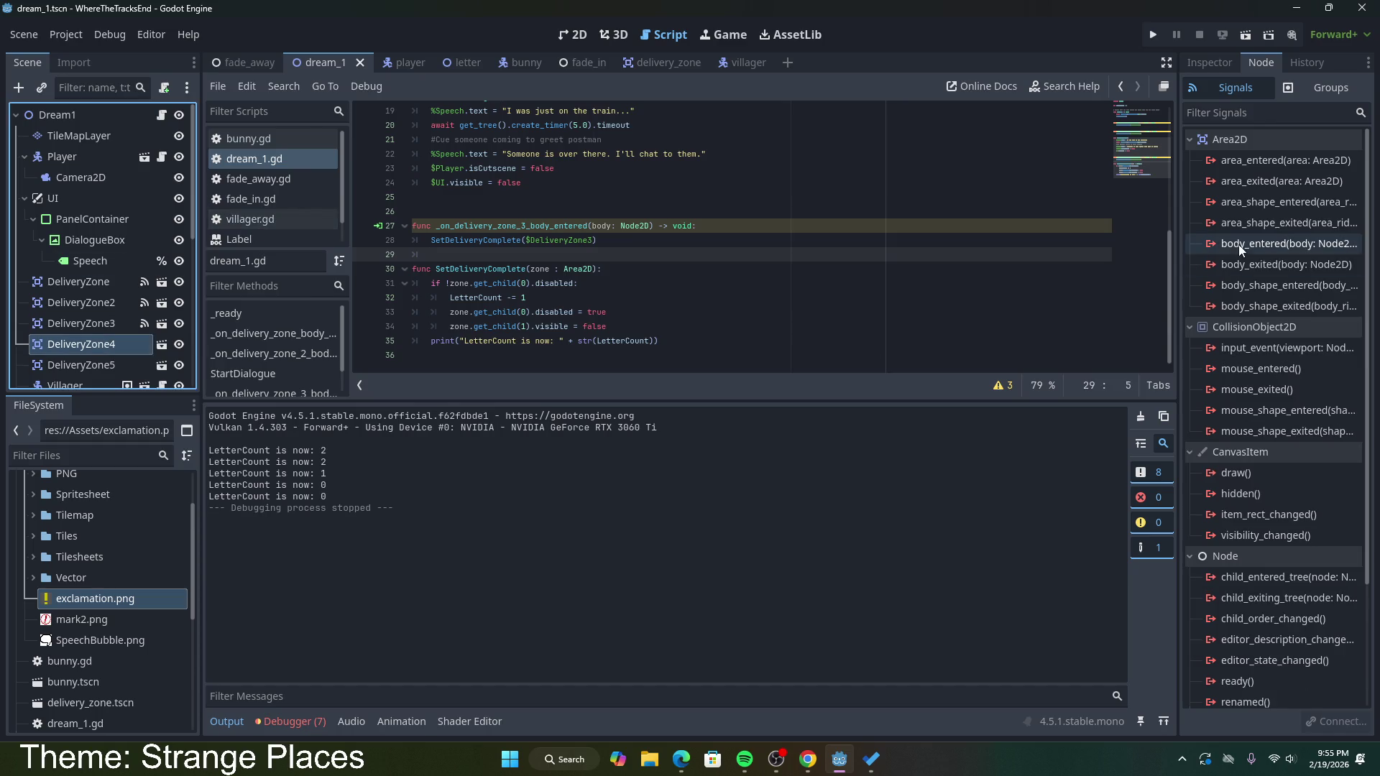
double_click(1252, 248)
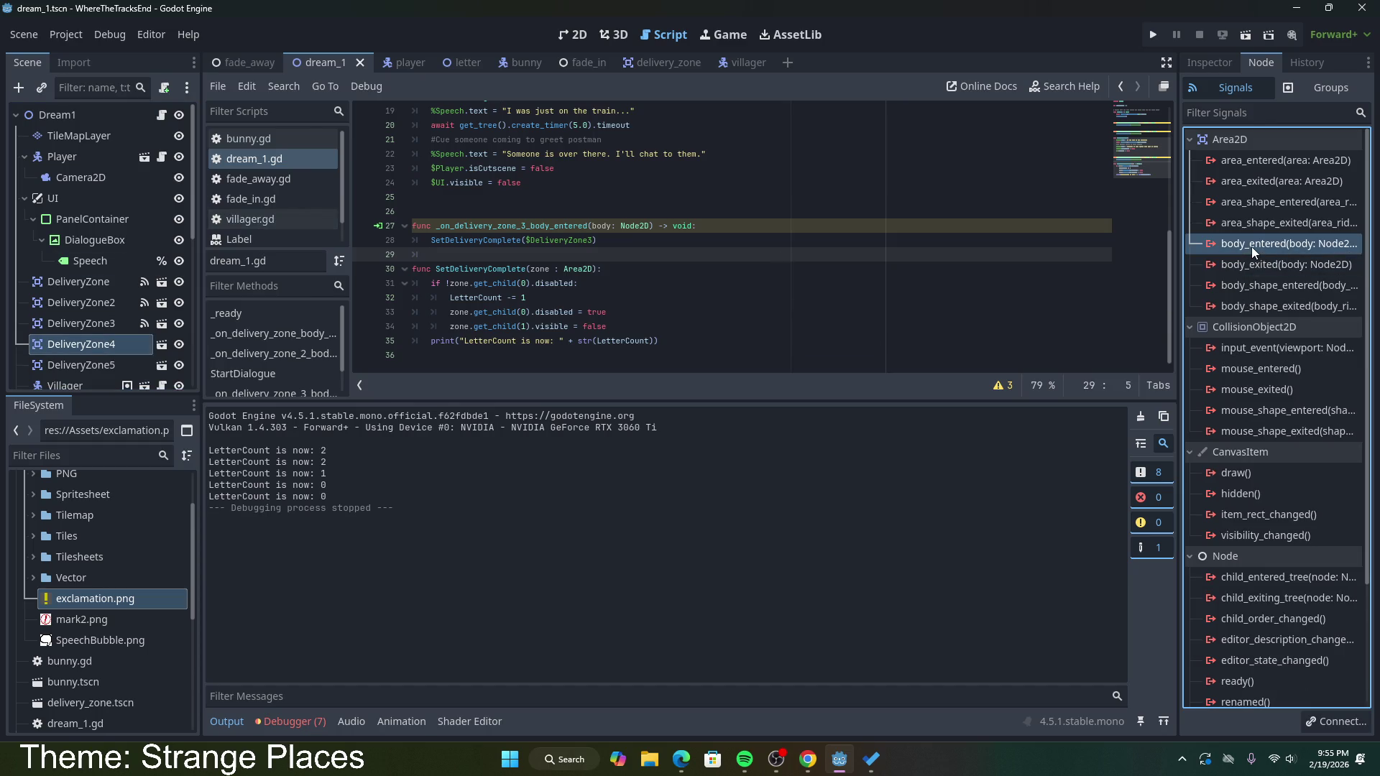
left_click(643, 547)
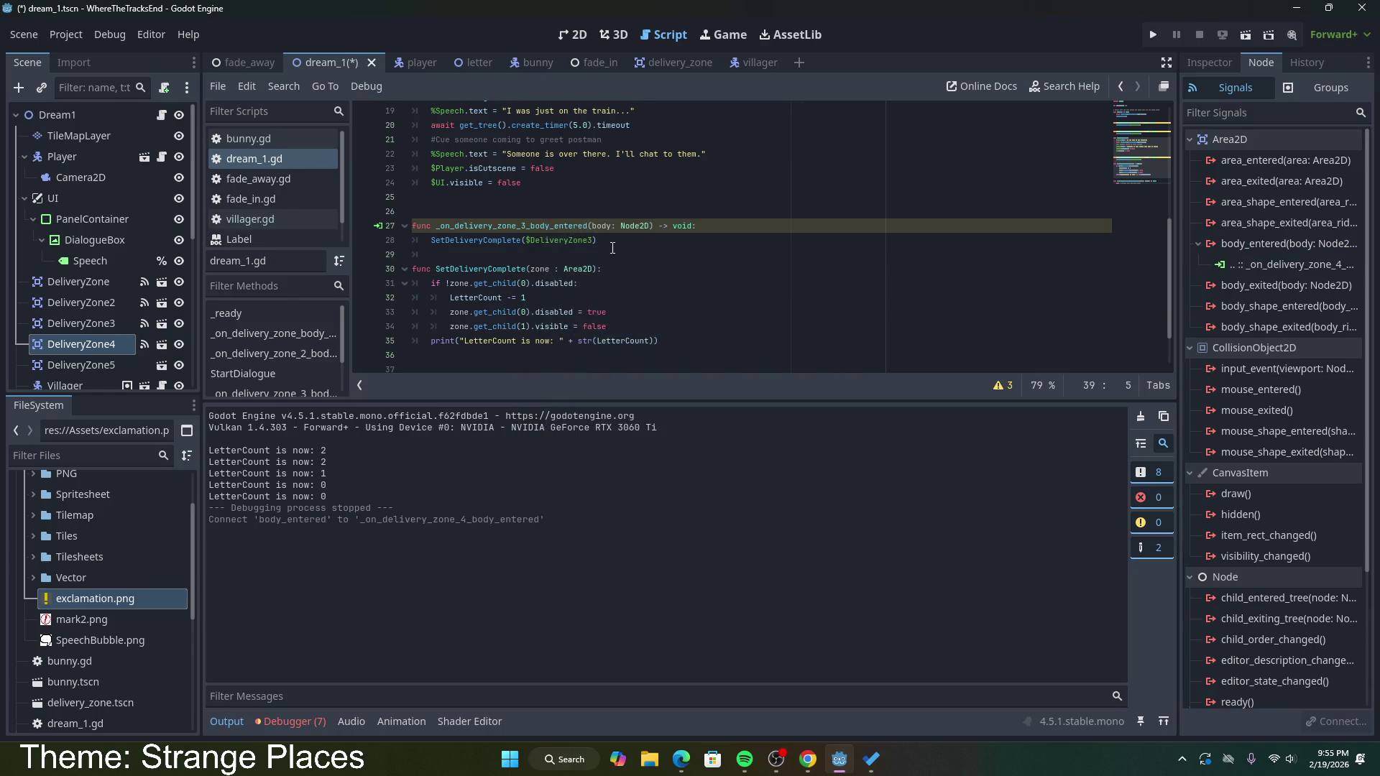
left_click_drag(610, 245, 430, 241)
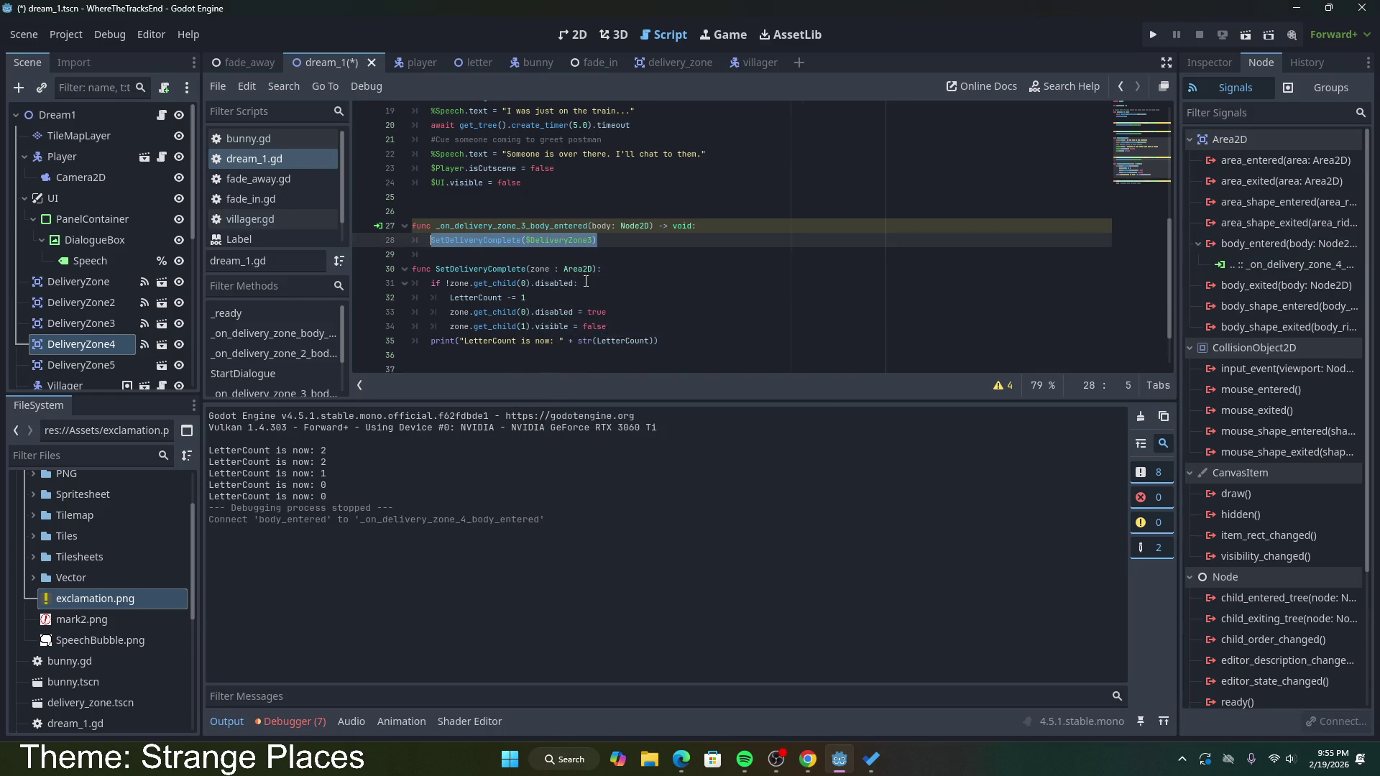
key("ctrl+c")
scroll(638, 321, "down", 2)
left_click_drag(431, 341, 586, 342)
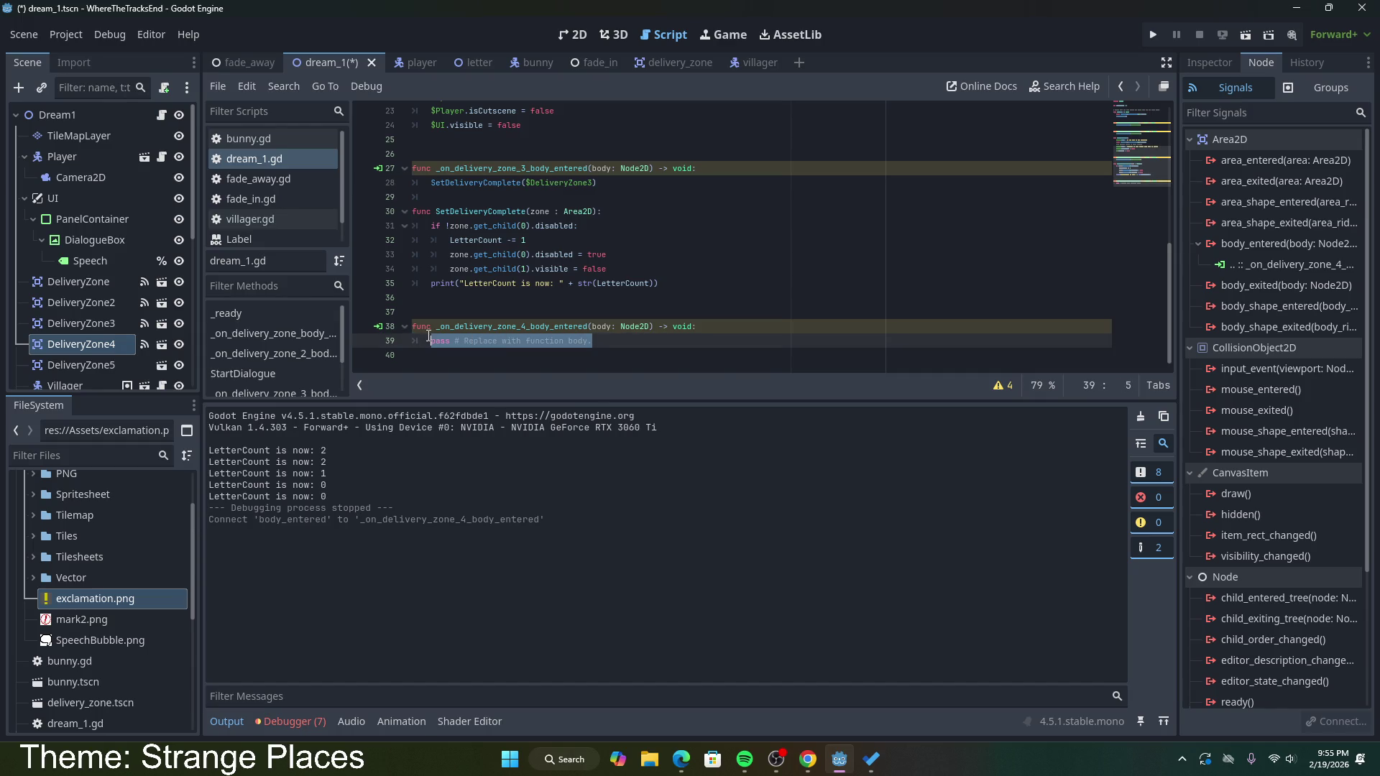
key("ctrl+v")
key("Left")
key("BackSpace")
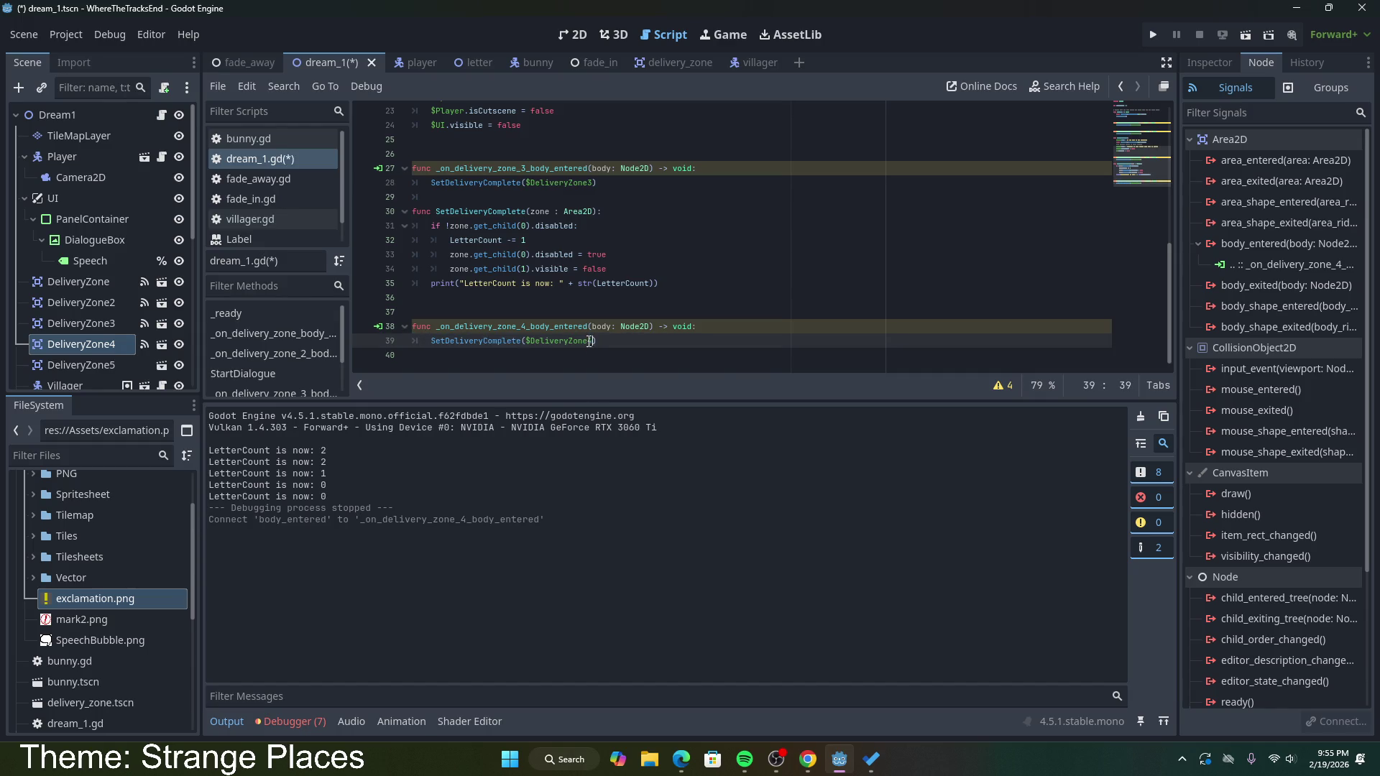
type("4")
key("ctrl+s")
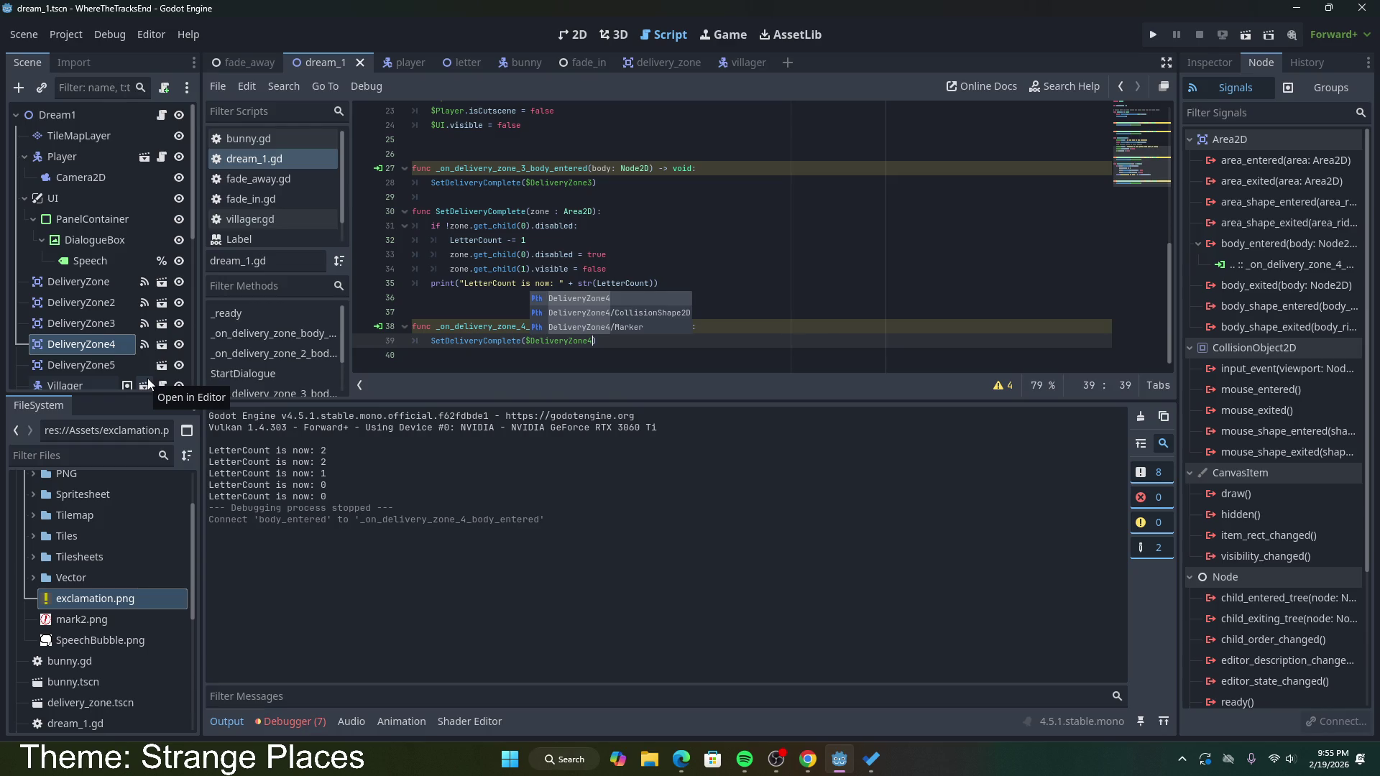
Step: Connect DeliveryZone5's body_entered and make its handler call SetDeliveryComplete($DeliveryZone5), saving
left_click(107, 368)
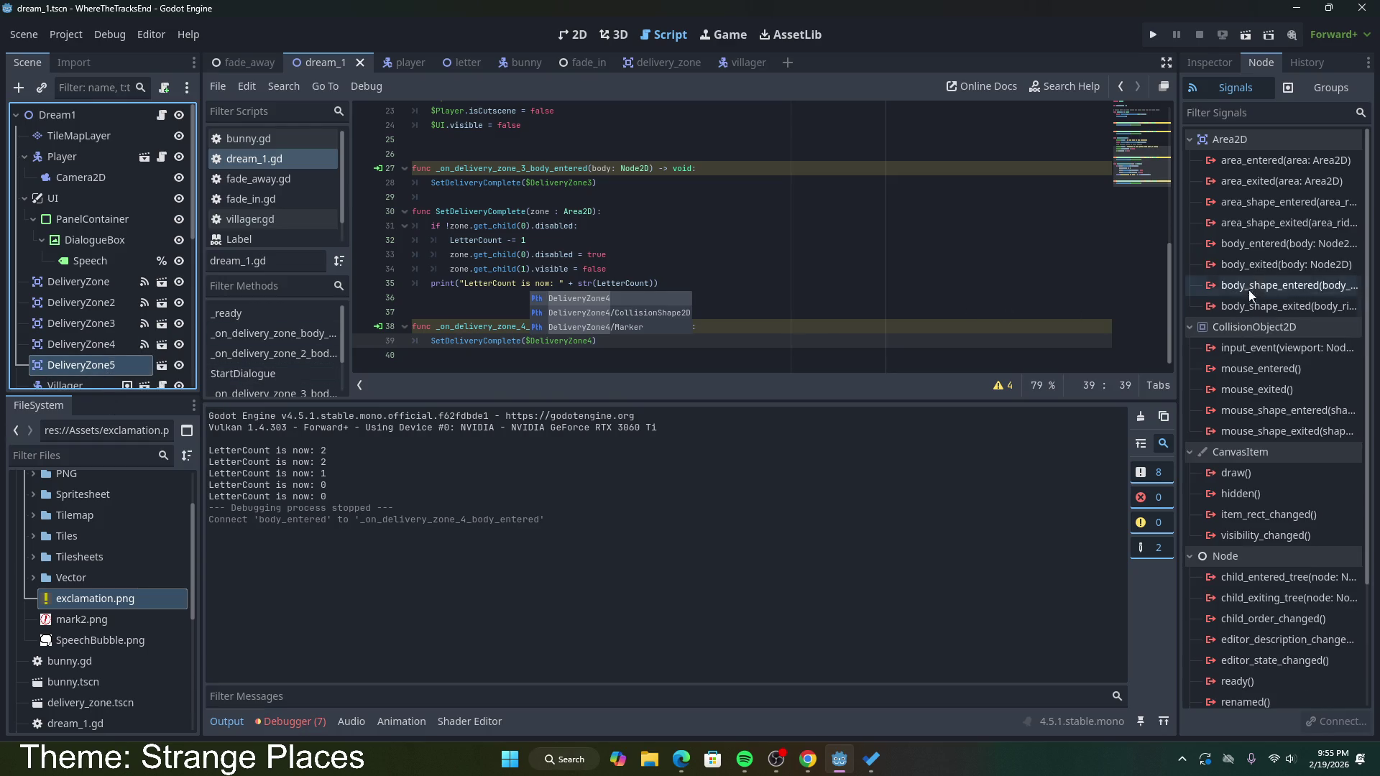
double_click(1256, 248)
left_click(654, 555)
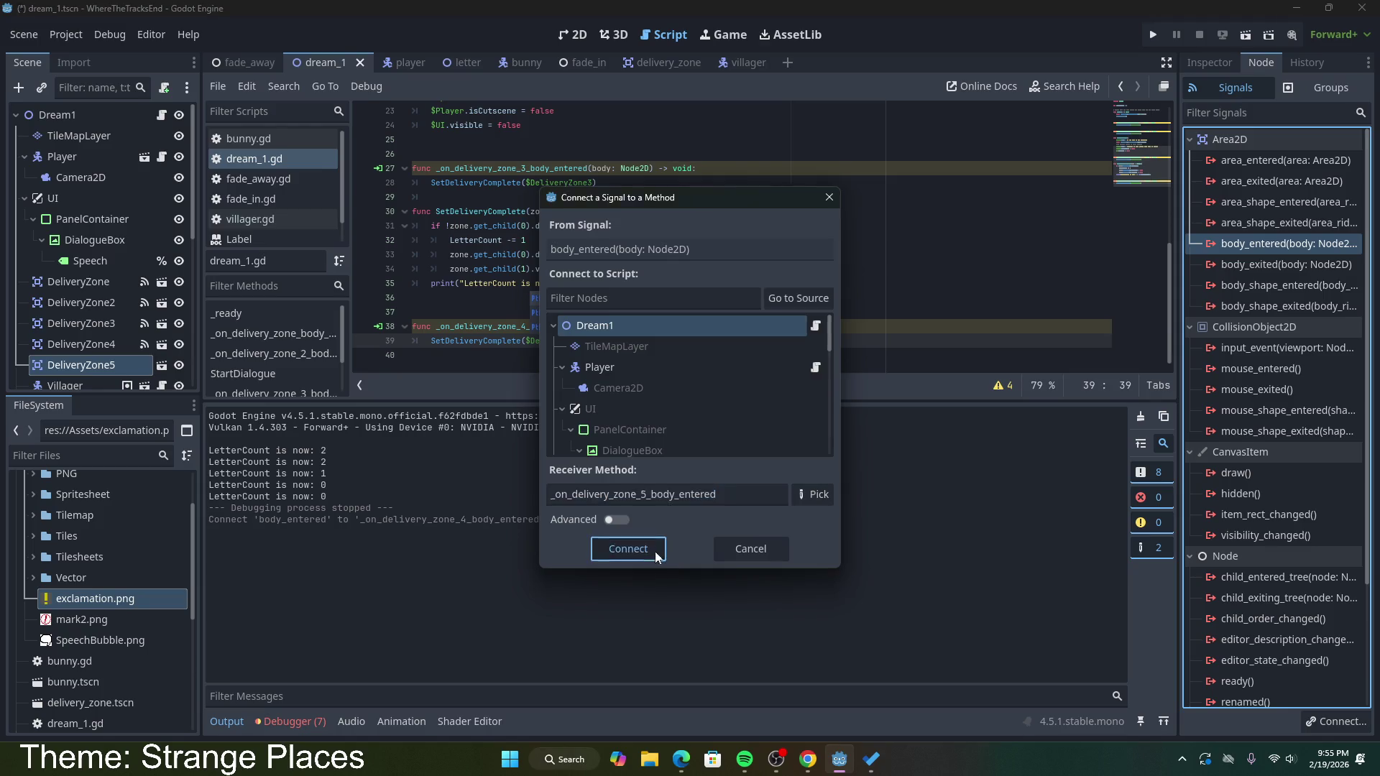
left_click(600, 283)
left_click(629, 341)
key("shift+Home")
key("ctrl+v")
key("ctrl+s")
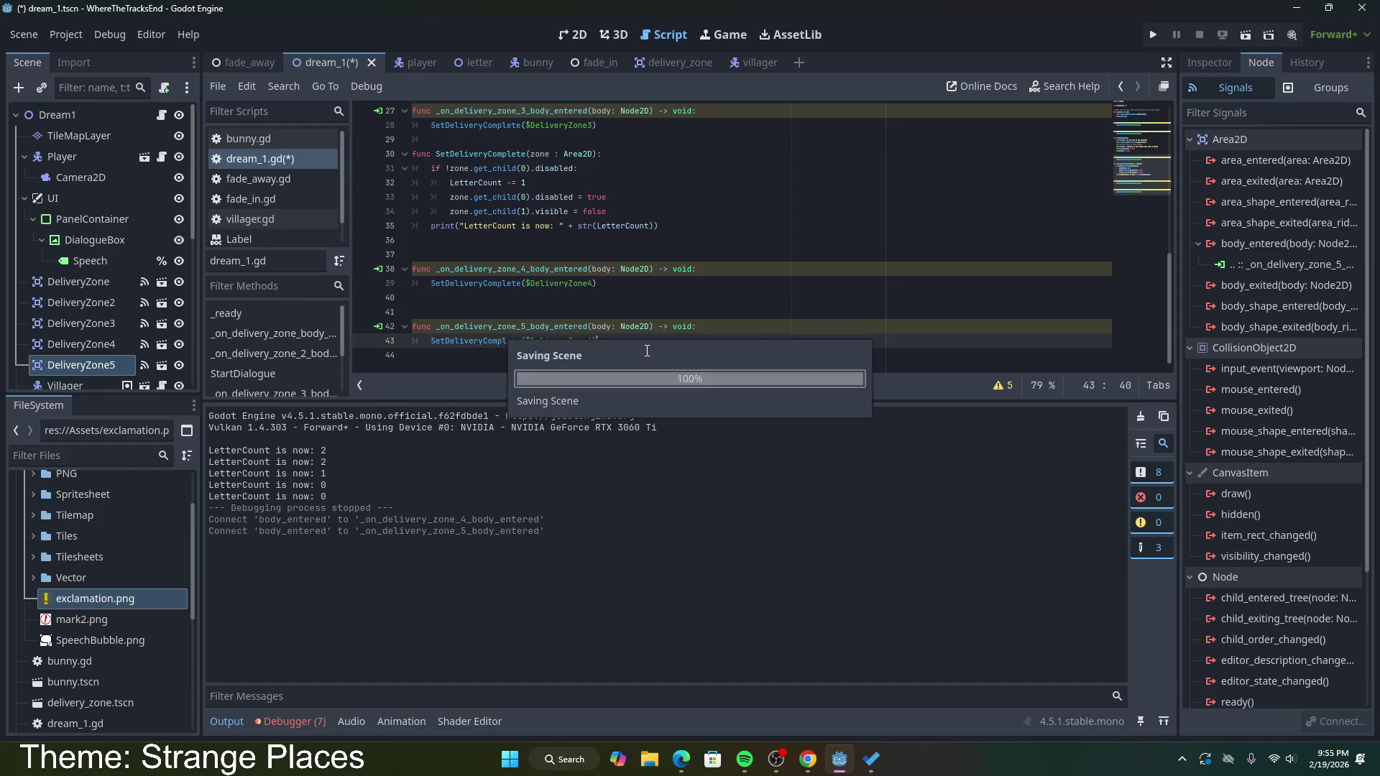
left_click(591, 341)
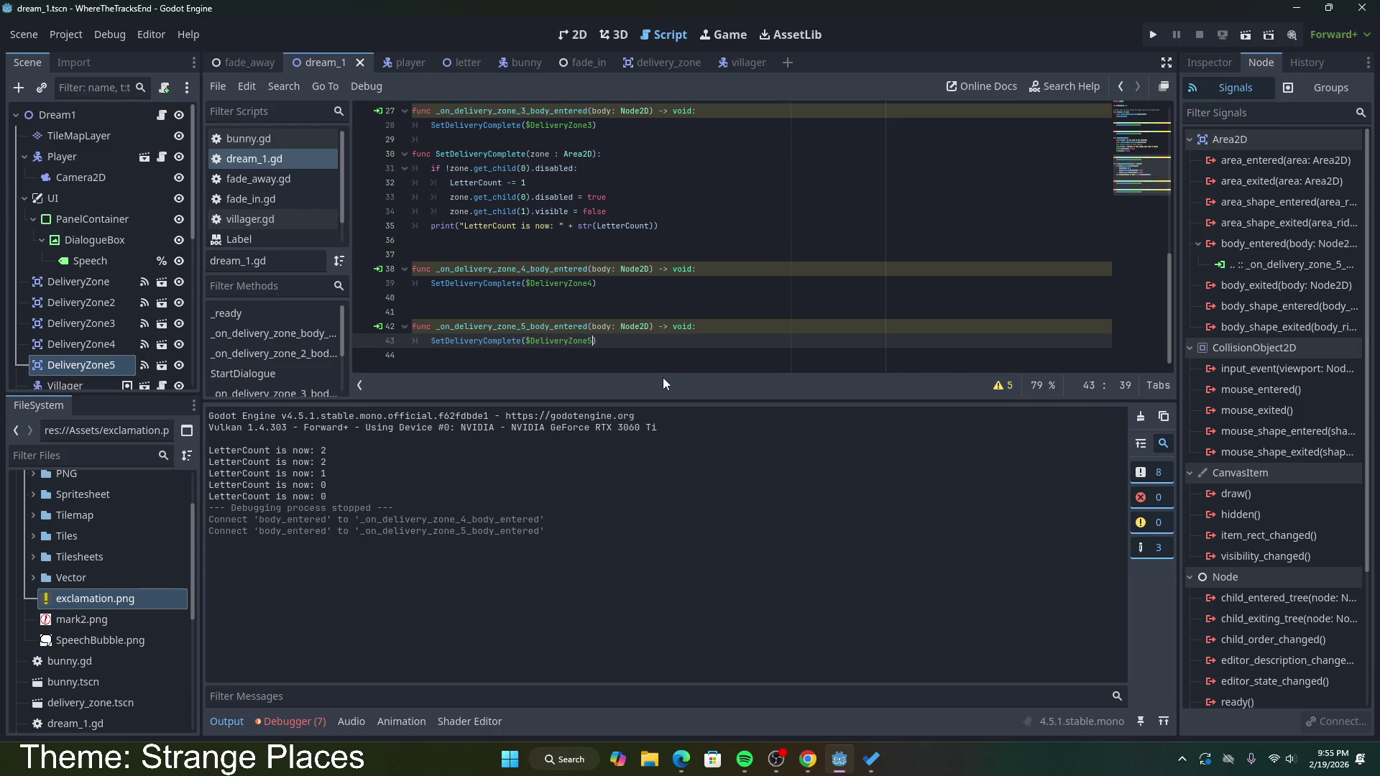
key("BackSpace")
type("5")
left_click(680, 345)
scroll(569, 323, "up", 4)
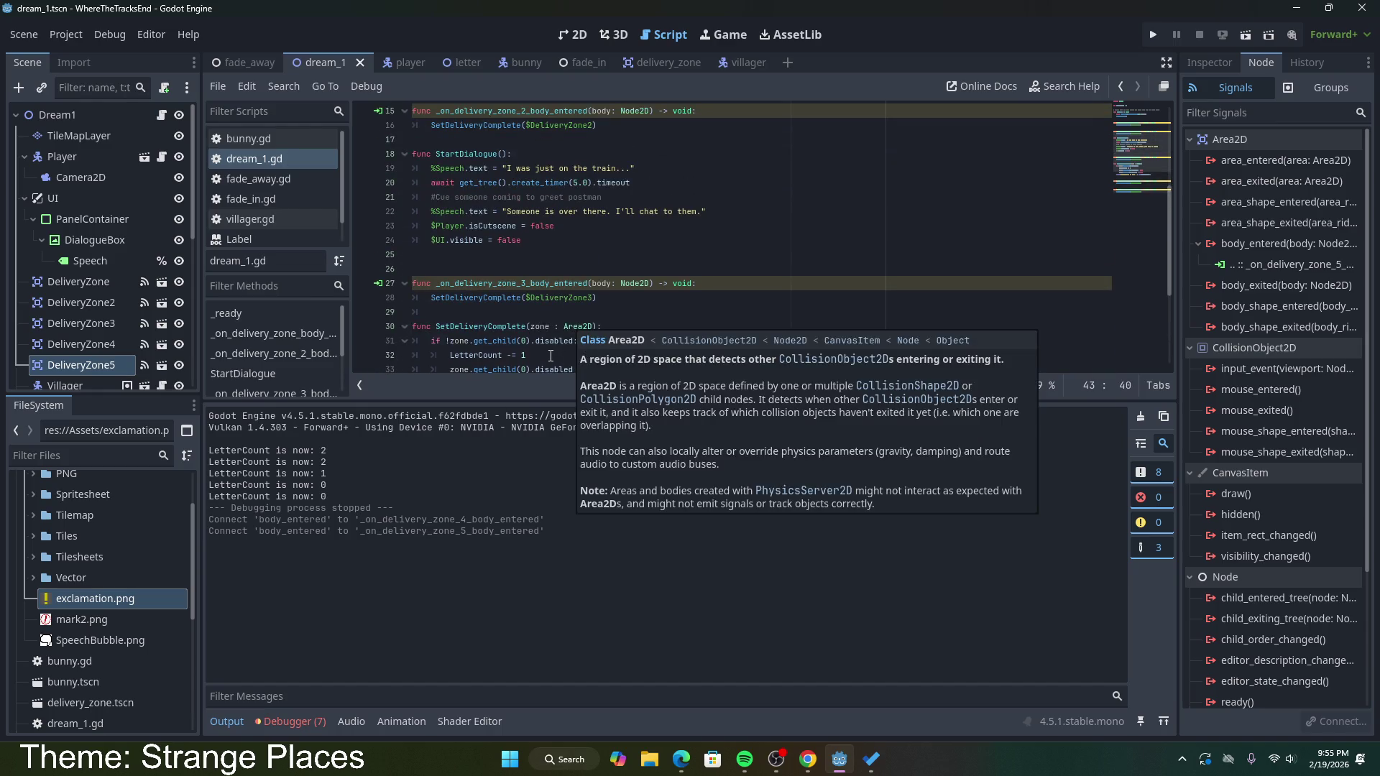
scroll(568, 324, "up", 2)
scroll(565, 325, "down", 3)
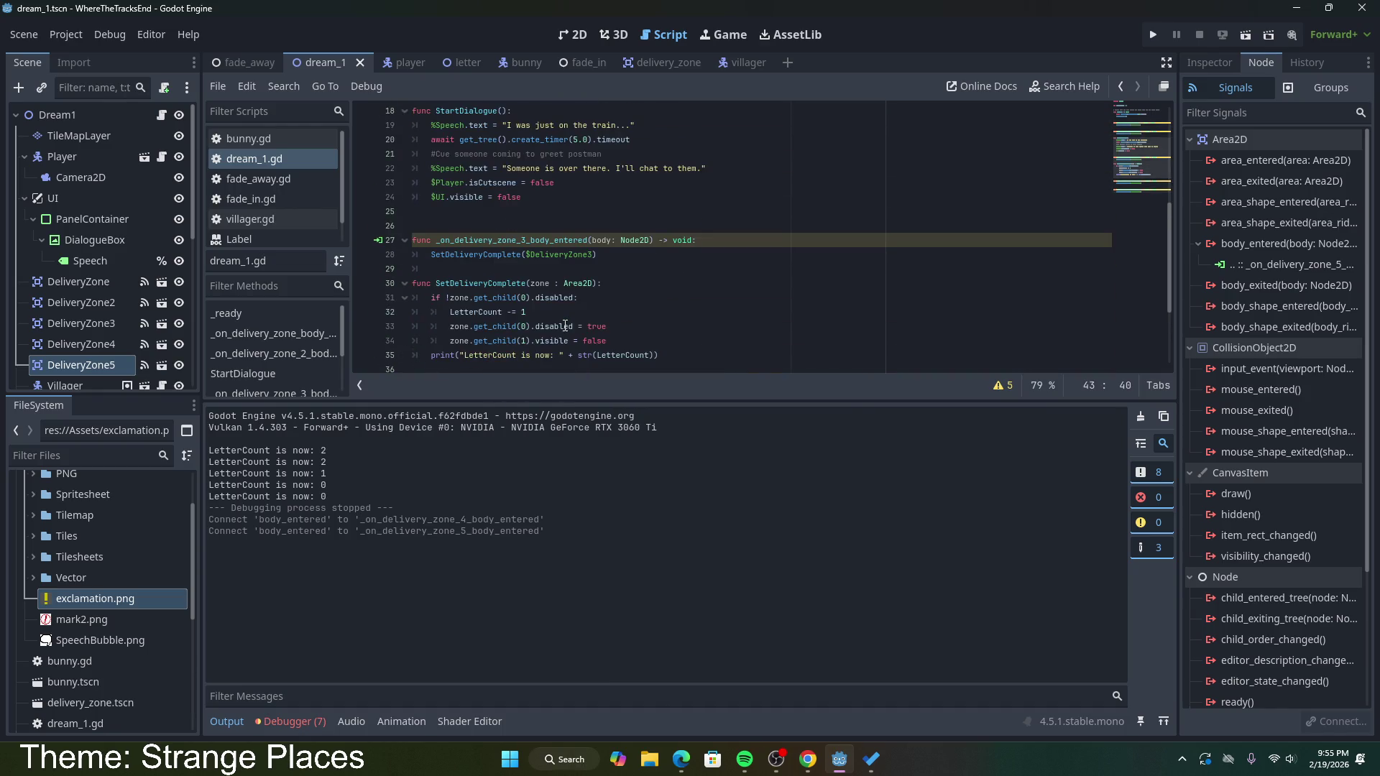
double_click(504, 297)
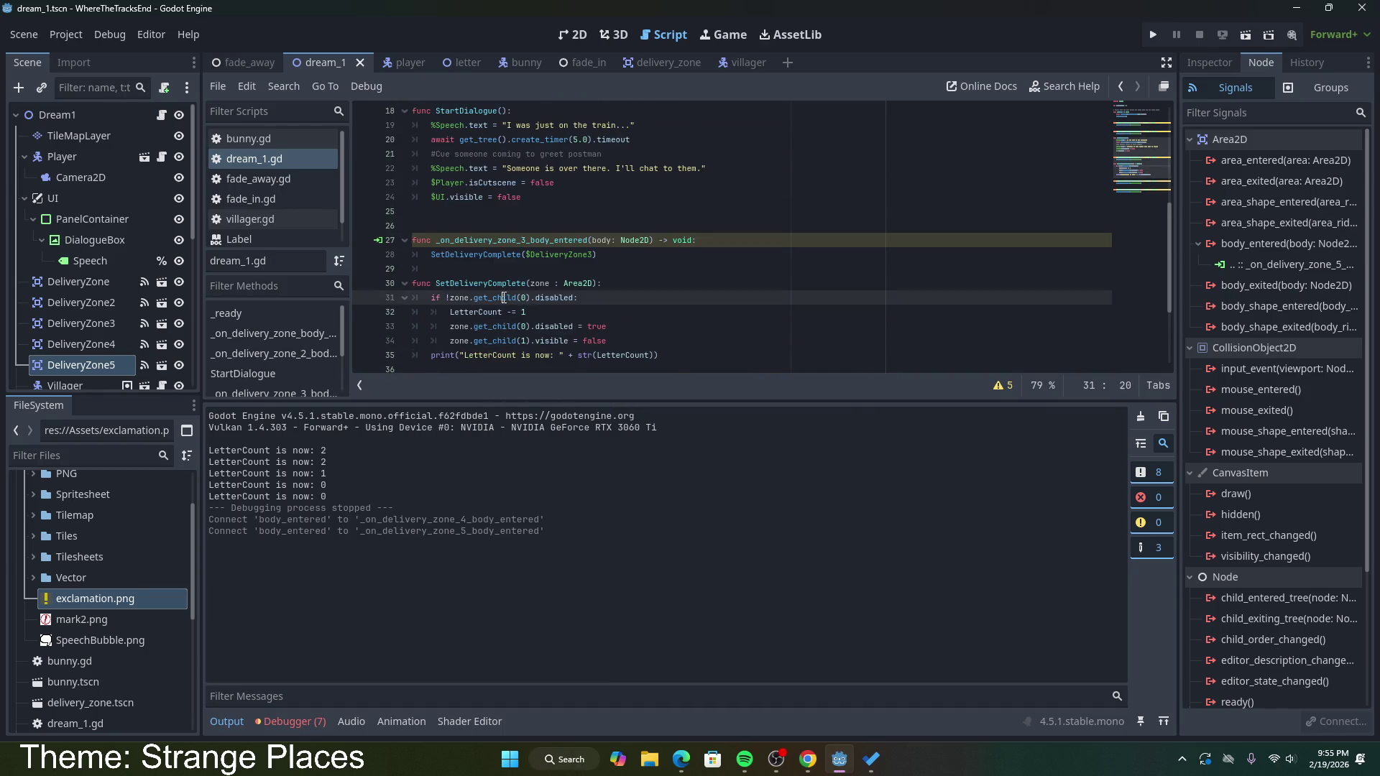
left_click(588, 302)
scroll(588, 303, "up", 2)
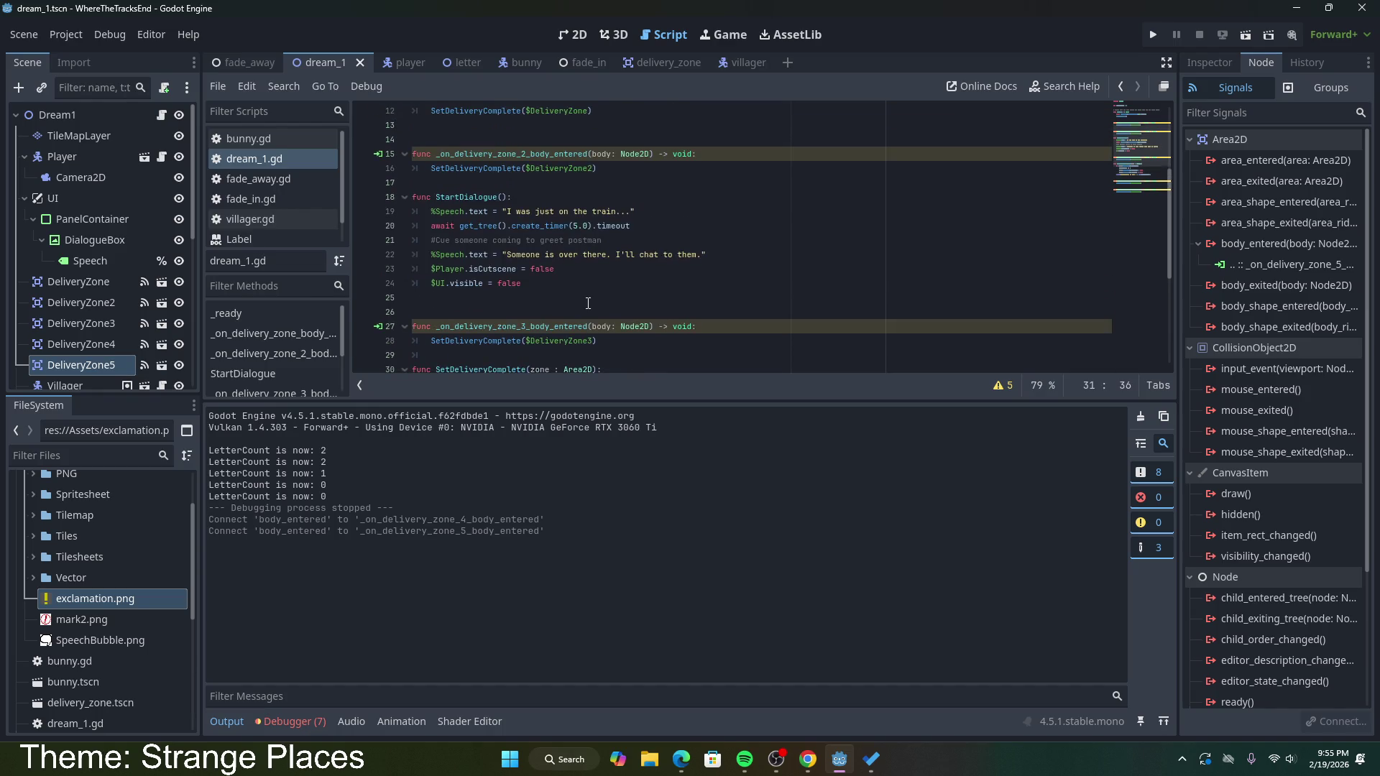
scroll(582, 340, "up", 2)
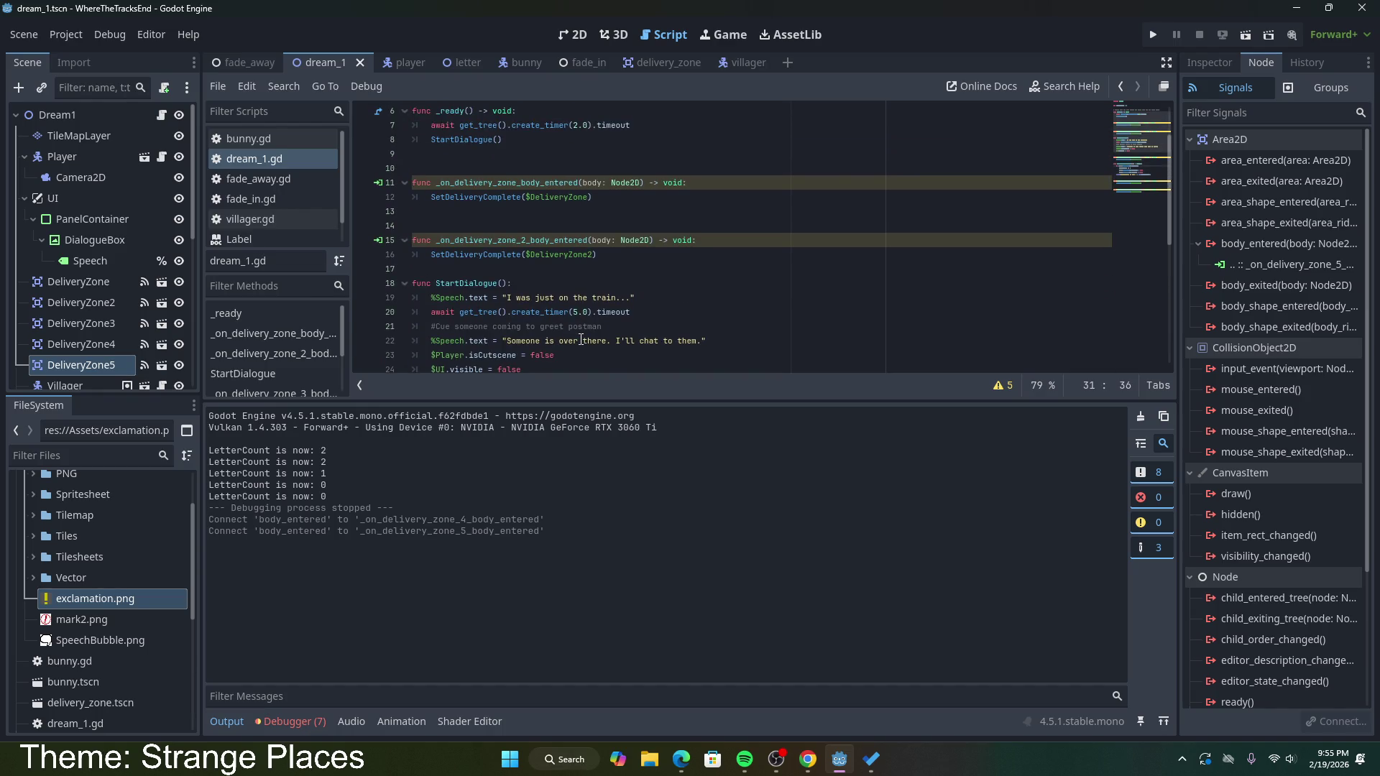
scroll(581, 339, "up", 2)
scroll(581, 339, "down", 3)
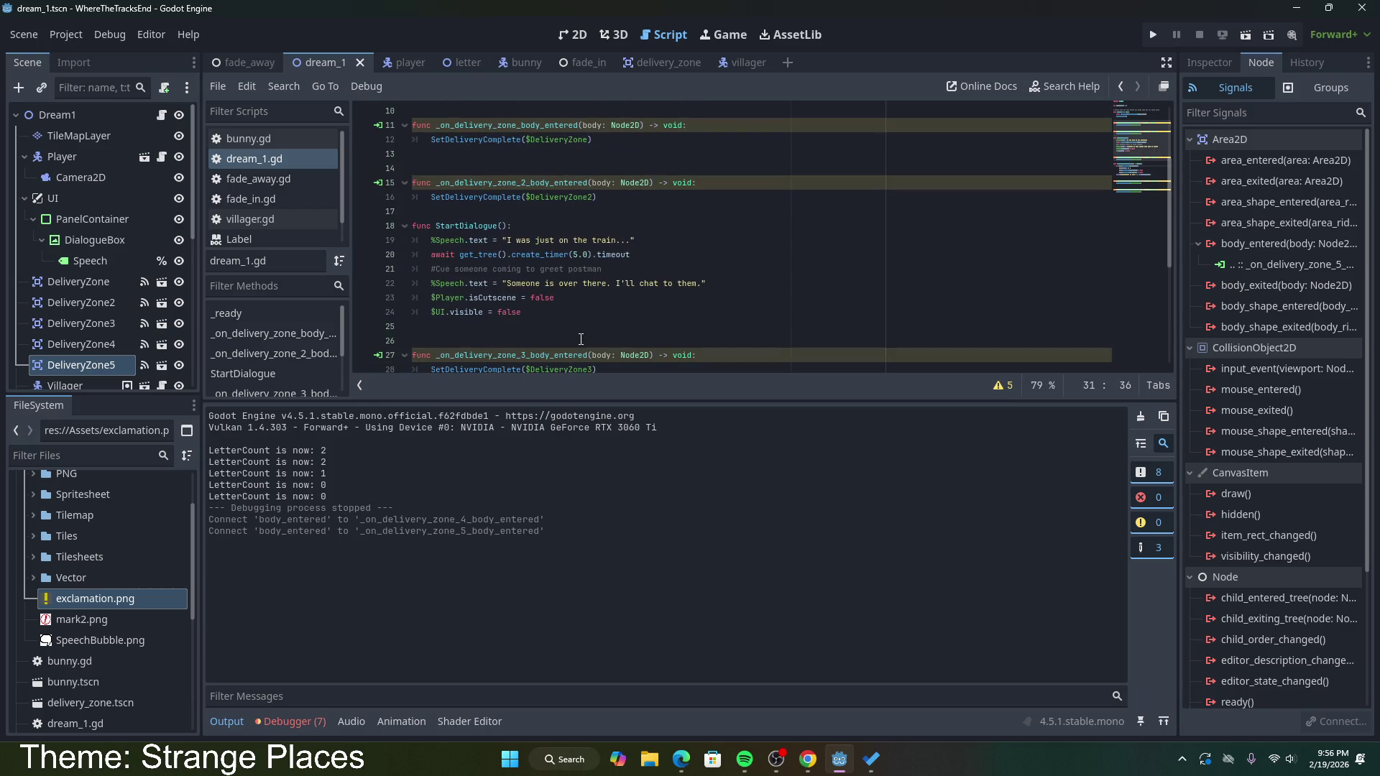
scroll(581, 339, "down", 4)
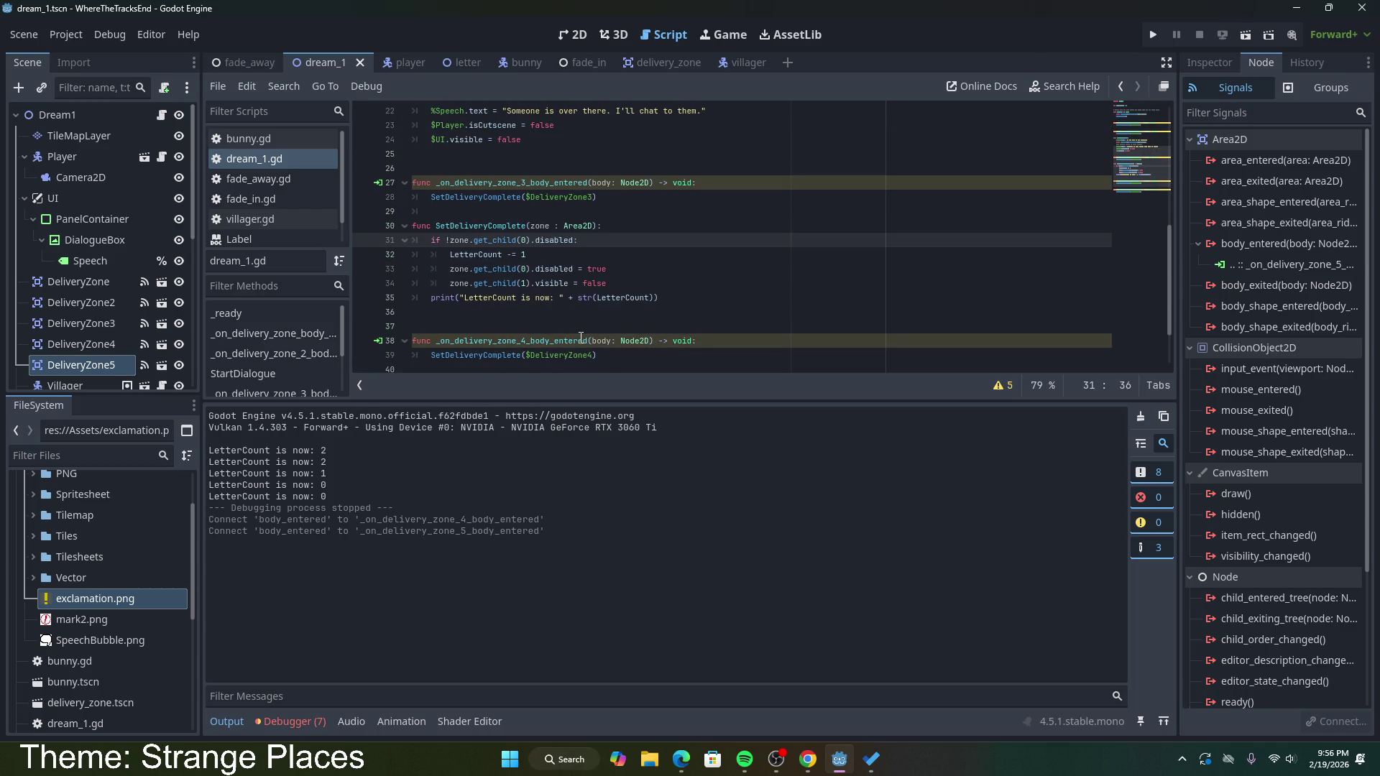
scroll(515, 256, "up", 3)
scroll(515, 256, "up", 4)
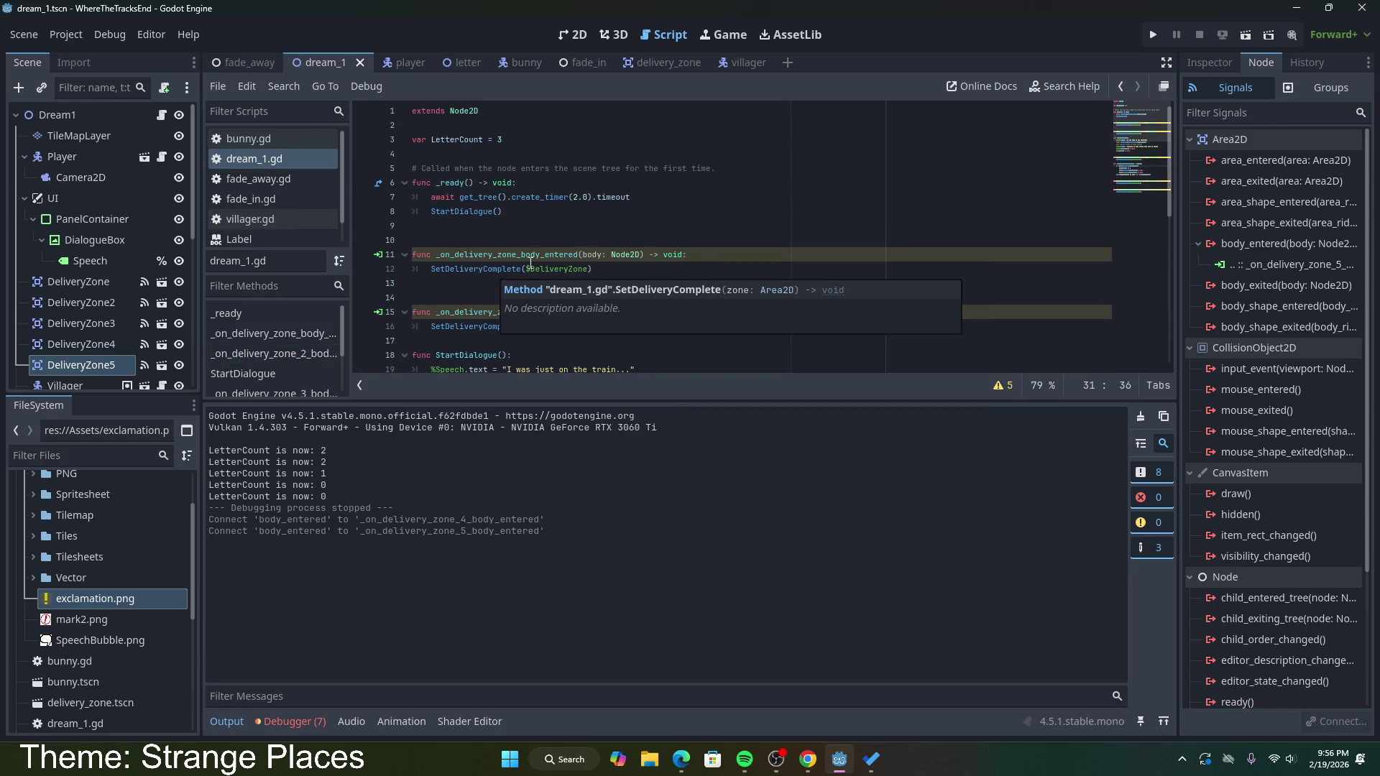
left_click(530, 63)
Step: Look through the bunny, fade_away, fade_in and dream_1 scripts
left_click(251, 138)
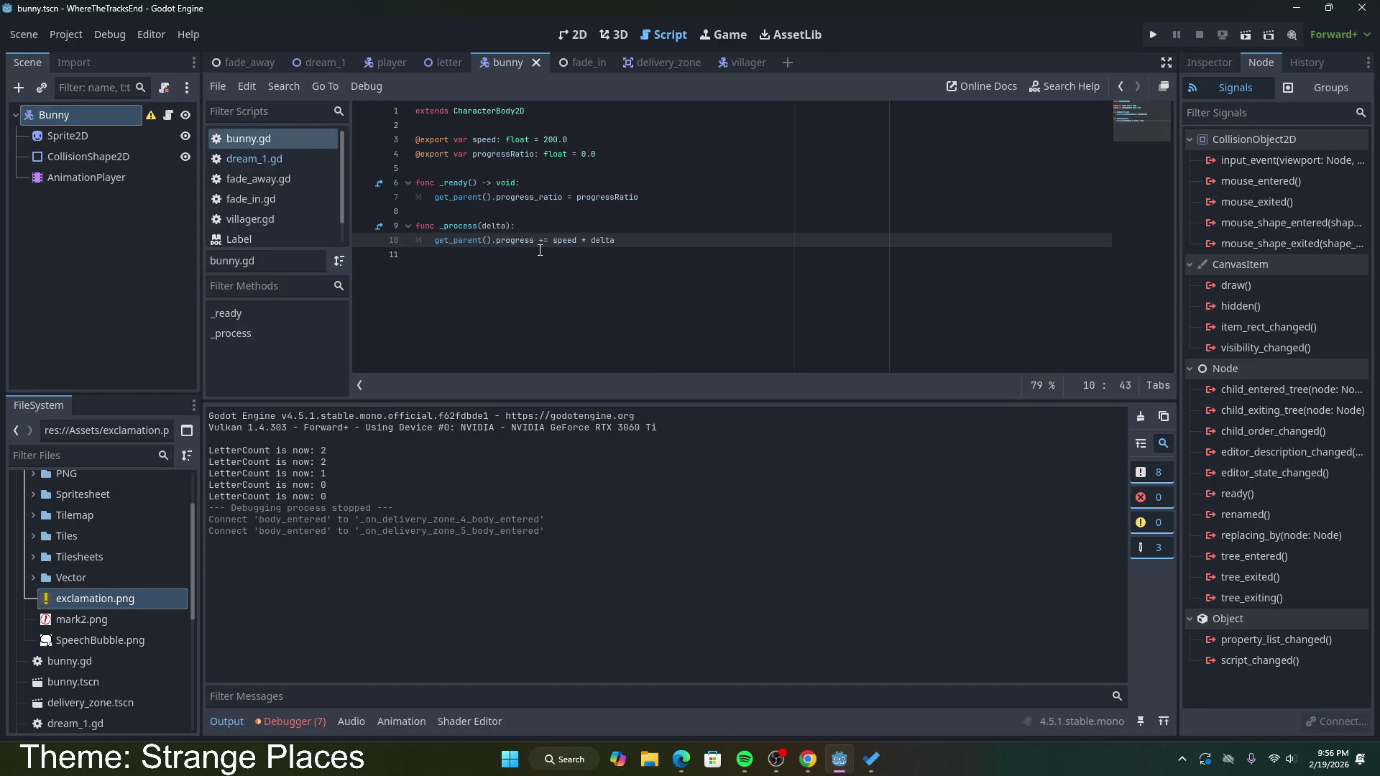
left_click(391, 63)
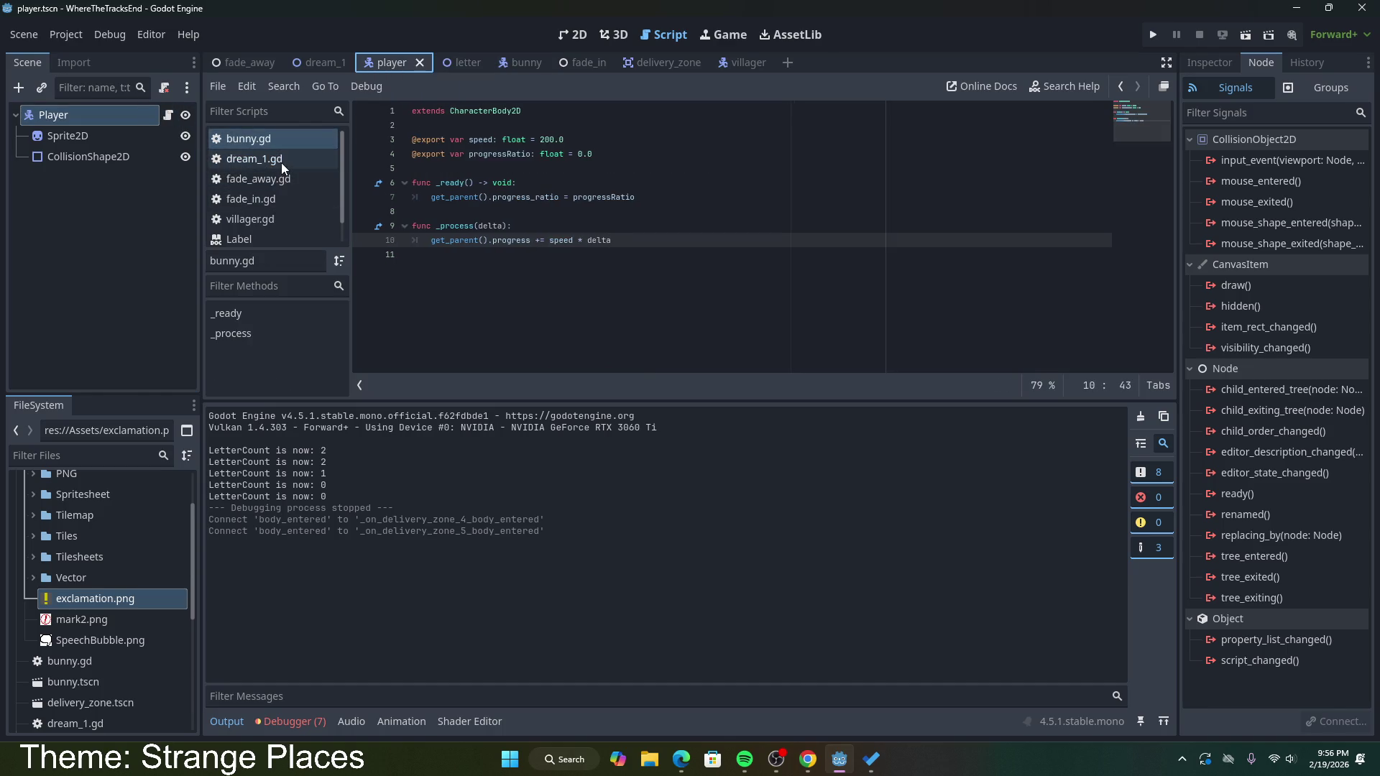
left_click(281, 181)
scroll(545, 257, "down", 1)
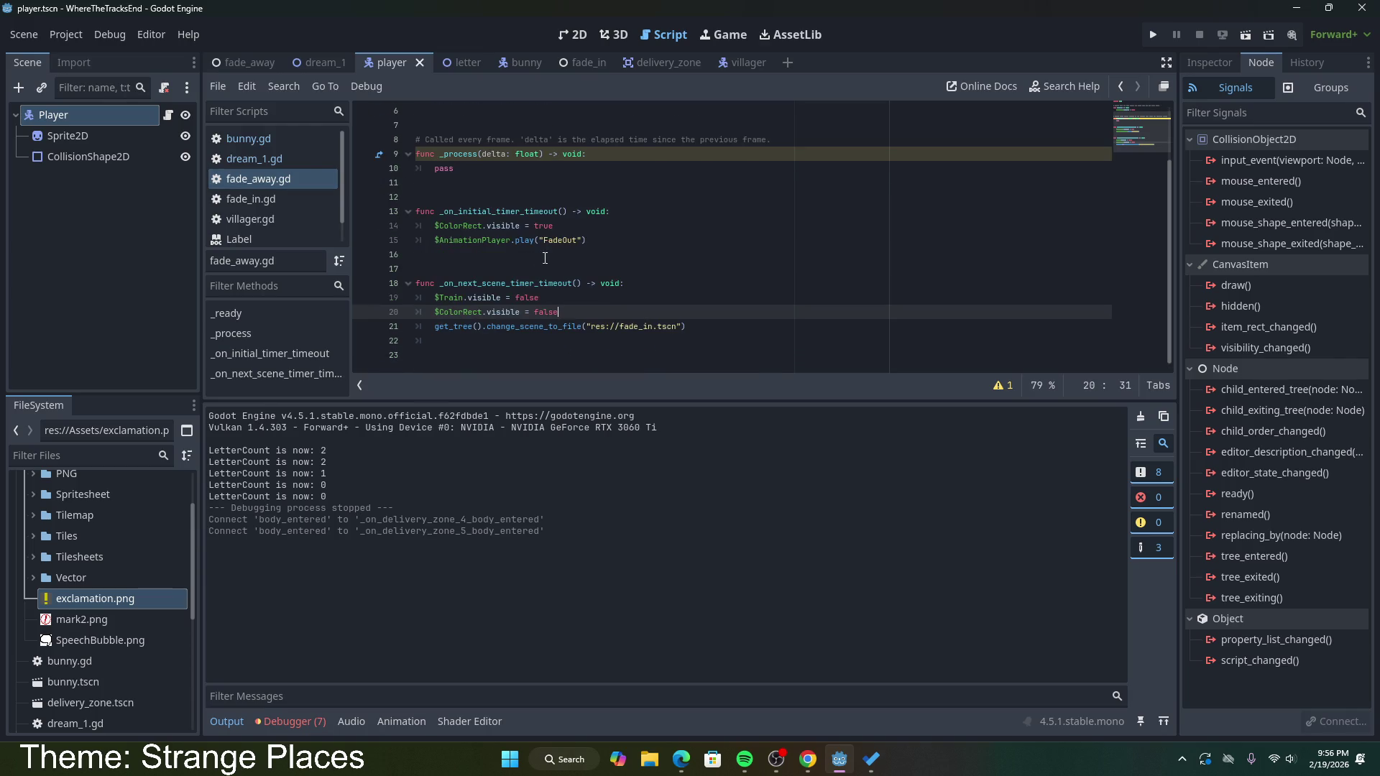
left_click(266, 201)
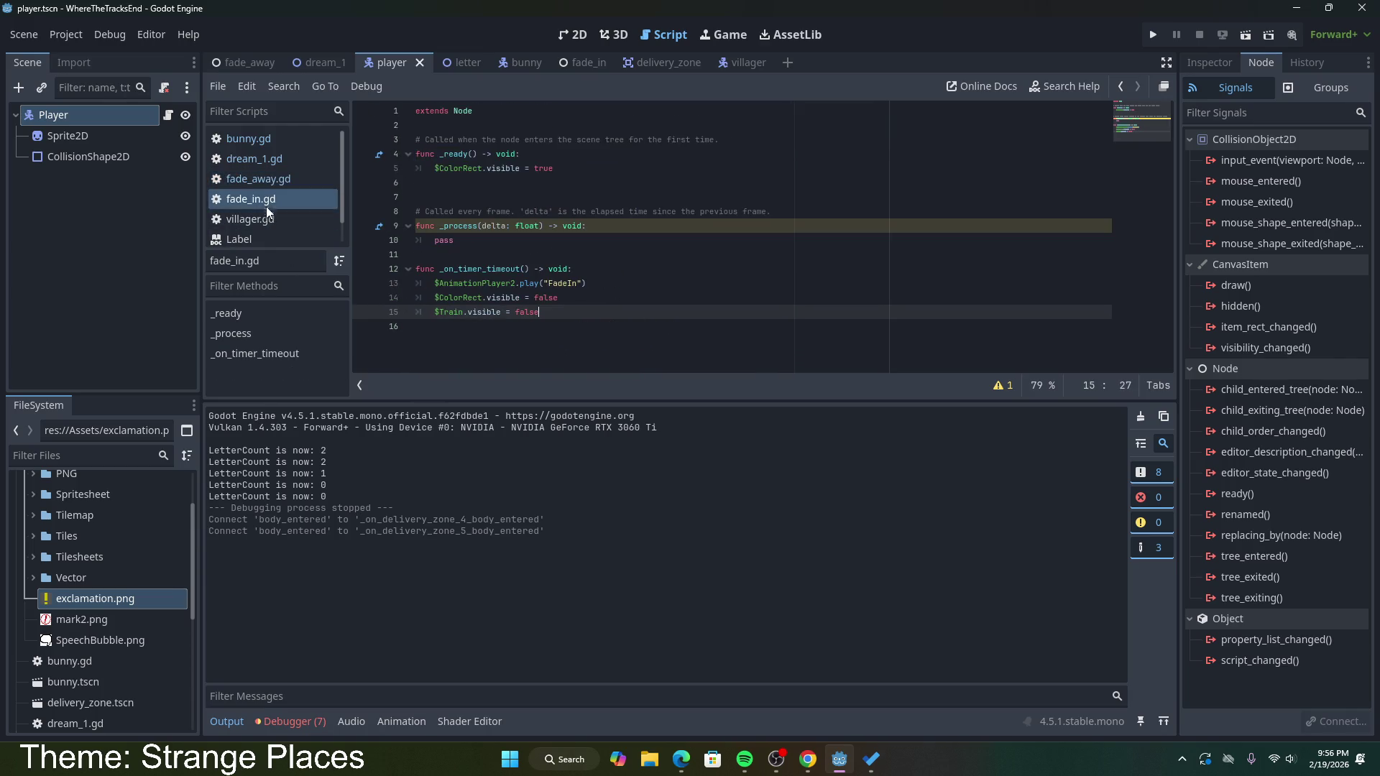
left_click(266, 142)
left_click(265, 158)
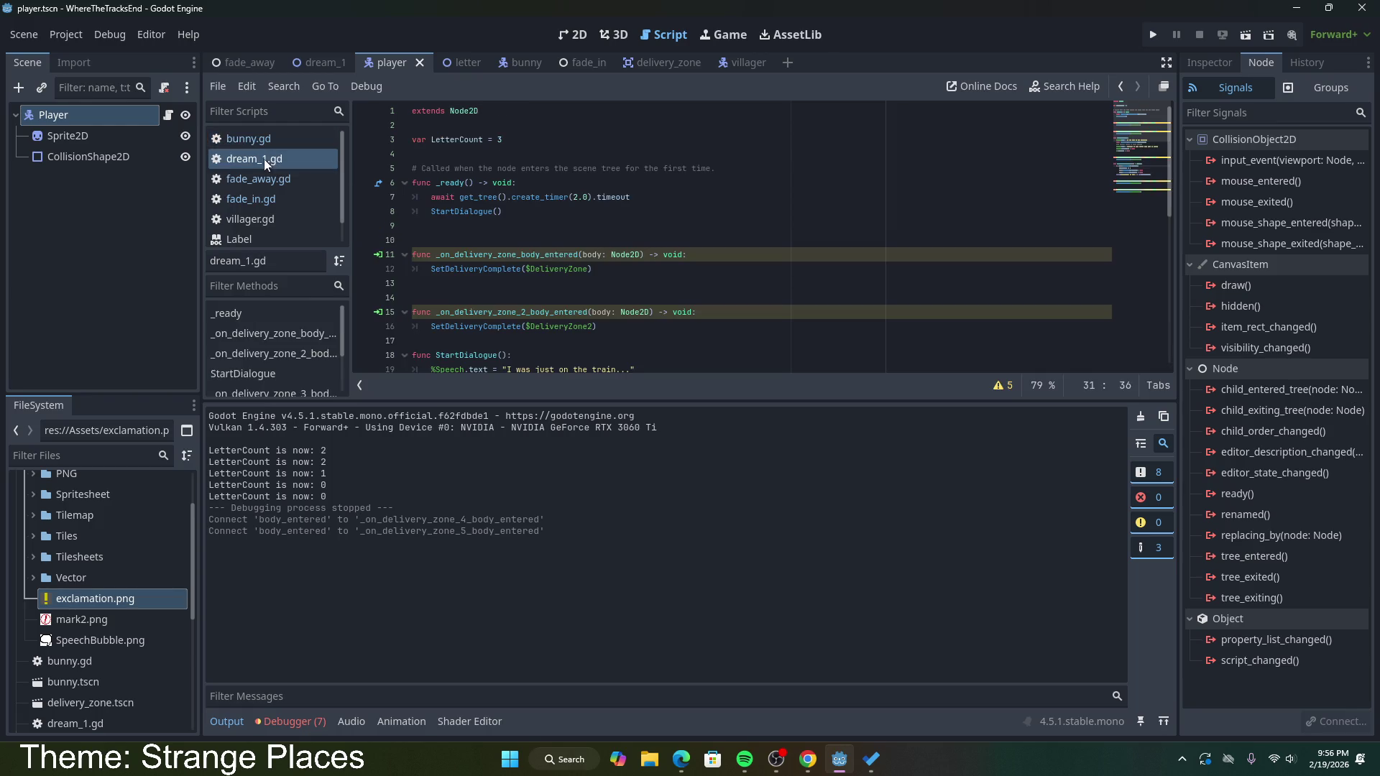
scroll(517, 269, "down", 2)
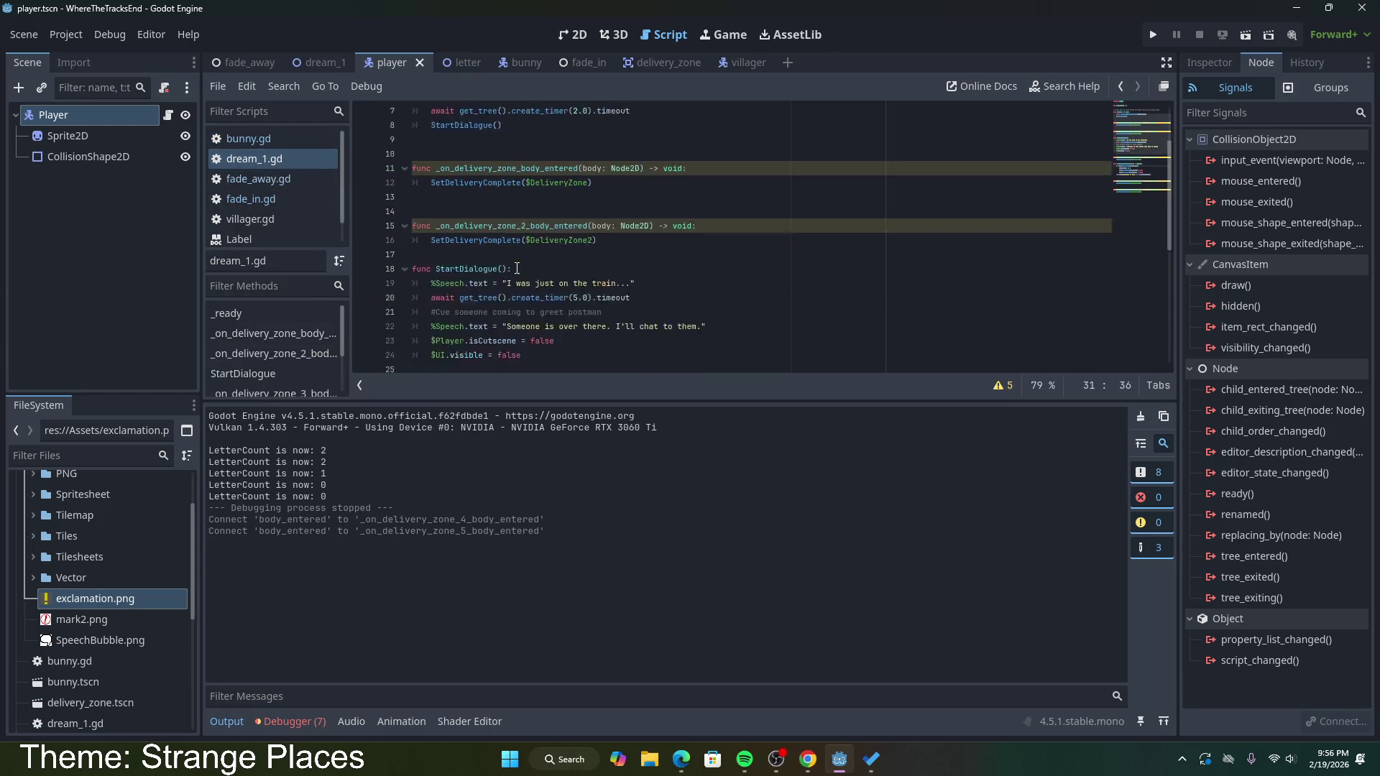
scroll(516, 268, "down", 1)
scroll(517, 268, "down", 3)
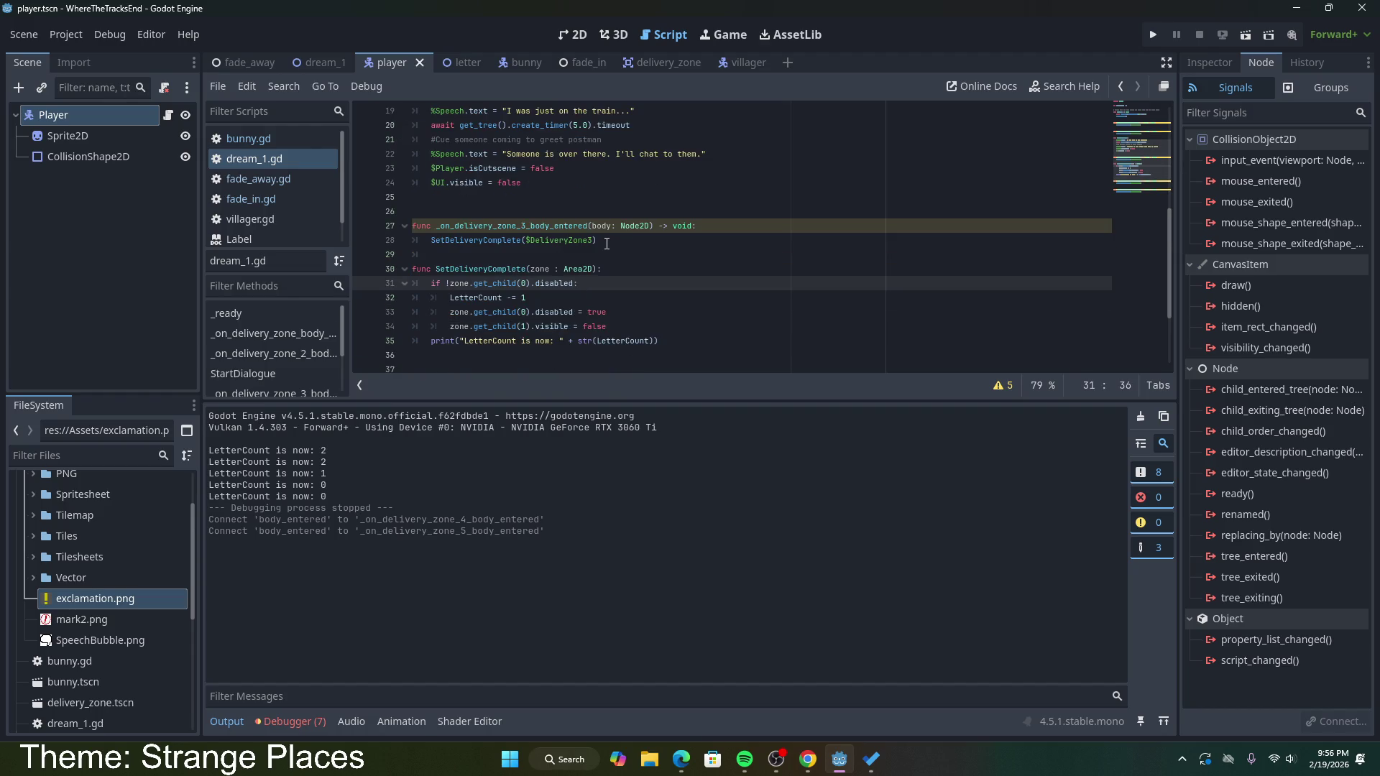
scroll(607, 244, "down", 2)
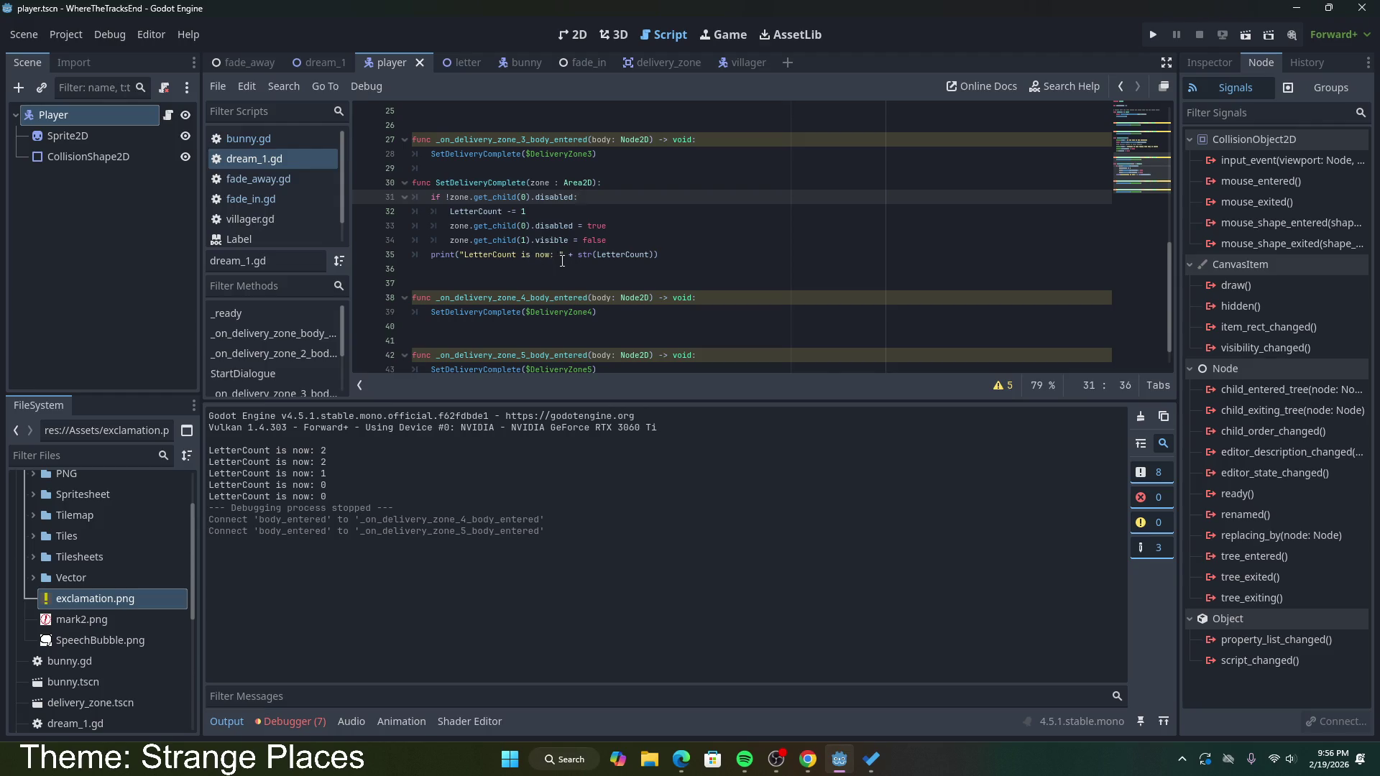
scroll(563, 261, "down", 1)
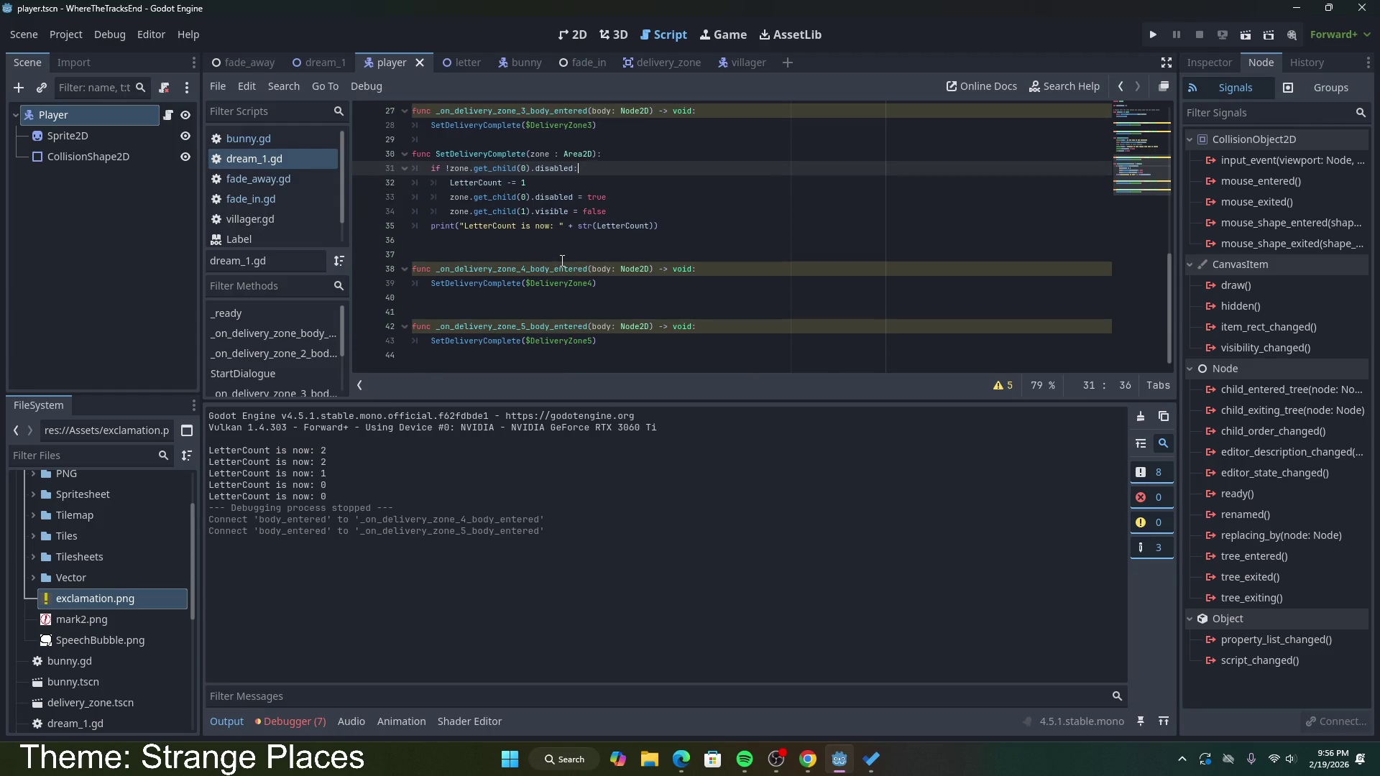
left_click(492, 286)
Step: Open villager.gd and select its if body.name == "Player" check
left_click(275, 181)
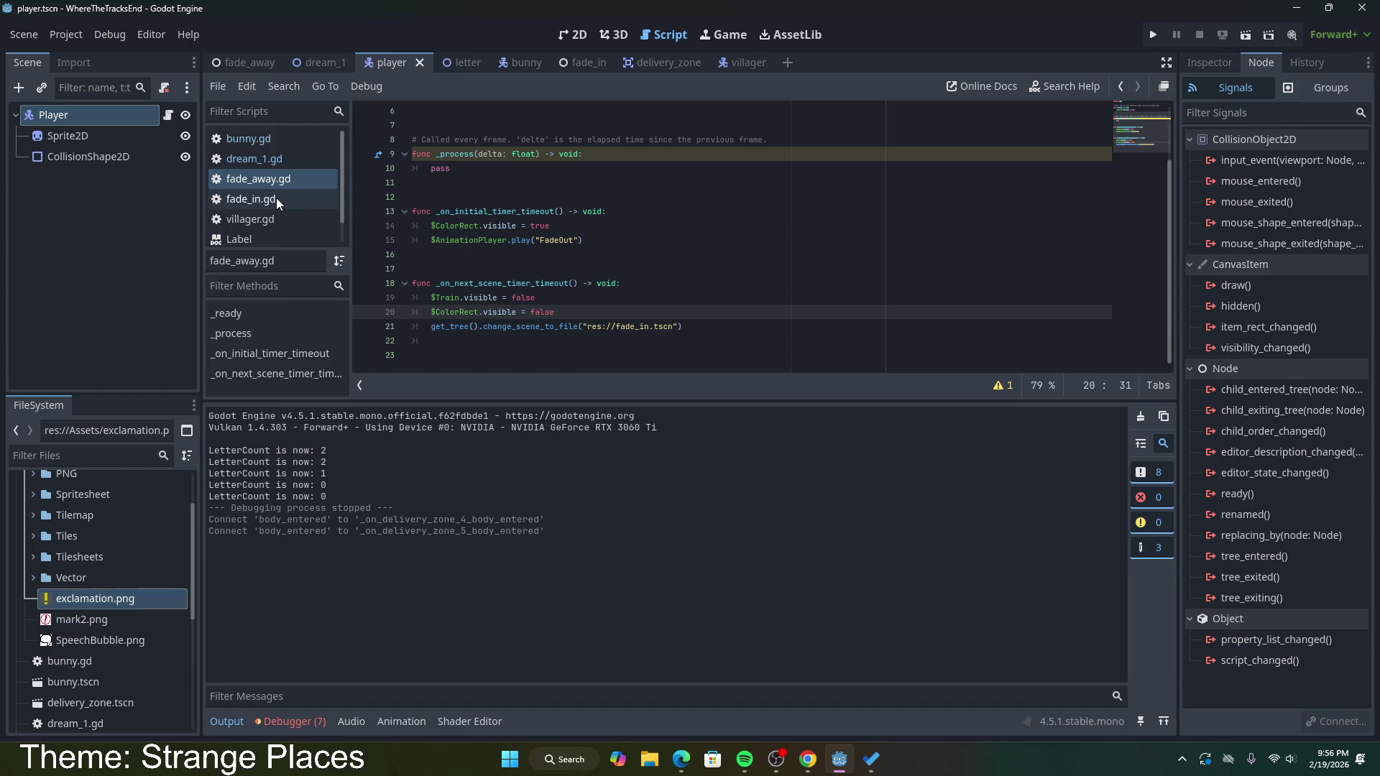
left_click(281, 201)
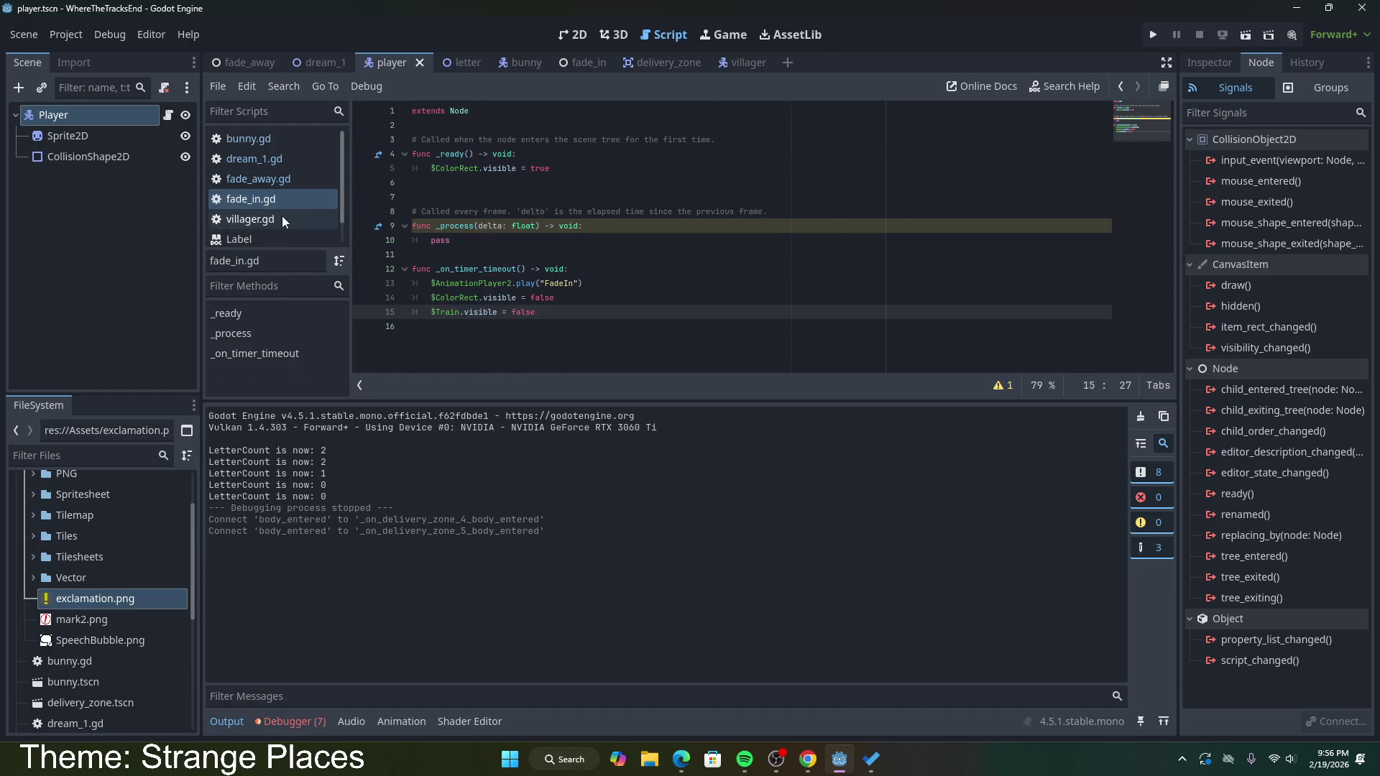
left_click(274, 219)
left_click_drag(550, 240, 428, 240)
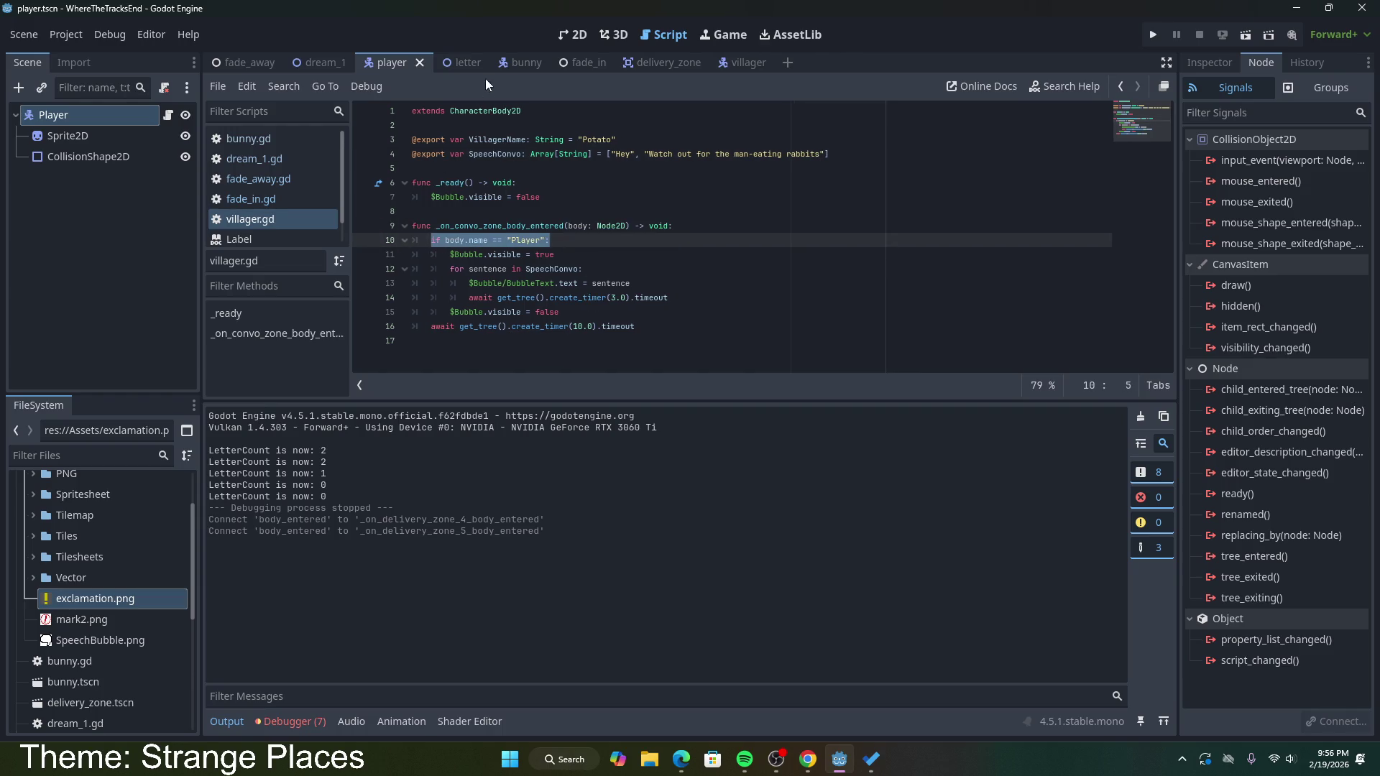
left_click(320, 63)
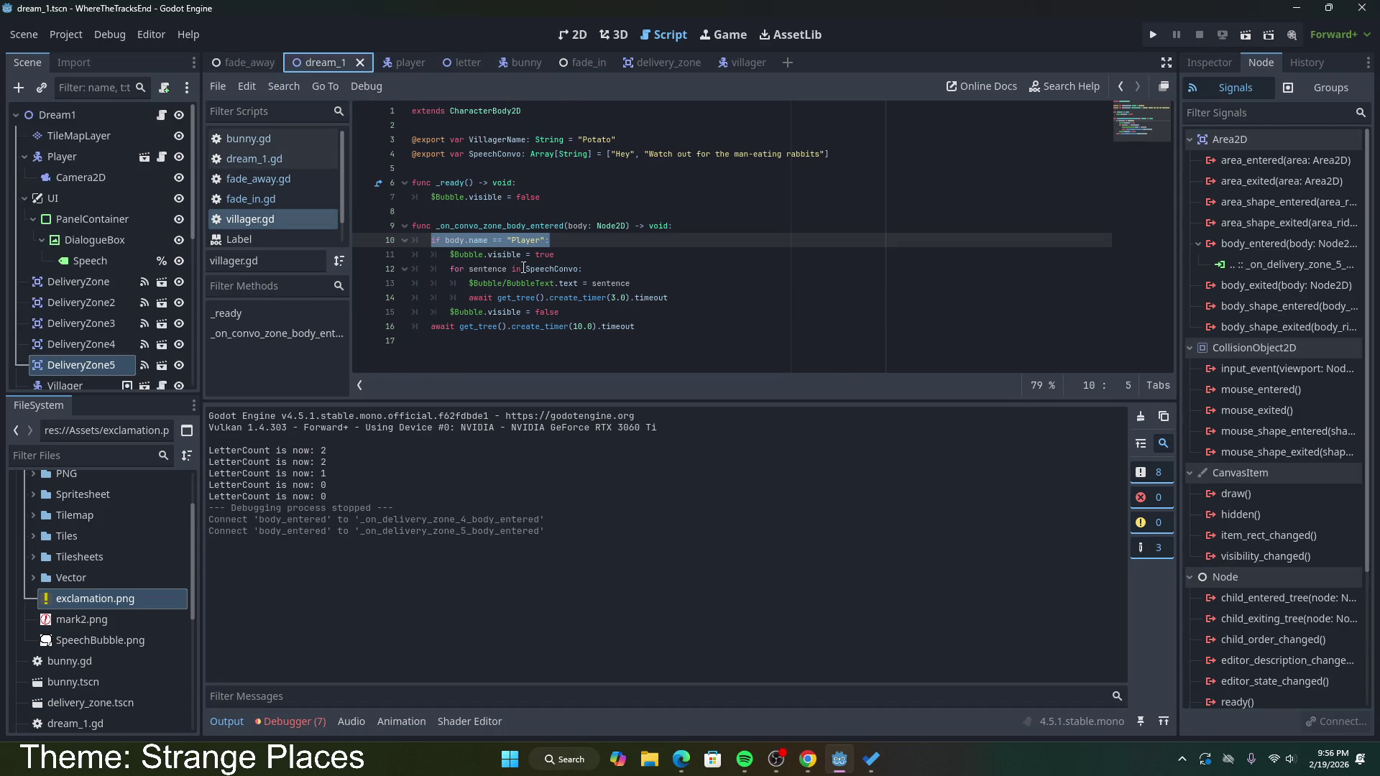
Step: Insert the Player-name check into SetDeliveryComplete, indent the lines below it, and save
left_click(556, 269)
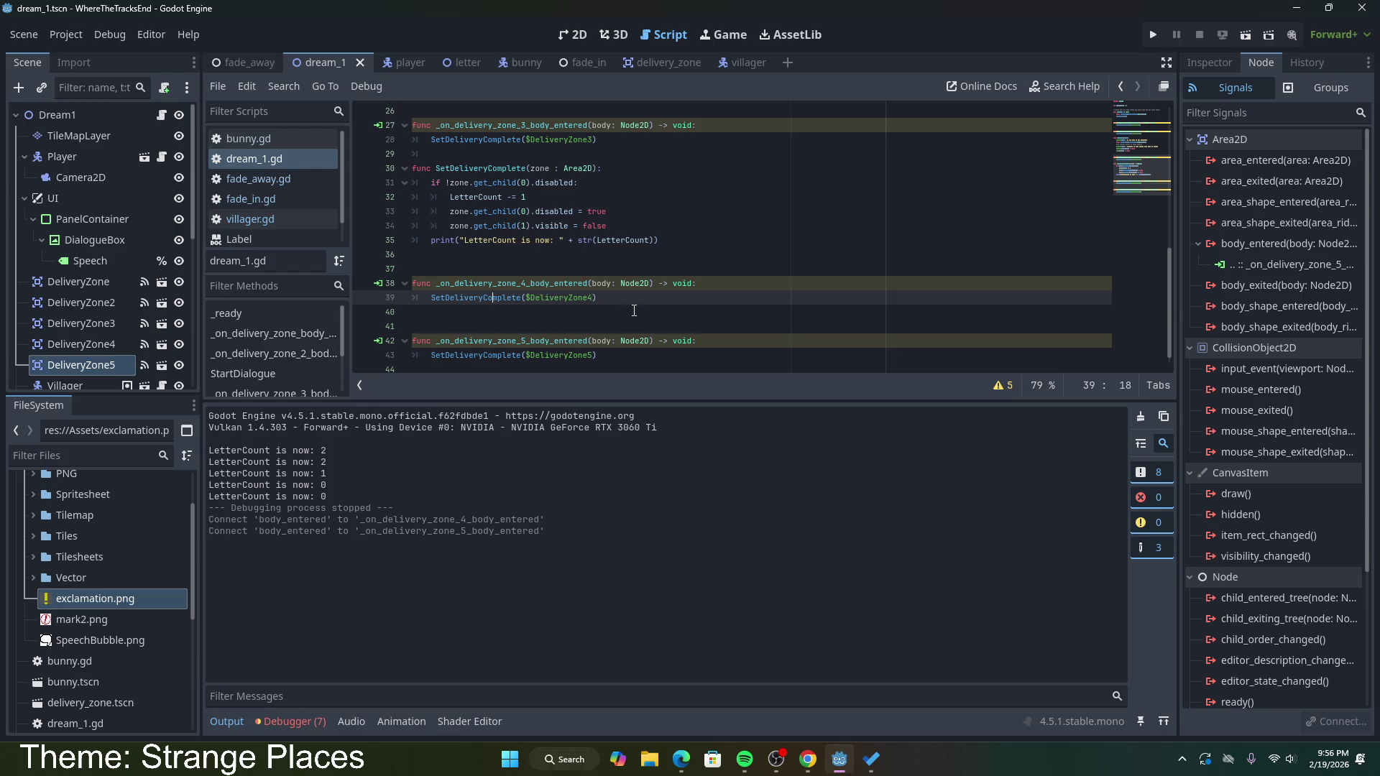
scroll(635, 310, "down", 1)
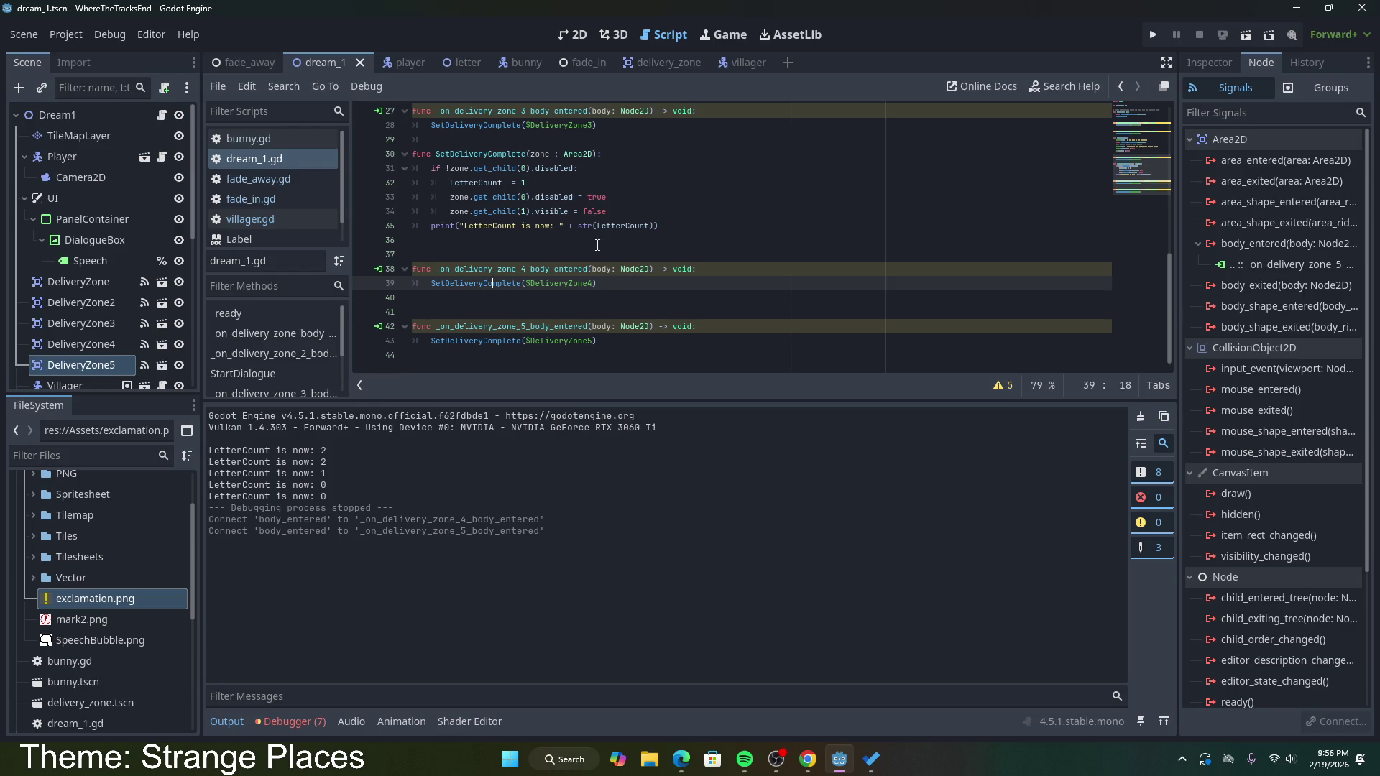
scroll(597, 245, "up", 2)
left_click(623, 245)
key("Return")
key("ctrl+v")
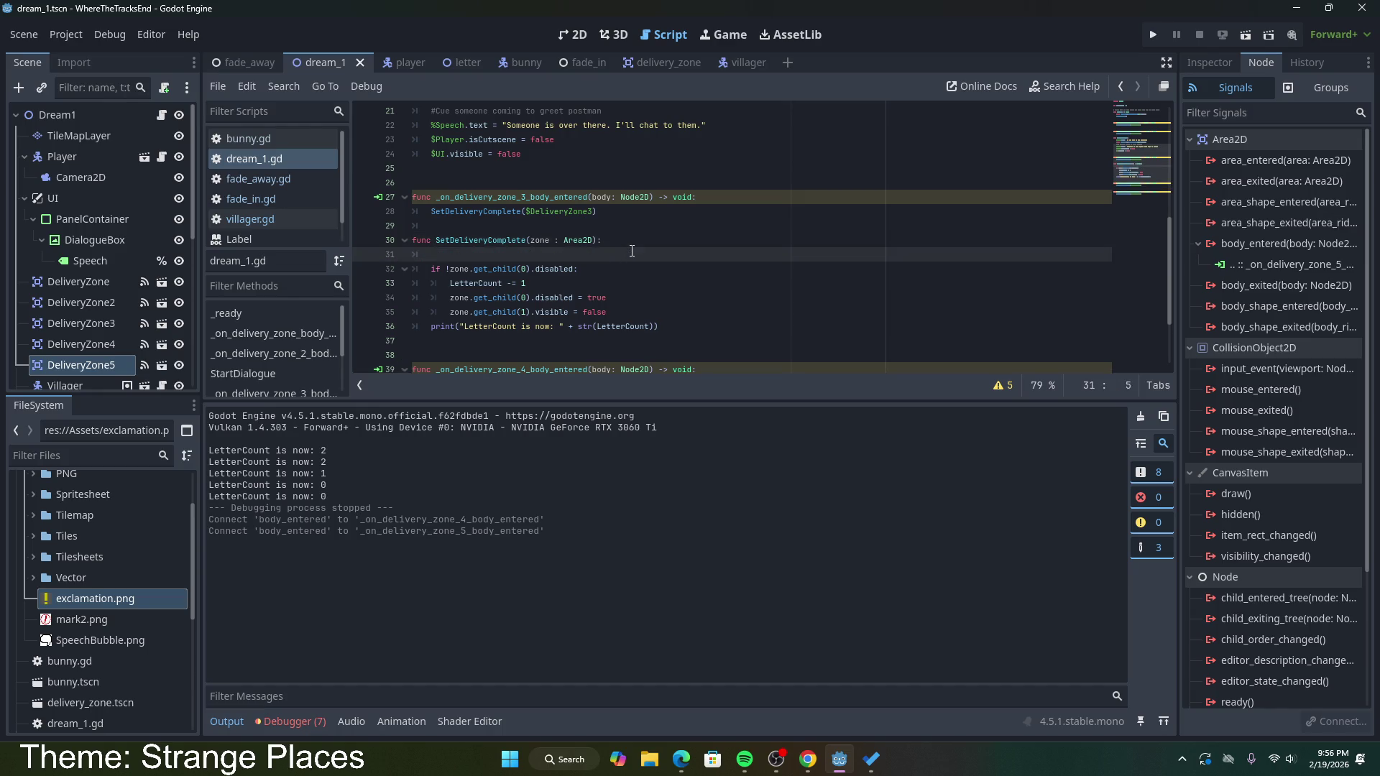
left_click(433, 270)
left_click_drag(433, 269, 474, 328)
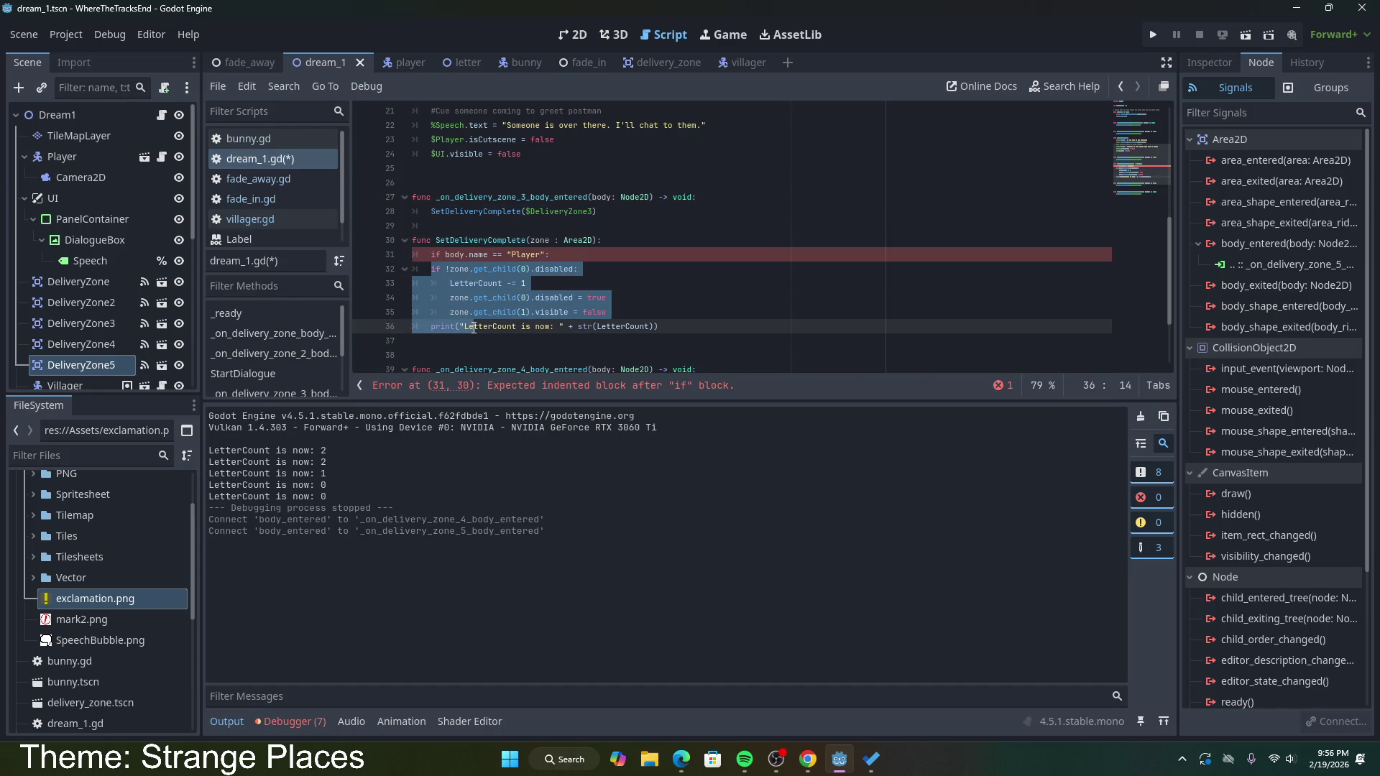
key("Tab")
key("ctrl+s")
Step: Remove the Player check line from SetDeliveryComplete and dedent the remaining body
left_click(637, 283)
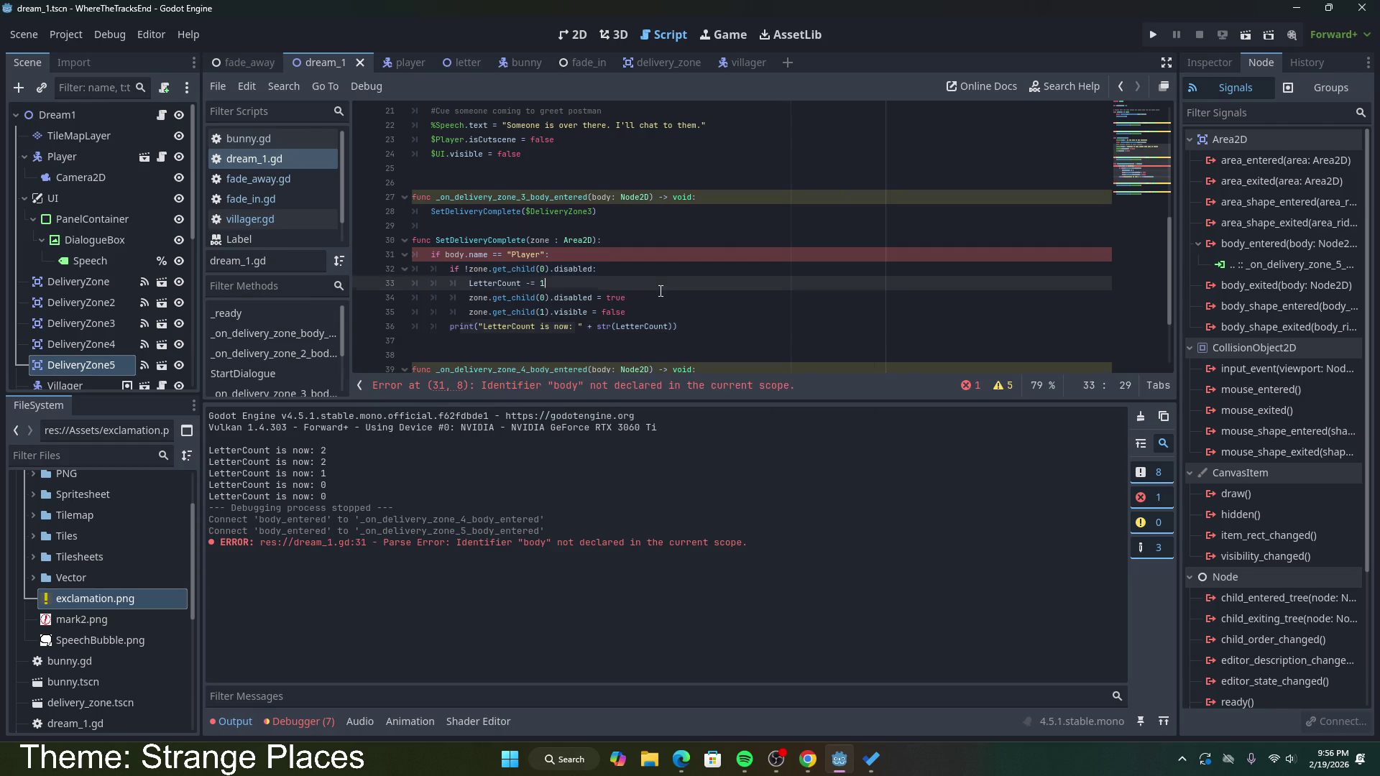
left_click(624, 253)
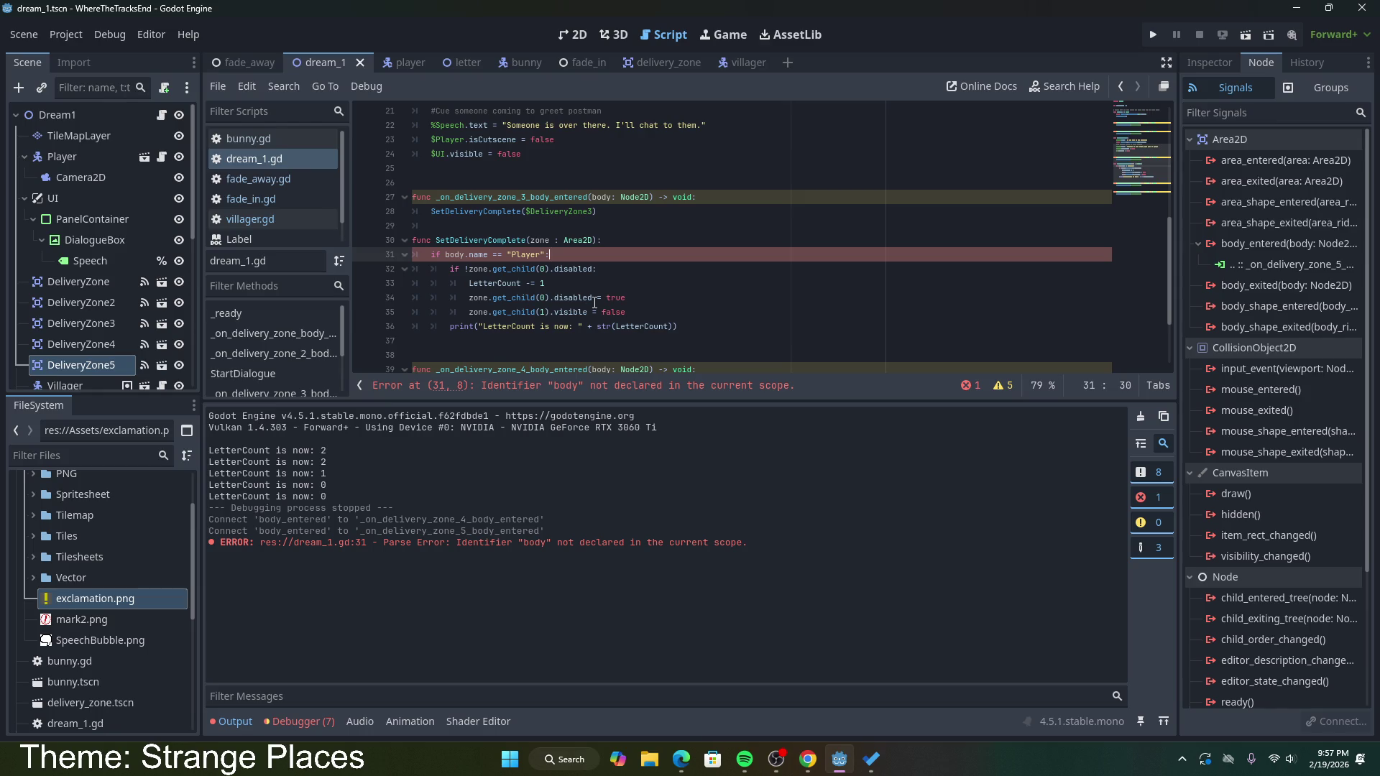
key("shift+Down")
key("shift+Down")
key("shift+Down")
key("shift+Tab")
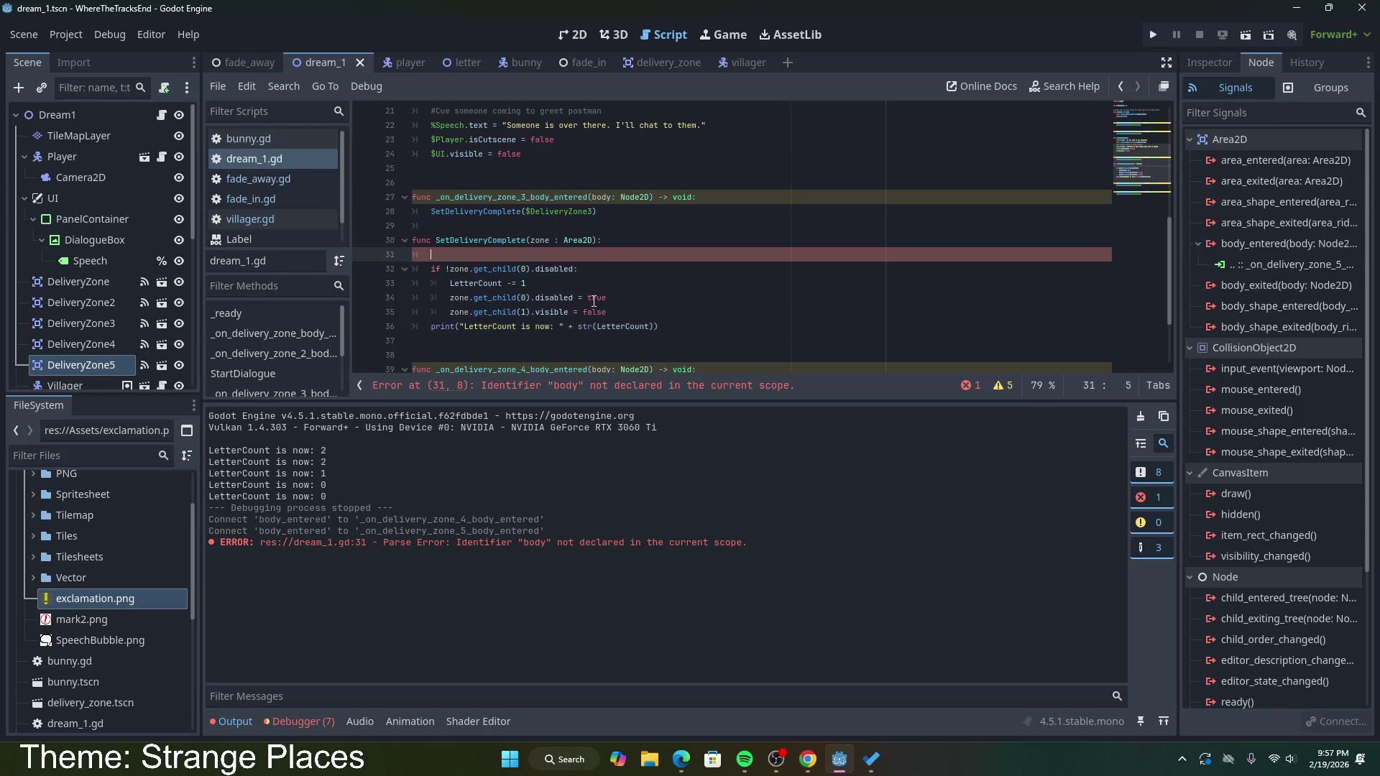
key("ctrl+shift+k")
Step: Put the Player check in _on_delivery_zone_3_body_entered, indenting the SetDeliveryComplete call under it, and save
left_click(667, 209)
key("ctrl+v")
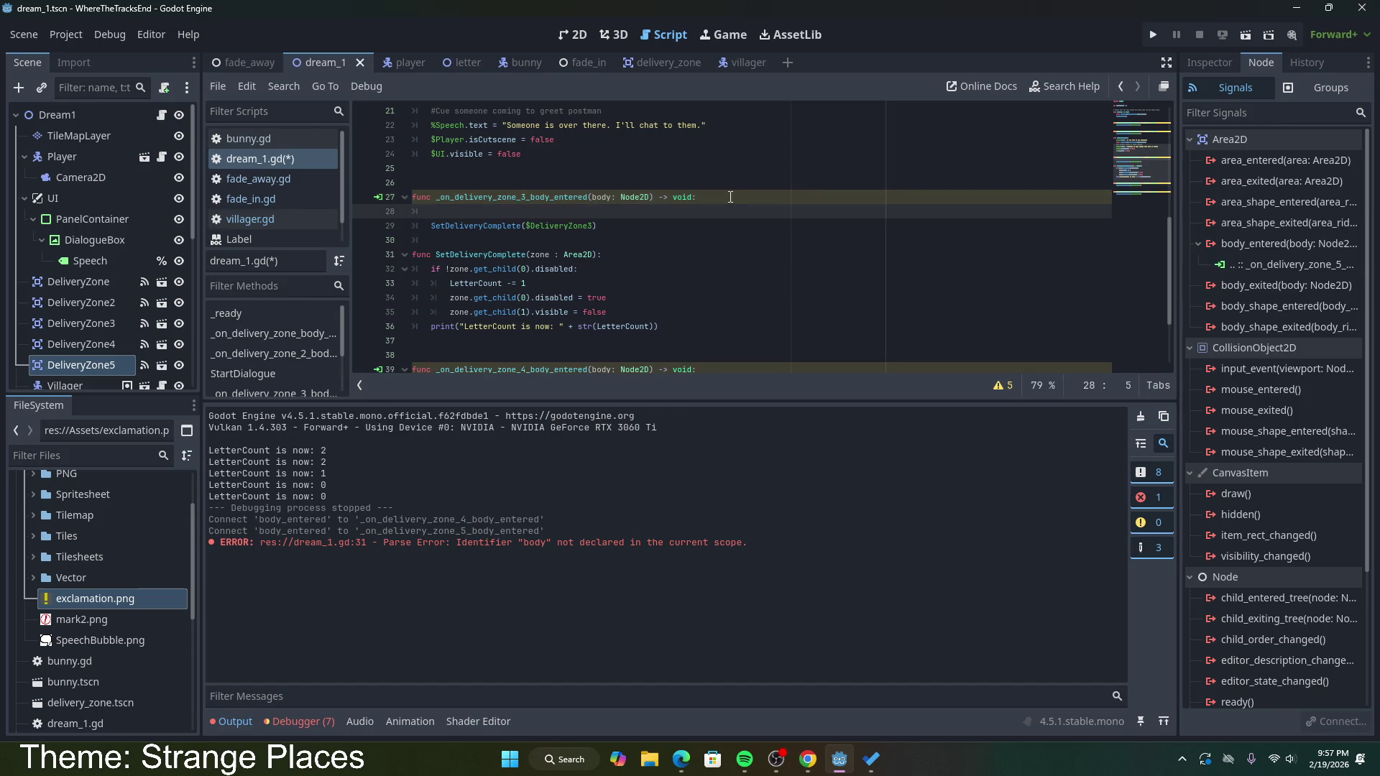
key("Down")
key("Home")
key("Tab")
key("ctrl+s")
Step: Copy the Player check into the zone 4 handler as well, then run the current scene
left_click_drag(550, 212, 432, 211)
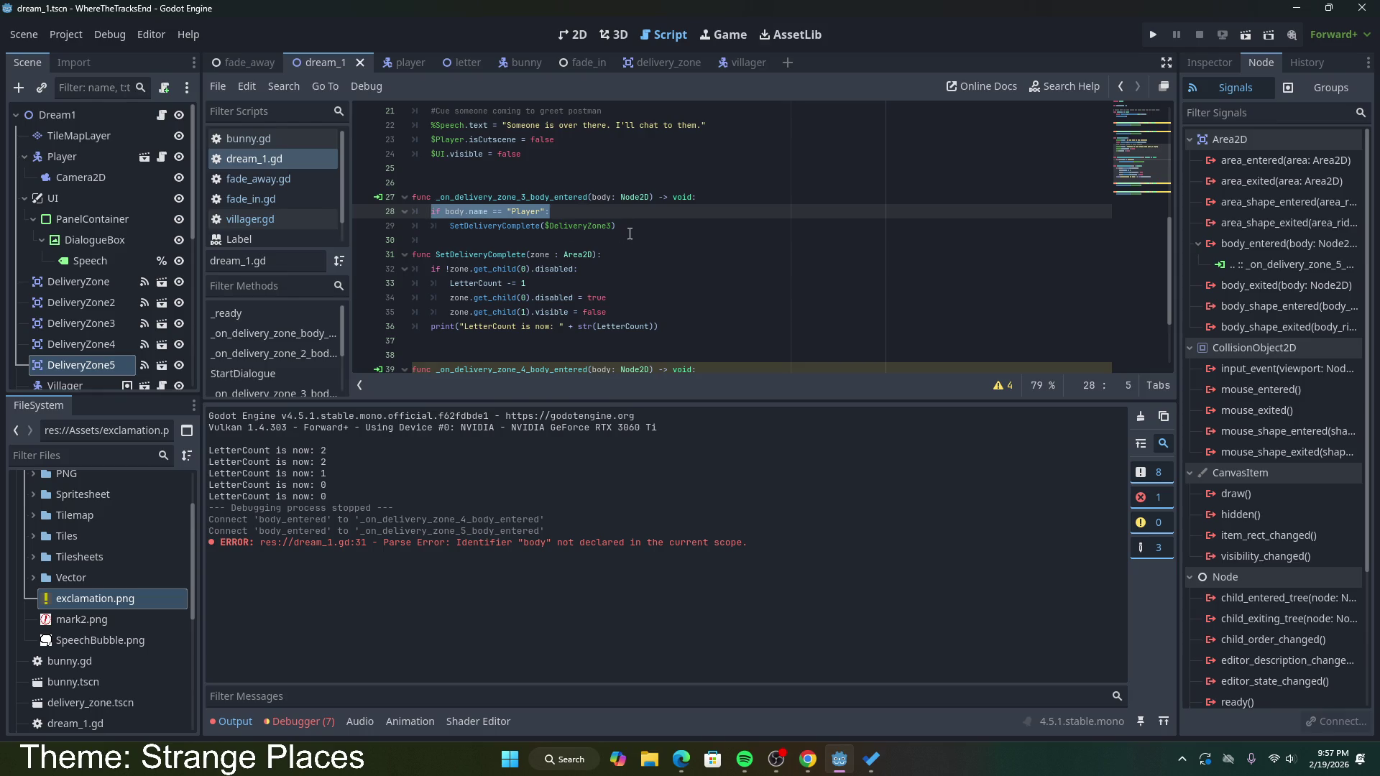
scroll(587, 323, "down", 2)
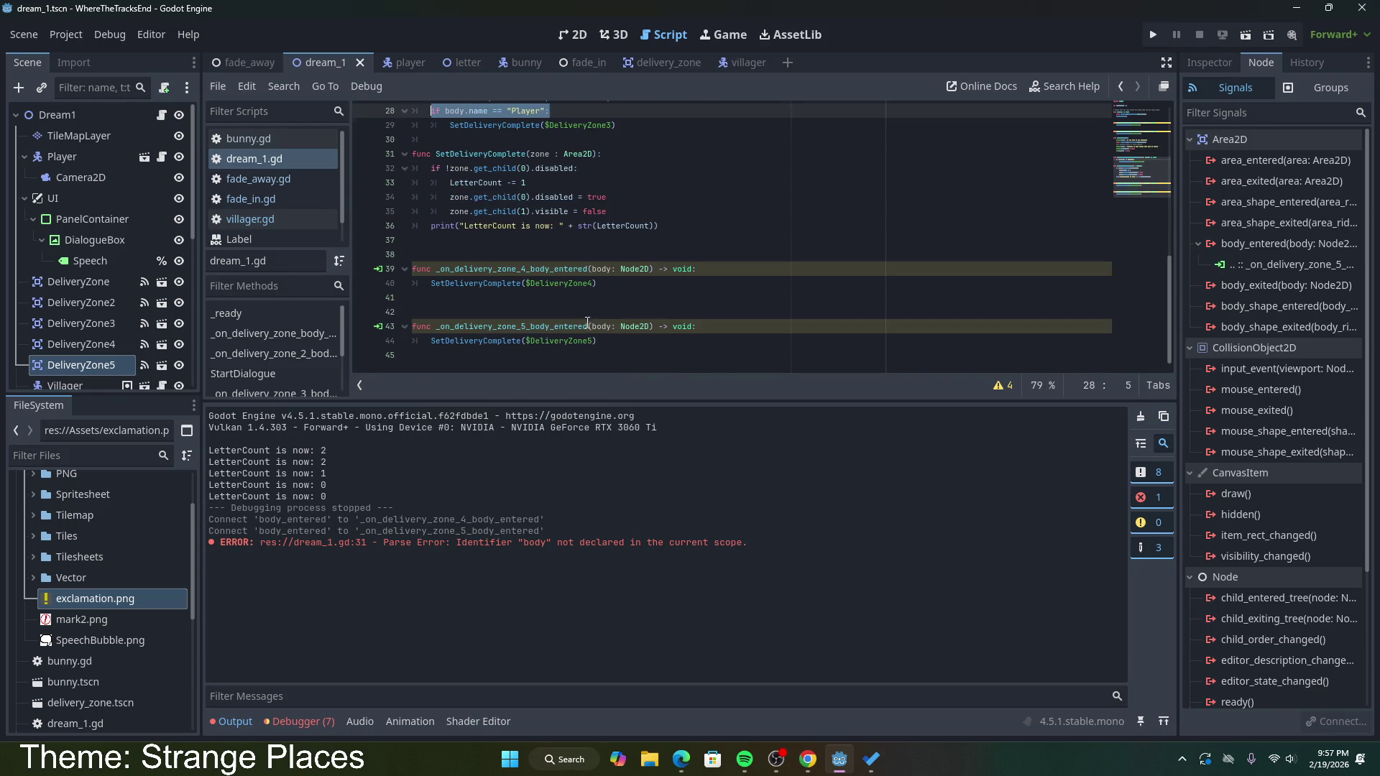
left_click(721, 273)
key("Return")
key("ctrl+v")
scroll(626, 347, "down", 7)
scroll(626, 345, "up", 2)
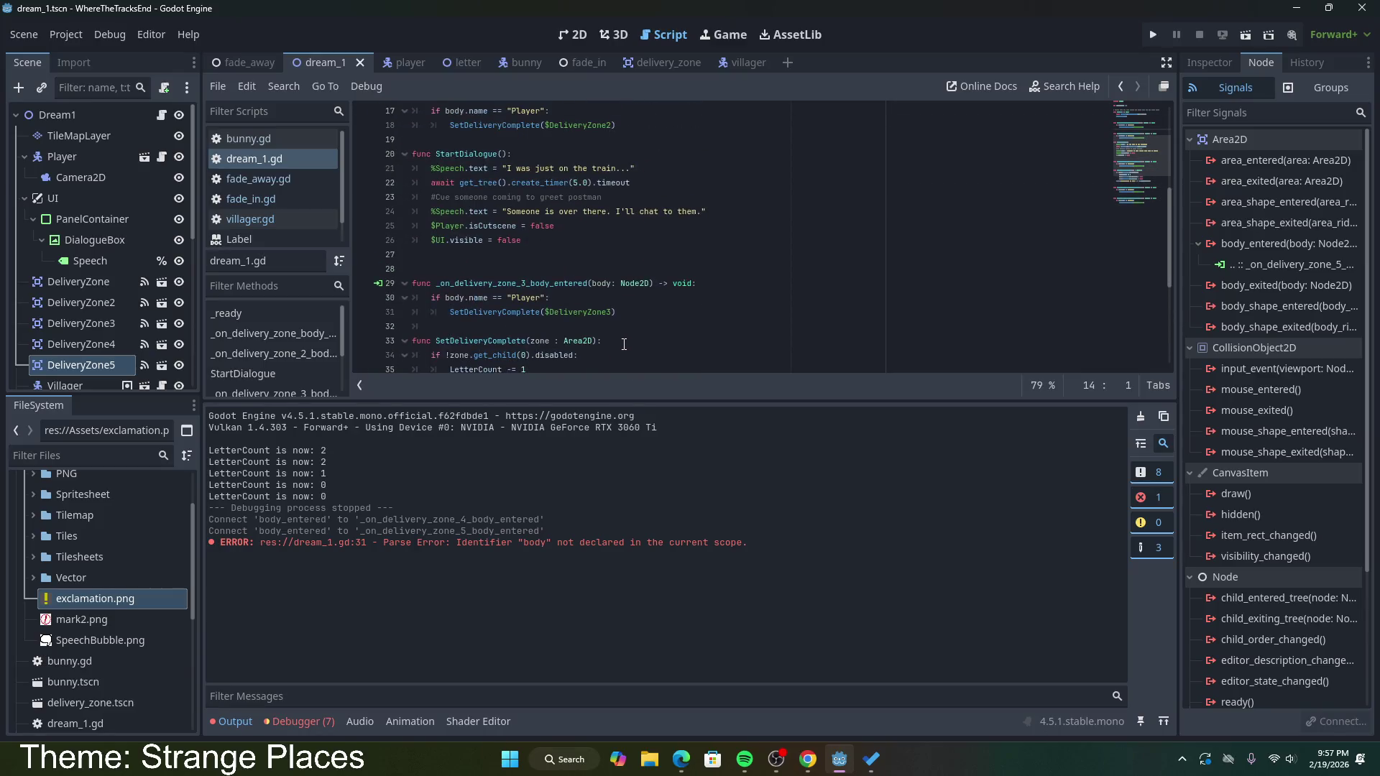
scroll(620, 342, "up", 8)
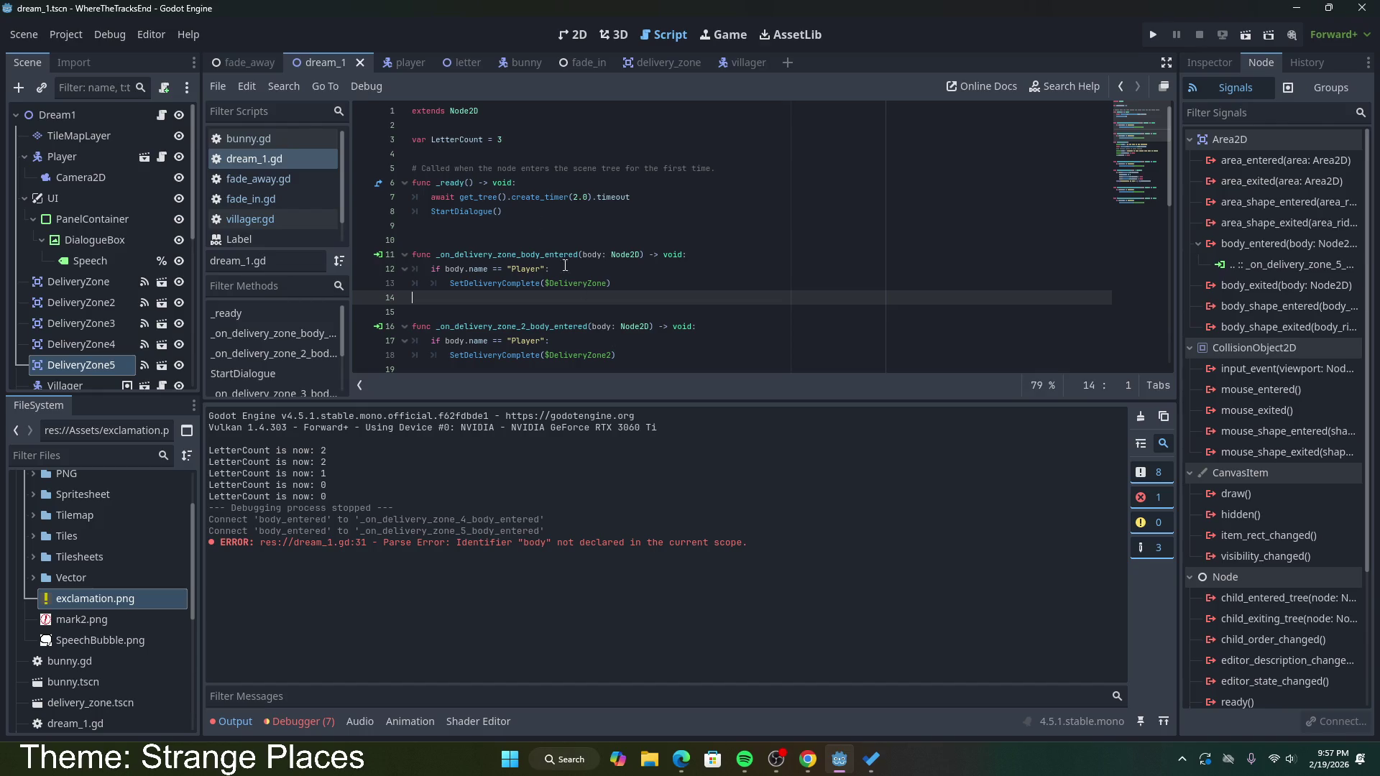
left_click(1244, 36)
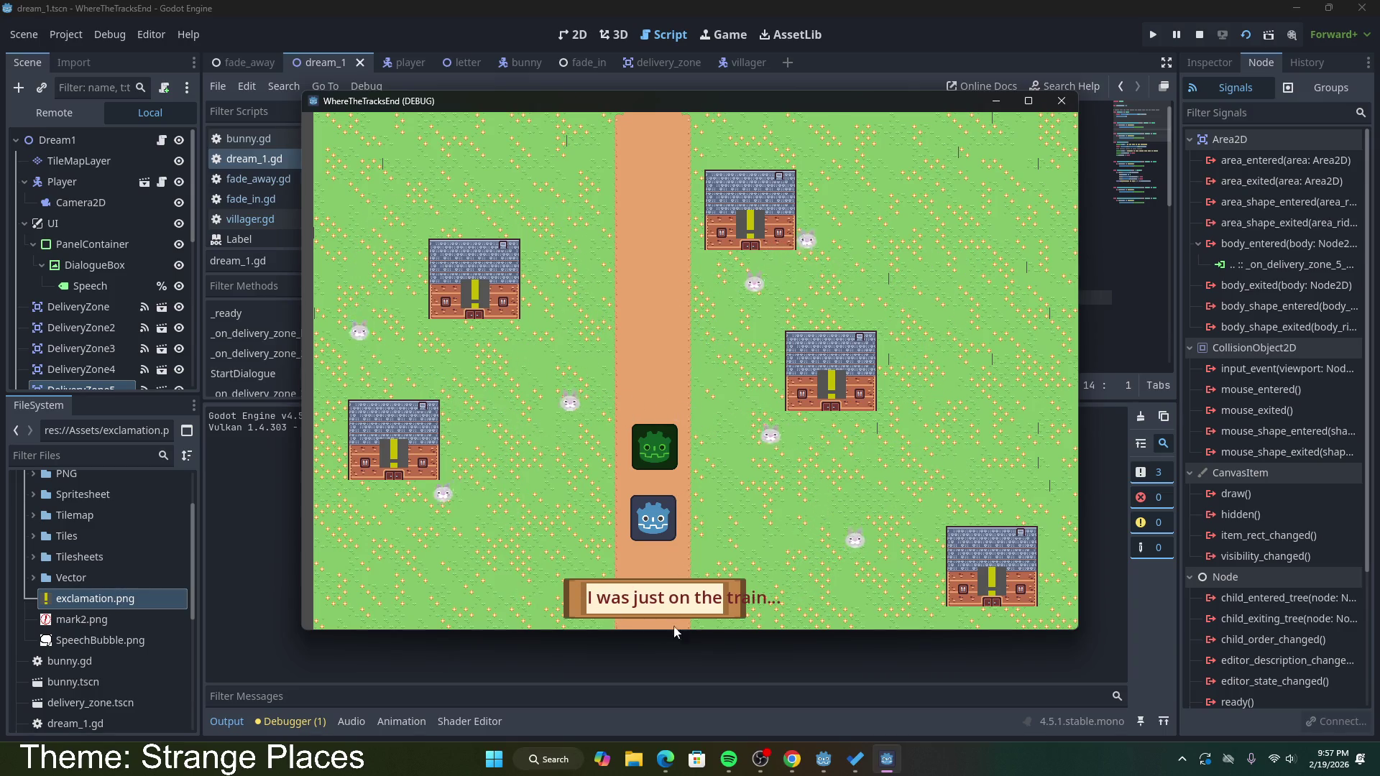
Step: Switch from the running game to the Chrome browser
left_click(793, 759)
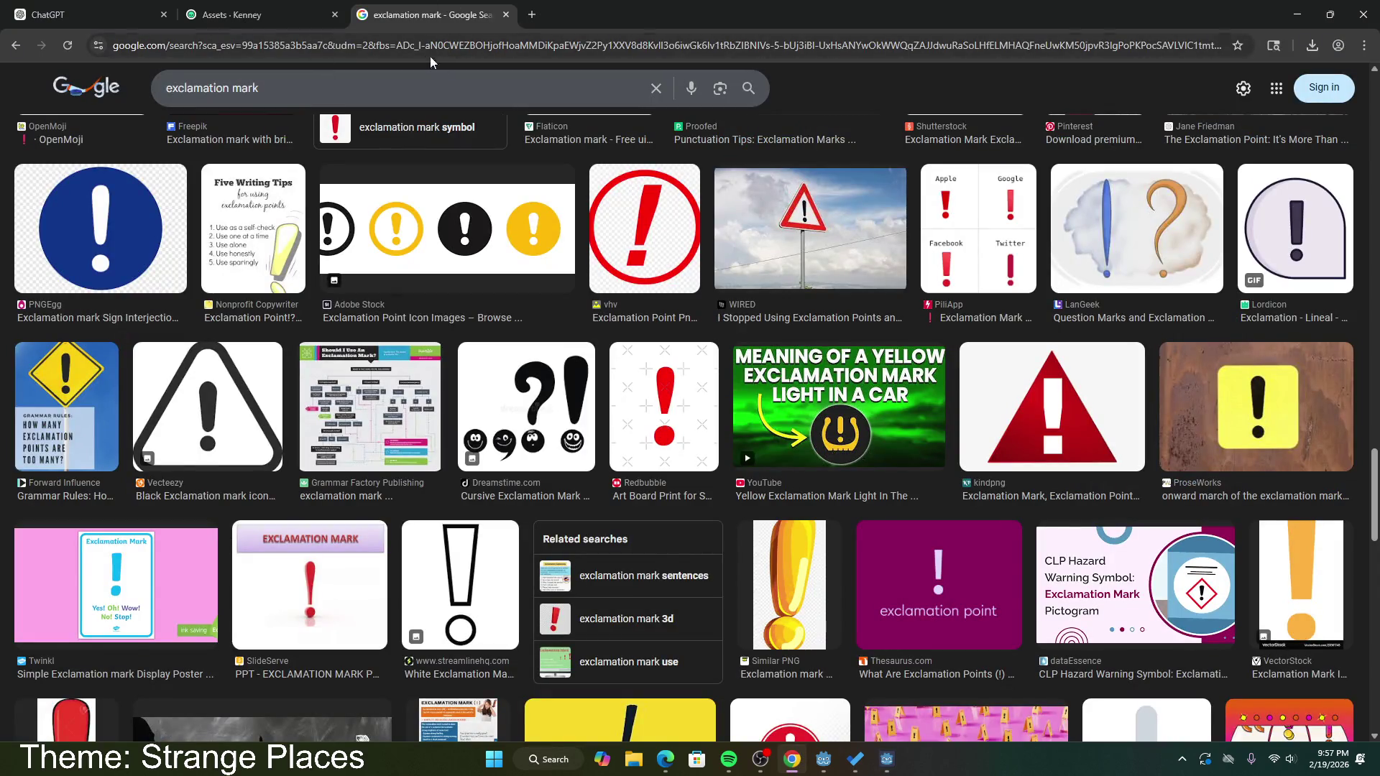
Step: Search Google for 'godot 4 panel container resize on text size'
left_click(348, 86)
left_click(16, 47)
triple_click(155, 102)
type("godot")
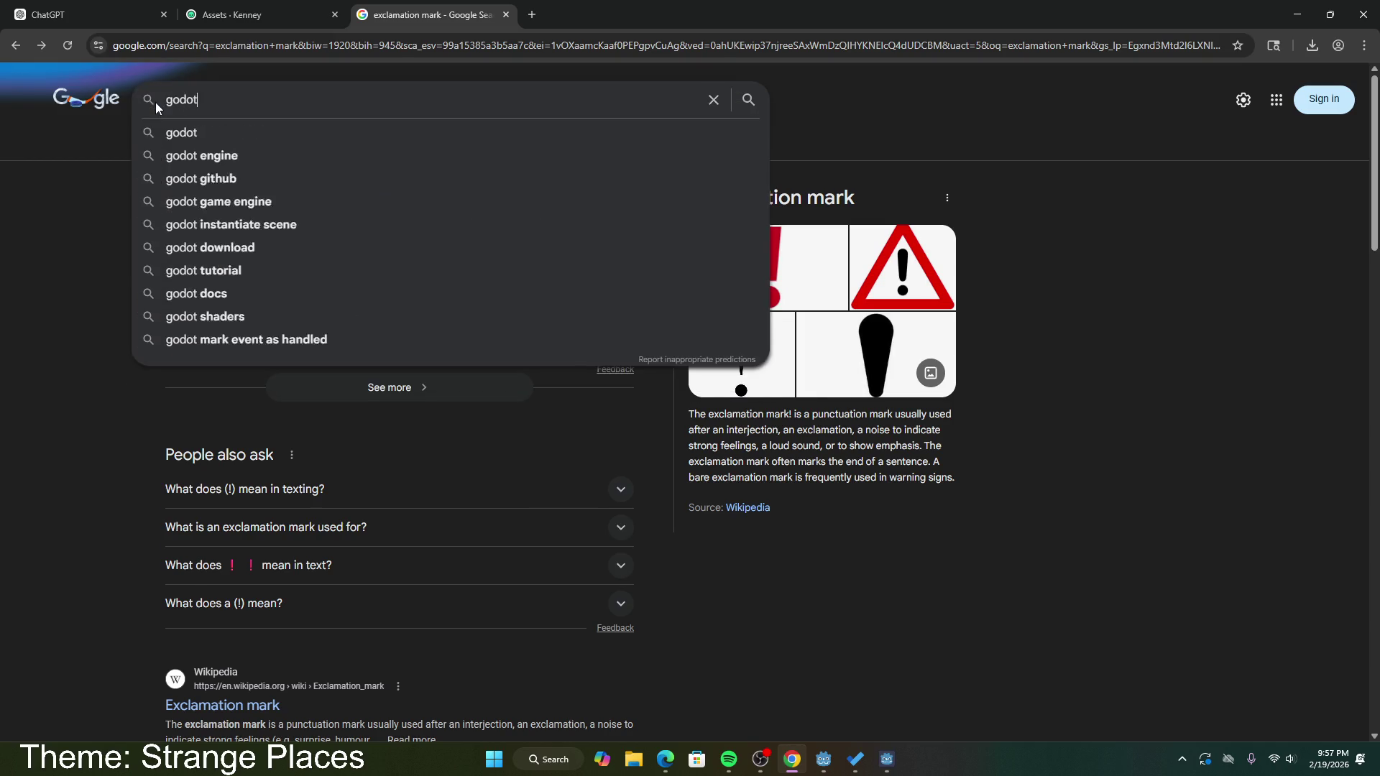
type(" 4 panel container rezies")
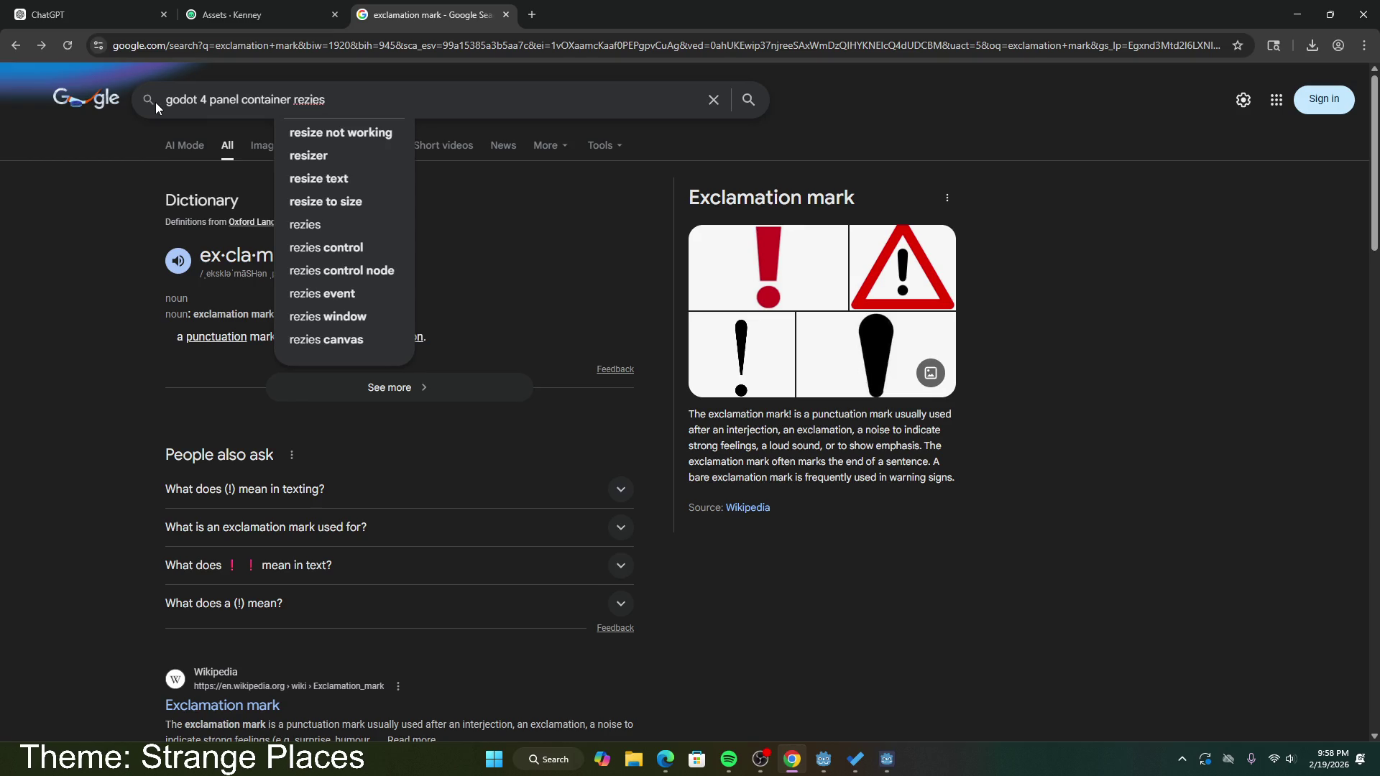
key("BackSpace")
key("BackSpace")
key("BackSpace")
key("BackSpace")
type("size on t")
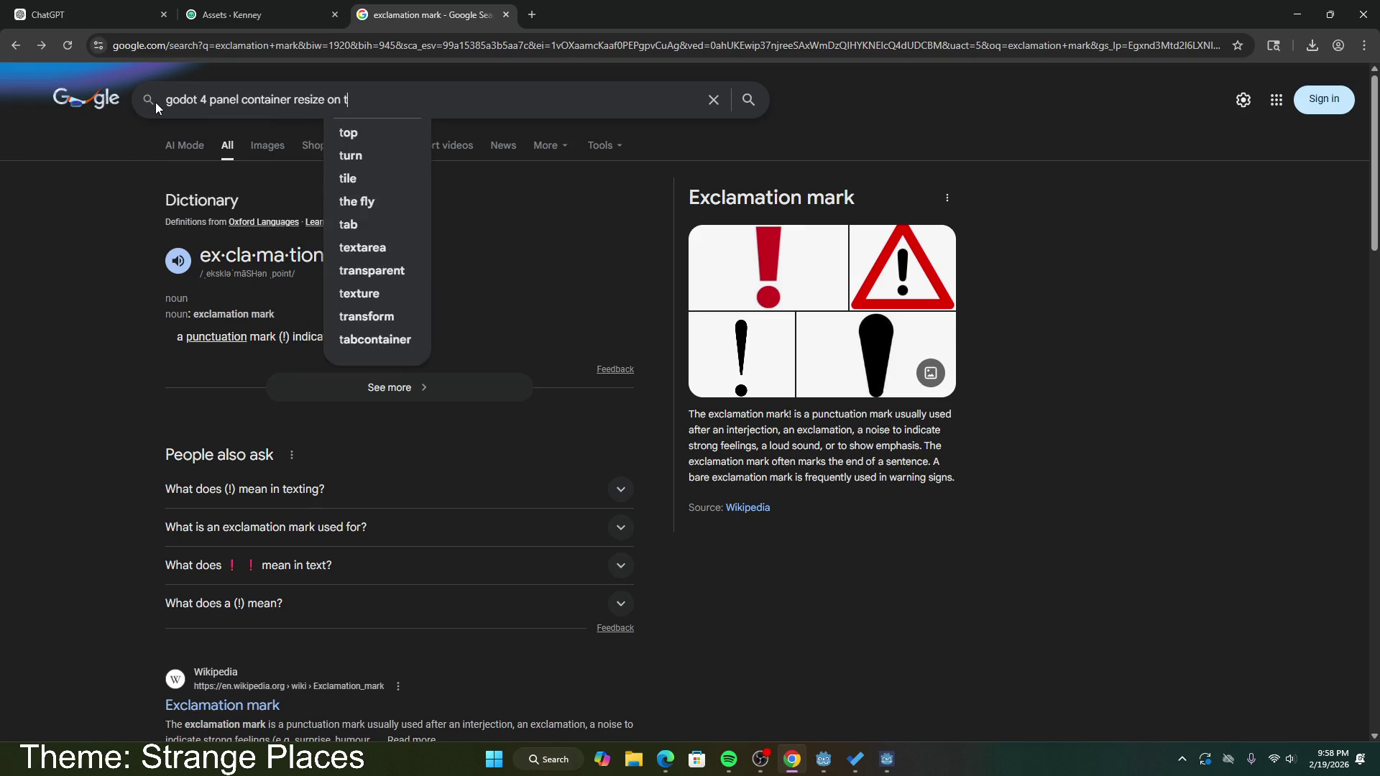
type("ext size")
key("Return")
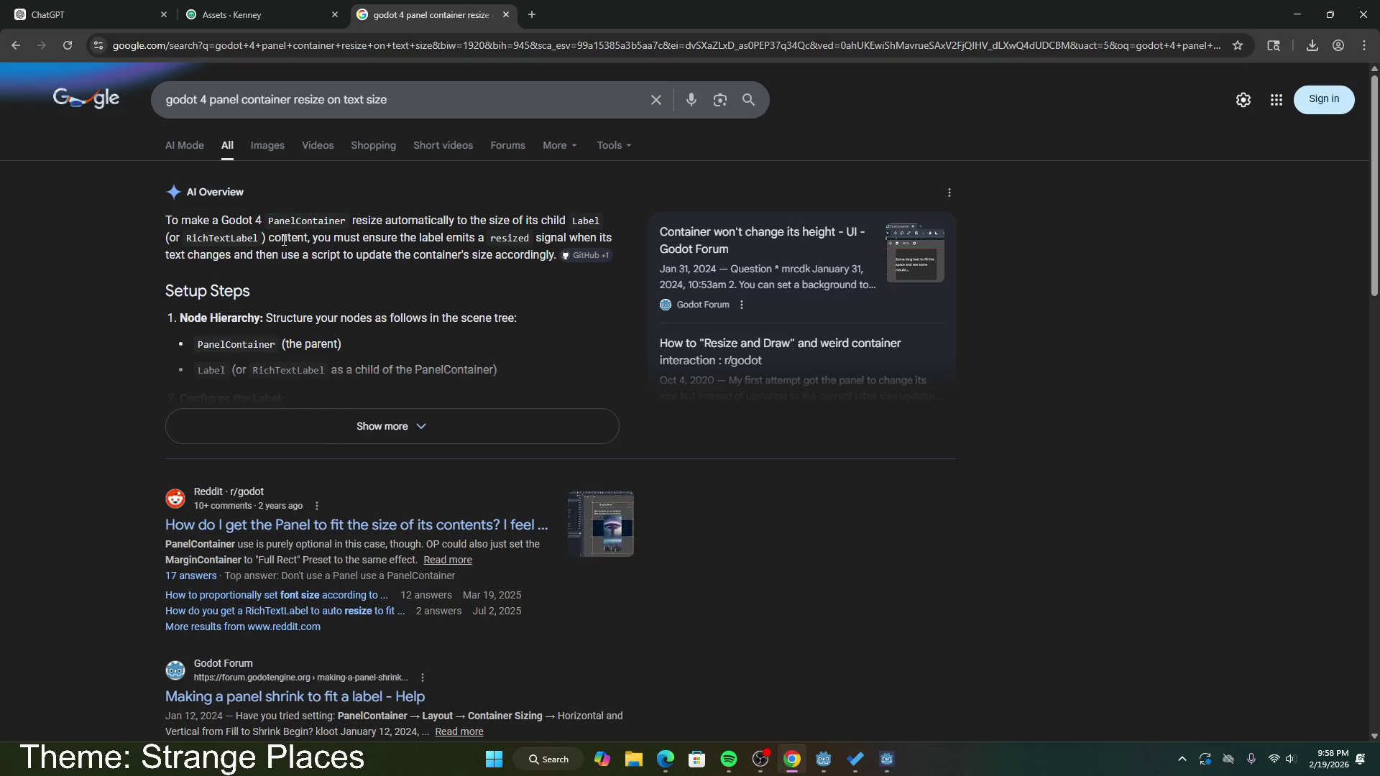
Step: Read the AI Overview's resize tips, including Size Flags Shrink Begin, and open the Reddit result
mouse_move(280, 238)
left_mouse_down()
mouse_move(488, 255)
mouse_move(435, 238)
mouse_move(618, 239)
mouse_move(562, 269)
left_mouse_up()
left_click_drag(309, 255, 544, 270)
left_click(445, 428)
scroll(411, 412, "down", 2)
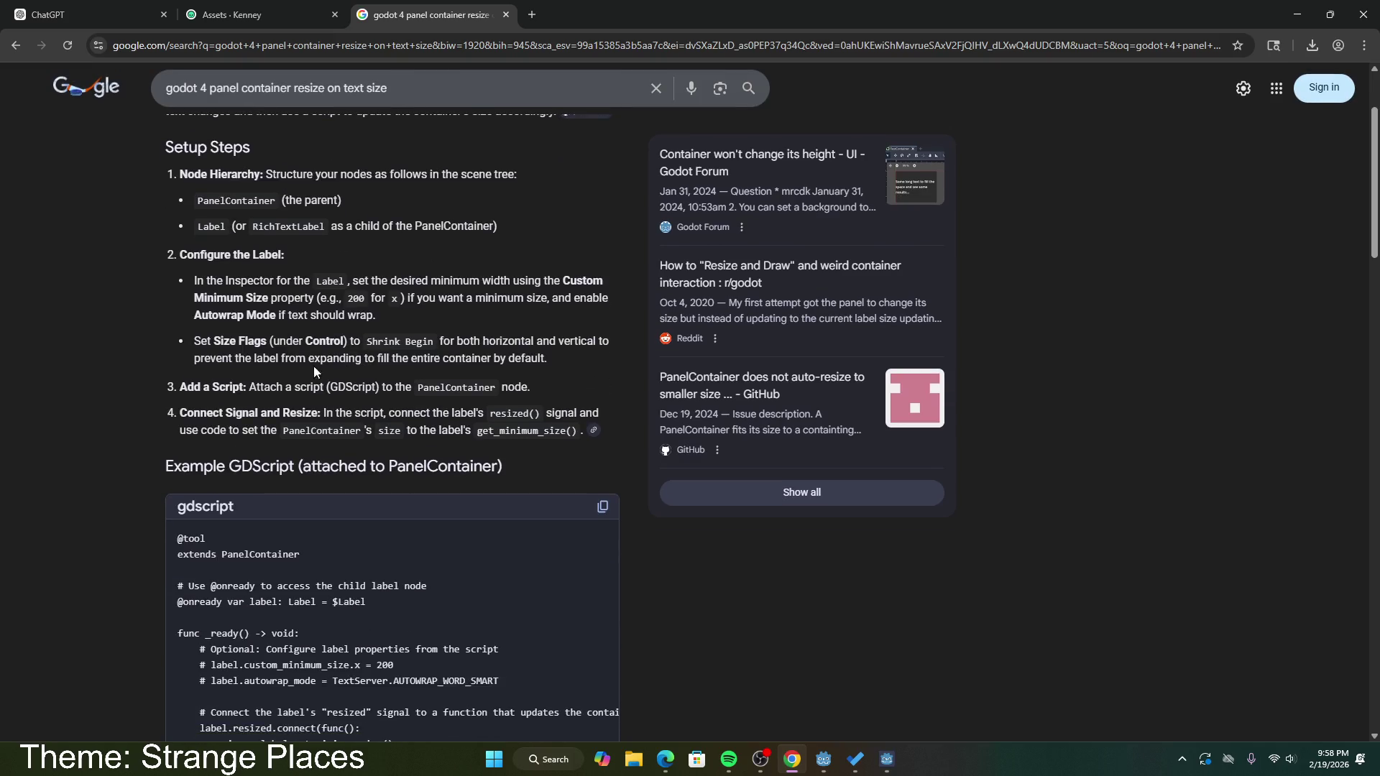
mouse_move(253, 281)
left_mouse_down()
mouse_move(453, 281)
mouse_move(394, 298)
mouse_move(460, 298)
mouse_move(424, 317)
left_mouse_up()
left_click(425, 317)
mouse_move(192, 342)
left_mouse_down()
mouse_move(582, 363)
mouse_move(190, 342)
left_mouse_up()
left_click(571, 361)
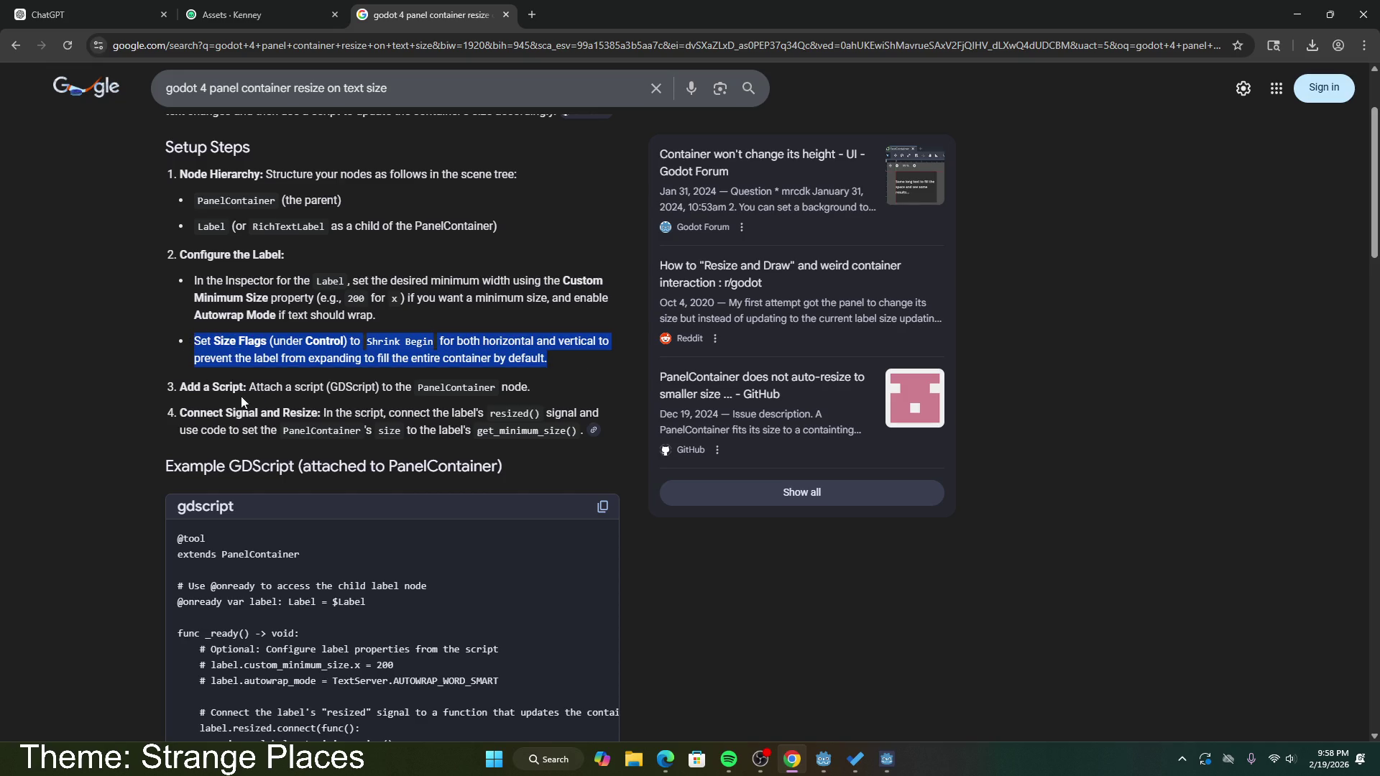
scroll(317, 451, "down", 3)
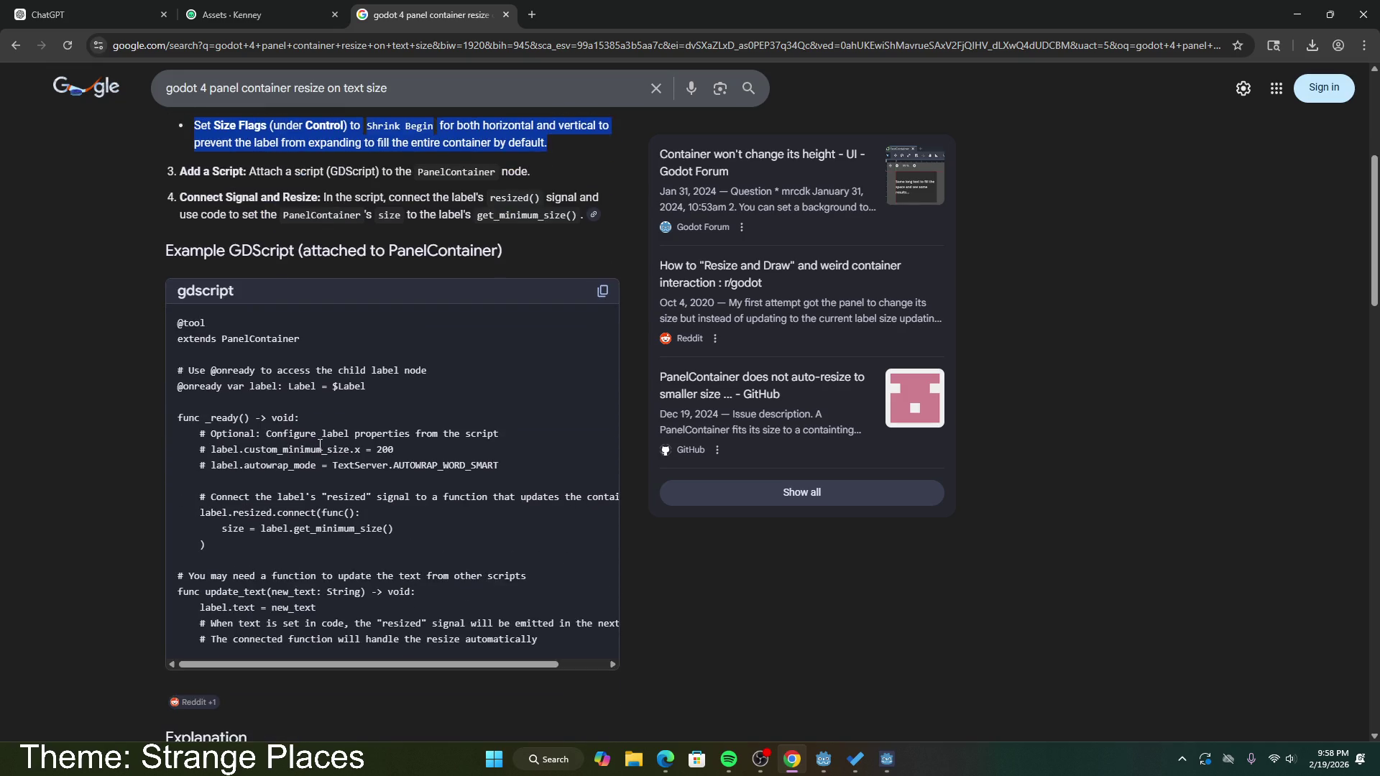
scroll(318, 446, "down", 1)
scroll(325, 440, "down", 5)
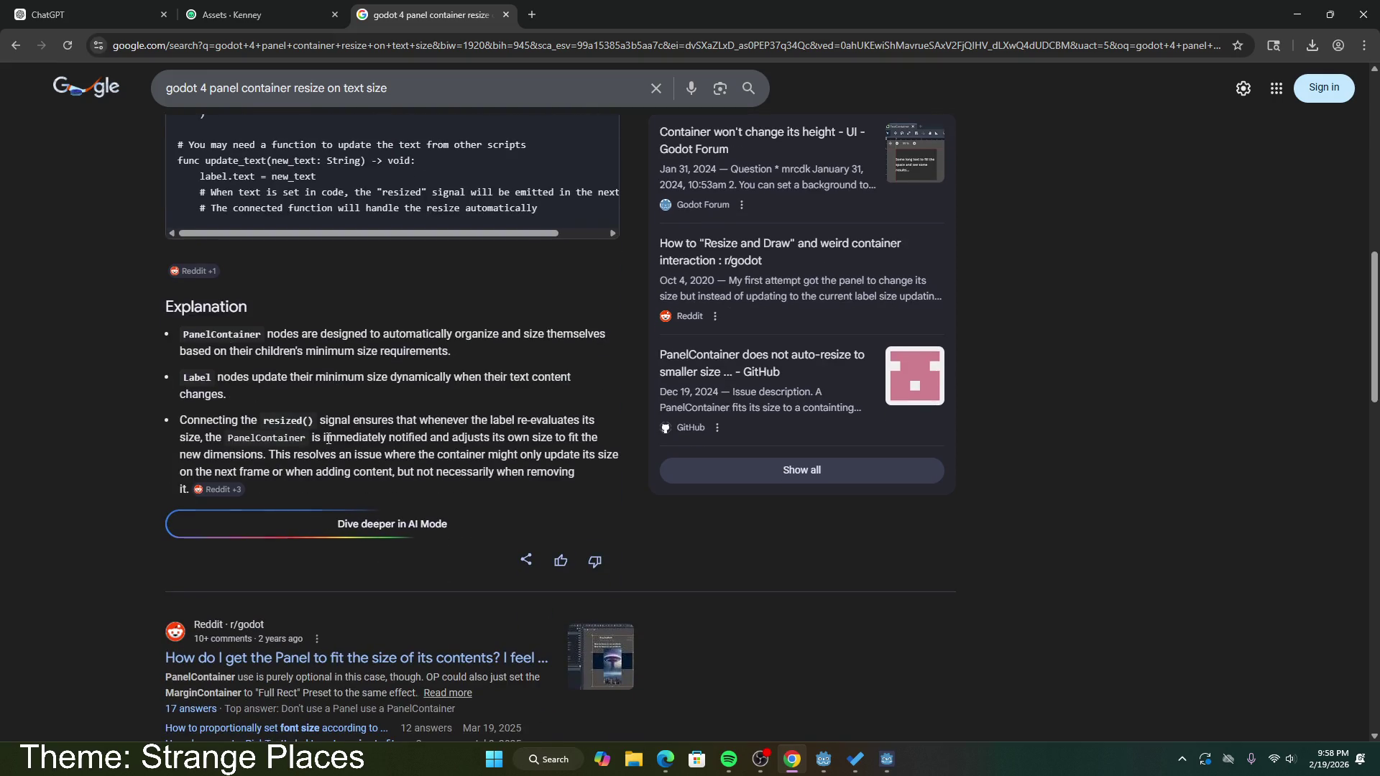
scroll(328, 440, "down", 5)
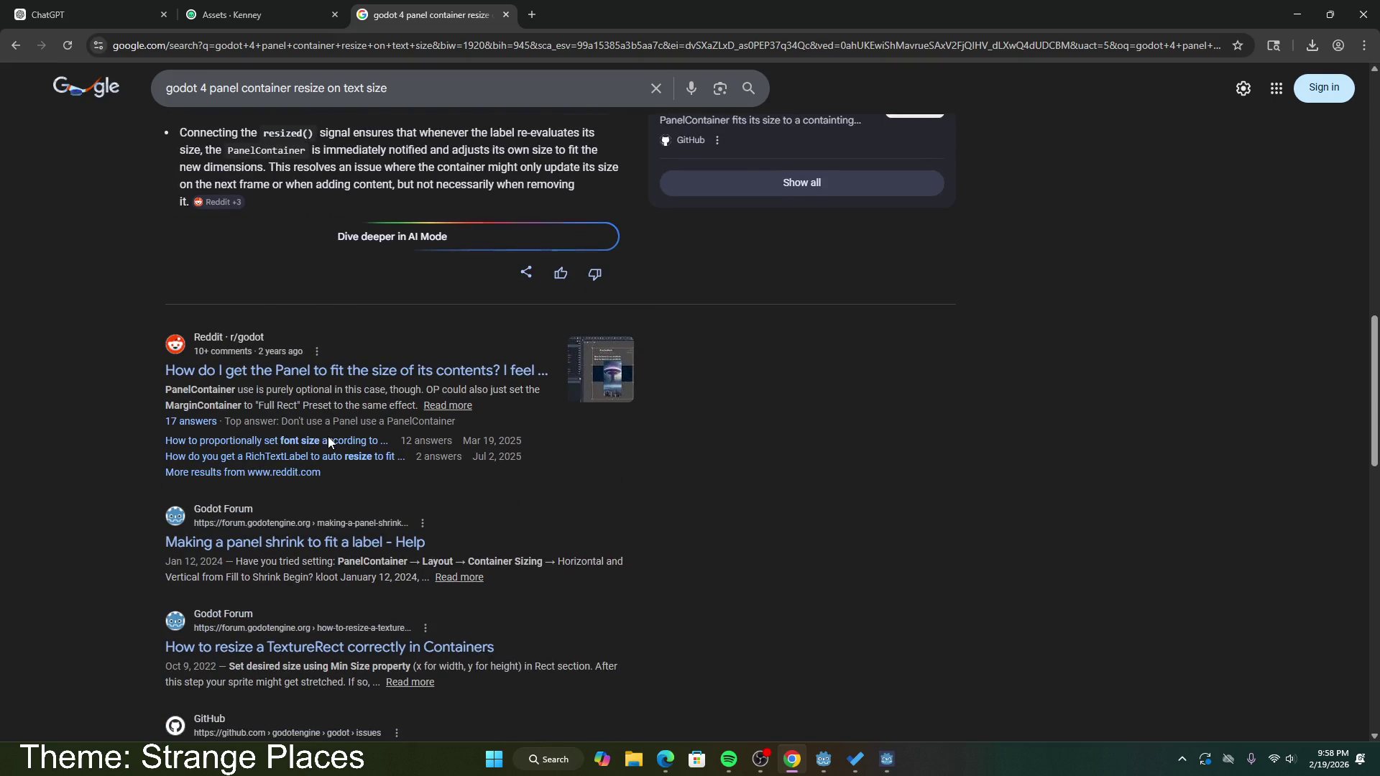
left_click(373, 370)
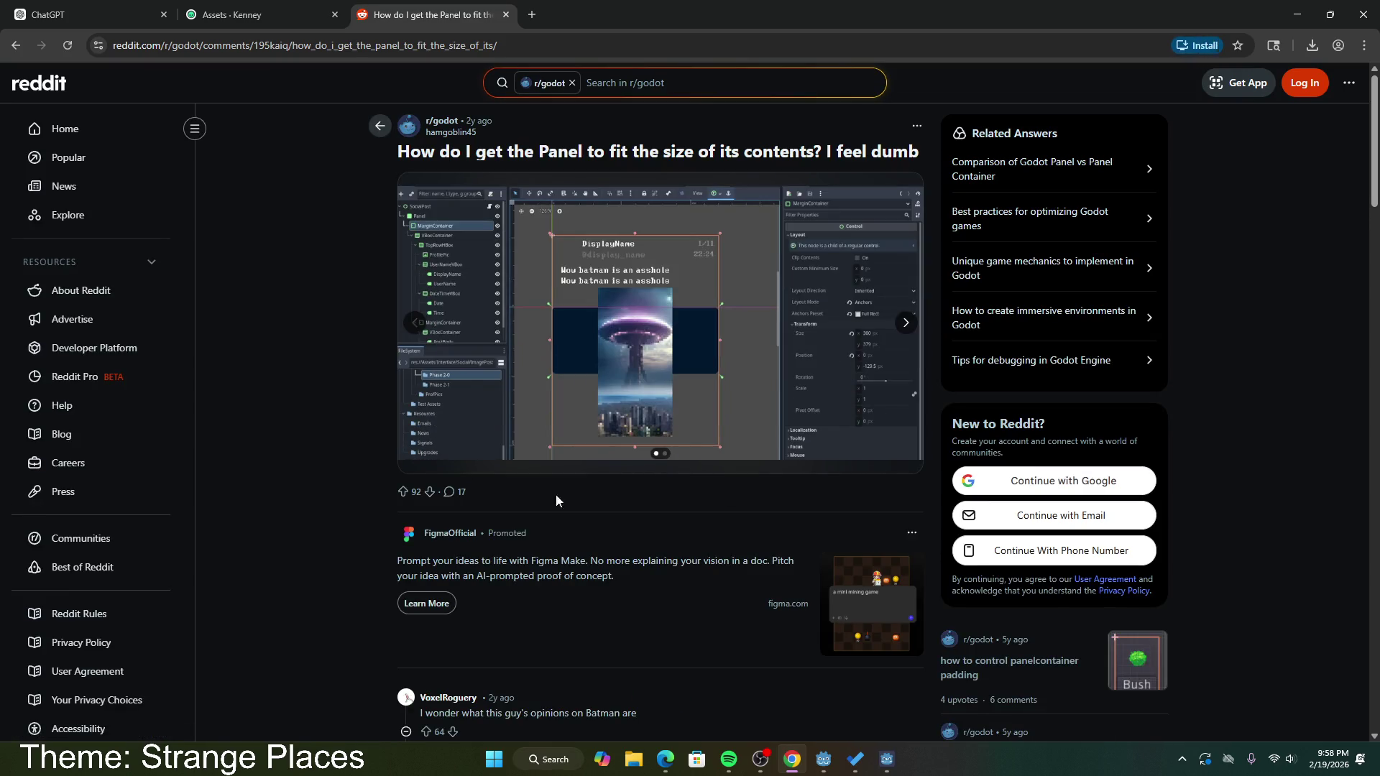
Step: Read the Reddit replies, including hidden ones, explaining that non-container nodes don't resize
scroll(471, 401, "down", 5)
scroll(580, 365, "down", 1)
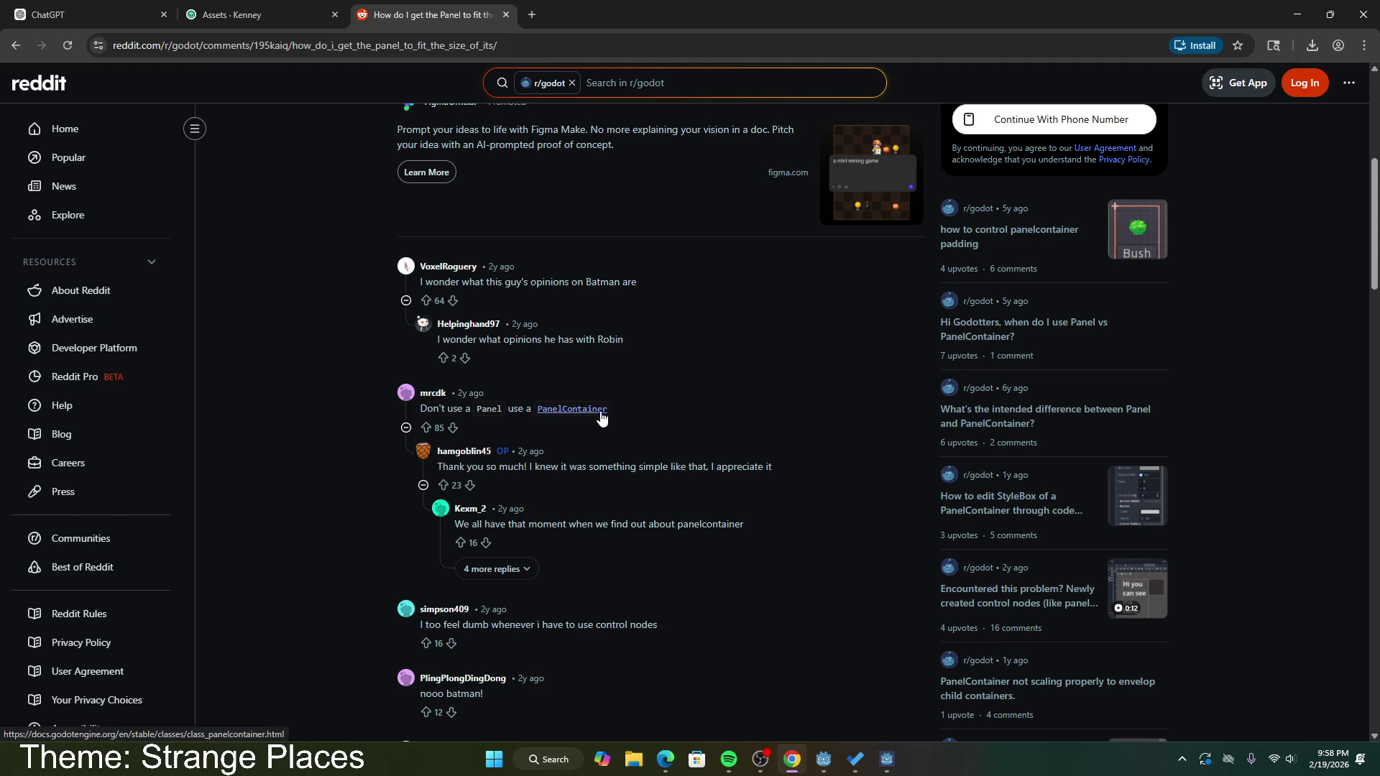
scroll(521, 476, "down", 2)
scroll(520, 474, "down", 3)
scroll(502, 296, "up", 2)
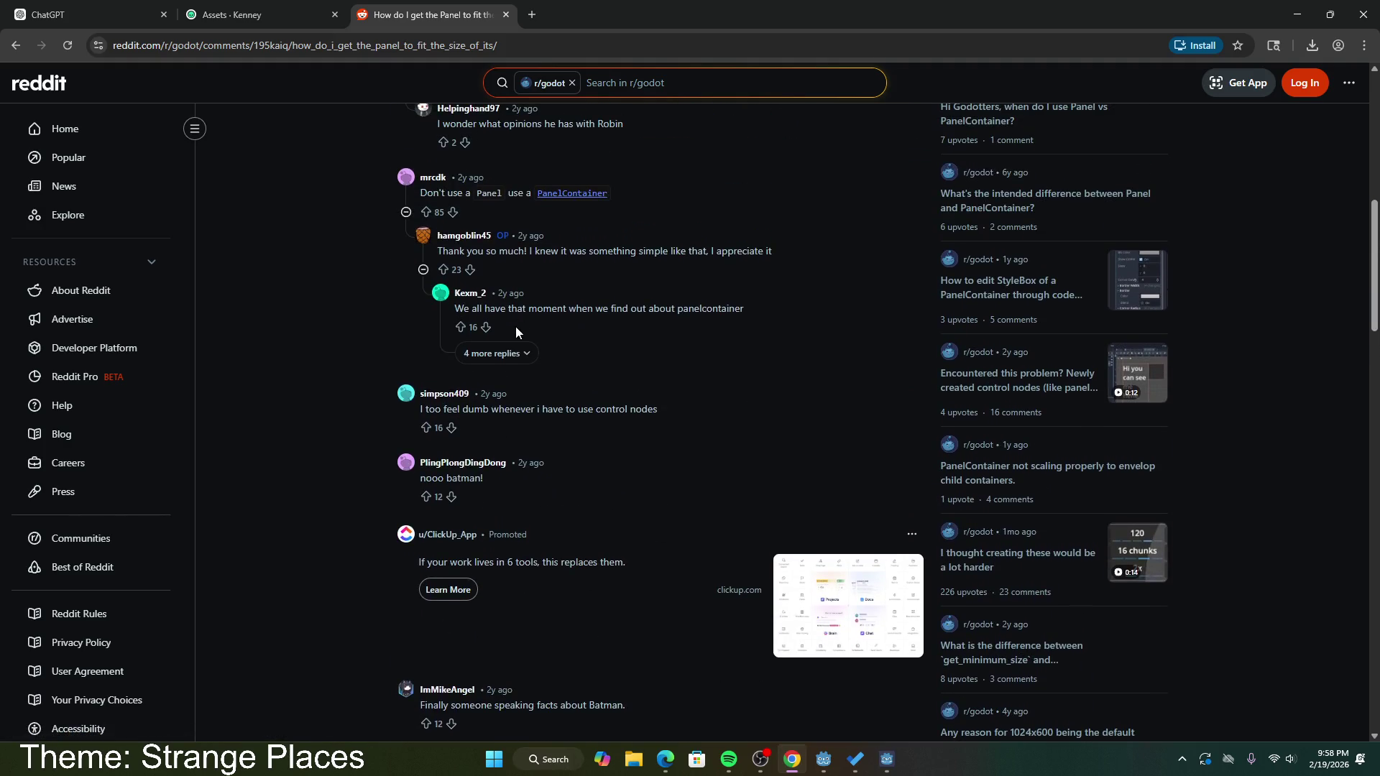
left_click(512, 353)
left_click_drag(604, 366, 723, 388)
scroll(726, 390, "down", 2)
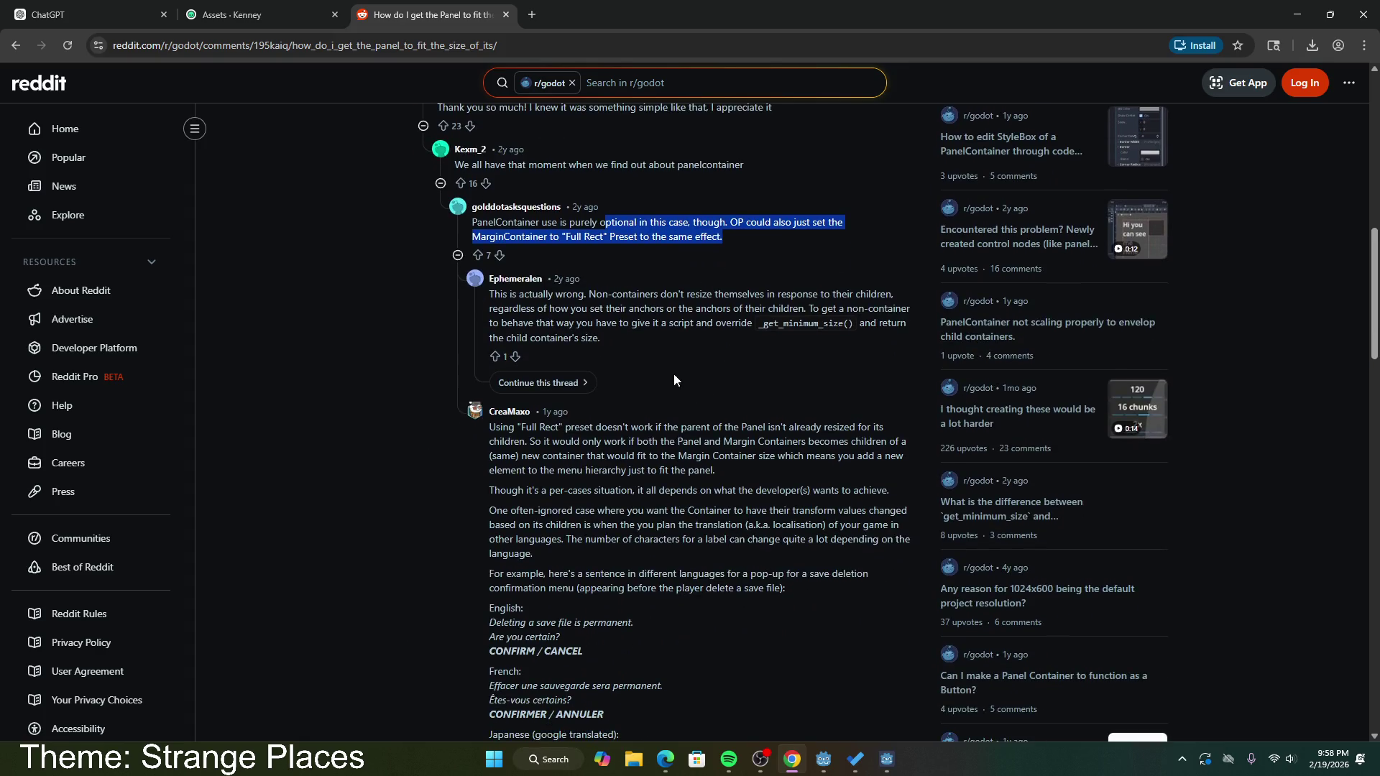
mouse_move(509, 295)
left_mouse_down()
mouse_move(621, 325)
mouse_move(772, 297)
mouse_move(910, 310)
left_mouse_up()
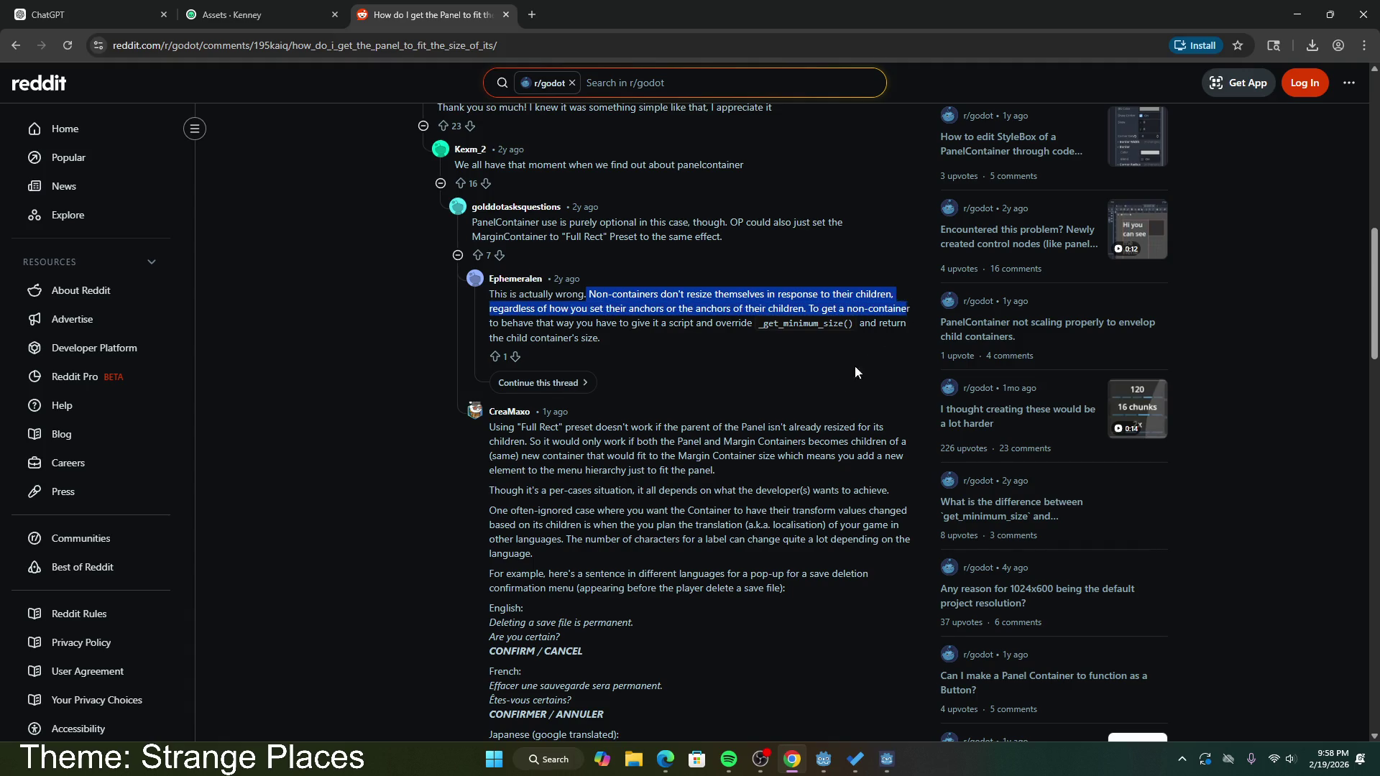
scroll(633, 364, "down", 2)
scroll(518, 296, "down", 12)
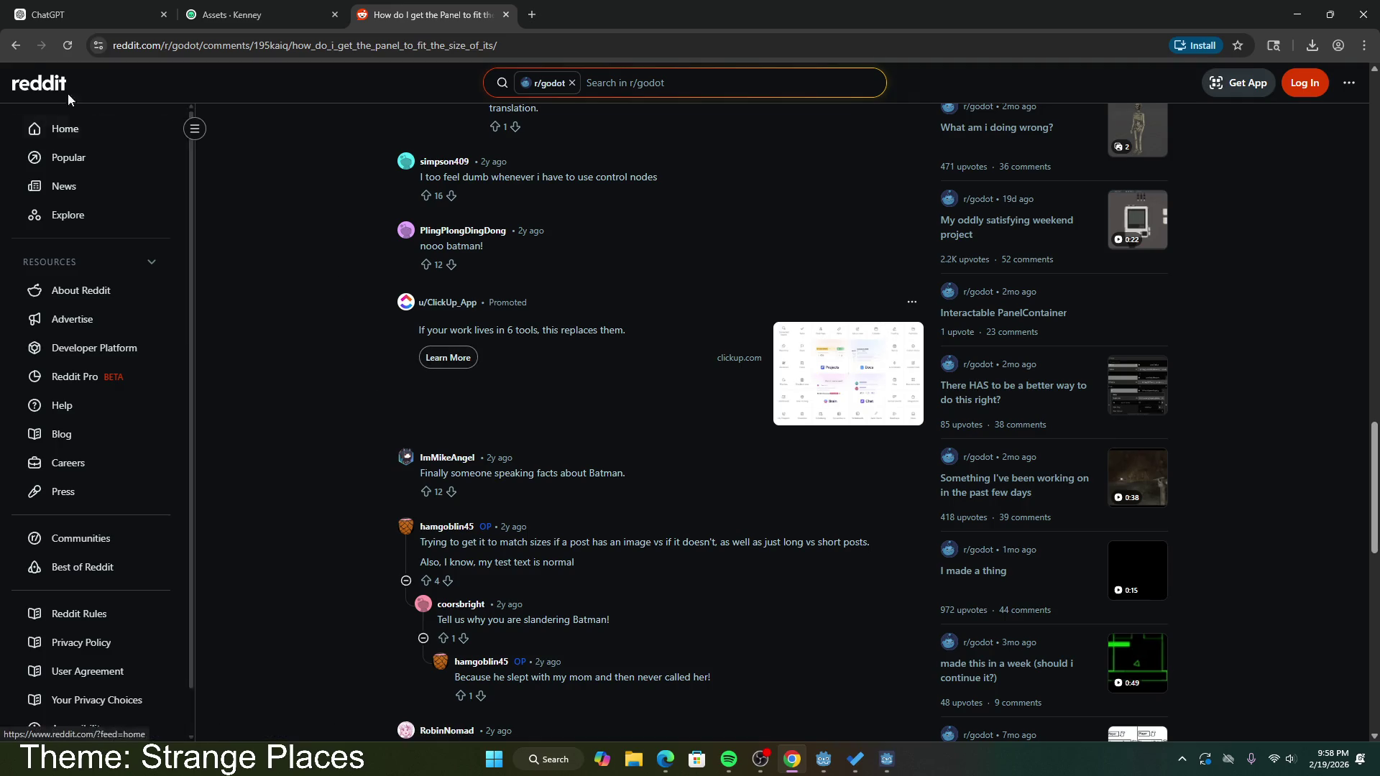
Step: Go back to the search results and close the running WhereTheTracksEnd game window
key("alt+Left")
scroll(321, 340, "down", 4)
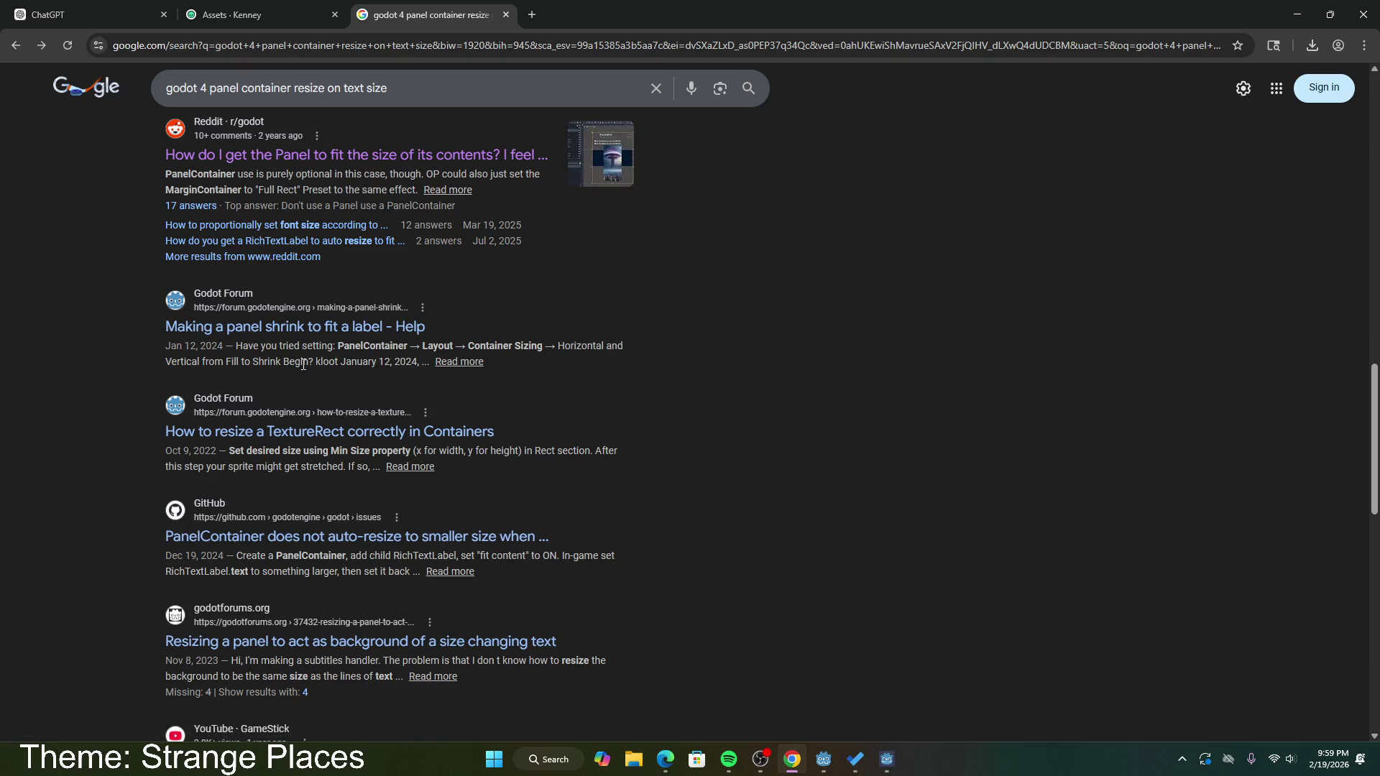
left_click(887, 759)
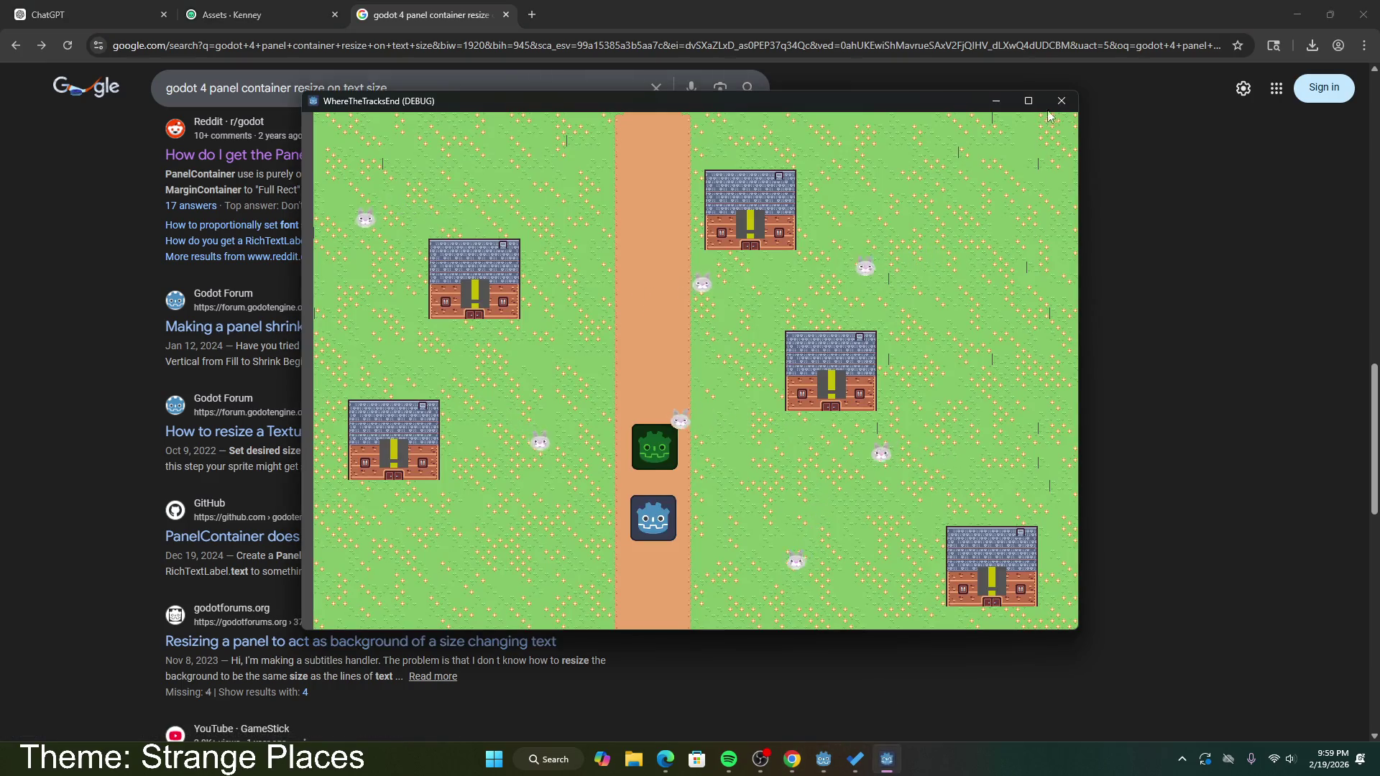
key("alt+F4")
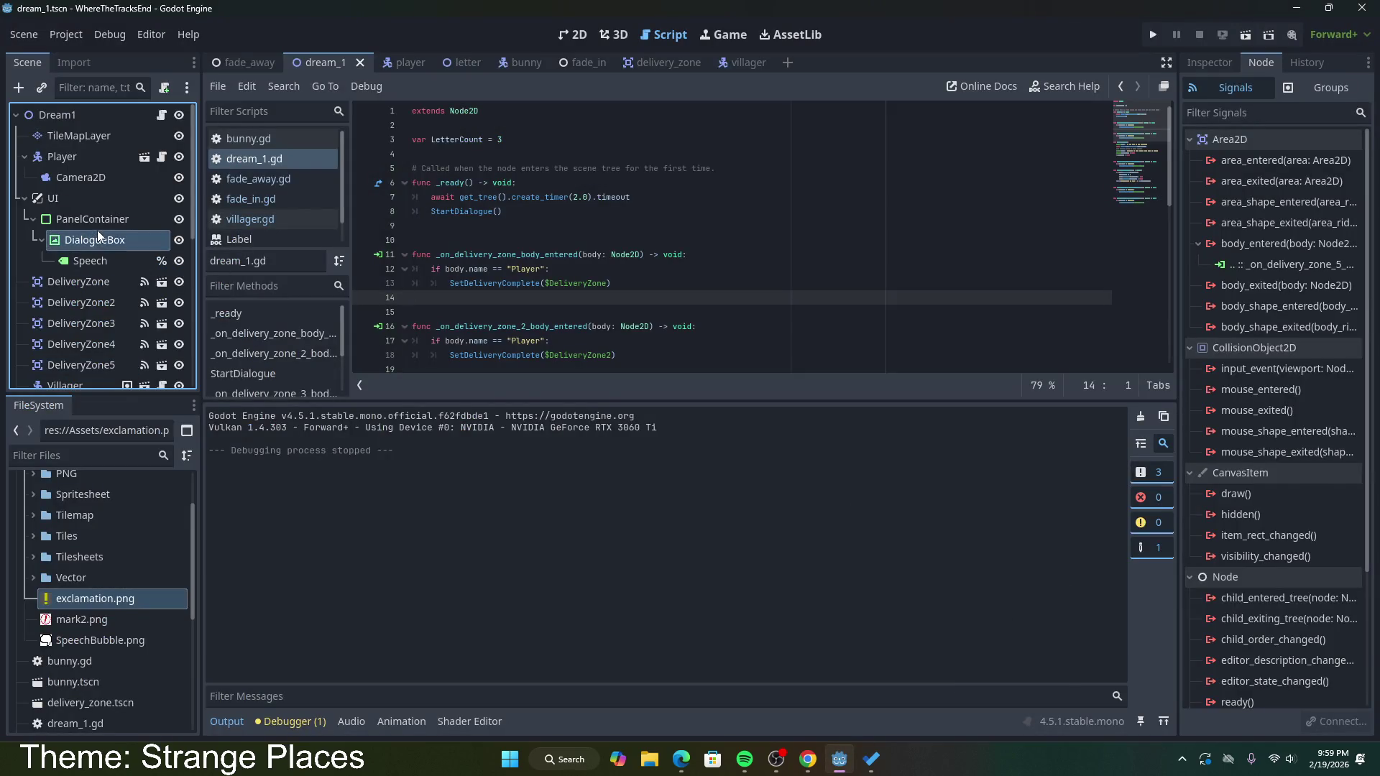
Step: Inspect the PanelContainer's Layout properties, leaving layout direction Inherited and anchors unchanged
left_click(1213, 65)
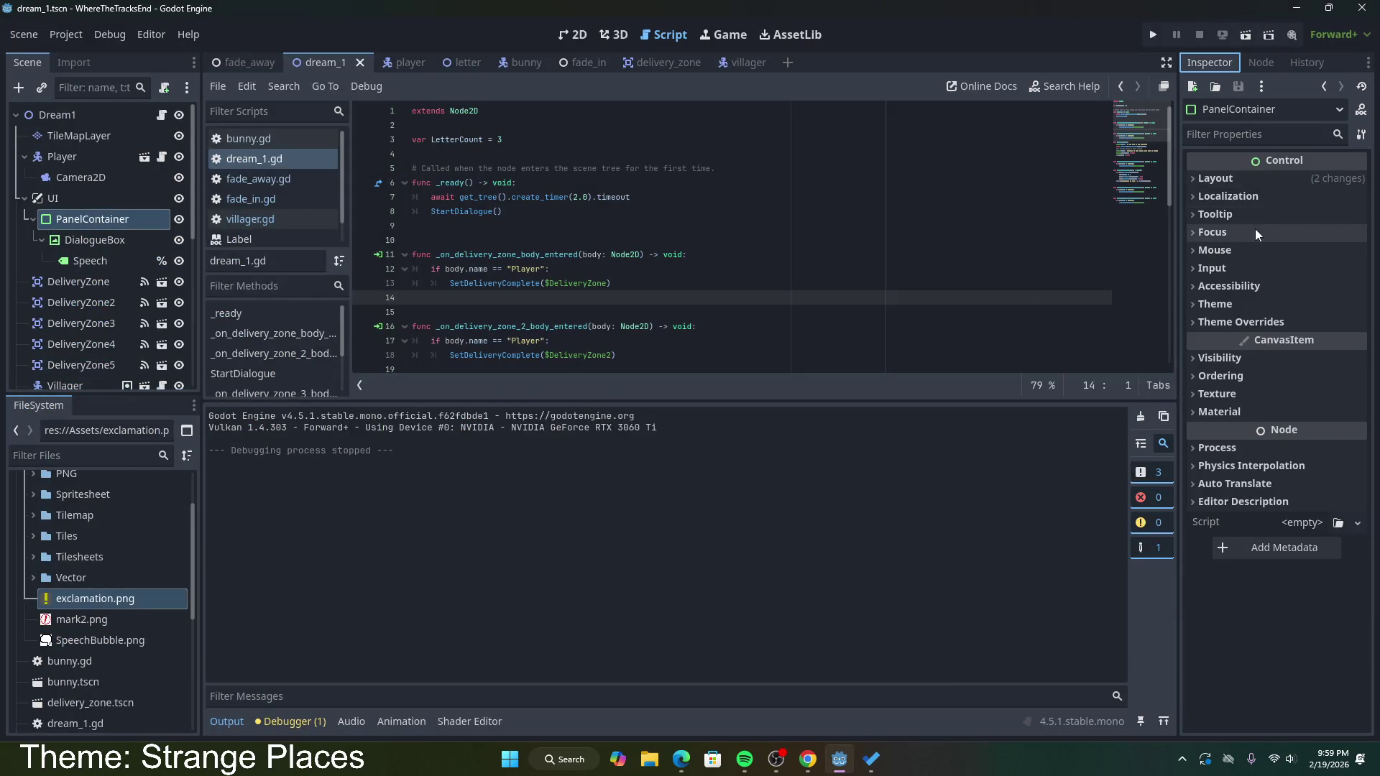
left_click(1233, 180)
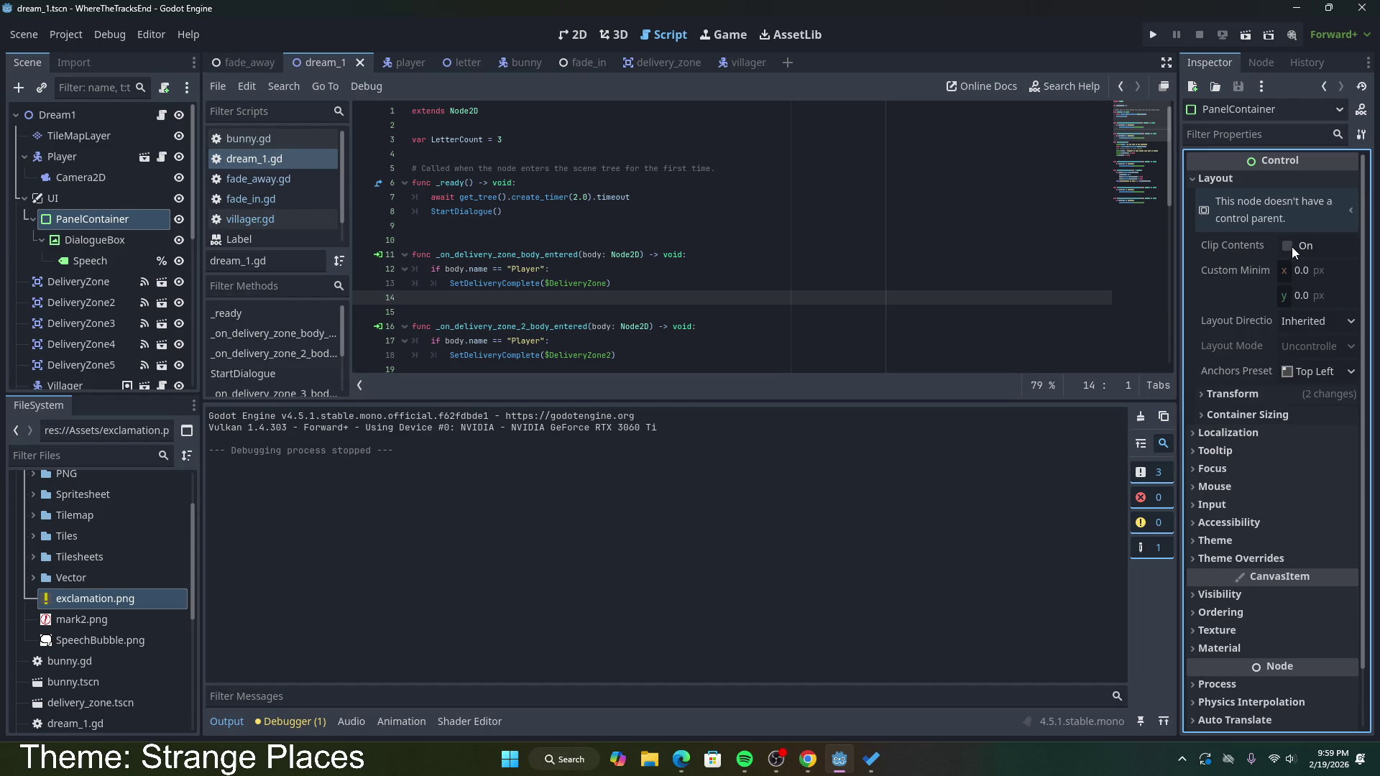
left_click(1315, 323)
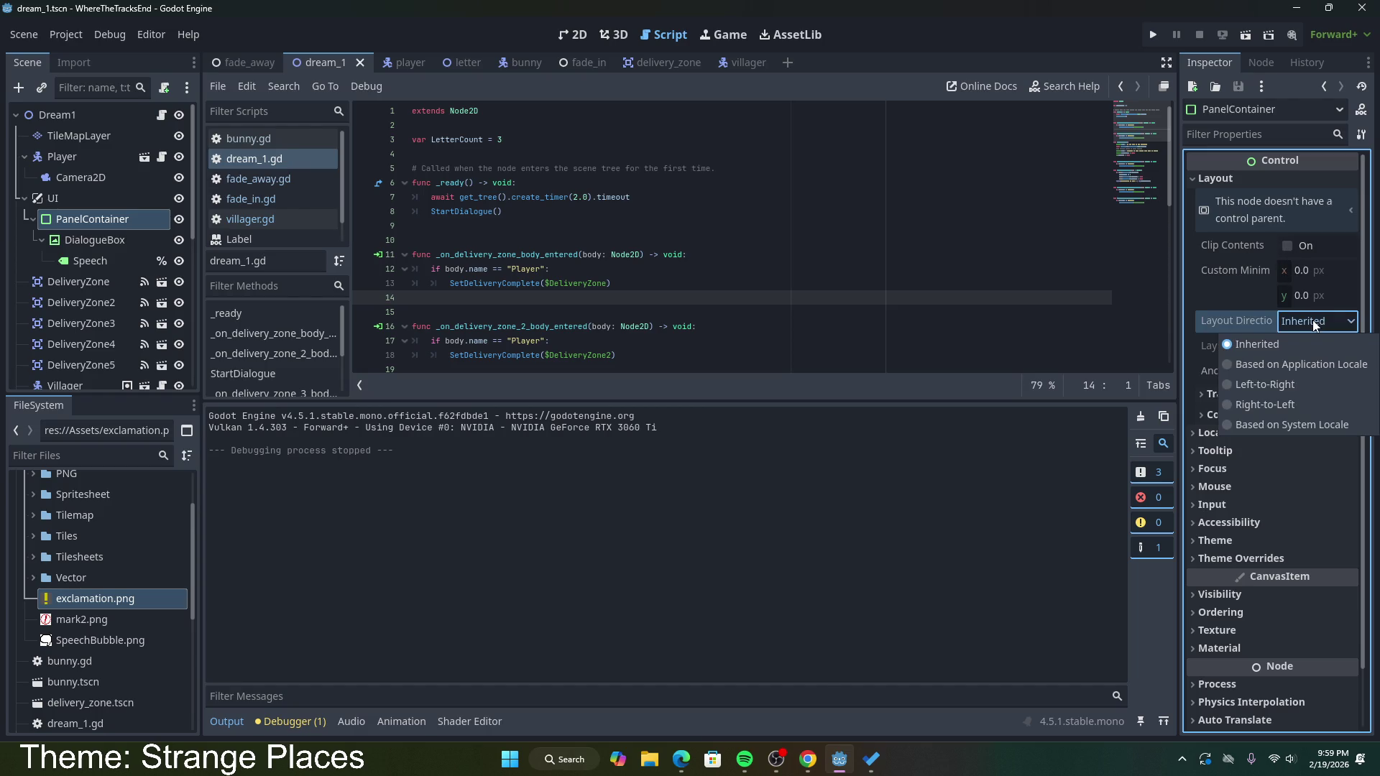
left_click(1314, 324)
left_click(1315, 323)
left_click(1313, 323)
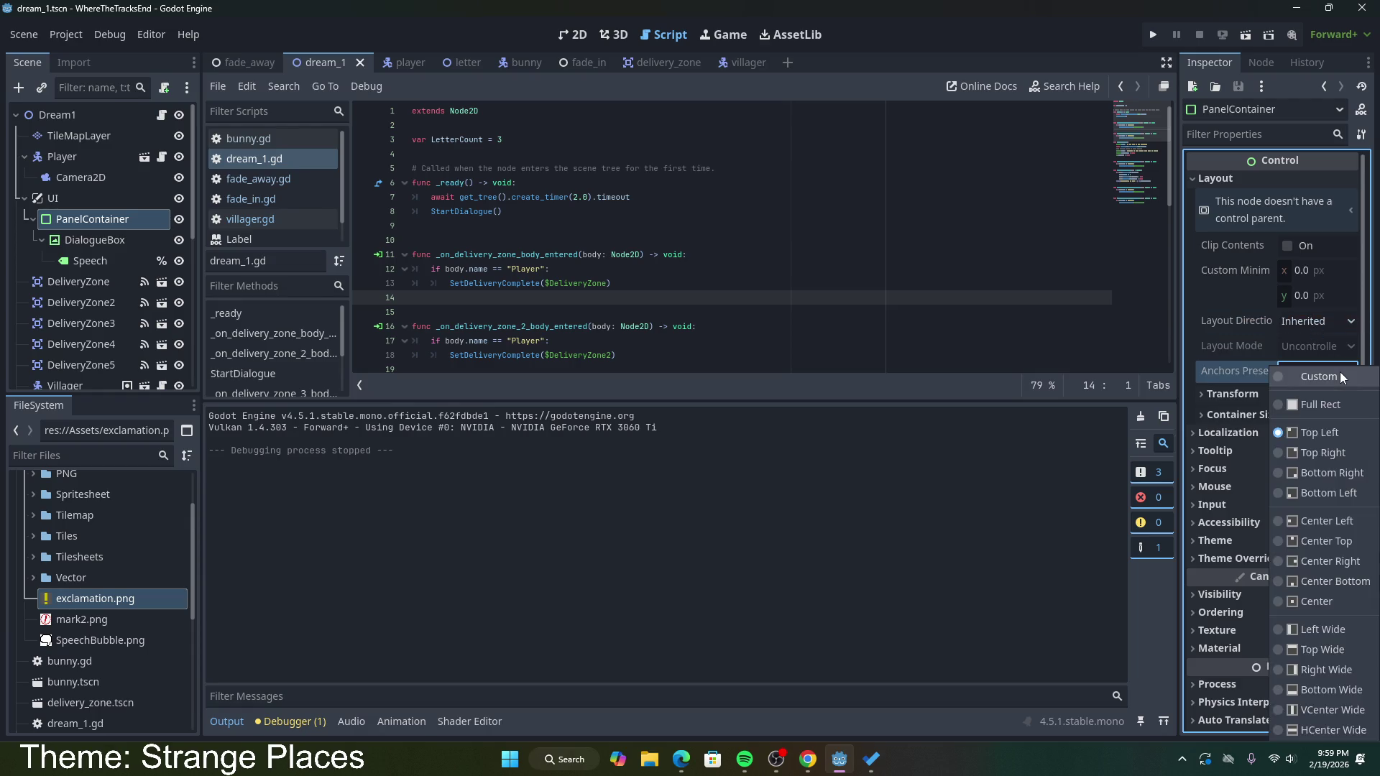
left_click(1248, 365)
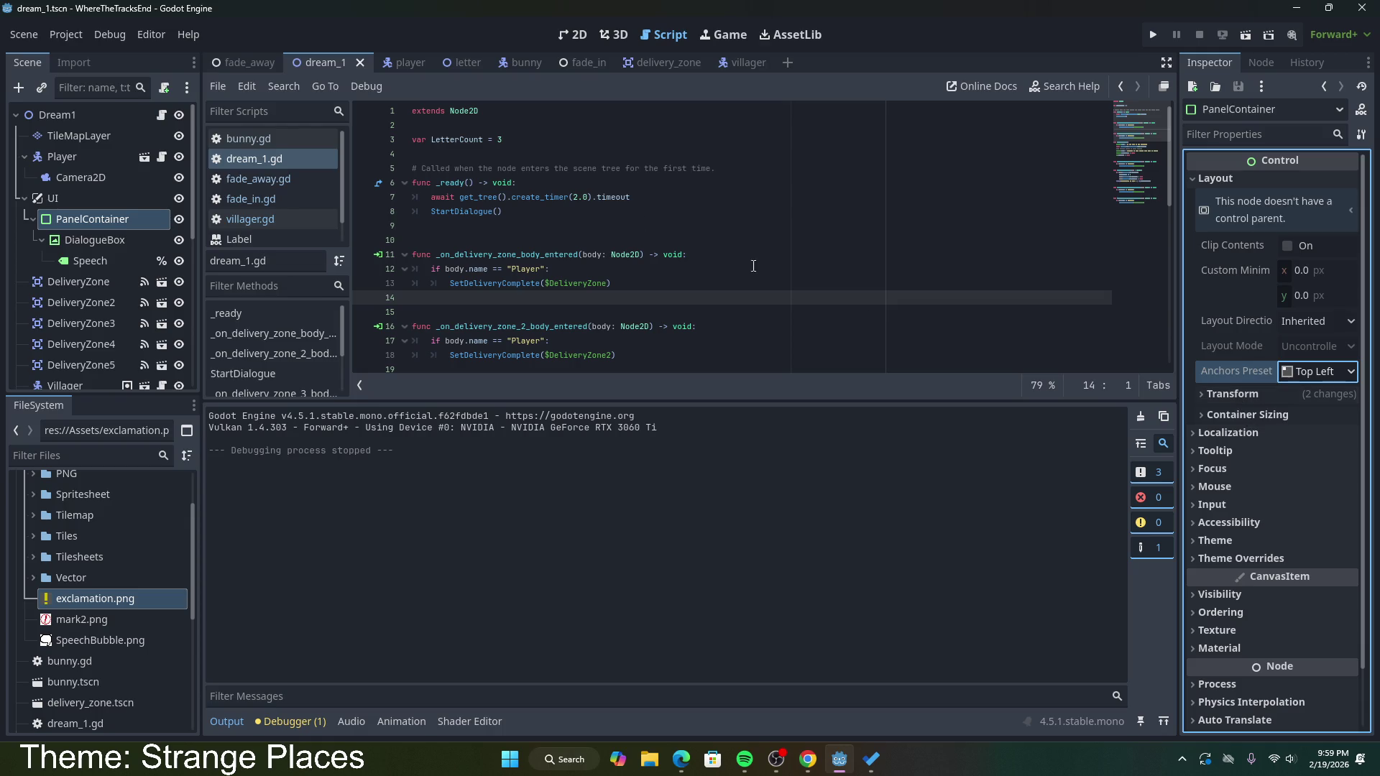
Step: Switch to the 2D view and recheck the PanelContainer's layout direction, keeping Inherited
left_click(573, 35)
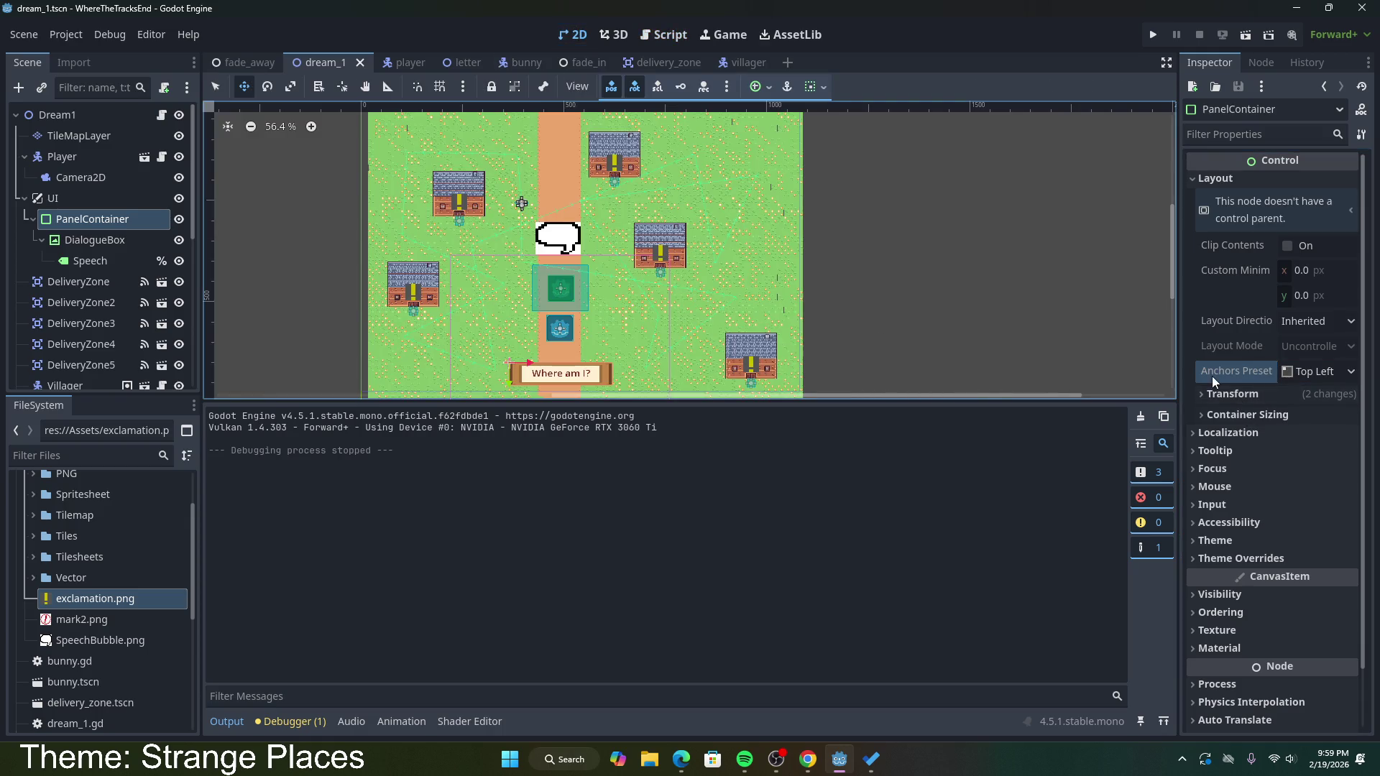
scroll(1212, 377, "down", 2)
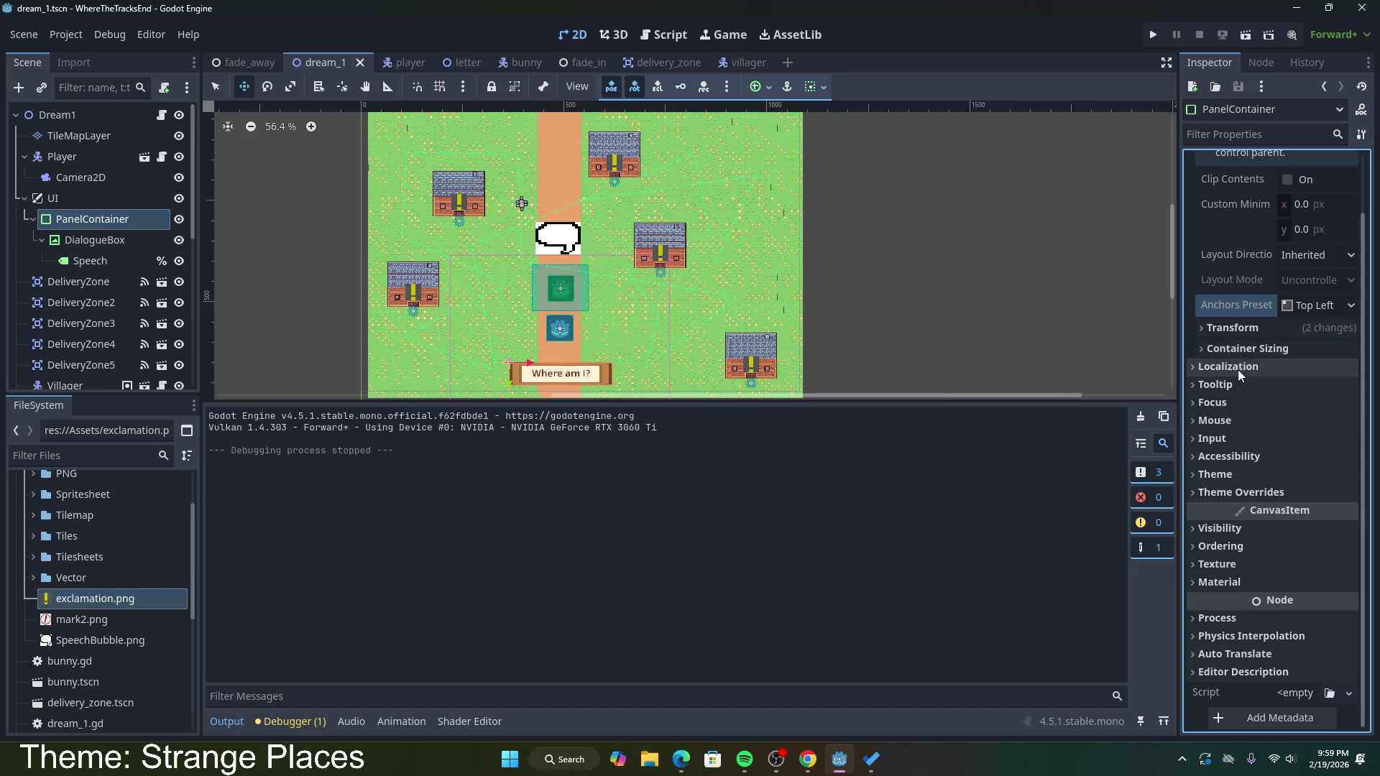
left_click(1231, 523)
left_click(1230, 521)
scroll(1230, 521, "up", 2)
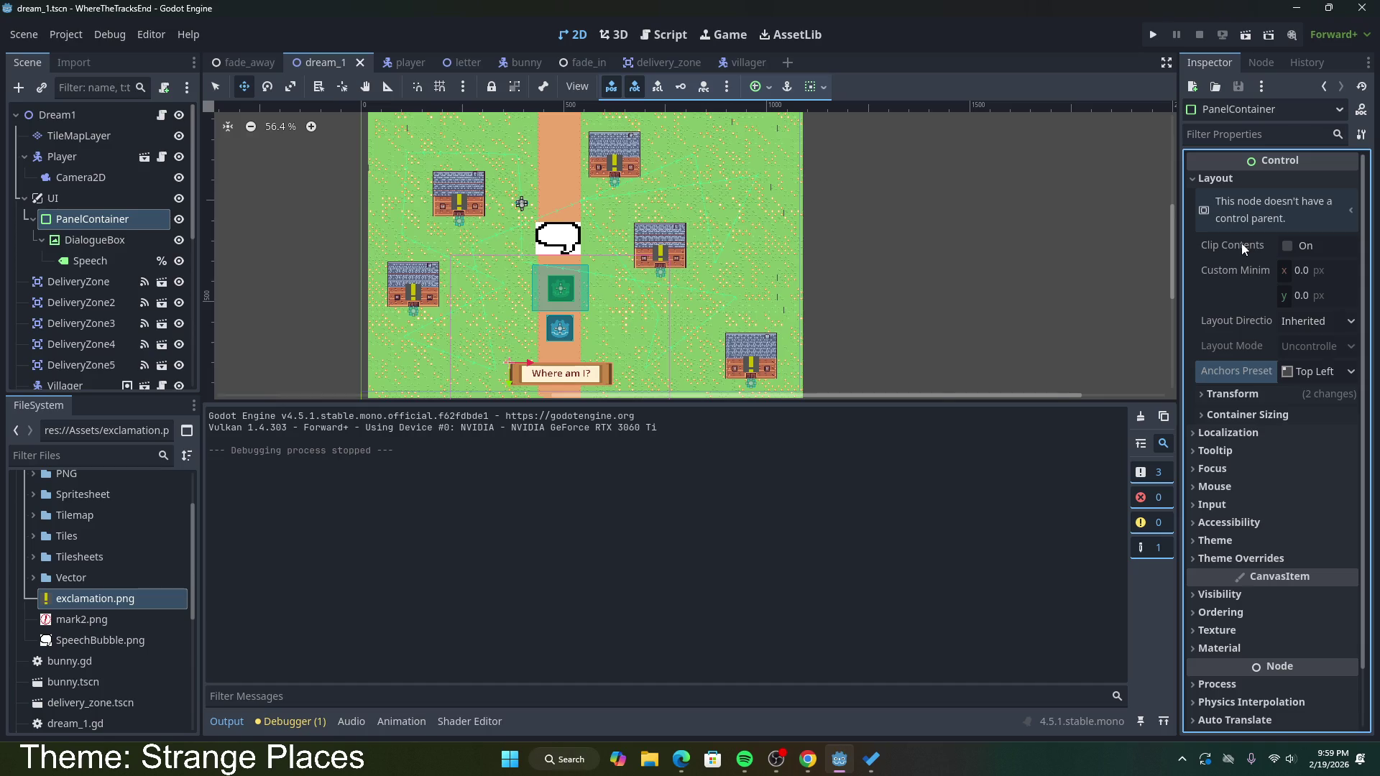
mouse_move(1241, 243)
left_click(1330, 321)
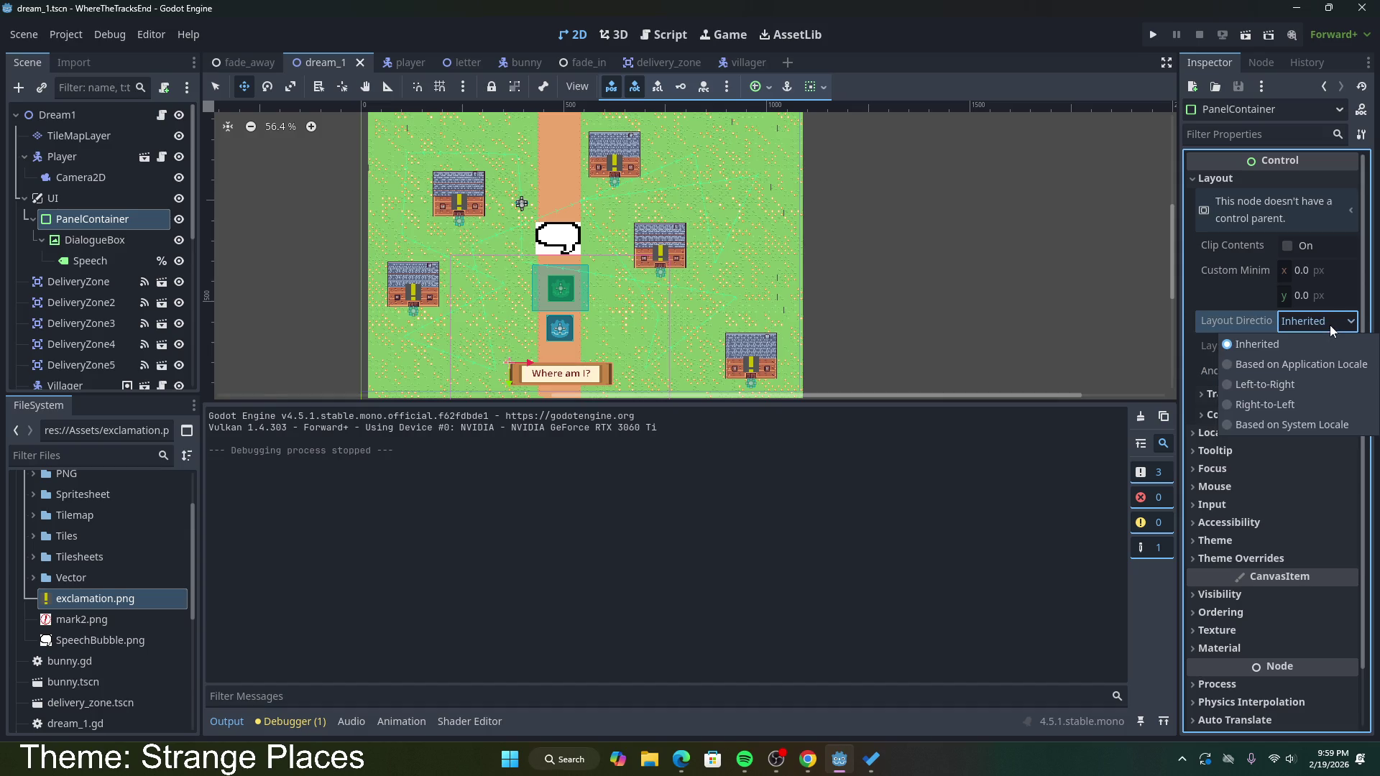
left_click(1330, 324)
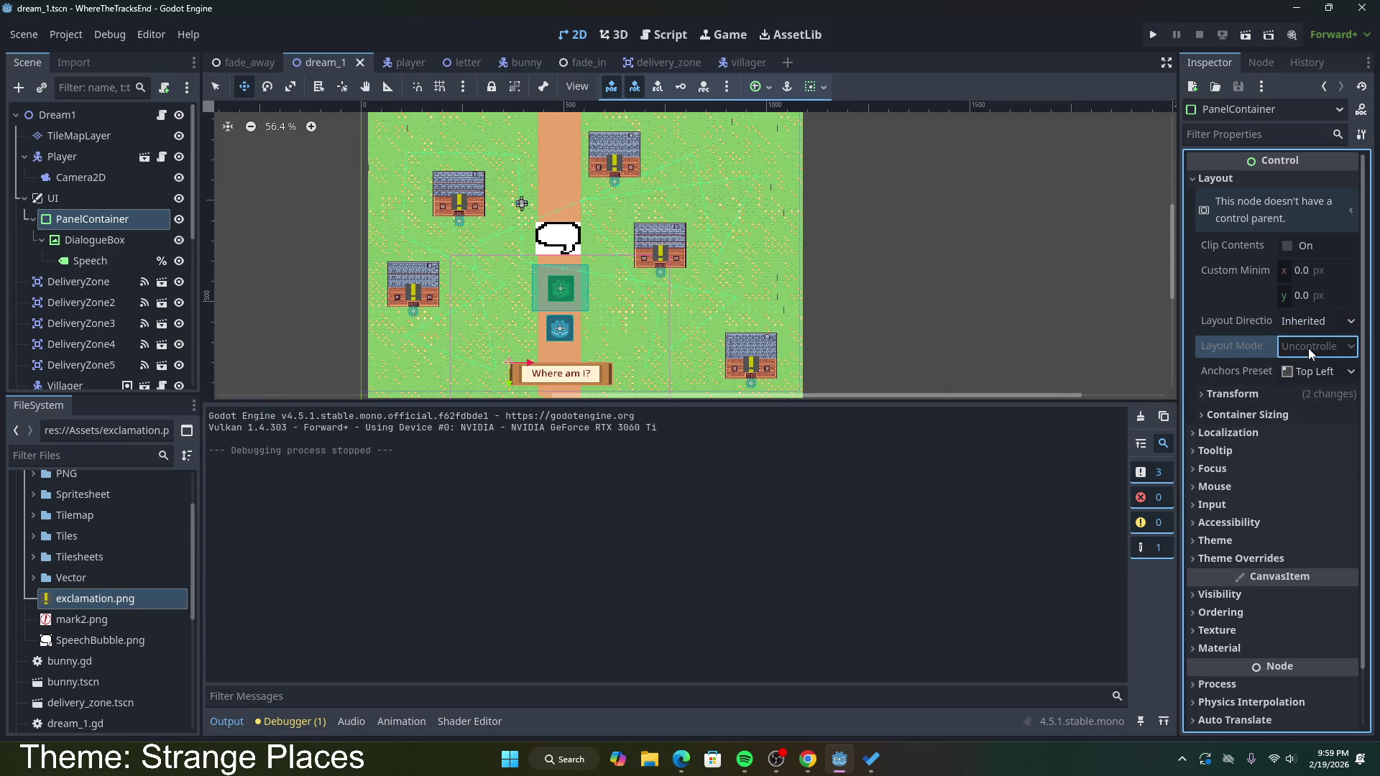
Step: Try the Full Rect anchor preset on the PanelContainer, then undo it to keep Top Left
left_click(1336, 373)
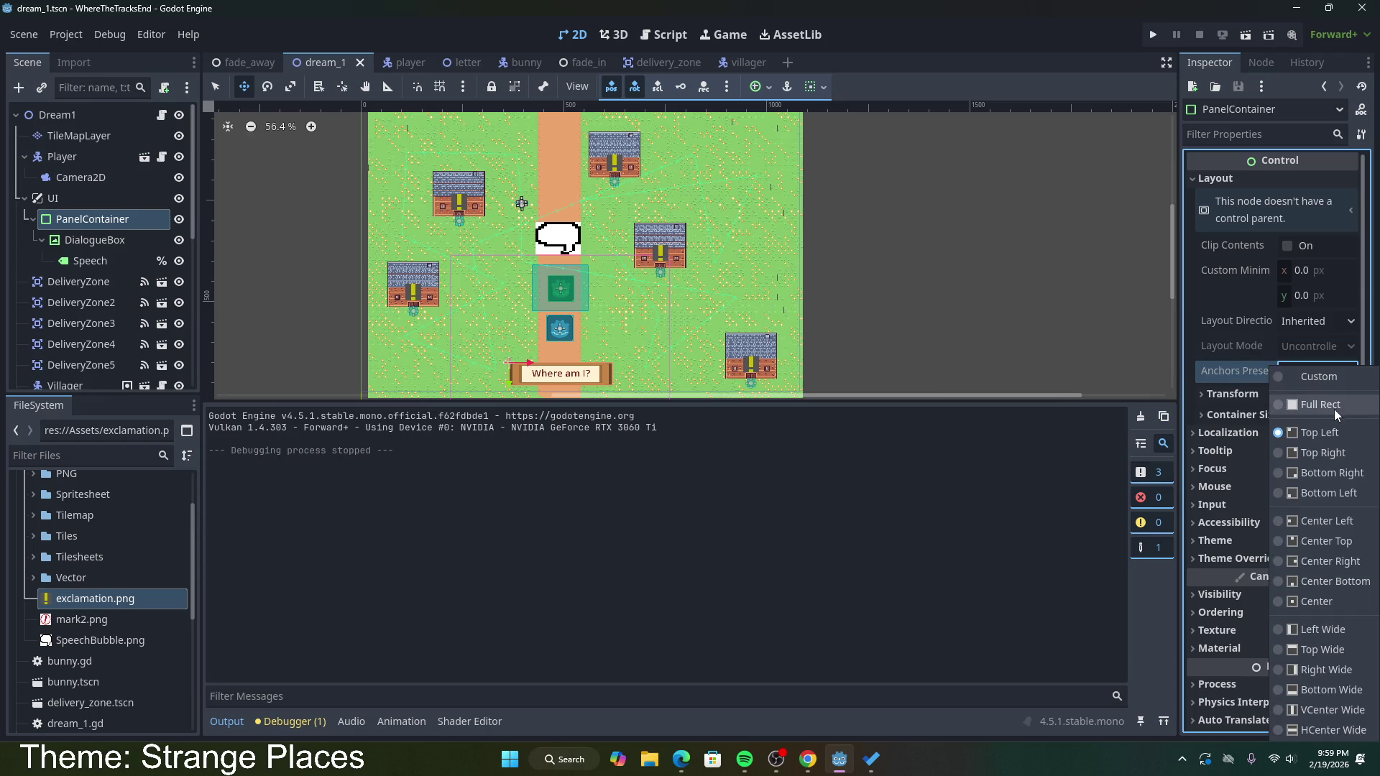
left_click(1334, 407)
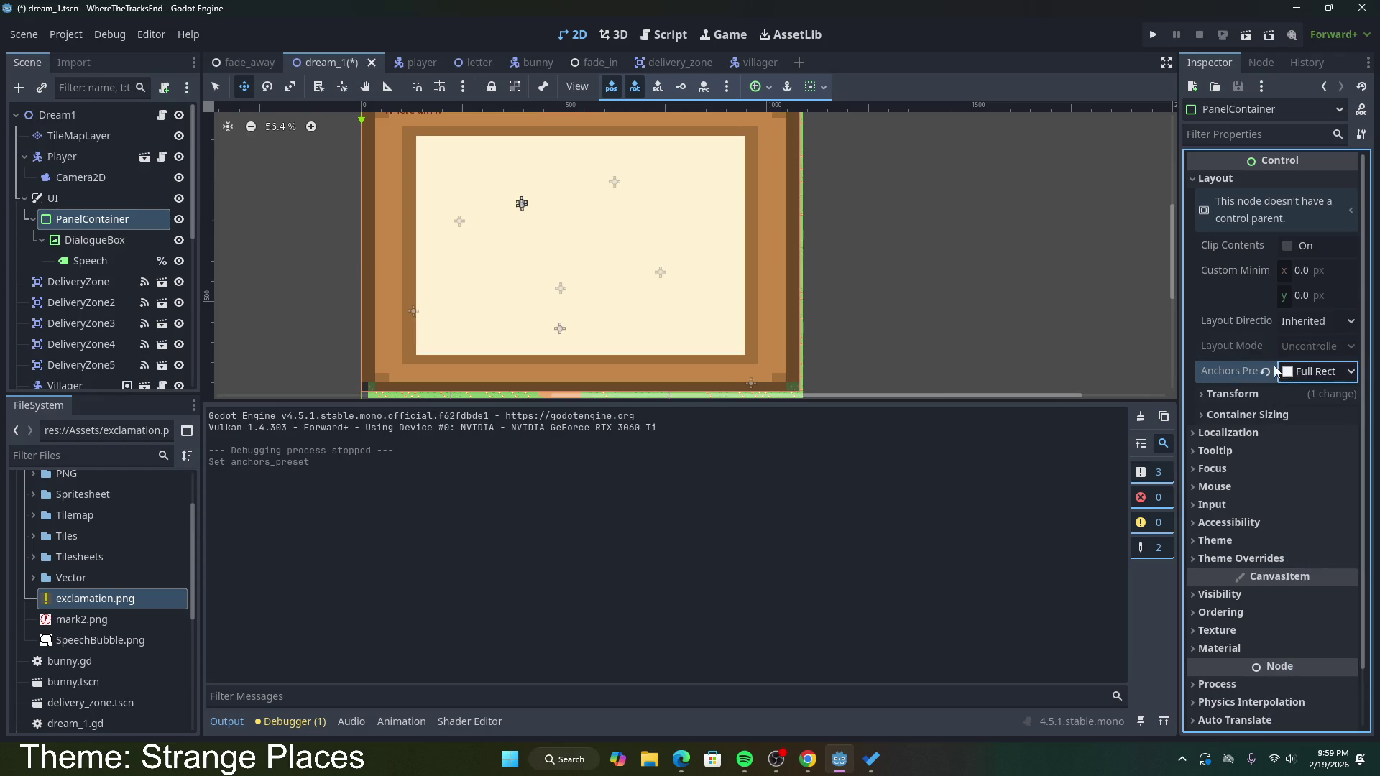
key("ctrl+z")
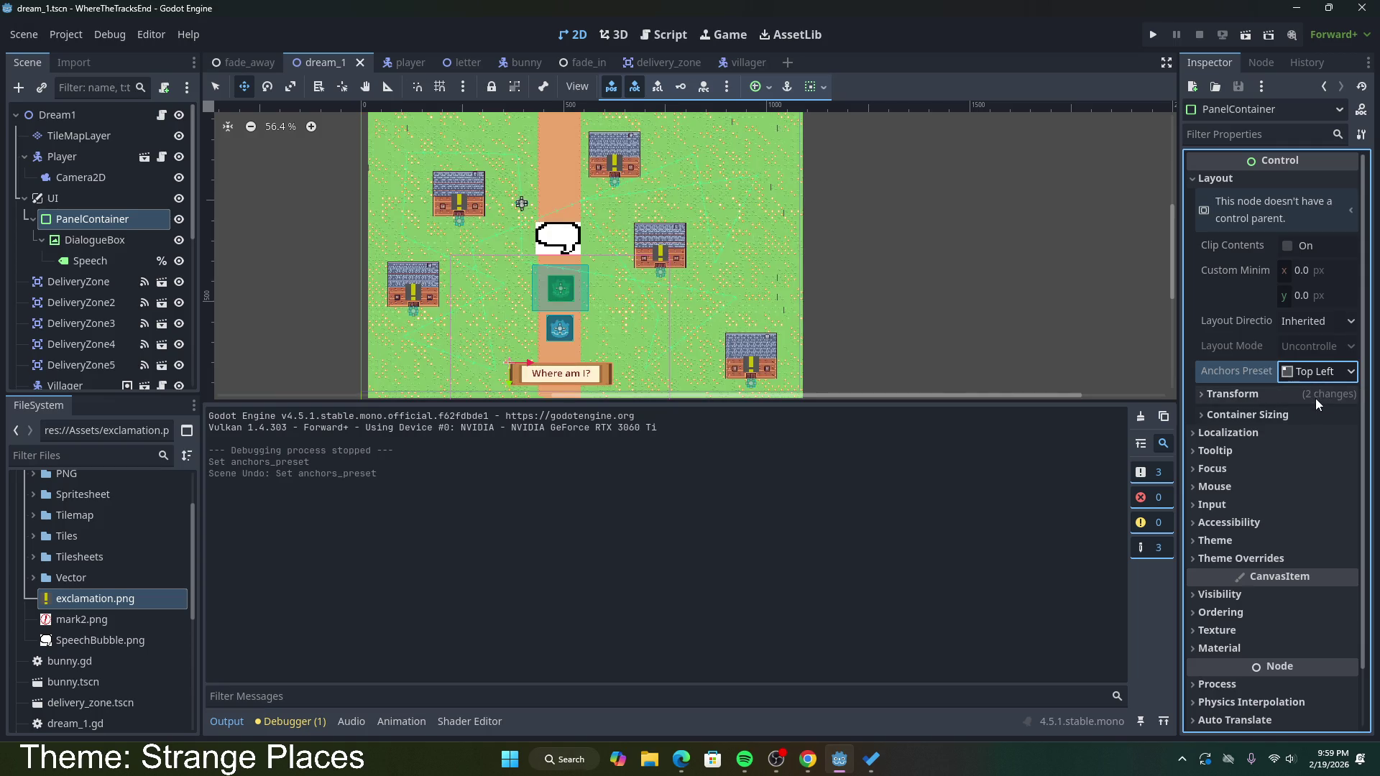
left_click(1321, 372)
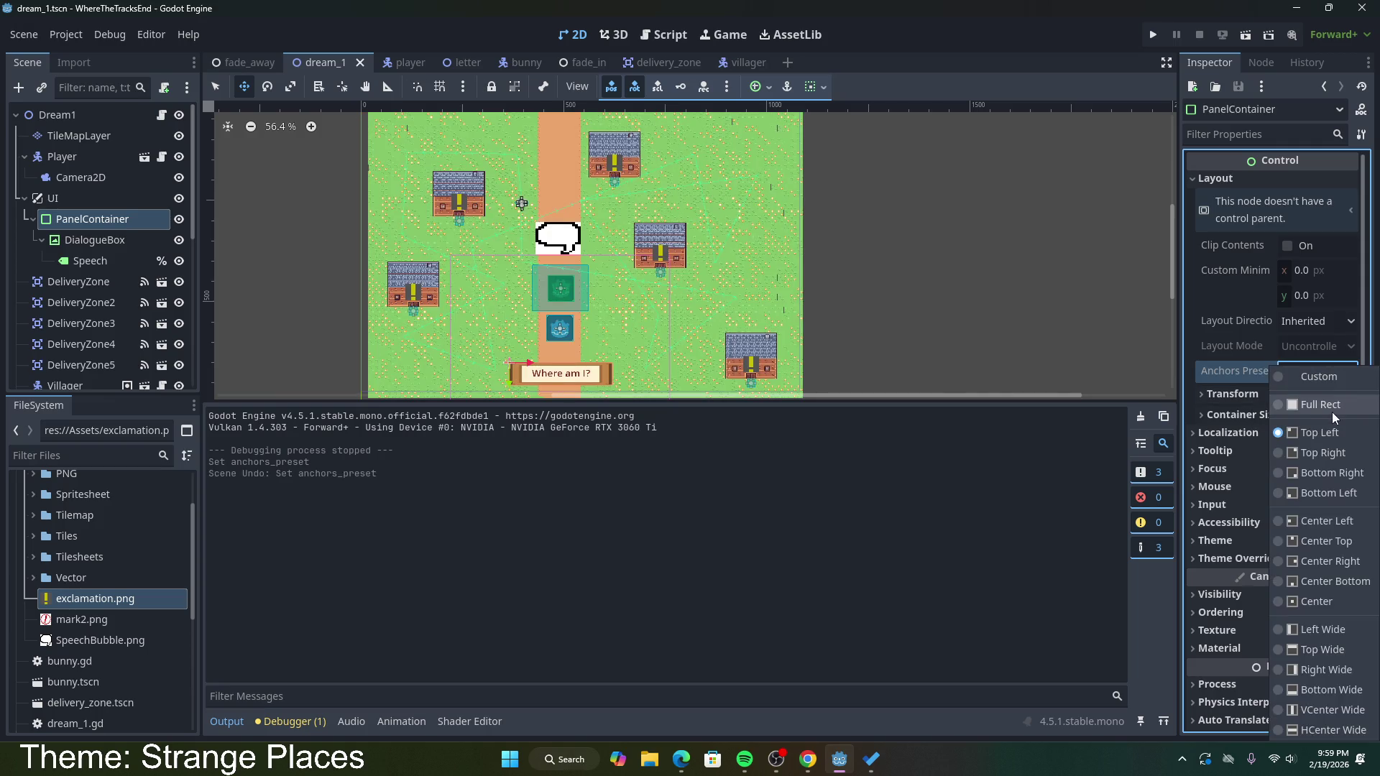
left_click(1238, 374)
left_click(1279, 394)
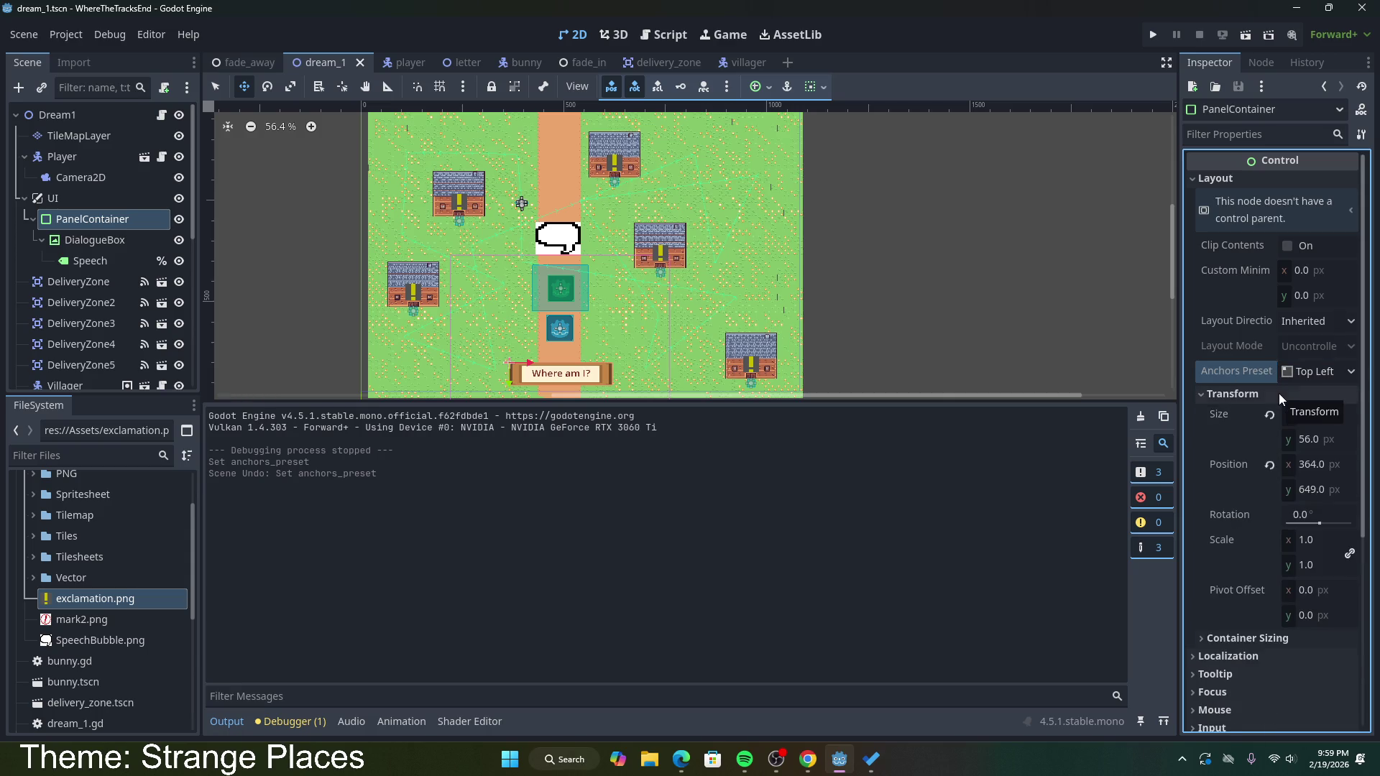
left_click(1279, 394)
Step: Set Container Sizing Horizontal and Vertical to Shrink Begin with Expand ticked on both
left_click(1278, 414)
left_click(1321, 436)
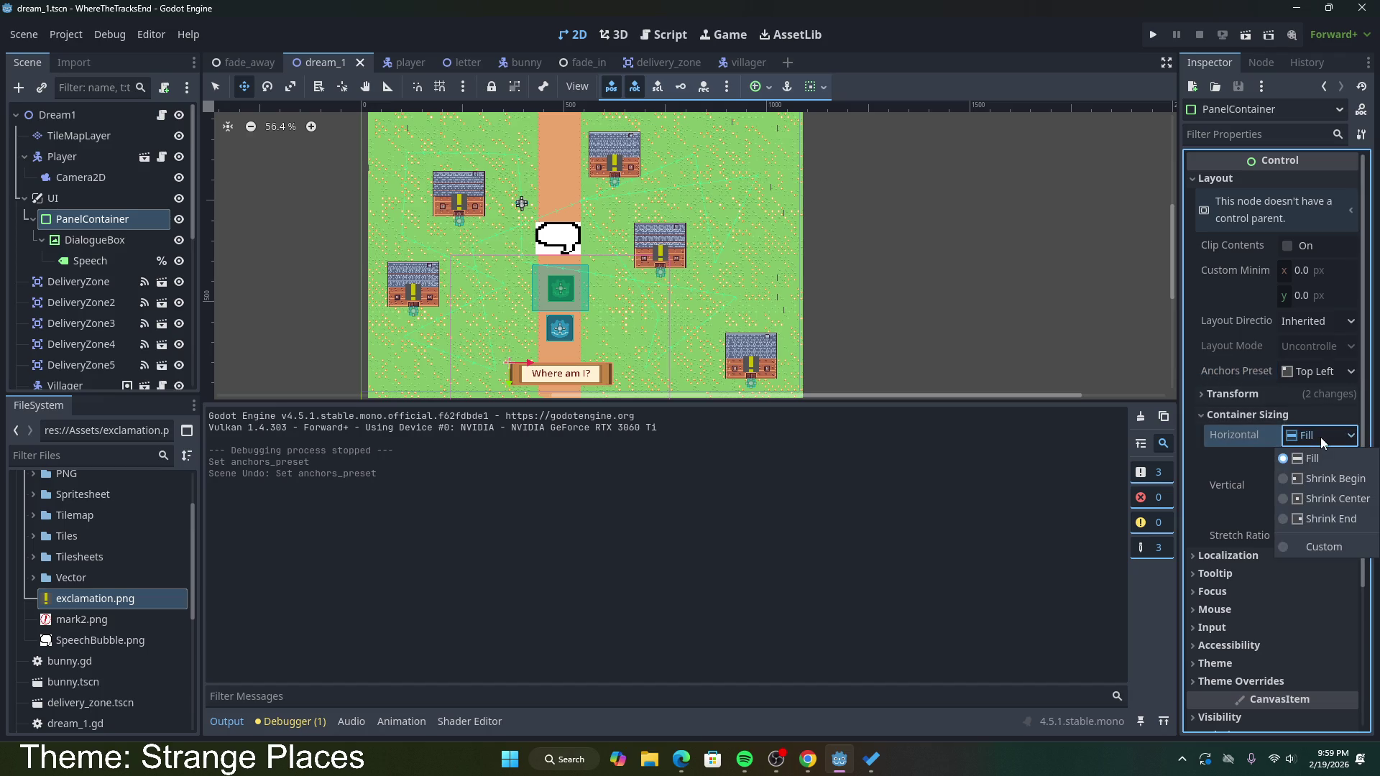
left_click(1337, 478)
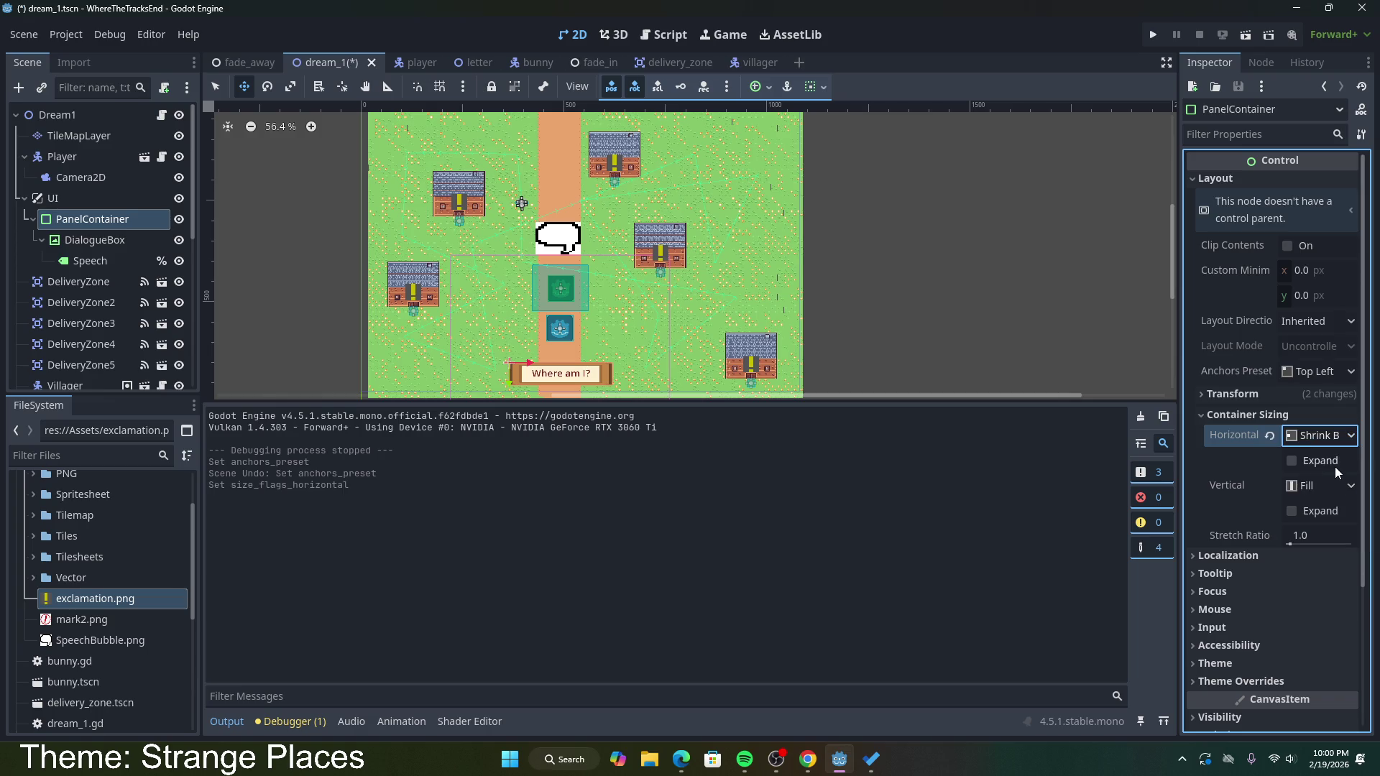
left_click(1295, 460)
left_click(1337, 490)
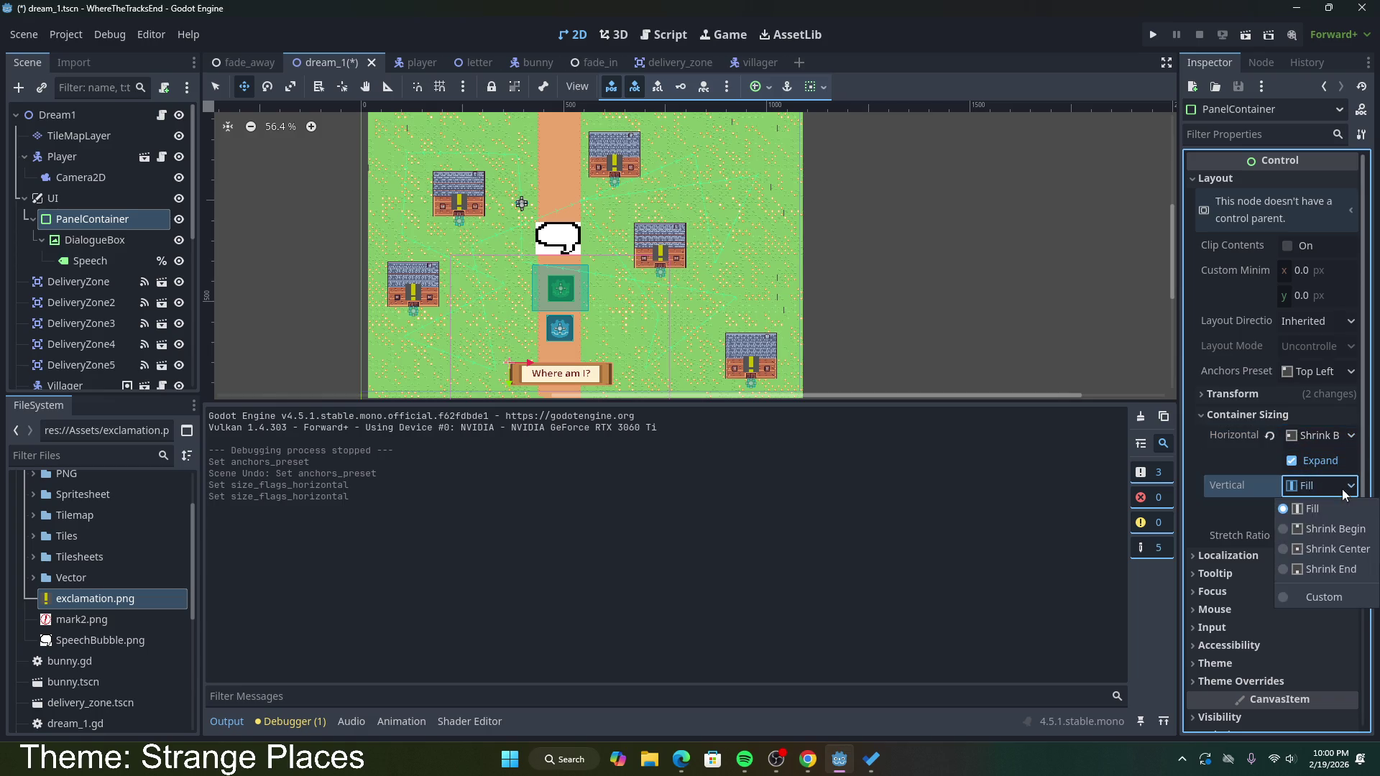
left_click(1336, 532)
left_click(1291, 512)
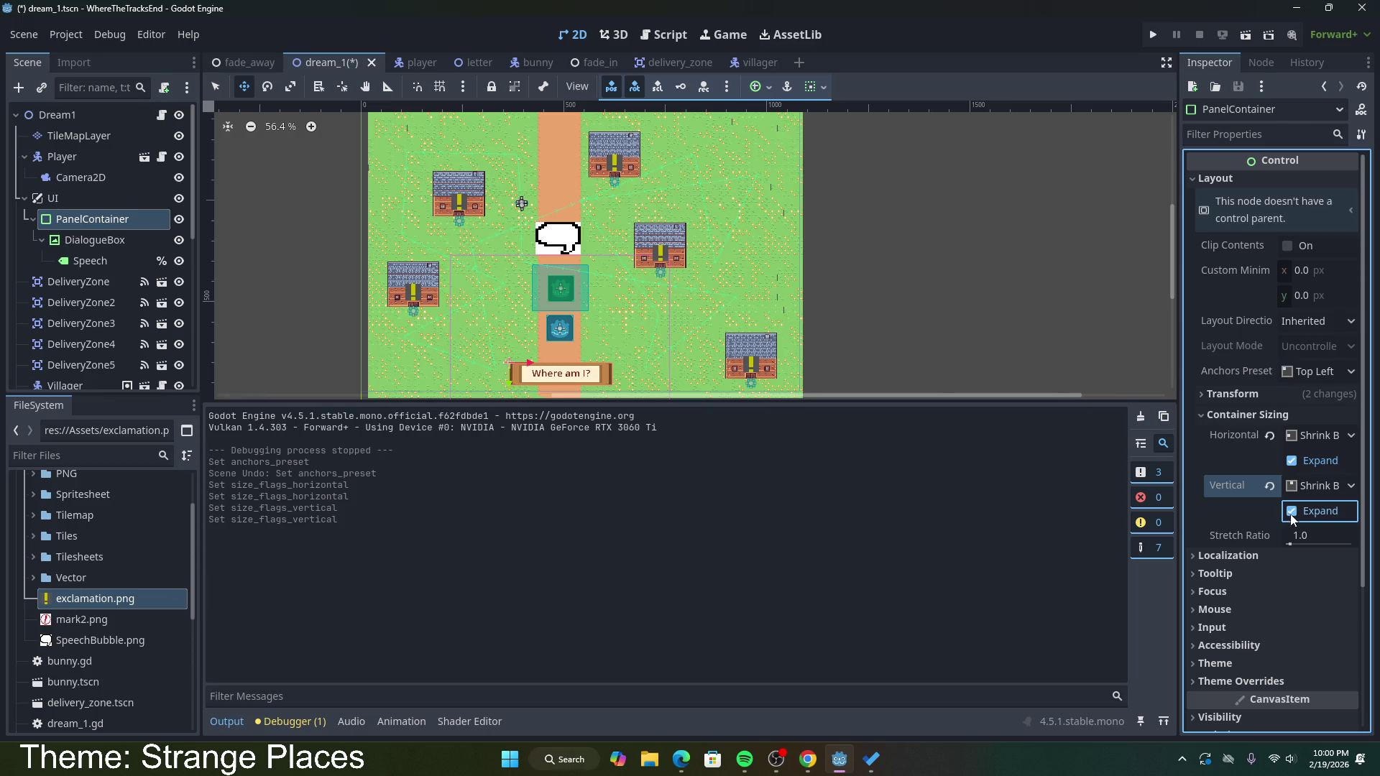
left_click(683, 669)
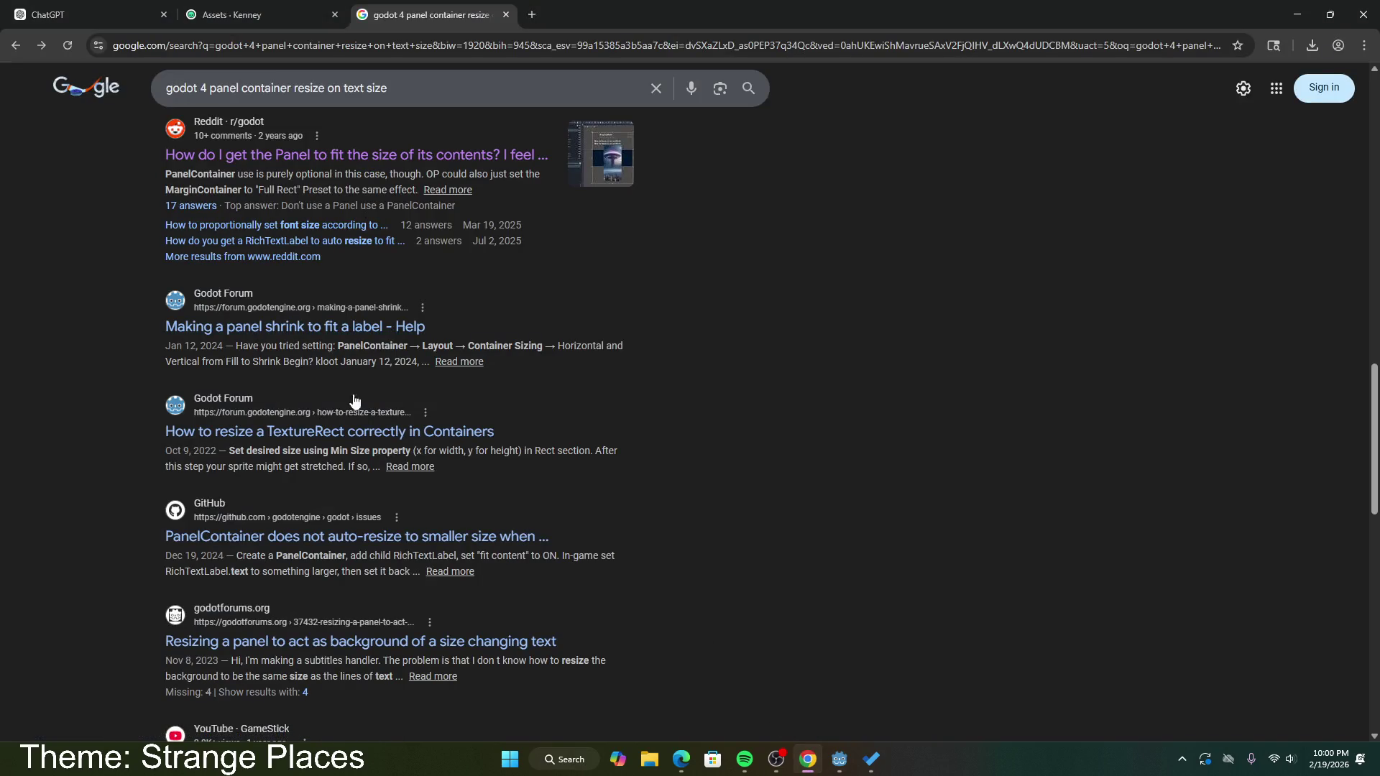
Step: Open the forum thread 'Making a panel shrink to fit a label' and read its Container Sizing advice
left_click(392, 328)
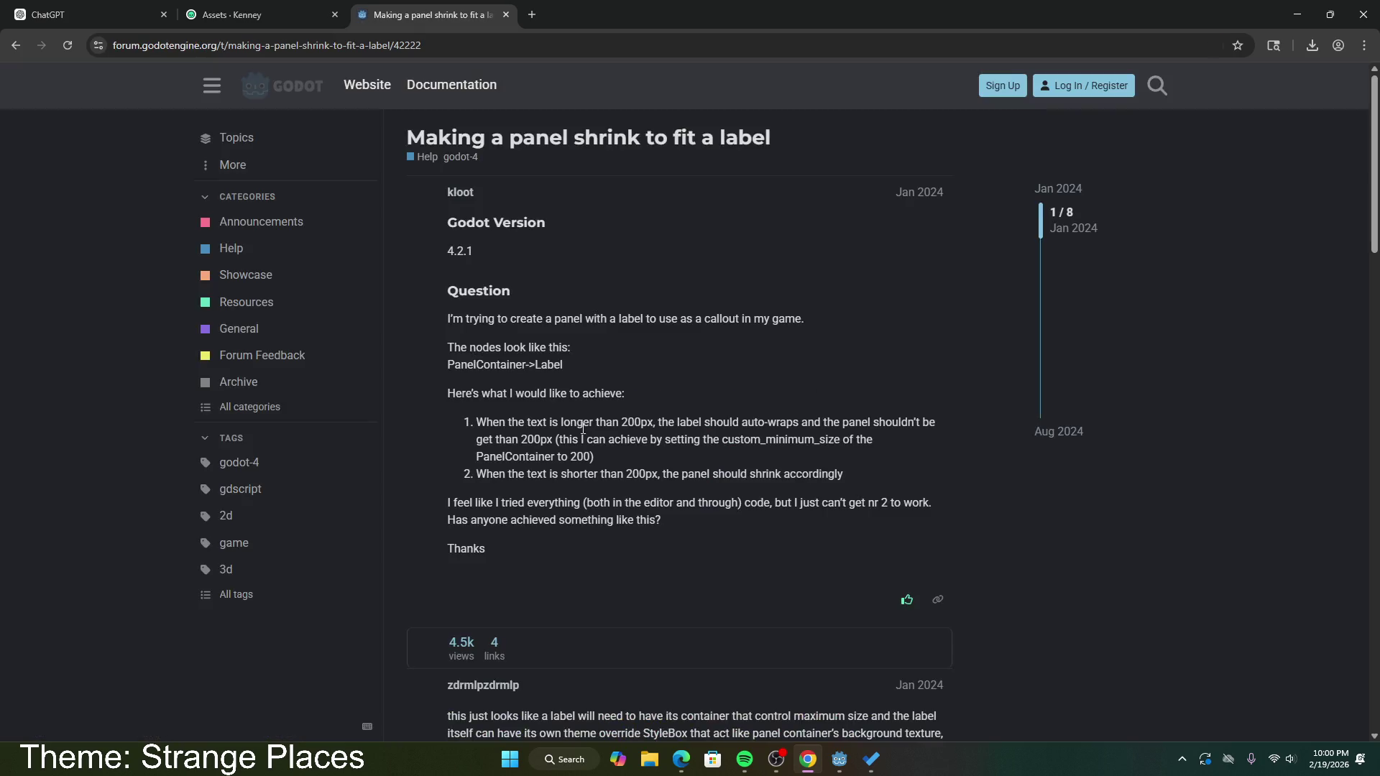
scroll(600, 444, "down", 5)
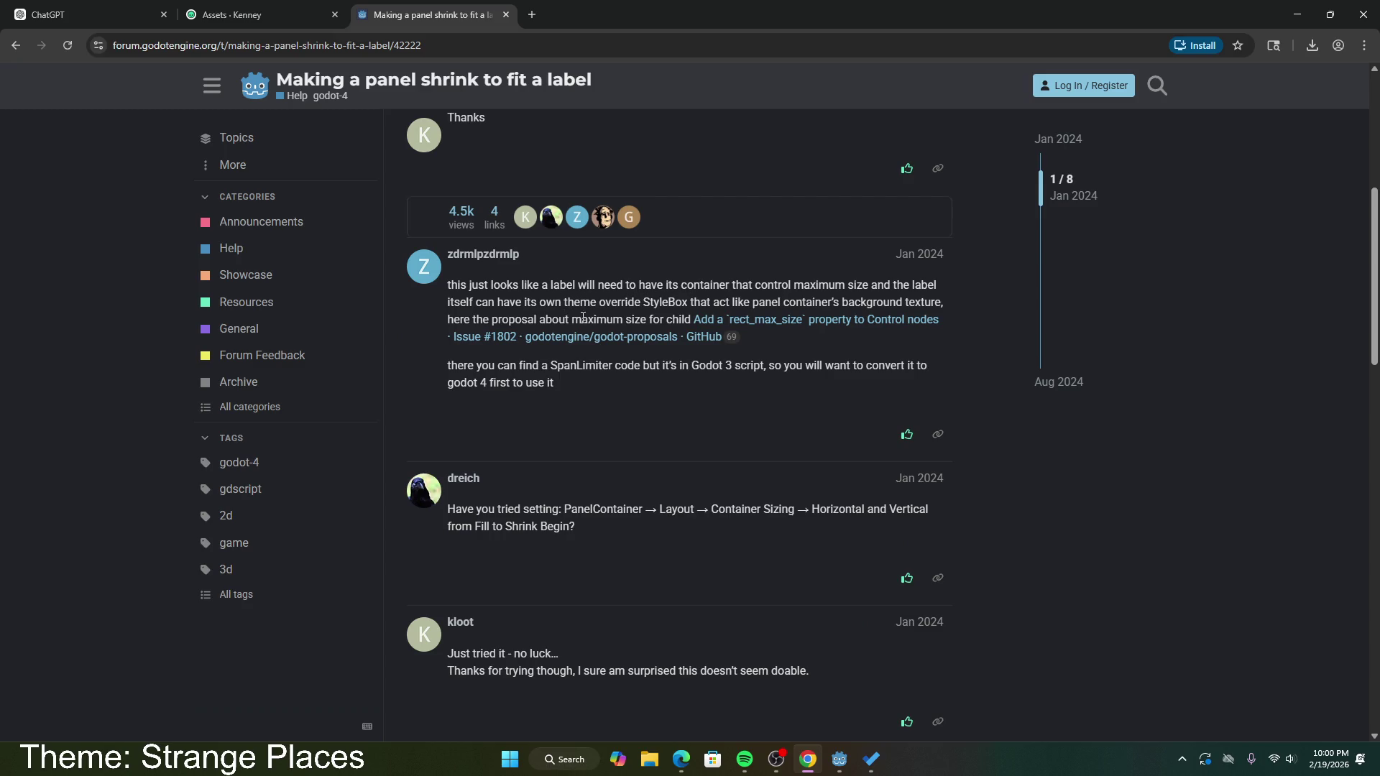
scroll(541, 452, "down", 2)
mouse_move(564, 366)
left_mouse_down()
mouse_move(863, 367)
mouse_move(855, 388)
left_mouse_up()
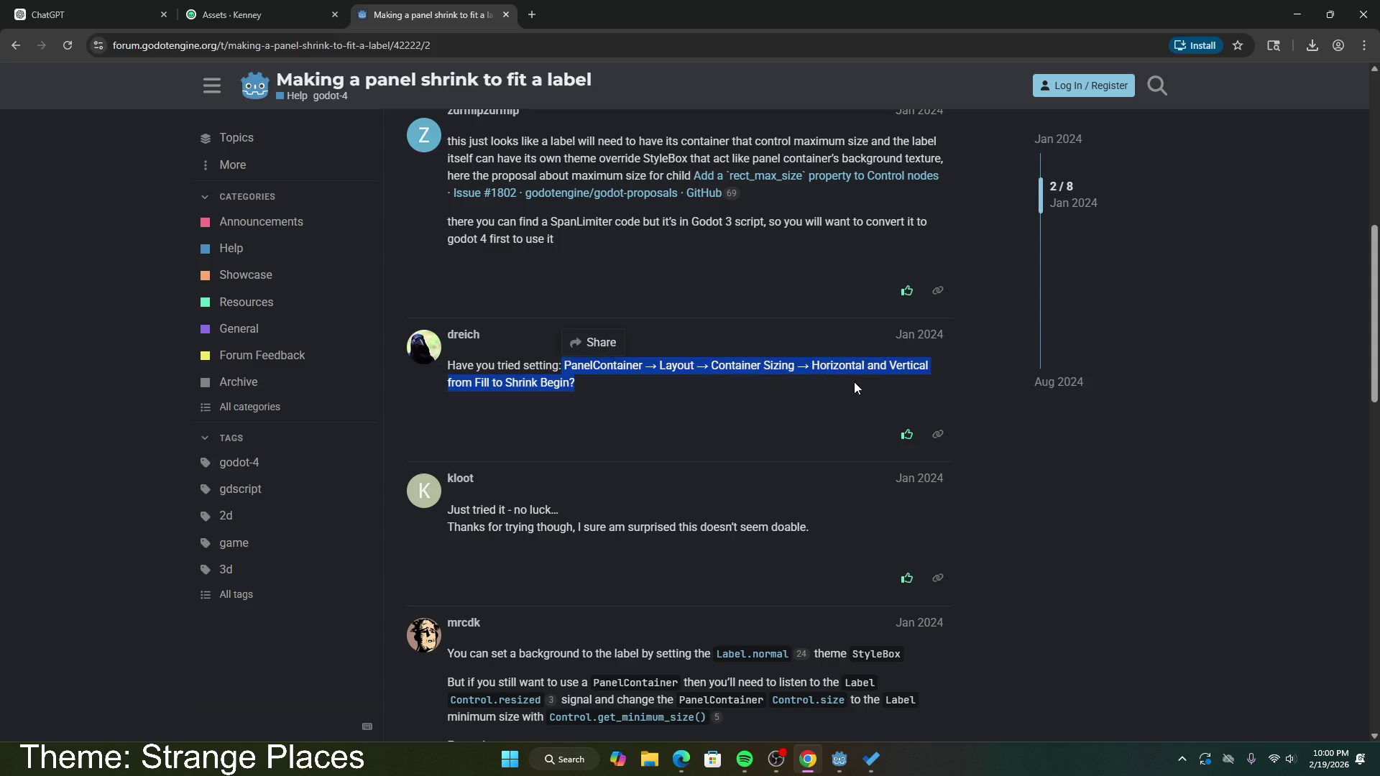
left_click(784, 392)
Step: Study the example code's size-flag lines, noting the SIZE_SHRINK_BEGIN value
scroll(694, 434, "down", 5)
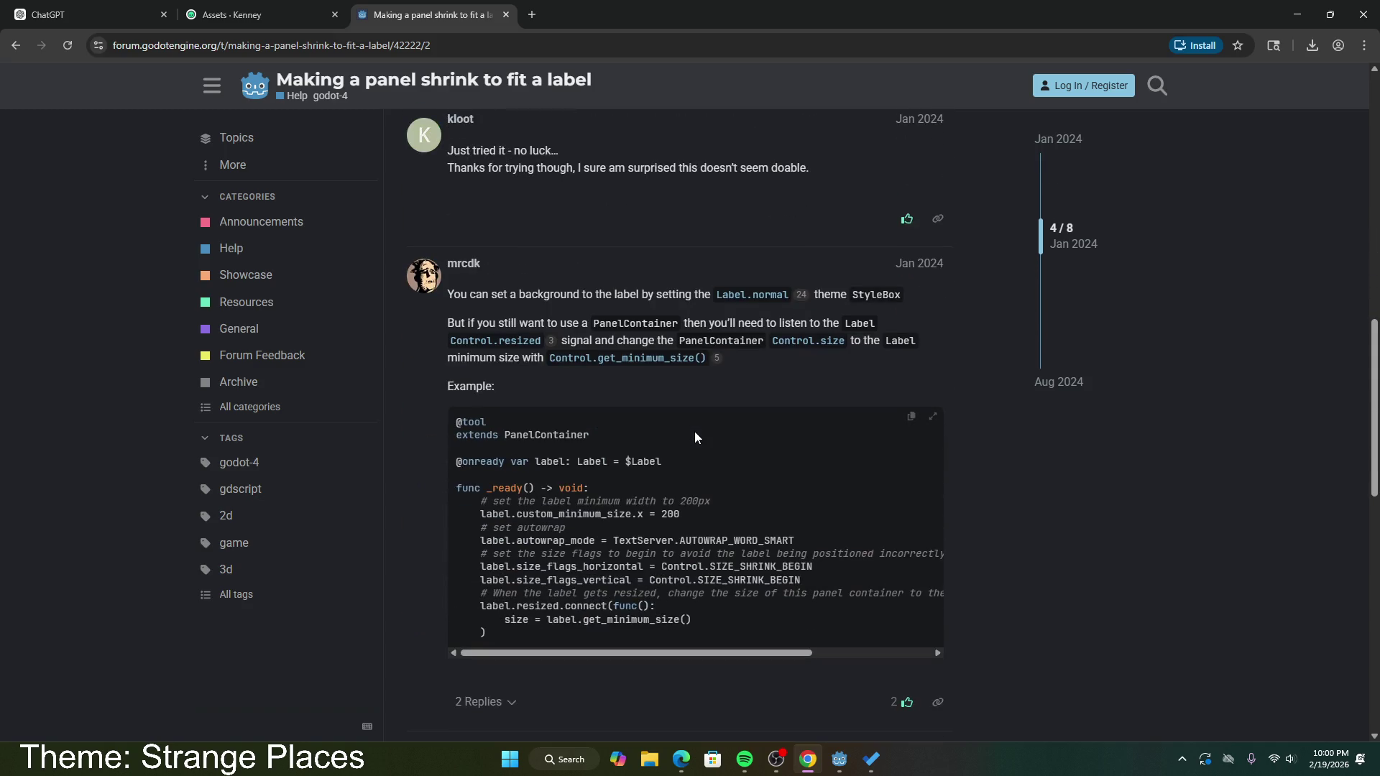
scroll(694, 435, "down", 8)
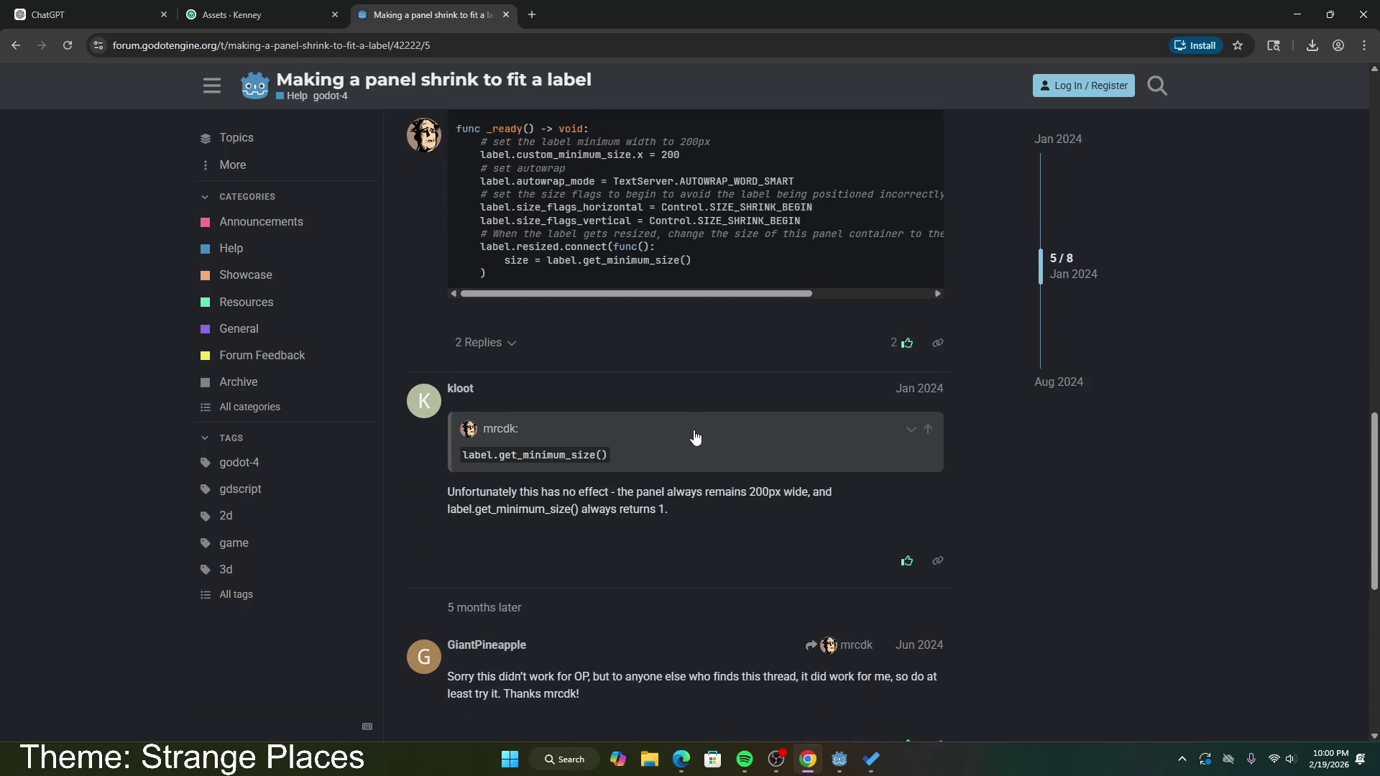
scroll(634, 406, "down", 2)
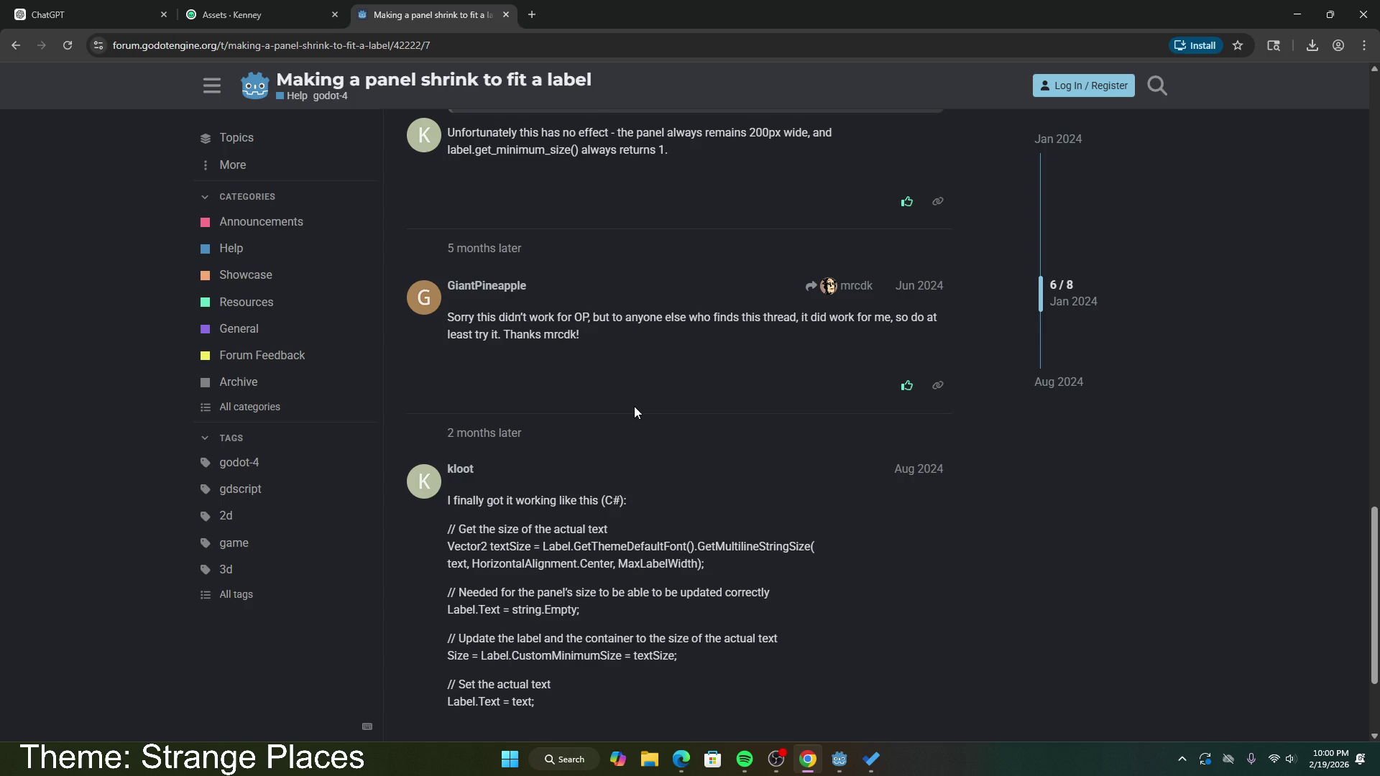
scroll(727, 386, "up", 7)
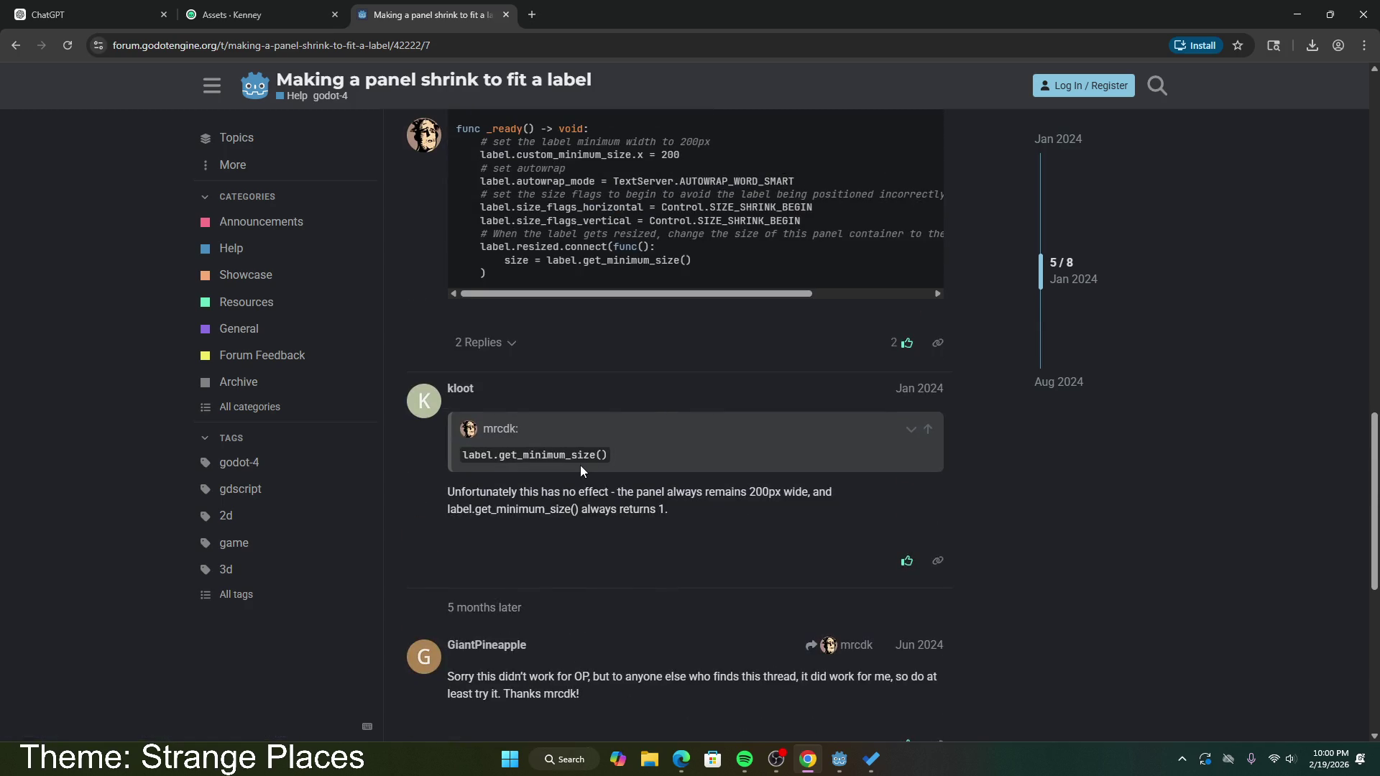
scroll(583, 473, "up", 4)
scroll(602, 407, "down", 4)
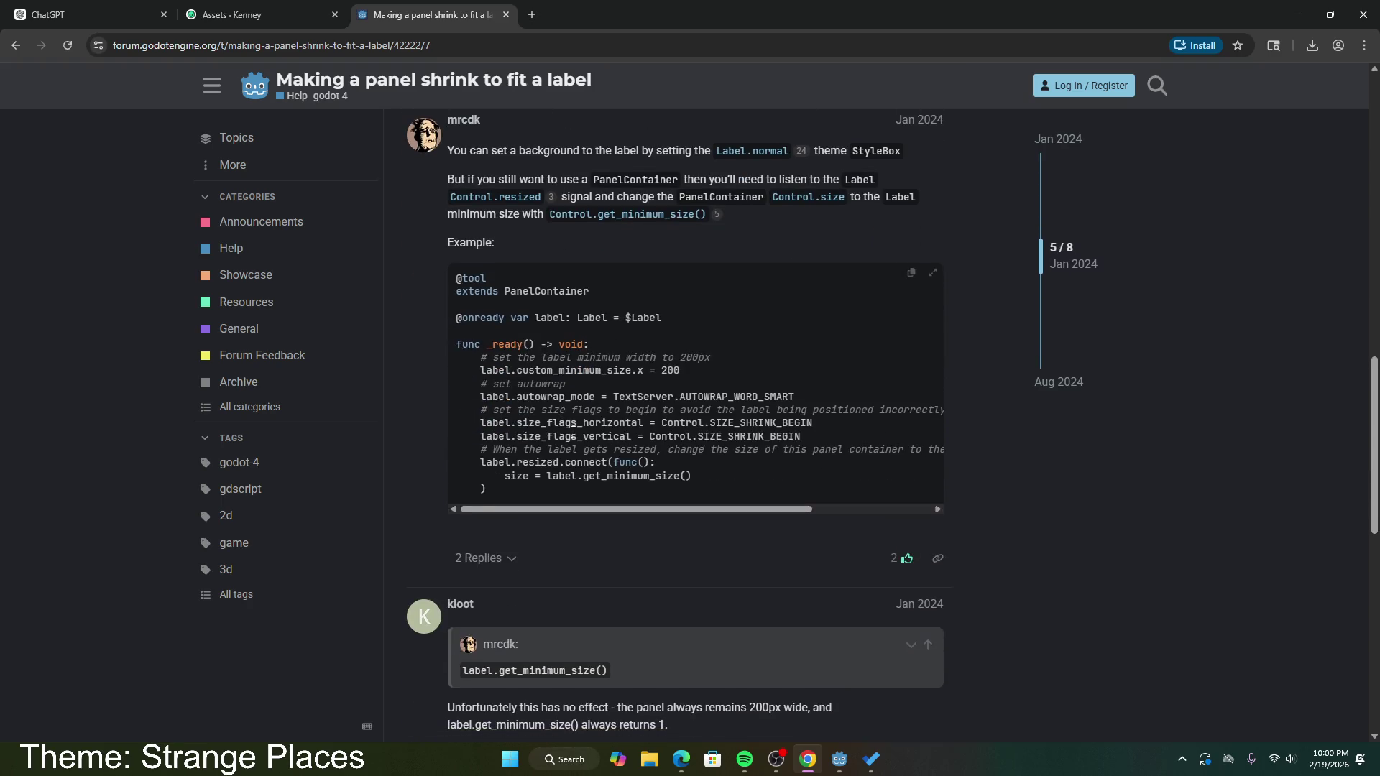
mouse_move(481, 394)
left_mouse_down()
mouse_move(800, 399)
mouse_move(740, 436)
mouse_move(457, 423)
left_mouse_up()
left_click(813, 415, "shift")
left_click(838, 760)
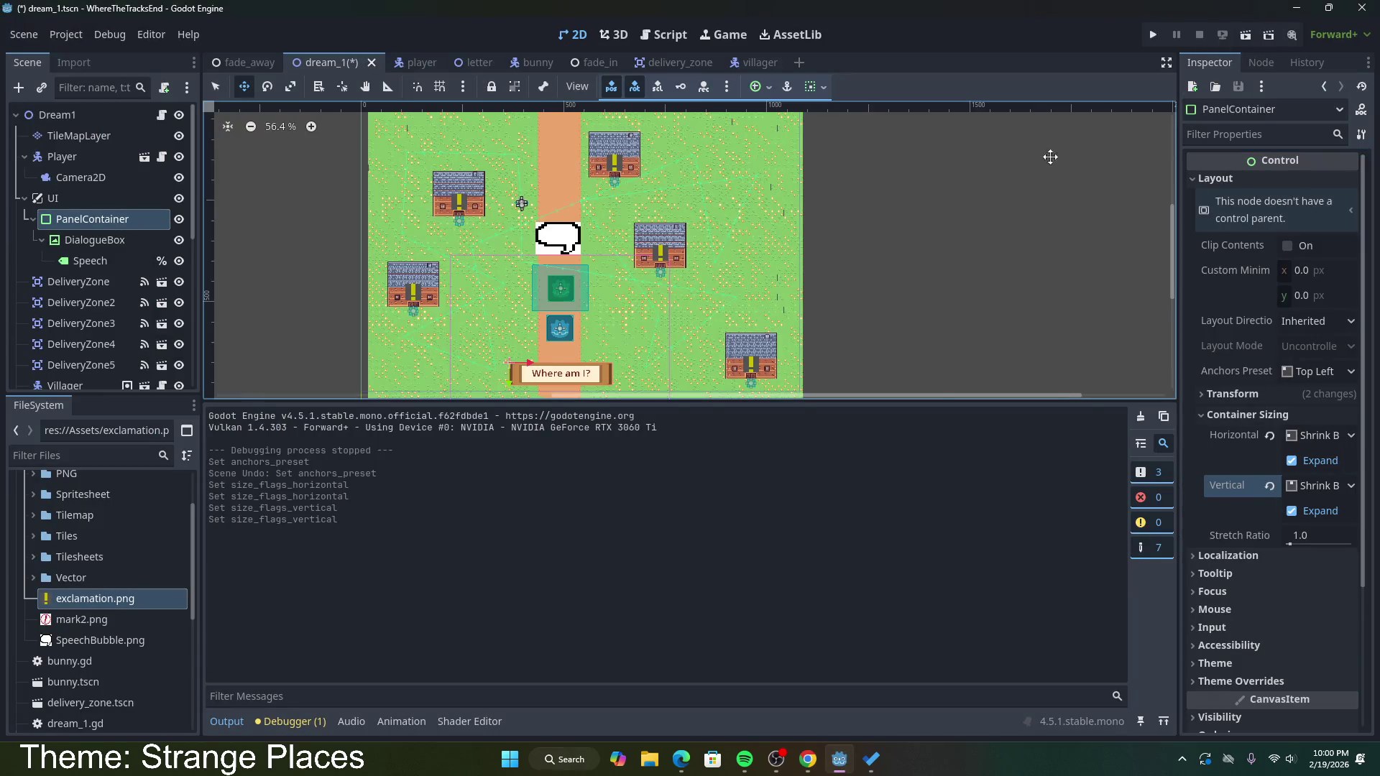
Step: Test the scene's 'I was just on the train...' dialogue, close the game, and enlarge the 2D viewport
left_click(1245, 36)
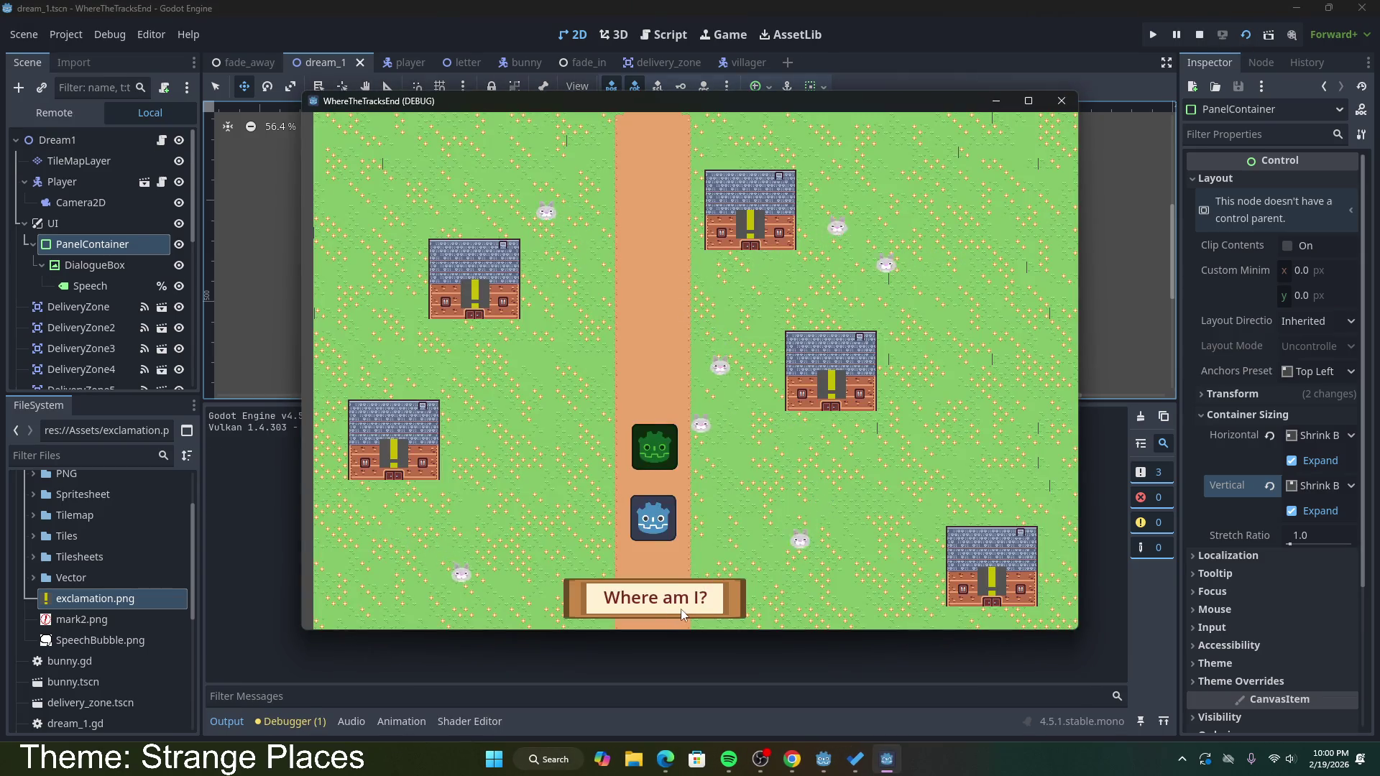
left_click(680, 609)
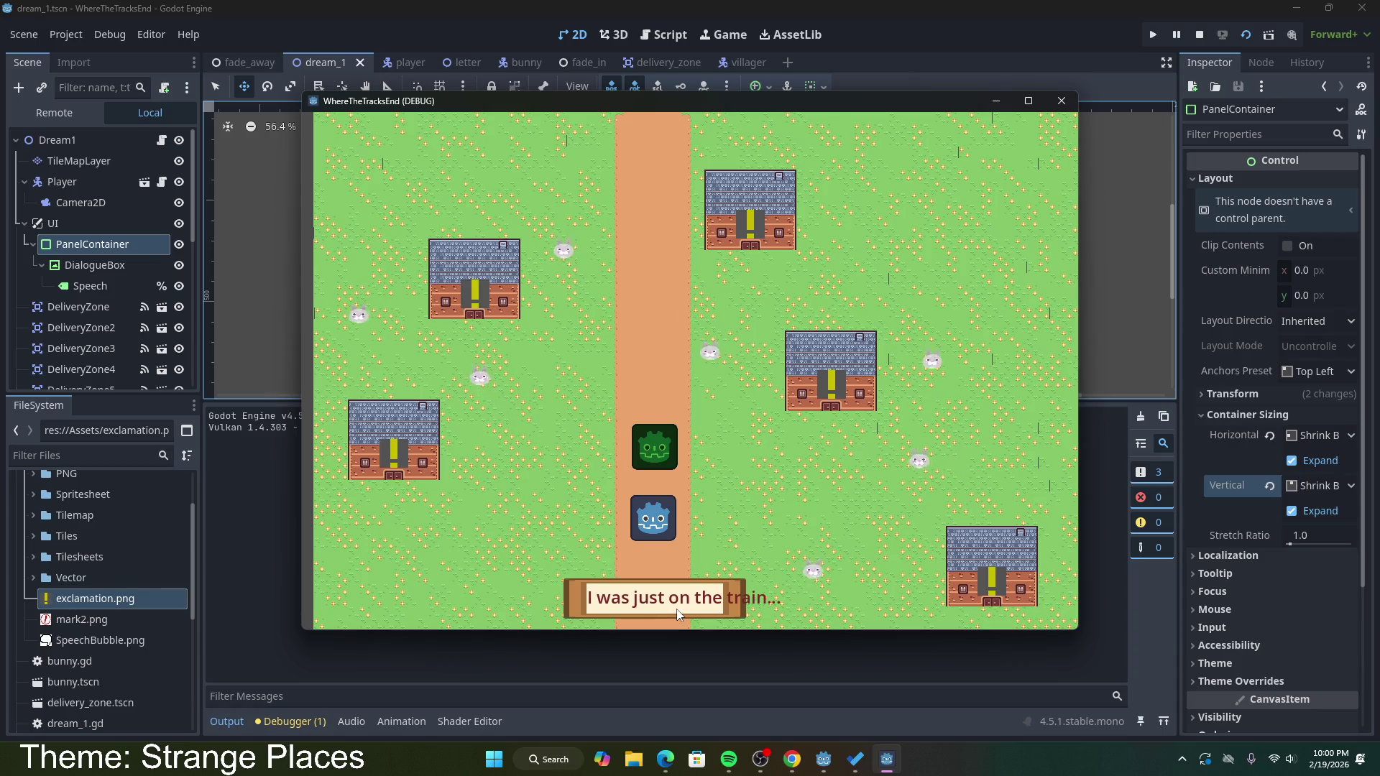
left_click(1073, 102)
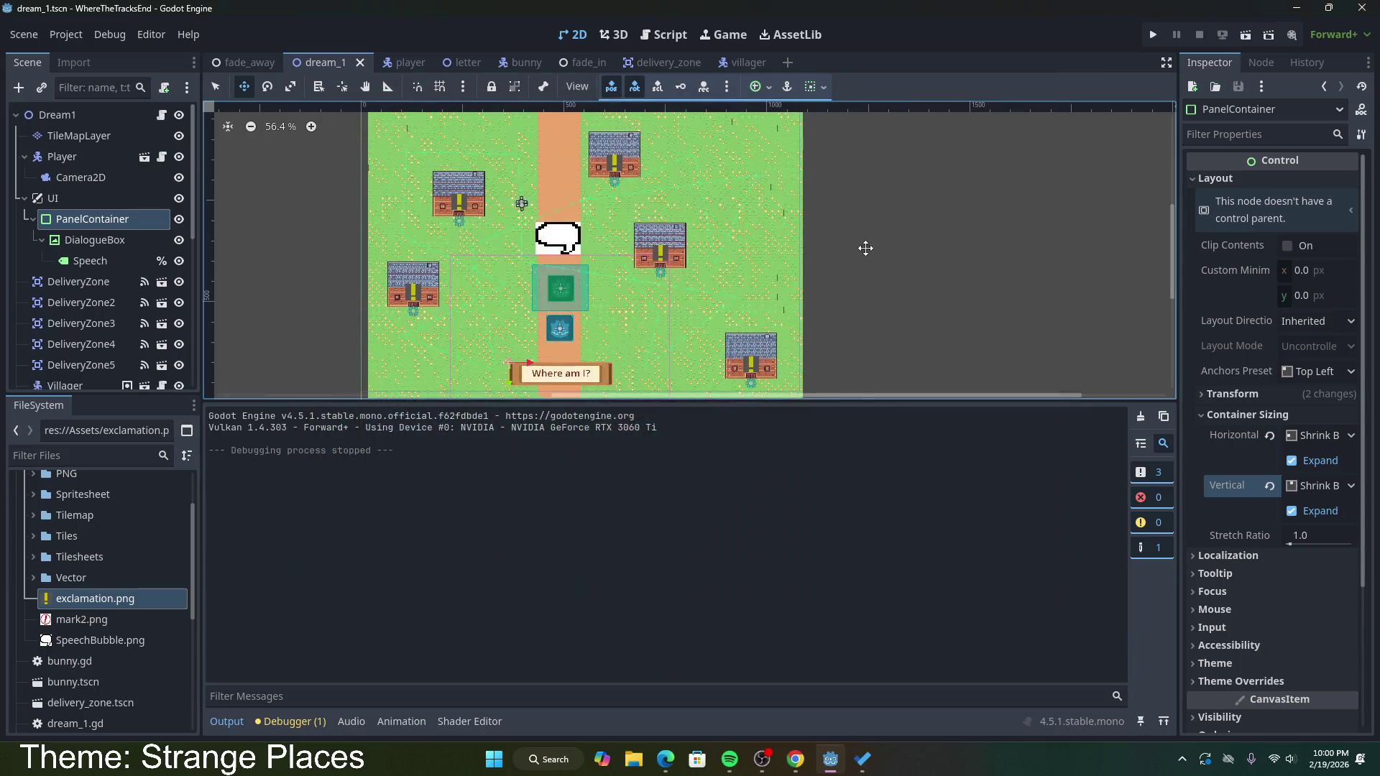
left_click_drag(302, 409, 308, 555)
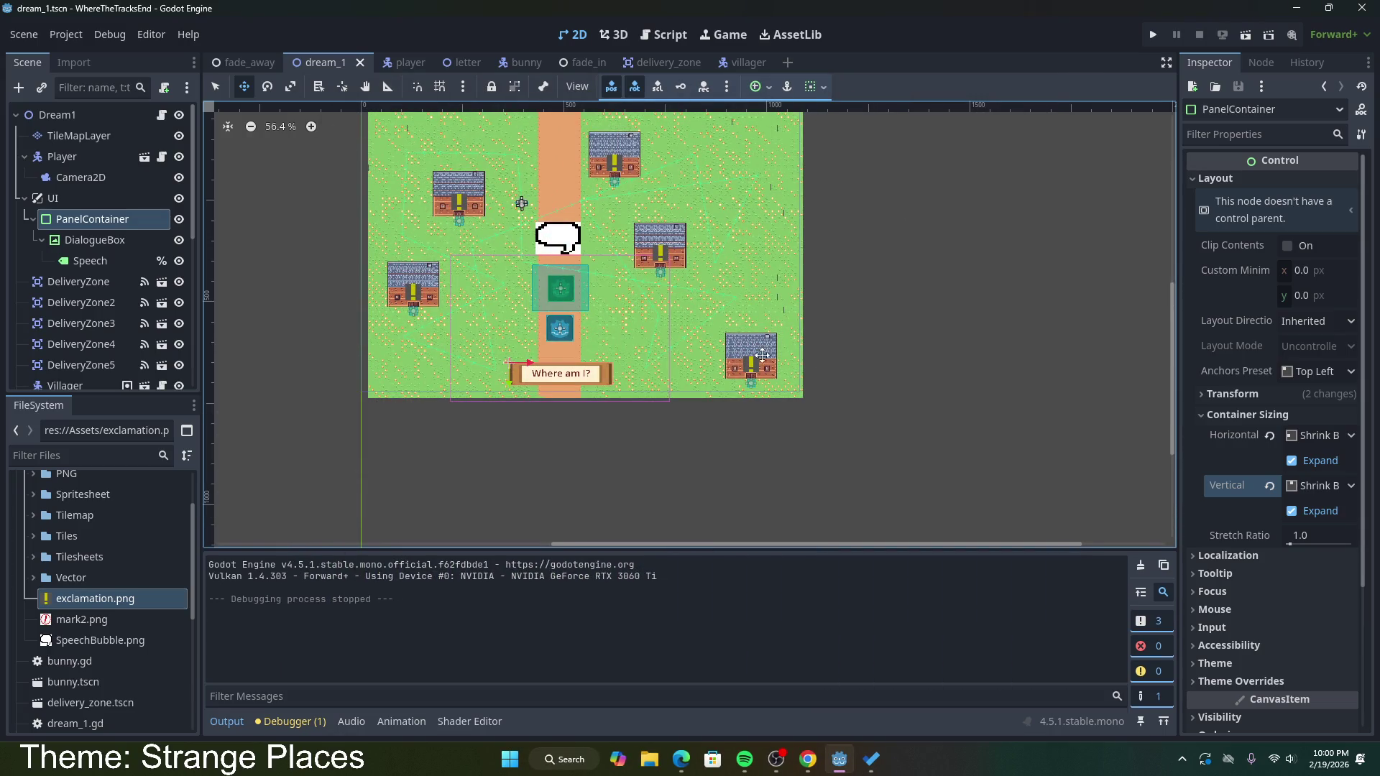
Step: Widen the dialogue PanelContainer to both sides by dragging its edges in Select mode
scroll(822, 307, "up", 1)
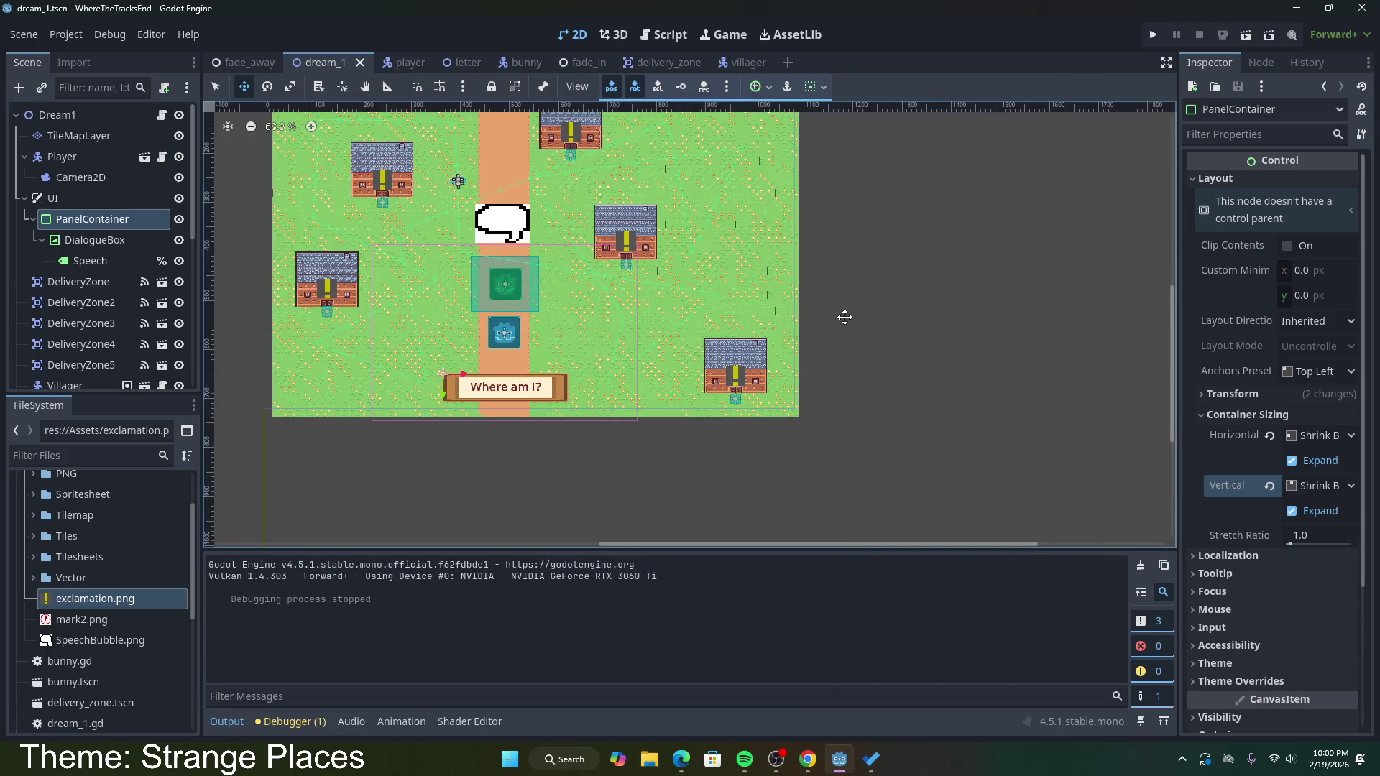
left_click_drag(886, 545, 749, 536)
left_click_drag(1166, 307, 1170, 302)
mouse_move(1172, 302)
left_mouse_down()
mouse_move(1172, 251)
mouse_move(1171, 282)
left_mouse_up()
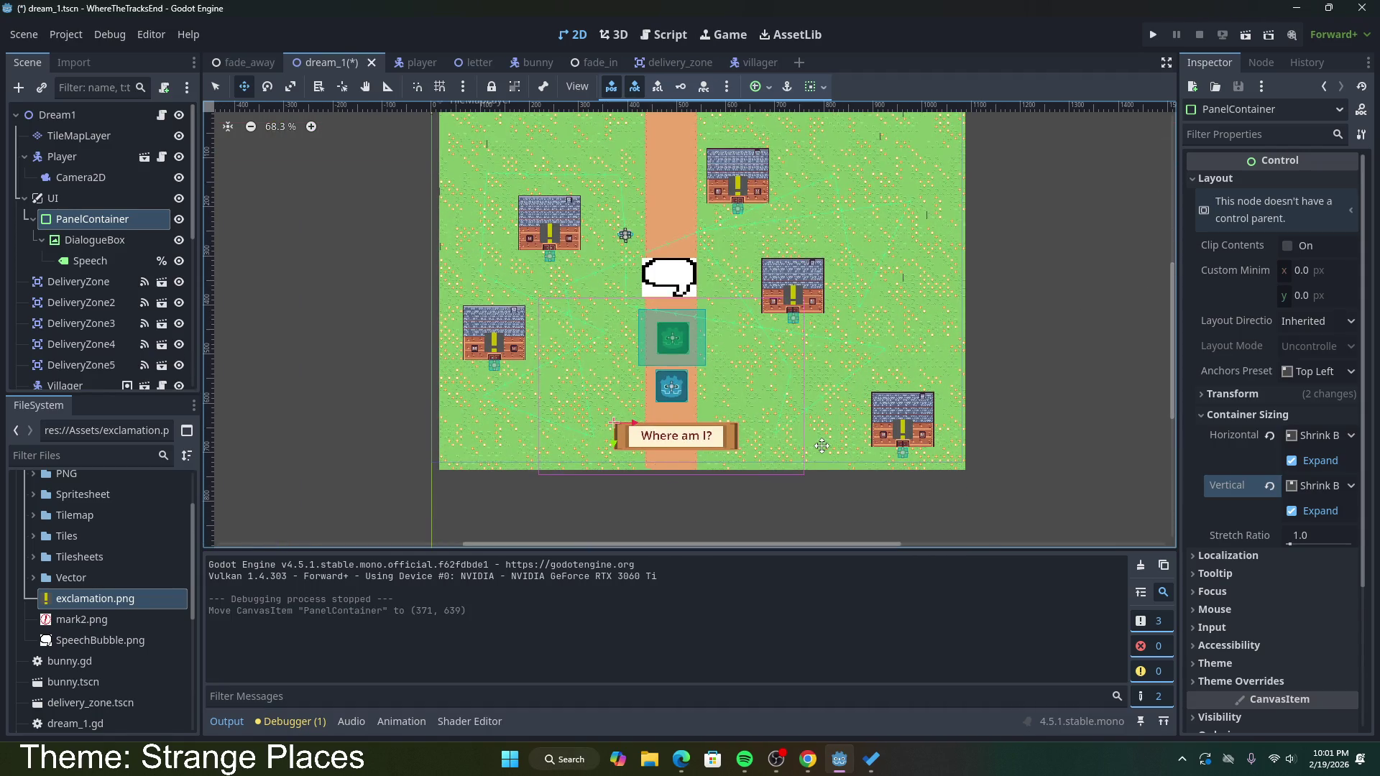
key("ctrl+z")
left_click(53, 198)
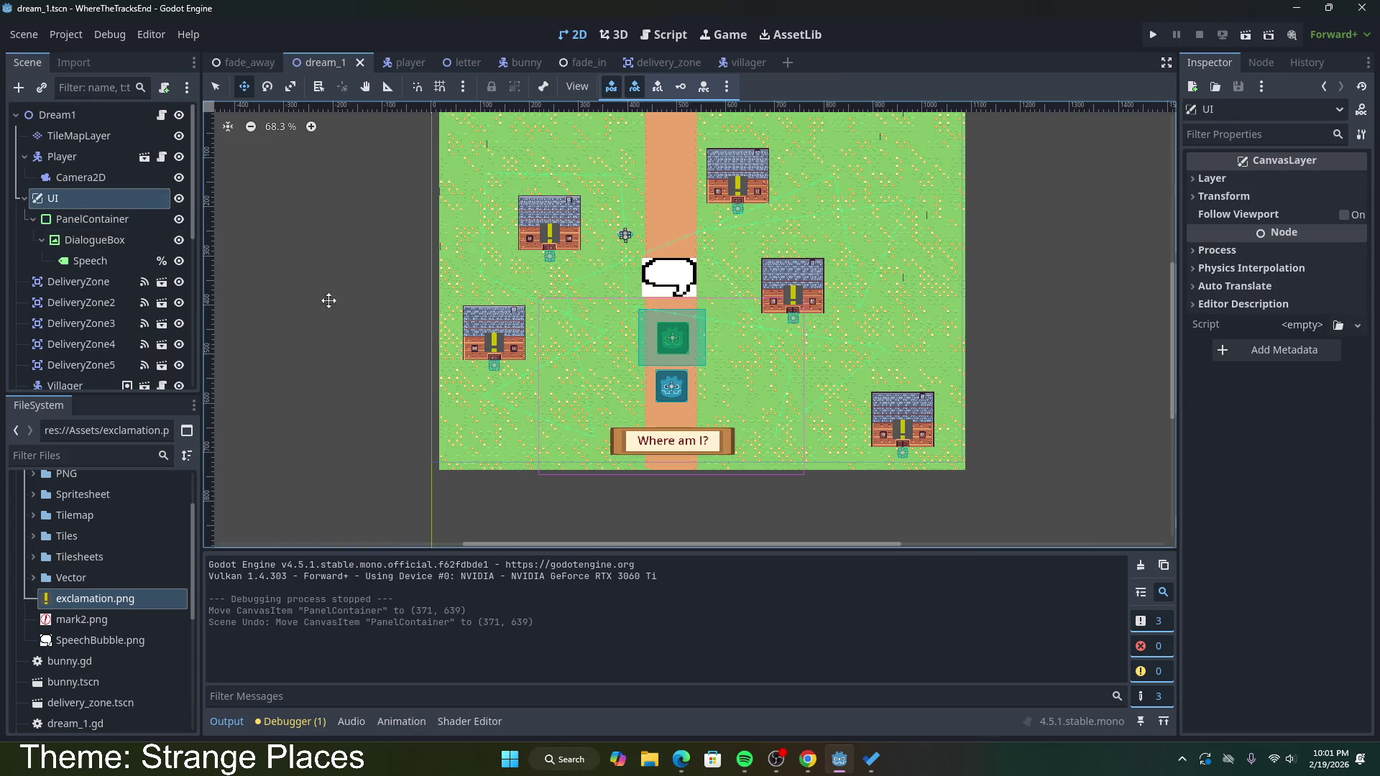
left_click(92, 219)
left_click(215, 86)
left_click_drag(740, 430, 791, 430)
left_click_drag(609, 464, 553, 466)
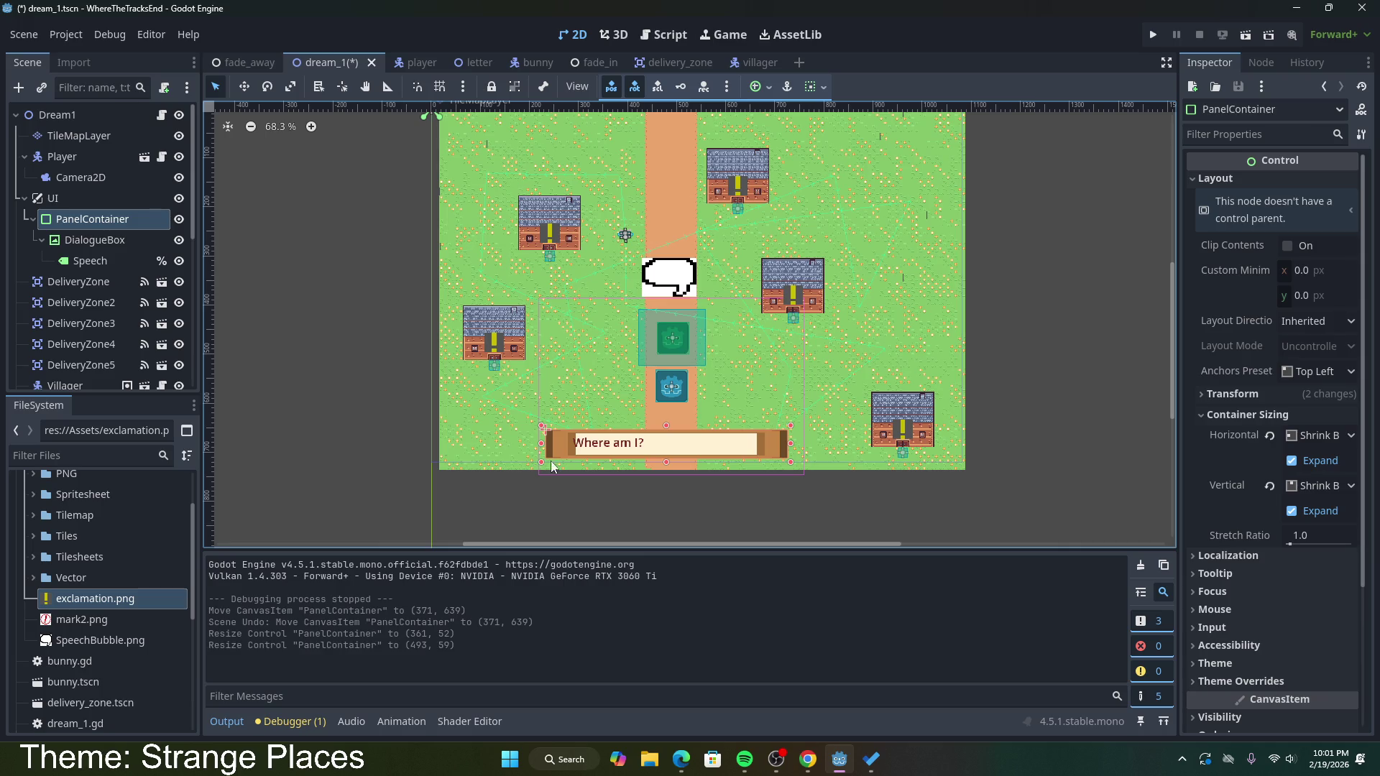
Step: Try Shrink Begin horizontal sizing on the DialogueBox node, then undo it
left_click(114, 245)
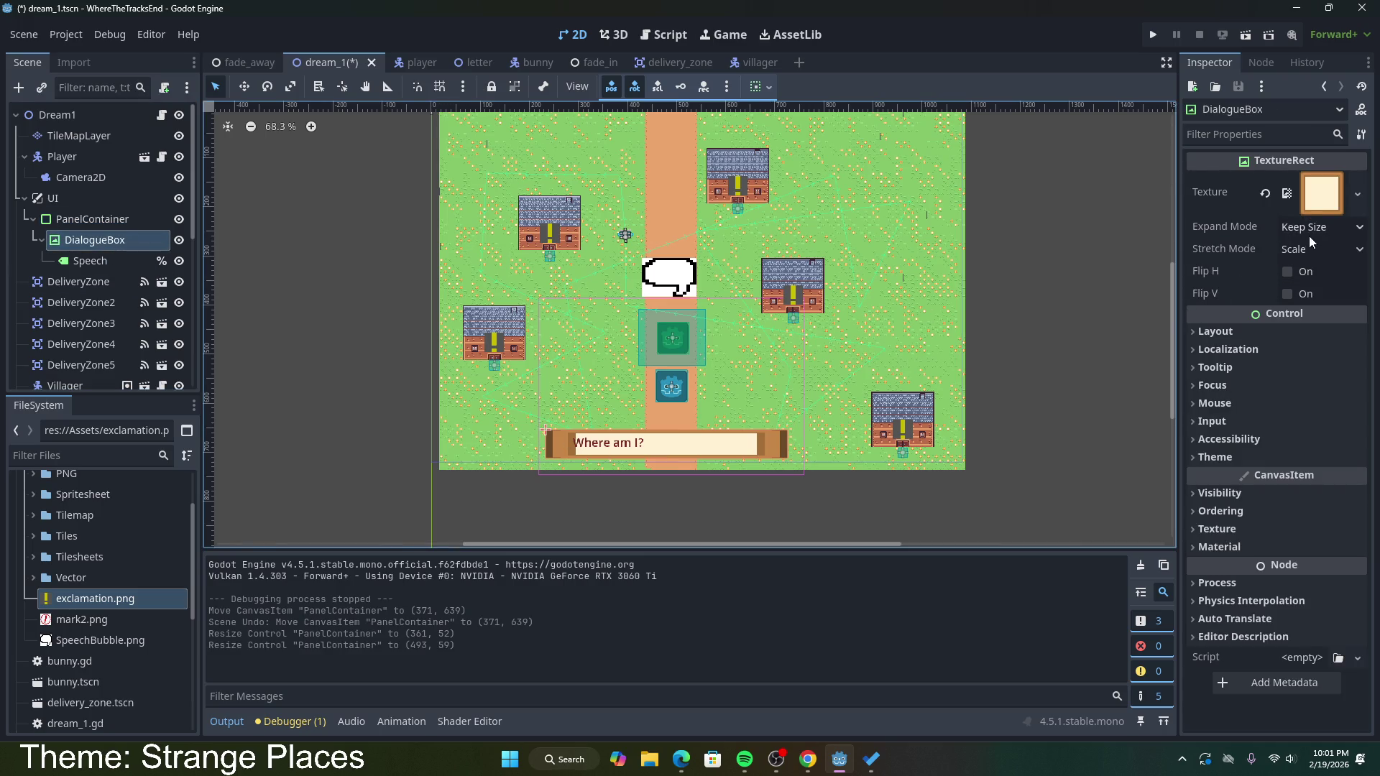
left_click(1281, 332)
left_click(1330, 474)
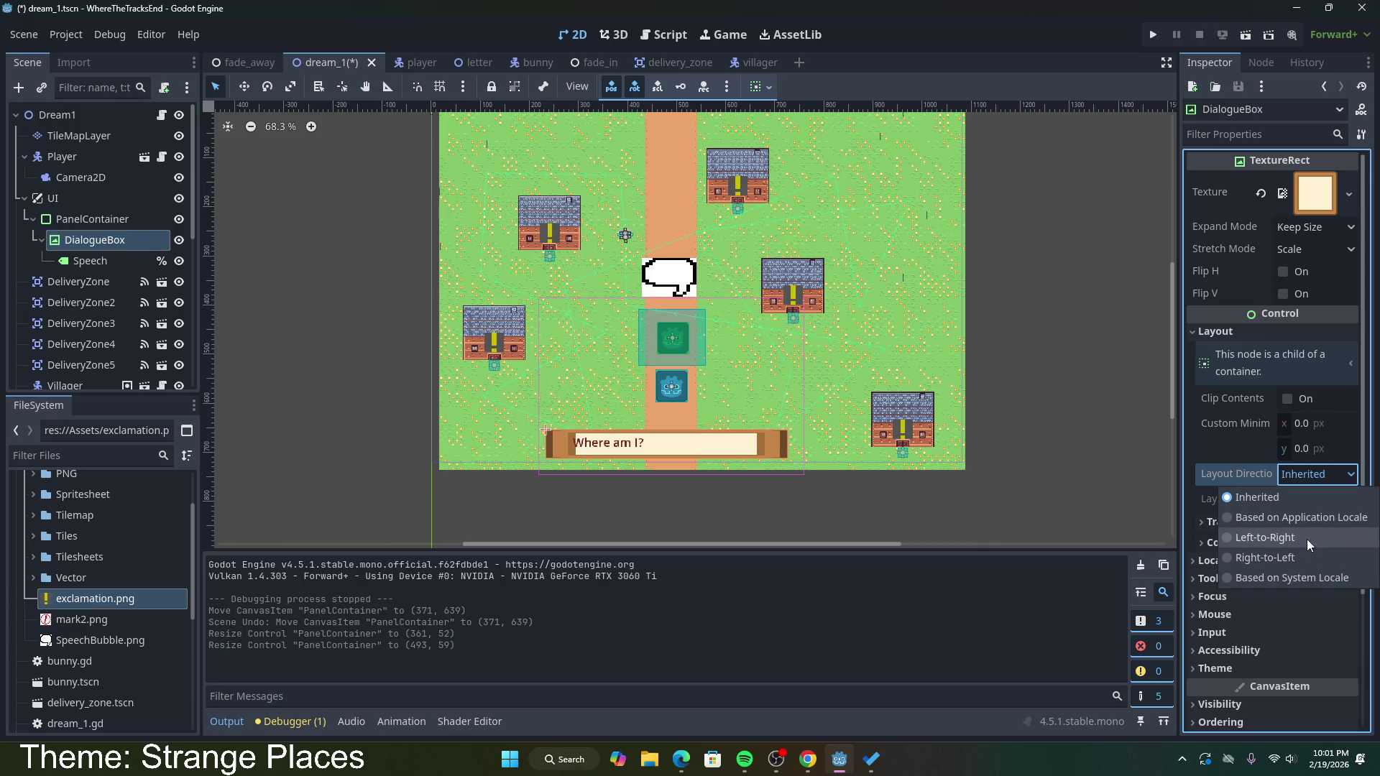
left_click(1321, 483)
left_click(1243, 523)
left_click(1241, 524)
left_click(1285, 543)
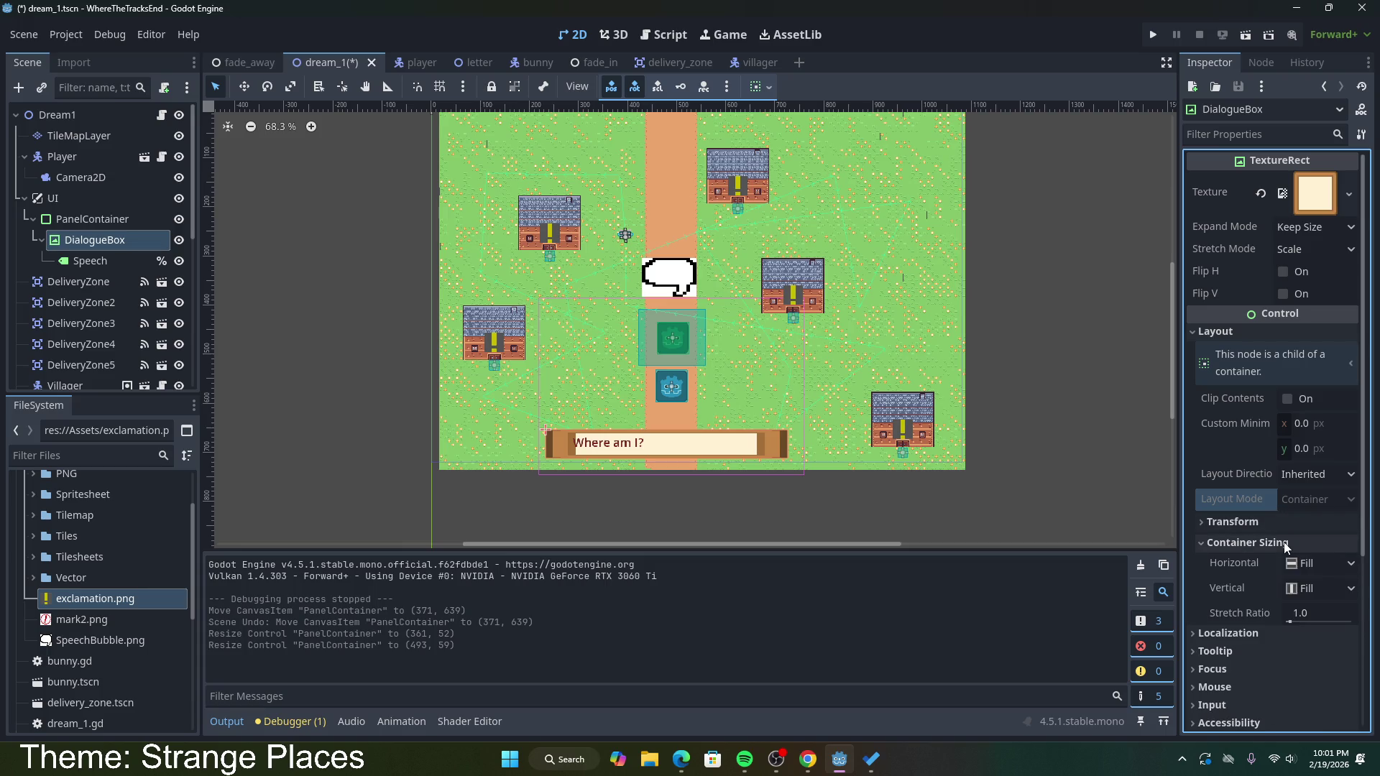
left_click(1306, 566)
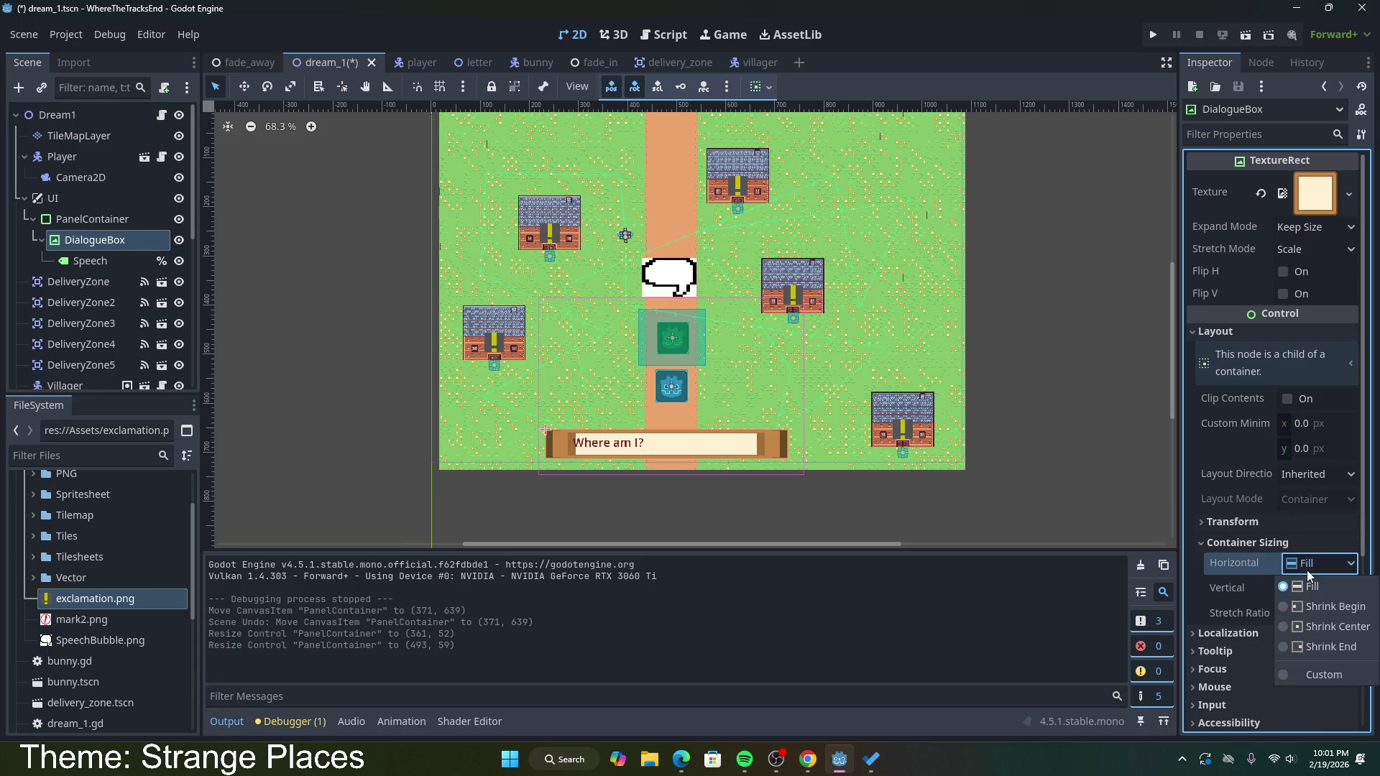
left_click(1309, 608)
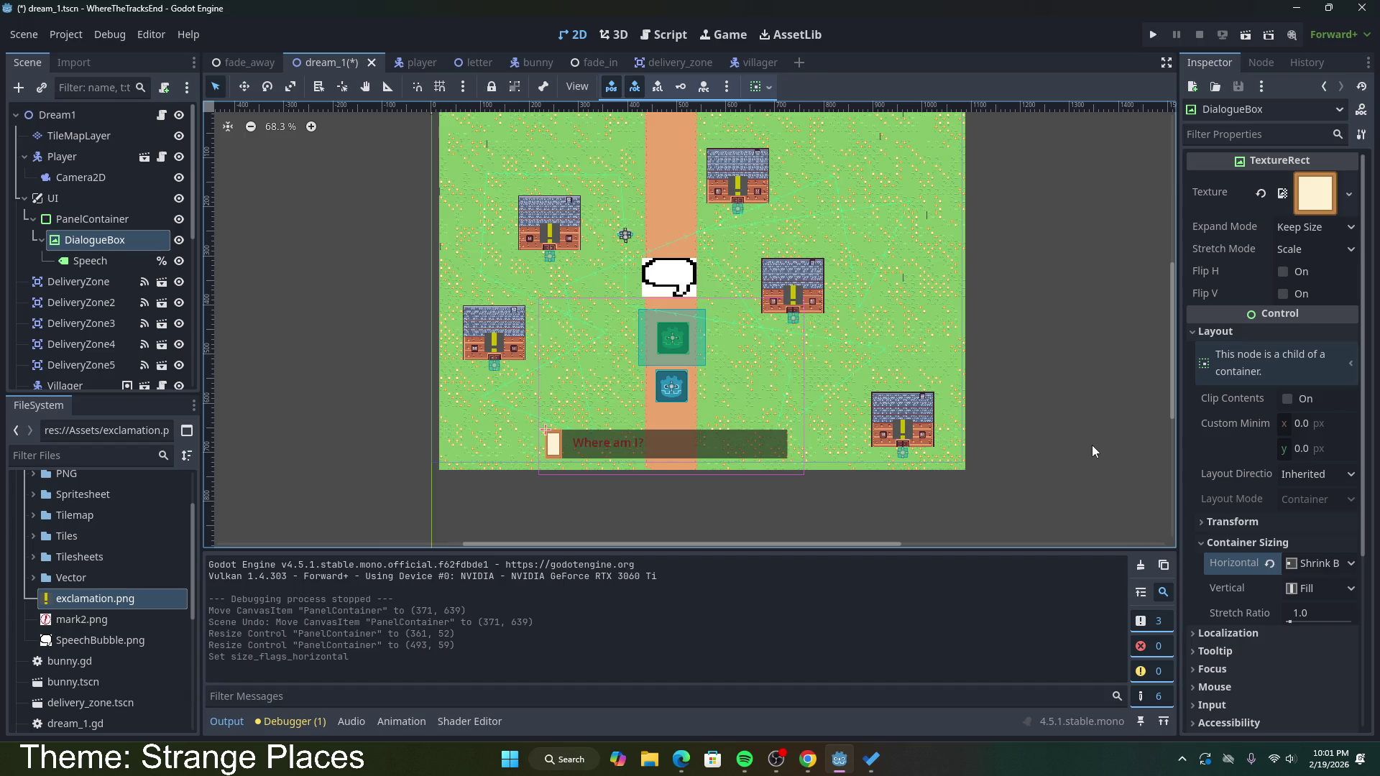
key("ctrl+z")
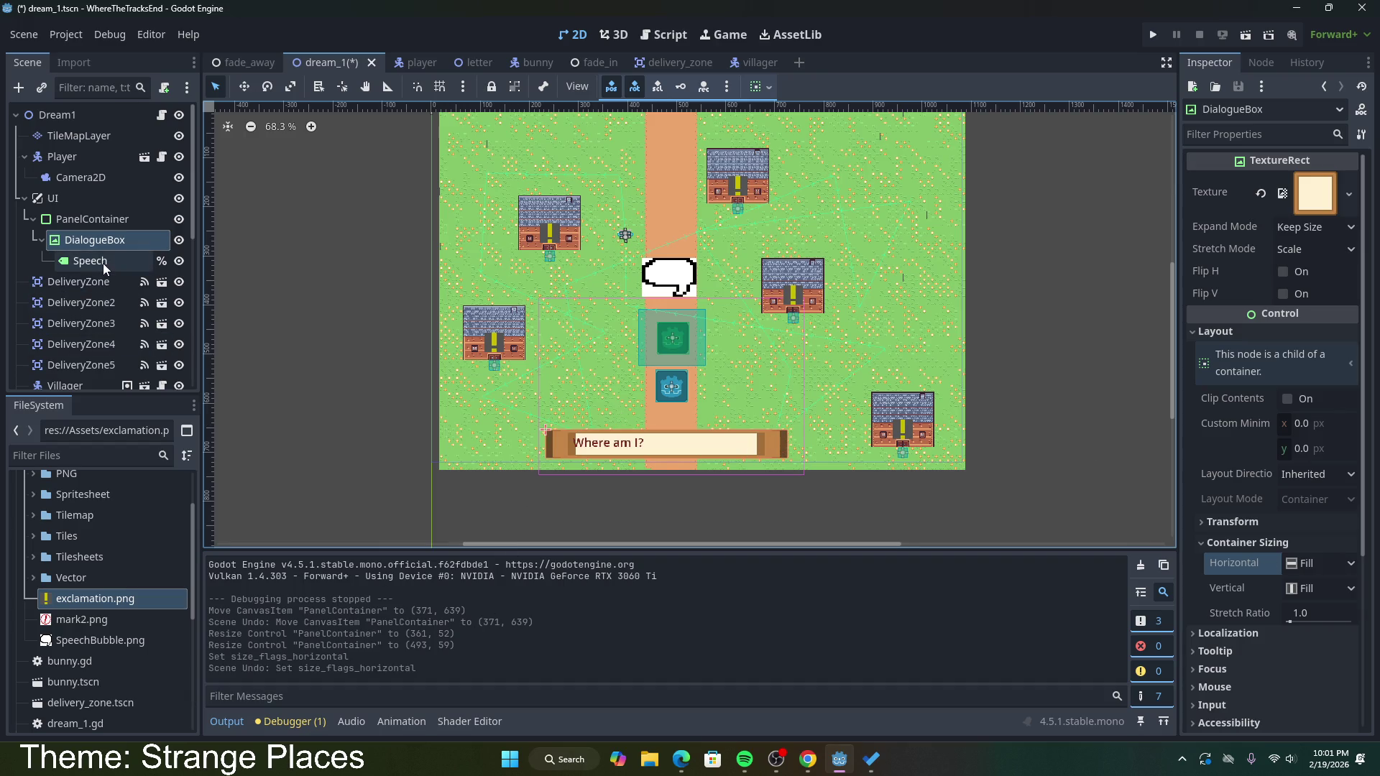
Step: Set the Speech label's Autowrap Mode to Word
left_click(102, 263)
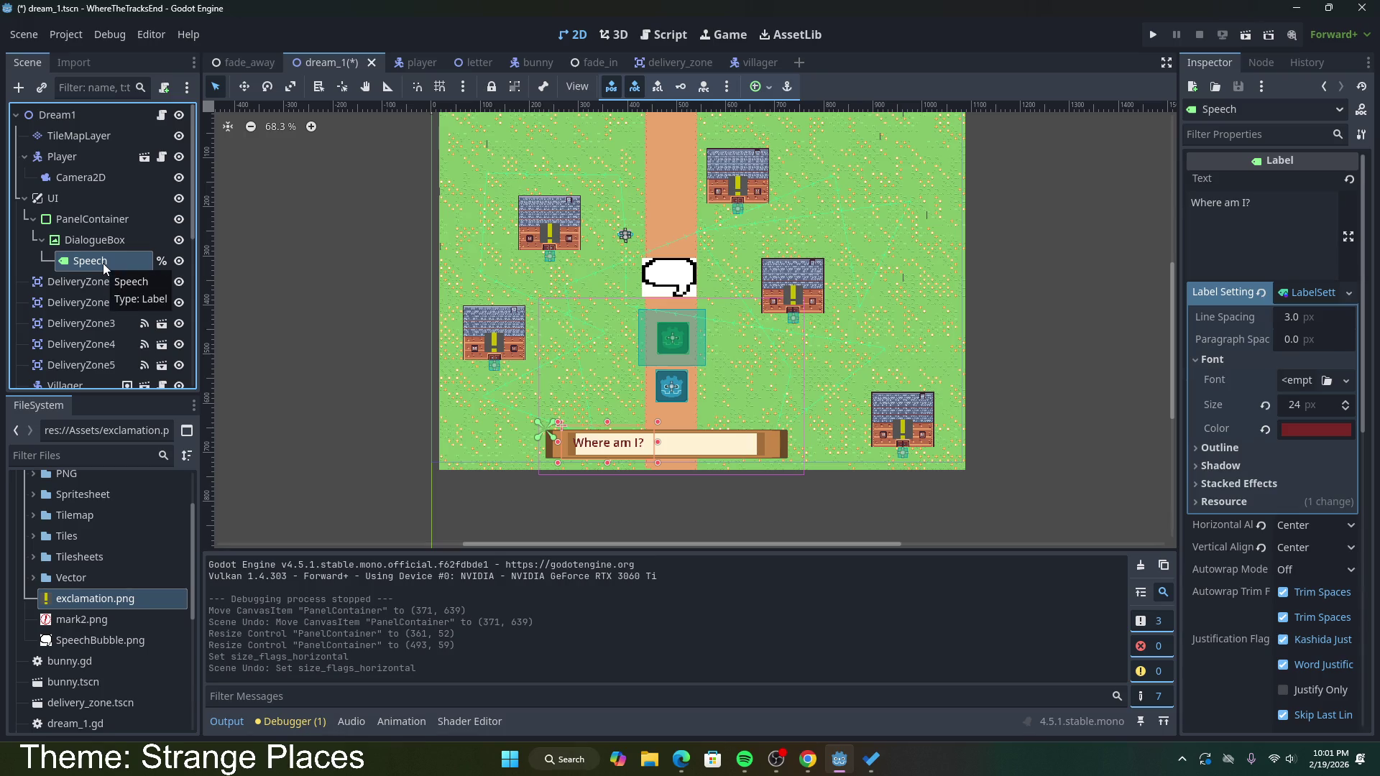
left_click(1242, 447)
left_click(1243, 447)
scroll(1291, 296, "down", 5)
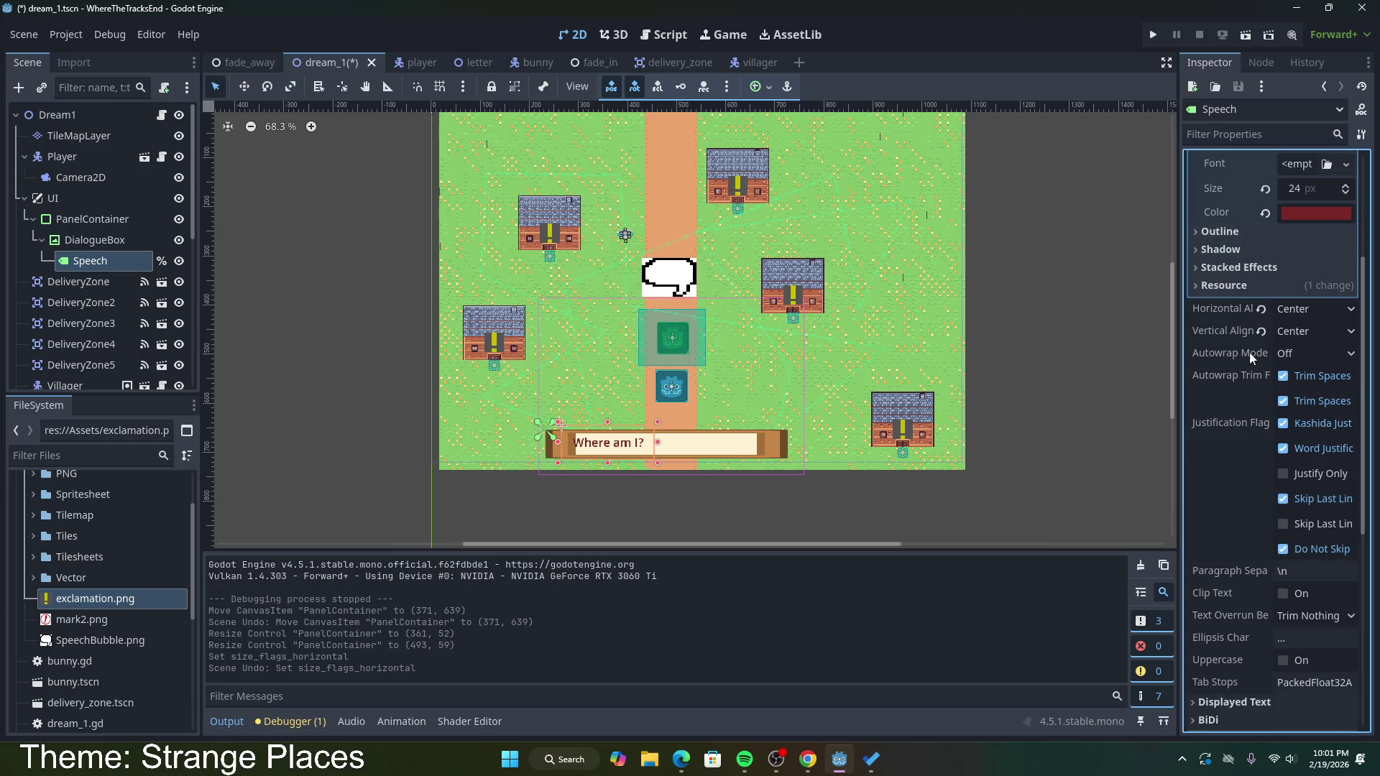
left_click(1288, 354)
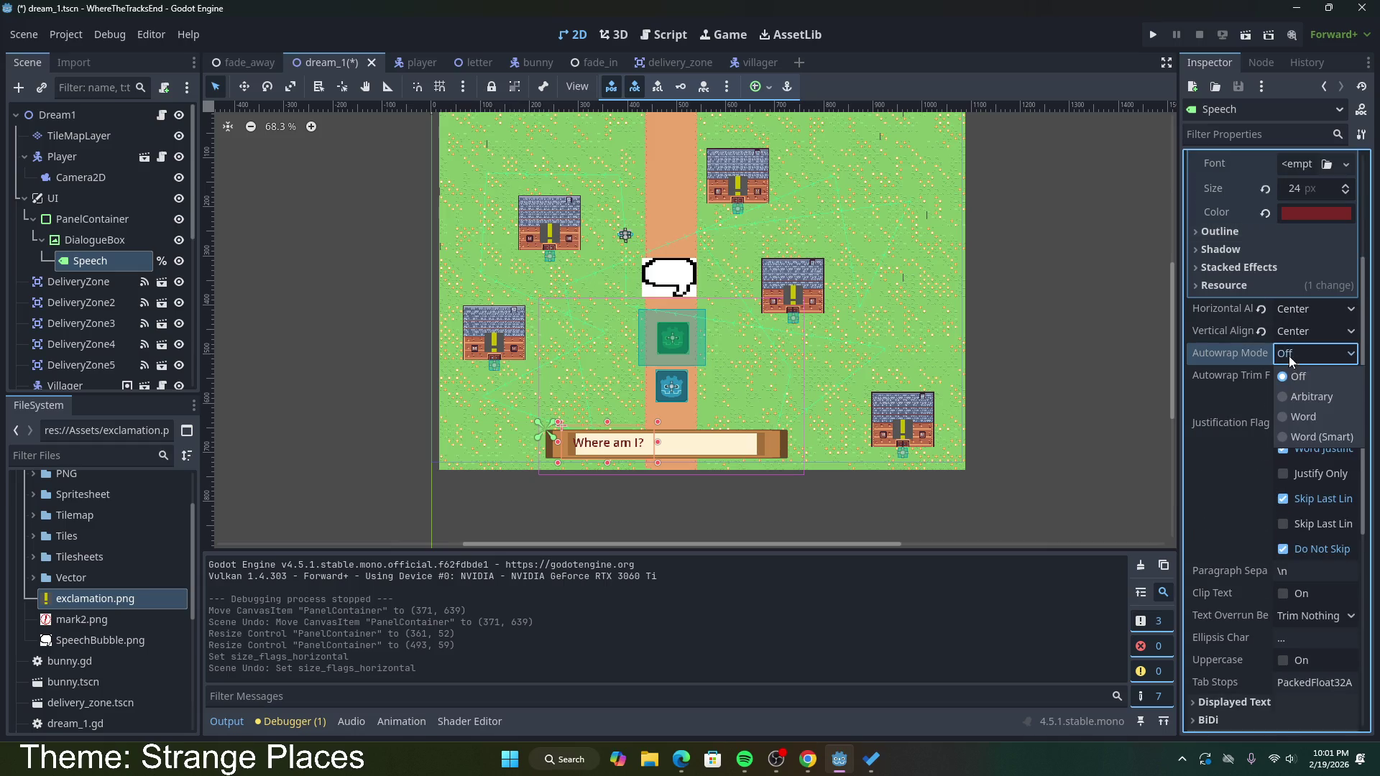
left_click(1300, 417)
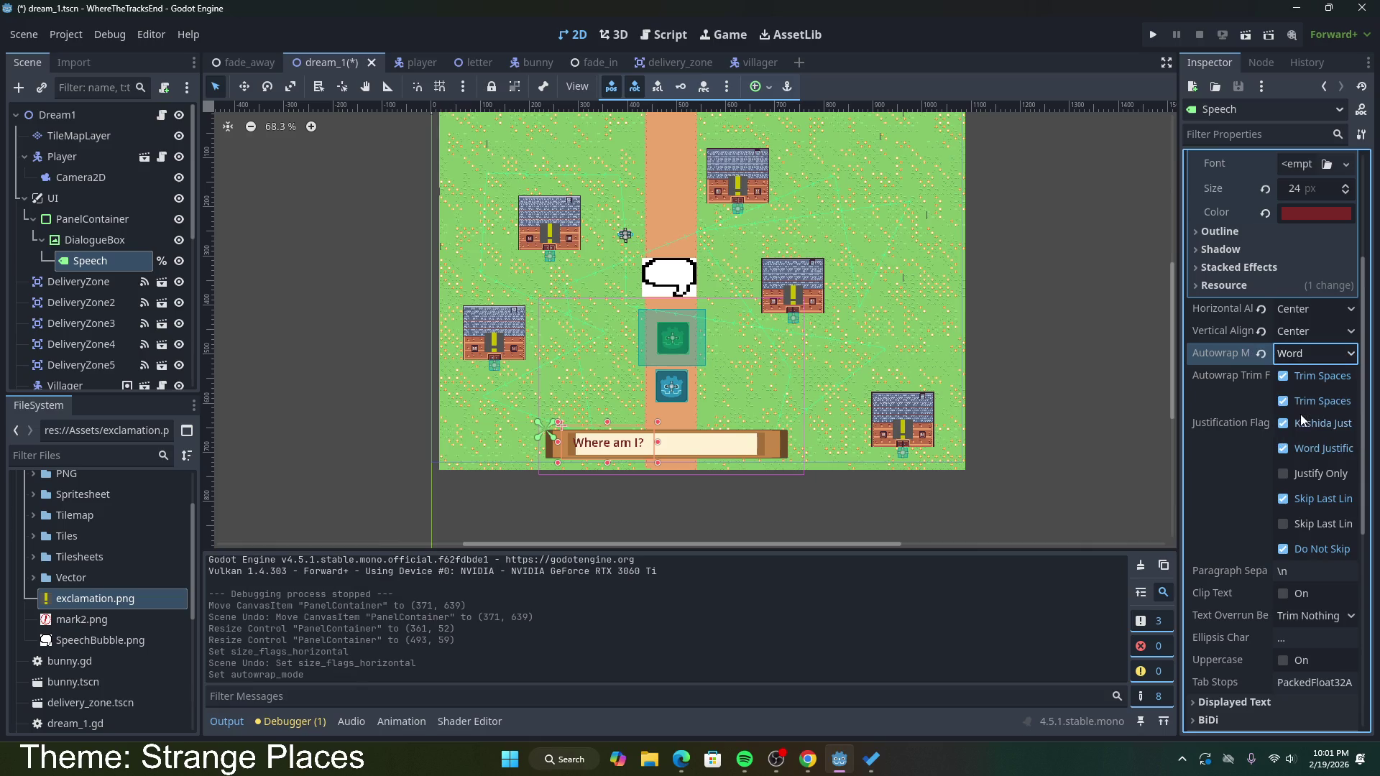
Step: Make the dialogue PanelContainer taller upward and keep Speech's vertical alignment at Center
left_click(681, 440)
left_click(92, 219)
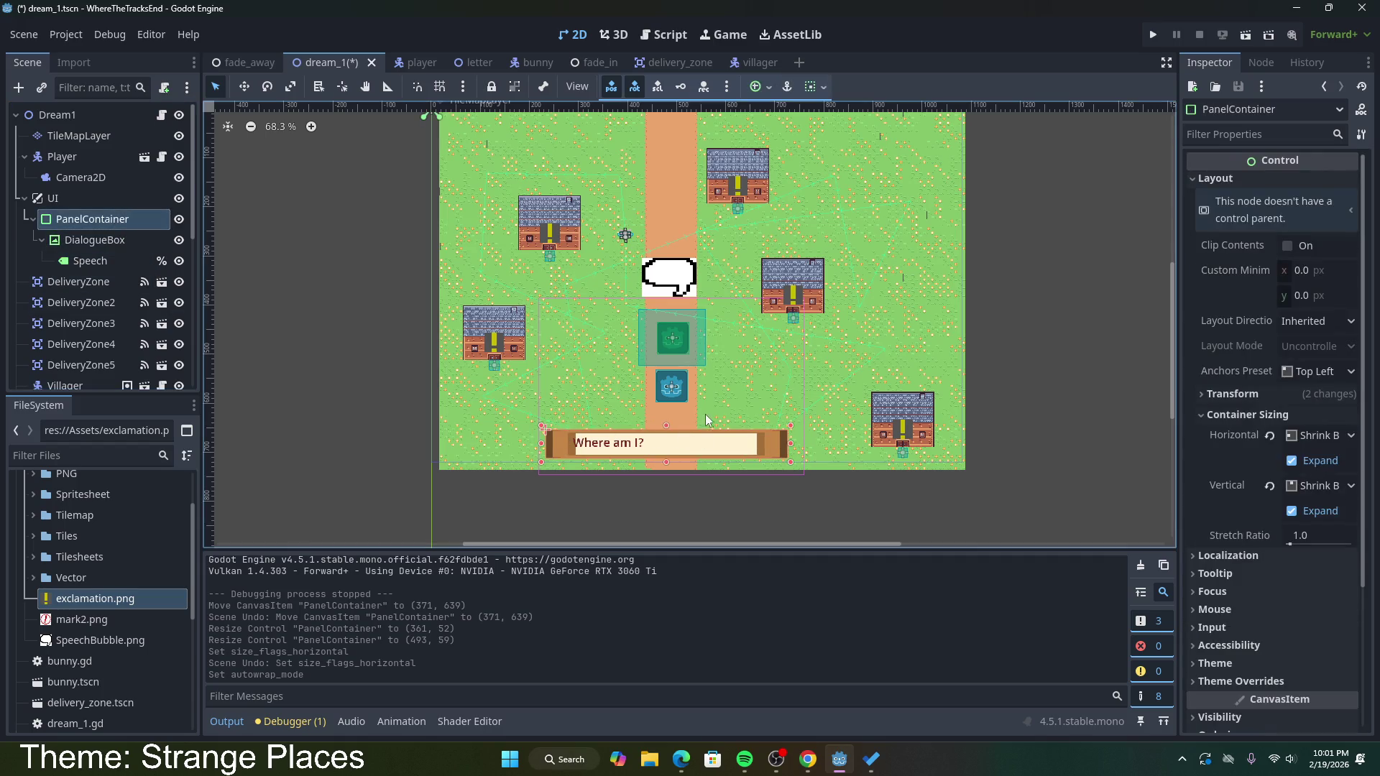
left_click_drag(667, 426, 668, 419)
left_click(636, 436)
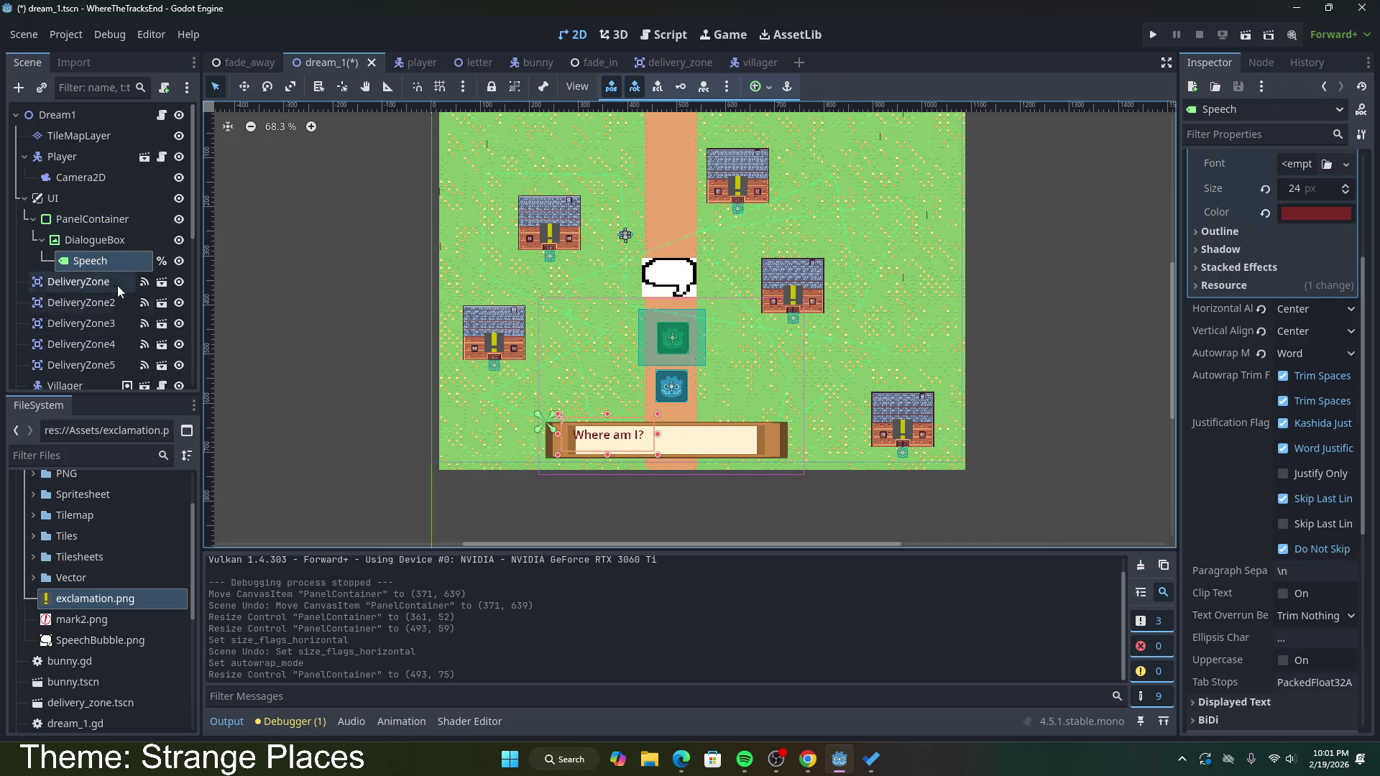
left_click(1307, 332)
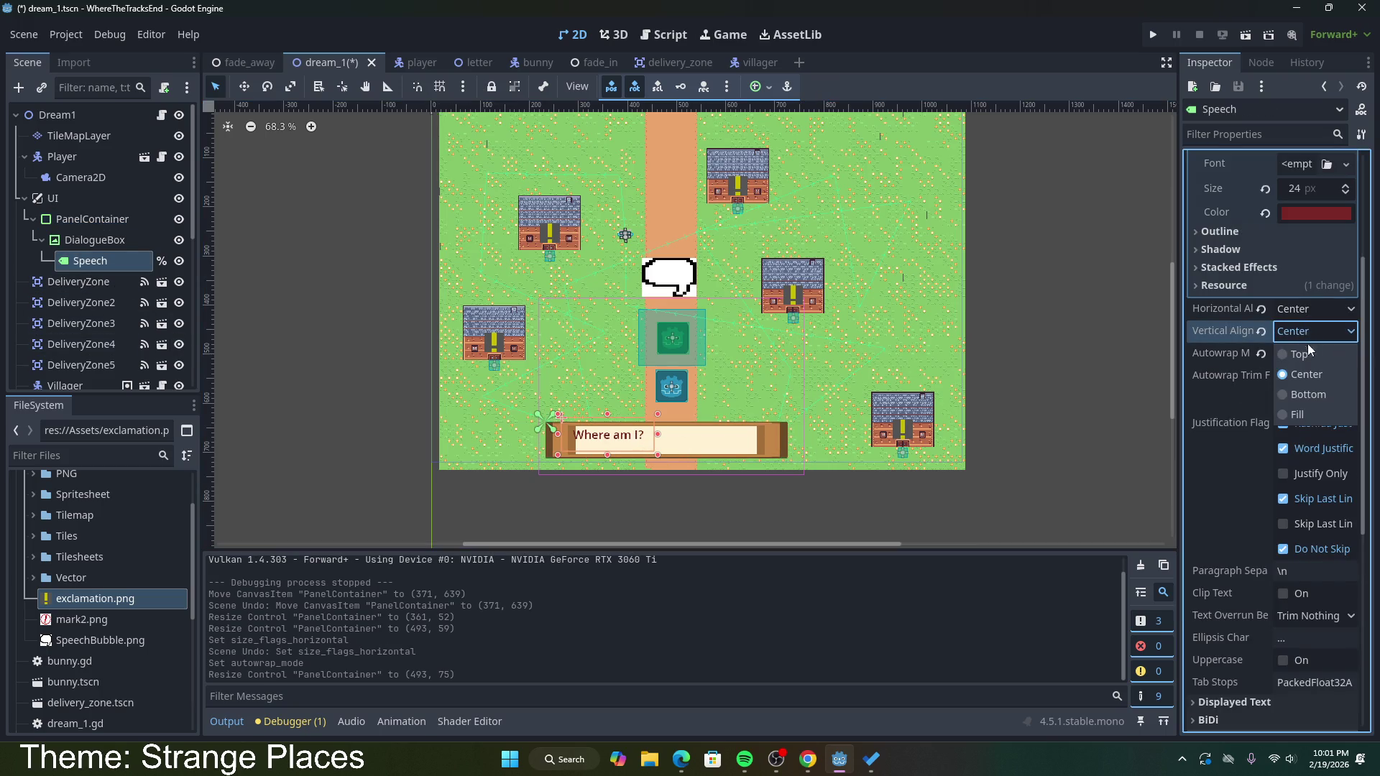
left_click(94, 240)
Step: Stretch the Speech label to 368×54 centred in the panel, then save dream_1
left_click(93, 240)
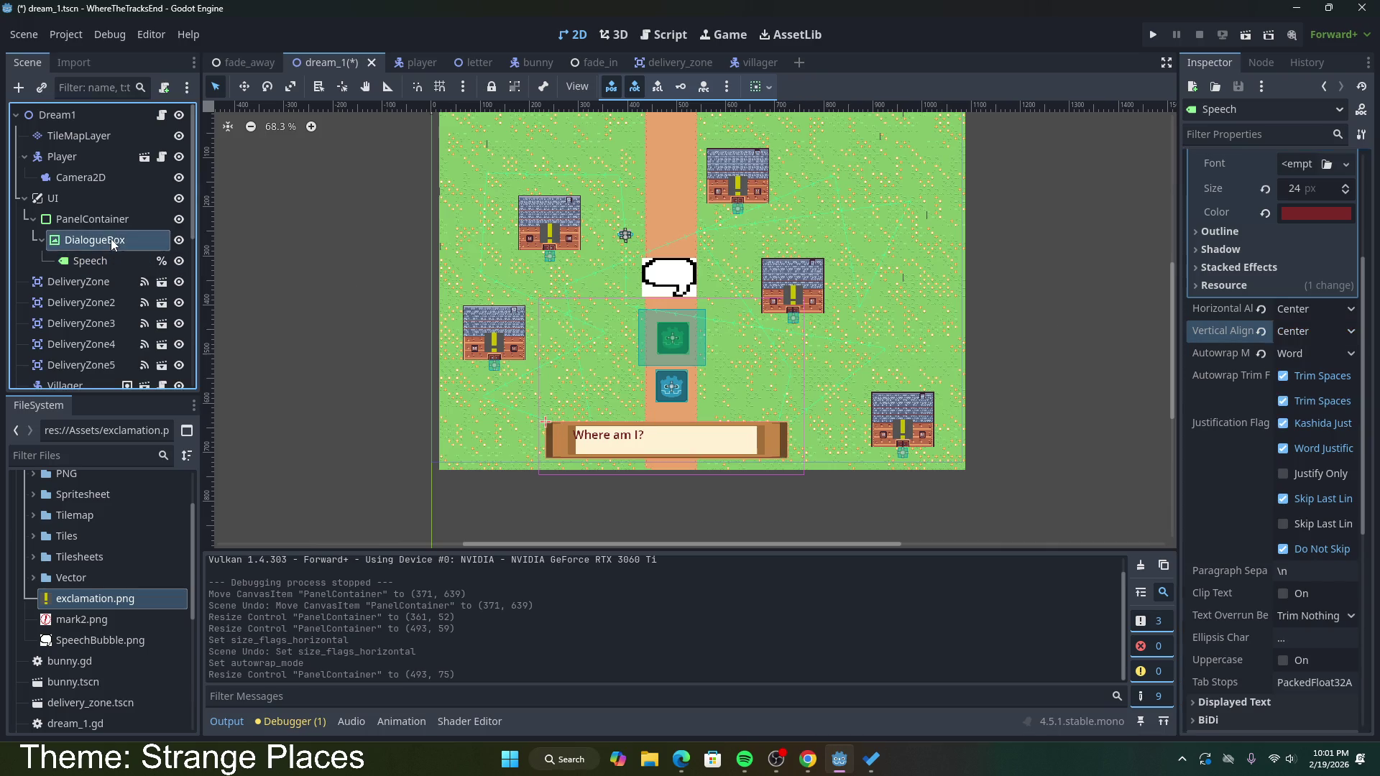
left_click(579, 451)
left_click(627, 463)
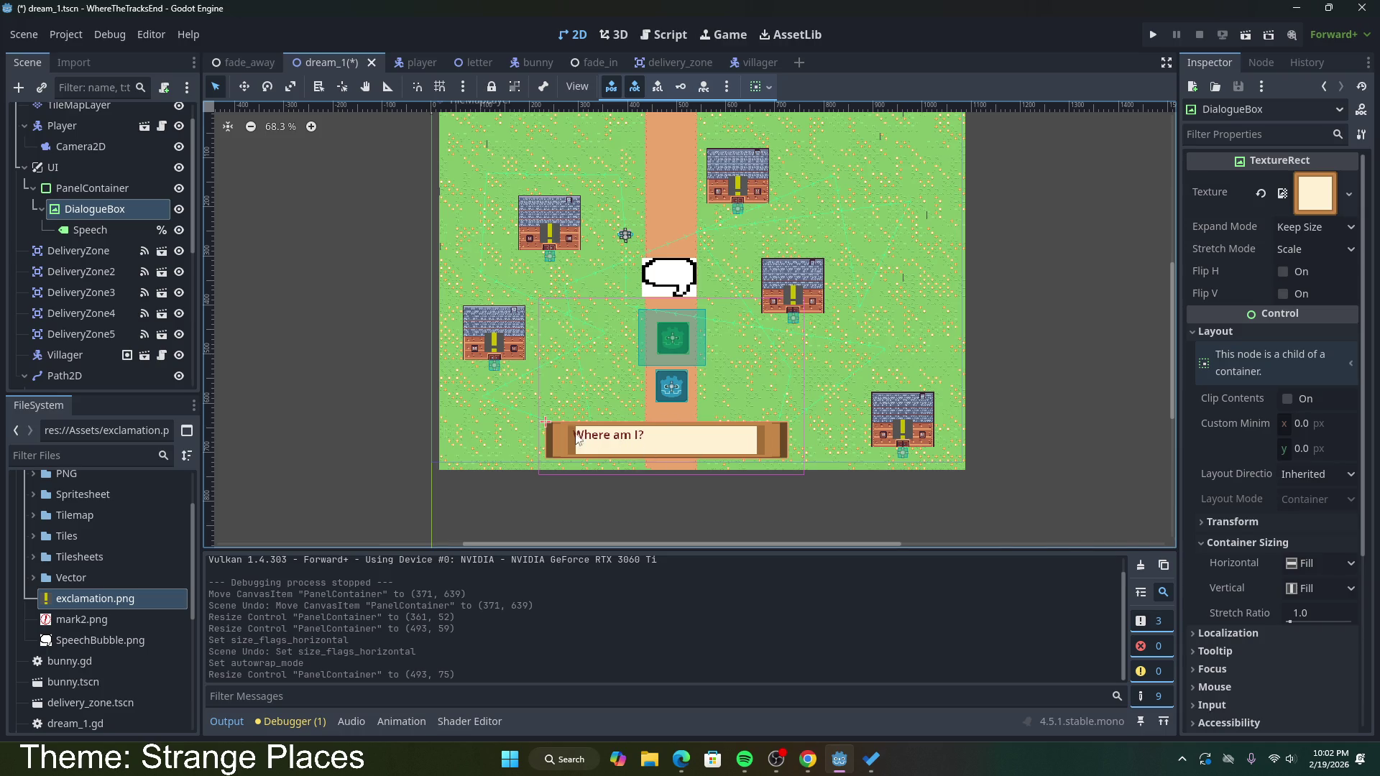
left_click(115, 187)
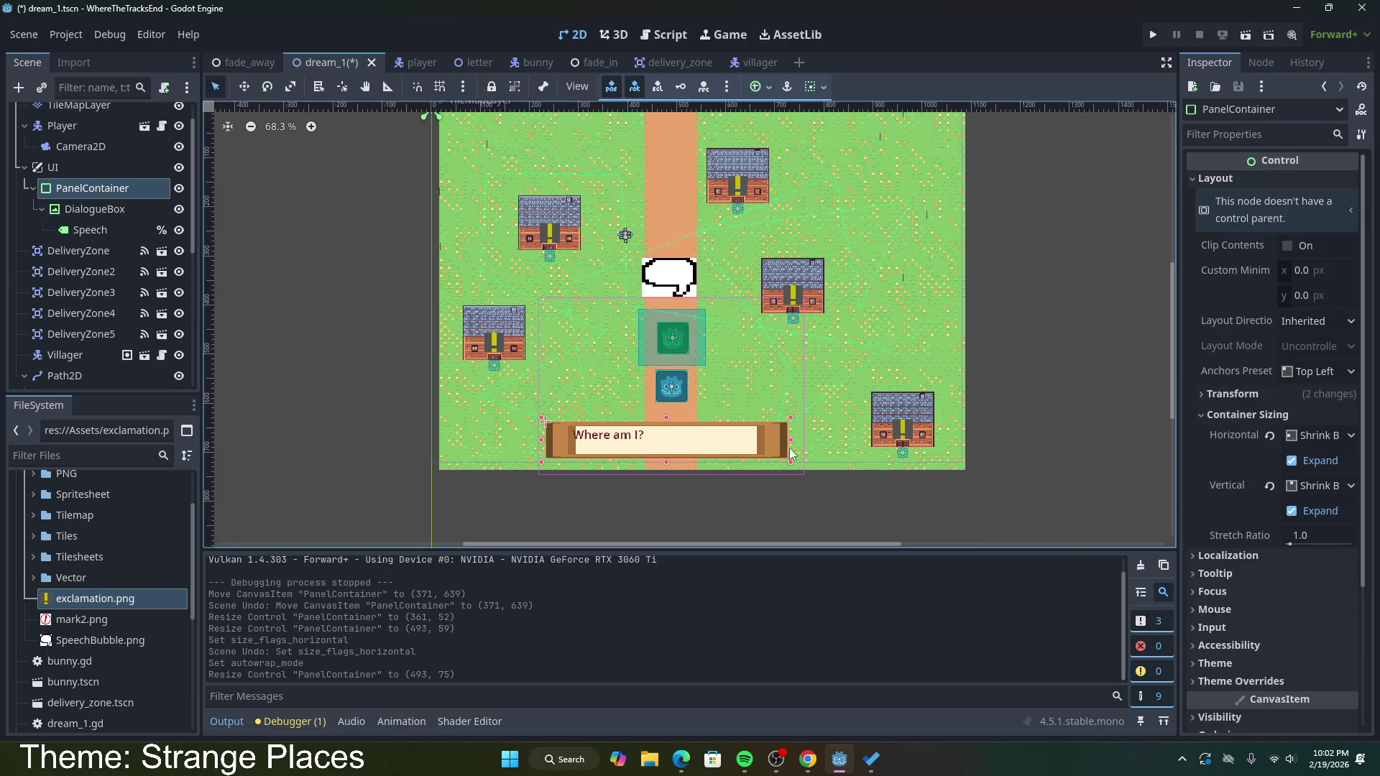
left_click(90, 230)
left_click_drag(638, 442, 759, 455)
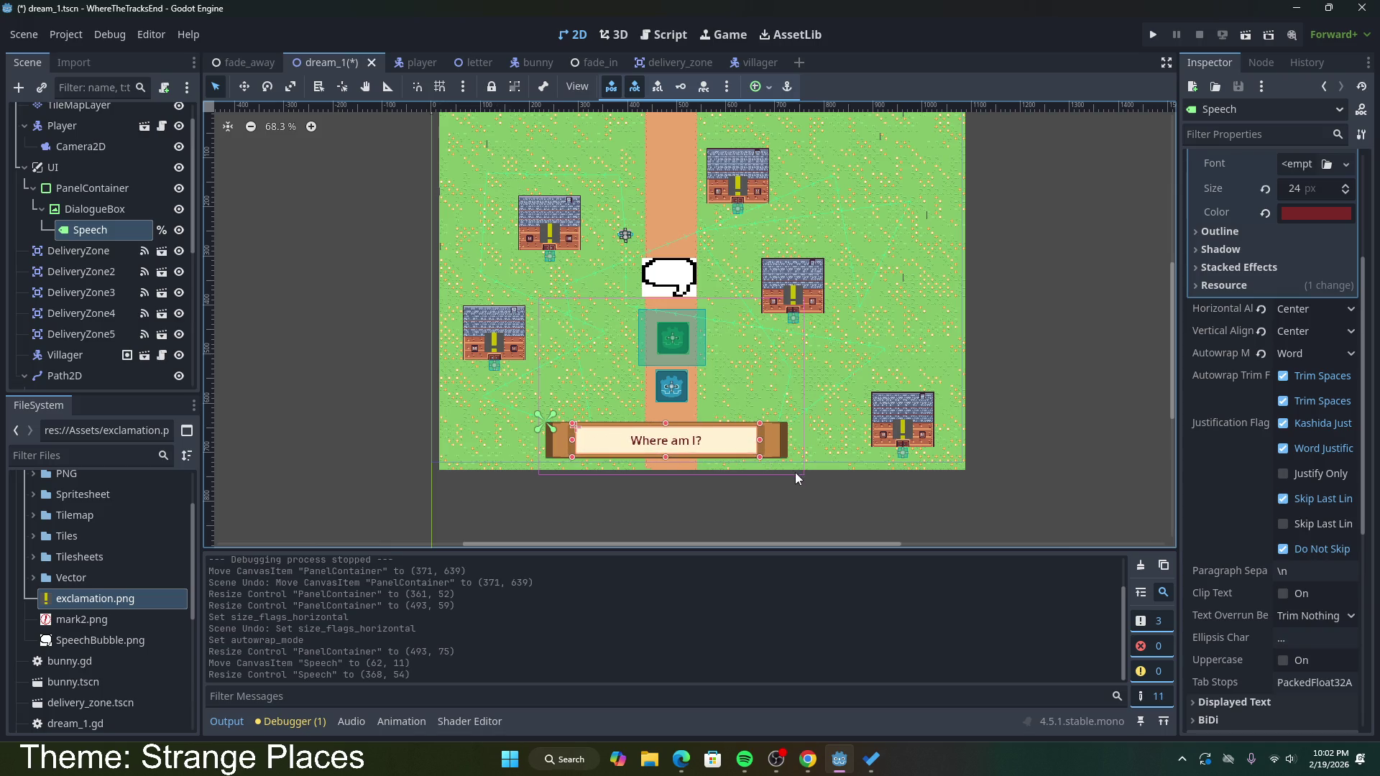
key("ctrl+s")
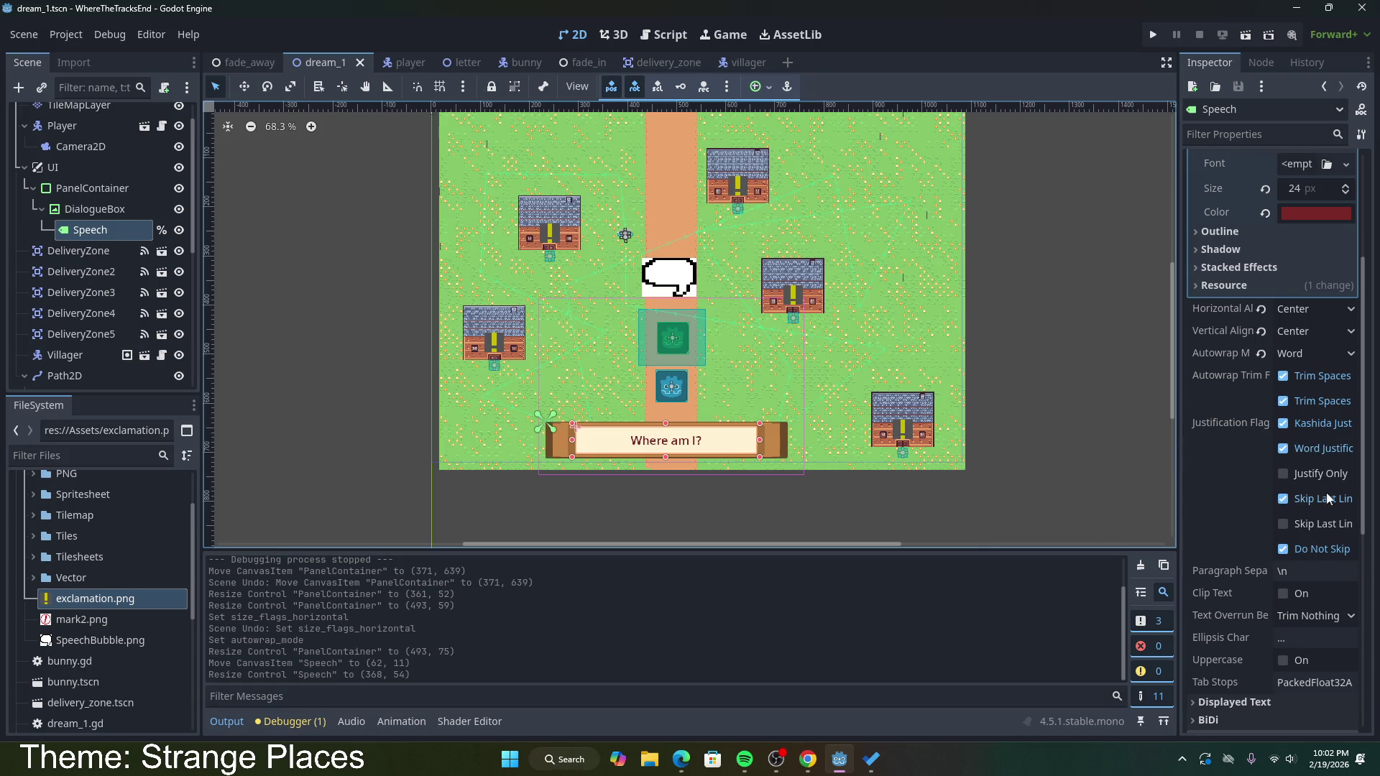
scroll(1258, 474, "down", 2)
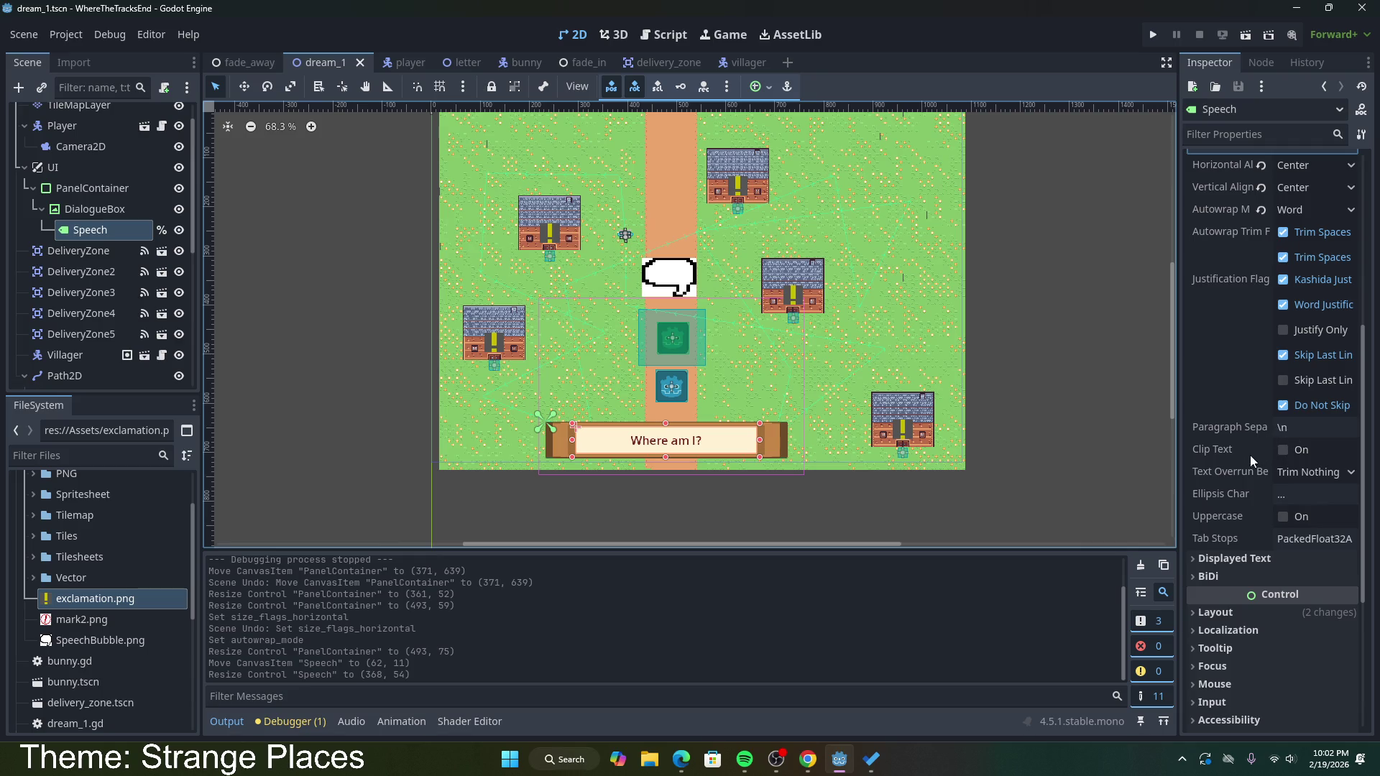
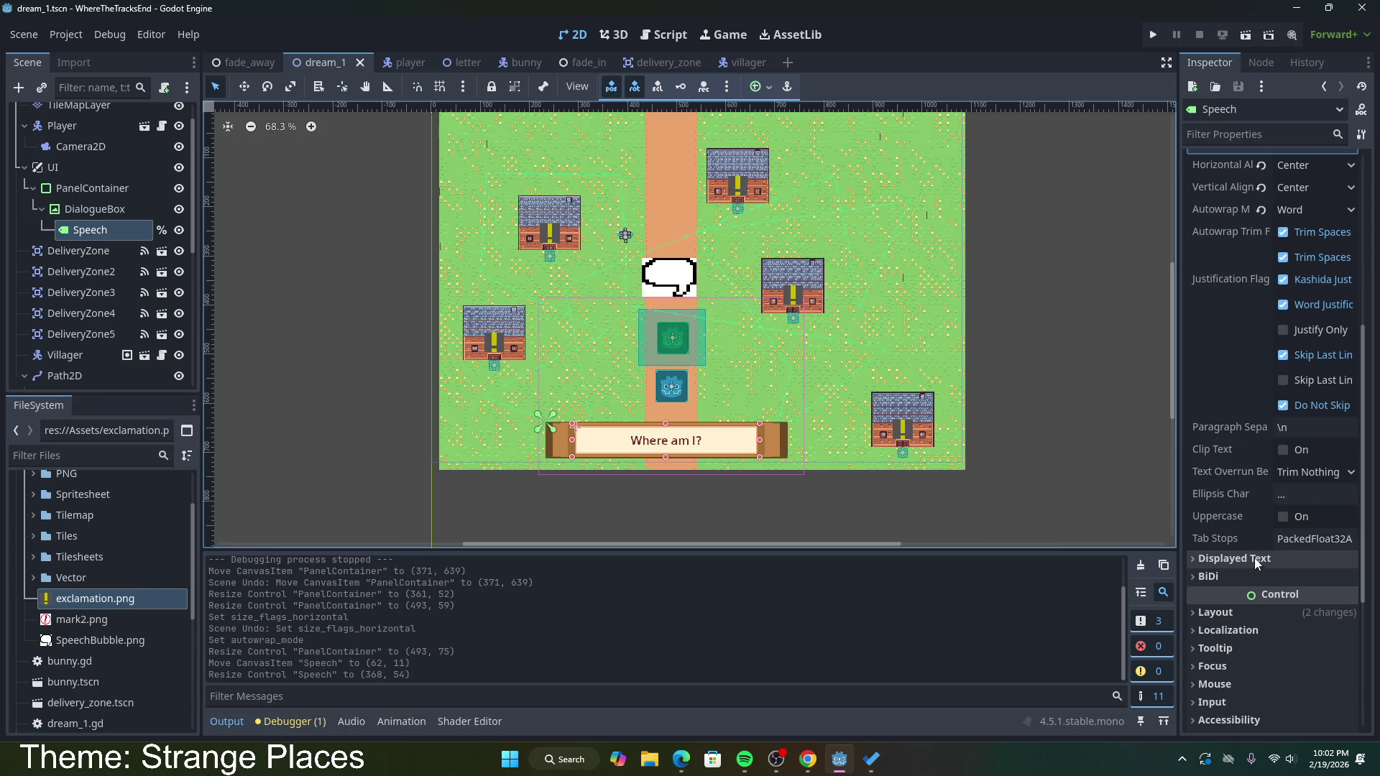
Step: Run the dream_1 scene so the game opens on the line 'Where am I?'
scroll(1255, 558, "up", 5)
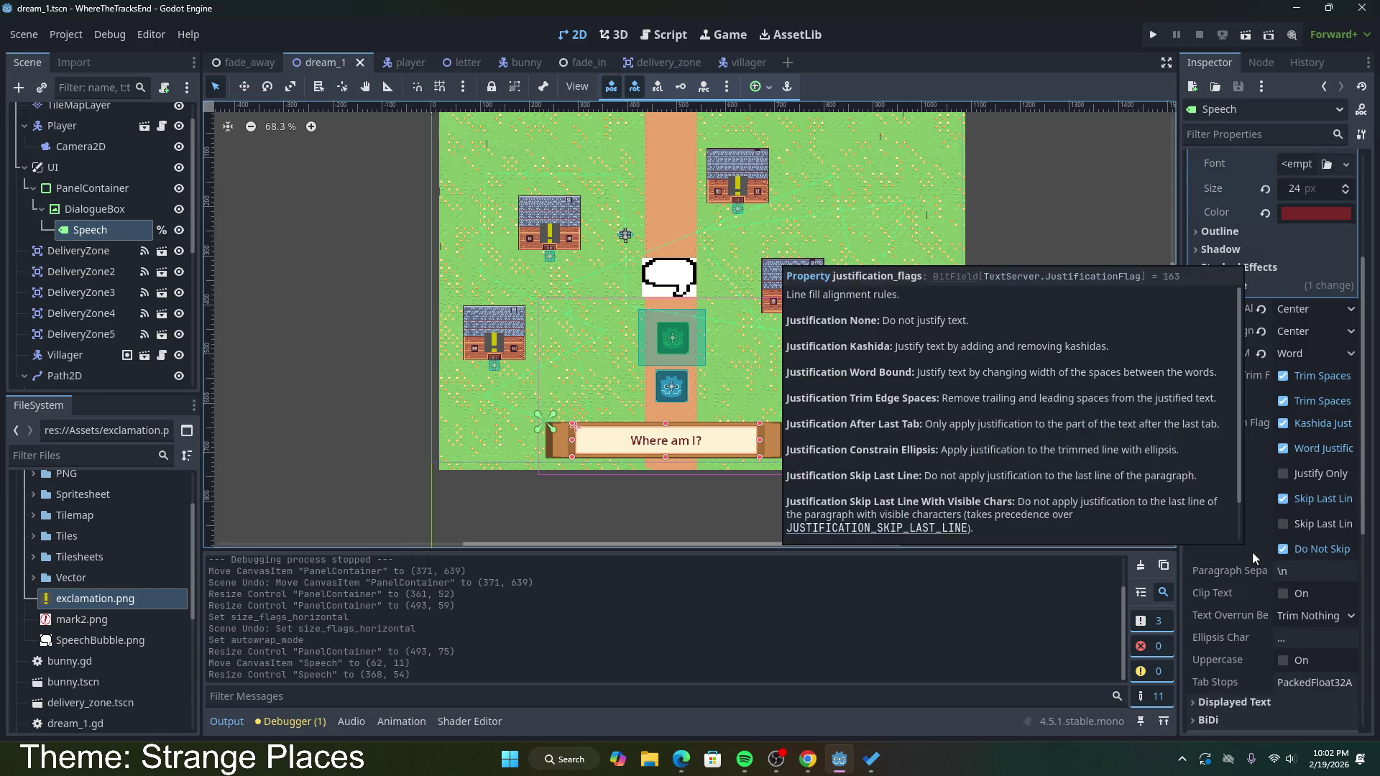
scroll(1235, 538, "up", 1)
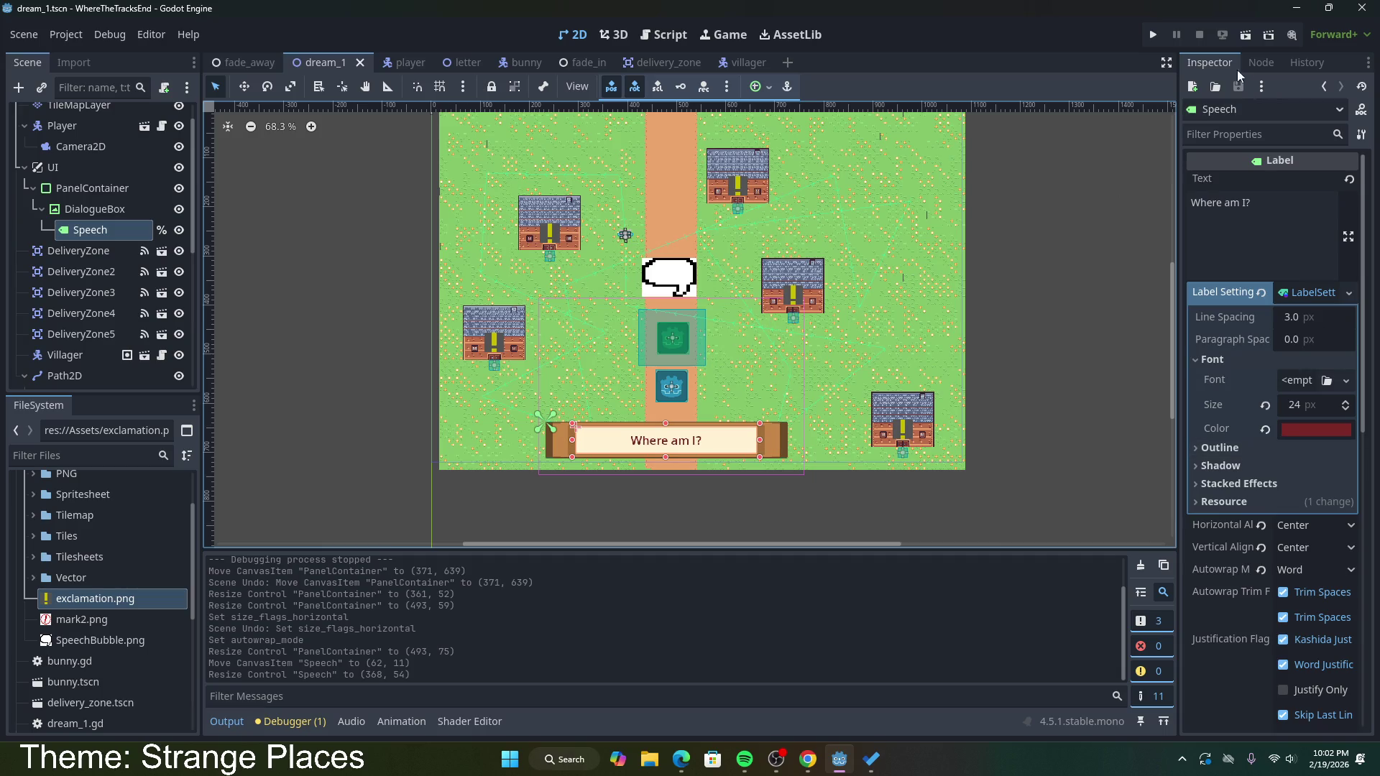
left_click(1245, 34)
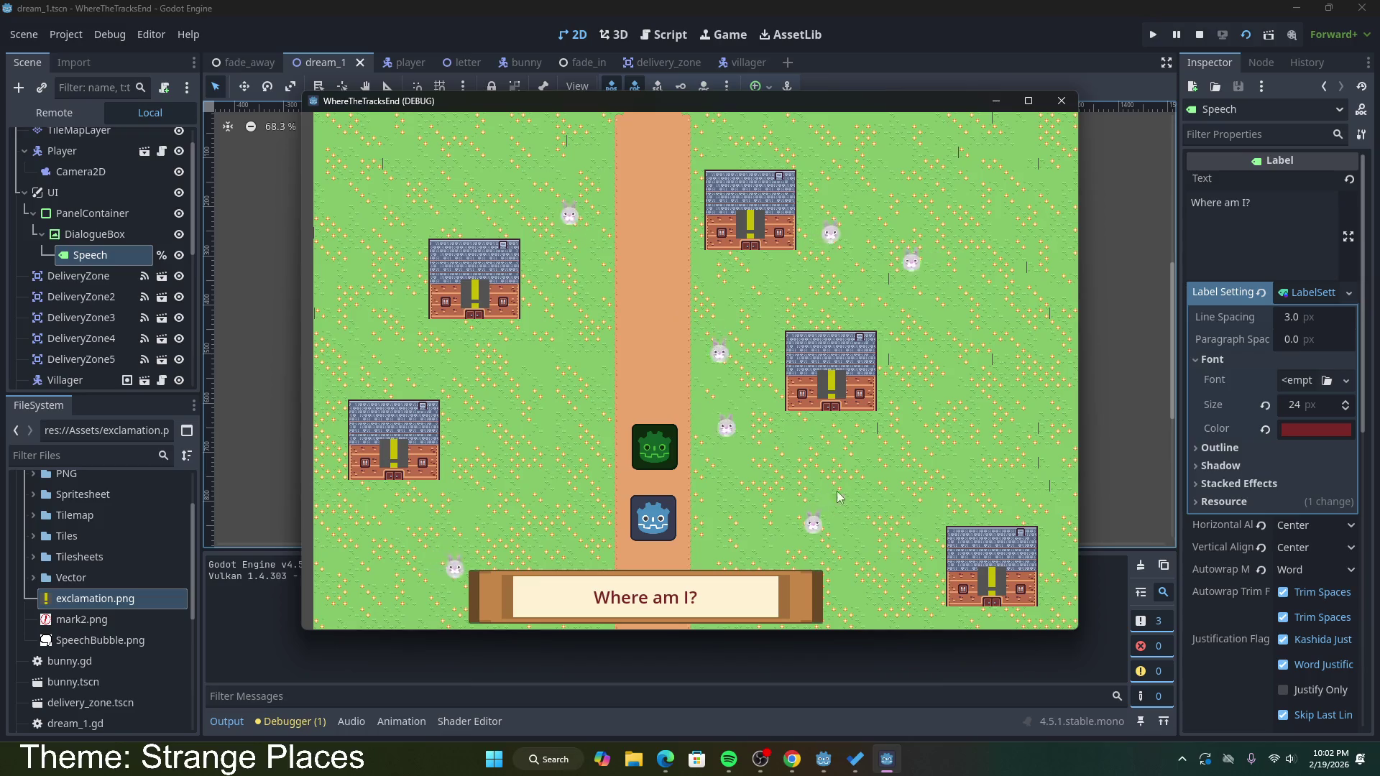
Step: Advance the dialogue to 'I was just on the train...', close the game, and save dream_1
left_click(659, 611)
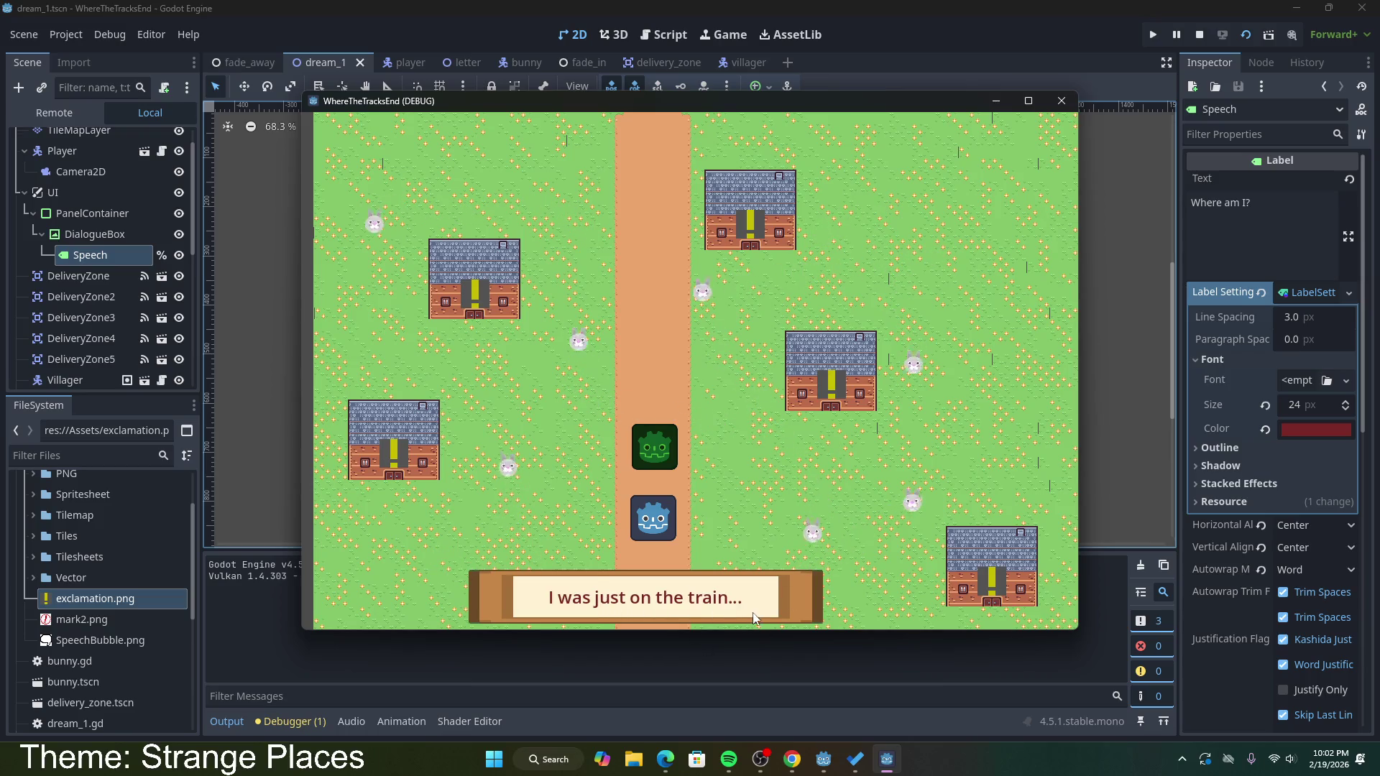
left_click(662, 608)
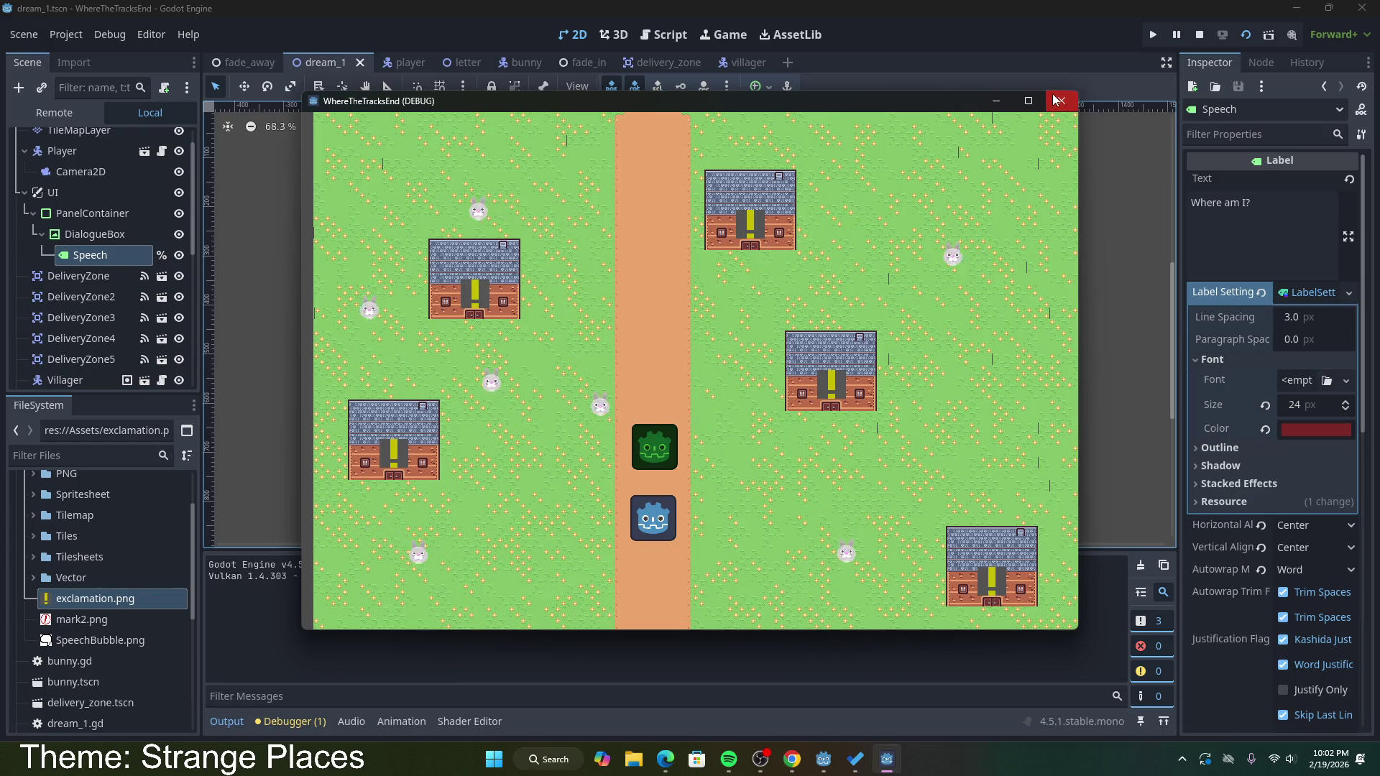
left_click(1056, 100)
key("ctrl+s")
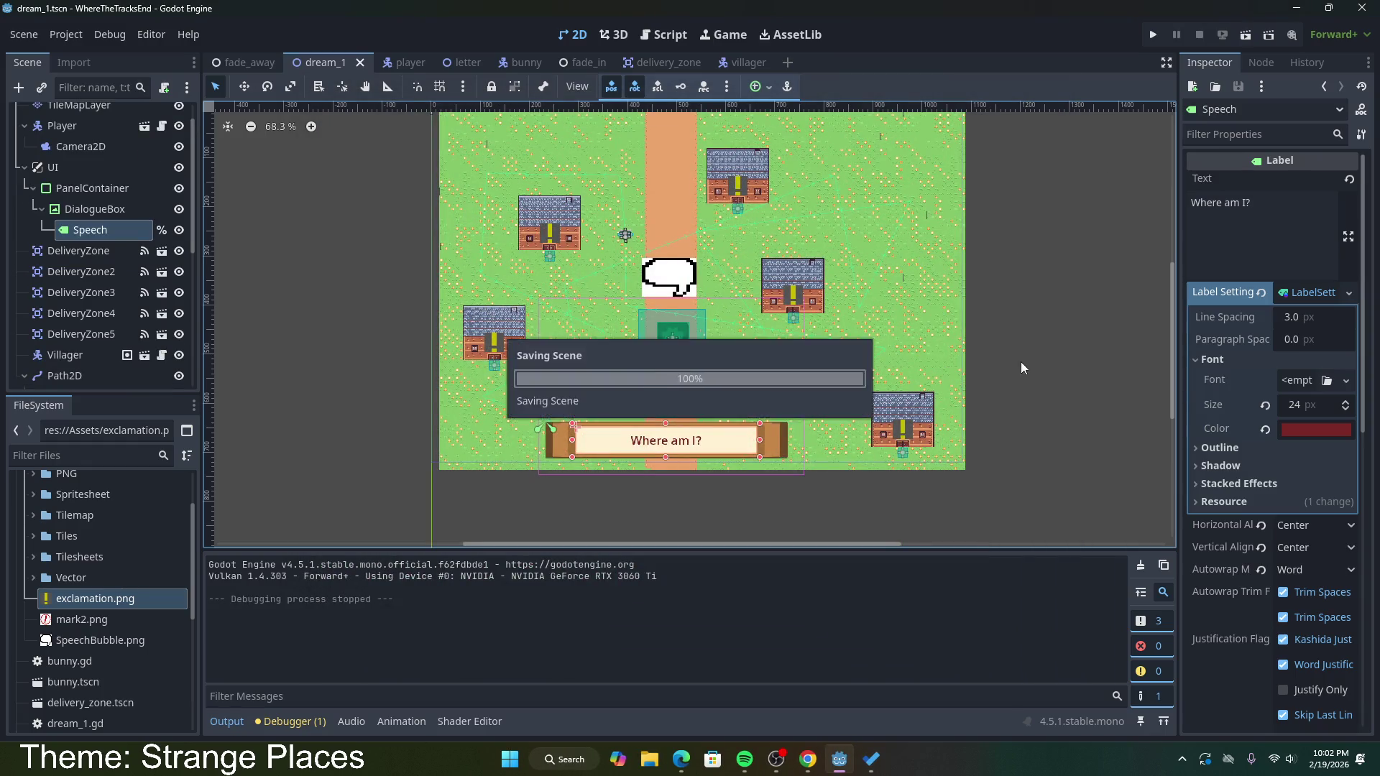
Step: Deselect the Speech label and select the Villager node in dream_1
left_click(1029, 351)
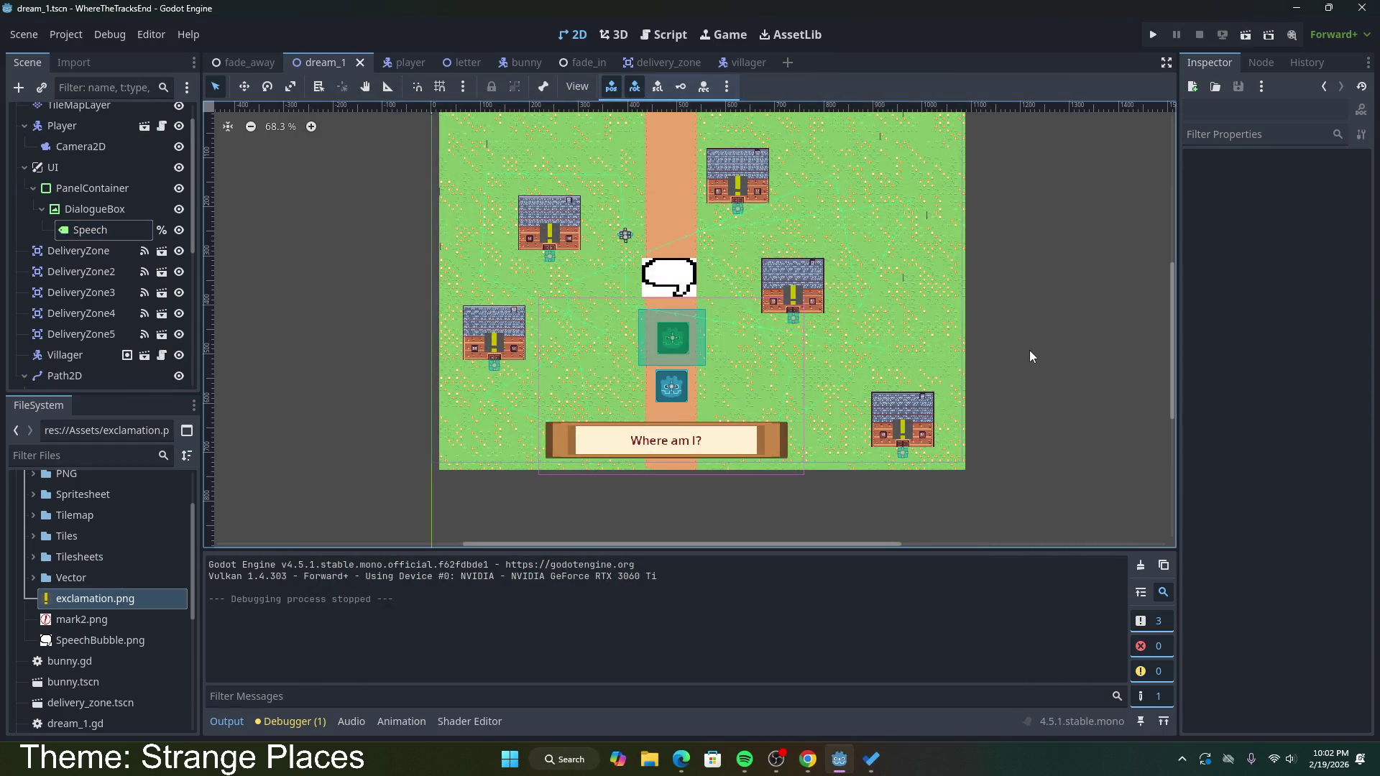
left_click(683, 284)
key("Escape")
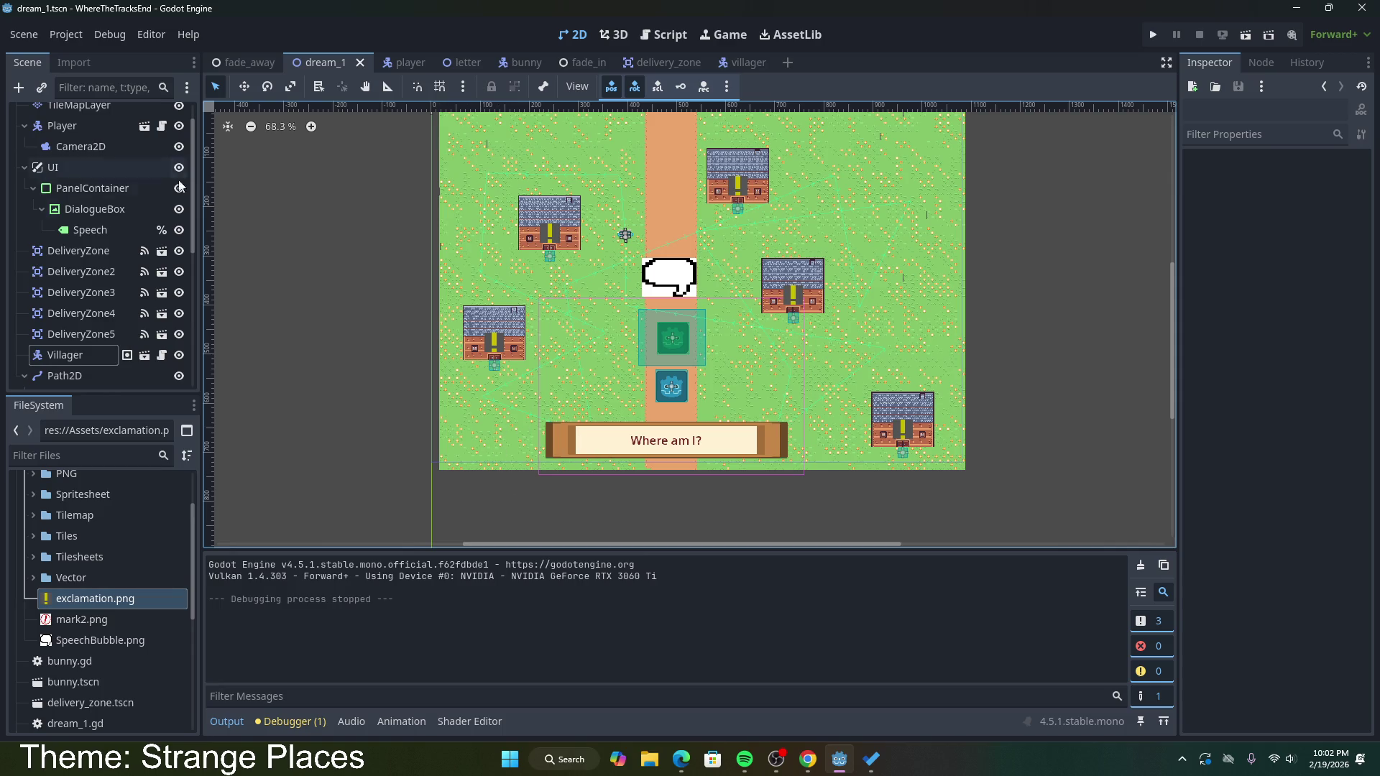
scroll(118, 264, "up", 2)
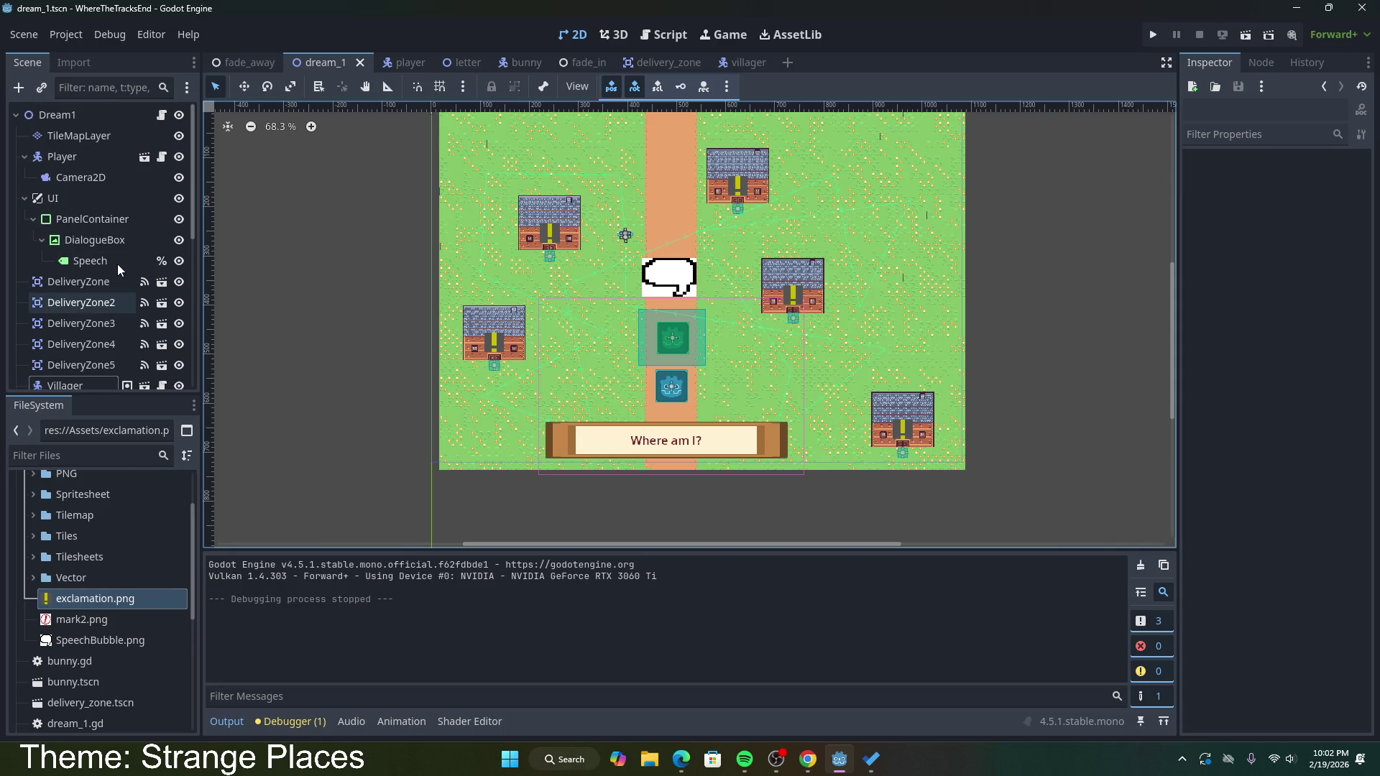
Step: Look through the player and villager scenes, return to dream_1, then open the bunny scene
left_click(407, 66)
left_click(740, 65)
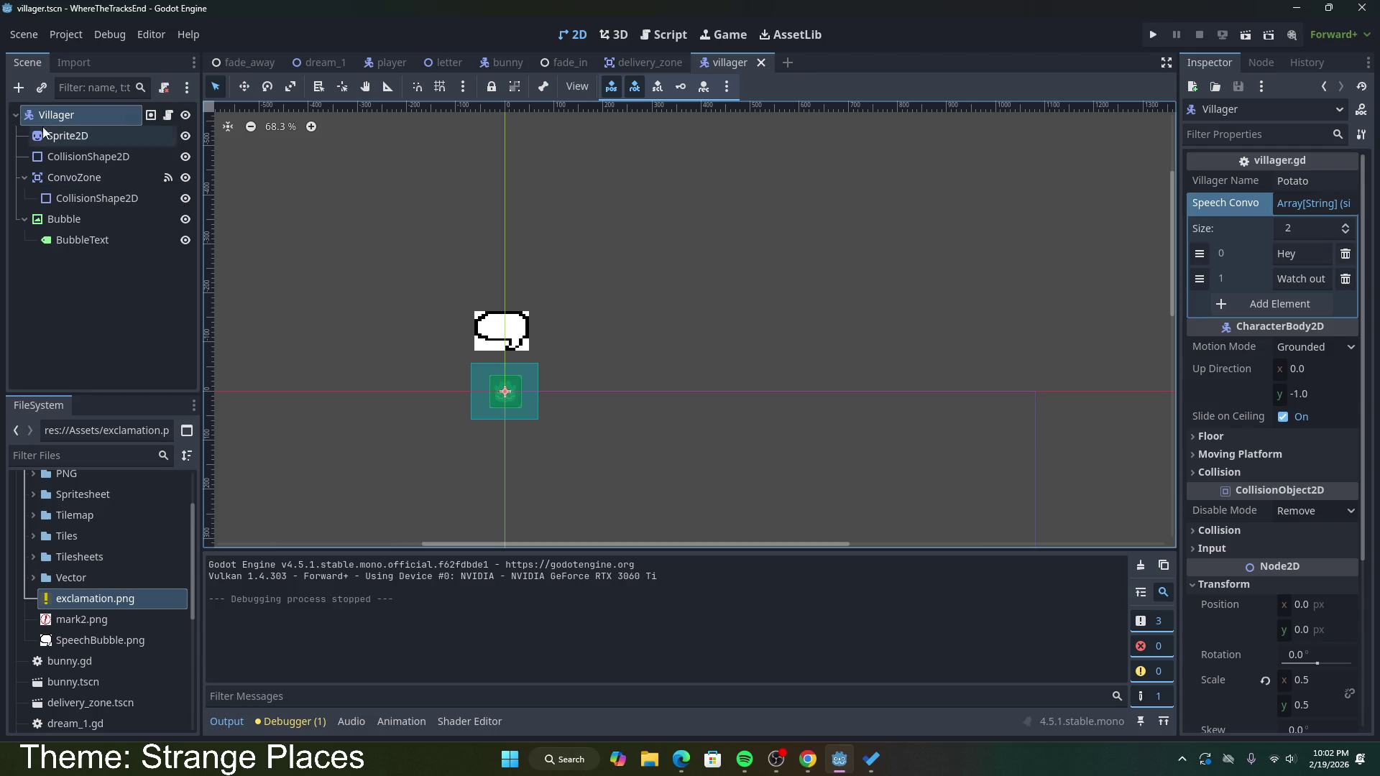
left_click(311, 68)
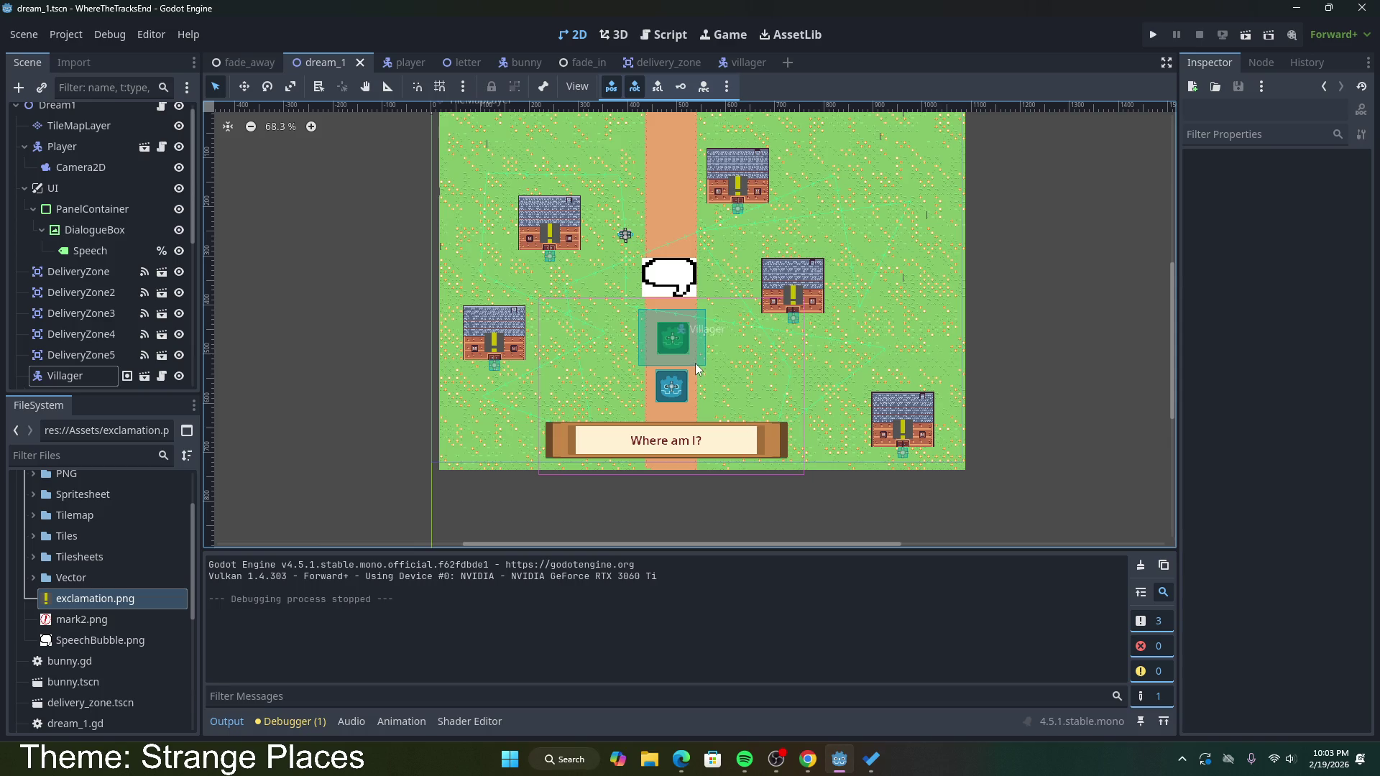
left_click(532, 62)
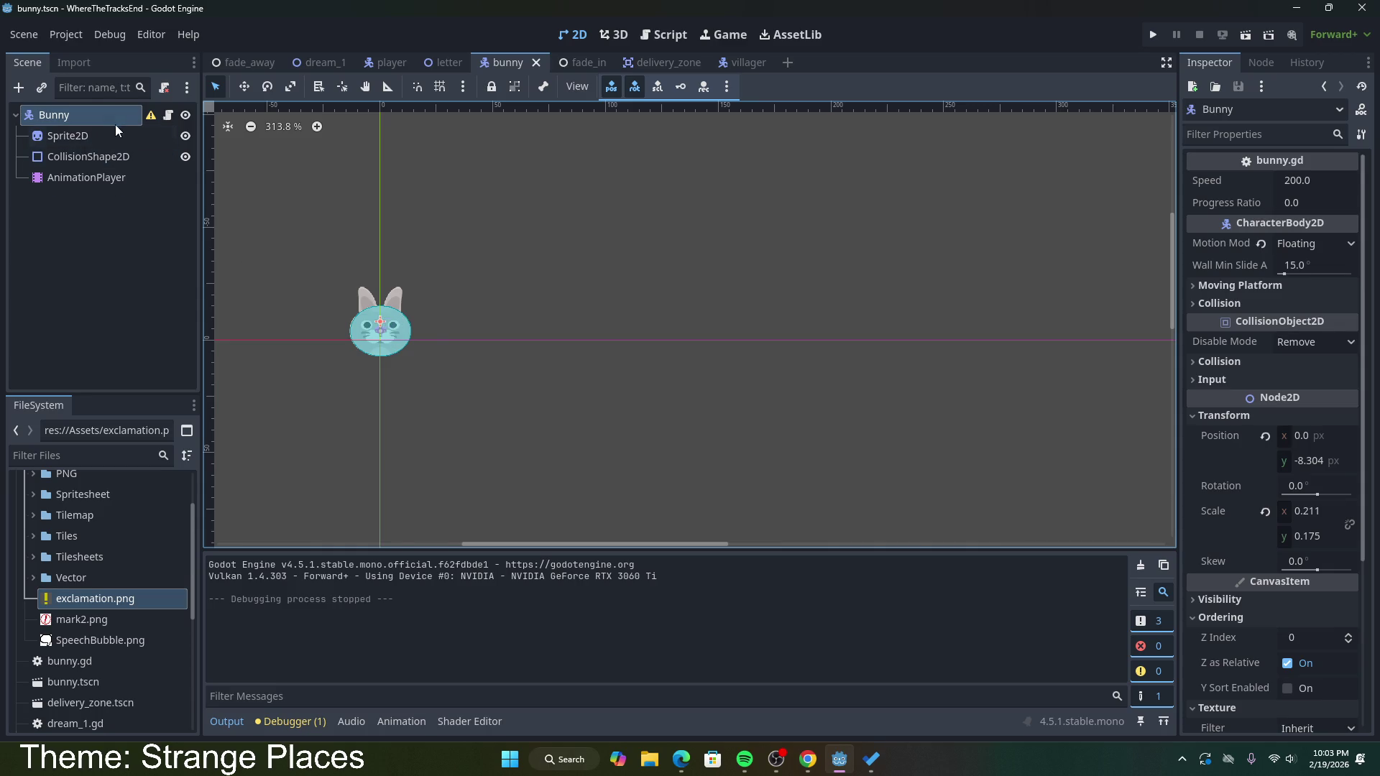
Step: Open bunny.gd and inspect the signals of Bunny, Sprite2D, CollisionShape2D and AnimationPlayer
left_click(168, 115)
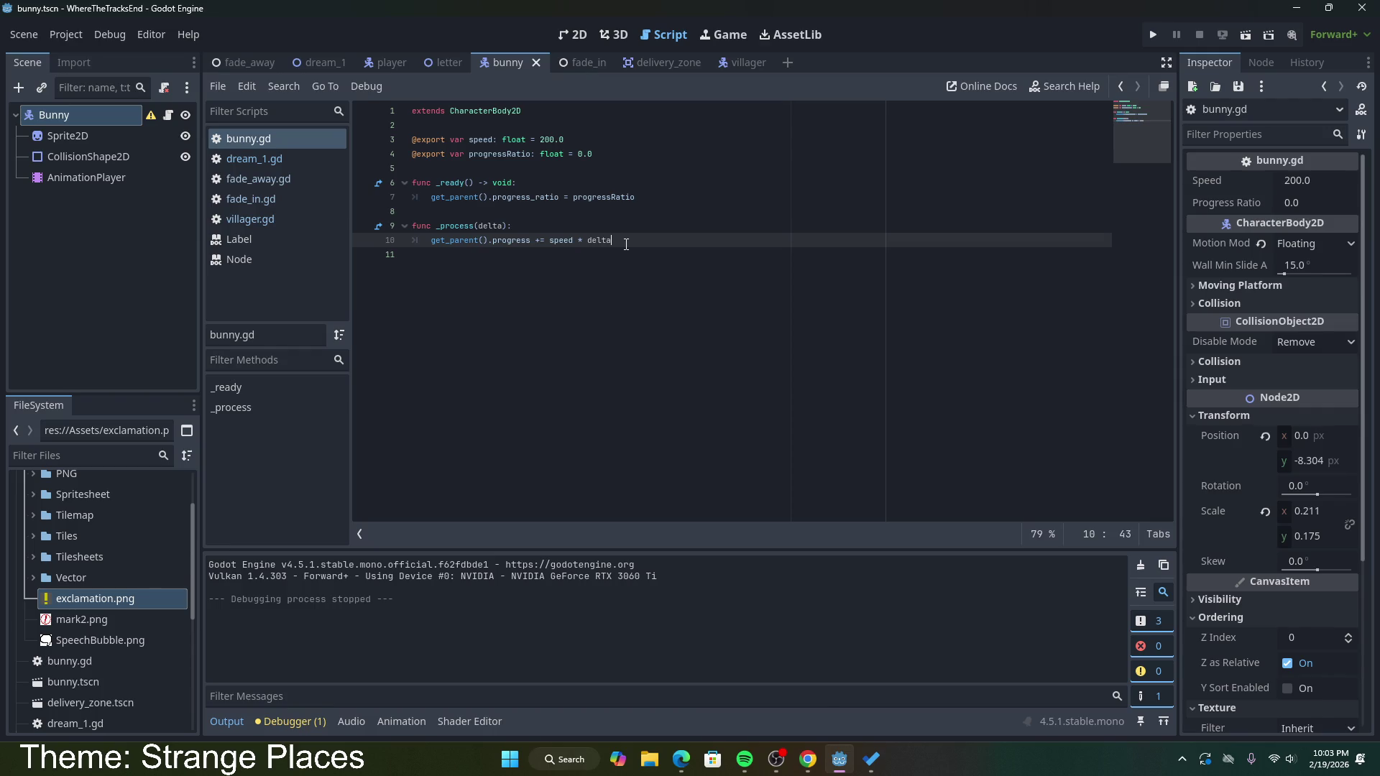
left_click(1251, 63)
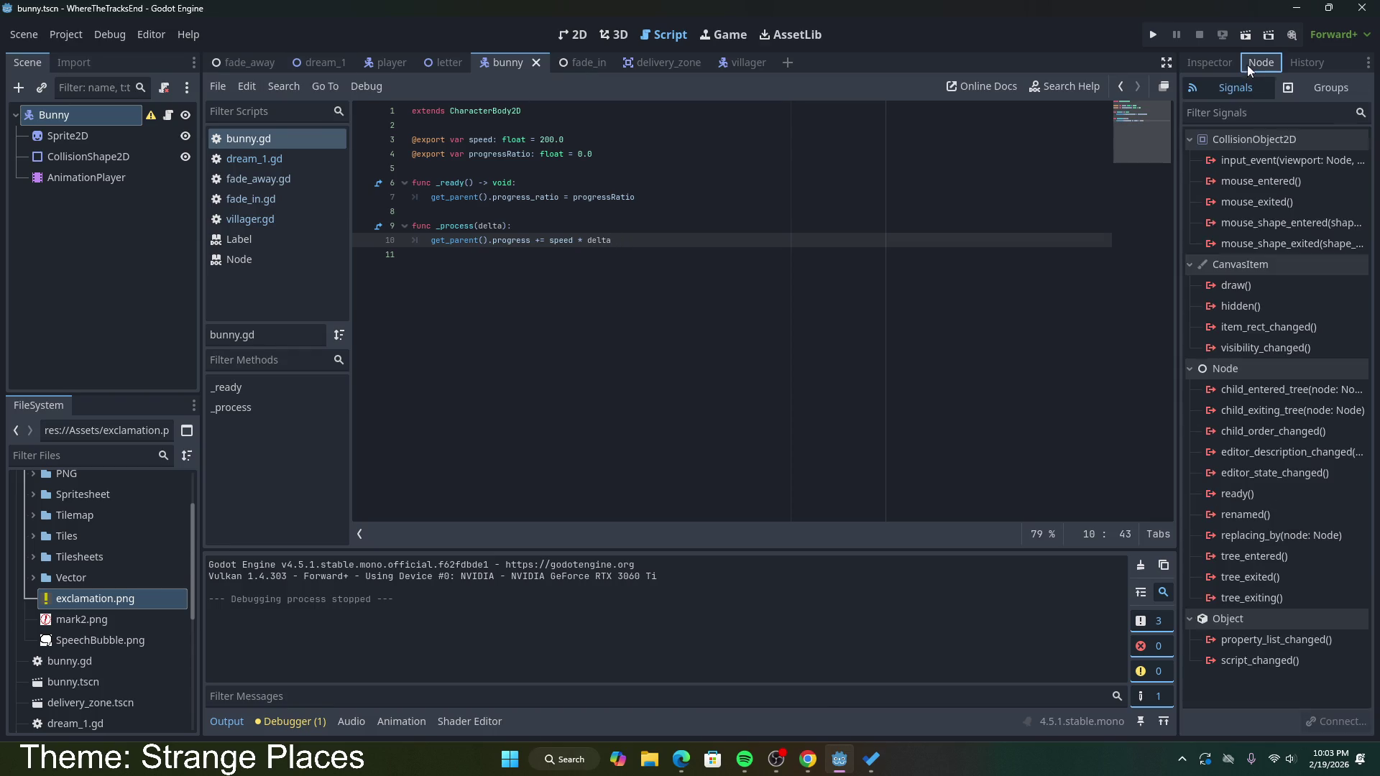
left_click(90, 156)
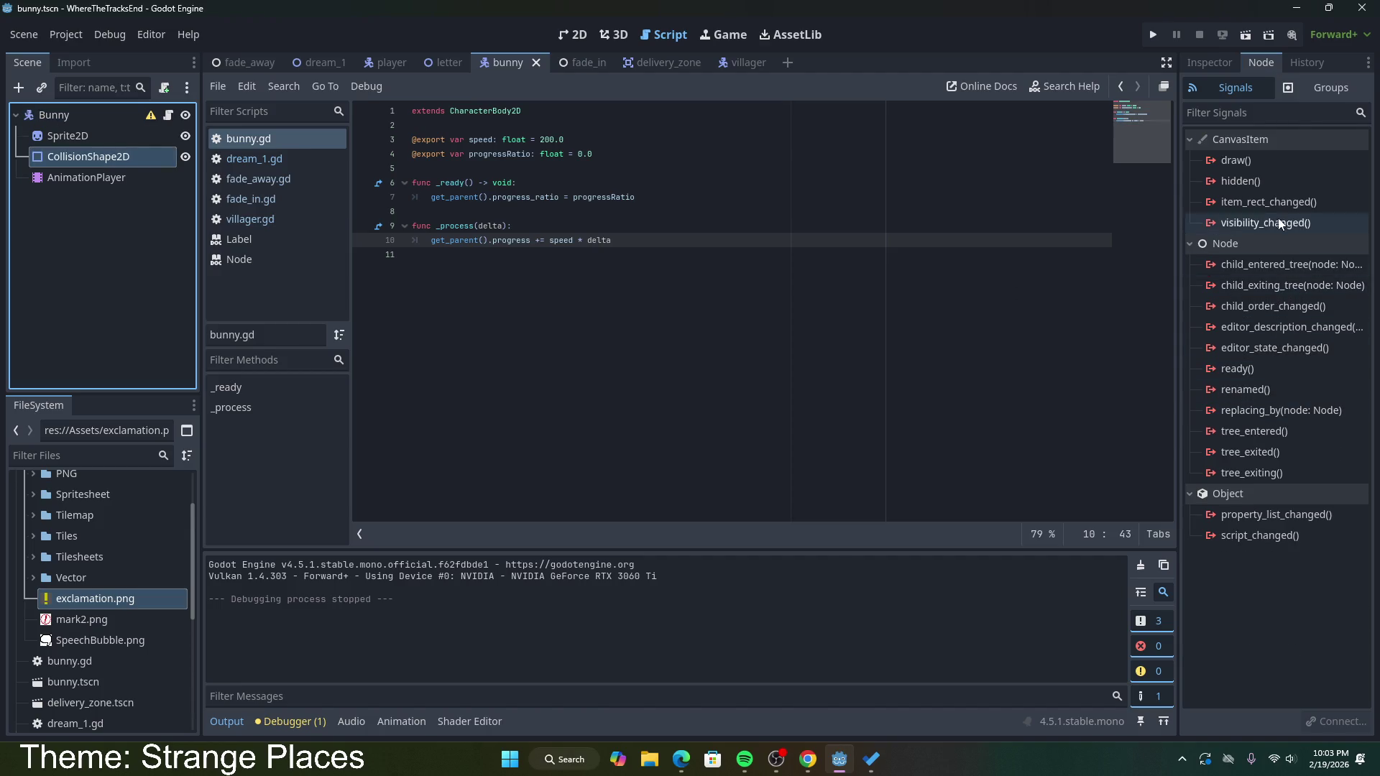
left_click(58, 139)
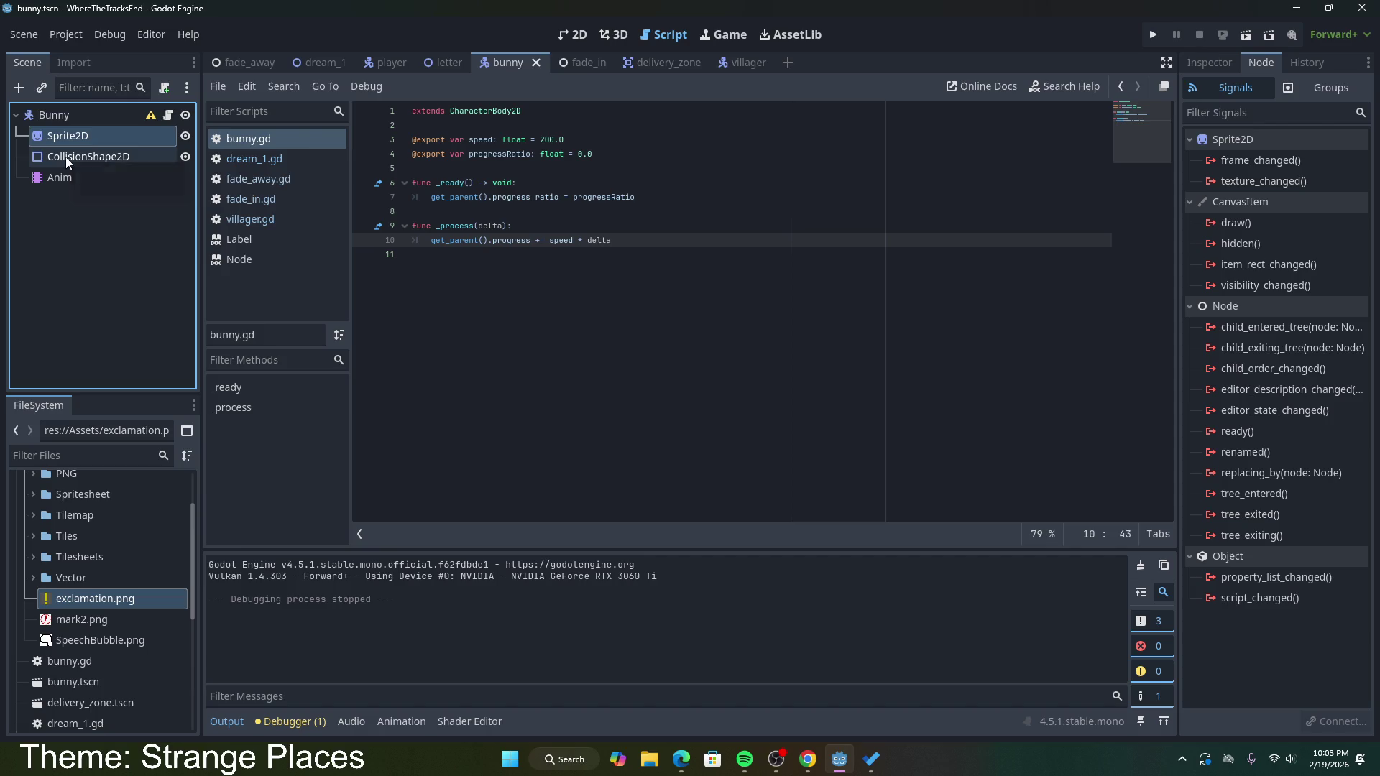
left_click(66, 157)
left_click(65, 178)
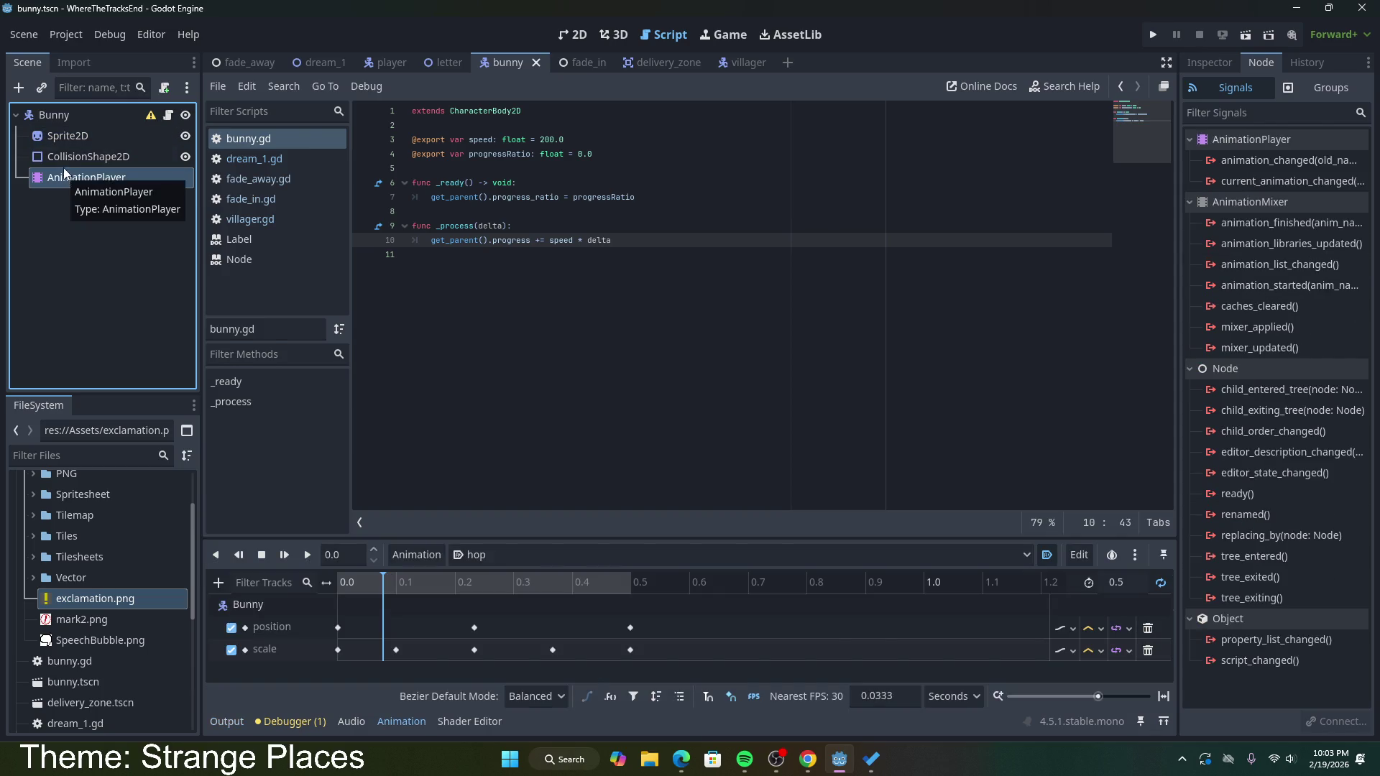
left_click(63, 157)
Step: Place the caret on line 4 of bunny.gd, then return to the dream_1 scene
mouse_move(147, 121)
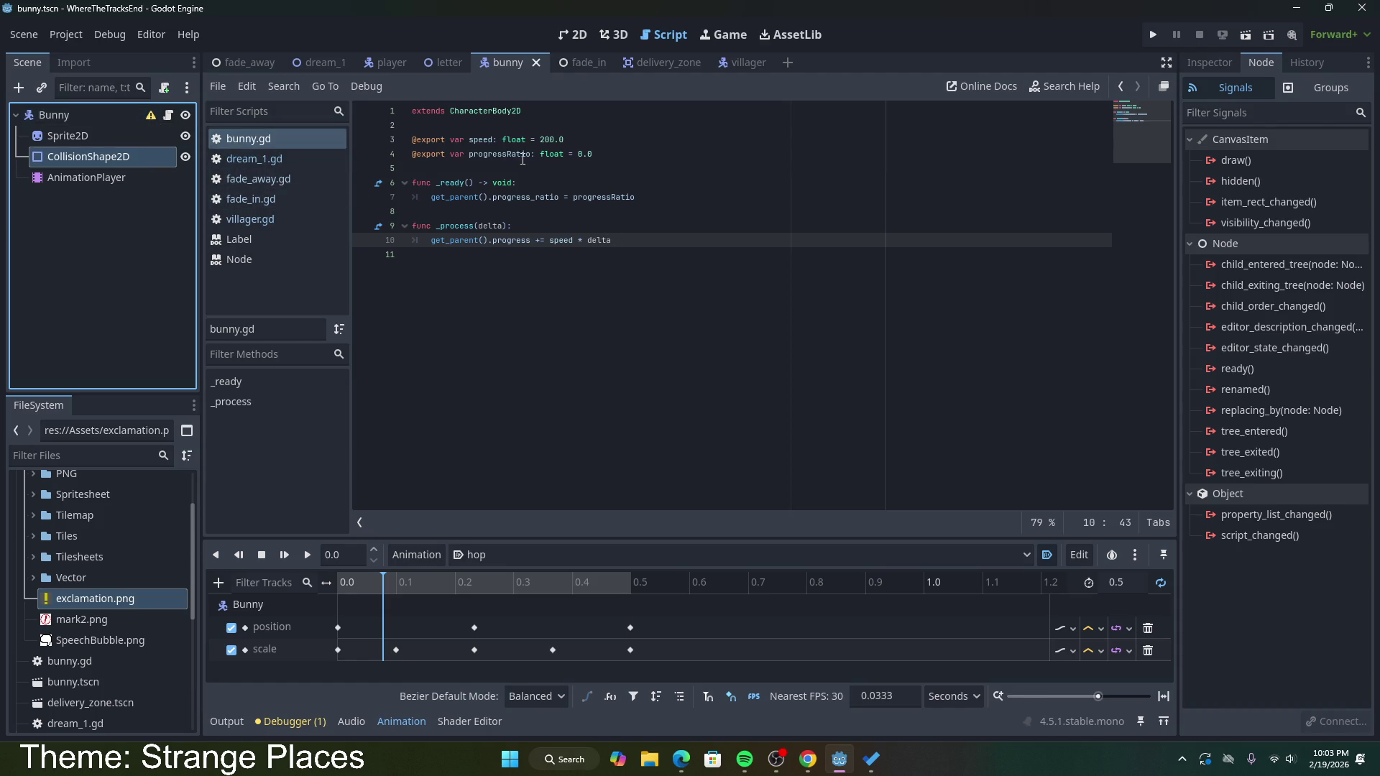
left_click(606, 154)
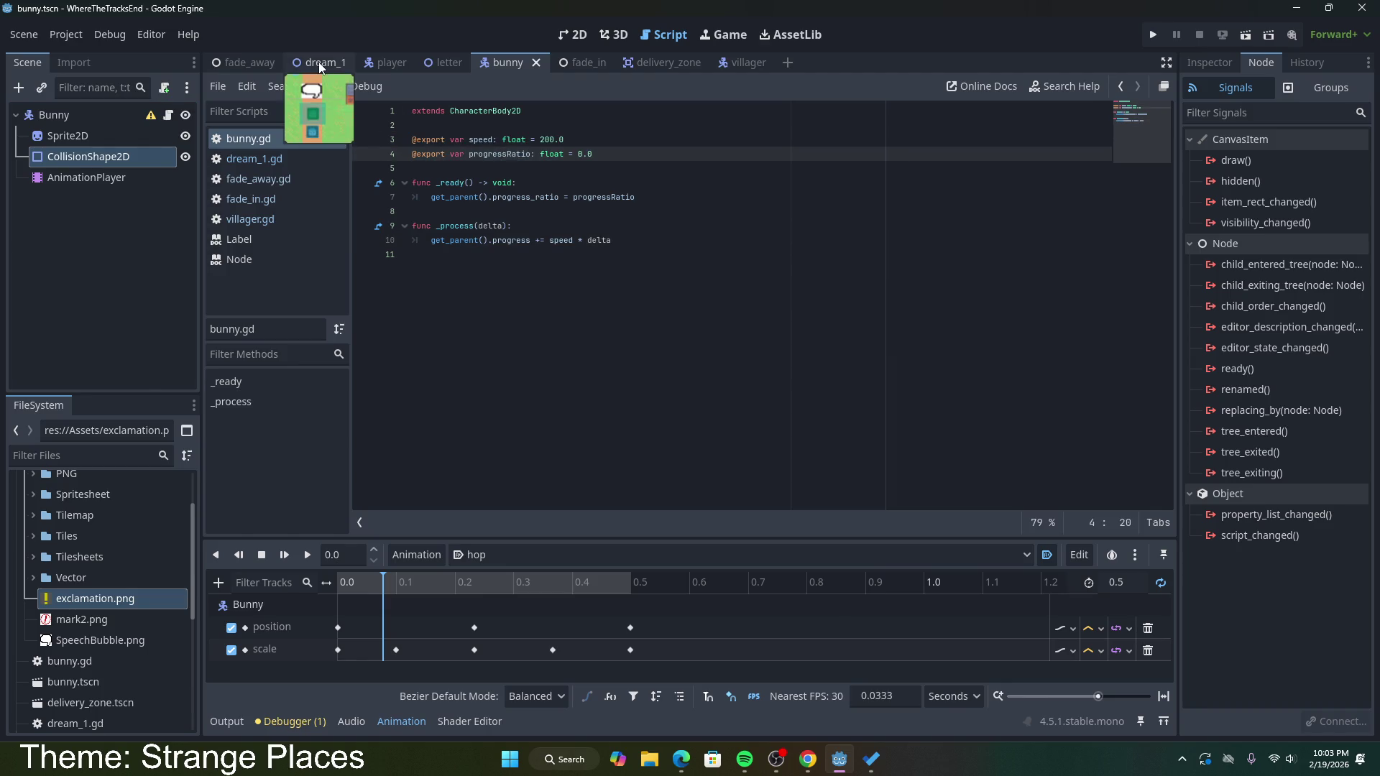
left_click(317, 62)
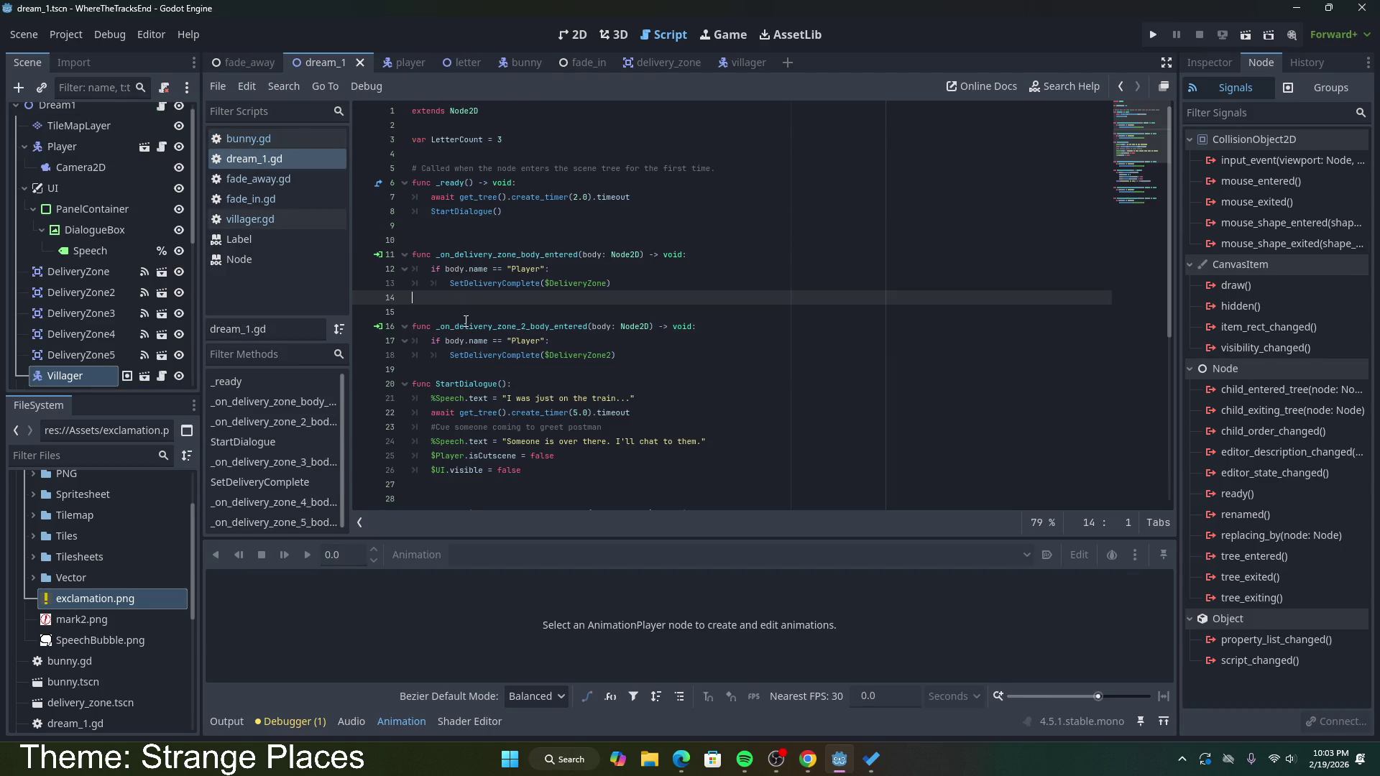
Step: Select the first Bunny instance under PathFollow2D and open the bunny scene
scroll(107, 300, "down", 5)
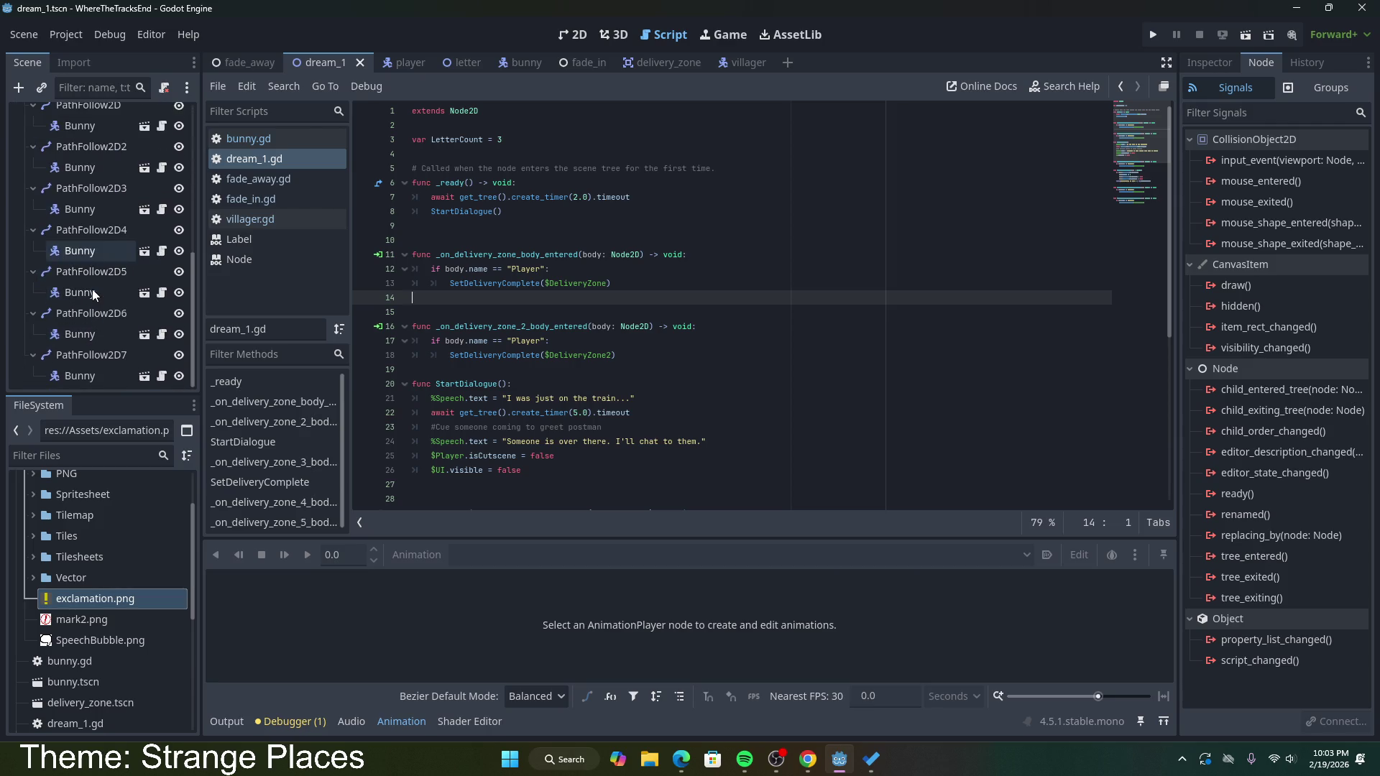
scroll(97, 261, "up", 3)
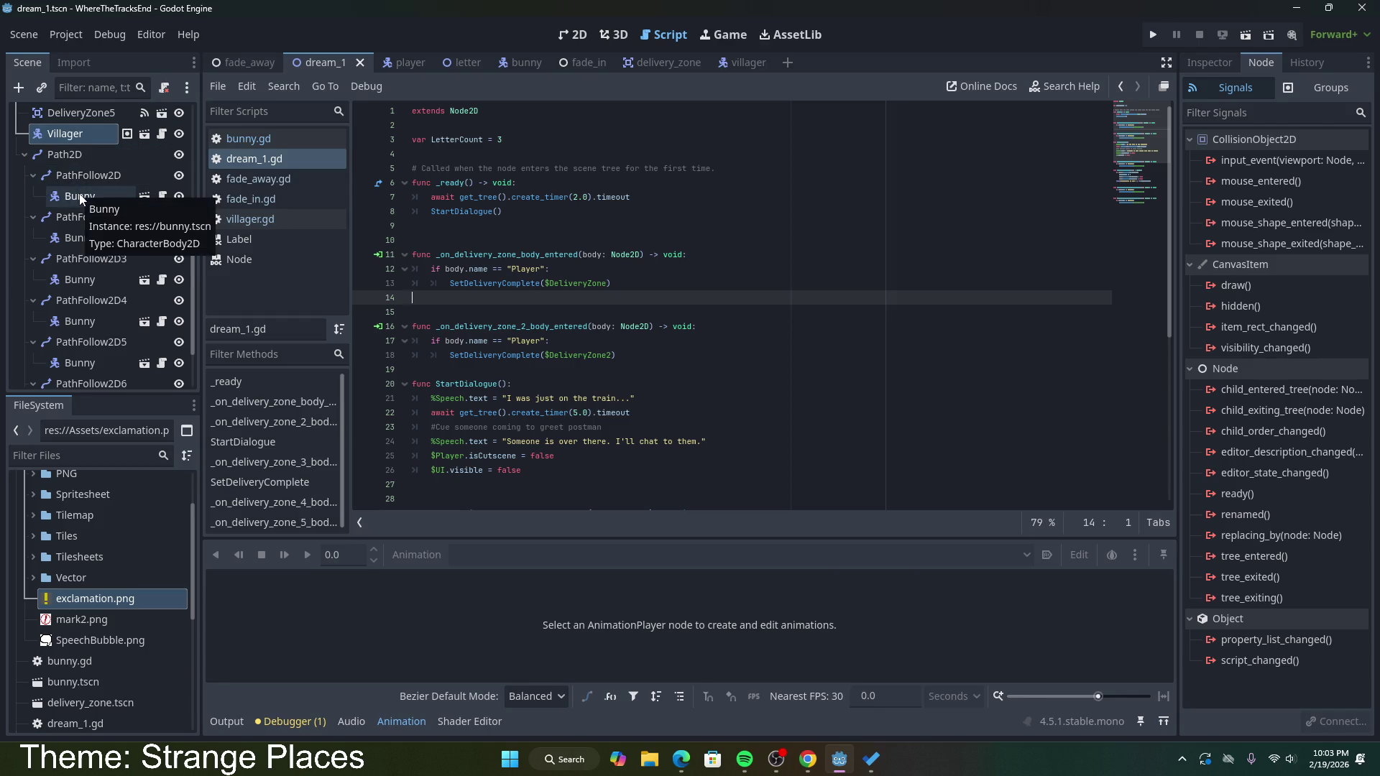
left_click(79, 194)
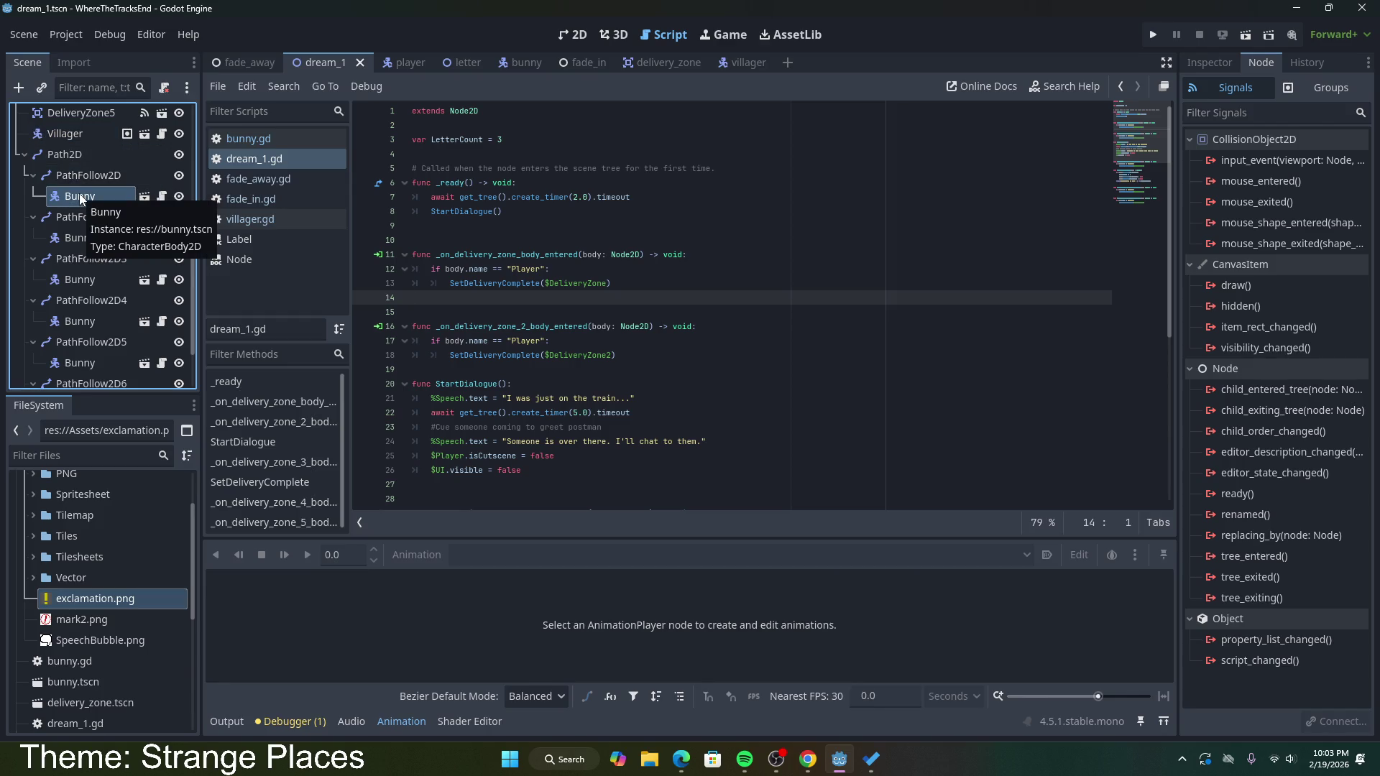
left_click(529, 64)
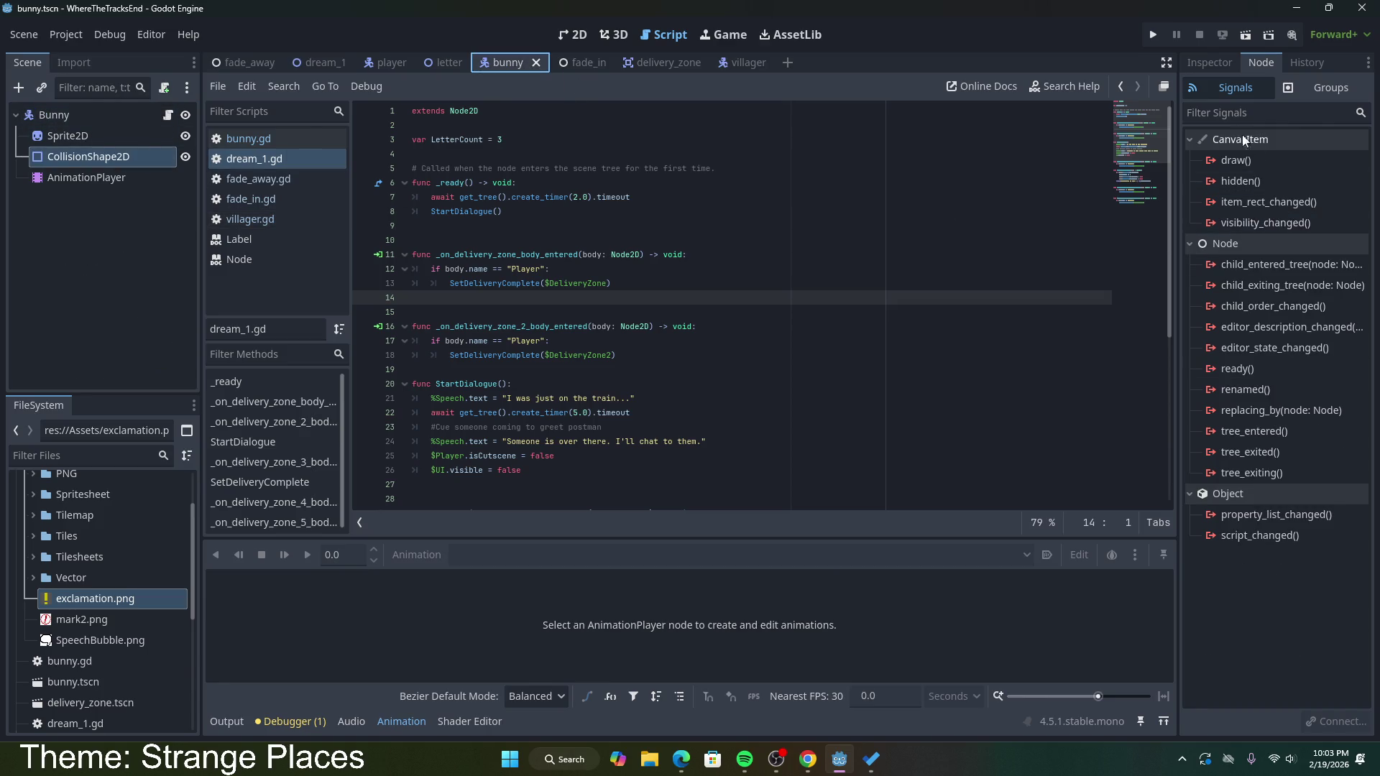
Step: Compare the Bunny root's and CollisionShape2D's signals, then bring up the Bunny node's context menu
left_click(1235, 65)
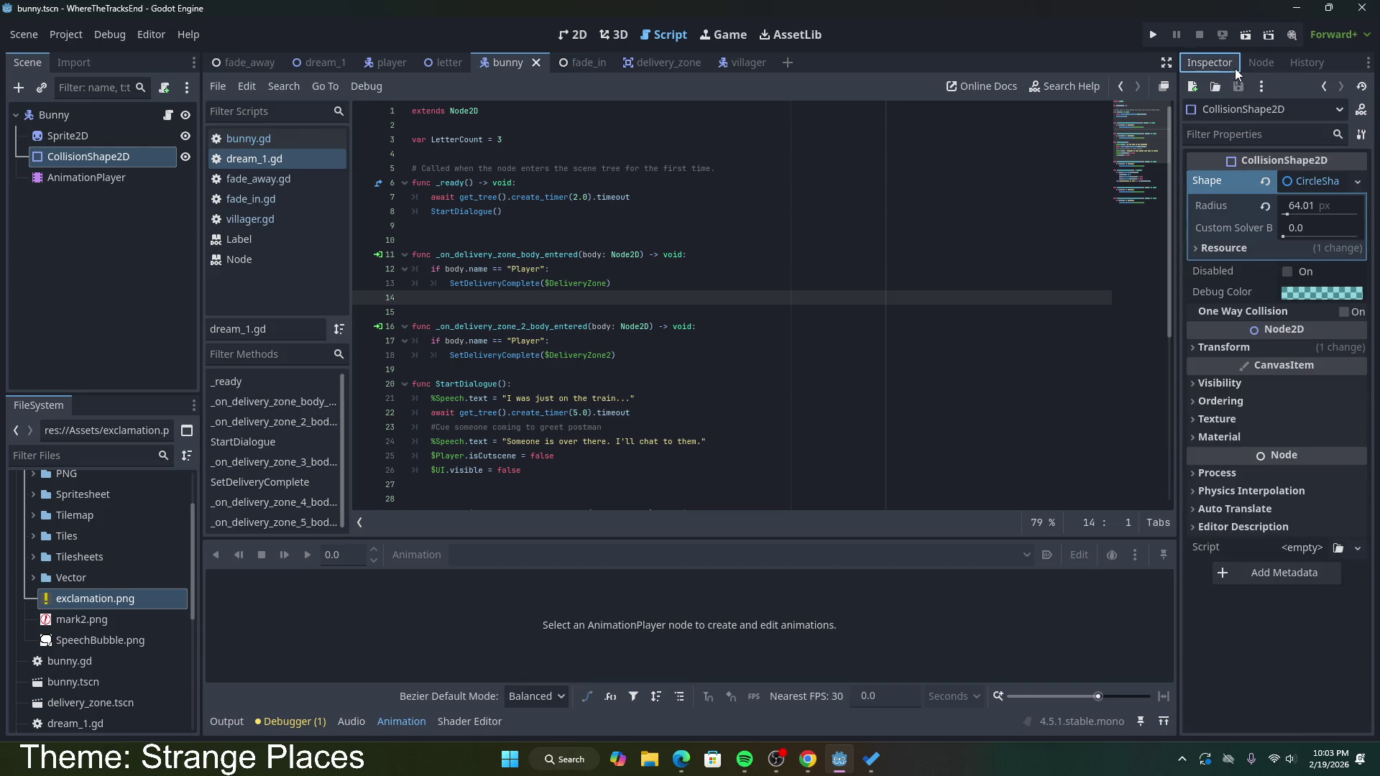
left_click(1257, 64)
left_click(80, 115)
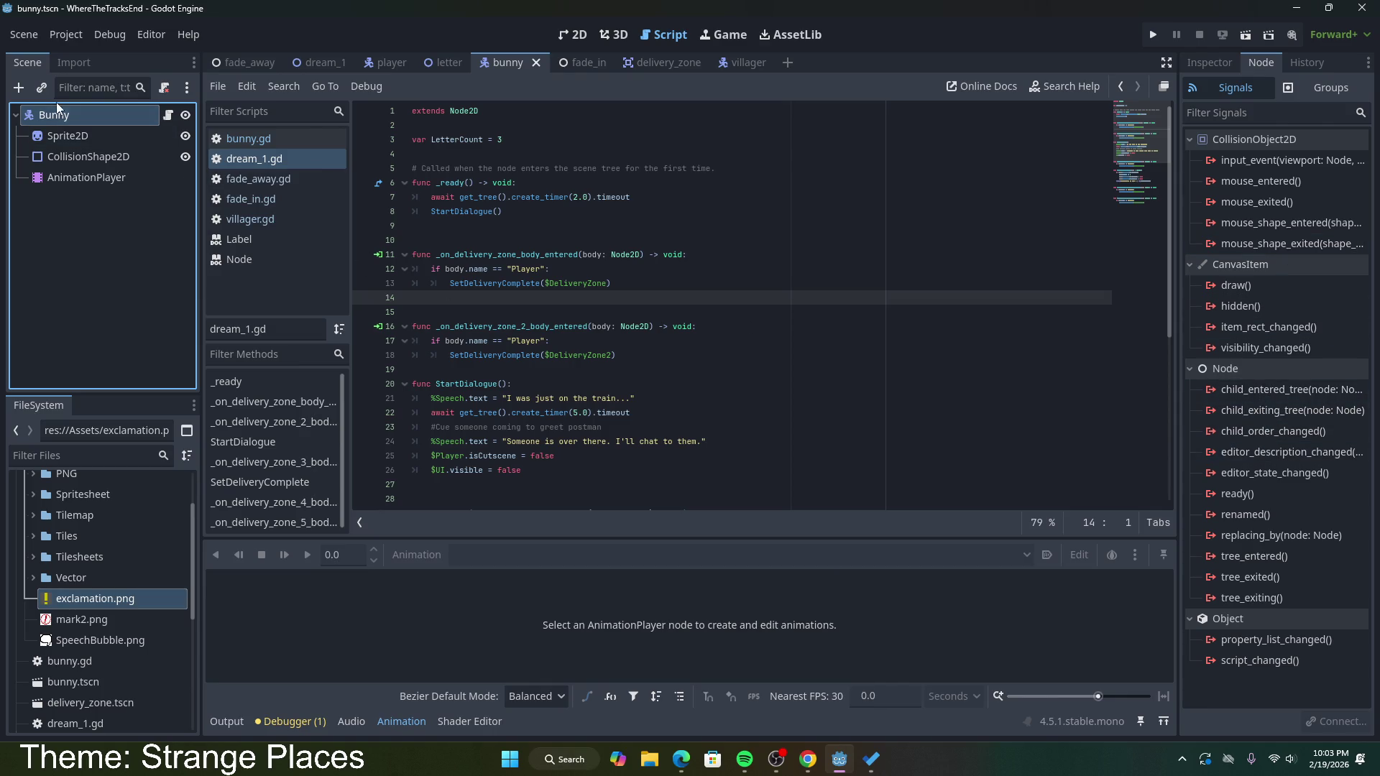
left_click(73, 157)
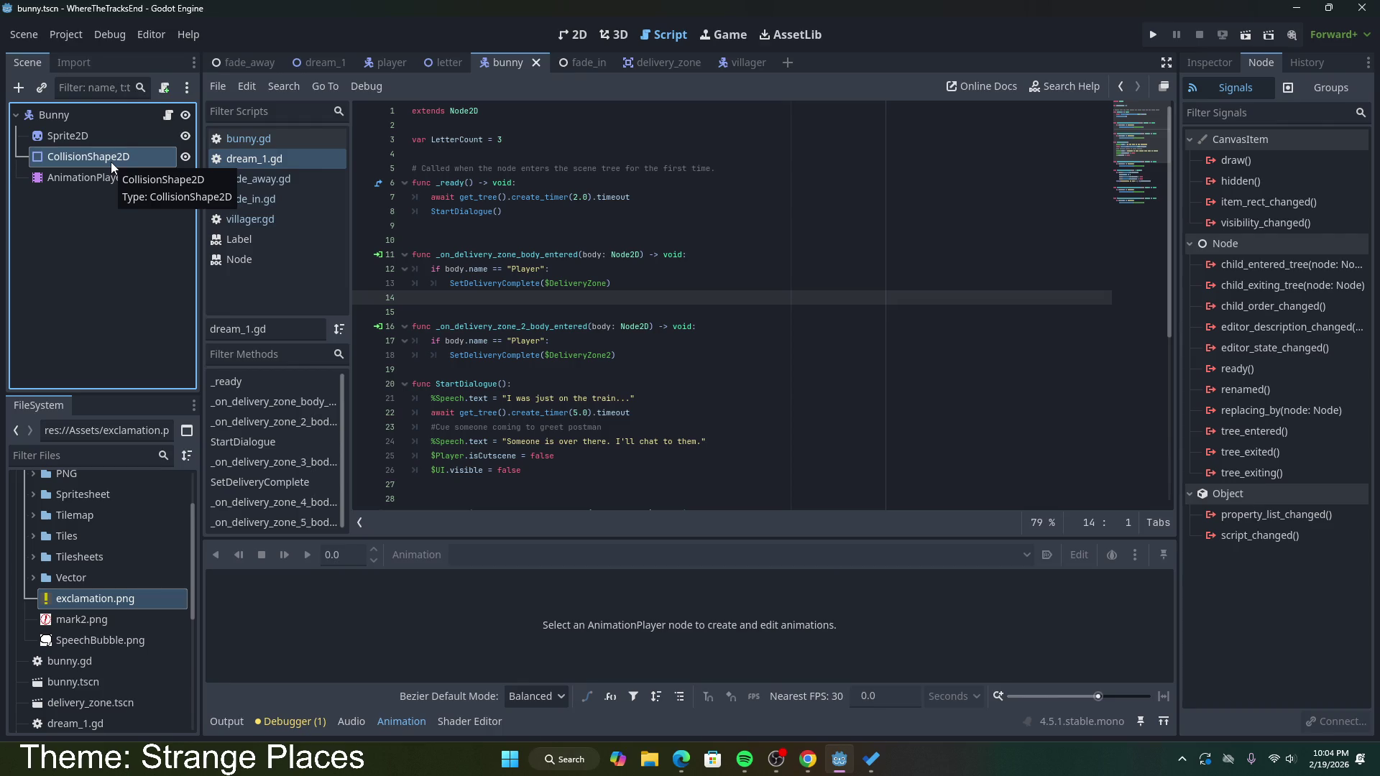
right_click(62, 118)
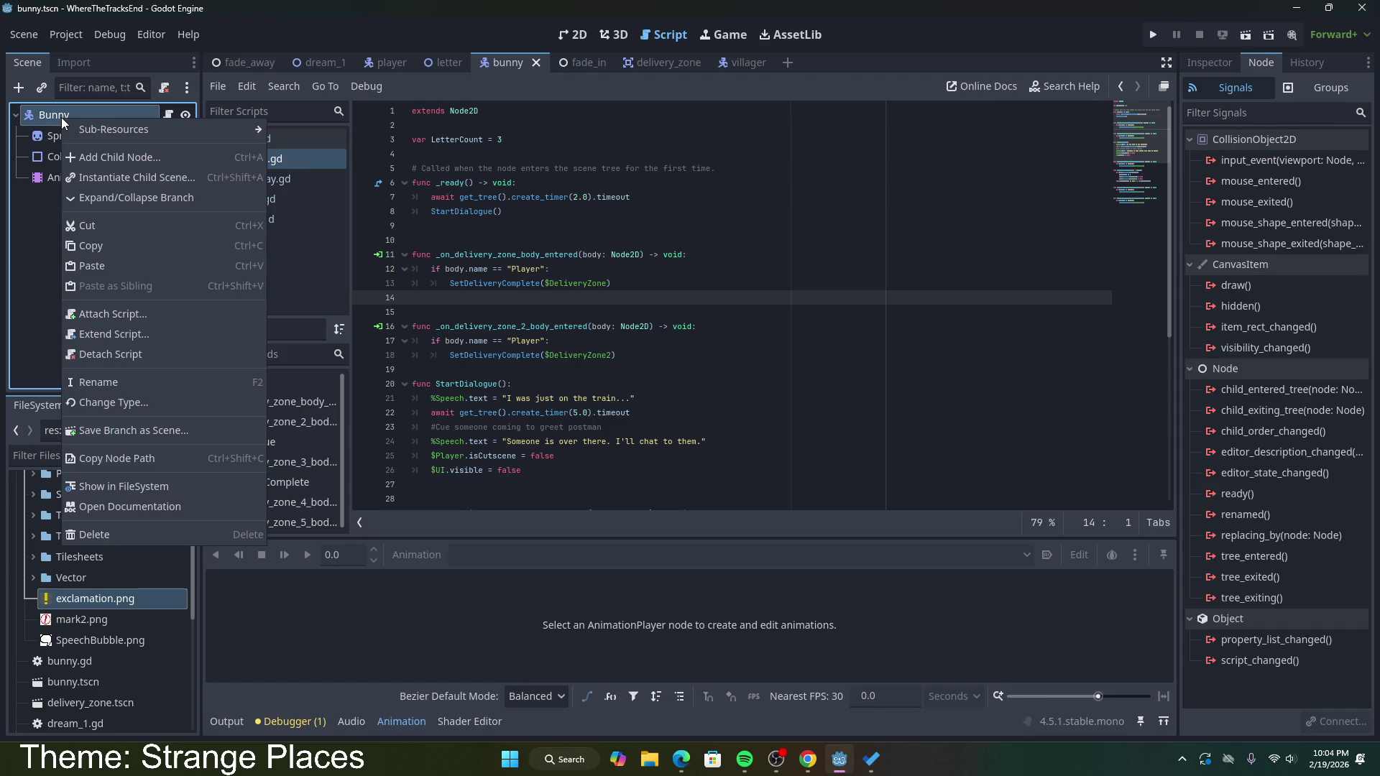
Step: Open Change Type for the Bunny node and browse the types matching 'st'
left_click(123, 402)
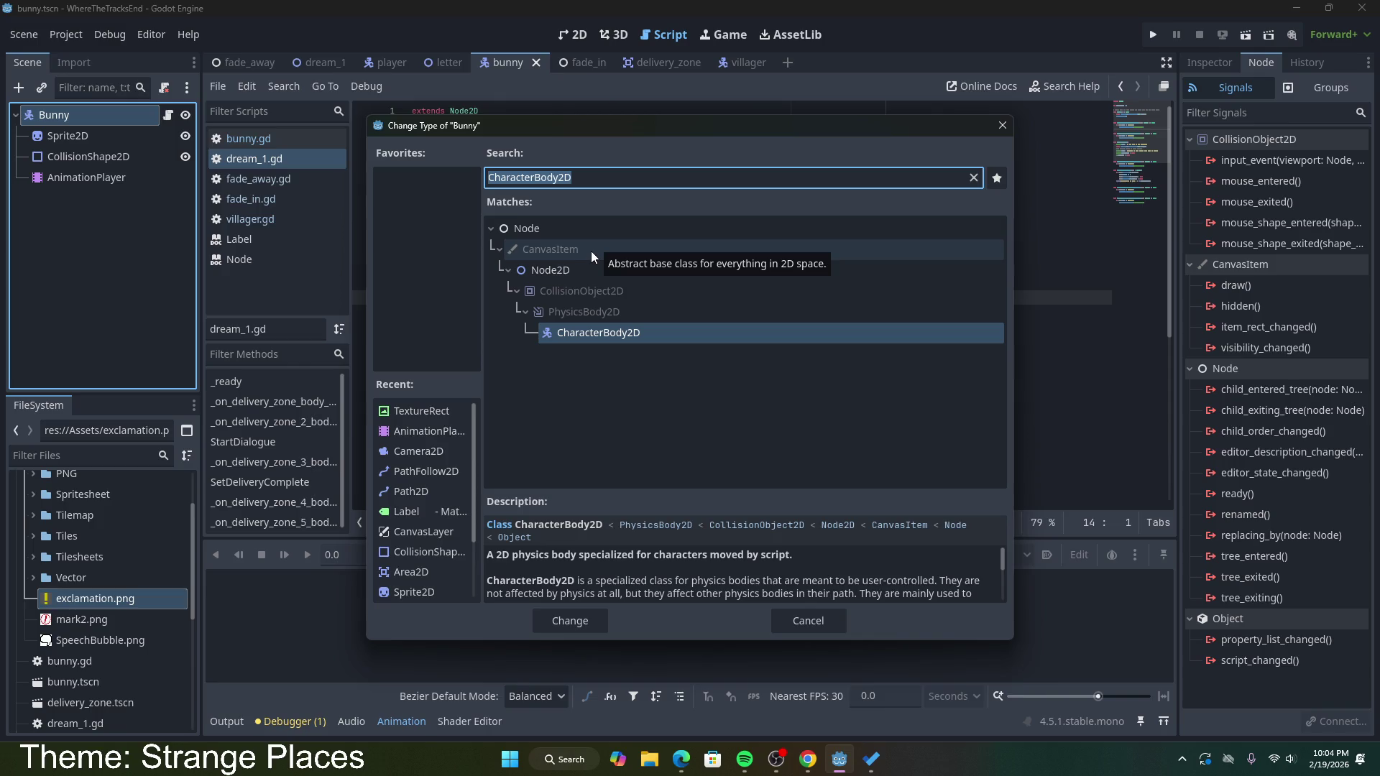
type("st")
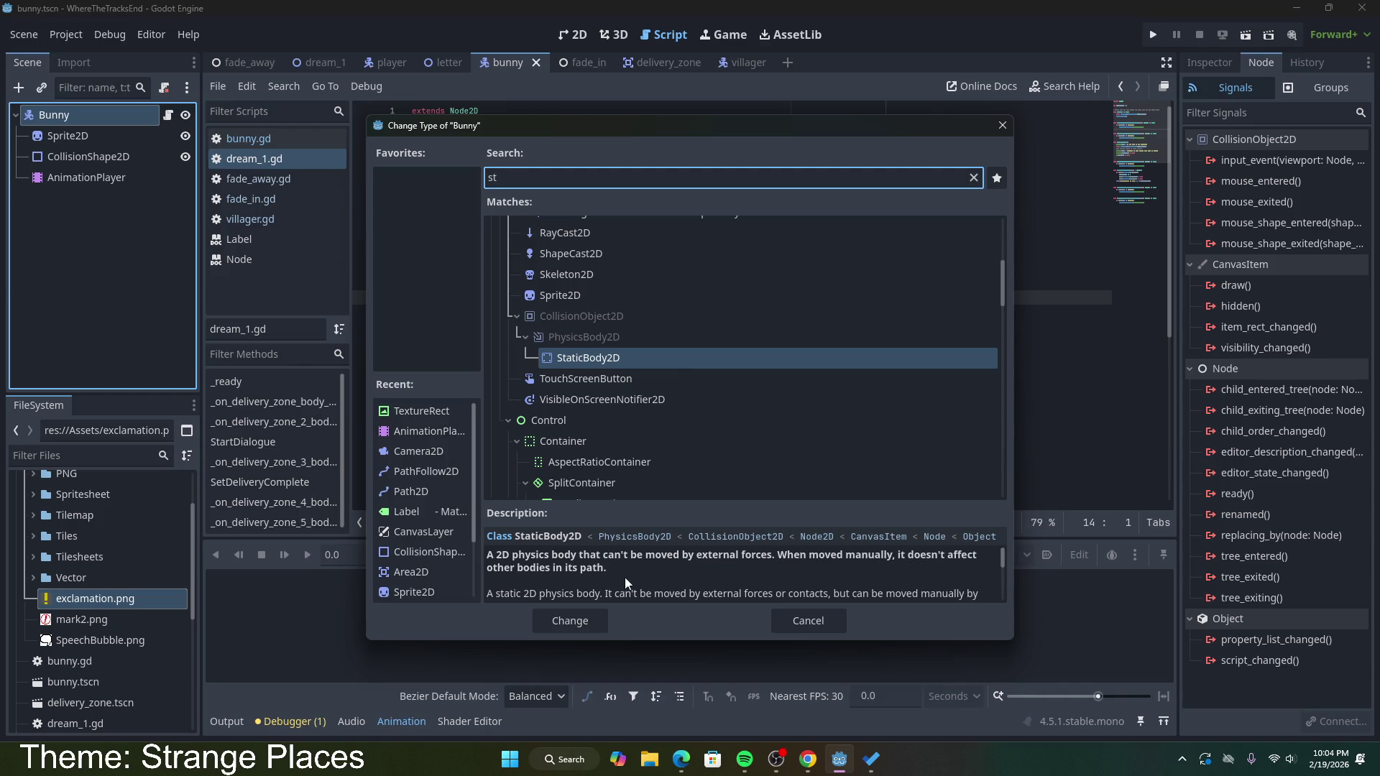
scroll(668, 593, "down", 3)
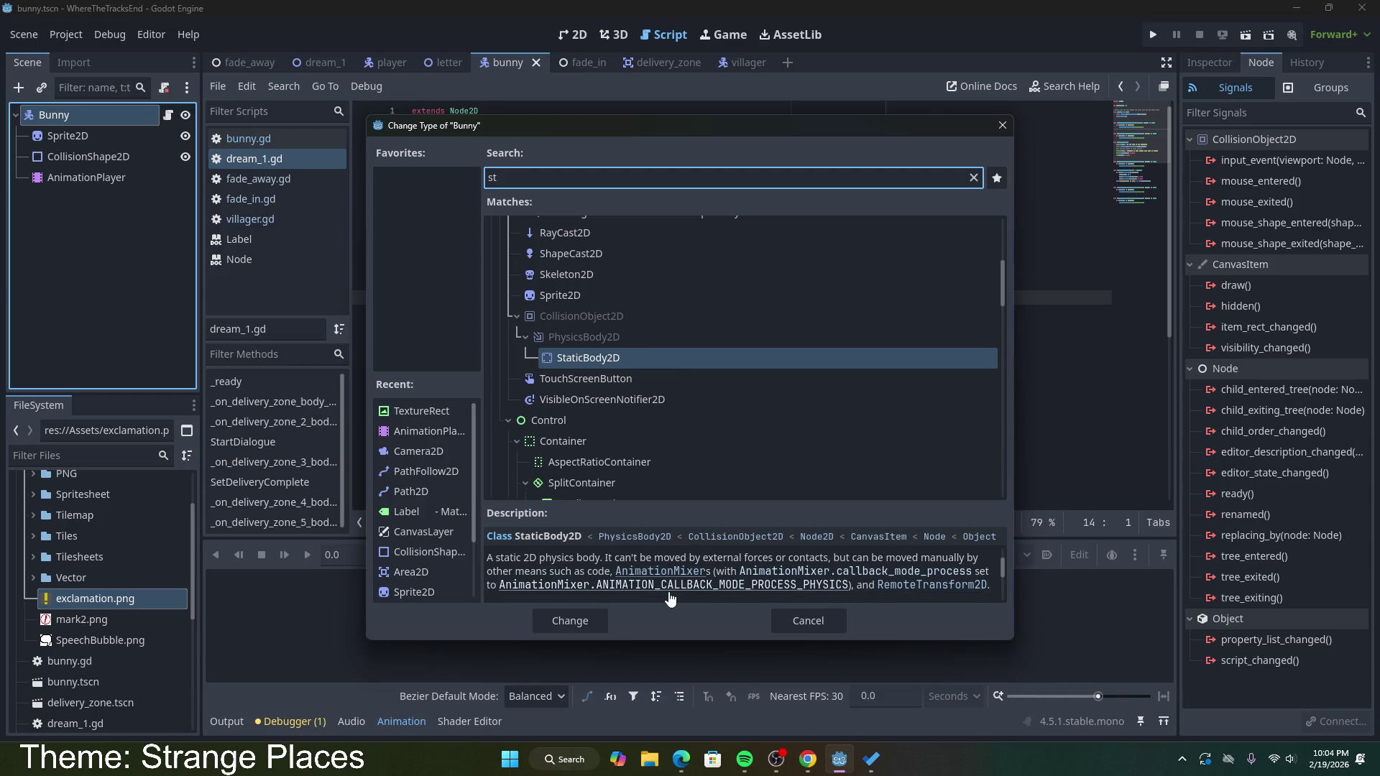
scroll(670, 597, "down", 5)
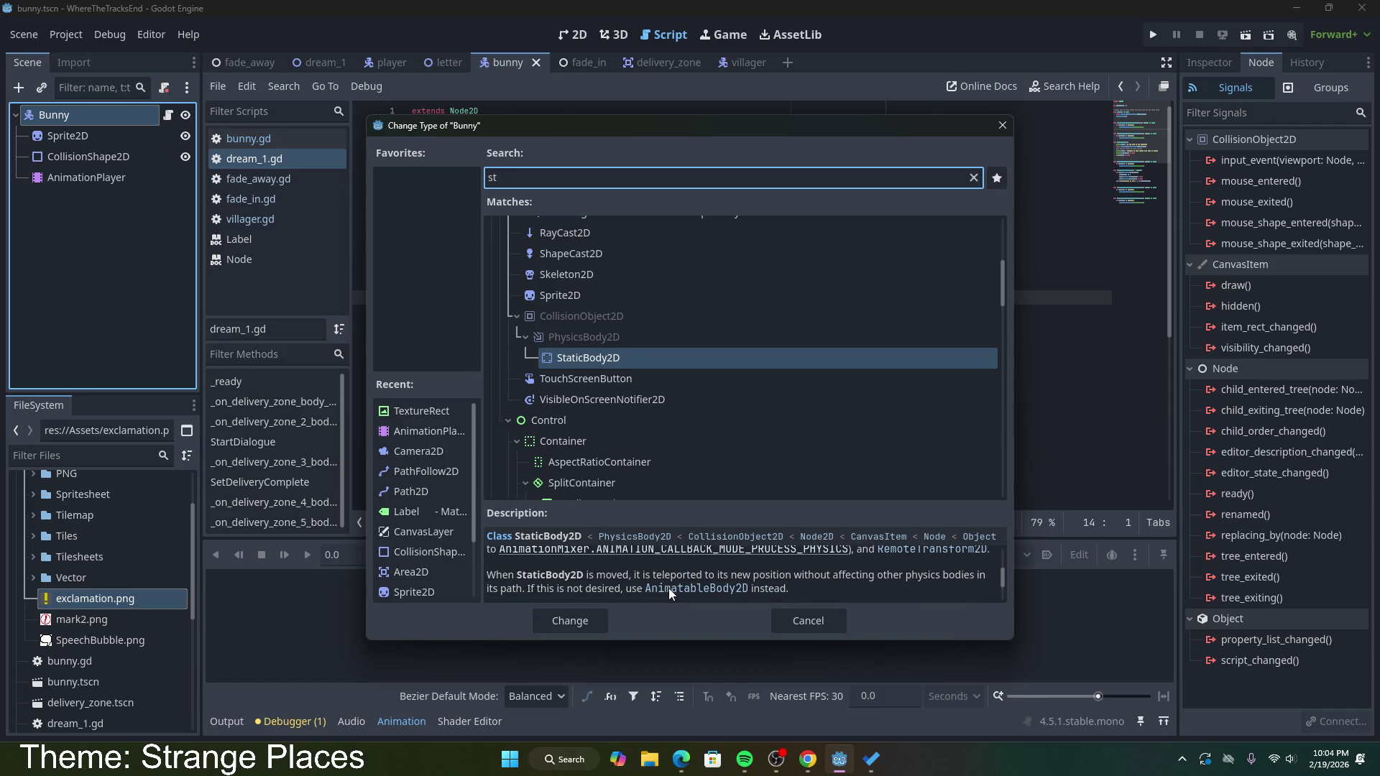
scroll(668, 591, "down", 1)
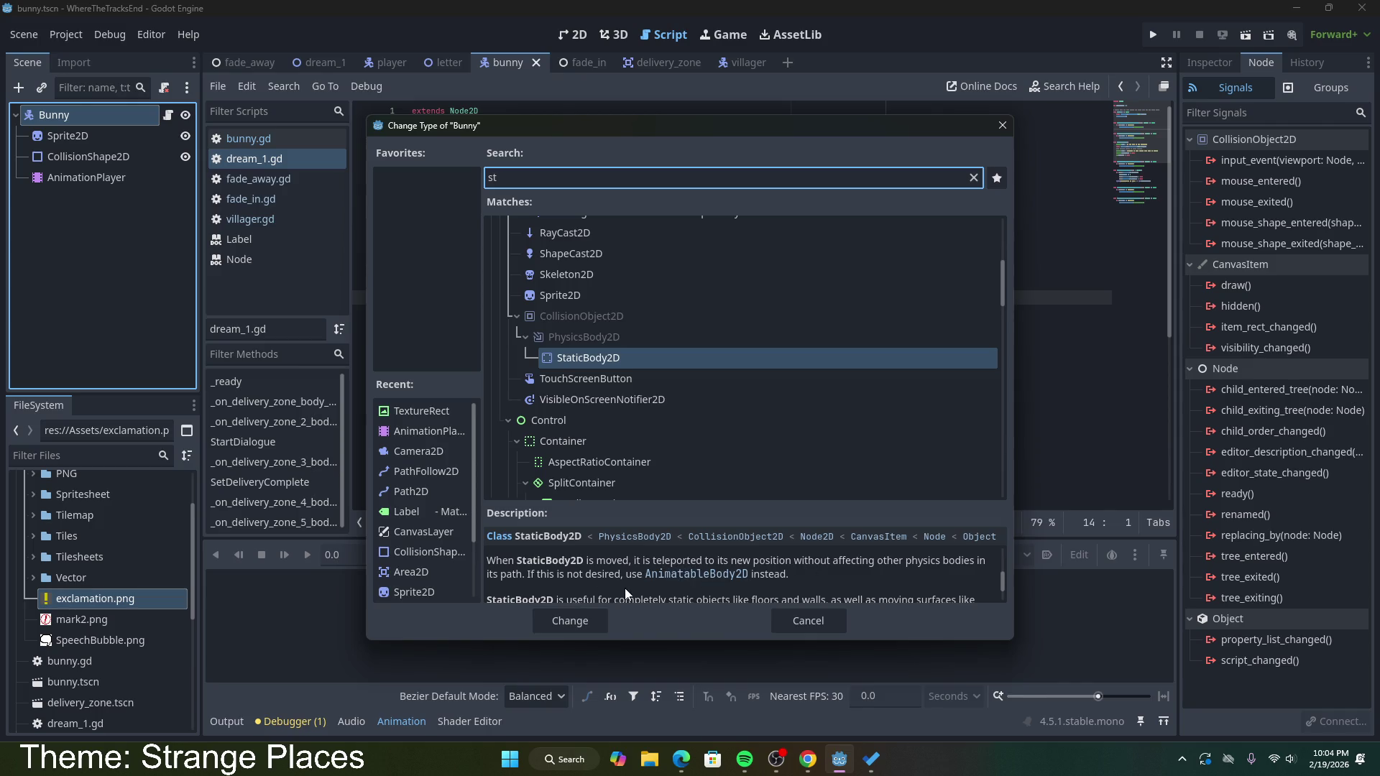
scroll(732, 588, "down", 3)
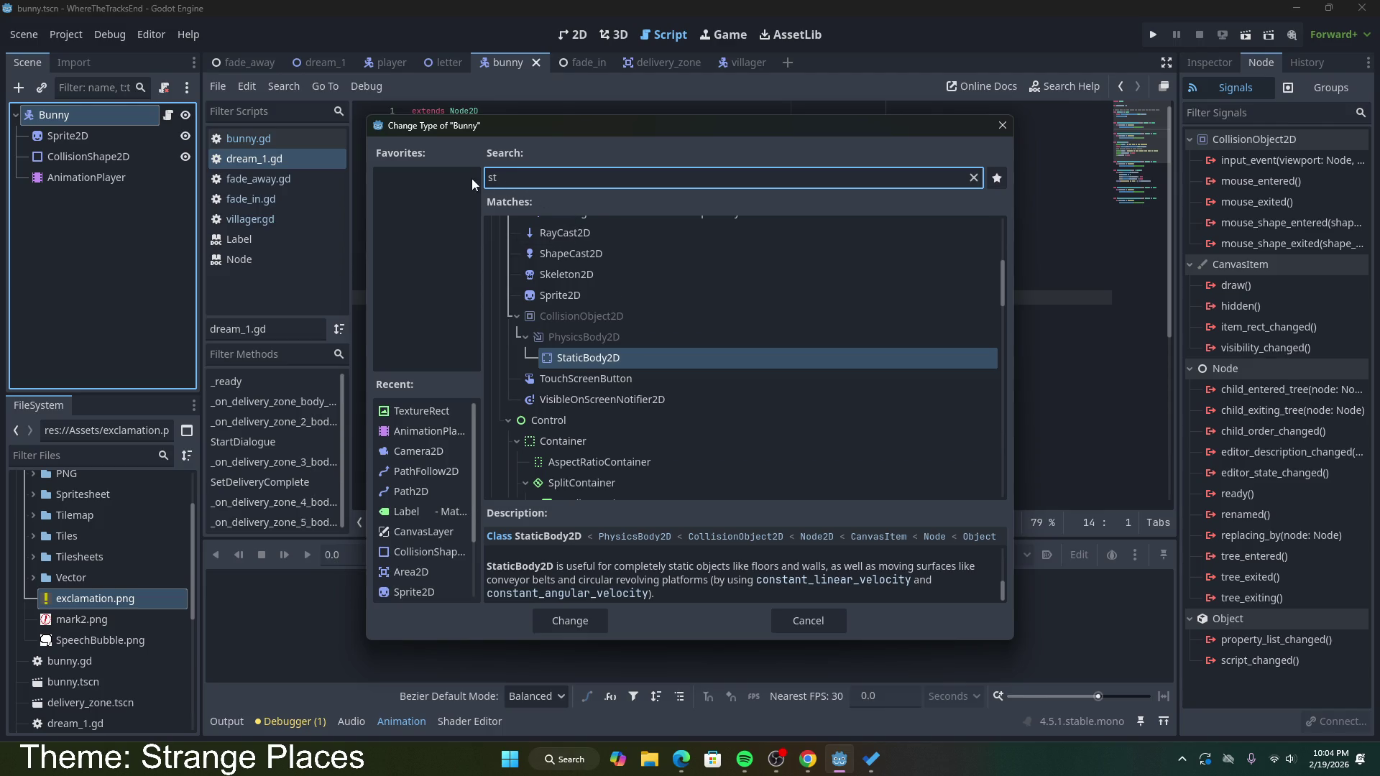
Step: Search 'area' and change the Bunny node's type to Area2D
type("rigi")
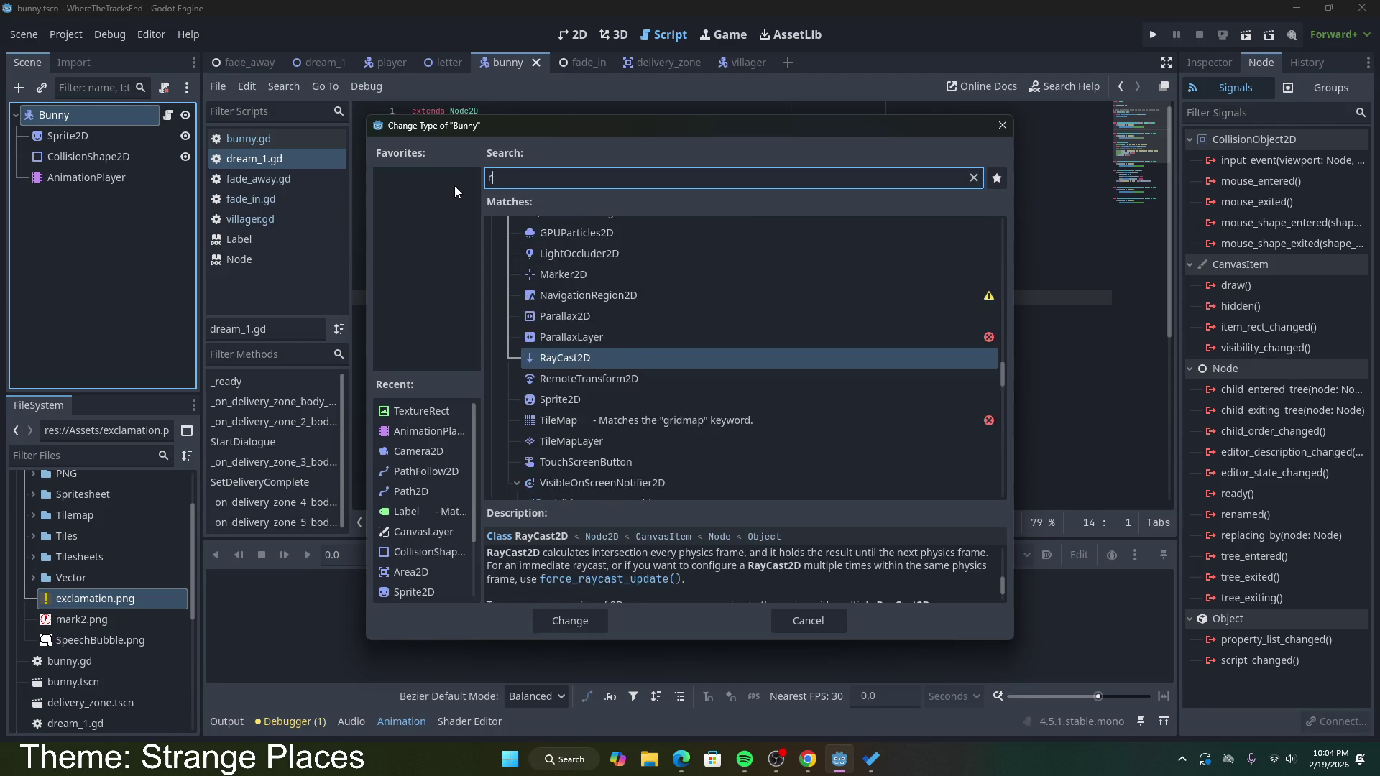
key("ctrl+a")
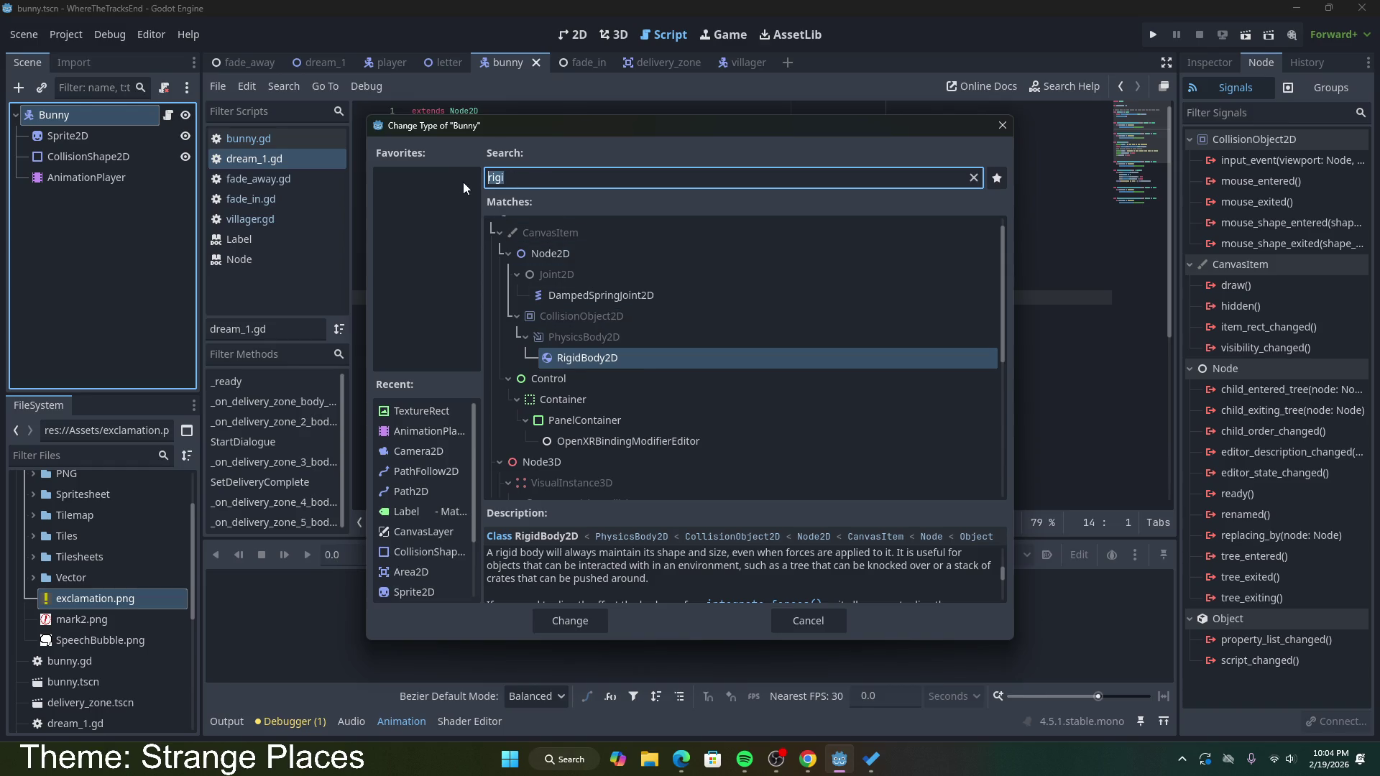
type("area")
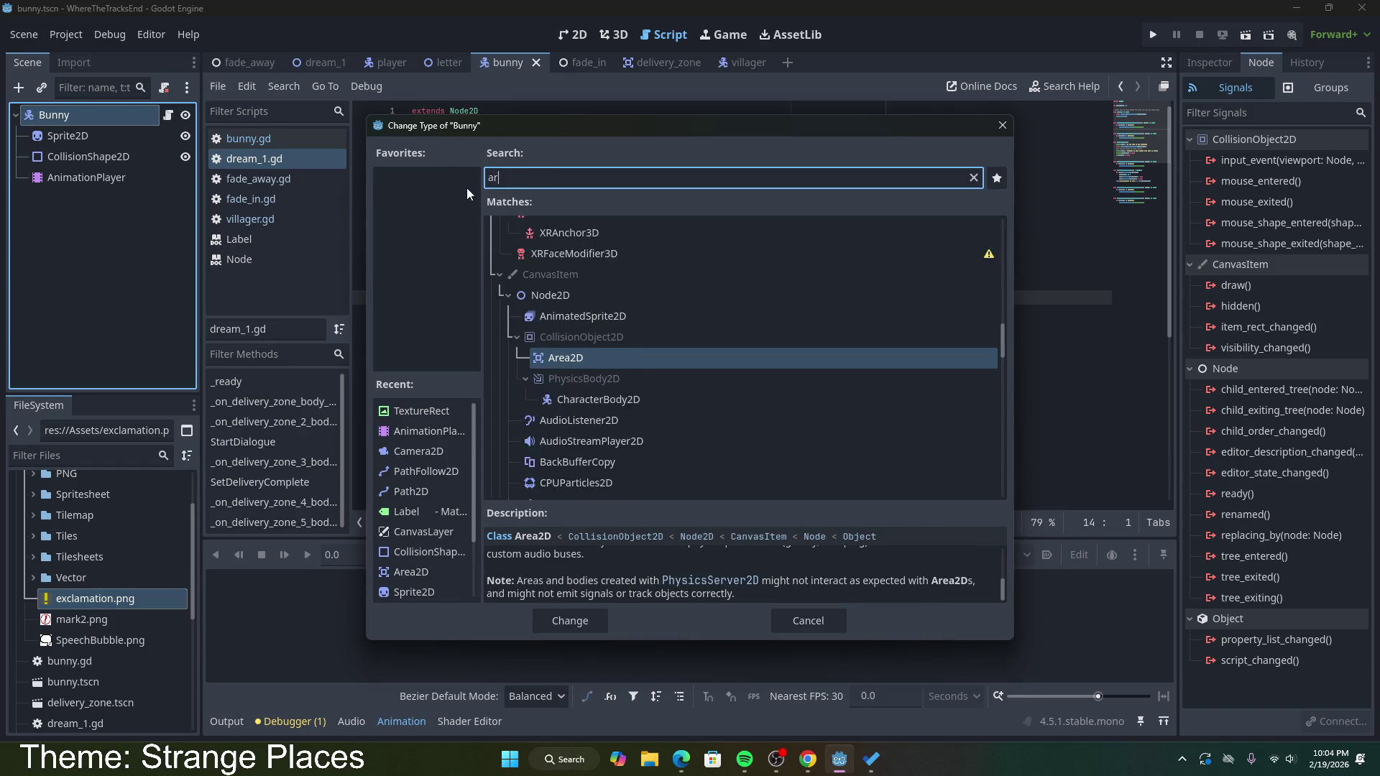
left_click(558, 311)
scroll(605, 572, "up", 5)
scroll(605, 573, "up", 2)
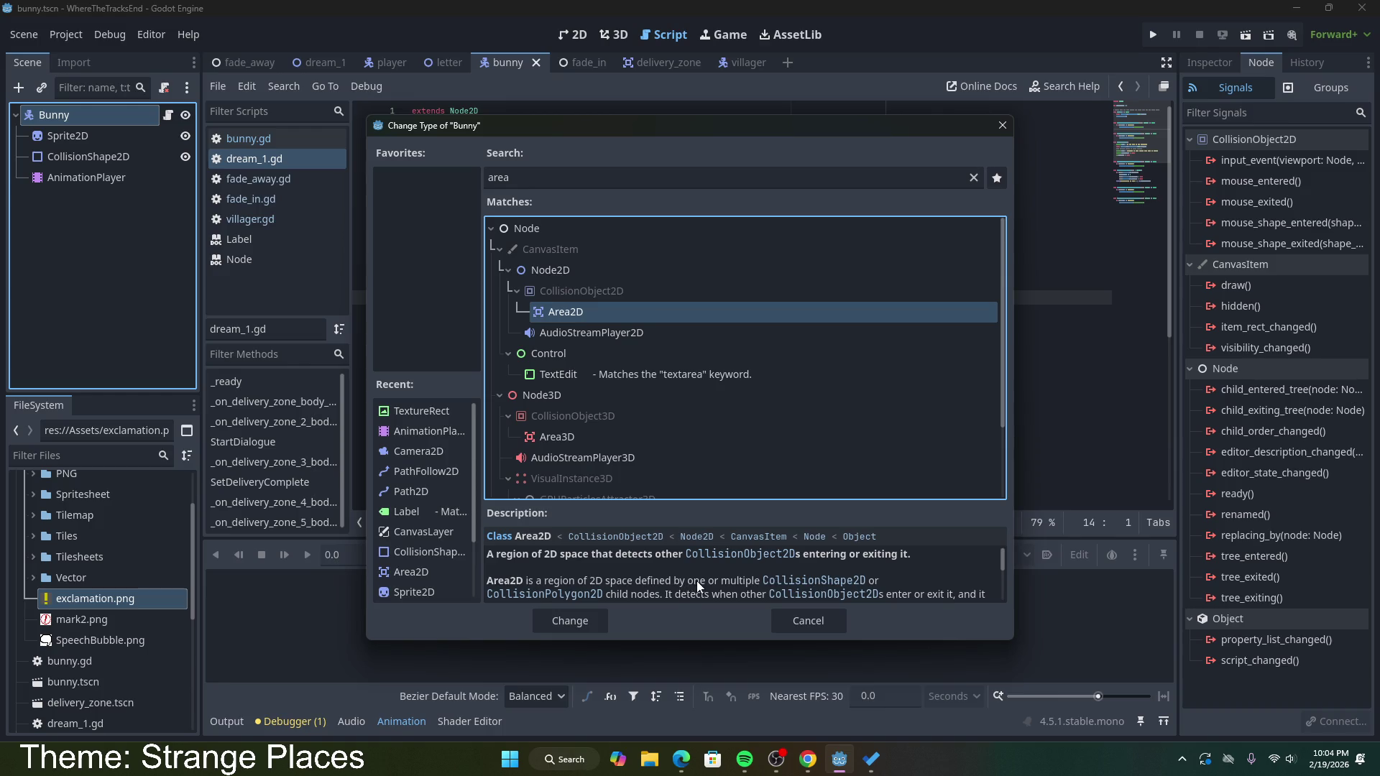
scroll(673, 580, "down", 1)
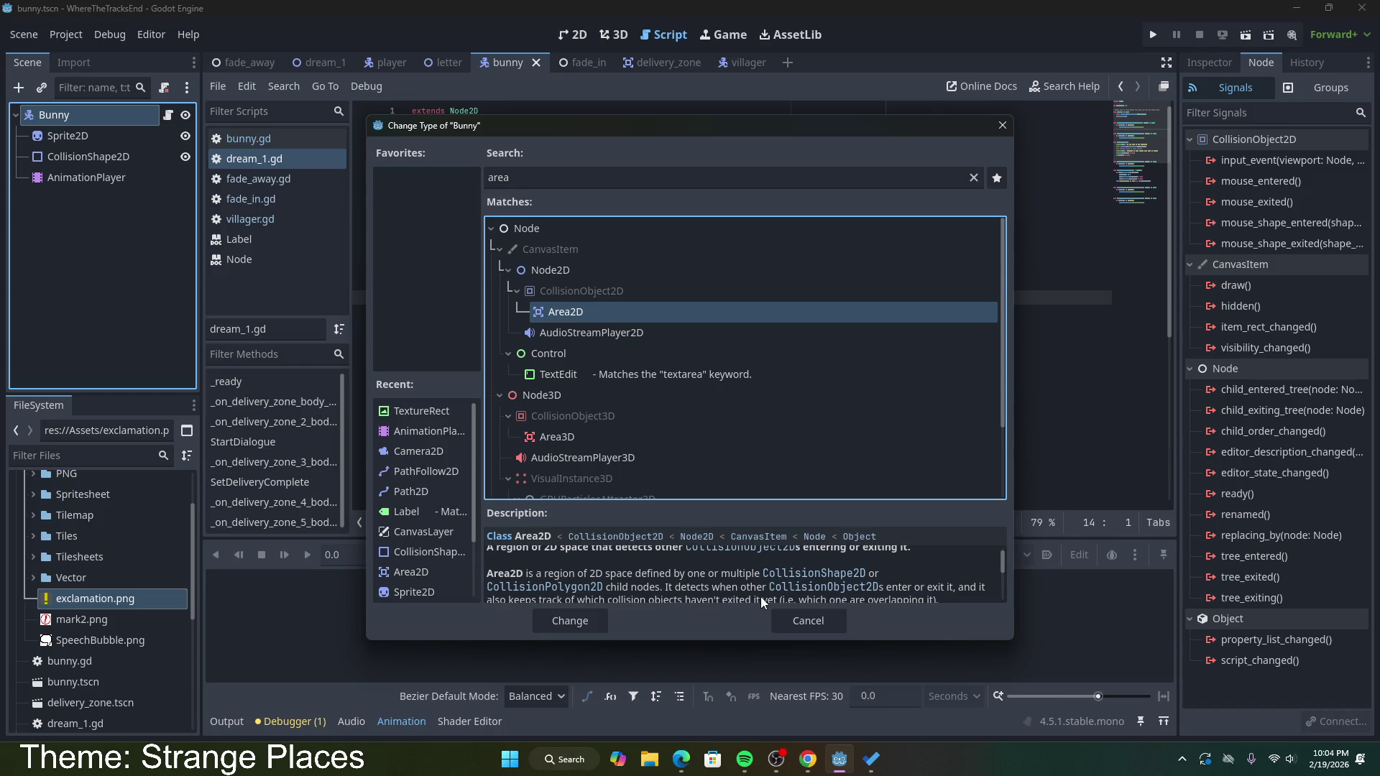
scroll(762, 586, "down", 1)
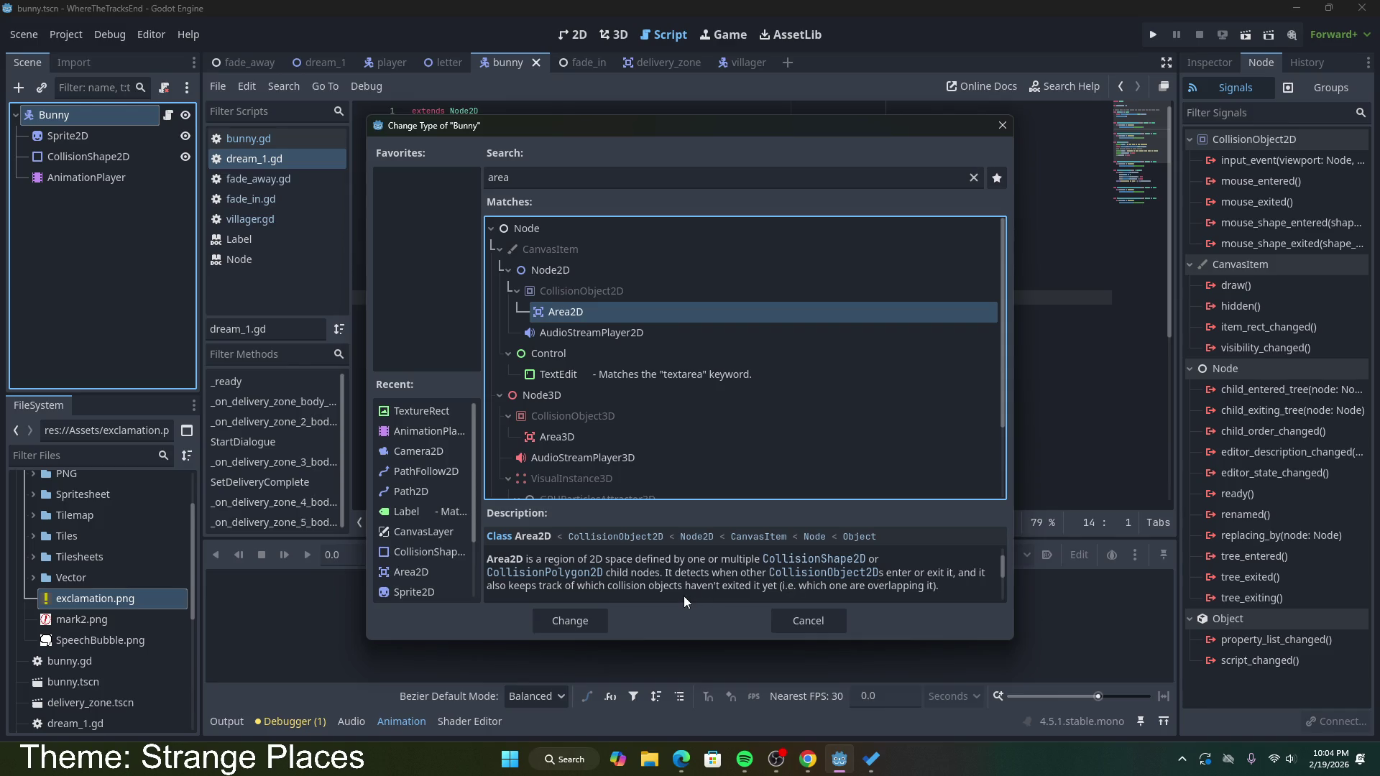
left_click_drag(640, 586, 941, 590)
left_click(926, 590)
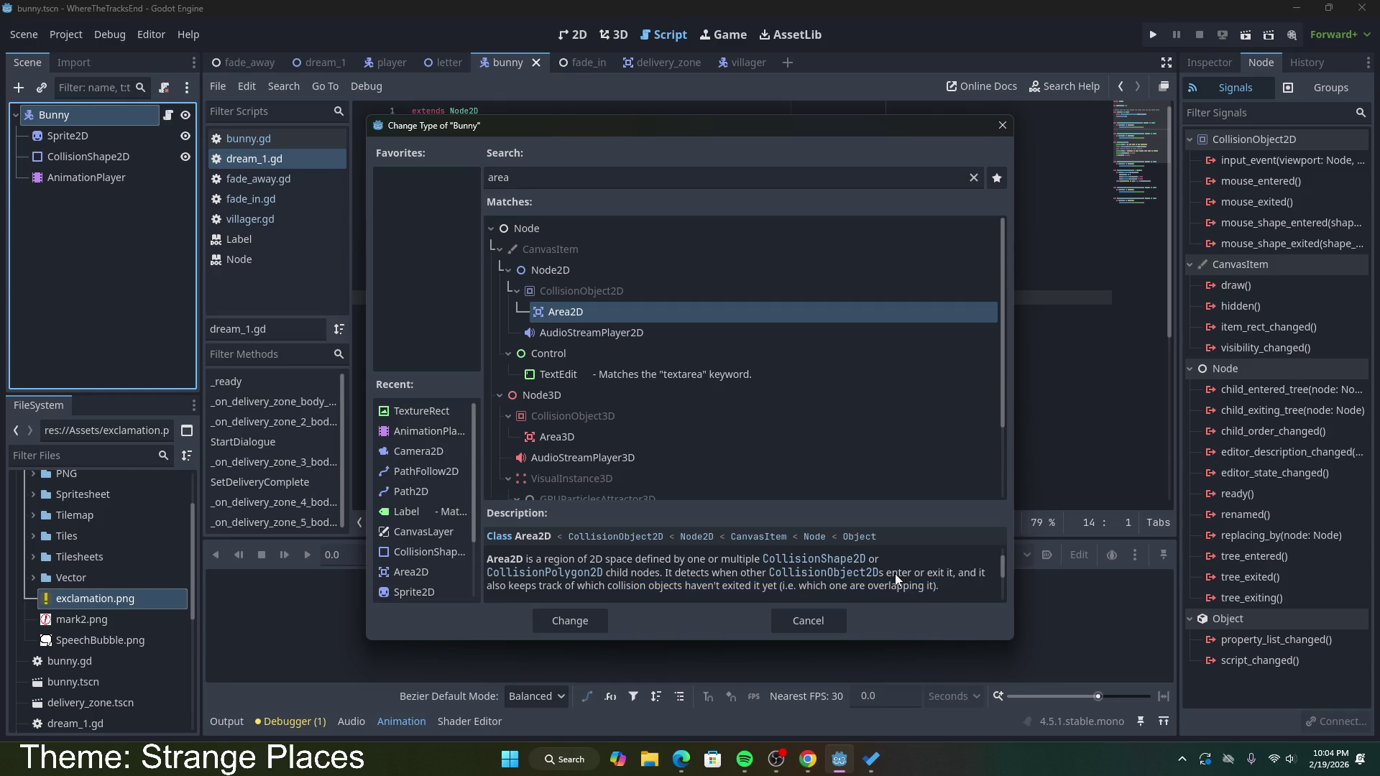
double_click(546, 313)
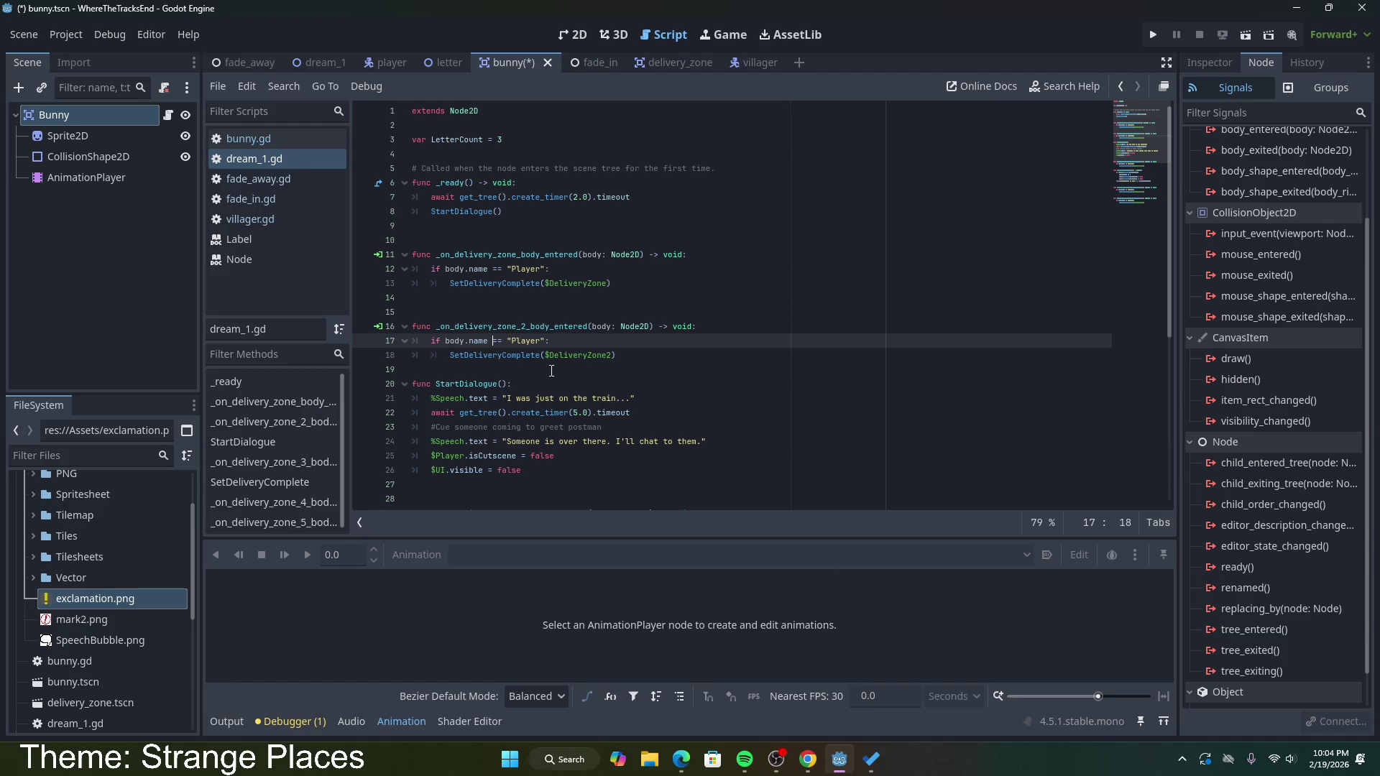
Step: Save the bunny scene and run it, which halts because bunny.gd extends CharacterBody2D
key("ctrl+s")
scroll(1072, 214, "down", 3)
left_click(1243, 36)
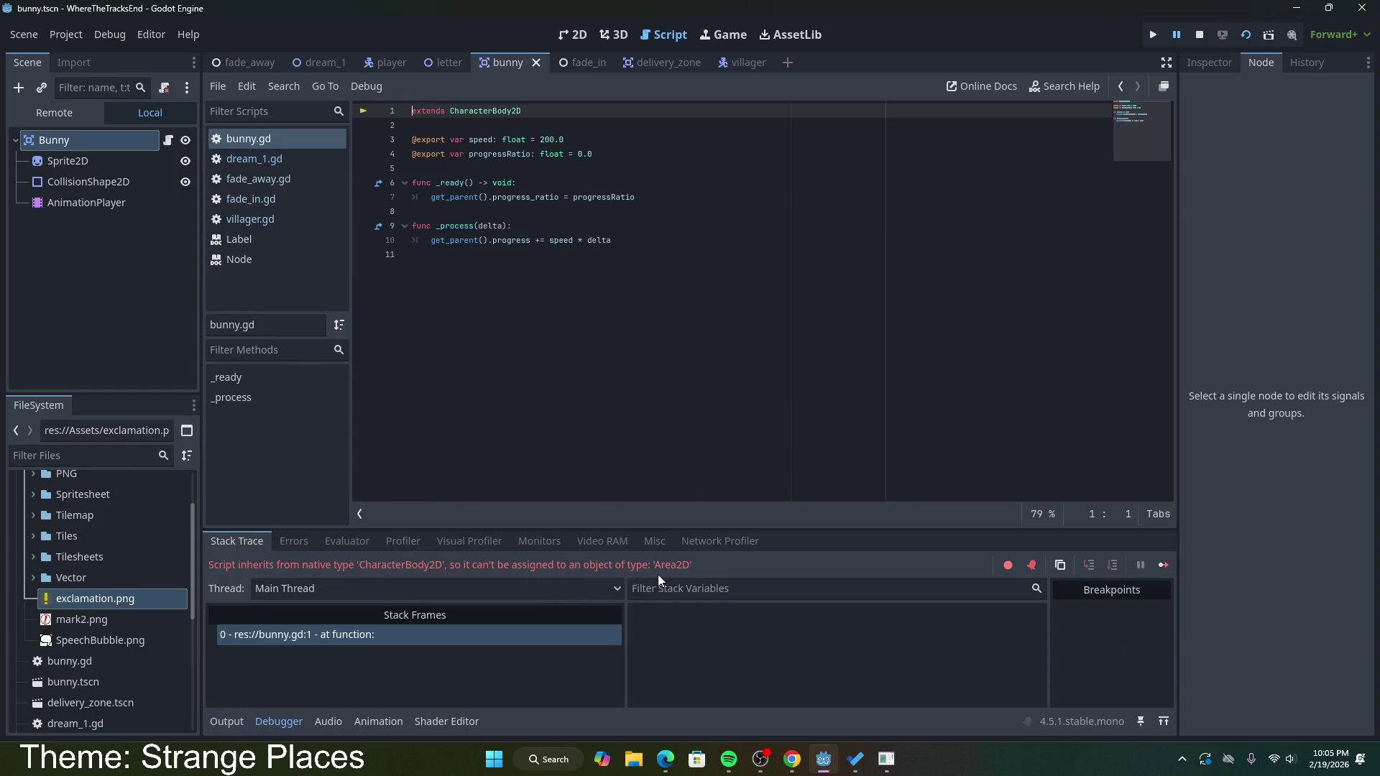
Step: Change bunny.gd's extends line from CharacterBody2D to Area2D and save
left_click(542, 266)
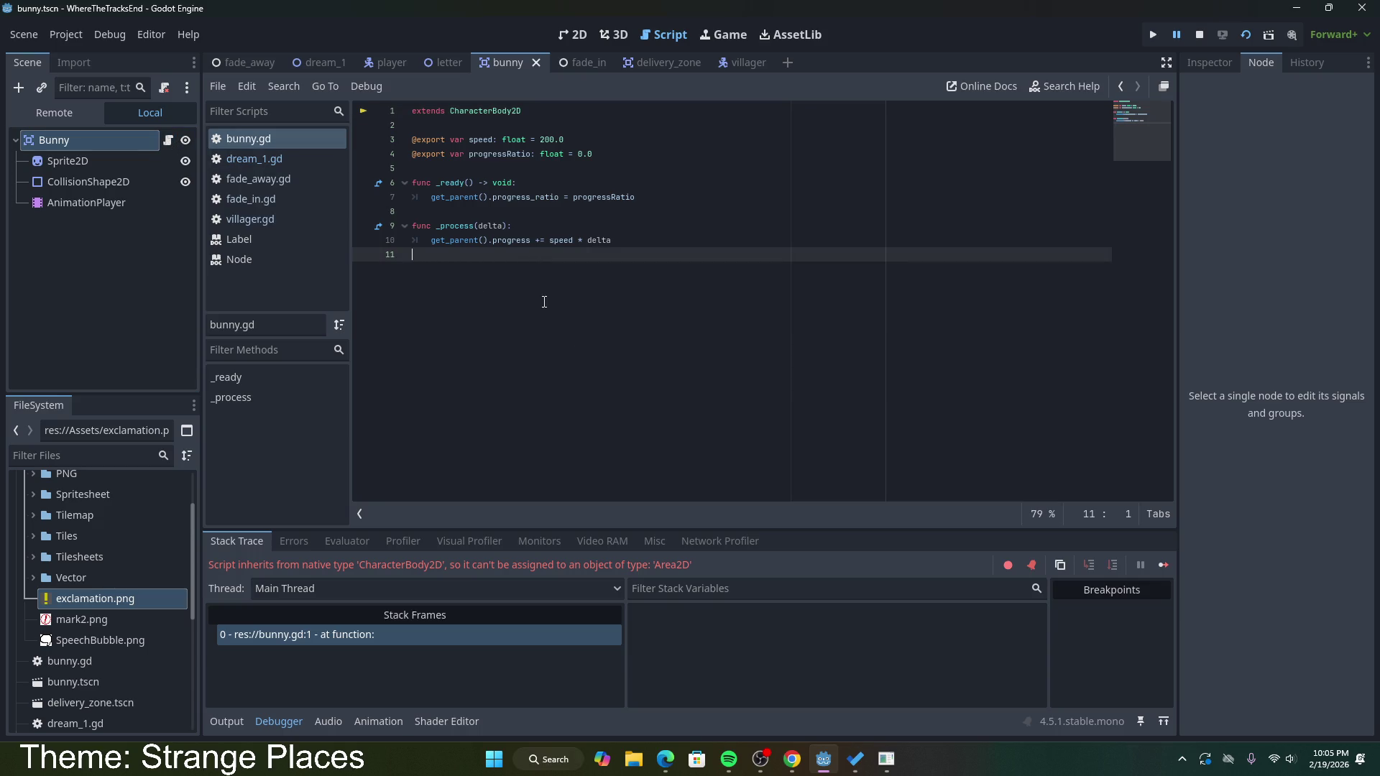
left_click_drag(531, 111, 451, 110)
type("Area2D")
key("ctrl+s")
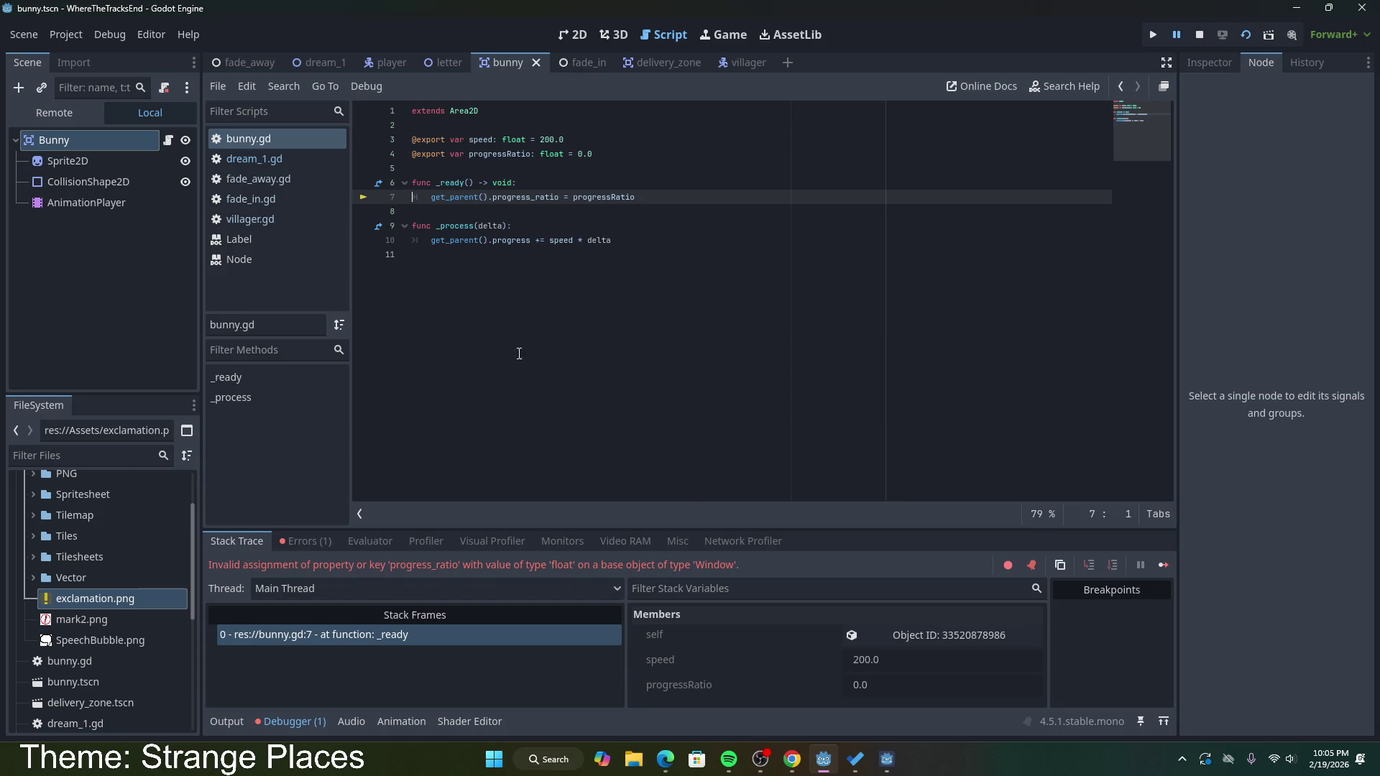
Step: Examine line 7's progress_ratio assignment against the runtime Errors list
left_click_drag(636, 196, 428, 196)
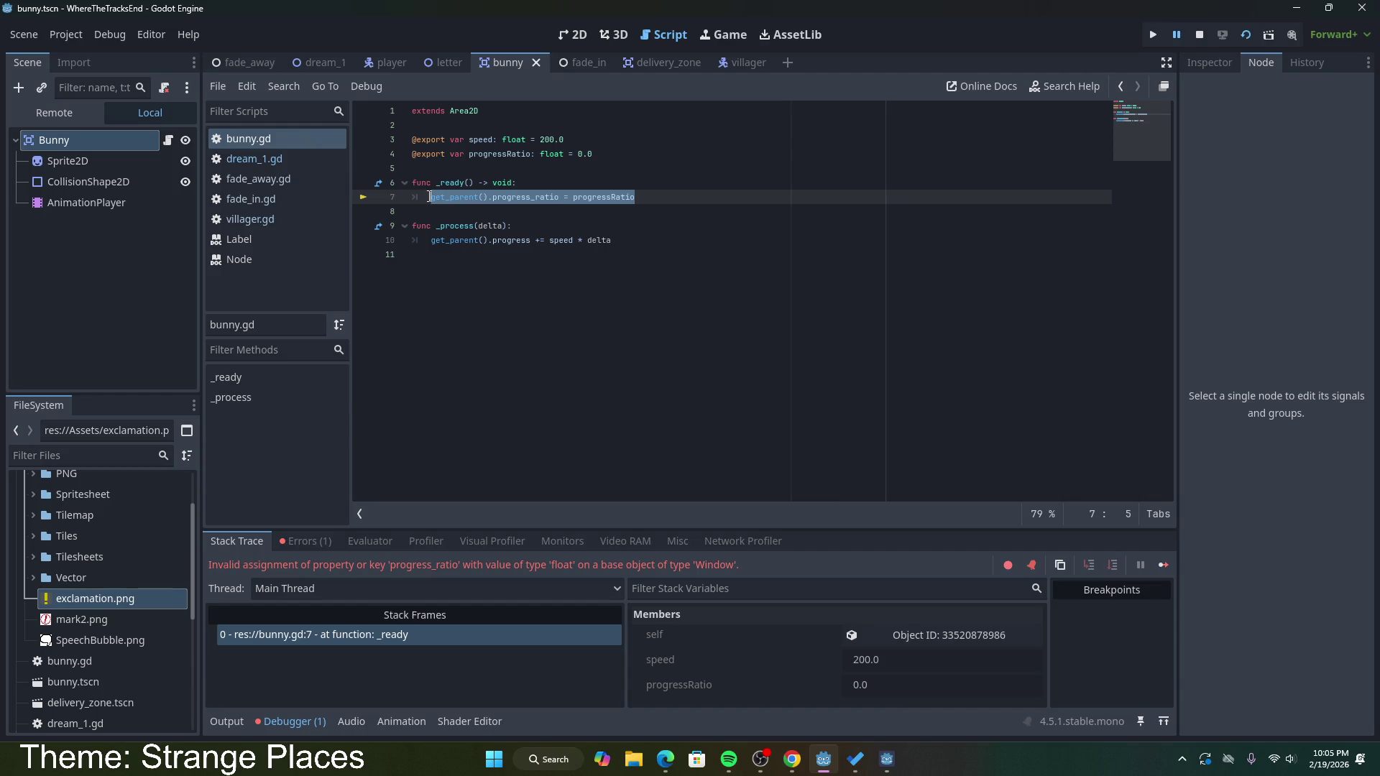
left_click(305, 542)
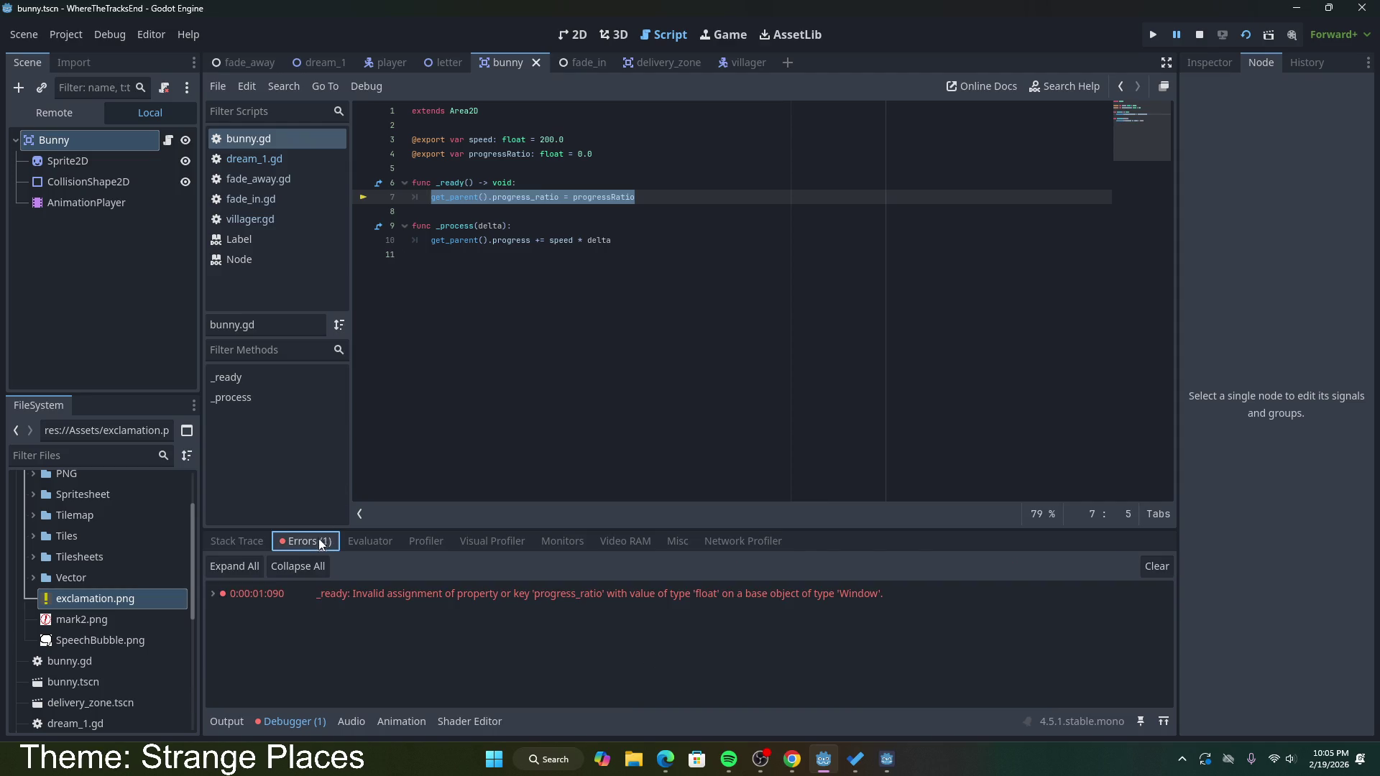
left_click(258, 546)
left_click(625, 241)
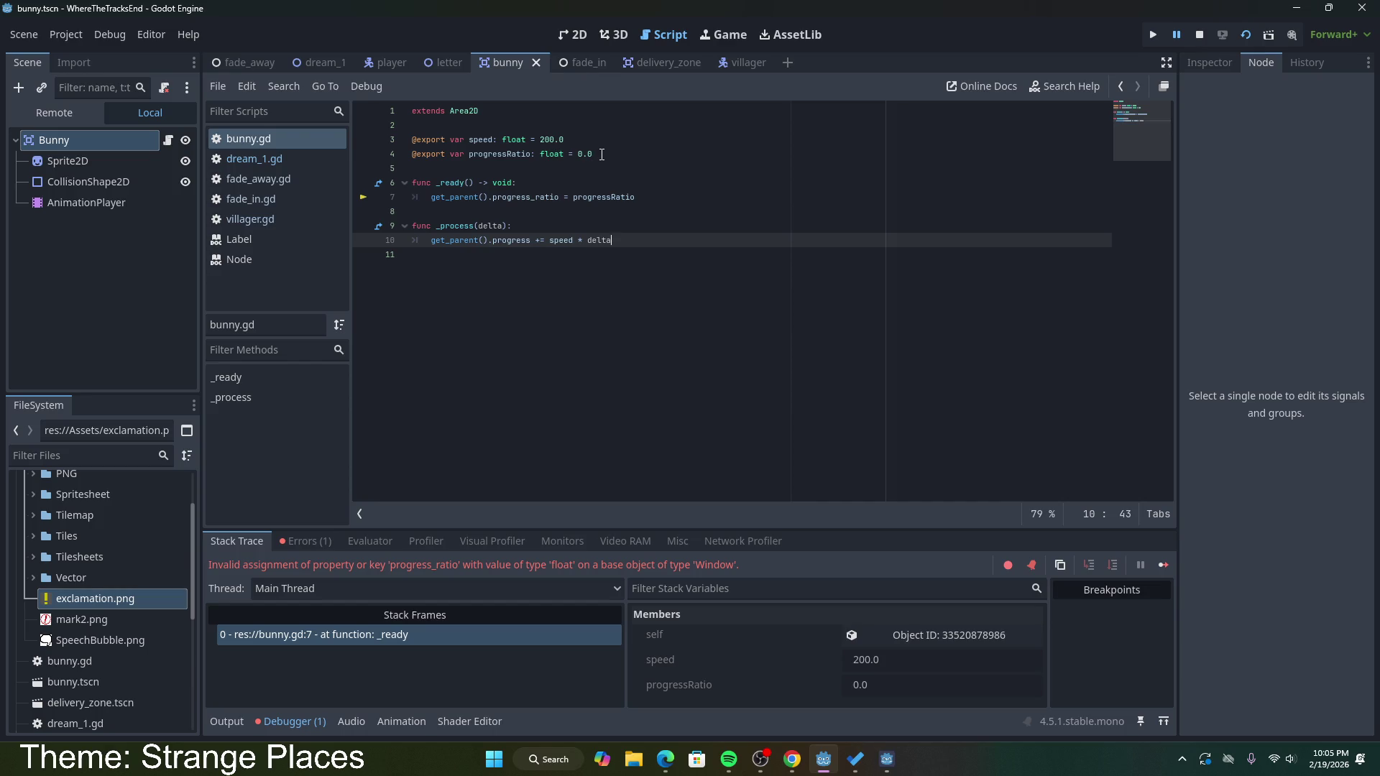
left_click(423, 199)
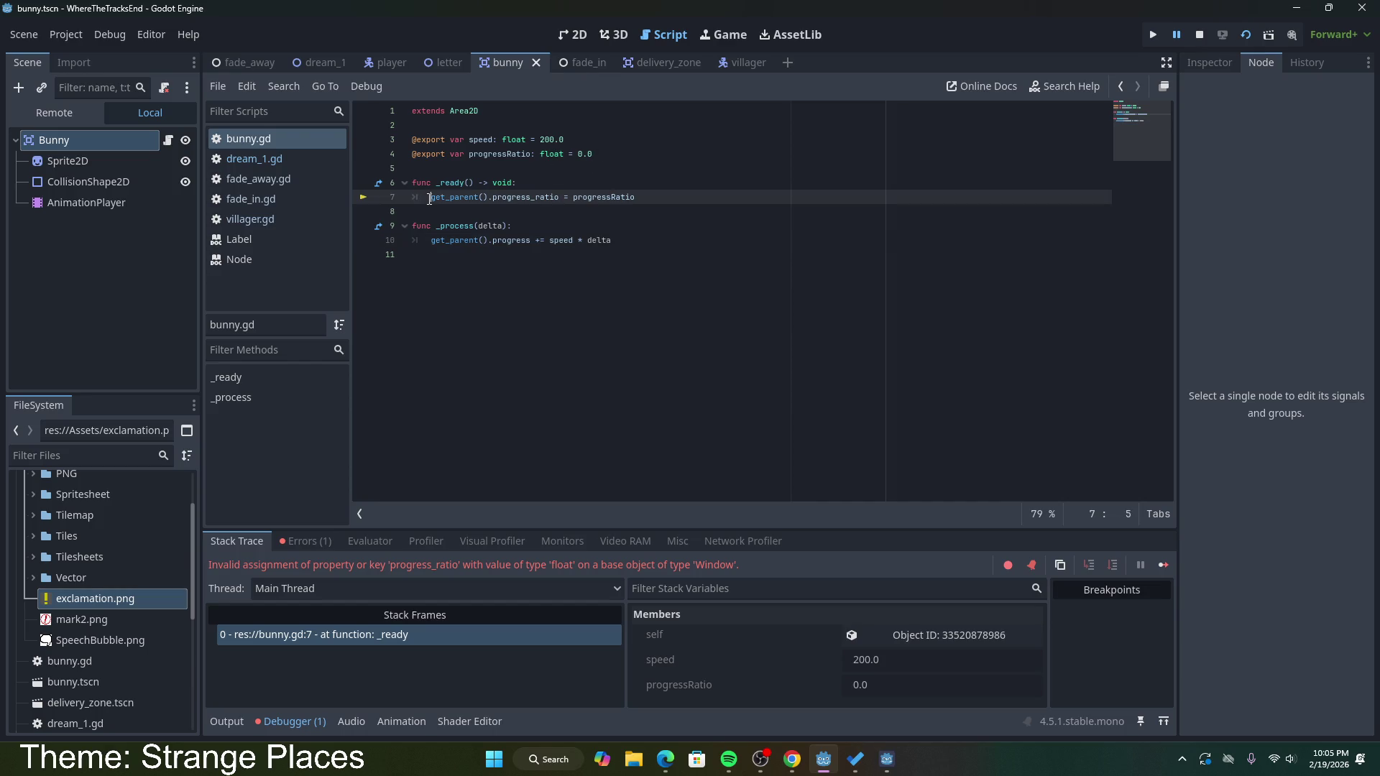
Step: Rerun from dream_1, check the progress_ratio error, then save bunny.gd and restart the game
left_click(285, 64)
key("F5")
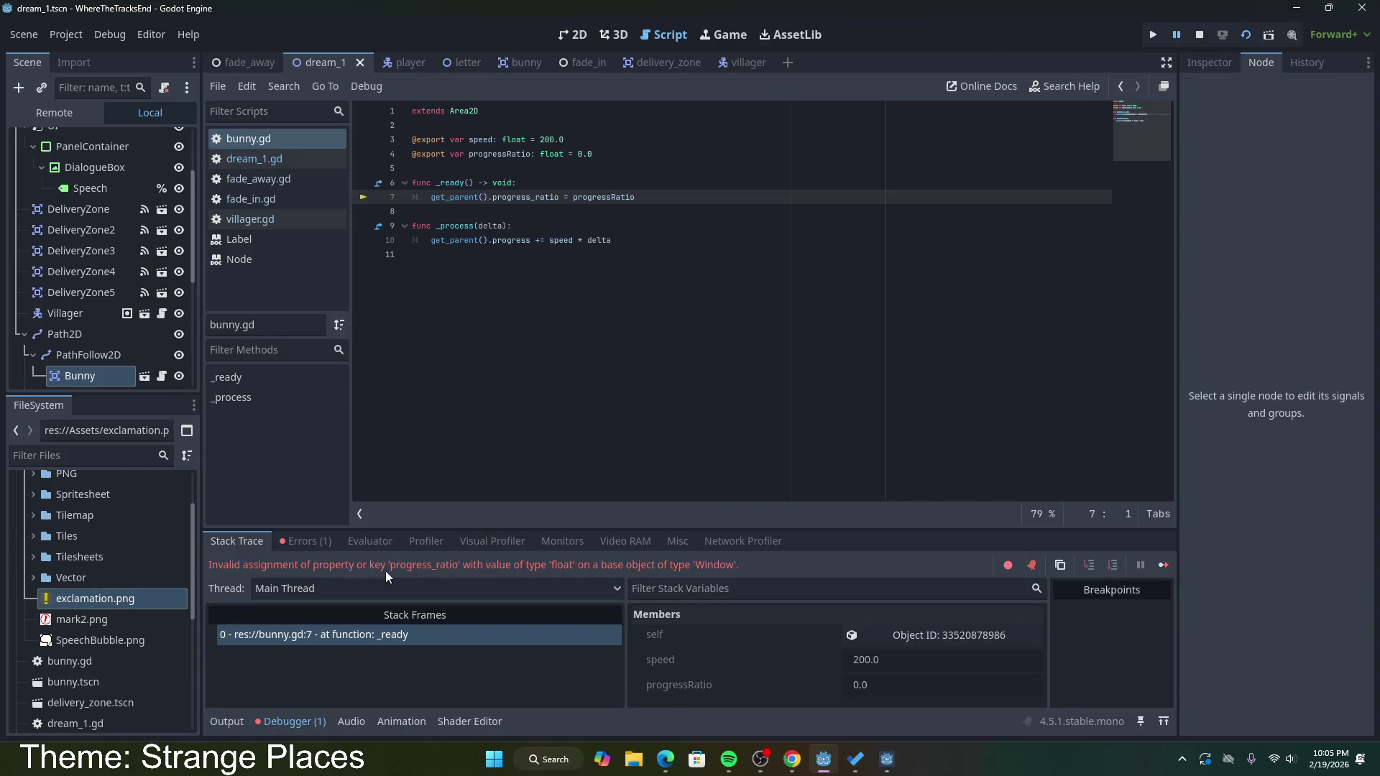
left_click_drag(400, 567, 459, 567)
left_click(650, 476)
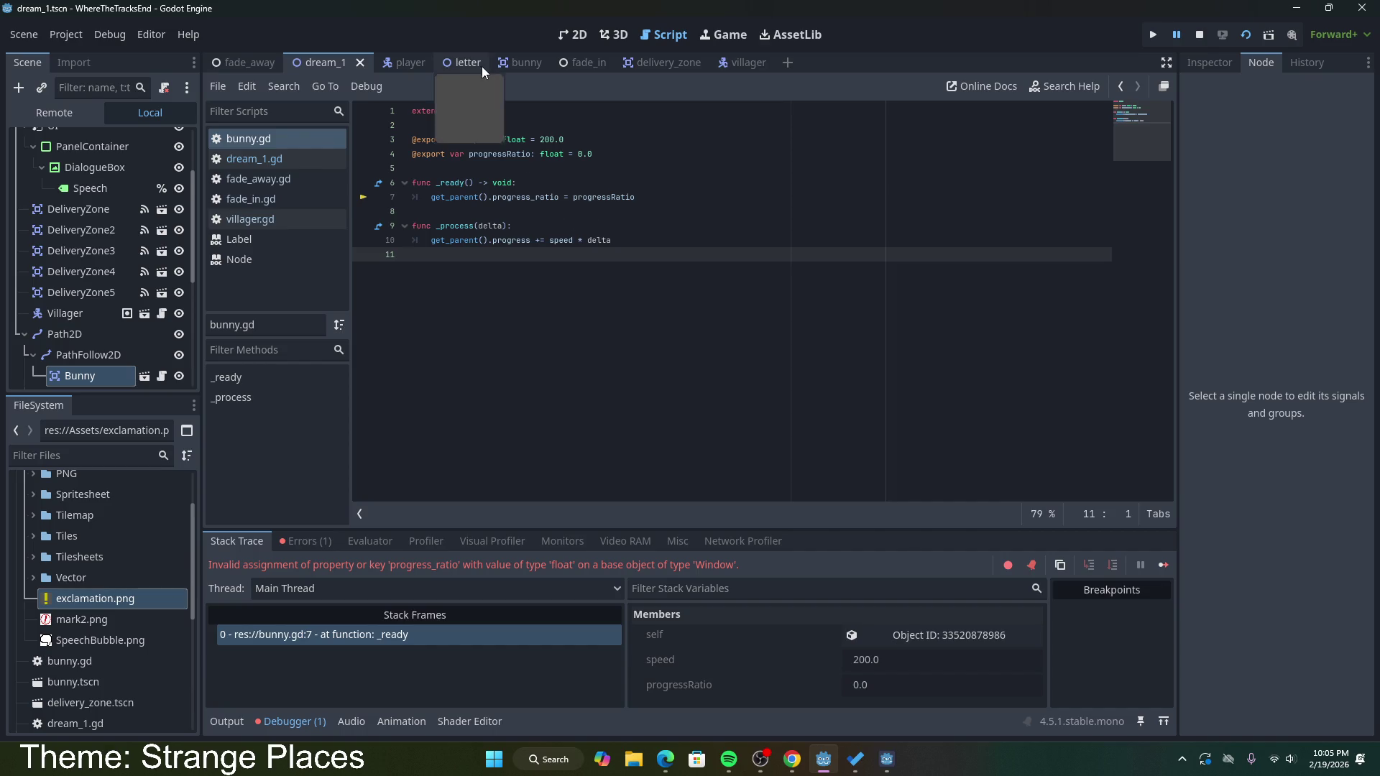
left_click(509, 62)
left_click(623, 248)
key("ctrl+s")
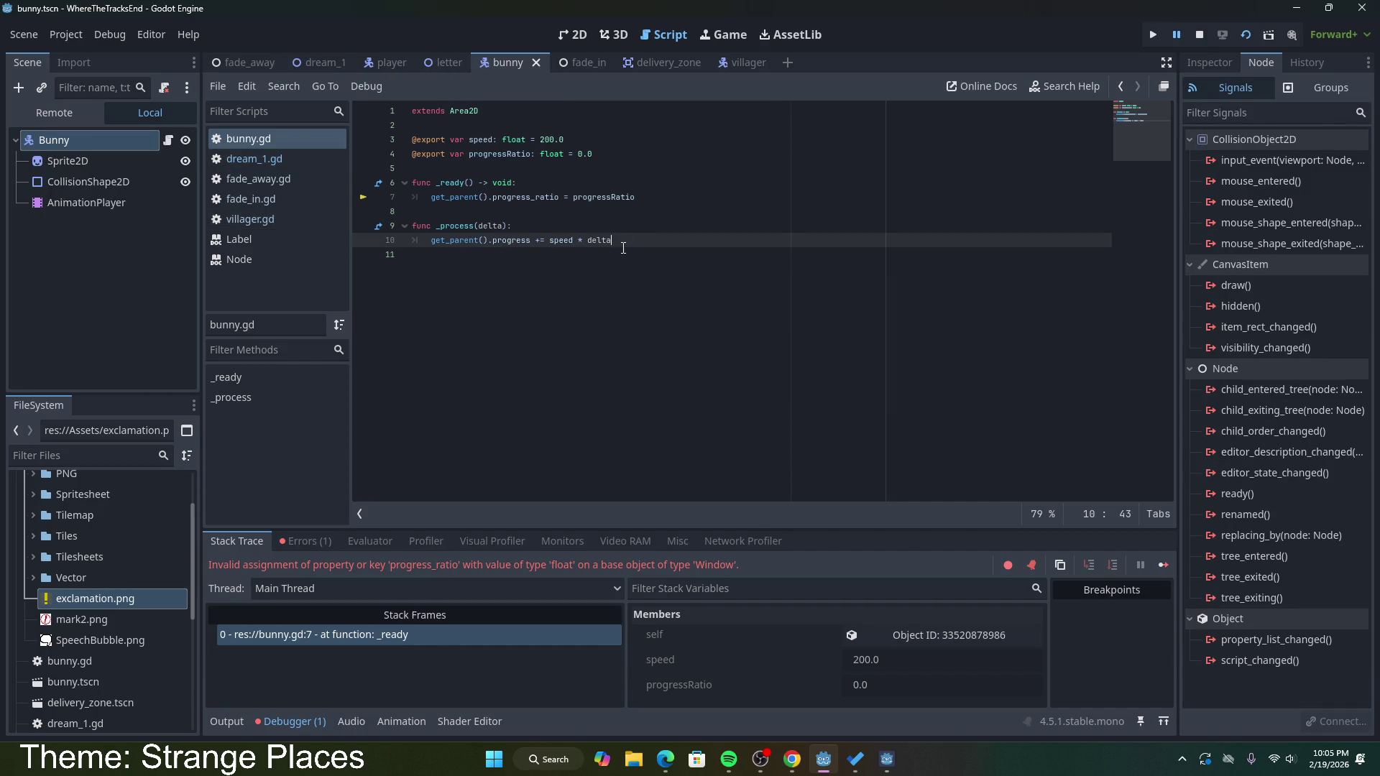
left_click(1238, 38)
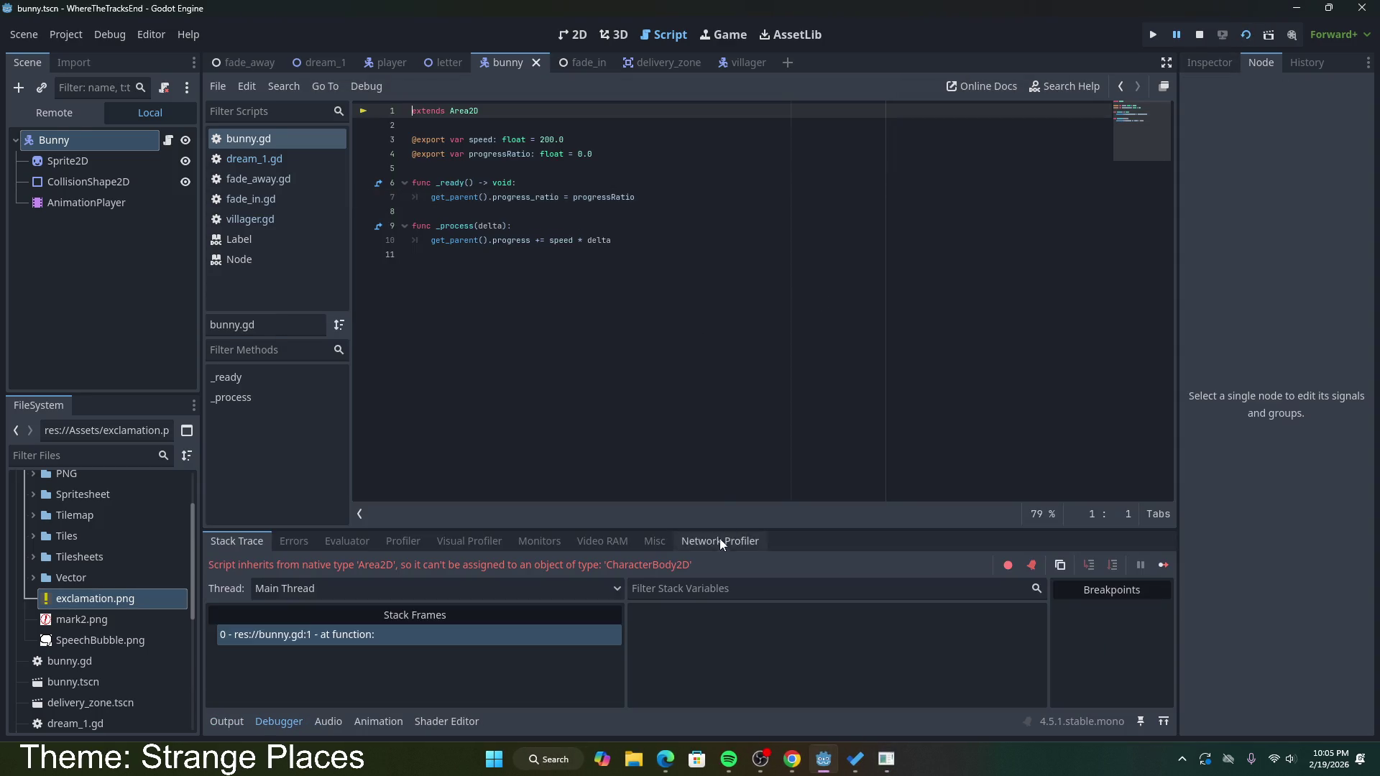
Step: Revert bunny.gd's extends line back to CharacterBody2D
left_click(583, 331)
left_click_drag(484, 111, 453, 113)
type("CharacterBody")
type("2D")
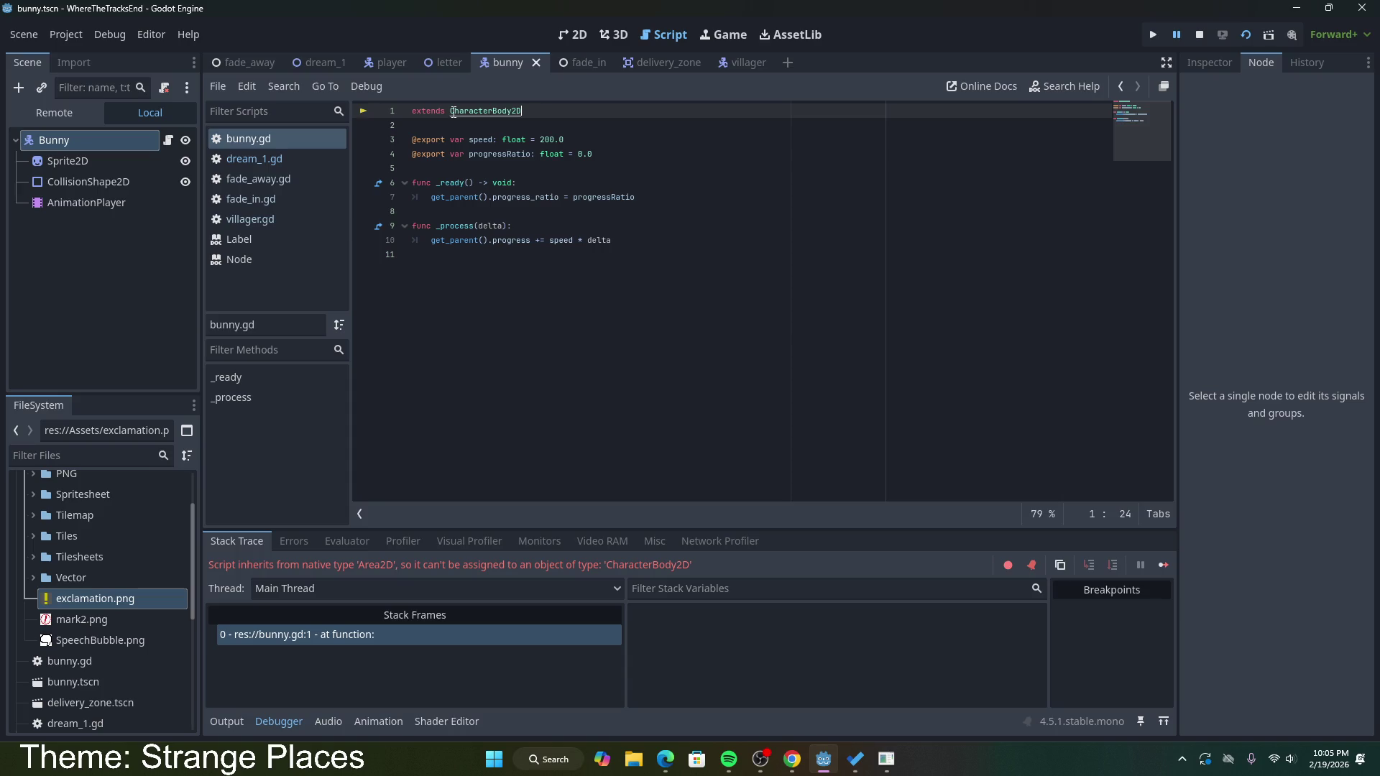
left_click_drag(593, 197, 601, 218)
left_click(600, 218)
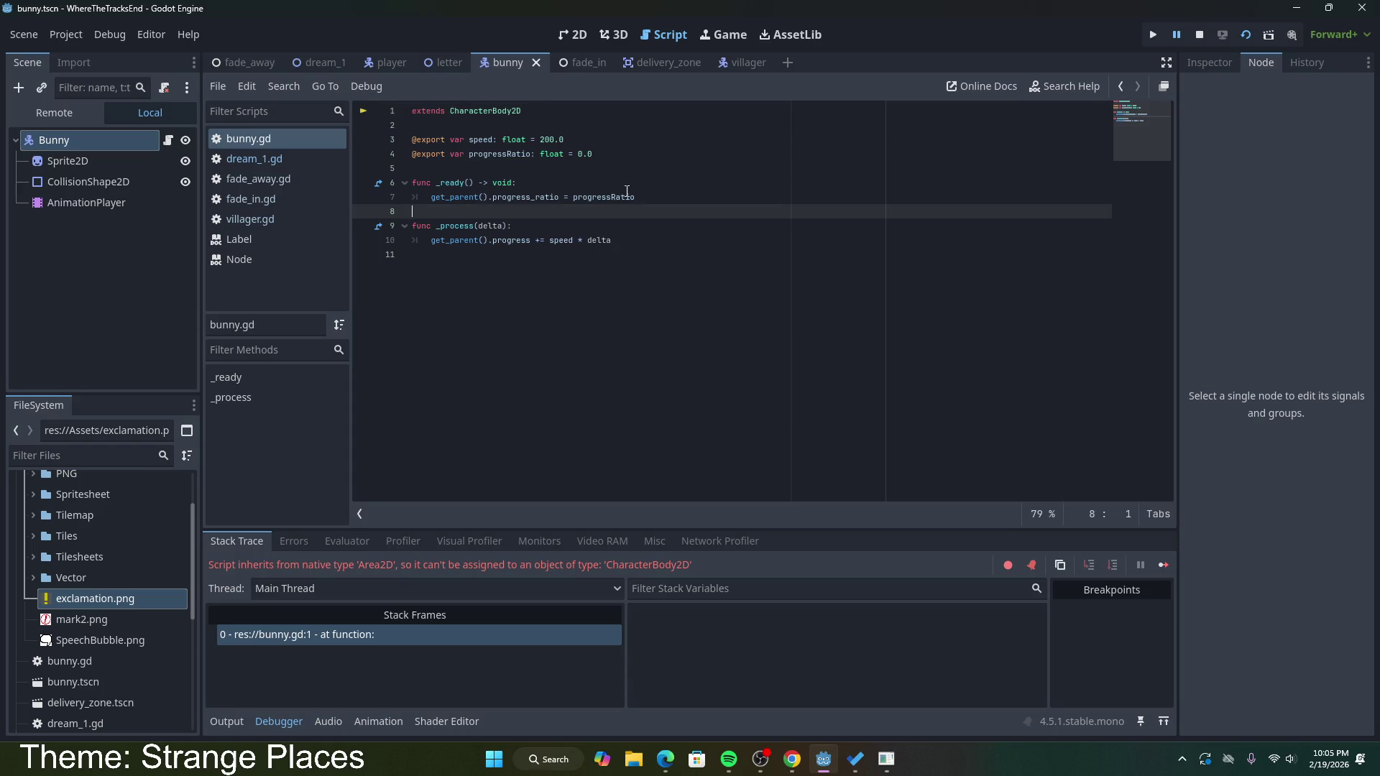
Step: Return to dream_1 and select the Player node in the Scene dock
left_click(321, 63)
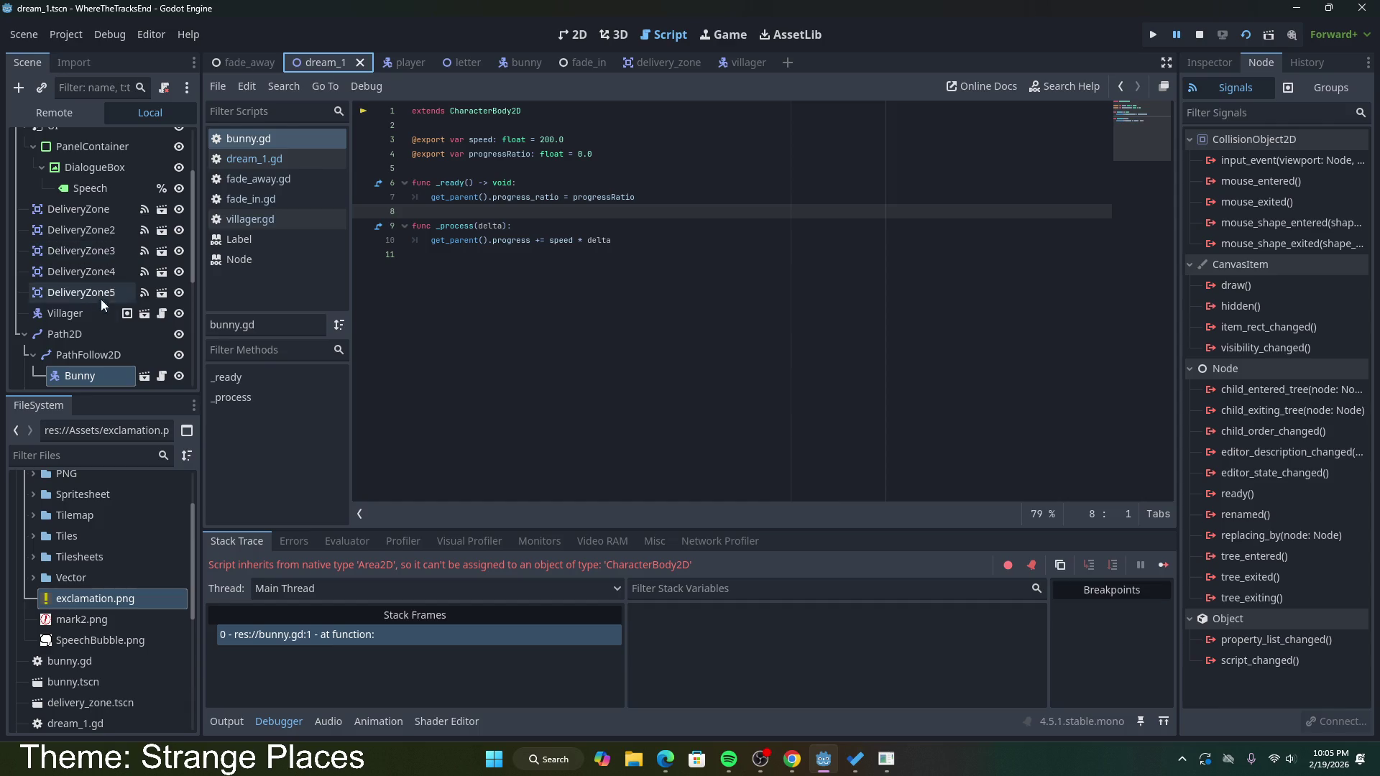
scroll(90, 364, "up", 3)
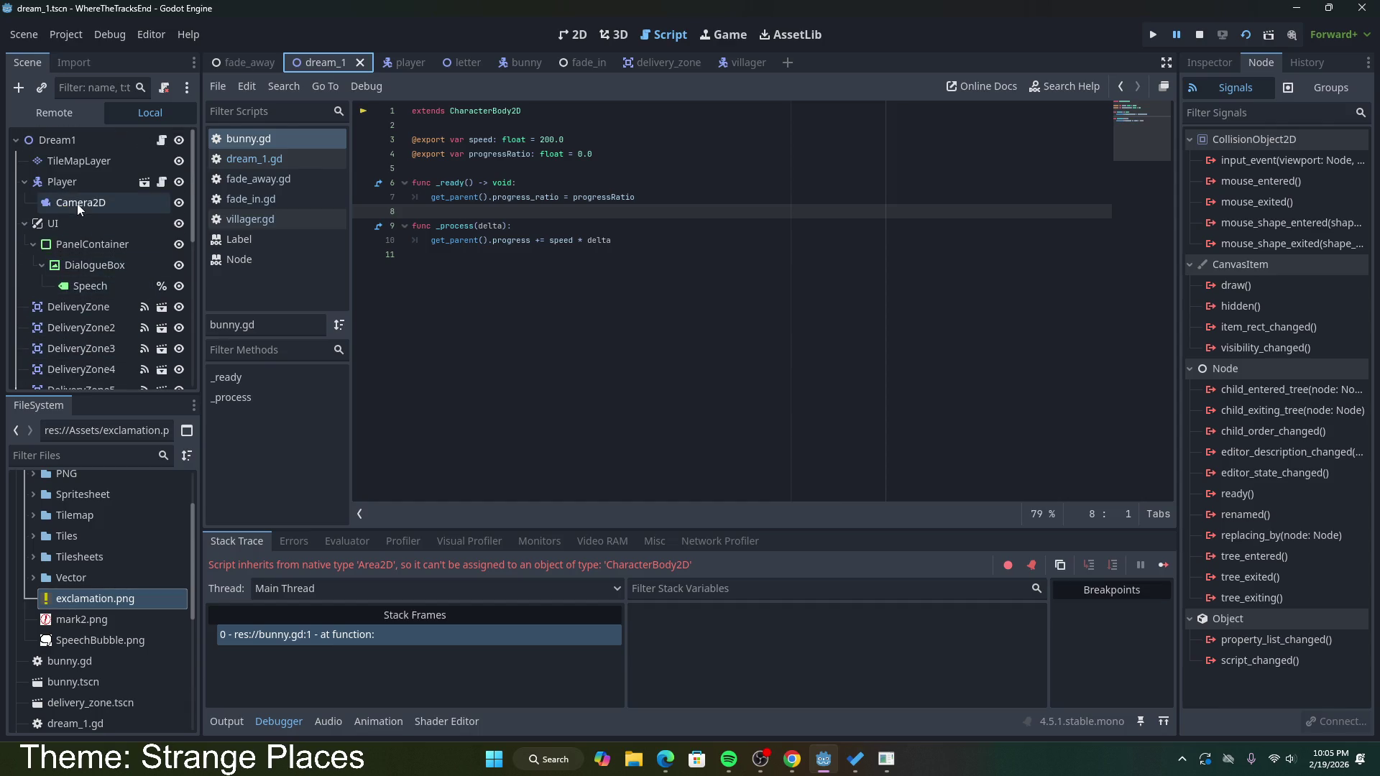
scroll(76, 204, "down", 1)
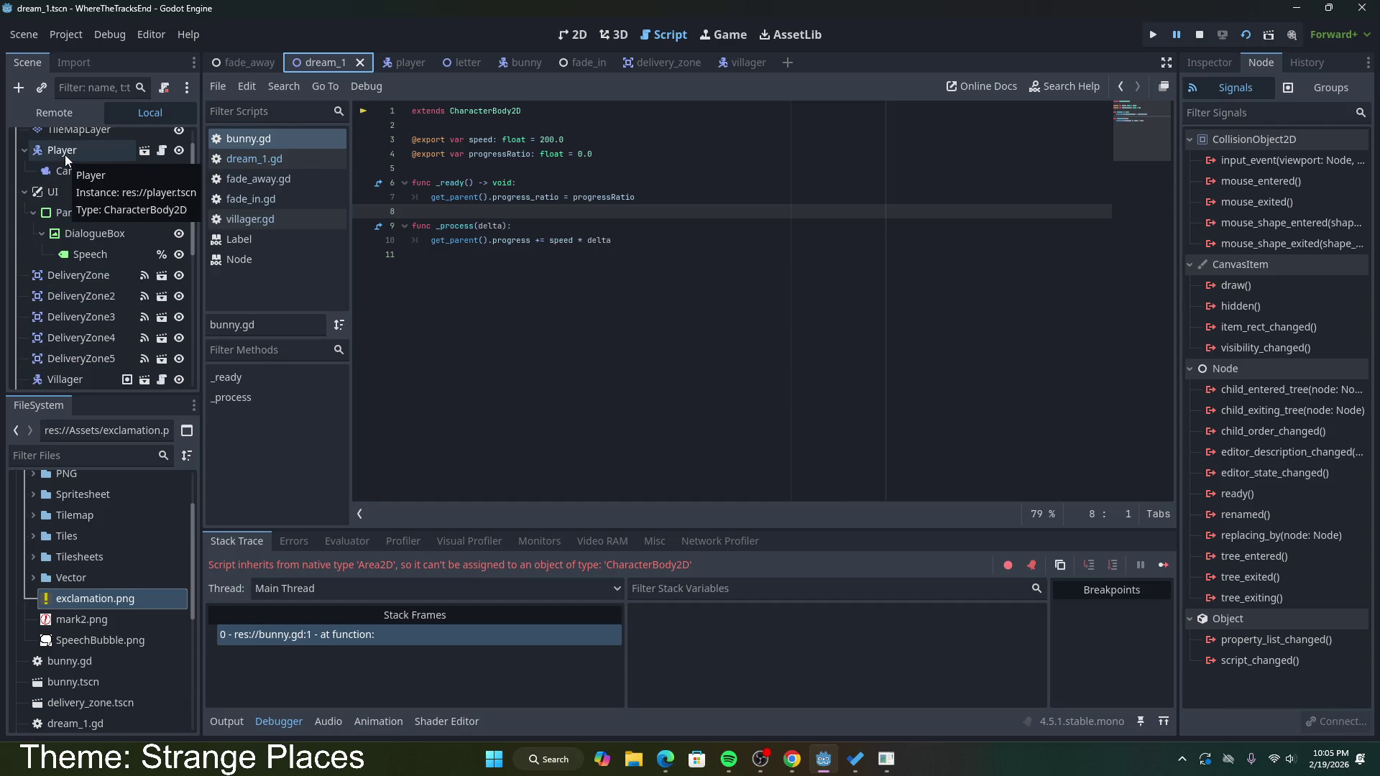
left_click(65, 154)
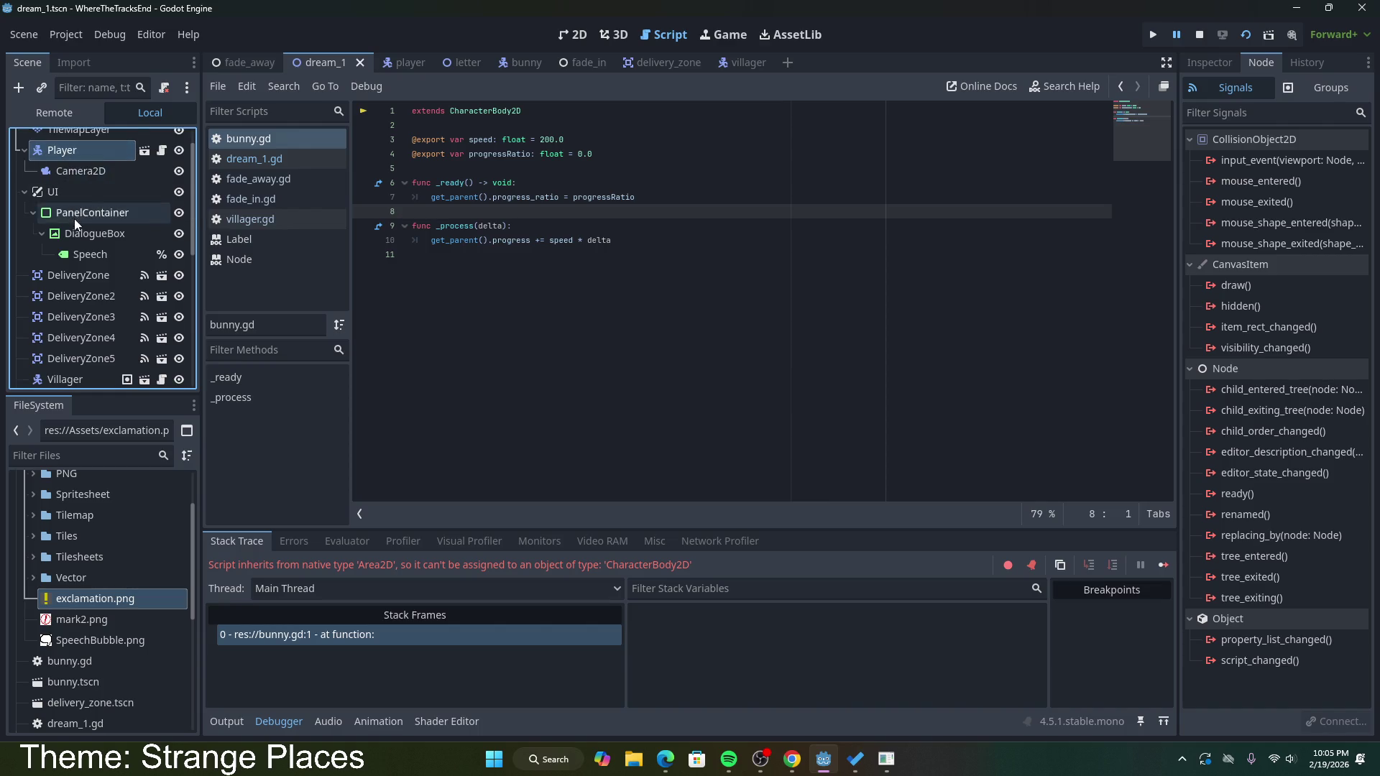
scroll(74, 218, "down", 5)
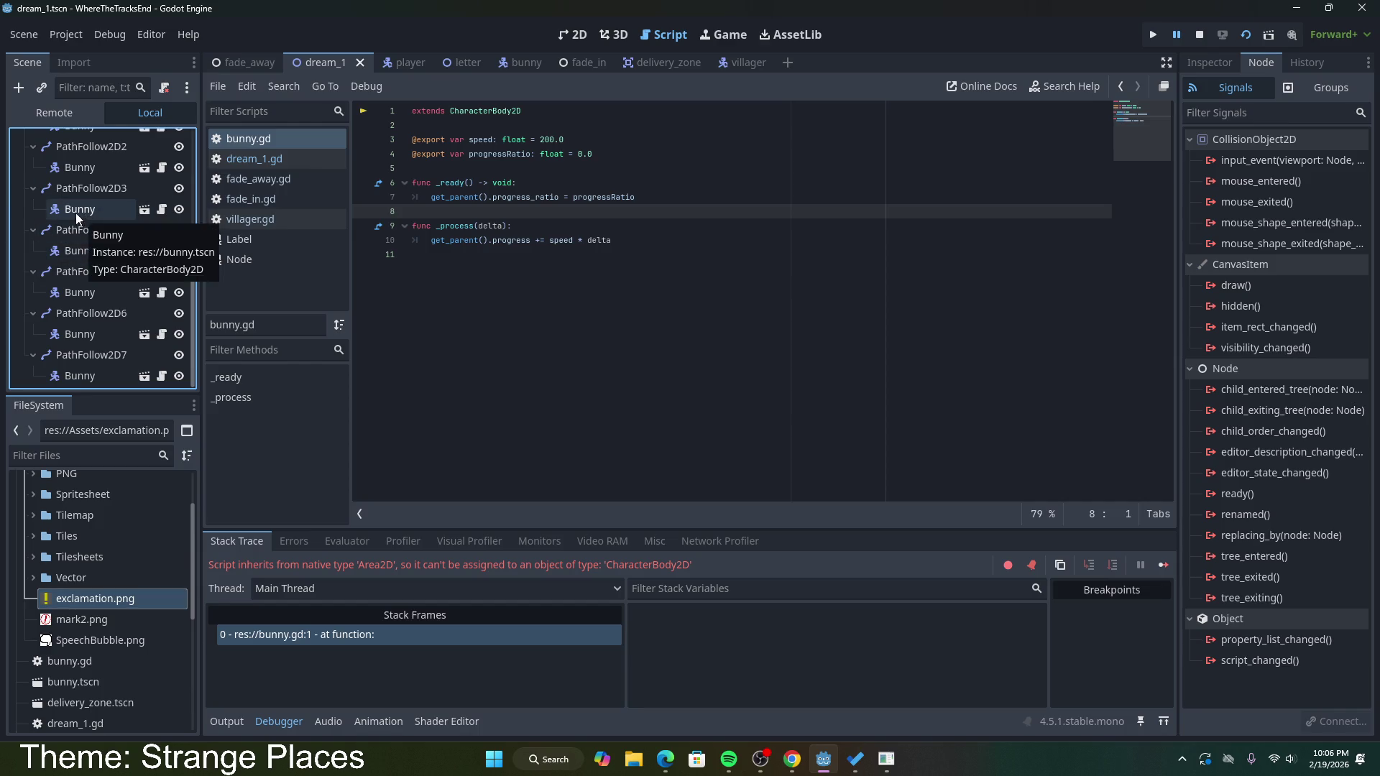
scroll(77, 307, "up", 3)
scroll(77, 307, "up", 4)
scroll(76, 300, "up", 1)
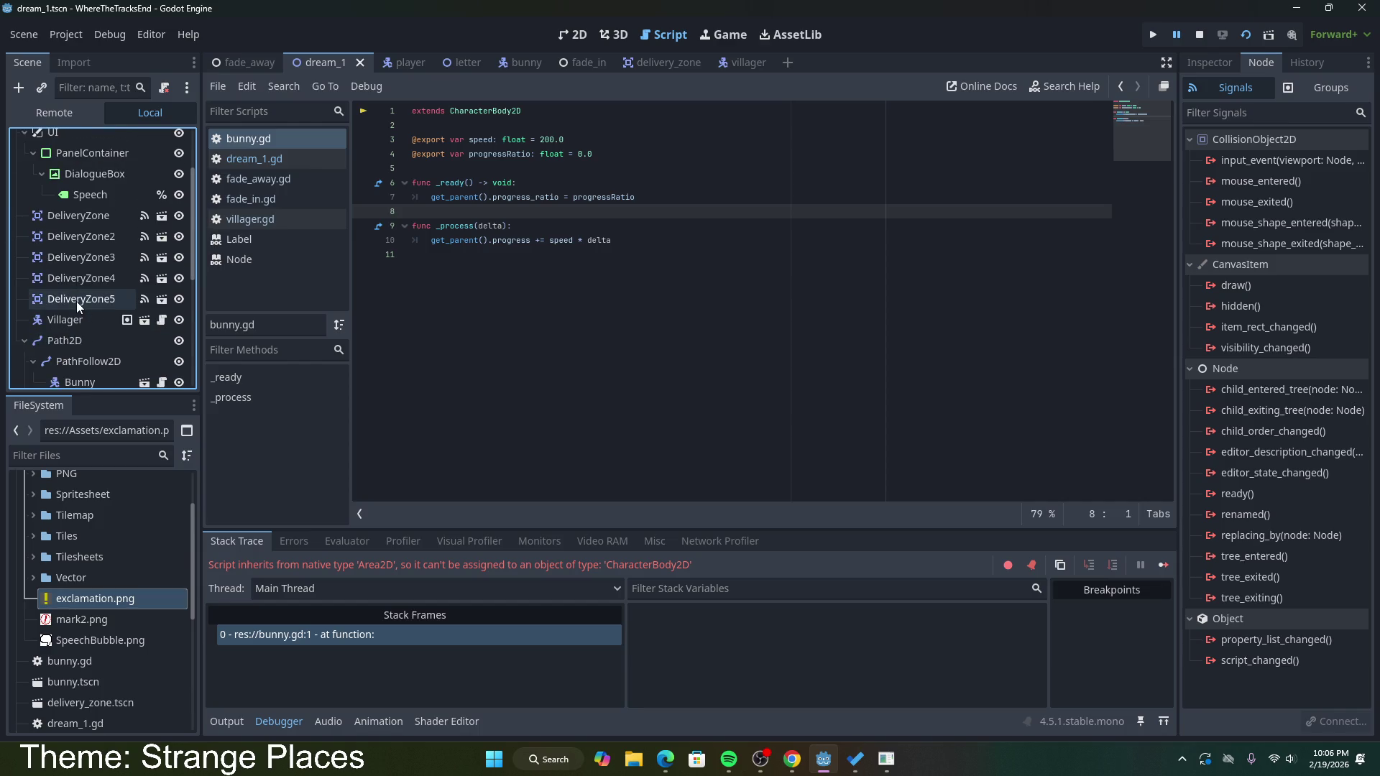
Step: Open the player scene, check its CollisionShape2D, and stop the running game
left_click(383, 65)
left_click(127, 184)
left_click(1236, 67)
left_click(1252, 66)
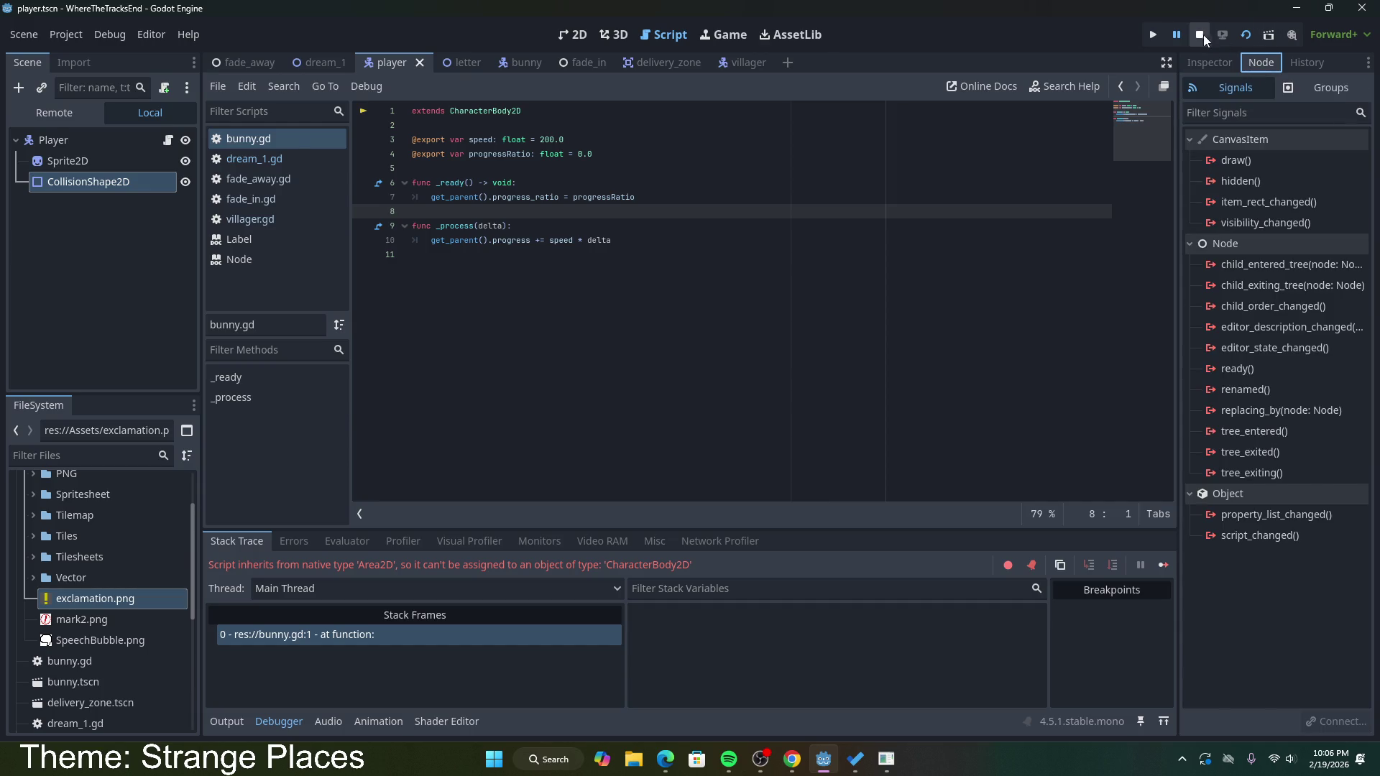
left_click(1199, 35)
left_click(1219, 63)
Step: Stop the run, check the Player root's signals, then open bunny and right-click its Bunny root
left_click(1261, 64)
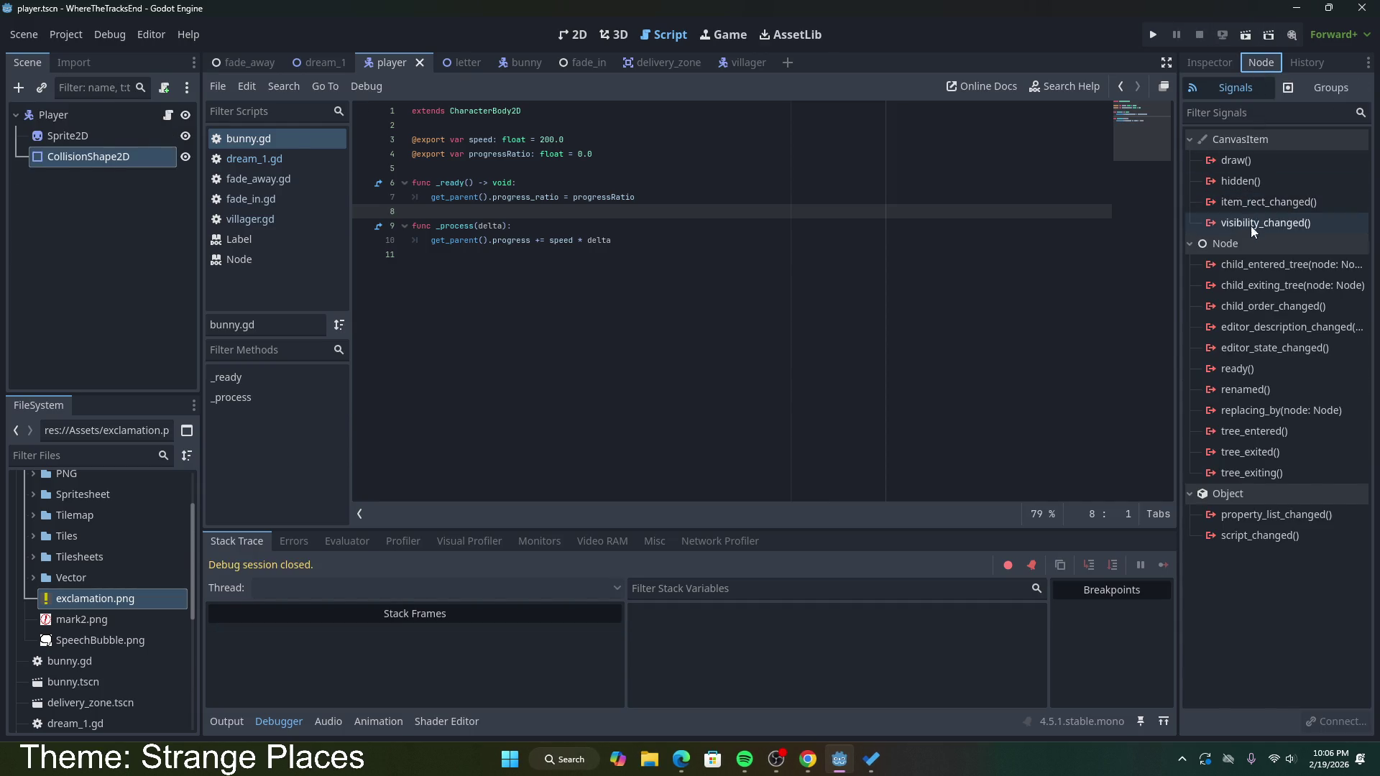
mouse_move(1258, 276)
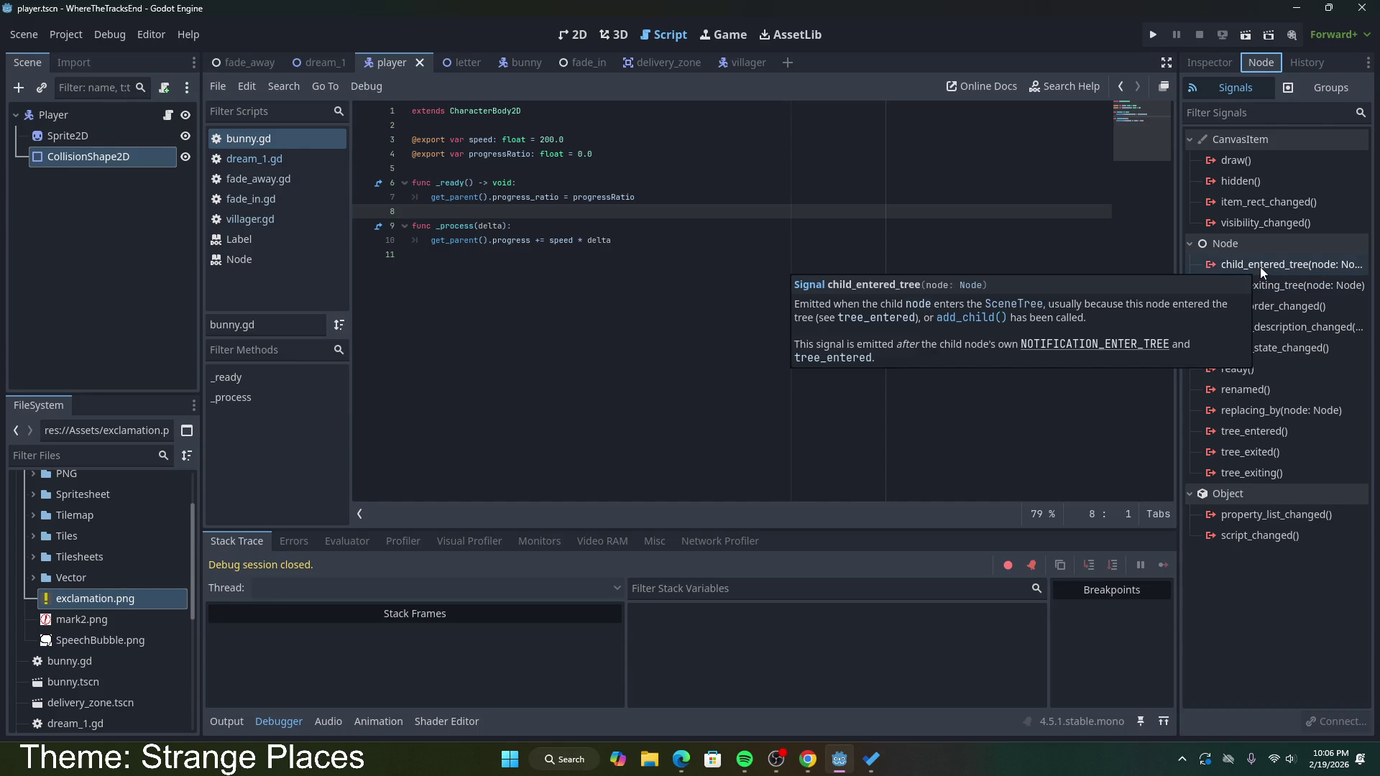
left_click(110, 116)
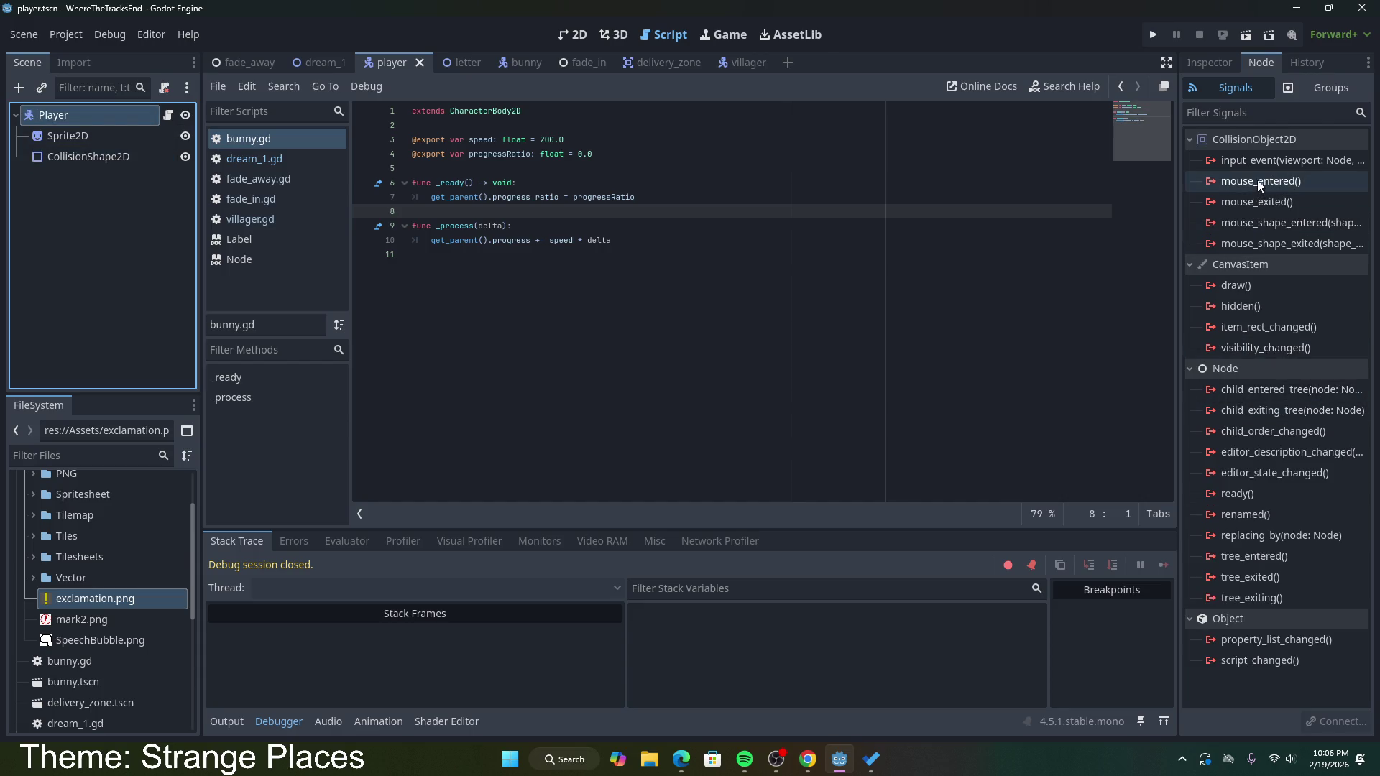
mouse_move(1258, 183)
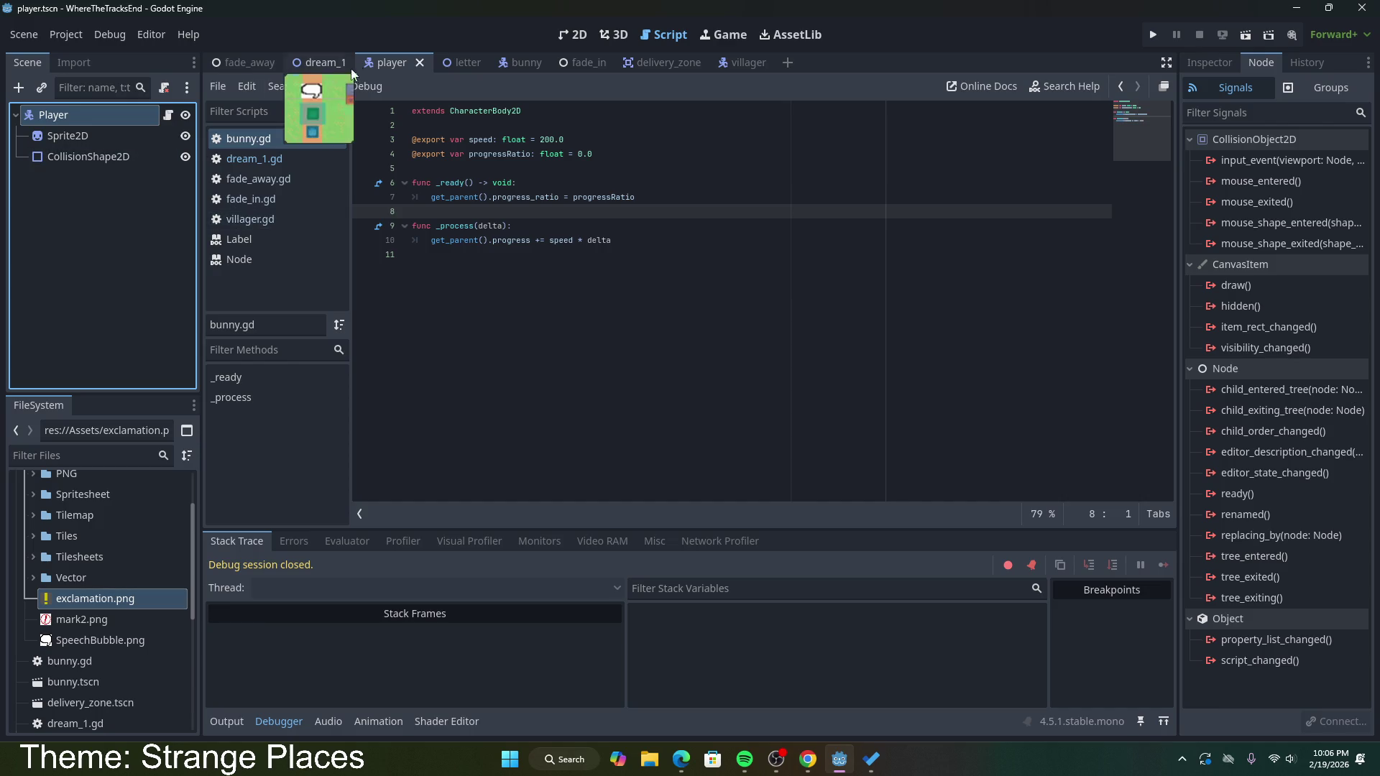
left_click(507, 63)
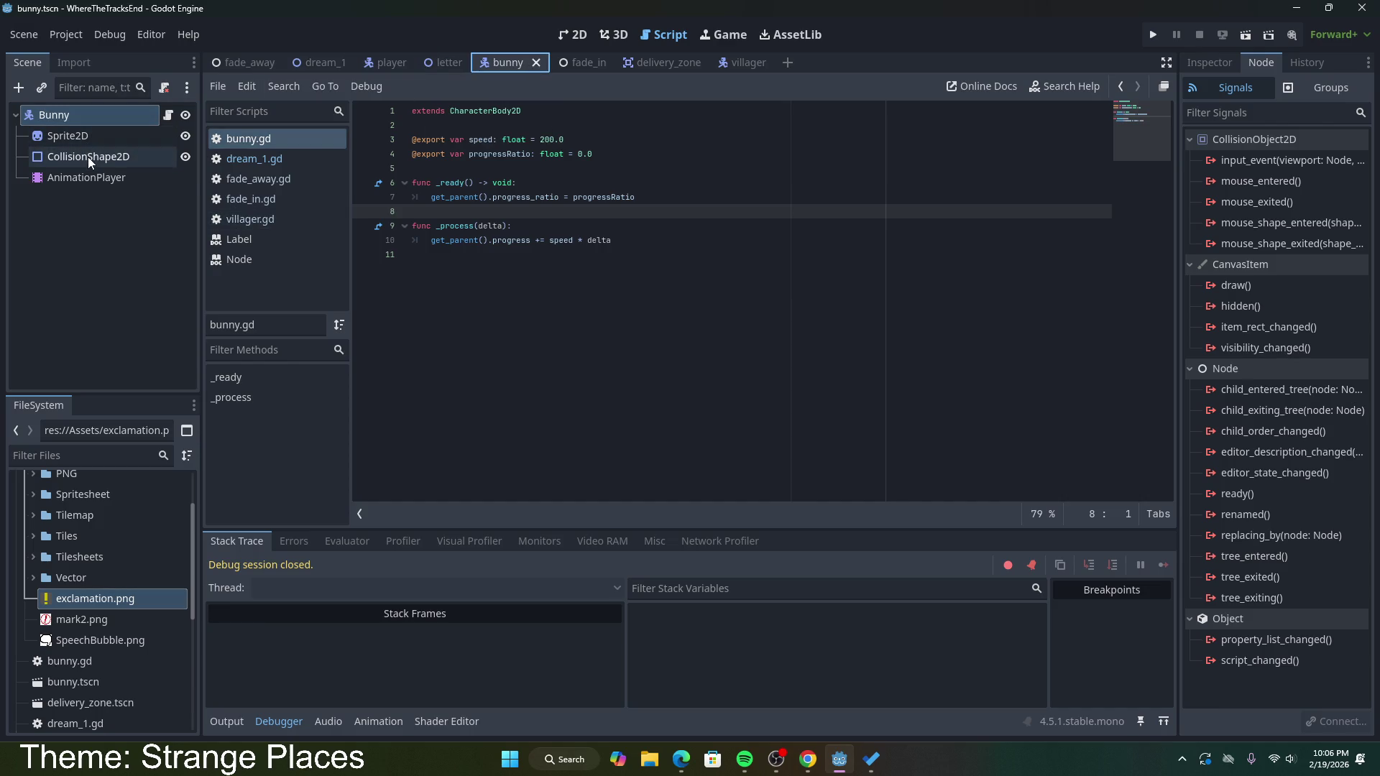
right_click(85, 115)
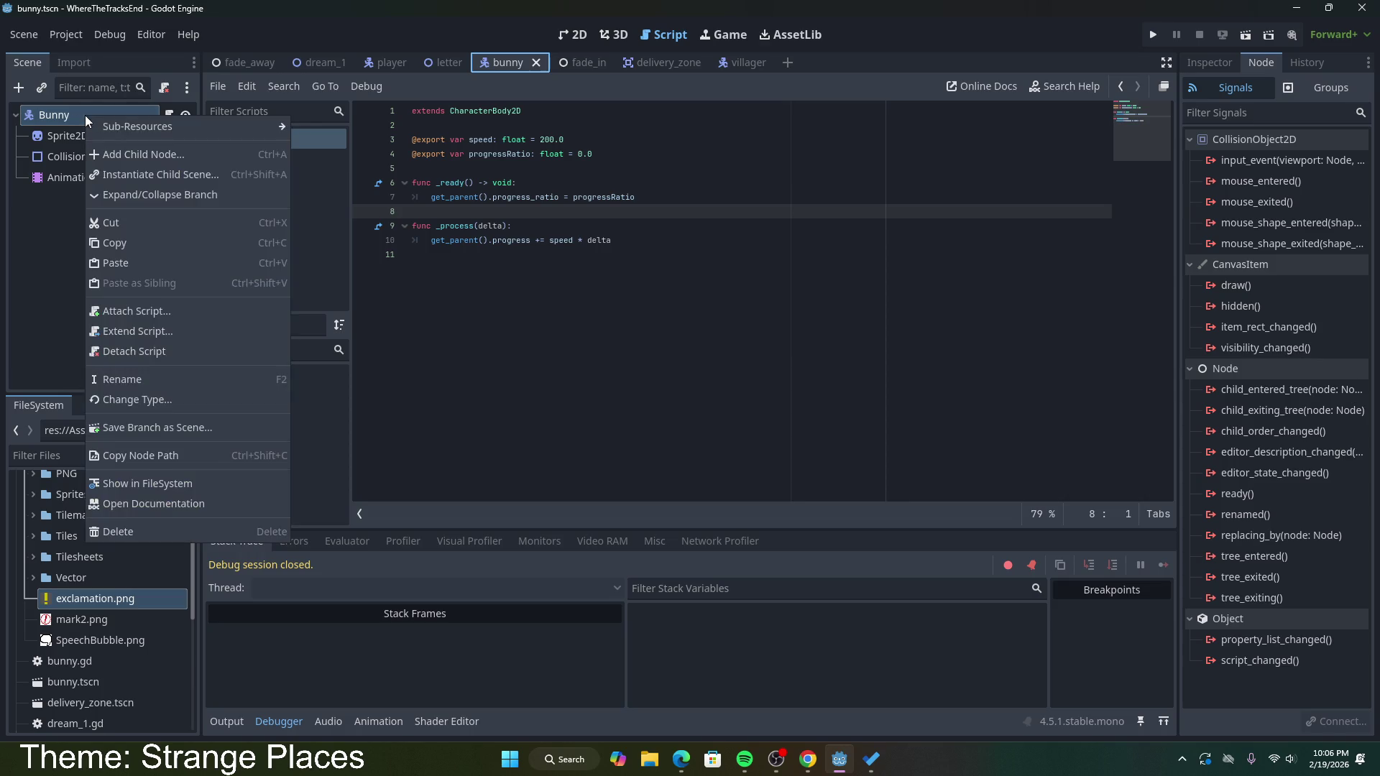
Step: Add an Area2D child to Bunny and a CollisionShape2D under that Area2D
left_click(124, 156)
left_click(595, 308)
double_click(597, 308)
right_click(110, 201)
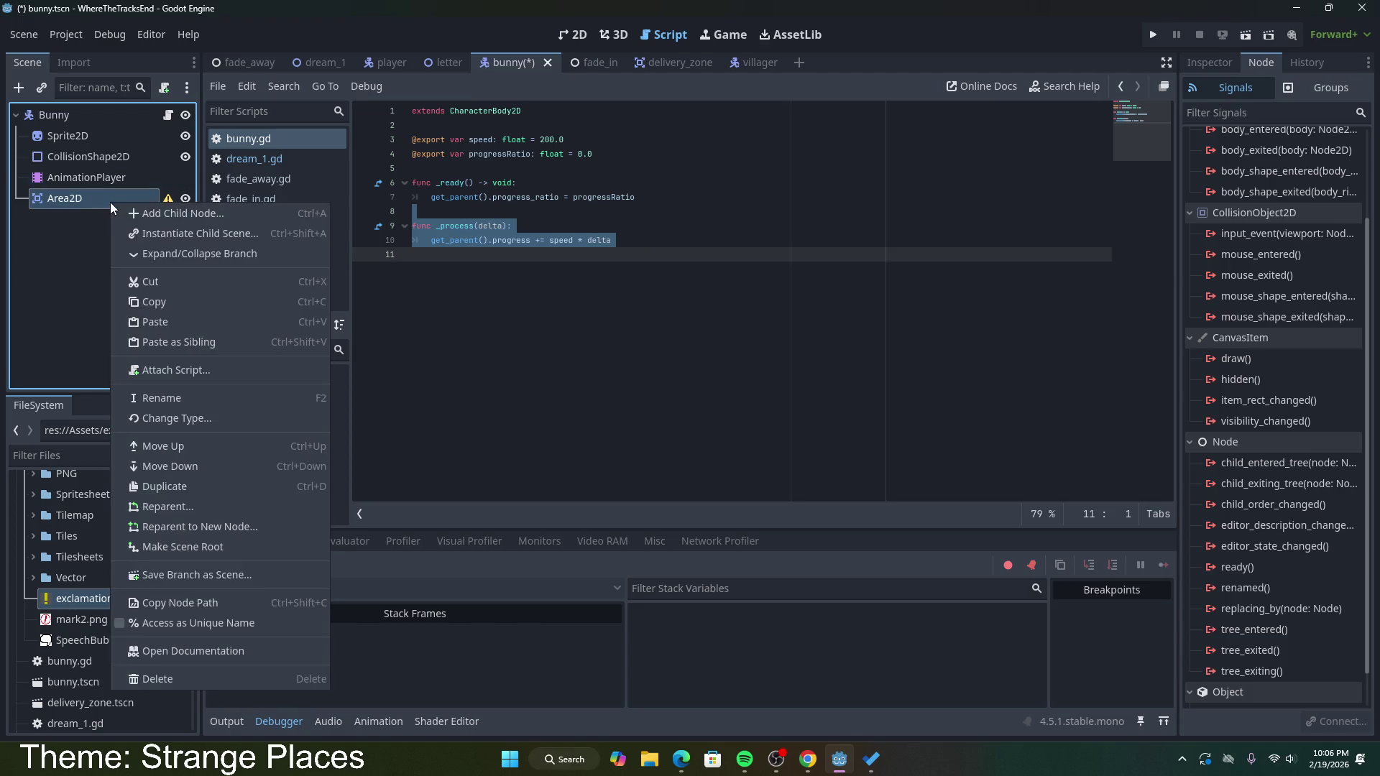
left_click(176, 216)
type("c")
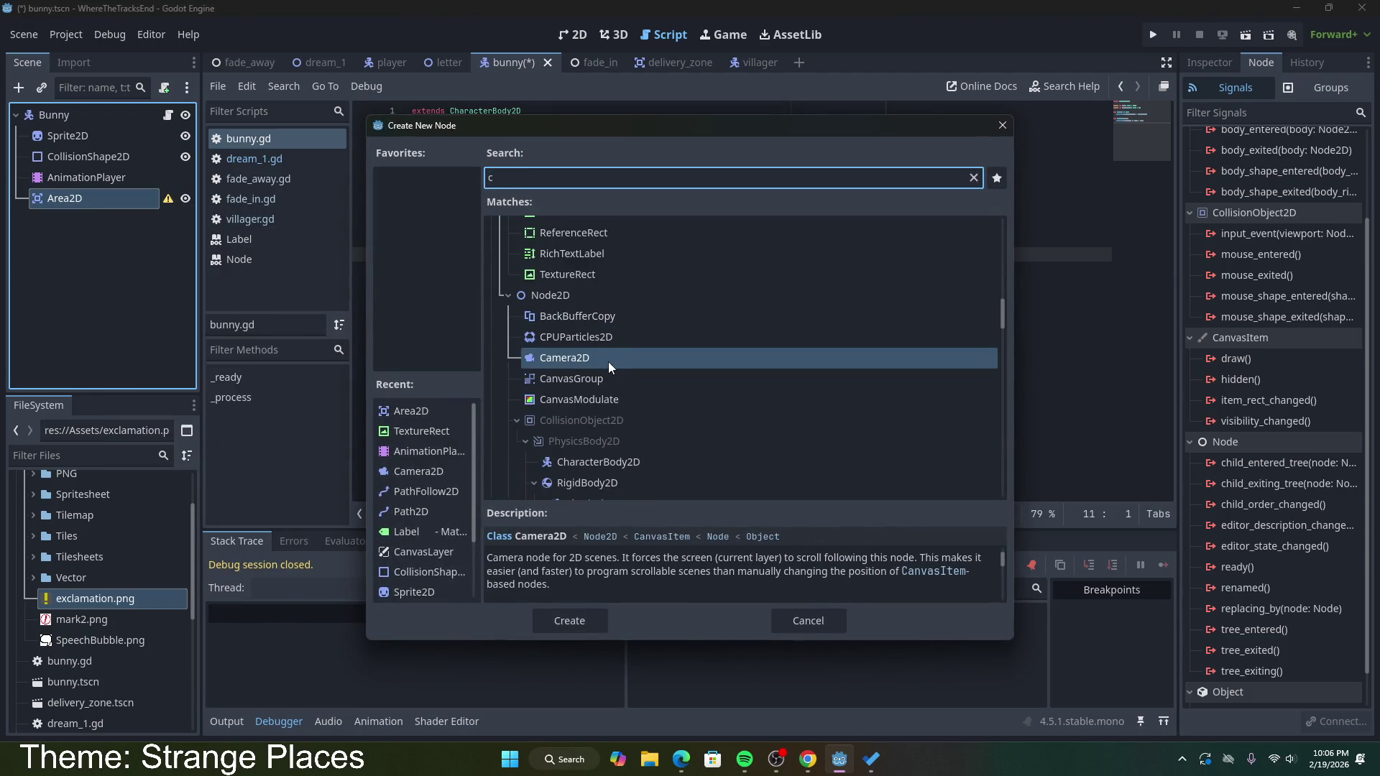
type("olli")
key("Return")
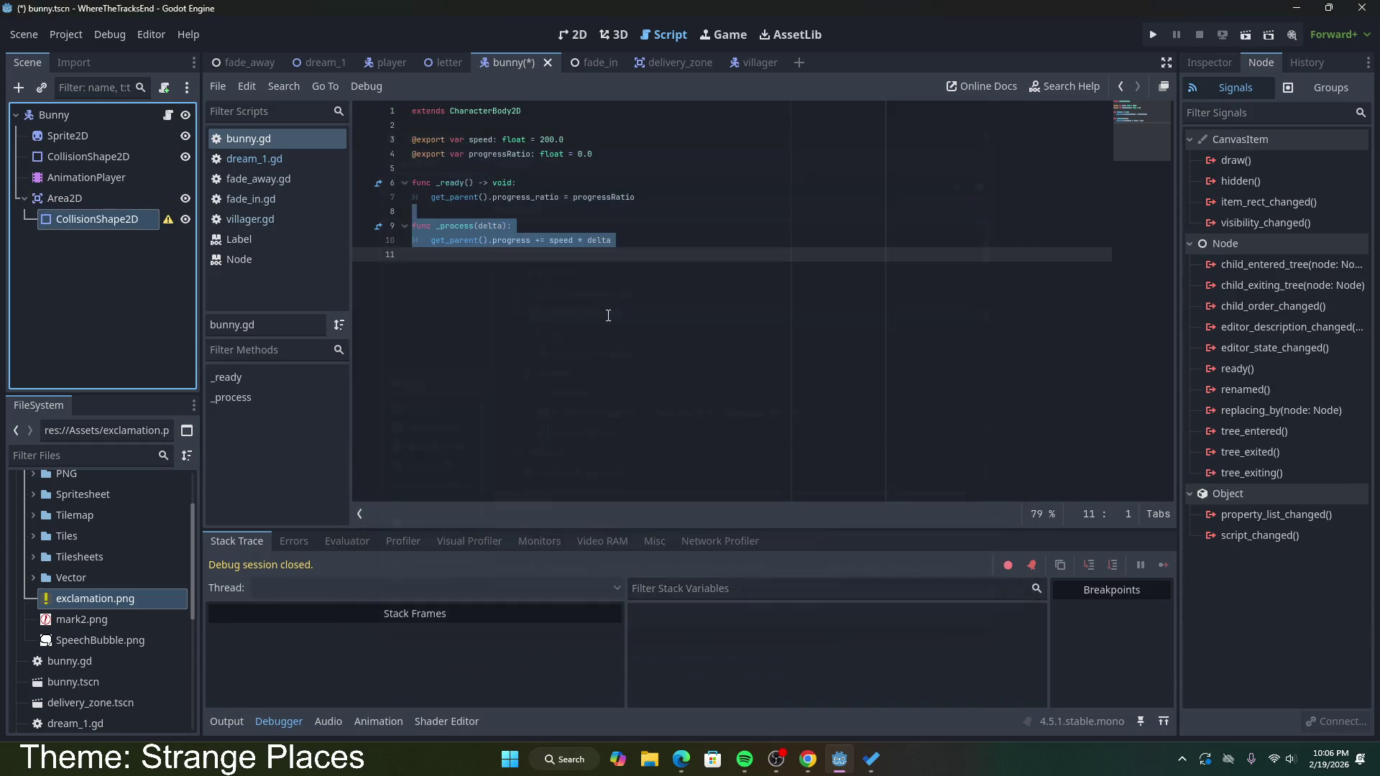
Step: Give the new CollisionShape2D a New CircleShape2D shape in the 2D view
right_click(126, 226)
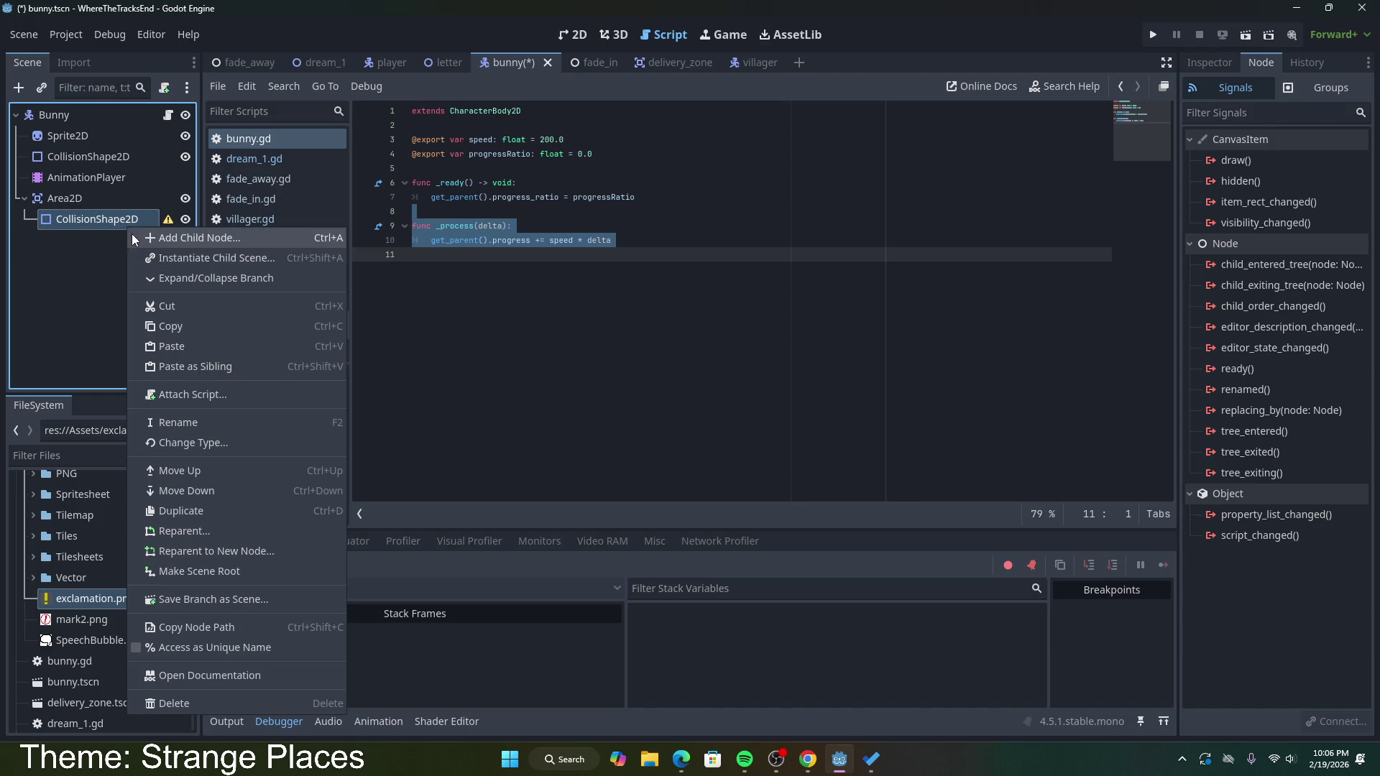
left_click(573, 35)
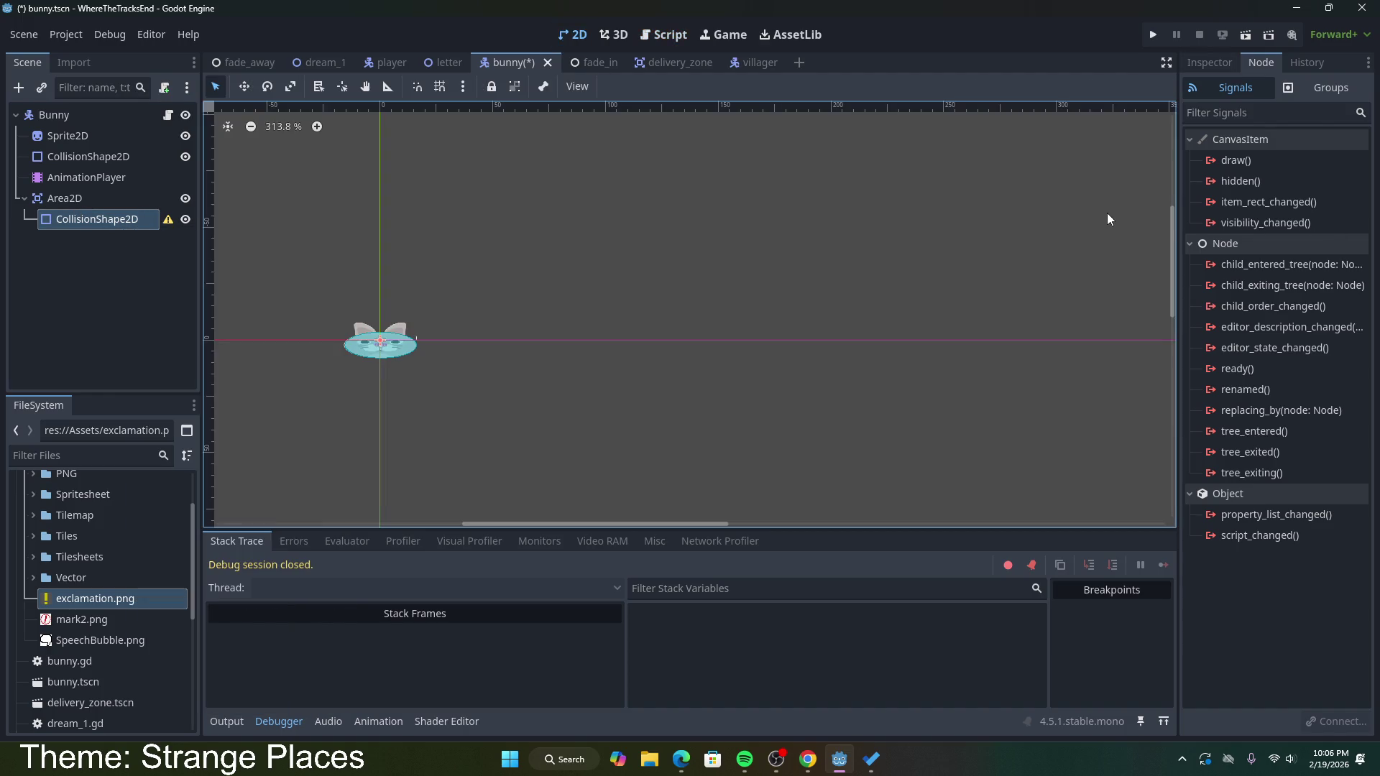
left_click(1212, 64)
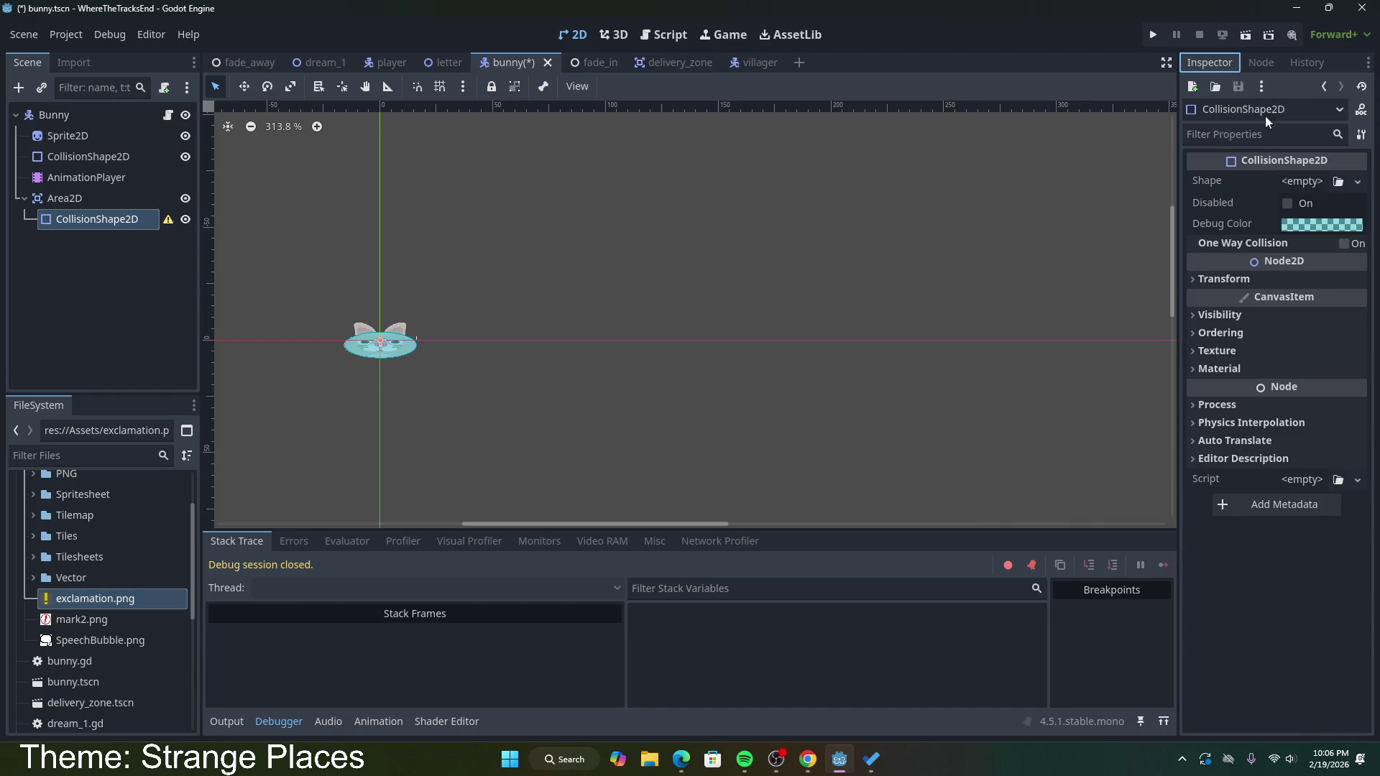
left_click(1302, 181)
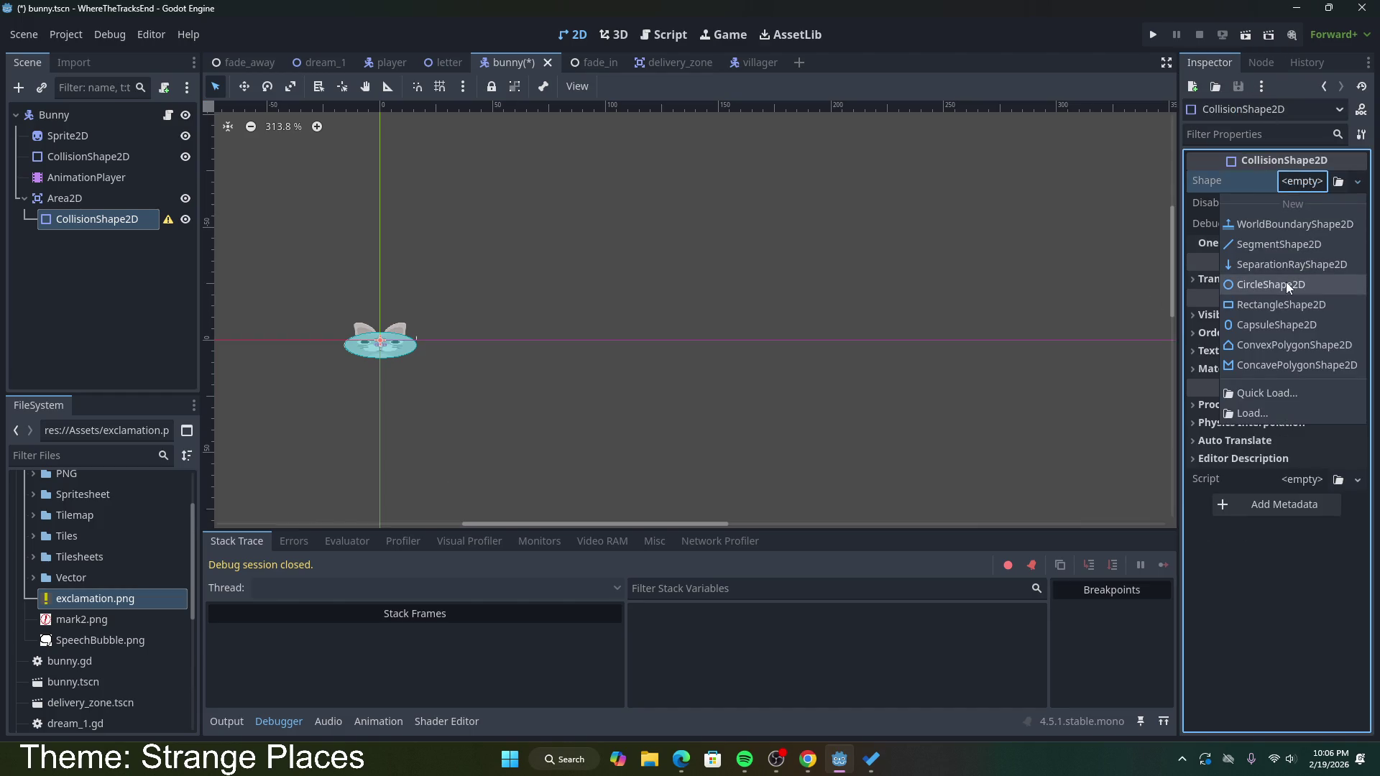
left_click(1287, 283)
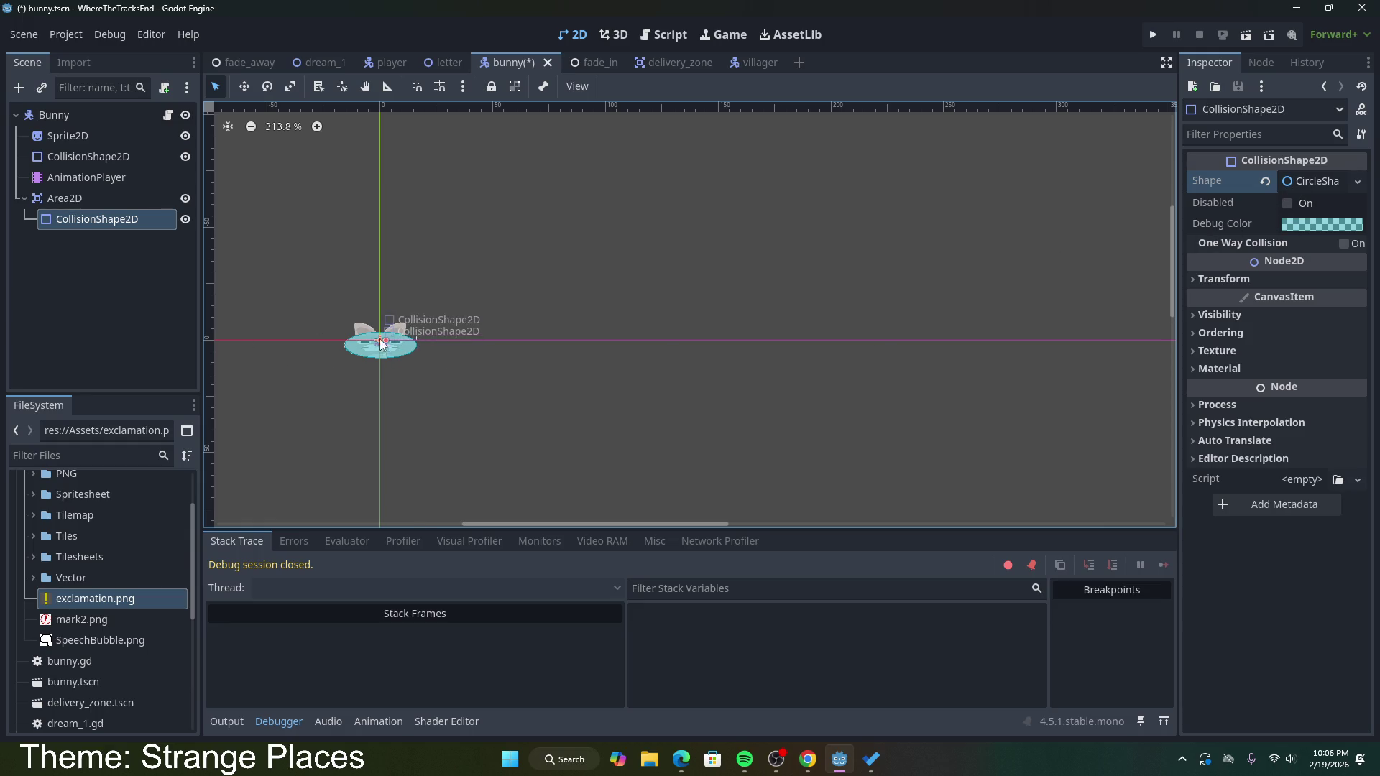
Step: Resize the collision circle to cover the bunny's face and save the scene
left_click(127, 205)
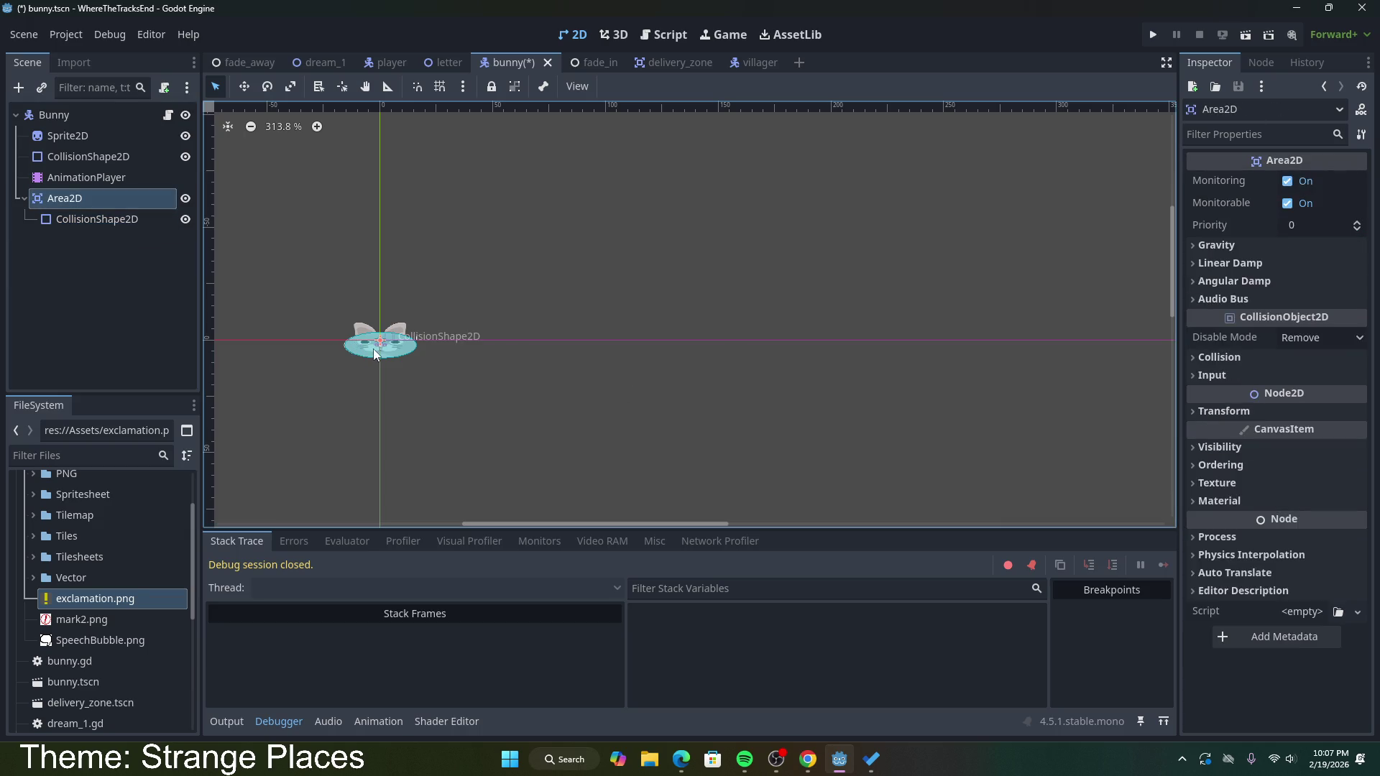
left_click(100, 219)
left_click_drag(385, 342, 413, 352)
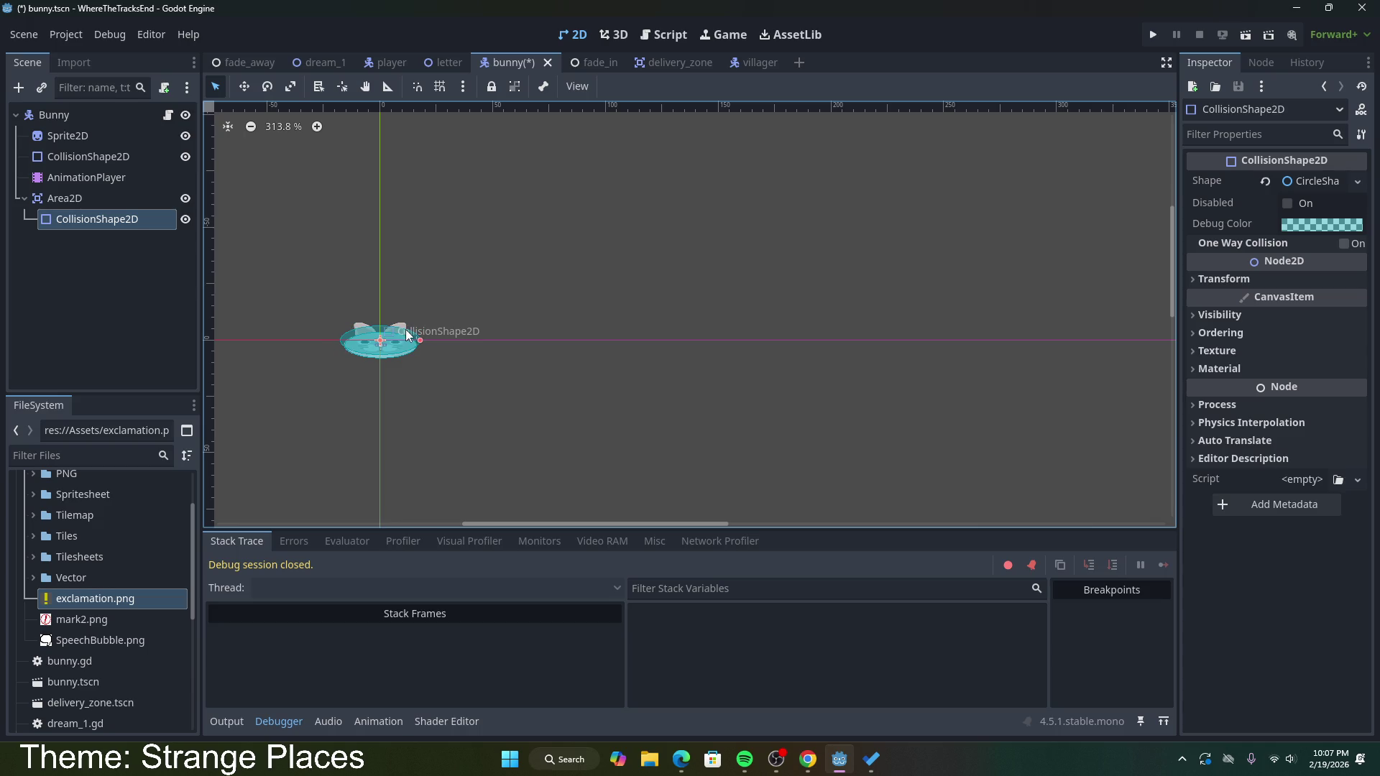
left_click(131, 197)
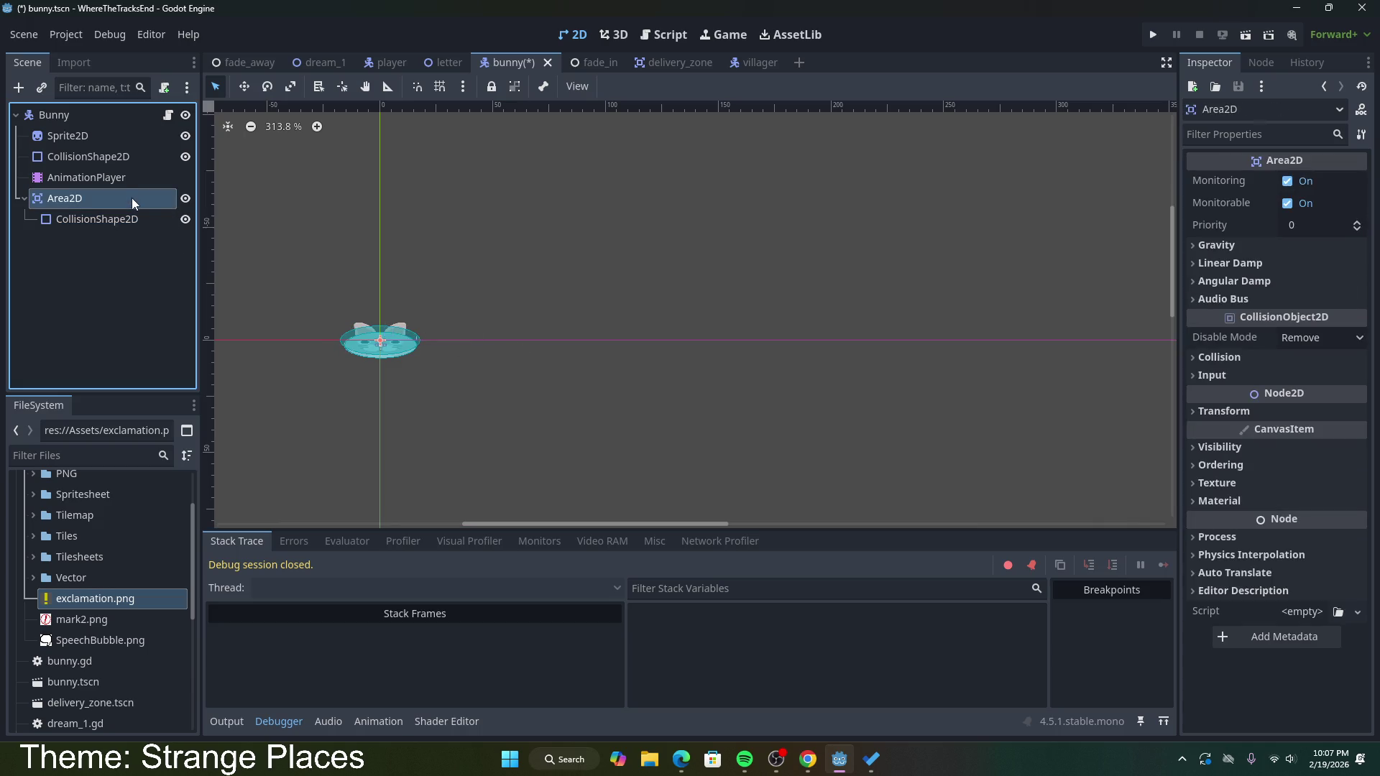
left_click(128, 224)
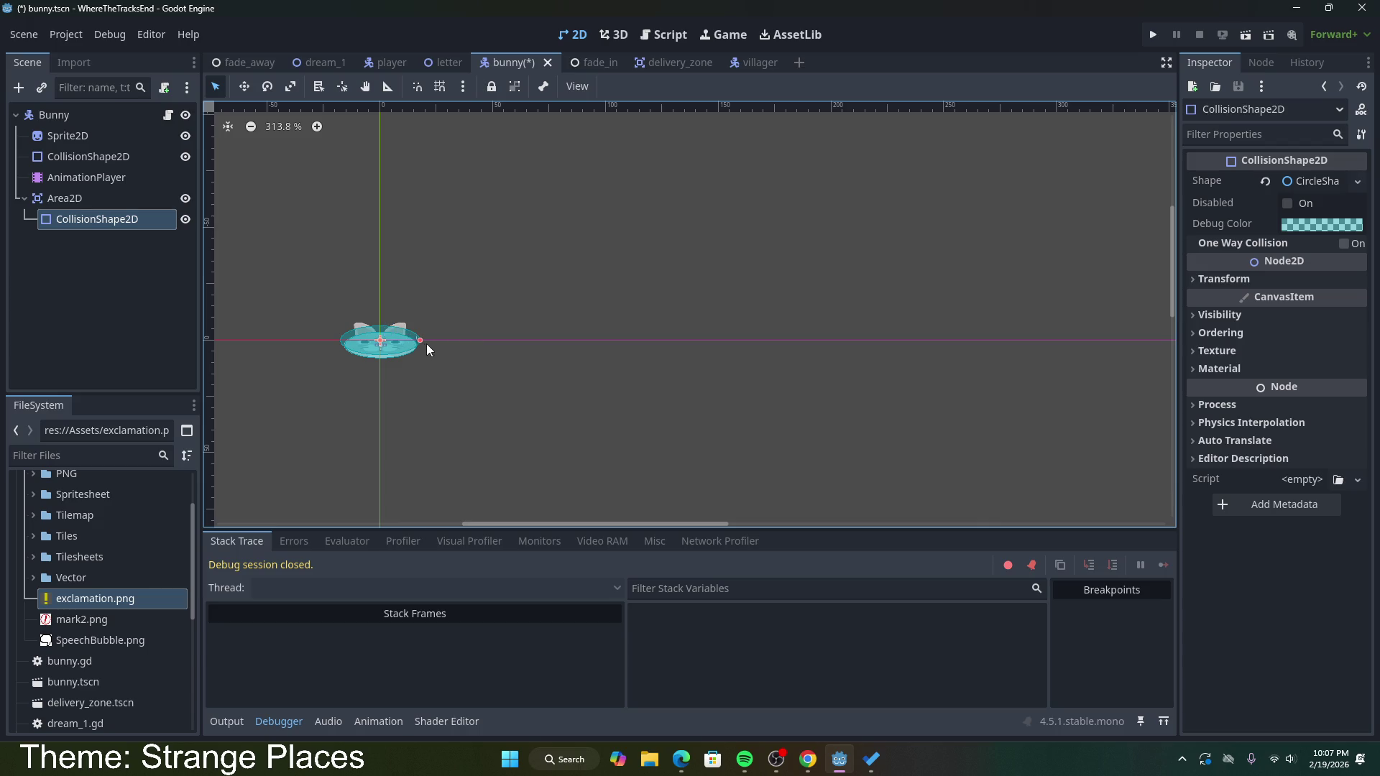
left_click_drag(420, 340, 416, 343)
key("ctrl+s")
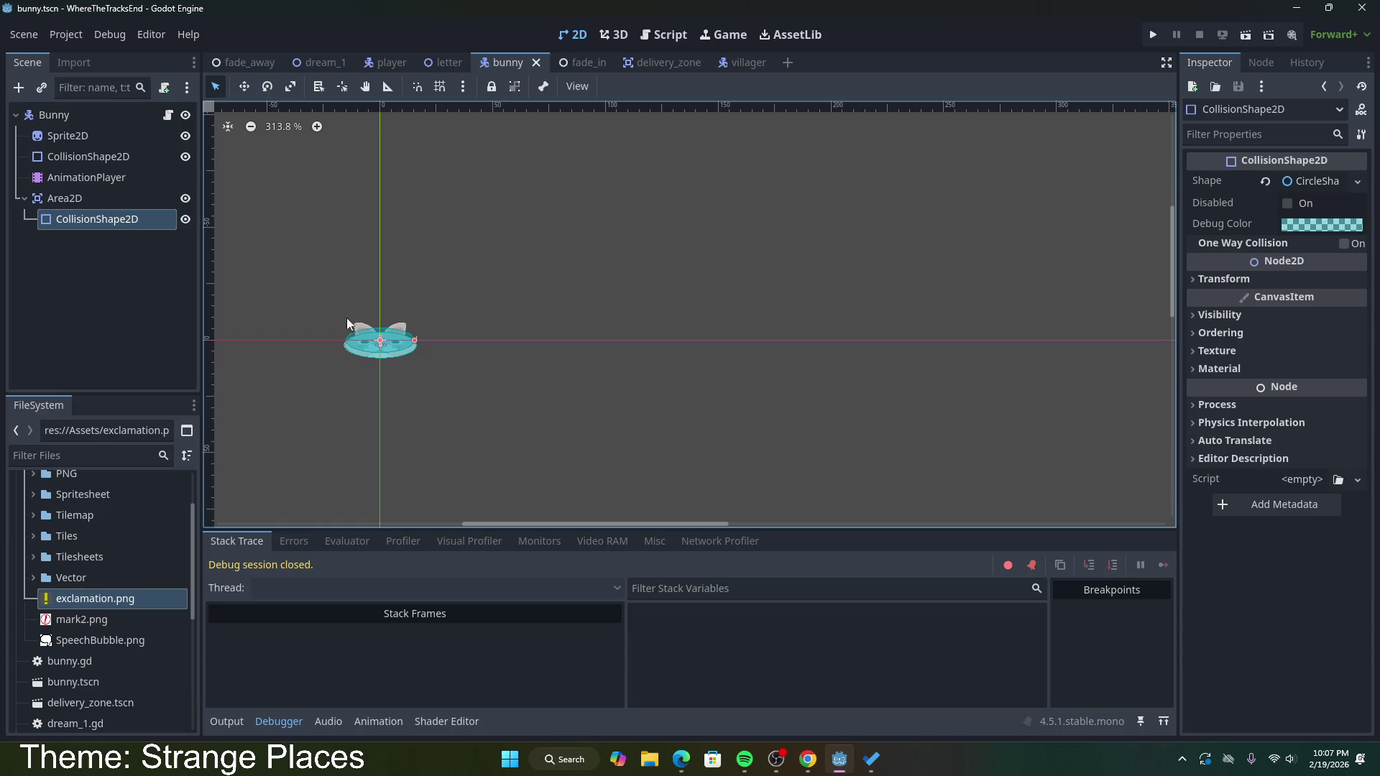
Step: Review the Bunny root's and Area2D's signals, such as body_entered
left_click(103, 204)
left_click(101, 223)
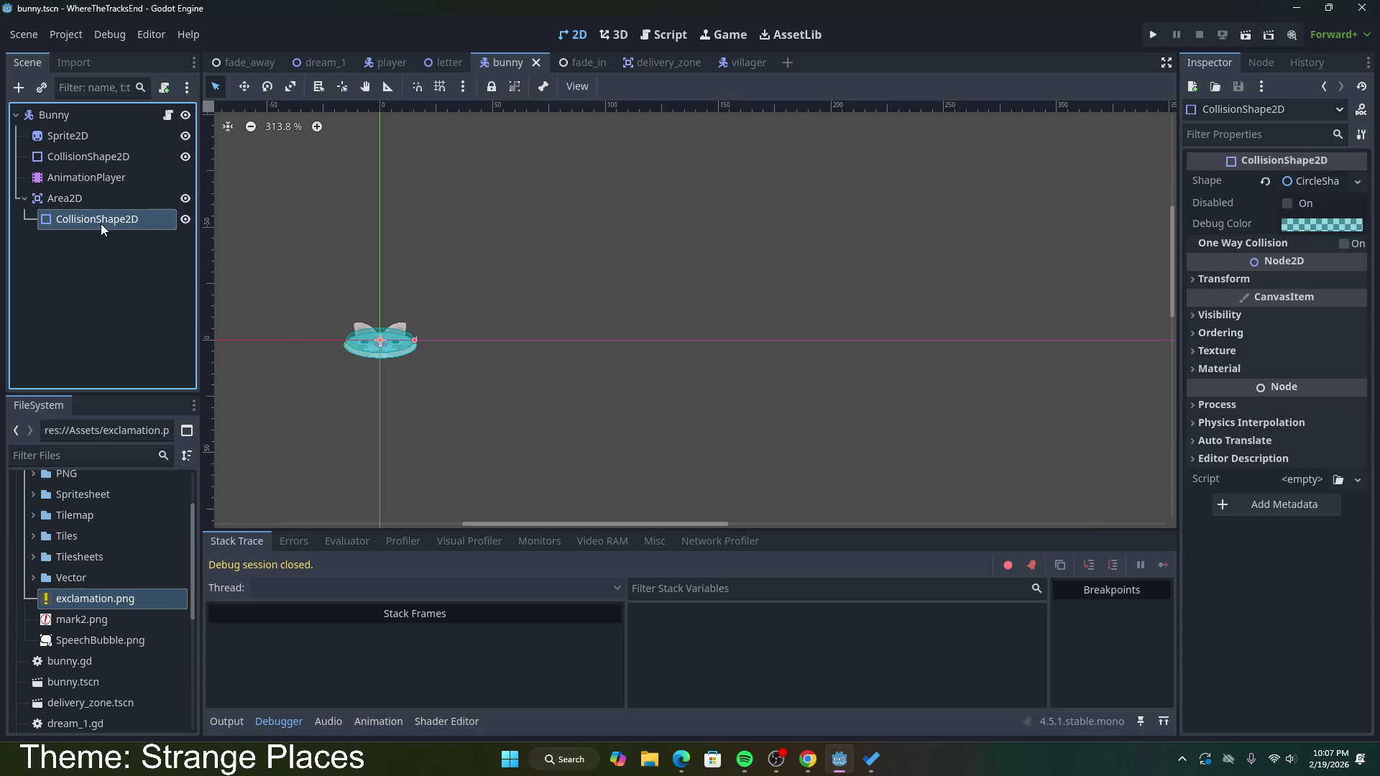
left_click(97, 115)
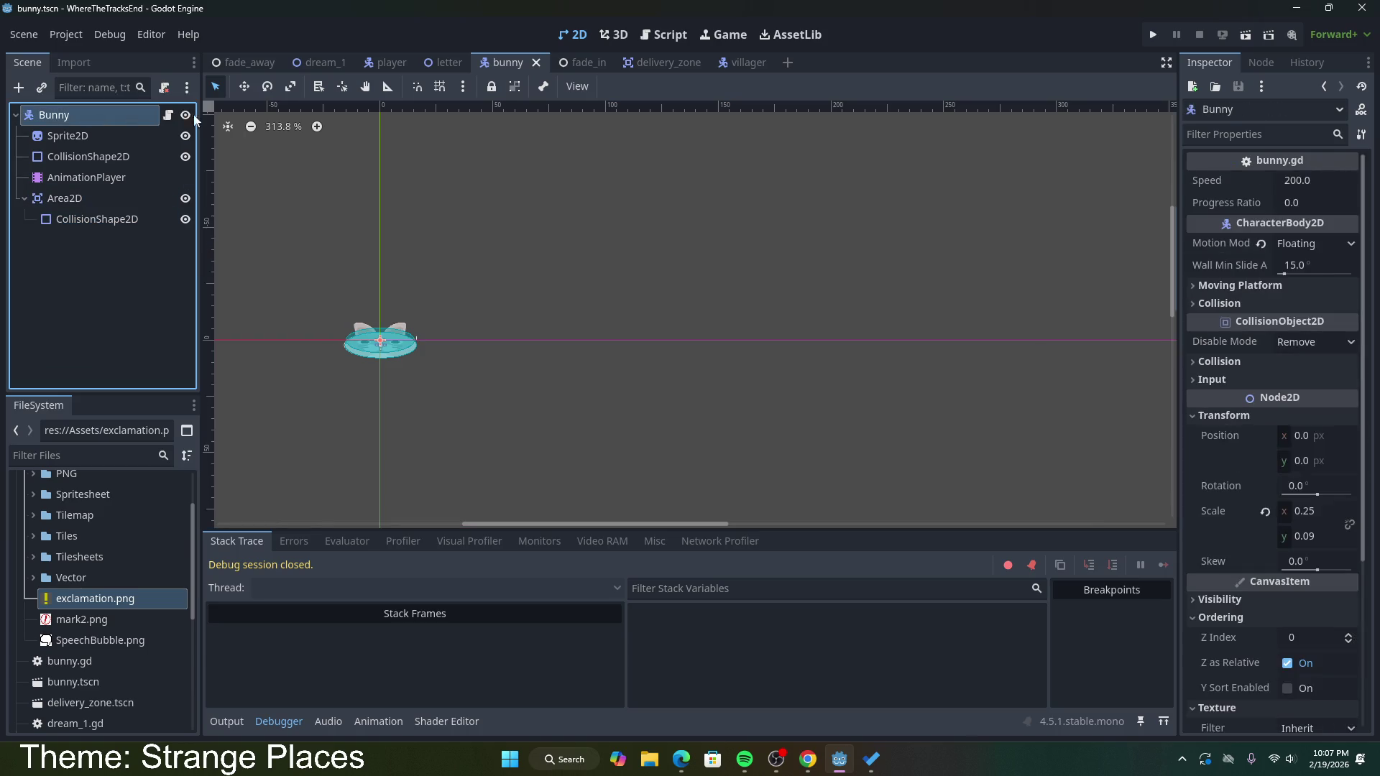
left_click(1263, 63)
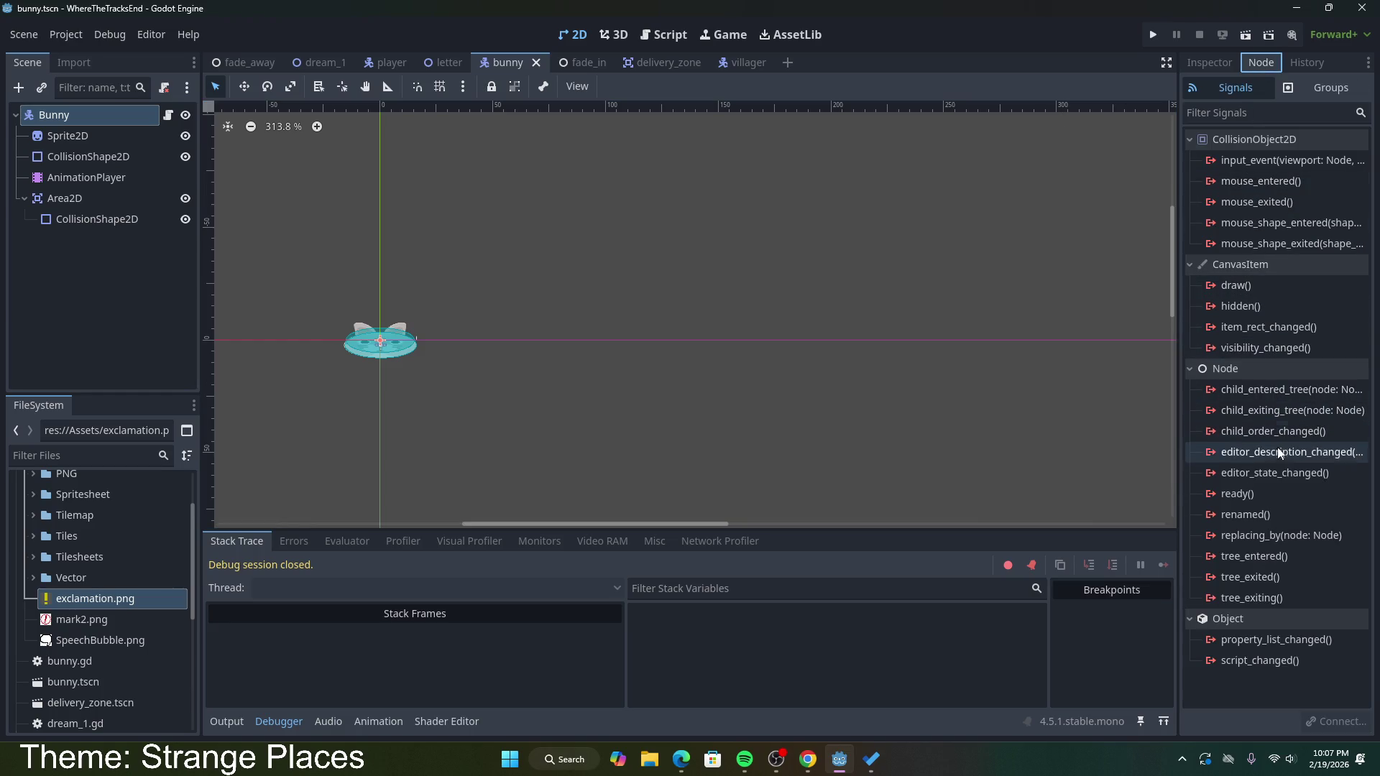
left_click(42, 200)
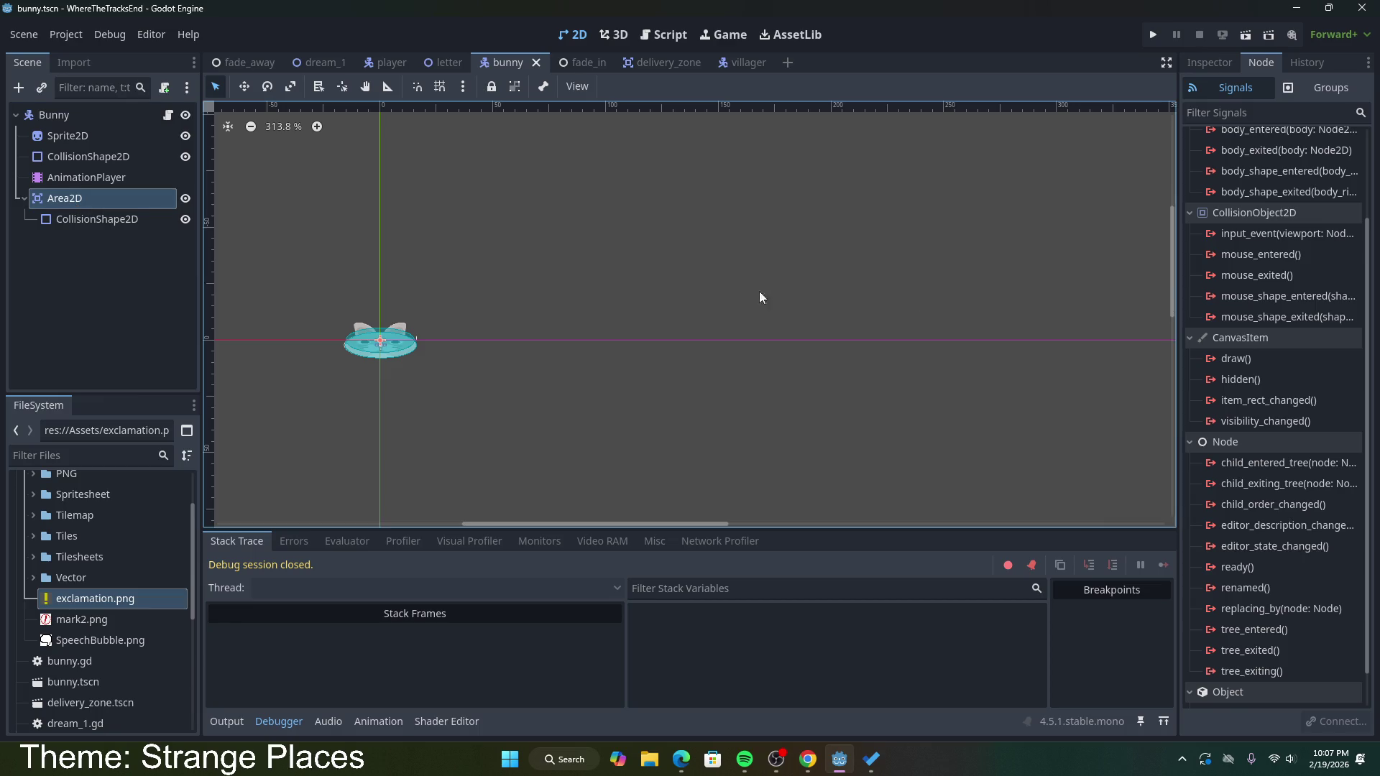
scroll(1265, 298, "up", 3)
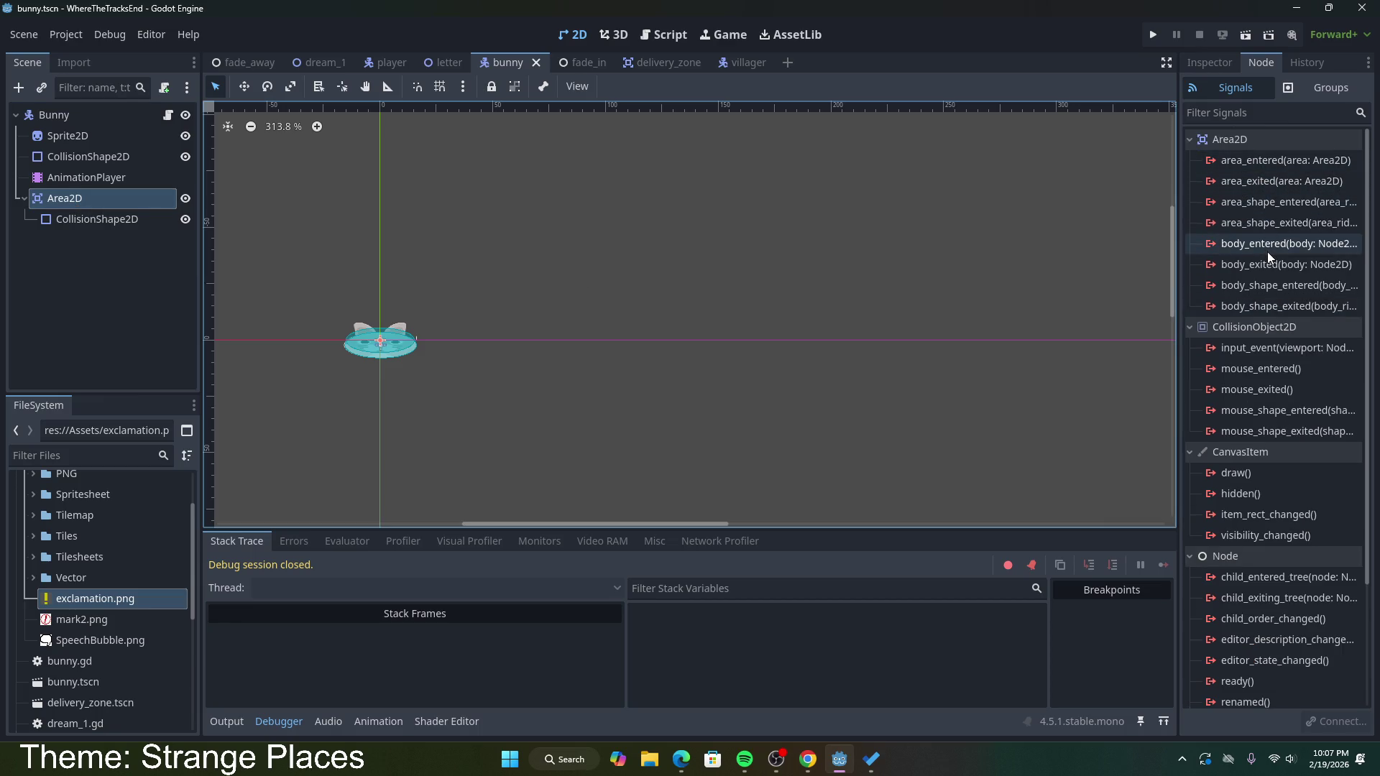
Step: Connect the Area2D's body_entered signal to a new handler method in bunny.gd
mouse_move(1268, 250)
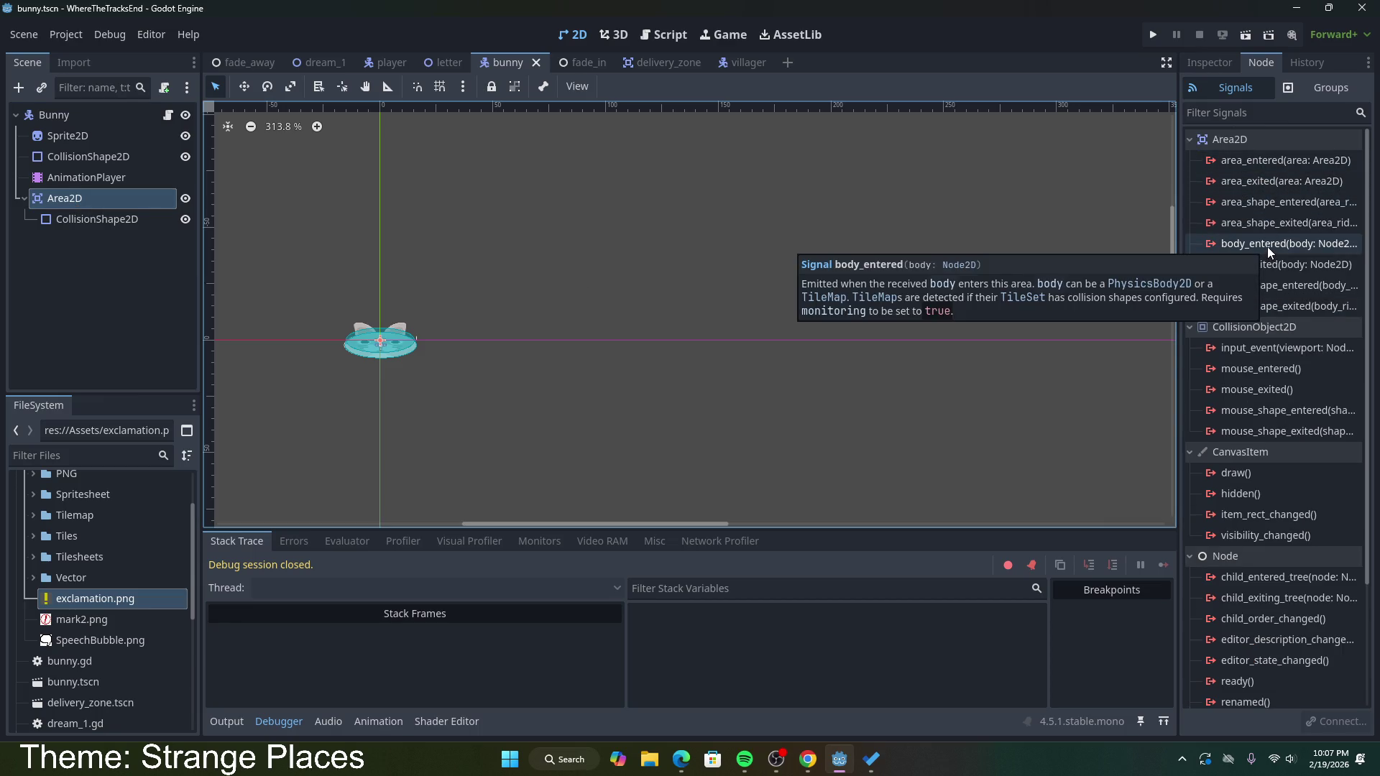
double_click(1266, 248)
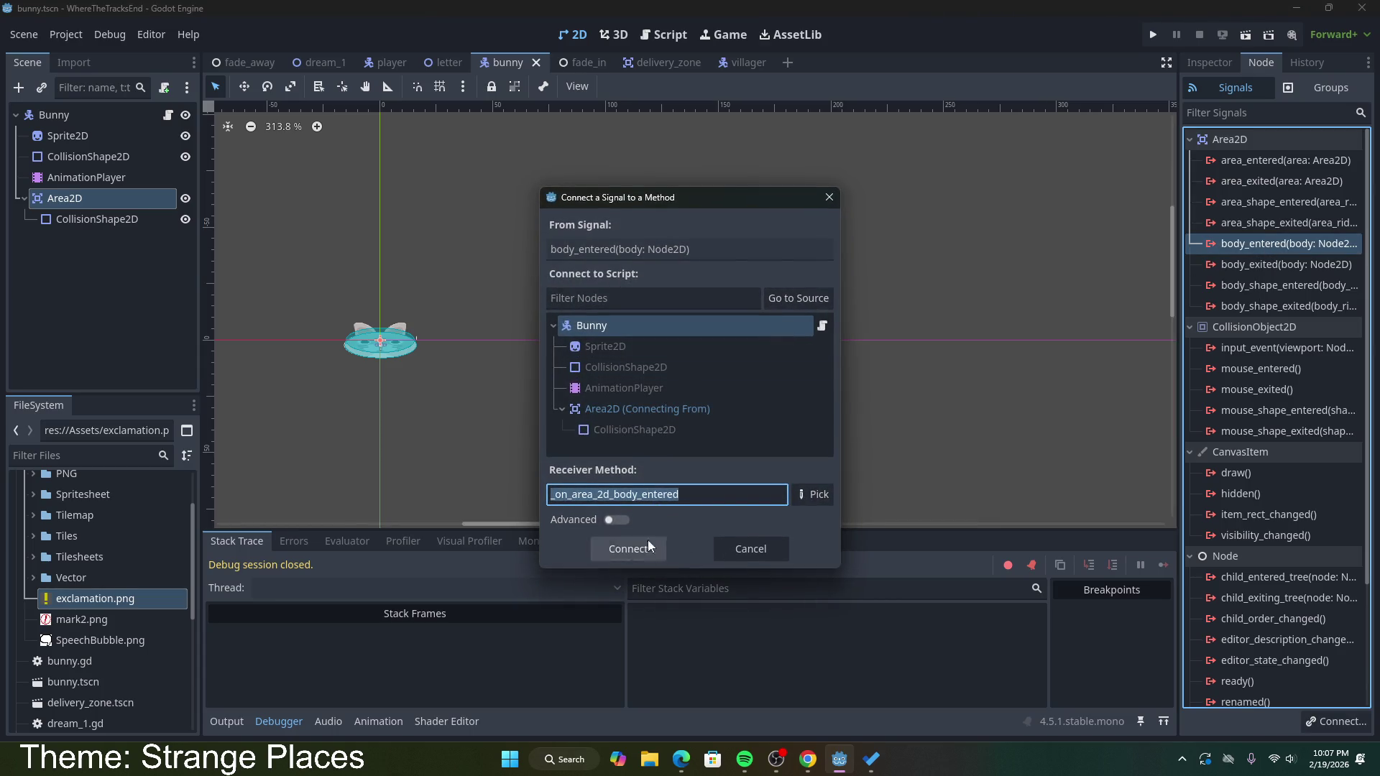
left_click(629, 549)
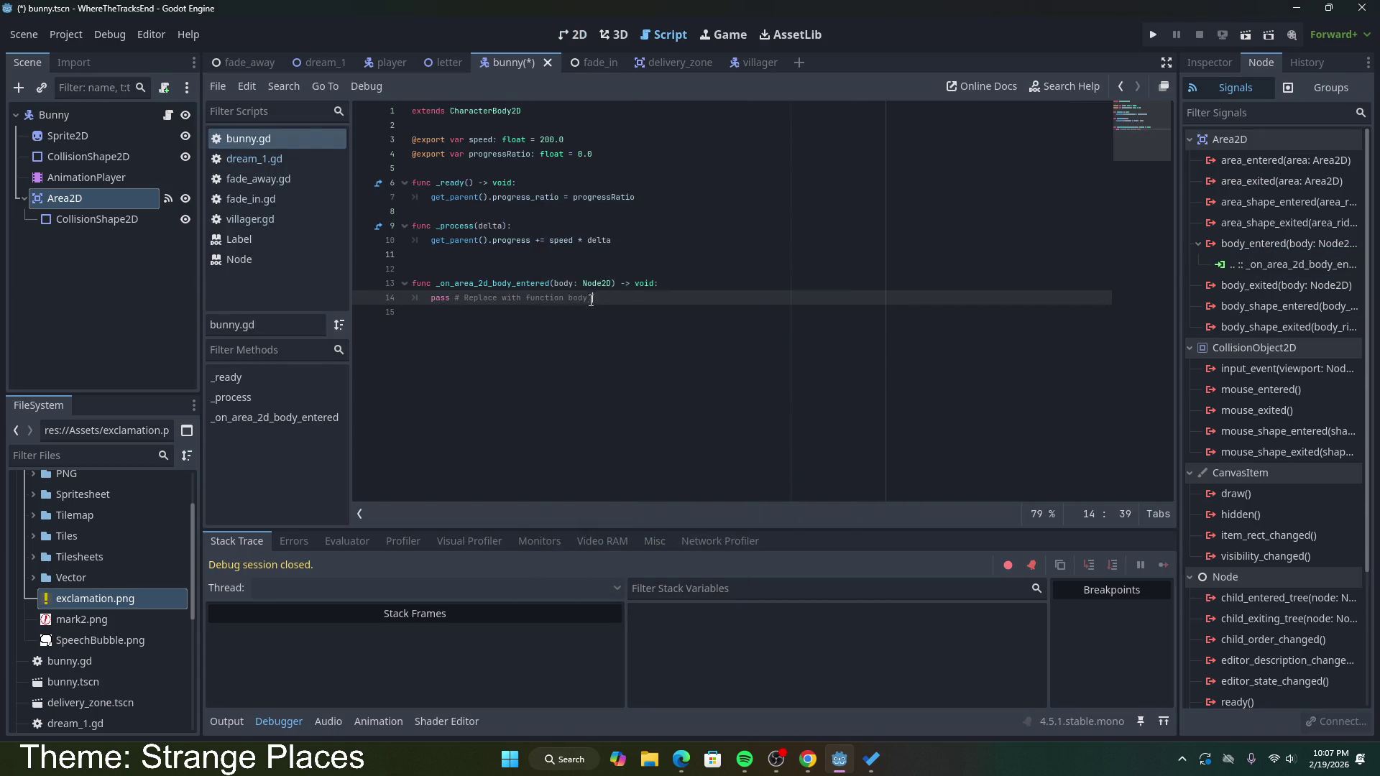
Step: Replace the handler's placeholder pass with 'emit signal'
left_click_drag(591, 297, 430, 299)
left_click_drag(598, 305, 425, 295)
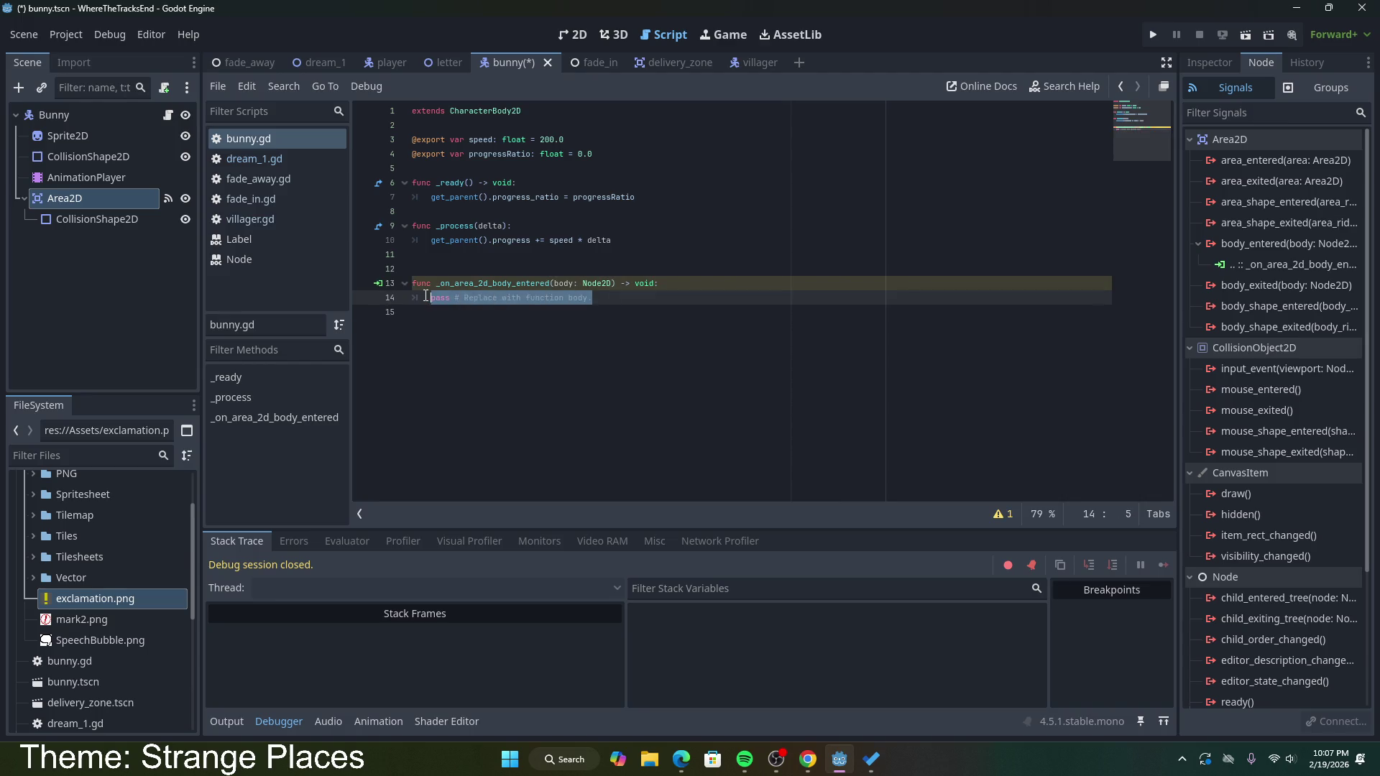
type("a")
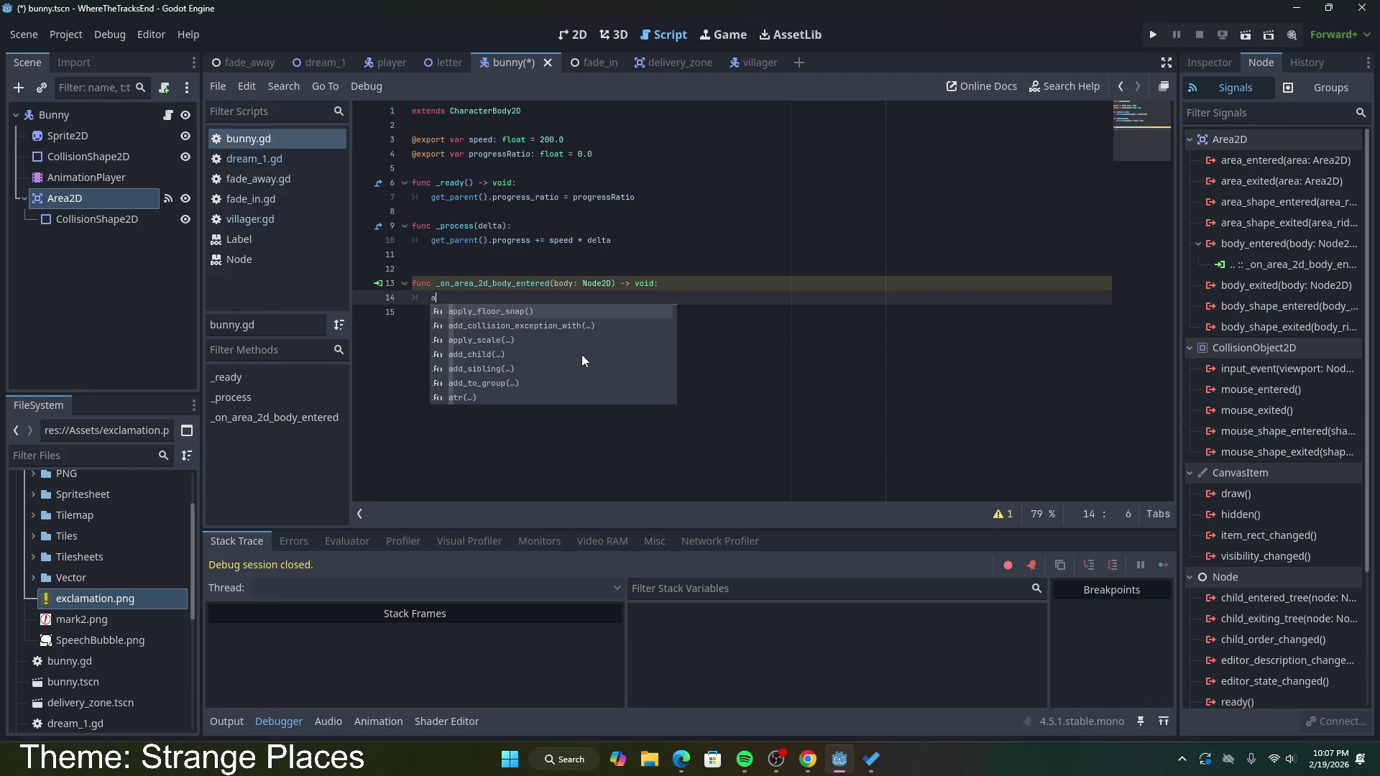
key("BackSpace")
type("emit sing")
key("BackSpace")
key("BackSpace")
type("gnal")
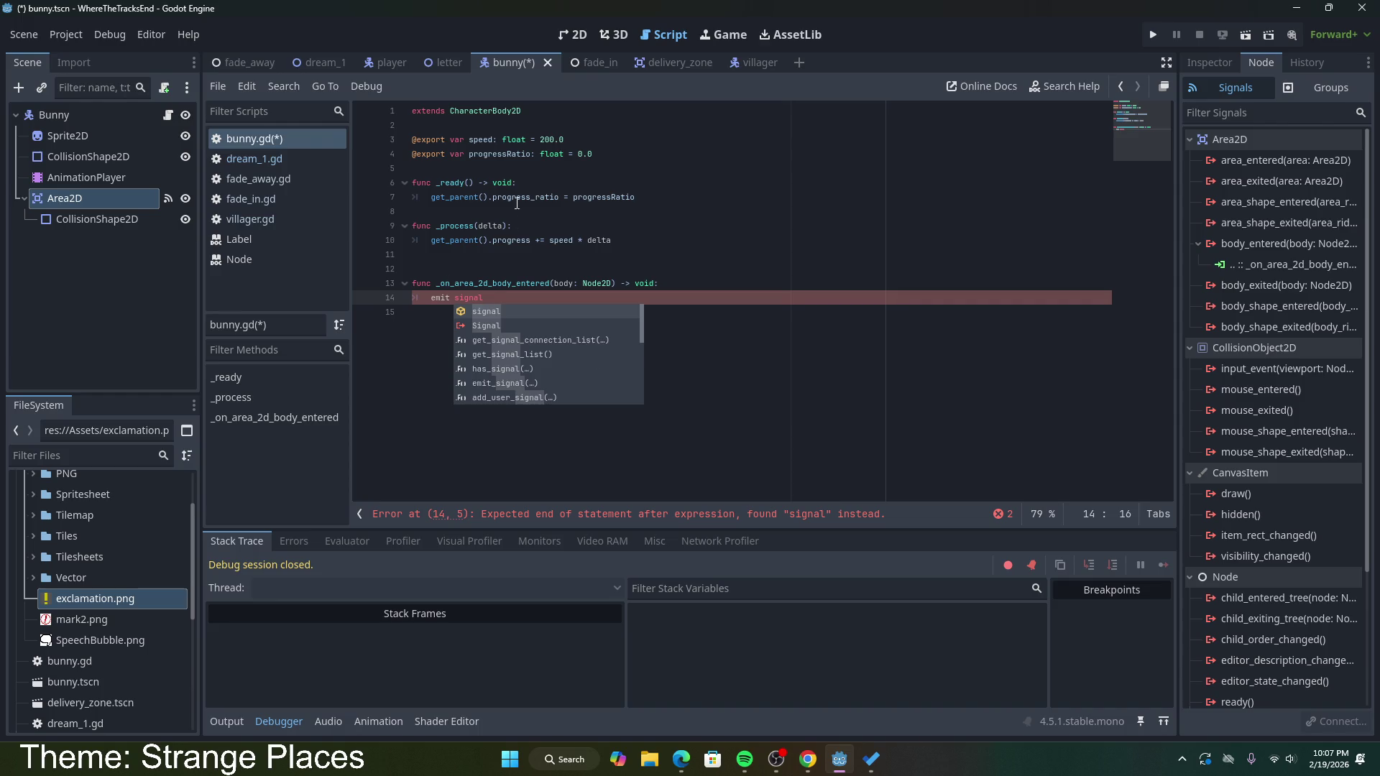
Step: Declare 'signal bite' on a new line 5 and make the handler line emit bite
left_click(608, 156)
key("Return")
type("ignal ")
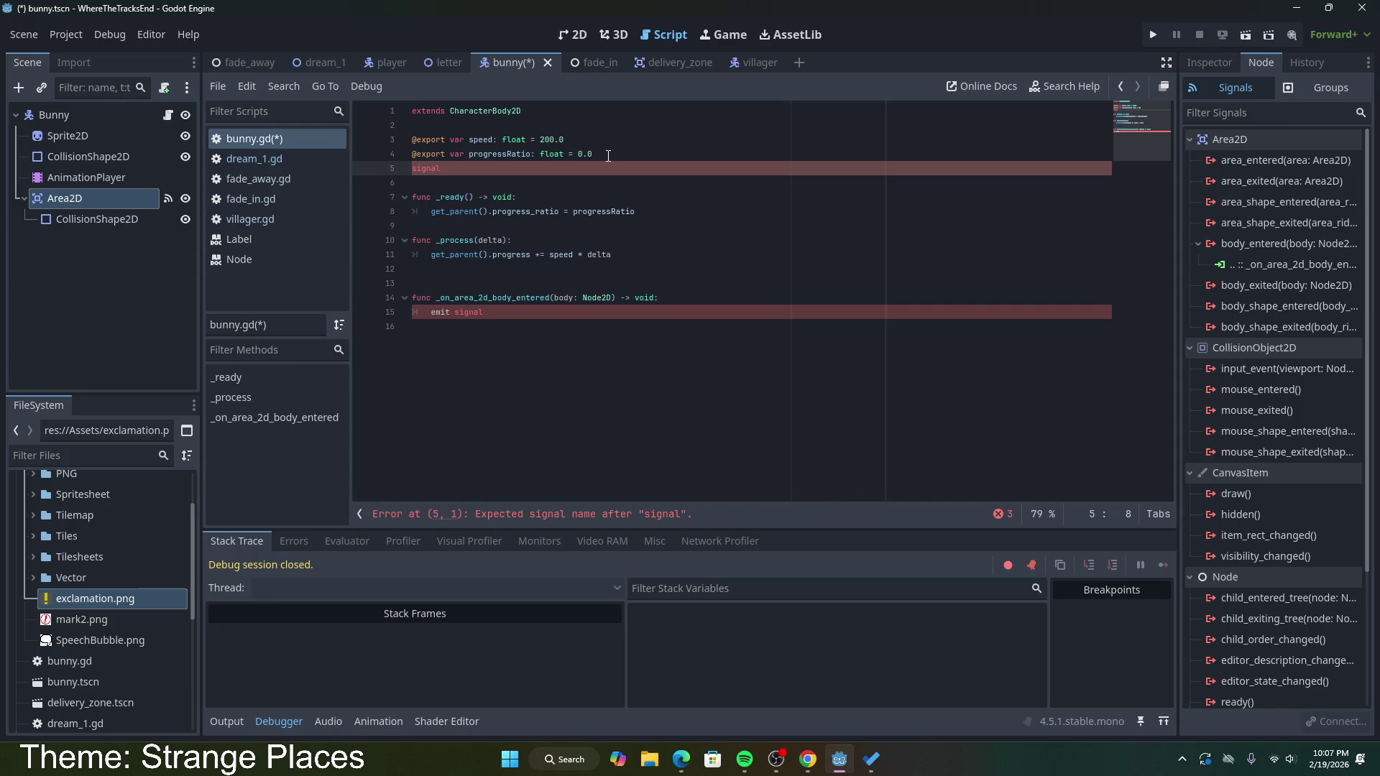
type("bite")
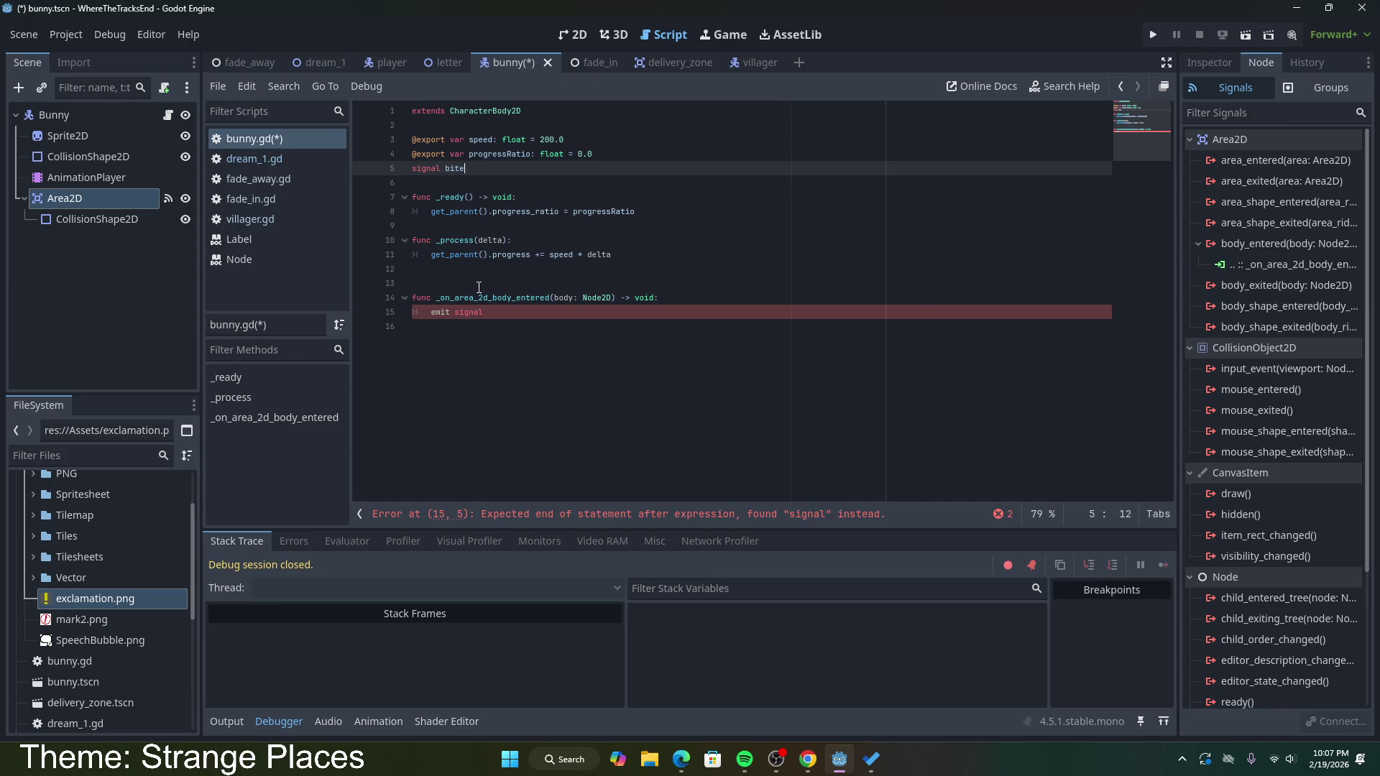
double_click(479, 316)
type("bite")
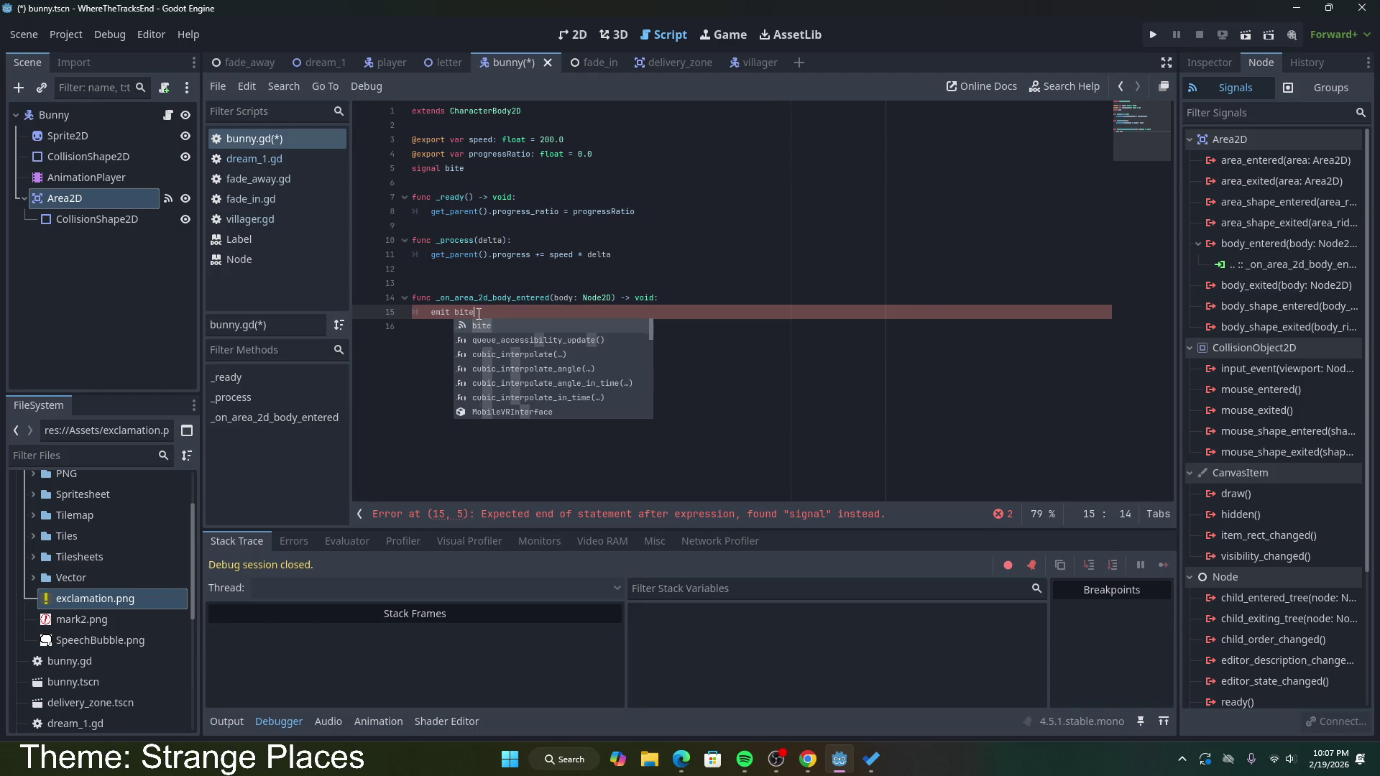
left_click(451, 313)
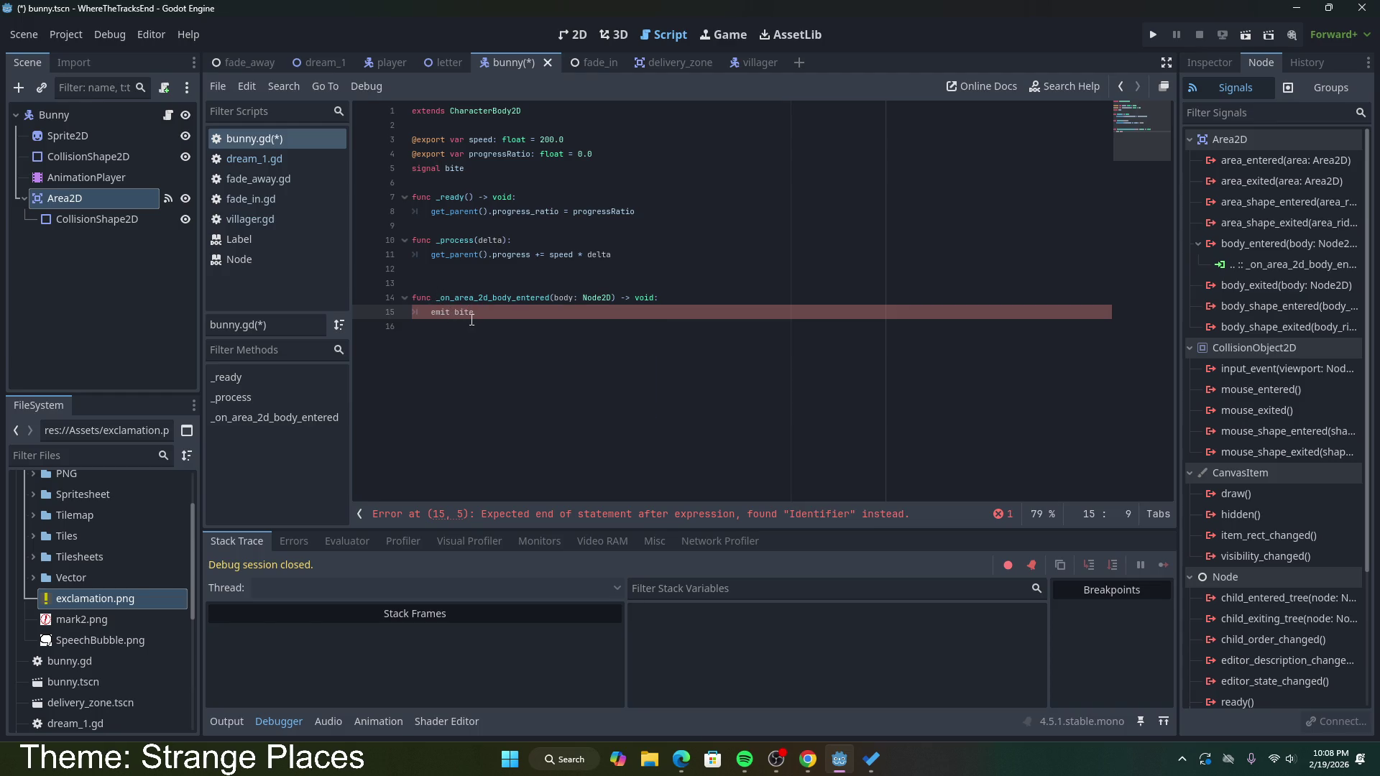
key("alt+Tab")
left_click(397, 54)
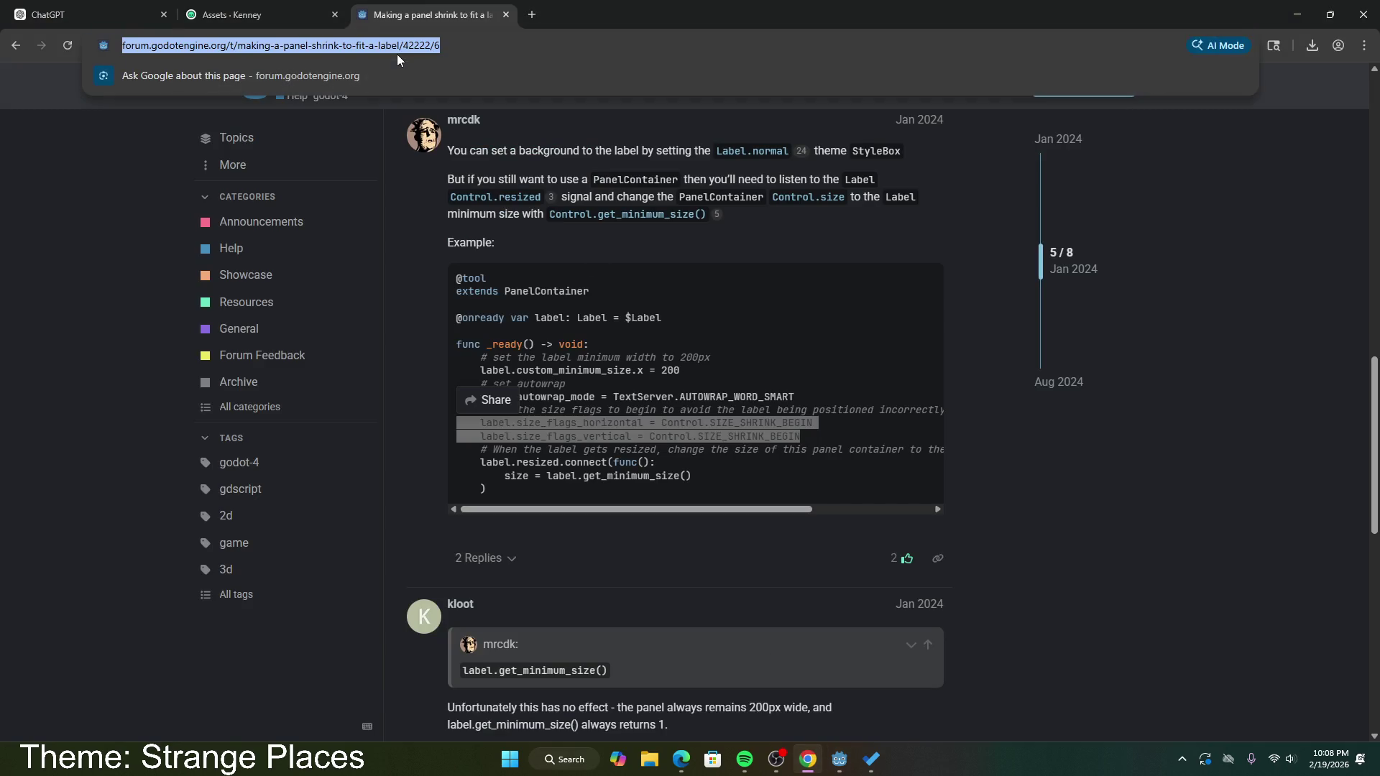
Step: Search Google for 'godot emit signal', then select 'emit bite' on line 15 in Godot
type("godot emit sign")
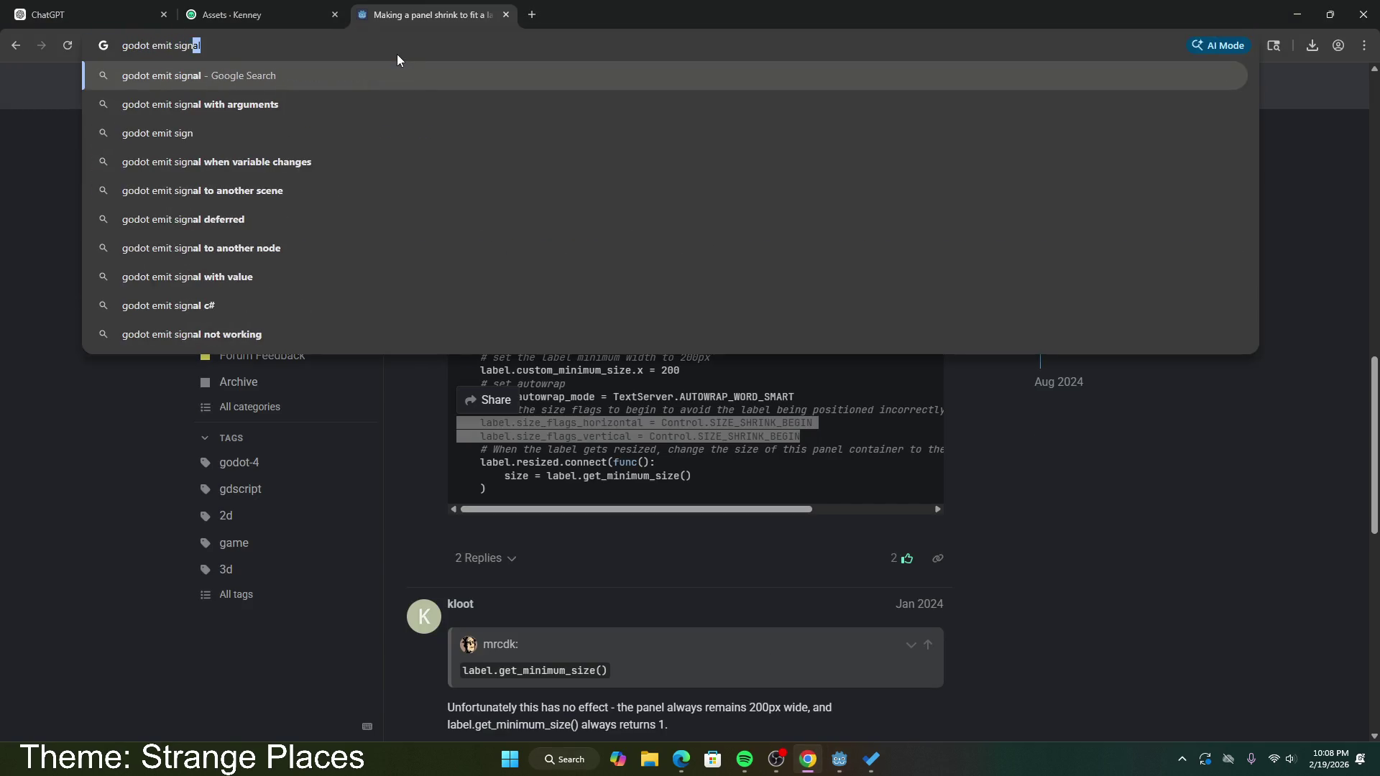
key("Return")
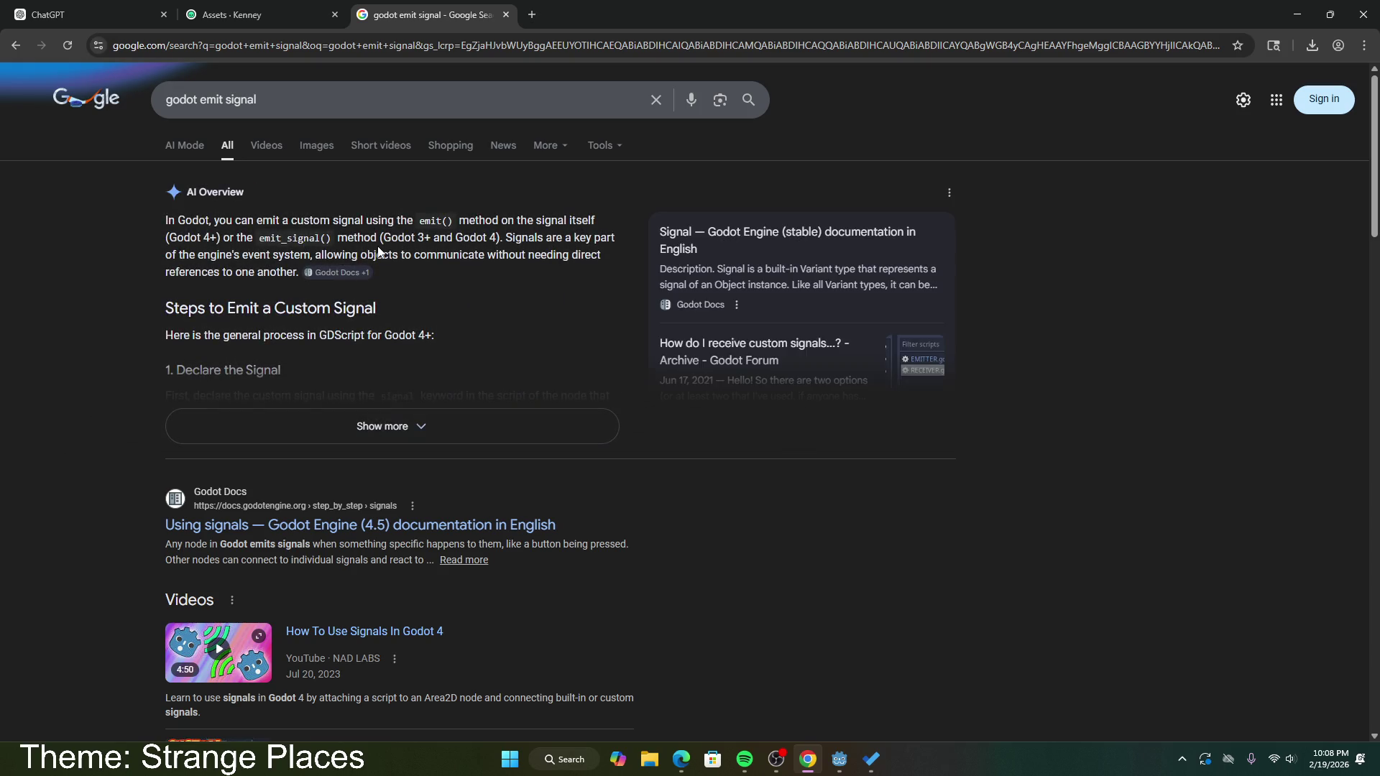
left_click(839, 760)
left_click_drag(476, 314, 433, 317)
Step: Change line 15 of the handler to bite.emit() and save the bunny script
type("bite")
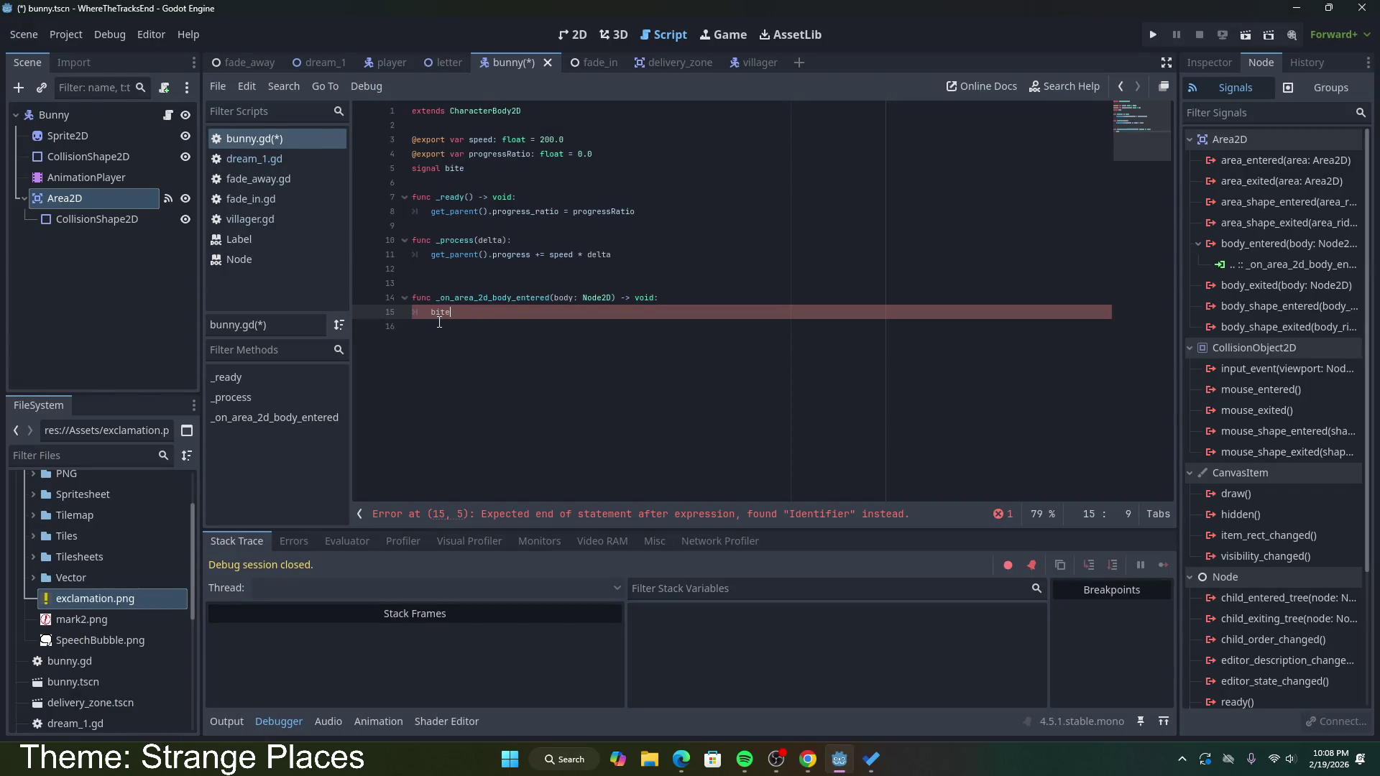
type(".emit(")
key("Return")
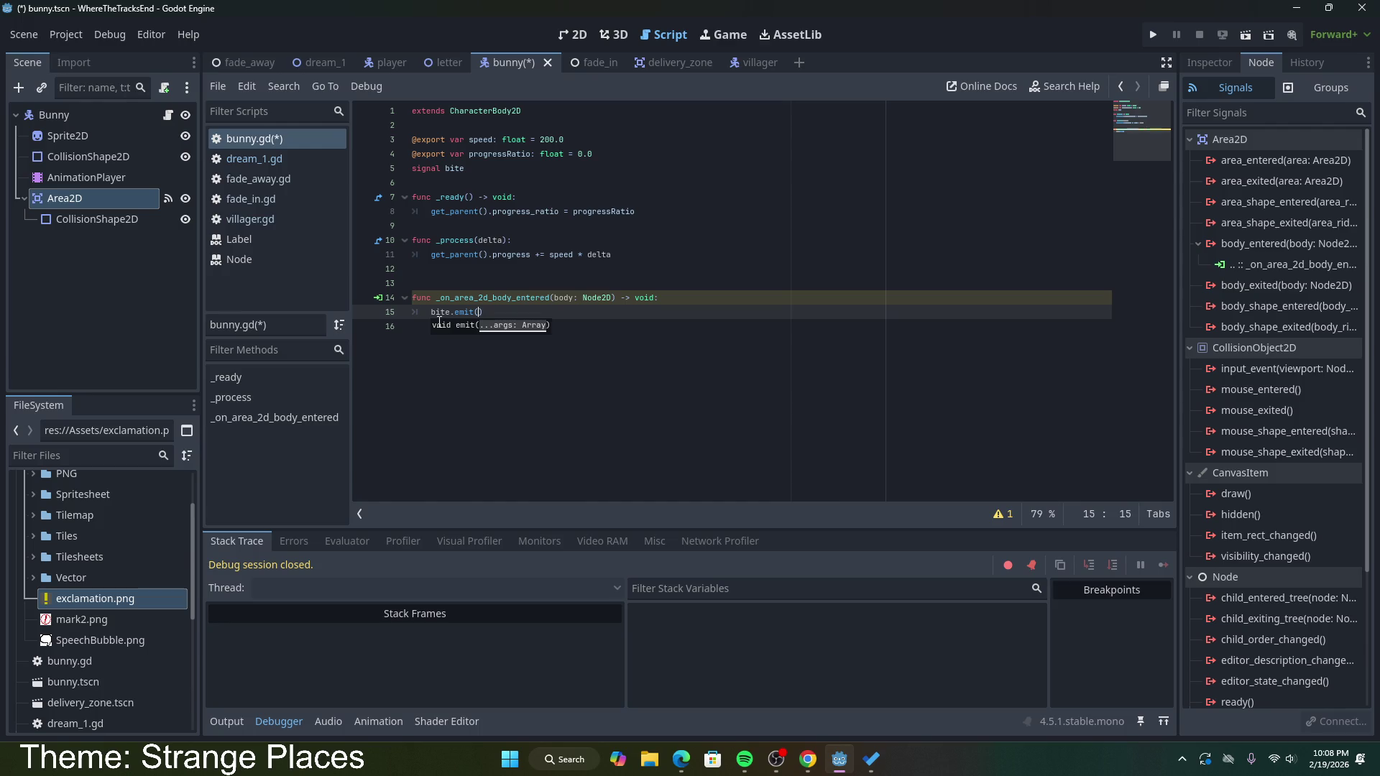
left_click(511, 311)
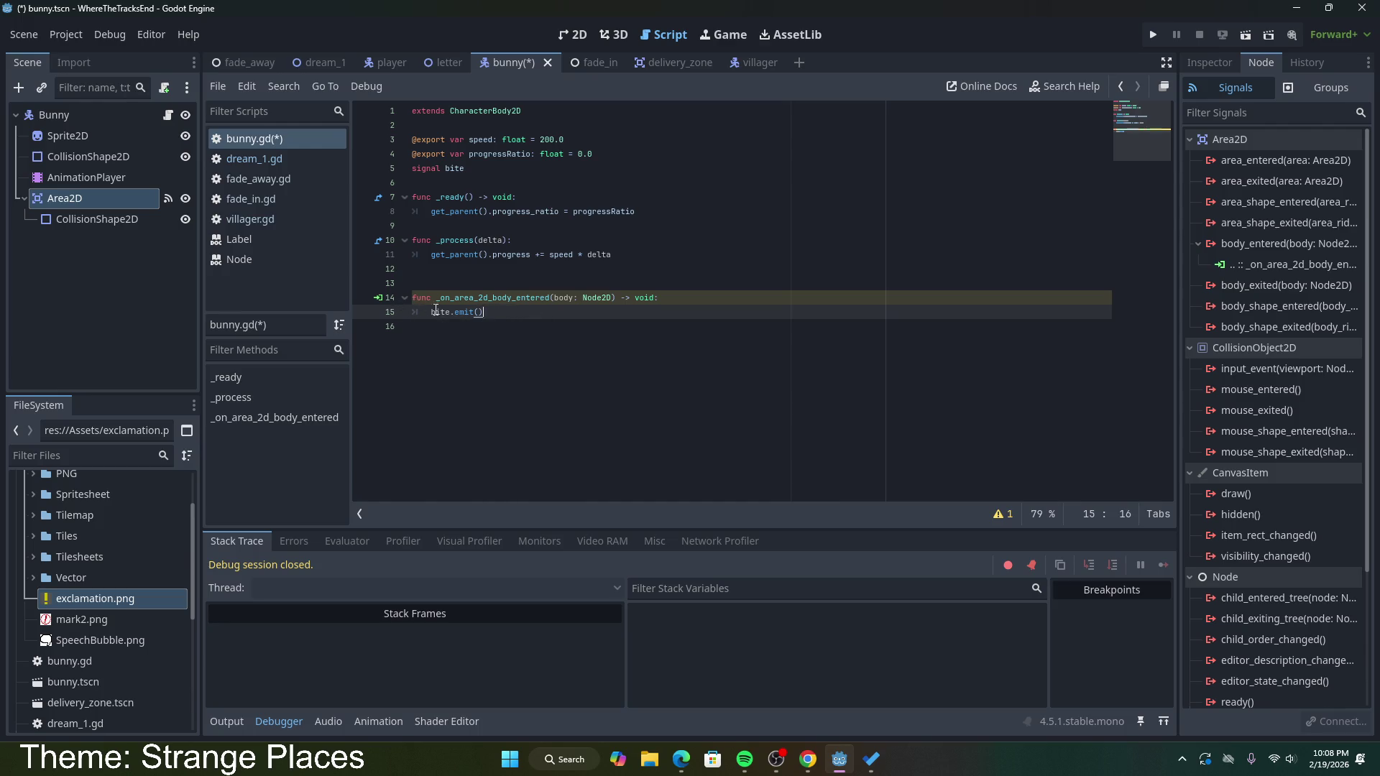
left_click_drag(524, 315, 432, 314)
left_click(501, 315)
key("ctrl+s")
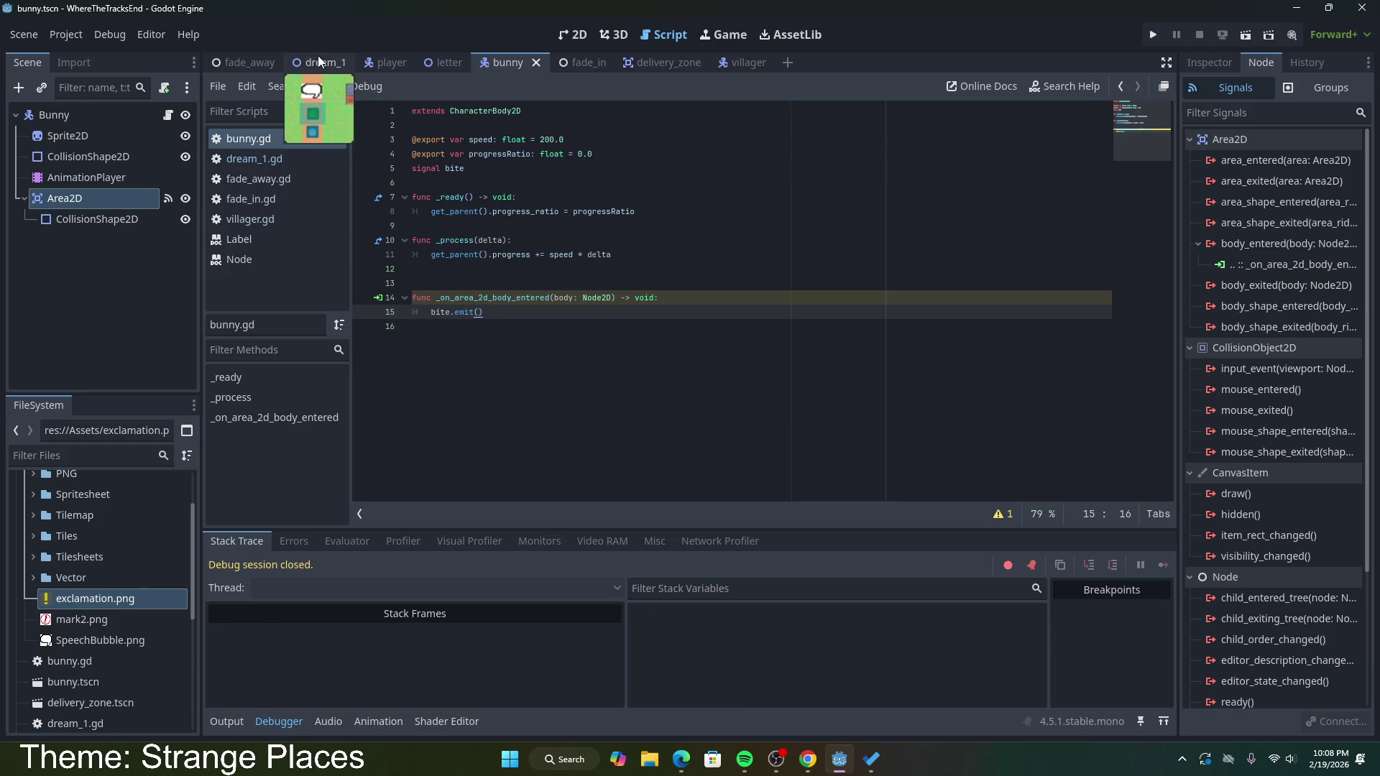
Step: Switch to the dream_1 scene with handler lines 14–15 selected
left_click_drag(498, 321, 393, 303)
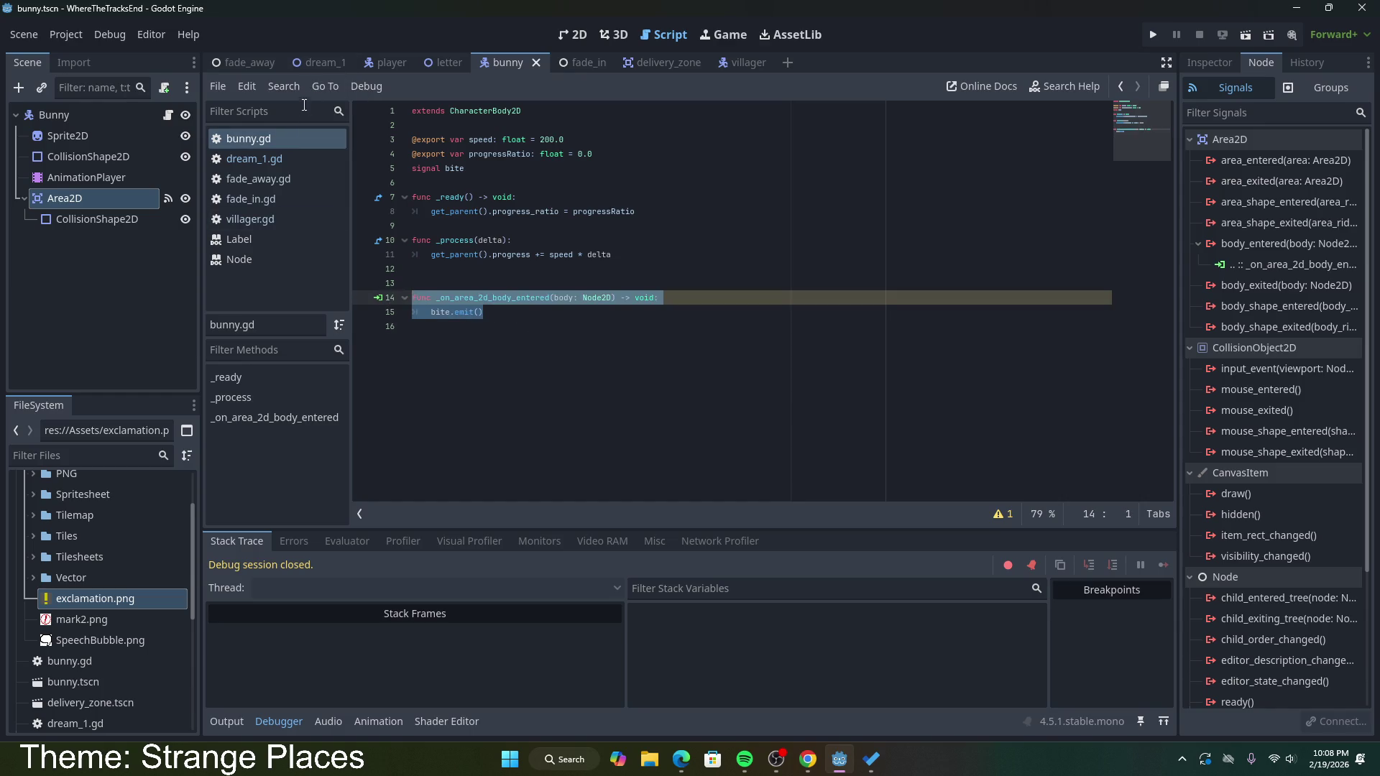
left_click(321, 69)
left_click(471, 311)
left_click_drag(483, 314, 405, 297)
left_click(483, 314)
left_click_drag(484, 314, 405, 297)
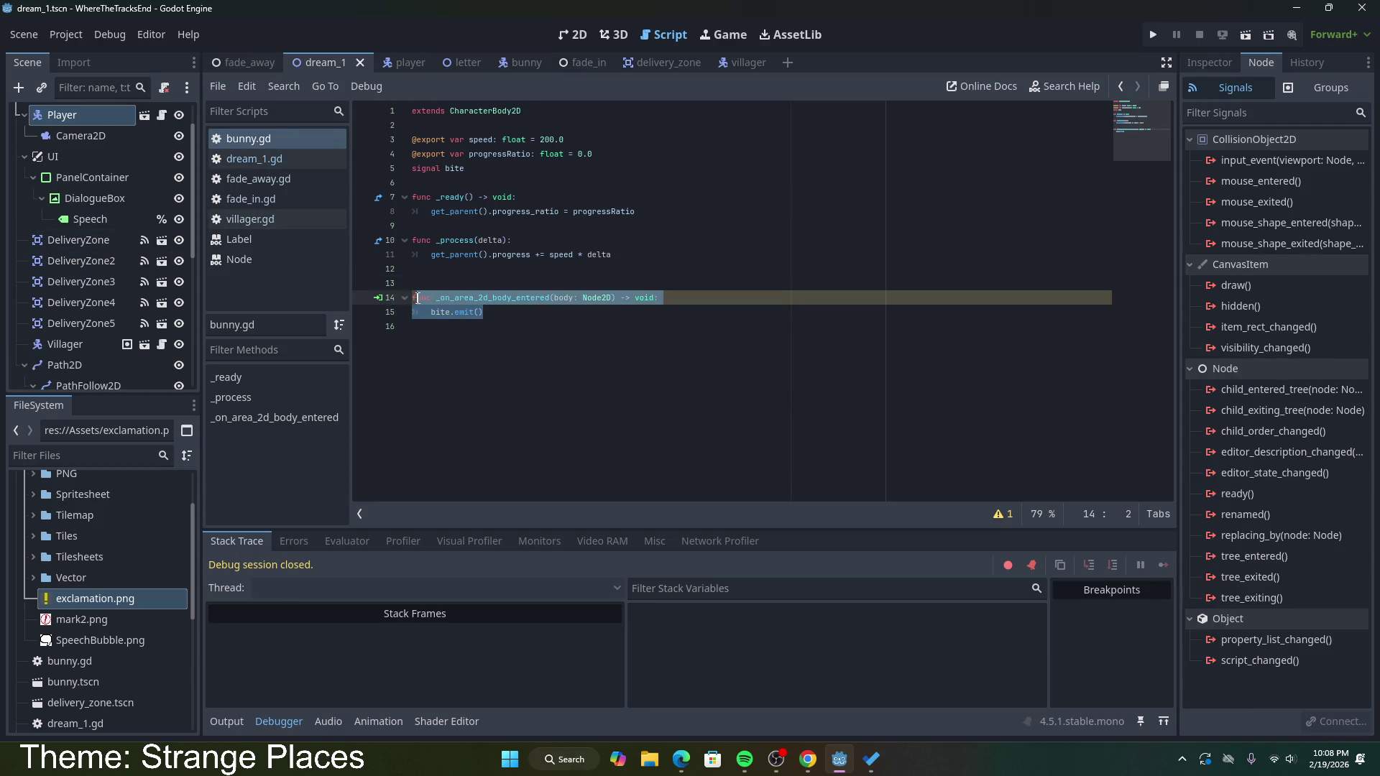
Step: Open dream_1.gd and remove a stray edit below the LetterCount variable
left_click(253, 159)
scroll(570, 424, "down", 5)
scroll(565, 419, "up", 7)
left_click(532, 145)
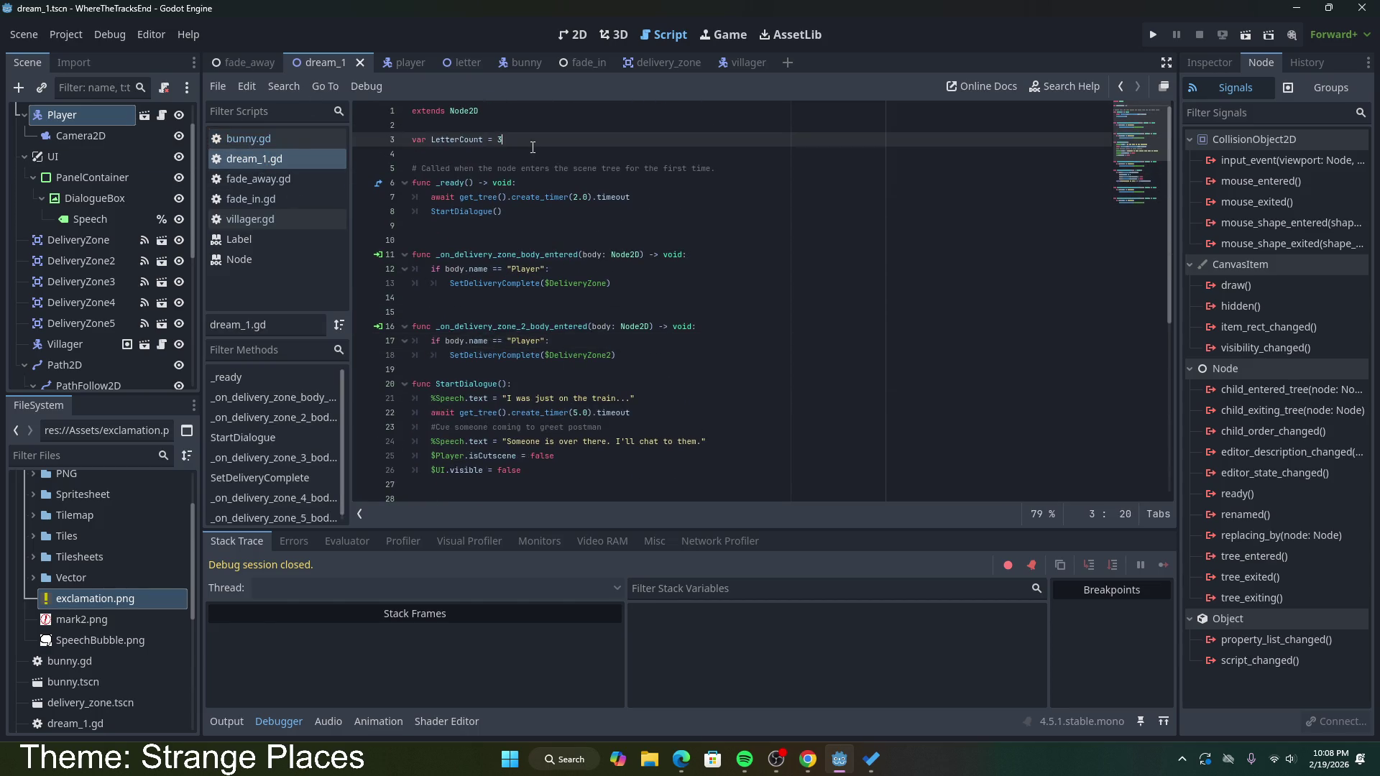
scroll(531, 146, "up", 1)
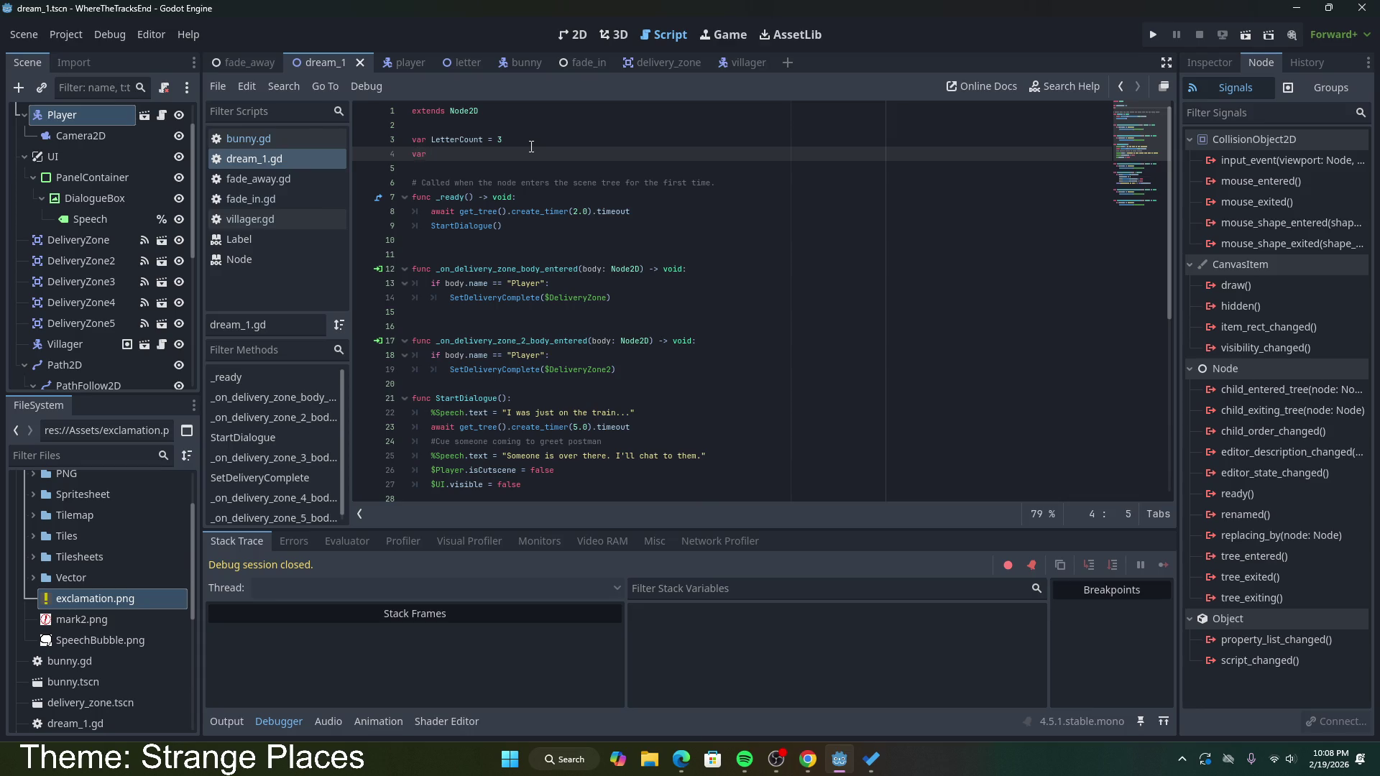
key("BackSpace")
key("BackSpace")
key("BackSpace")
key("BackSpace")
key("BackSpace")
key("BackSpace")
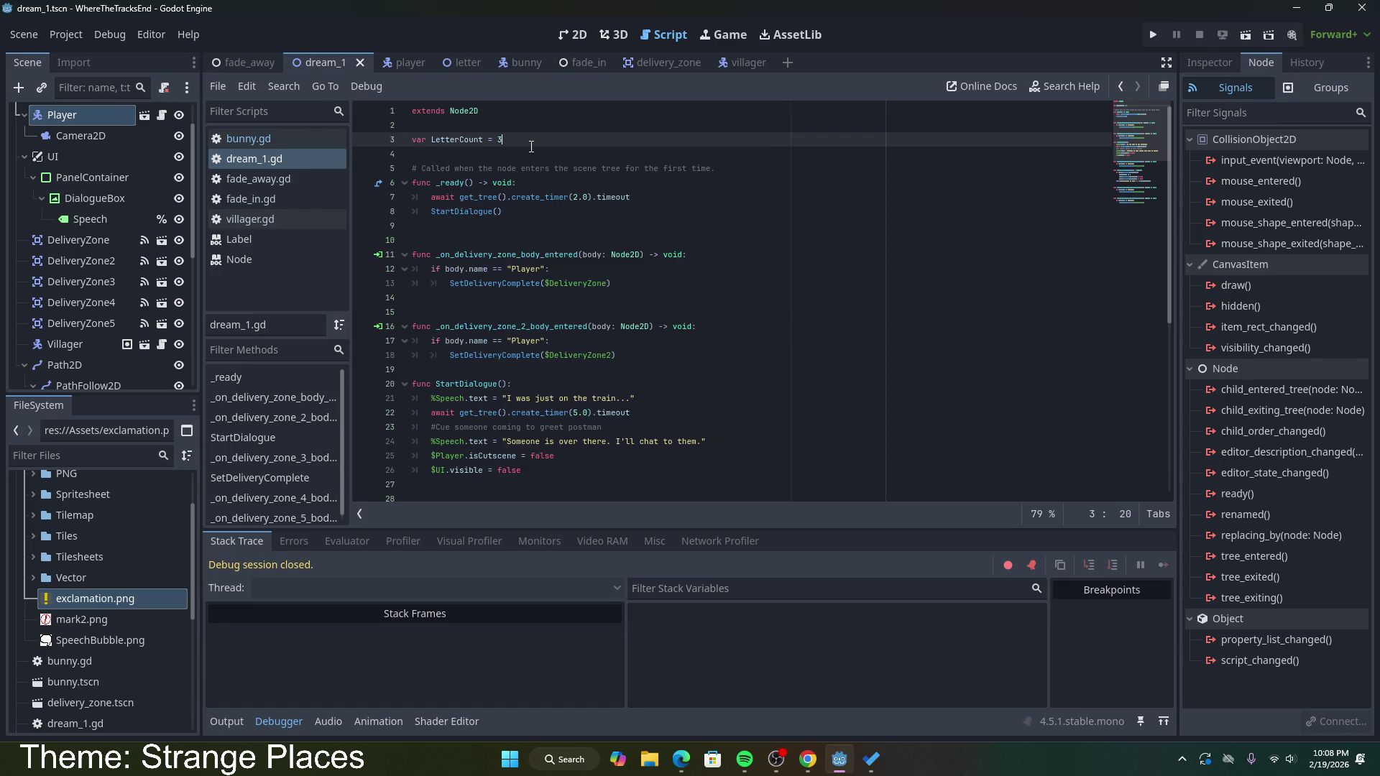
scroll(531, 146, "down", 7)
Step: Add an empty func PassOut(): after the last delivery zone handler and save
left_click(647, 468)
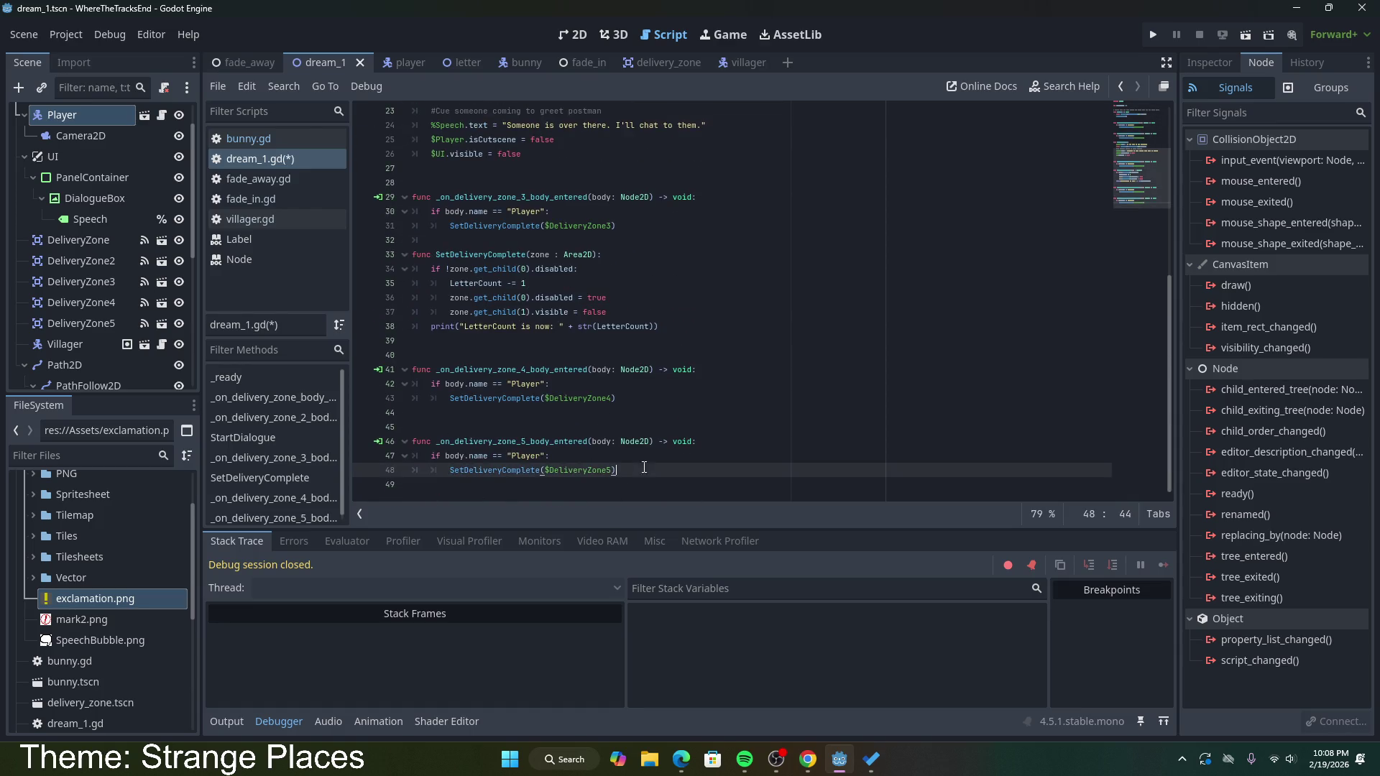
key("Return")
key("Return")
type("nc Pass")
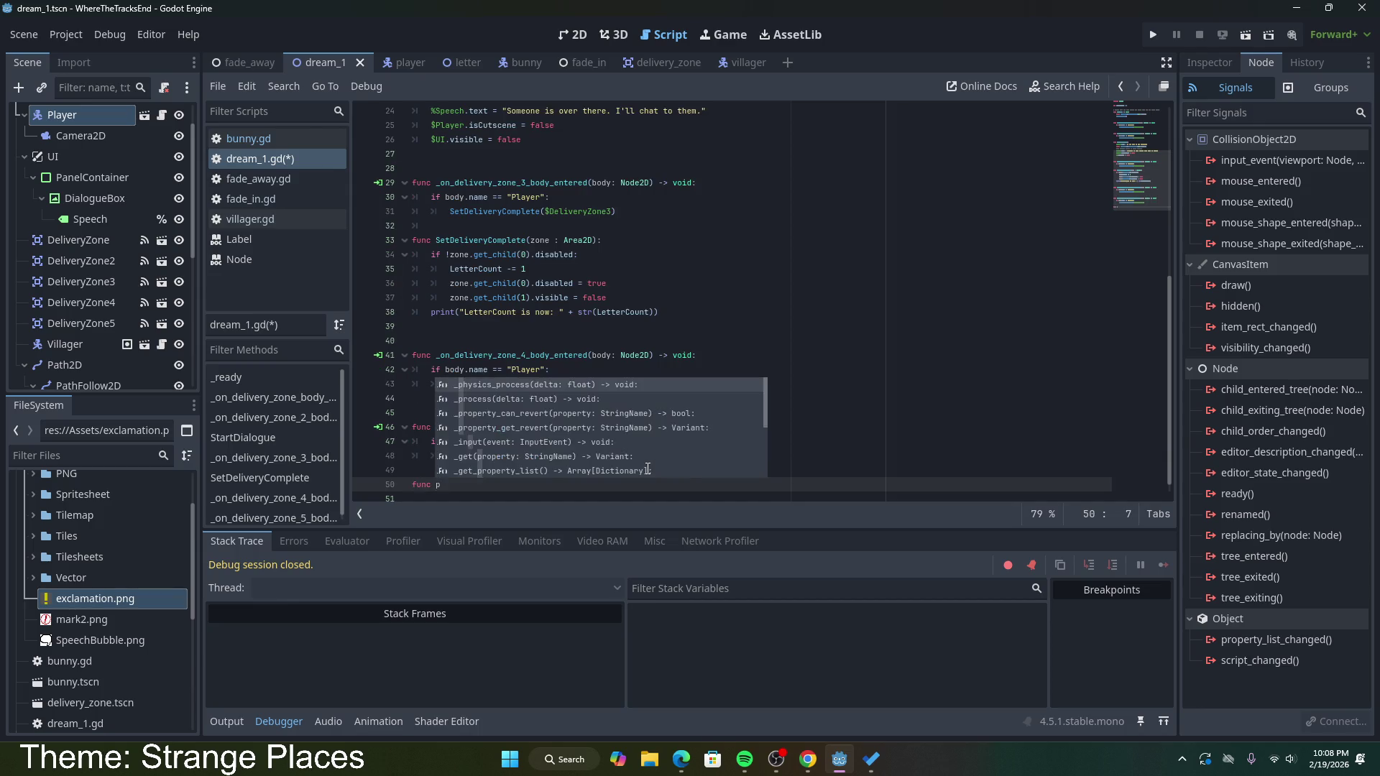
key("BackSpace")
key("BackSpace")
key("BackSpace")
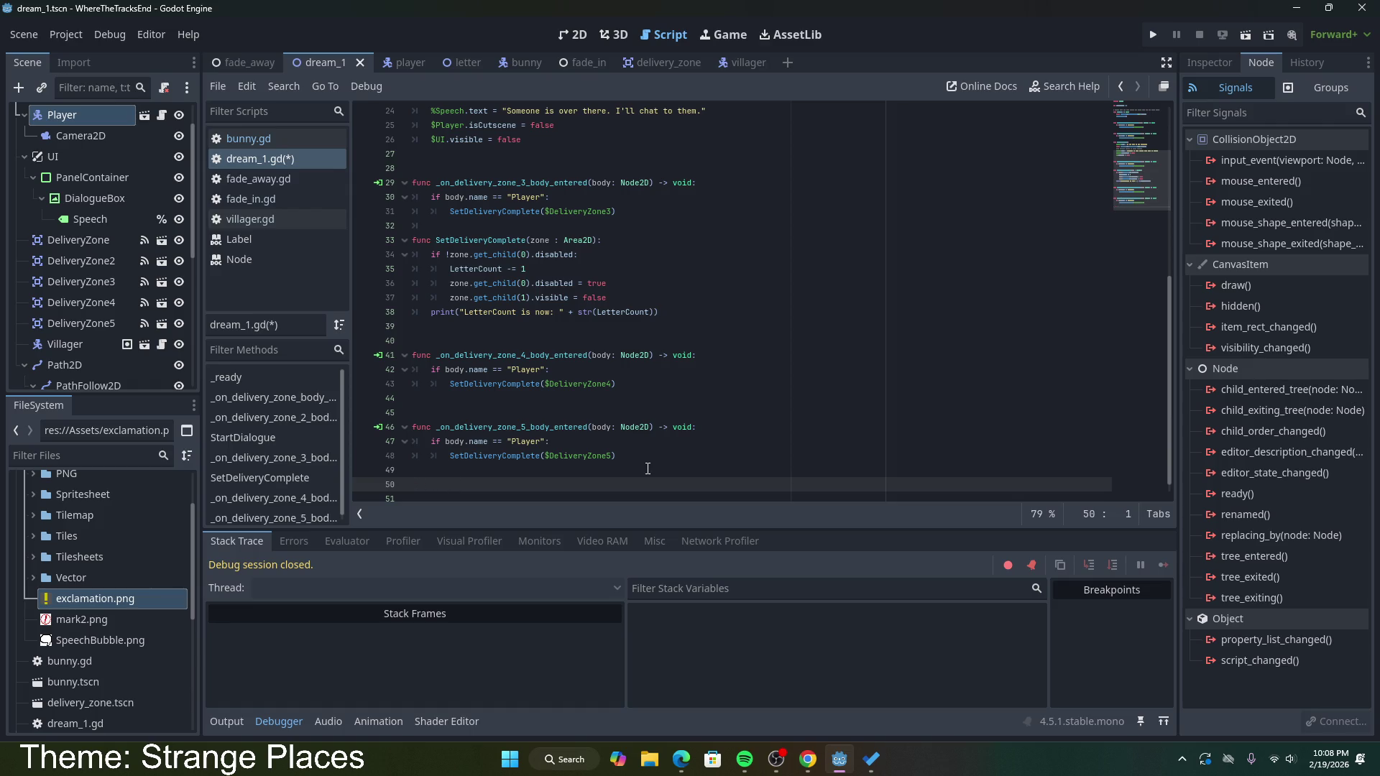
type("func Pass(")
type("()")
type(":")
key("Return")
key("ctrl+s")
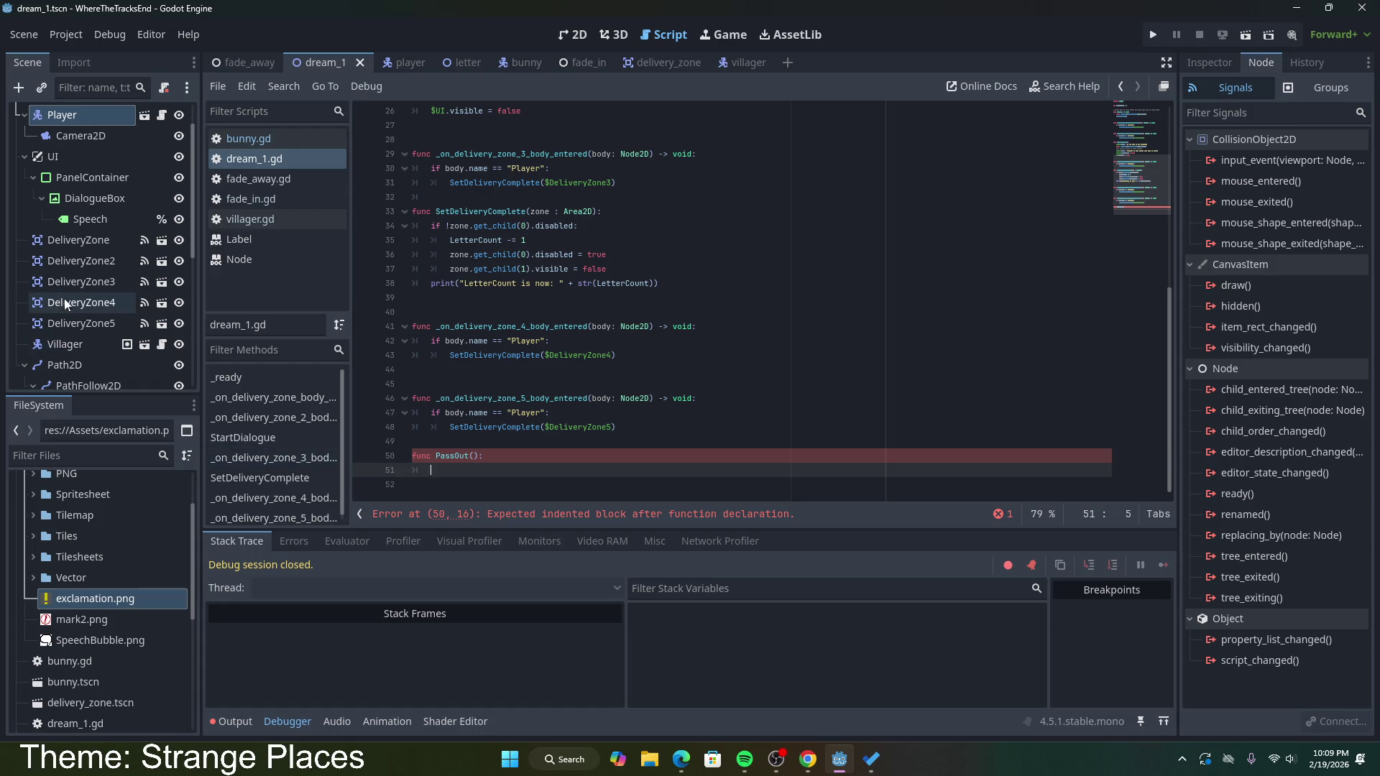
scroll(69, 308, "down", 3)
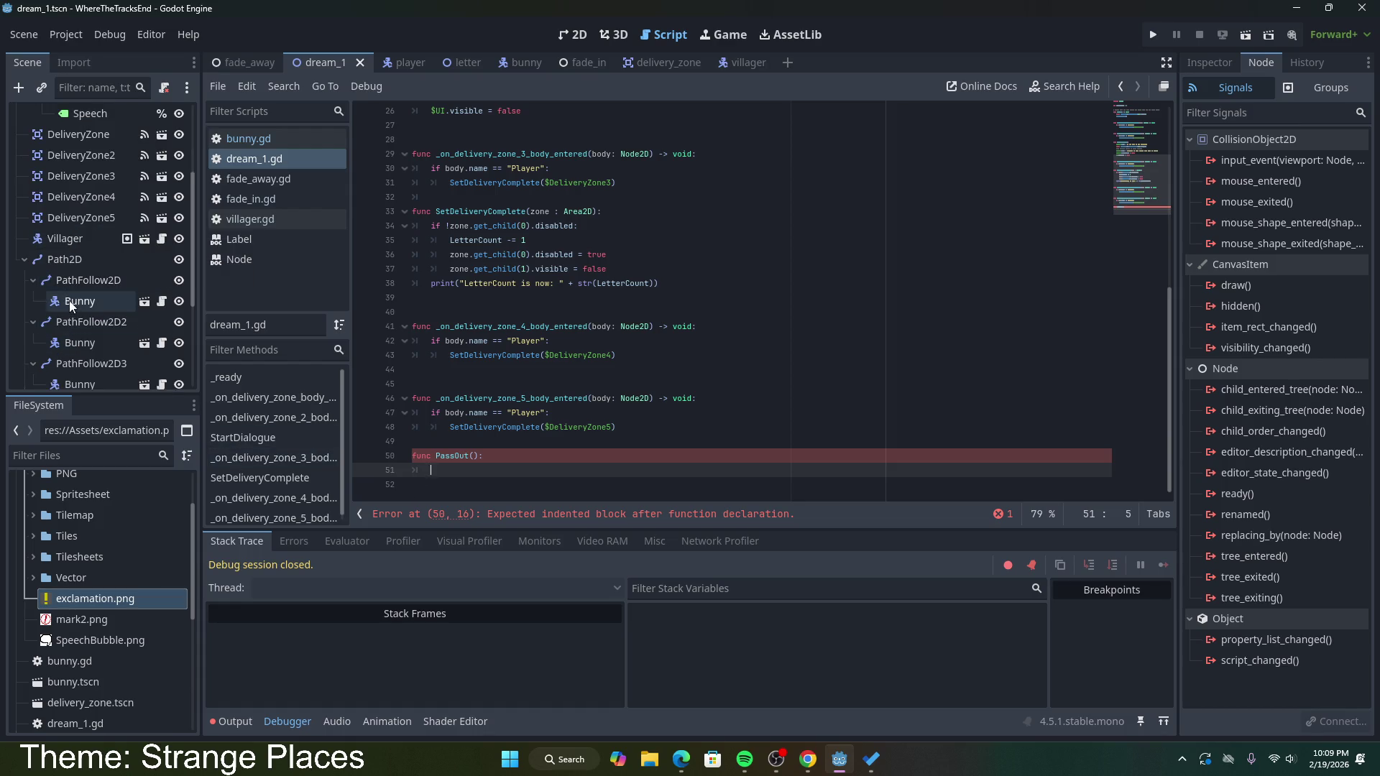
Step: Open the first Bunny's bite connection dialog, browse existing methods, then cancel
left_click(70, 306)
double_click(1233, 160)
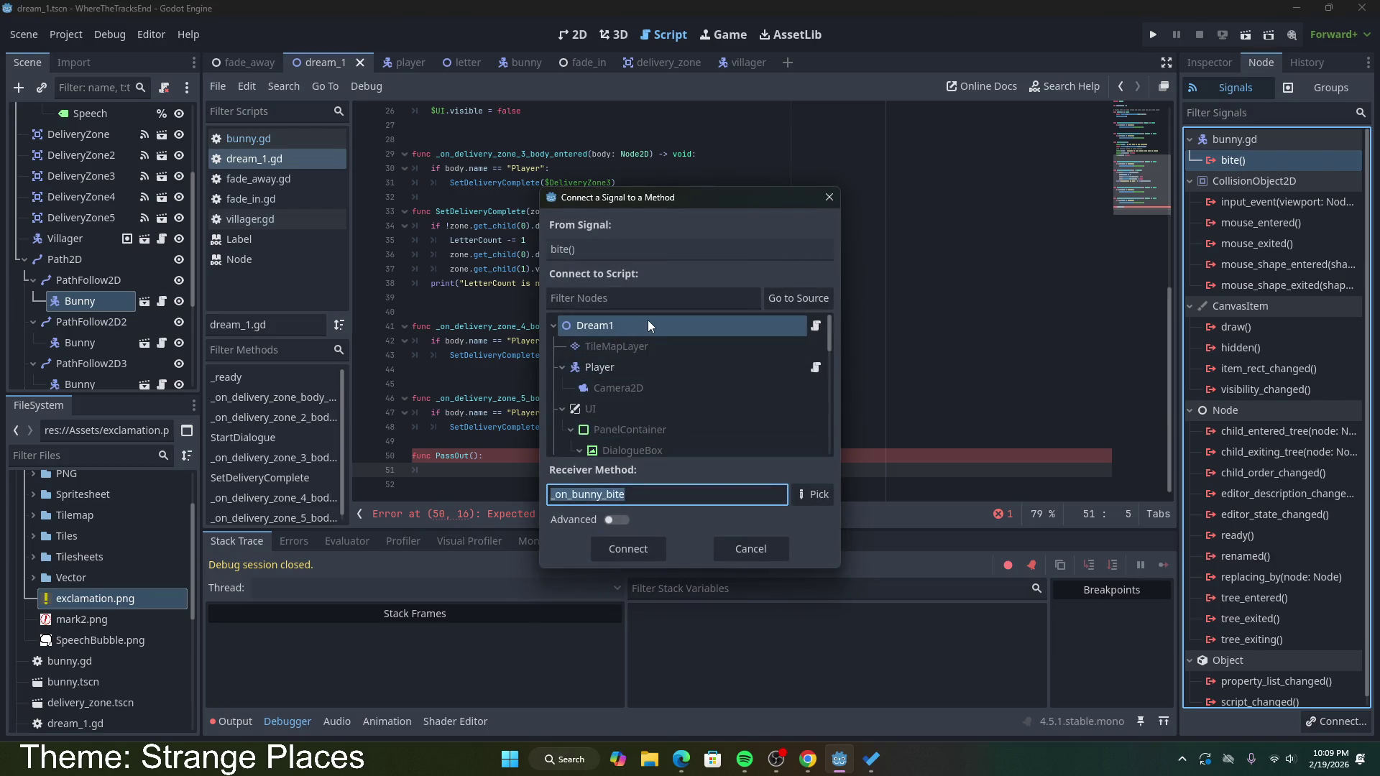
scroll(647, 423, "down", 1)
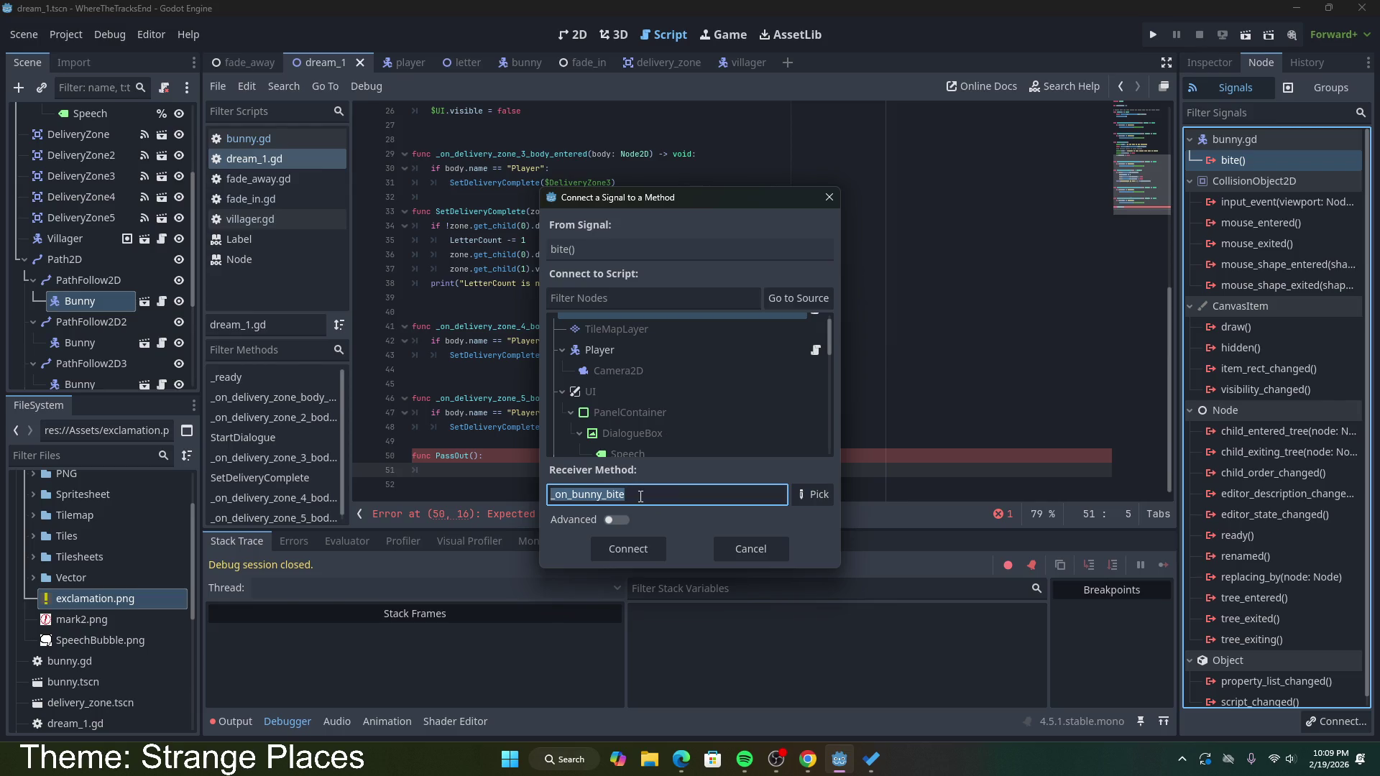
left_click(808, 501)
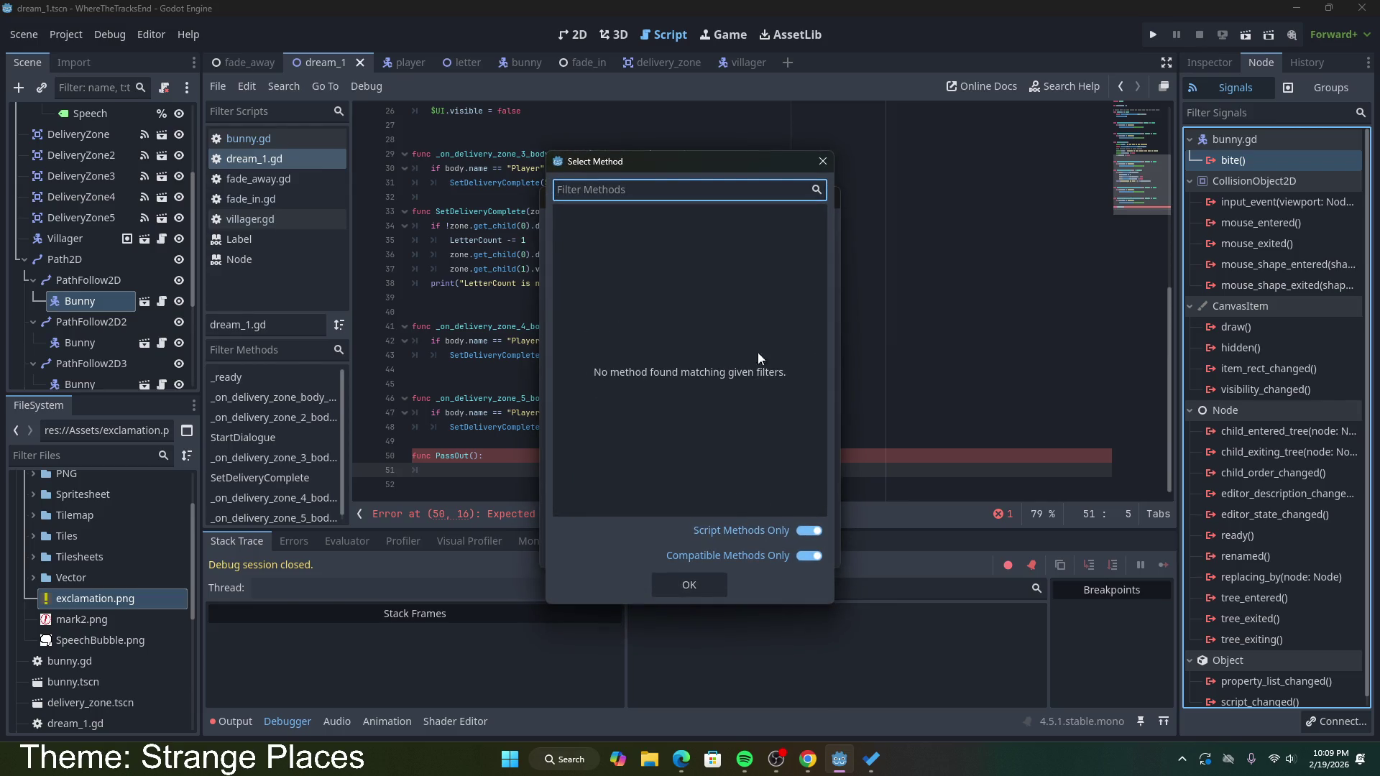
left_click(805, 532)
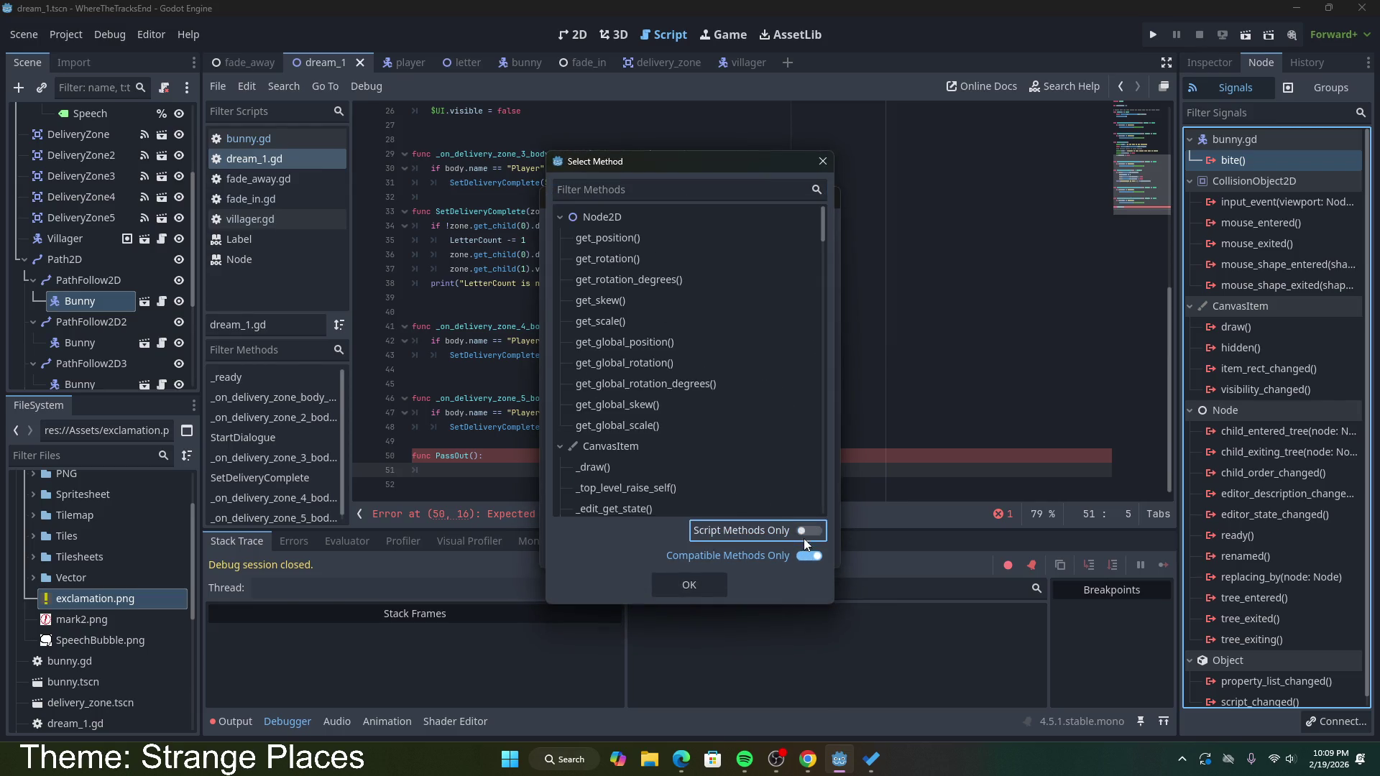
left_click(809, 556)
scroll(765, 479, "down", 2)
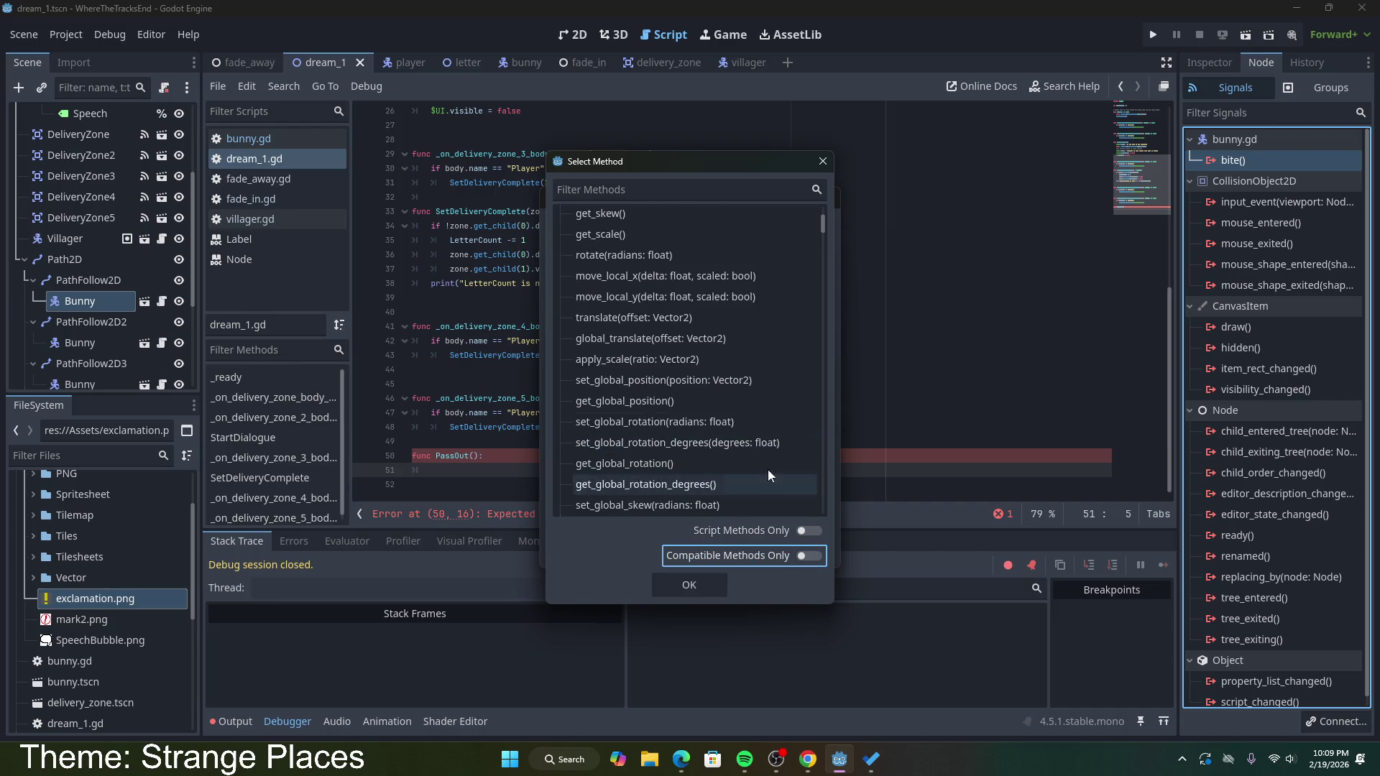
left_click(809, 531)
left_click(807, 552)
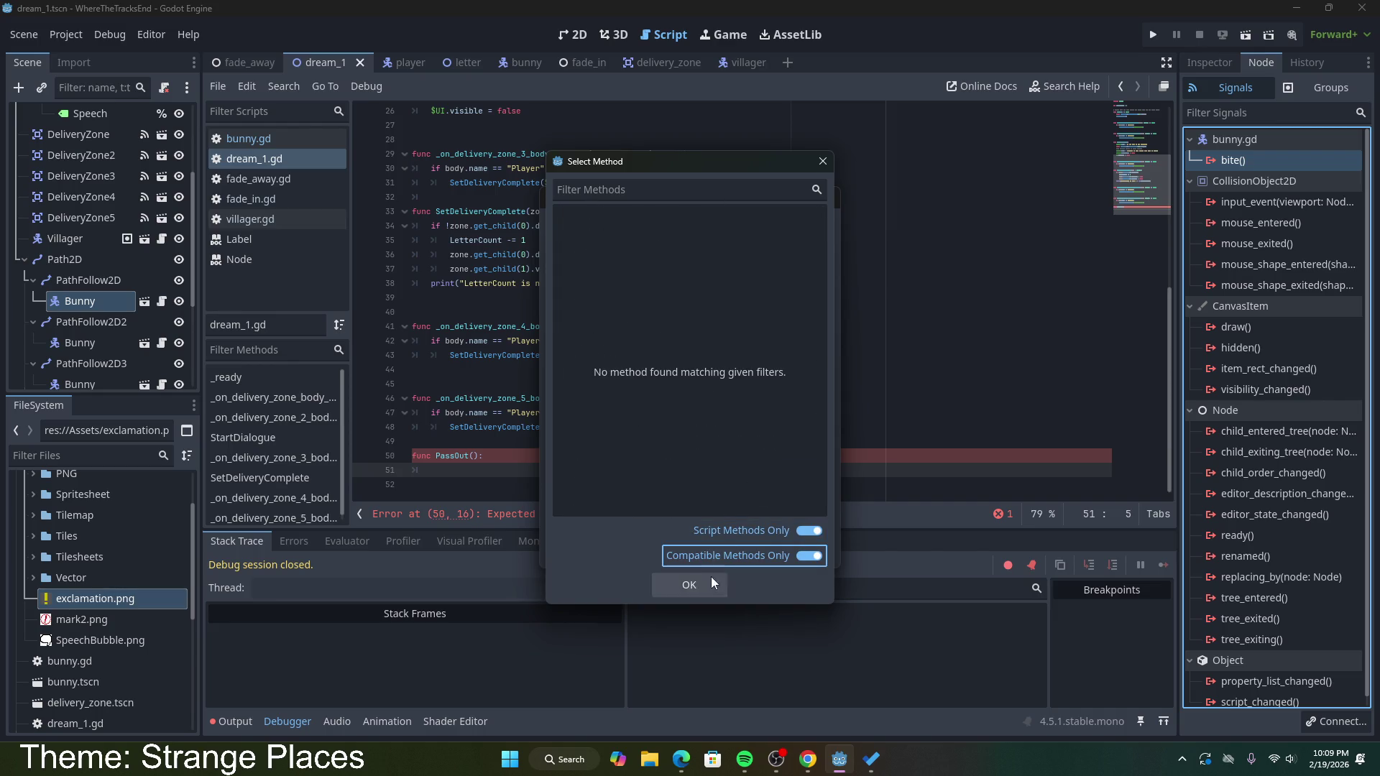
left_click(821, 162)
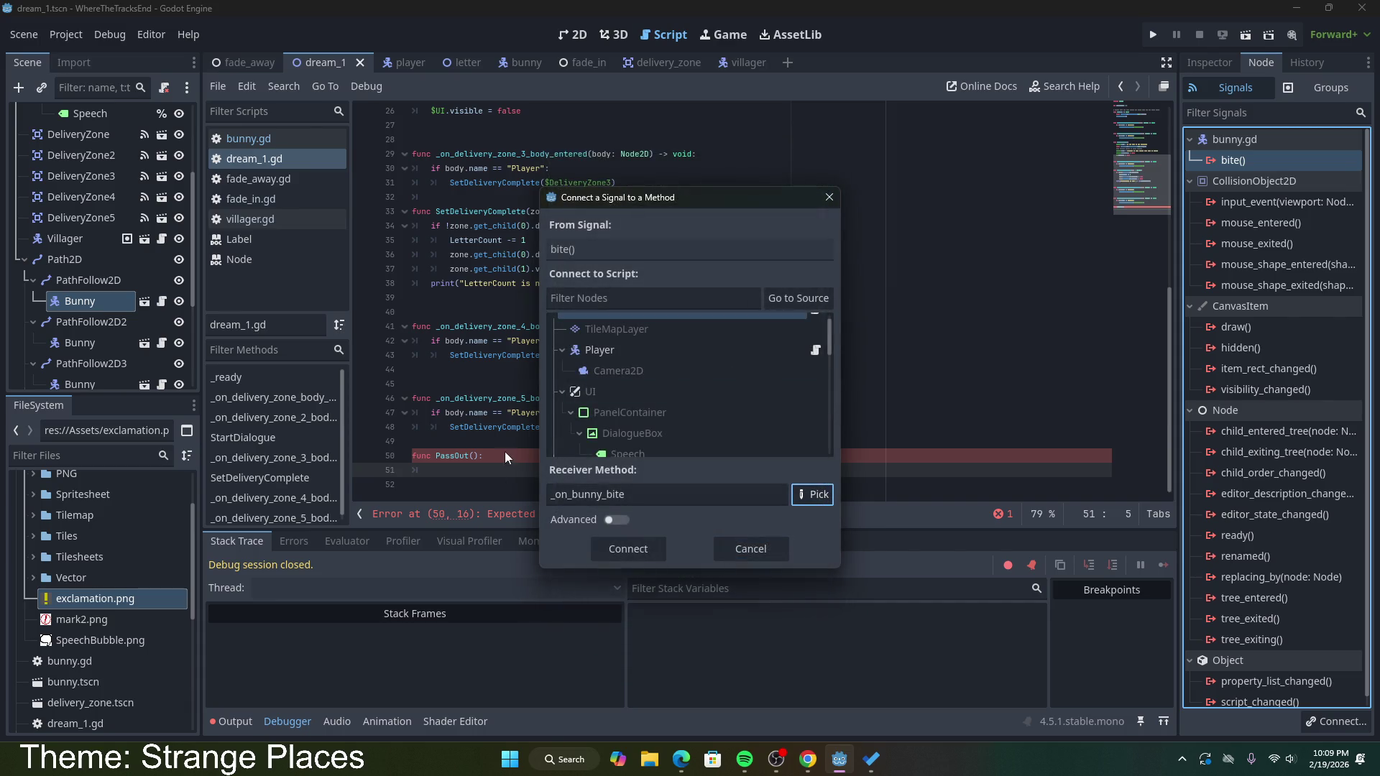
left_click(744, 555)
Step: Delete the unfinished PassOut declaration from dream_1.gd and save
left_click_drag(483, 456, 377, 450)
key("BackSpace")
key("BackSpace")
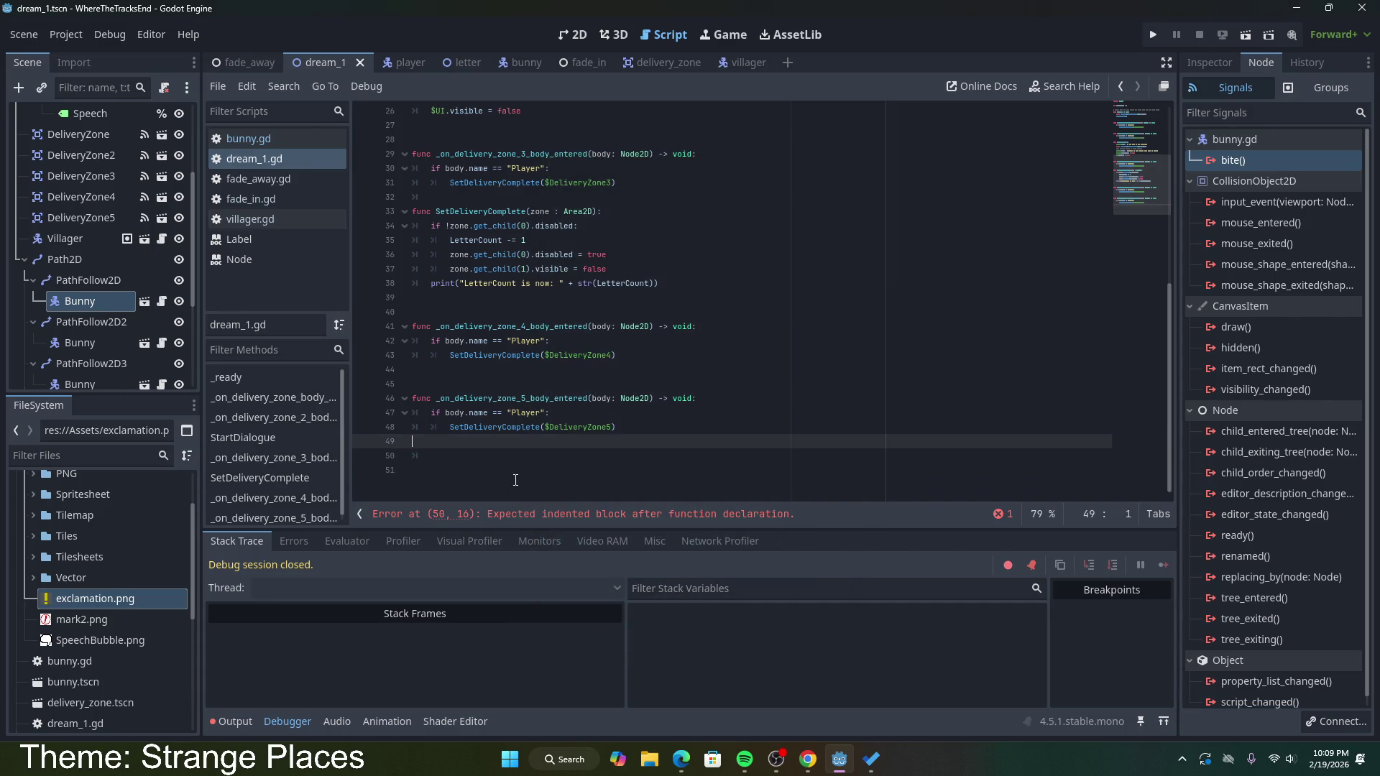
key("Return")
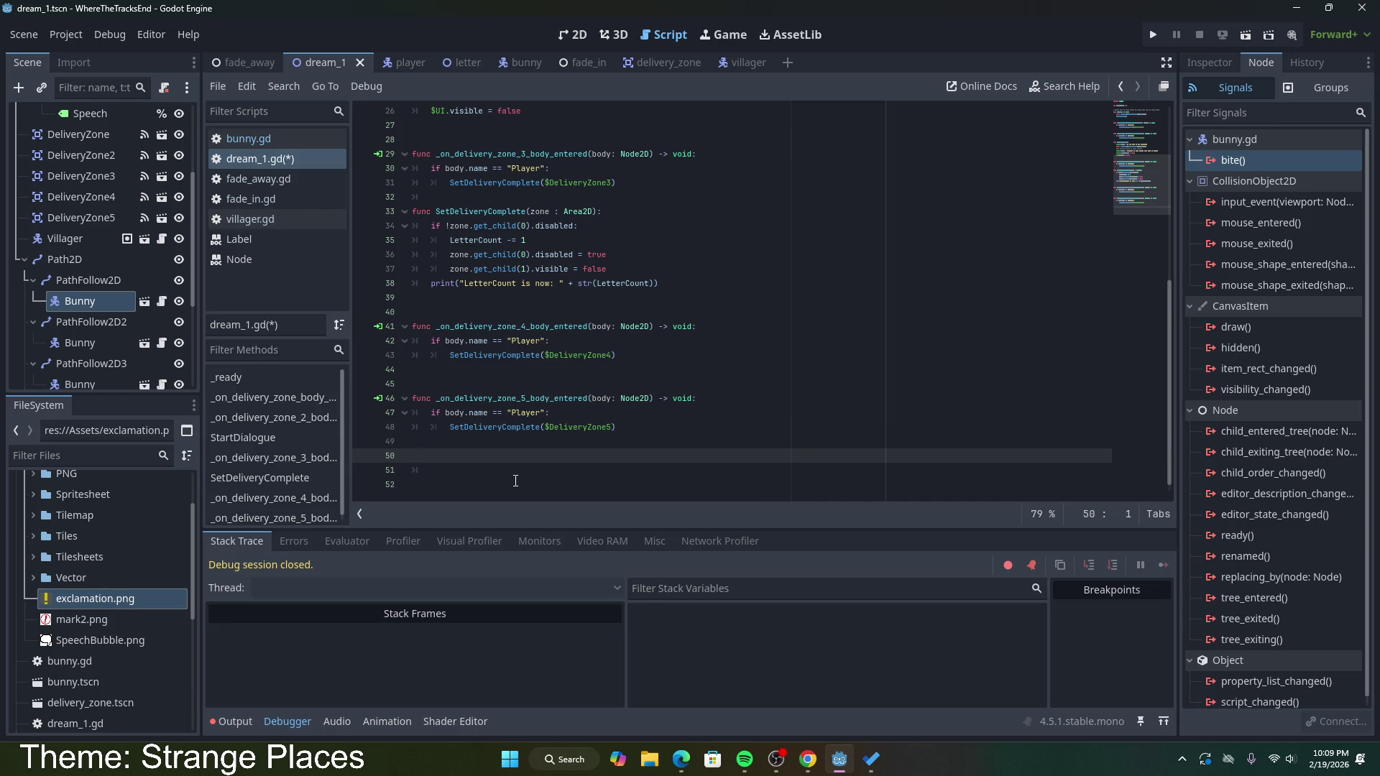
key("ctrl+s")
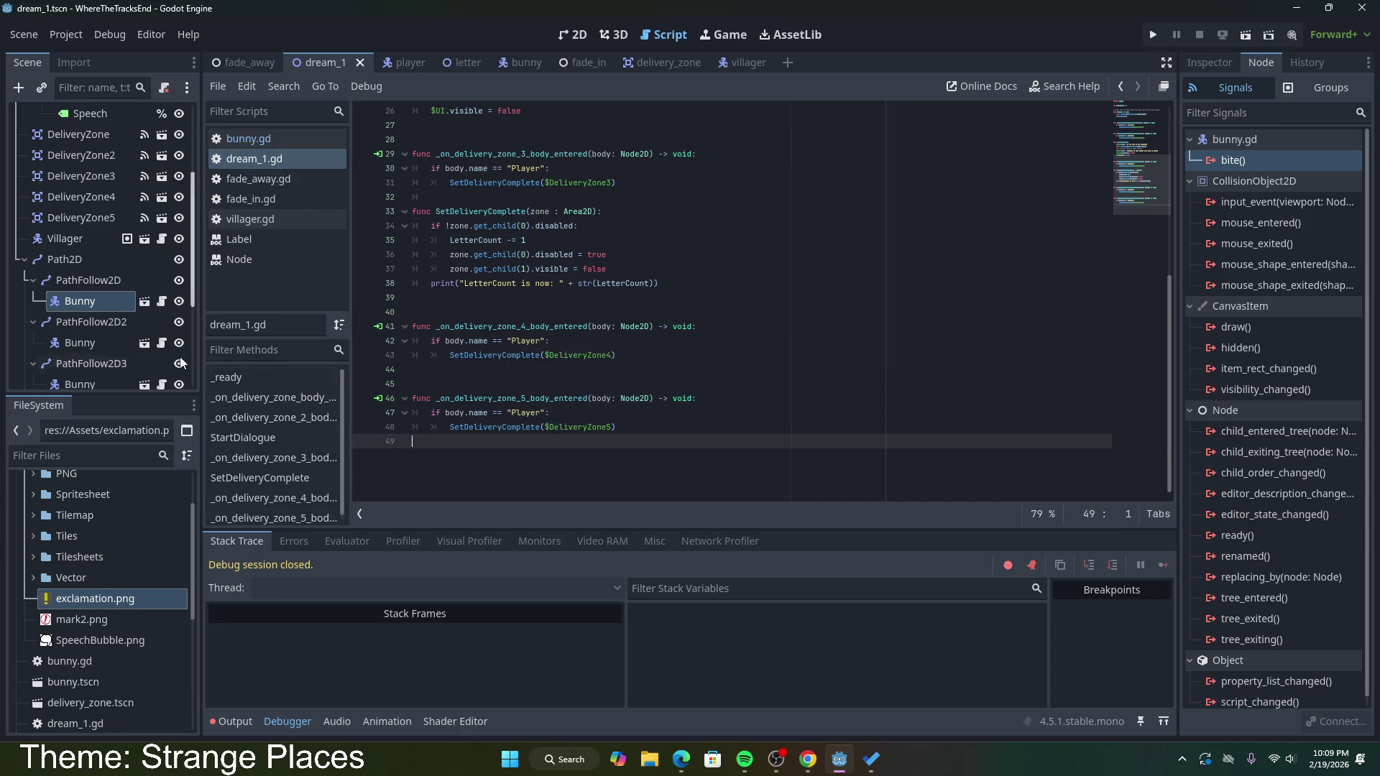
Step: Connect the first Bunny's bite signal to a new _on_bunny_bite function and save
double_click(1230, 161)
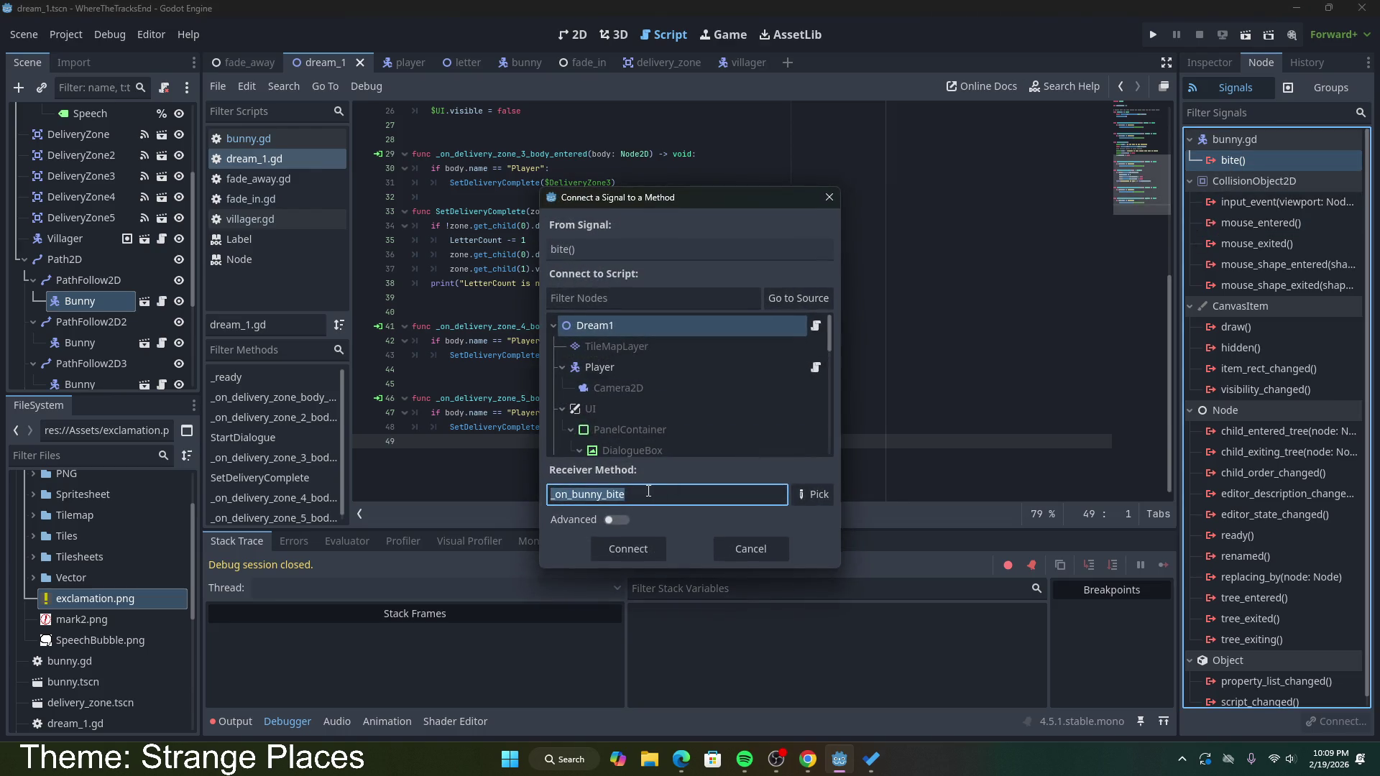
left_click(634, 546)
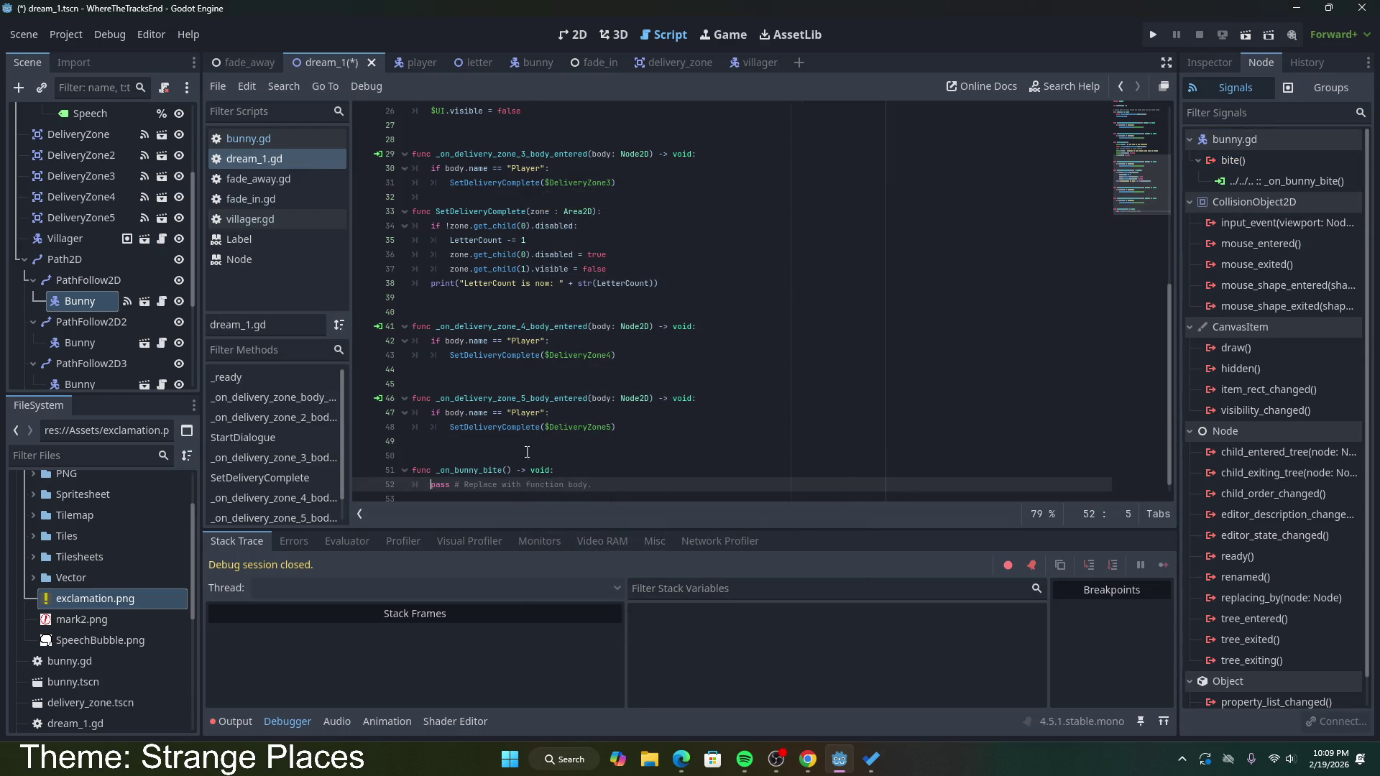
left_click(520, 463)
key("BackSpace")
key("ctrl+s")
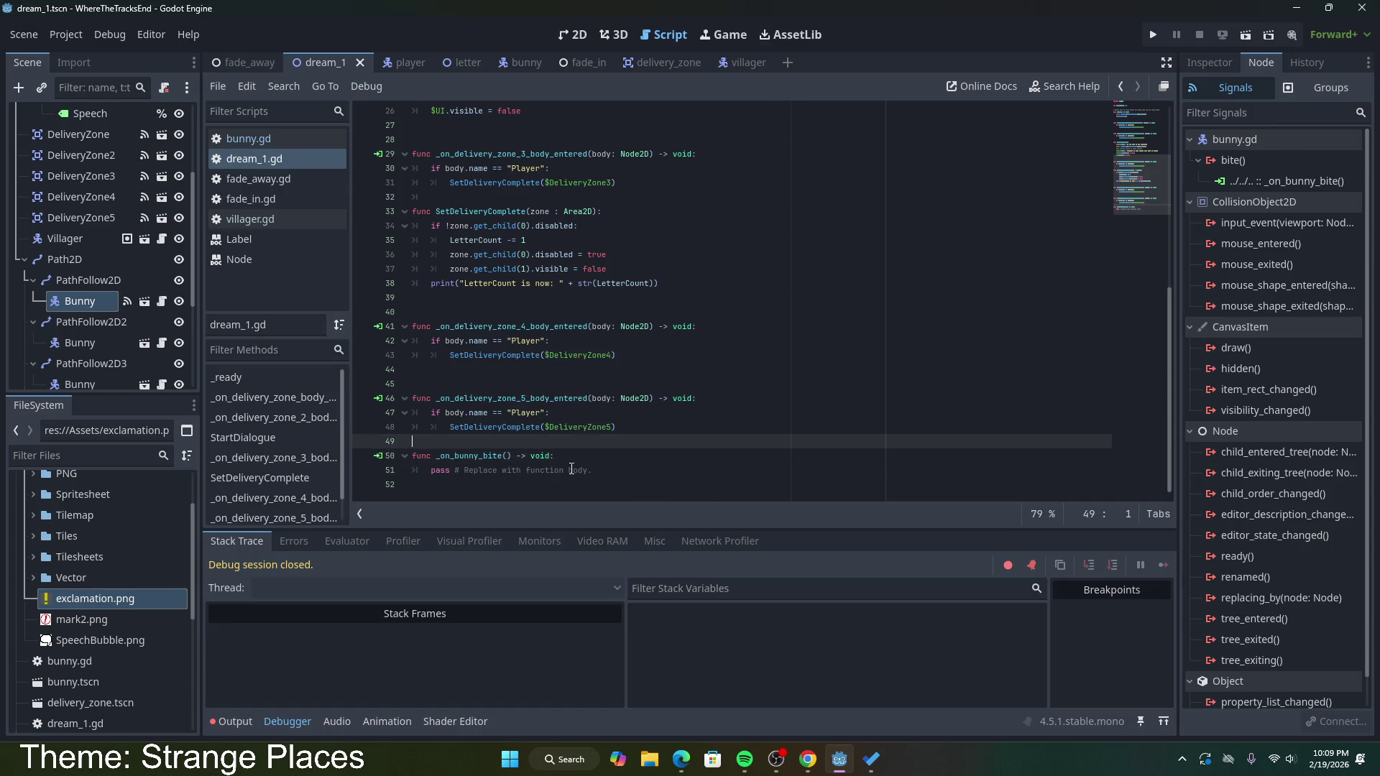
left_click(608, 477)
key("shift+Home")
key("shift+Home")
Step: Connect the second, third and fourth Bunnies' bite signals to _on_bunny_bite
left_click(79, 343)
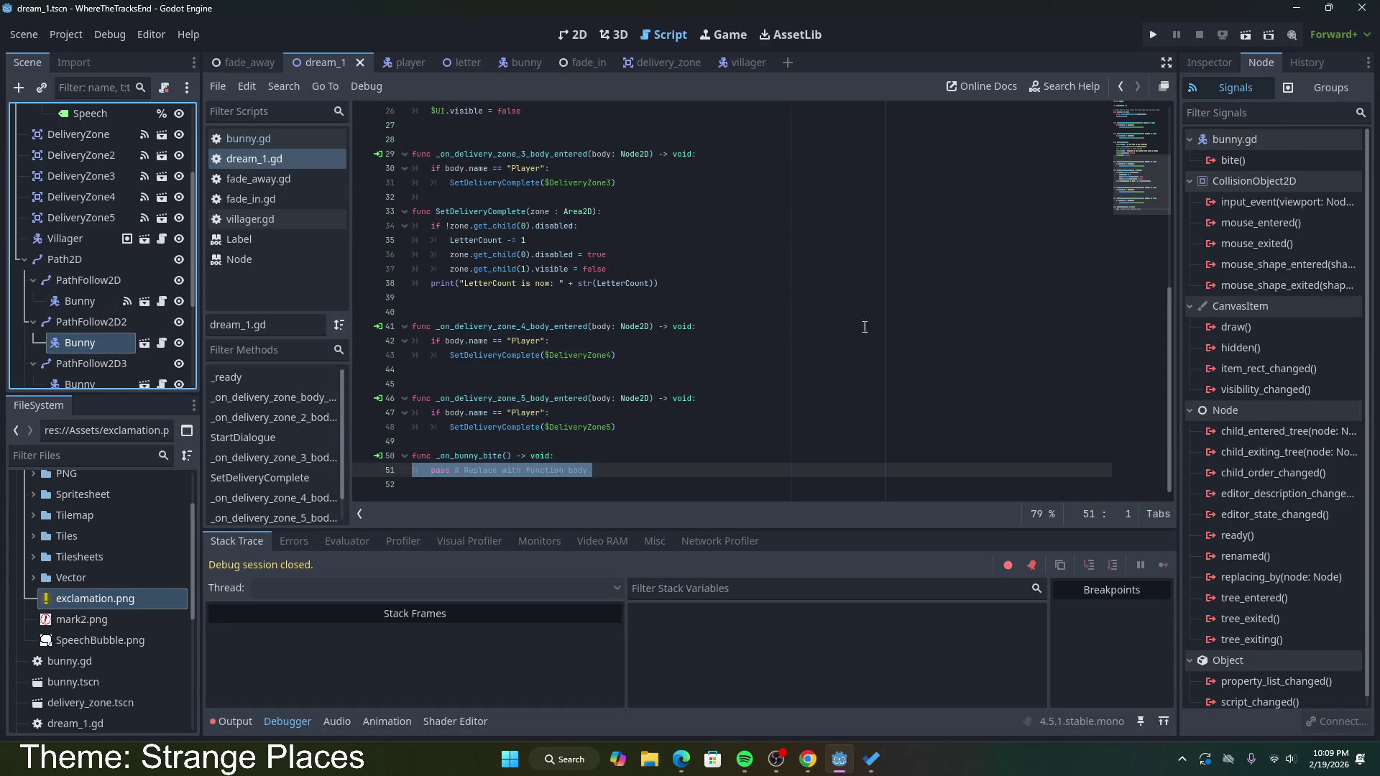
left_click(1249, 161)
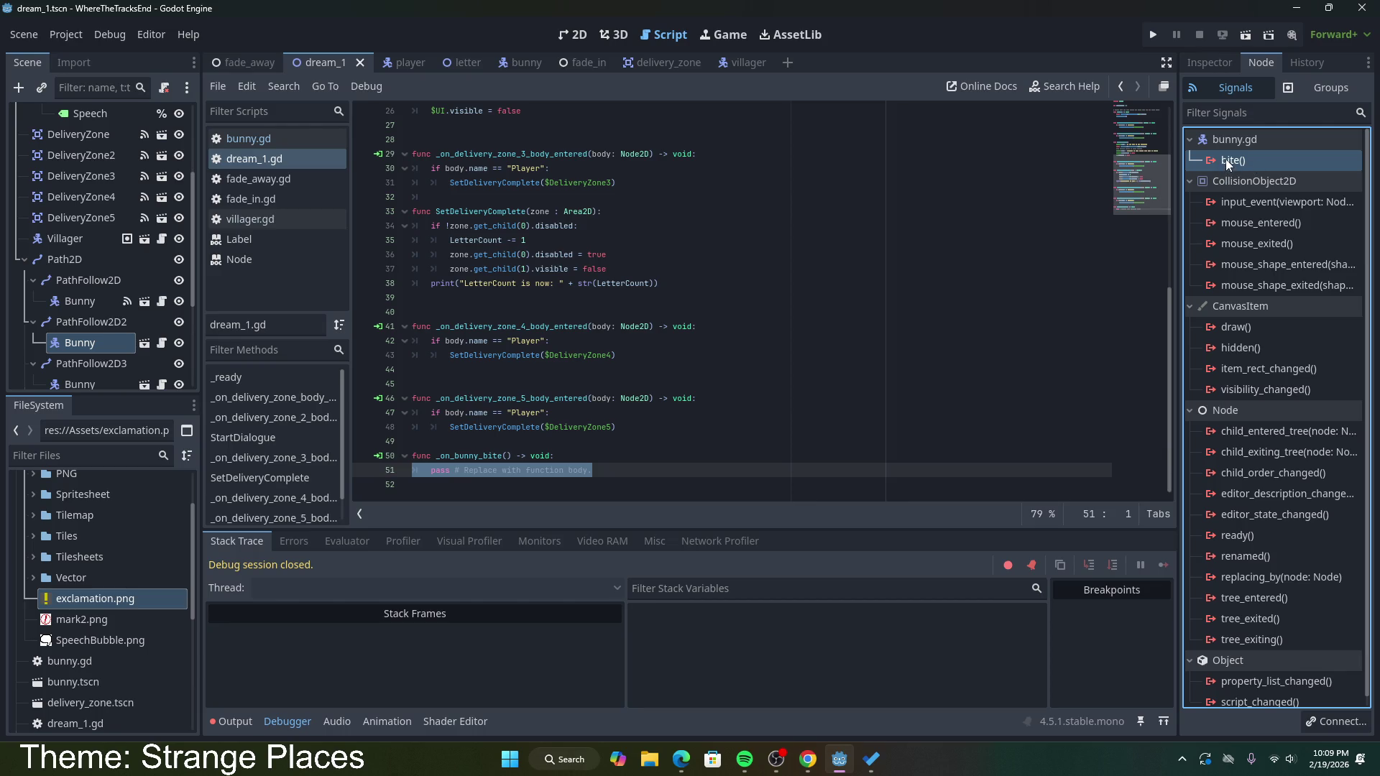
double_click(1226, 158)
left_click(638, 550)
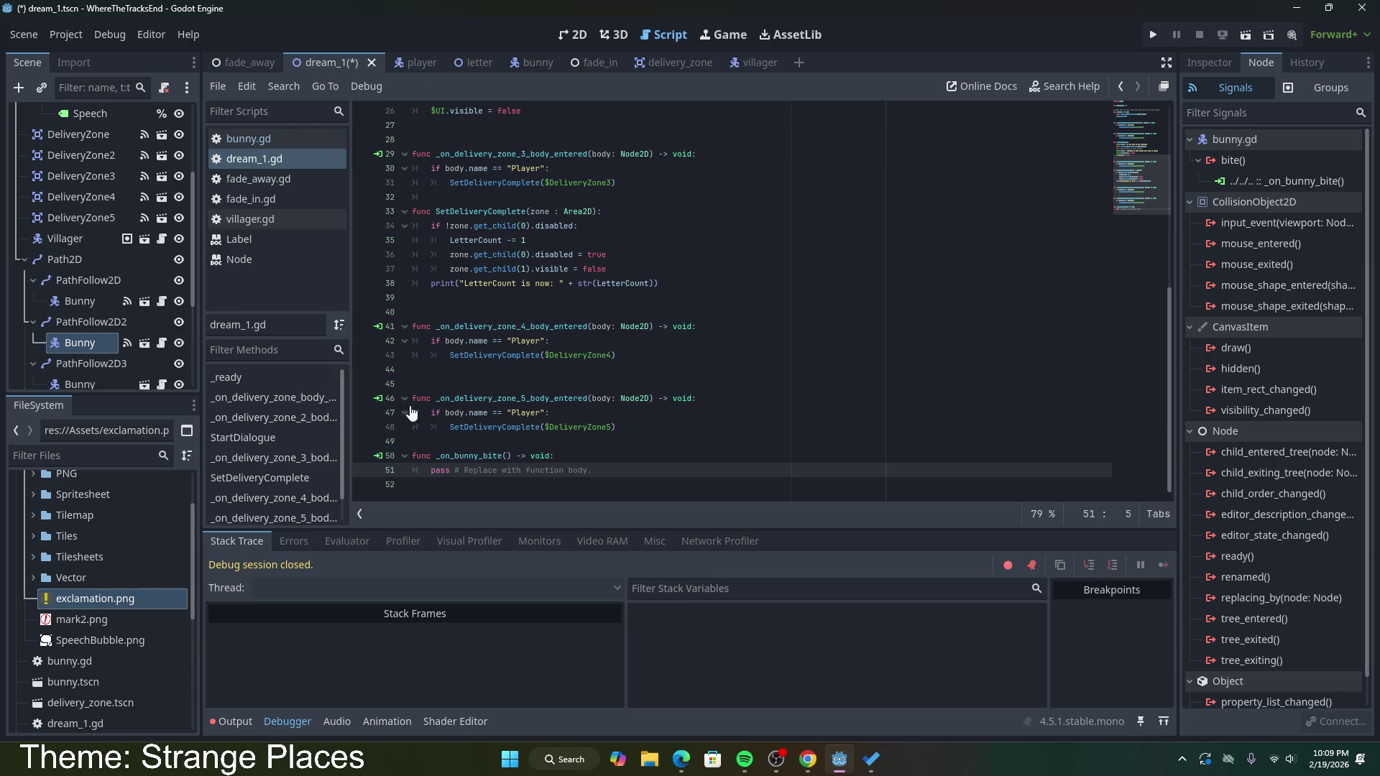
scroll(89, 345, "down", 2)
left_click(88, 313)
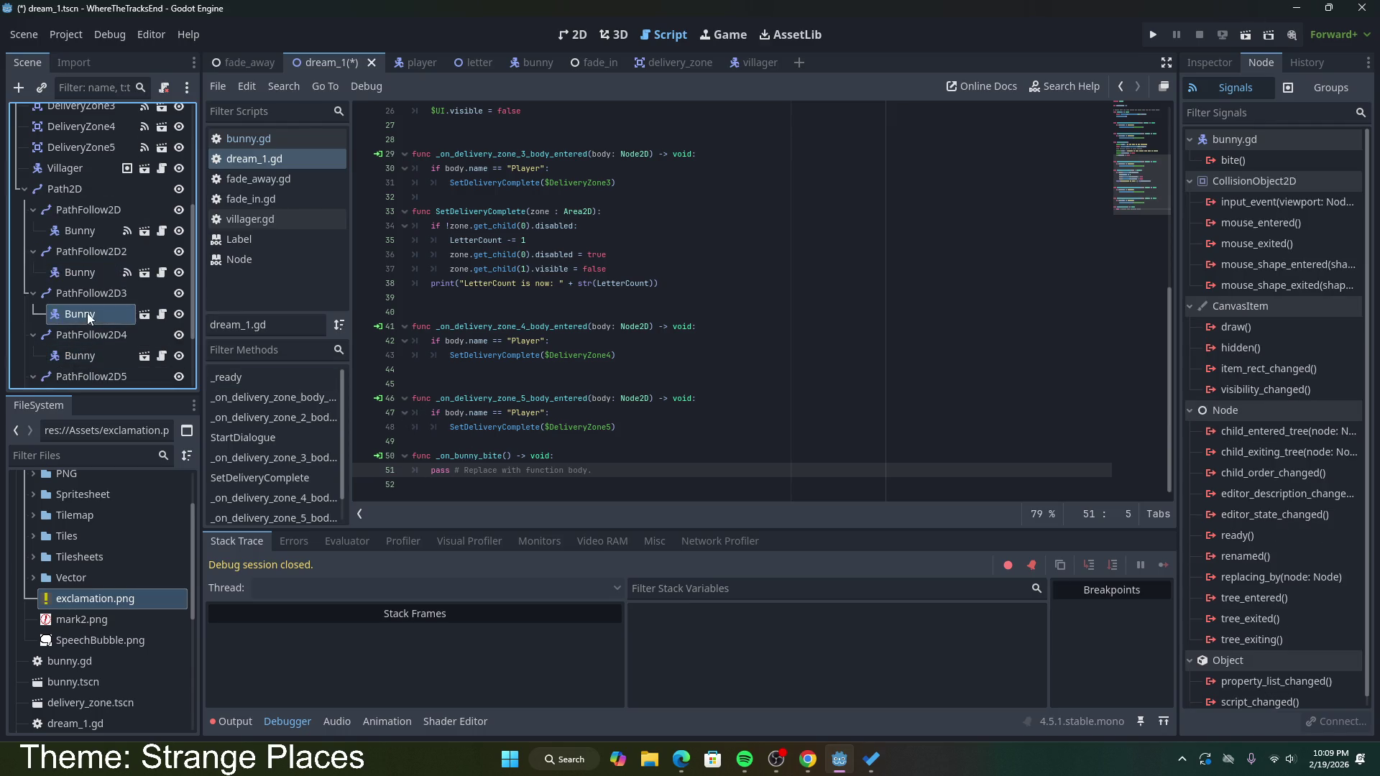
double_click(1228, 162)
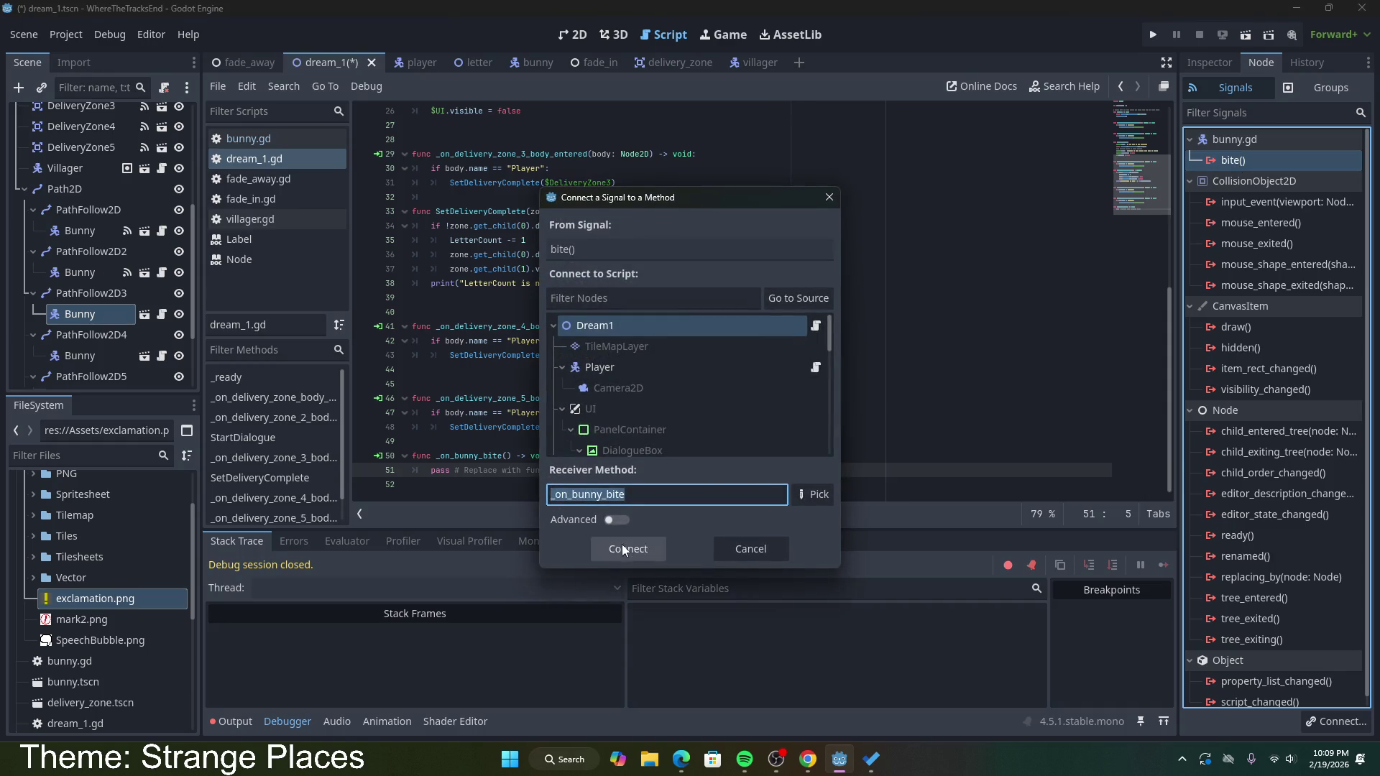
left_click(622, 548)
left_click(79, 356)
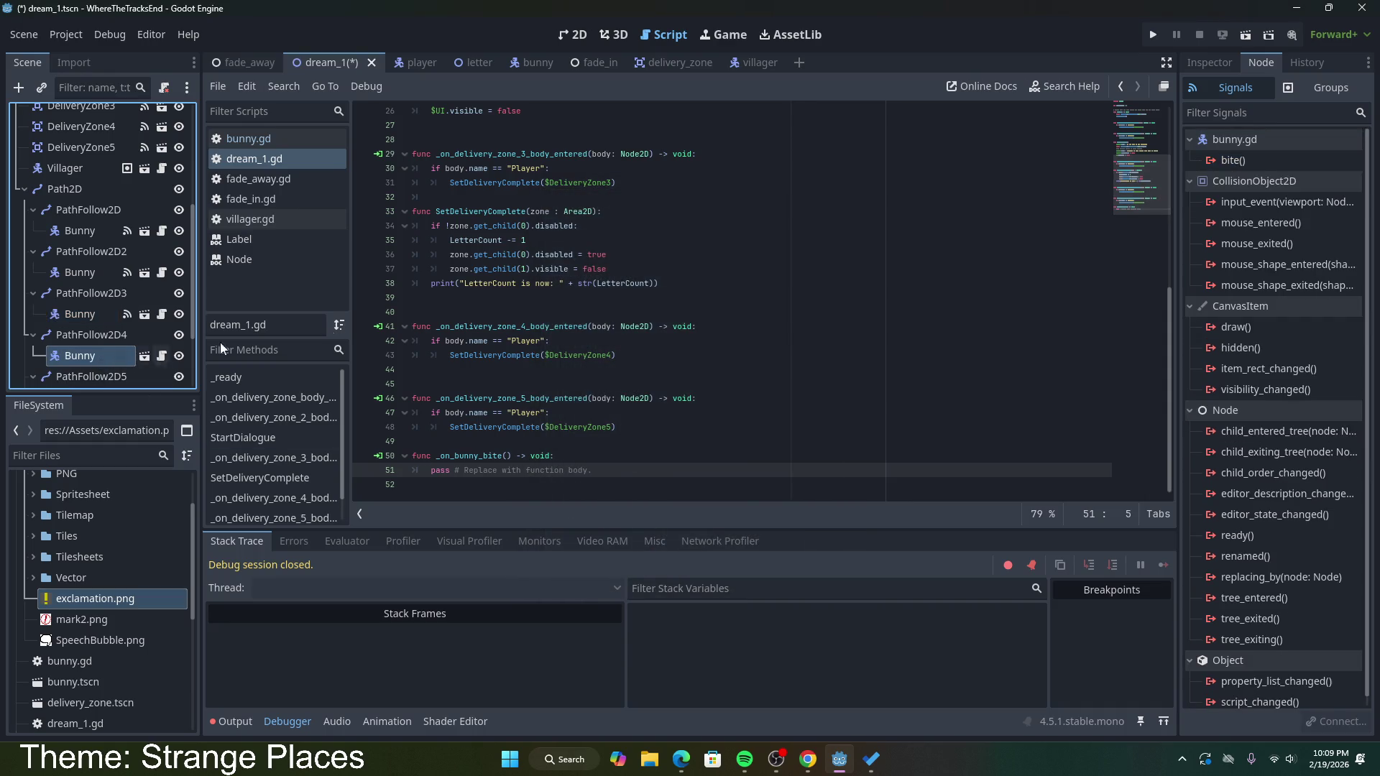
double_click(1233, 160)
left_click(622, 548)
Step: Connect the fifth, sixth and seventh Bunnies' bite signals to _on_bunny_bite
scroll(93, 338, "down", 3)
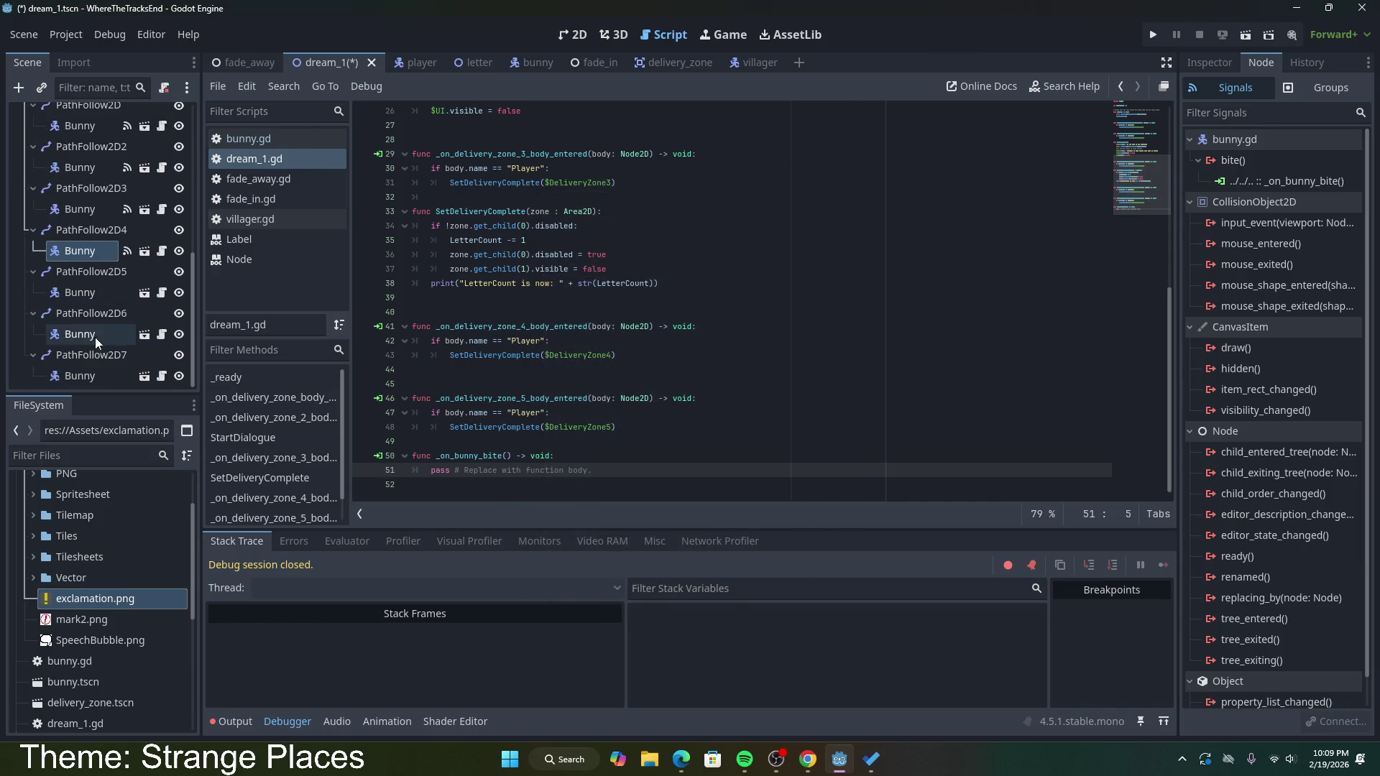
left_click(88, 295)
double_click(1217, 161)
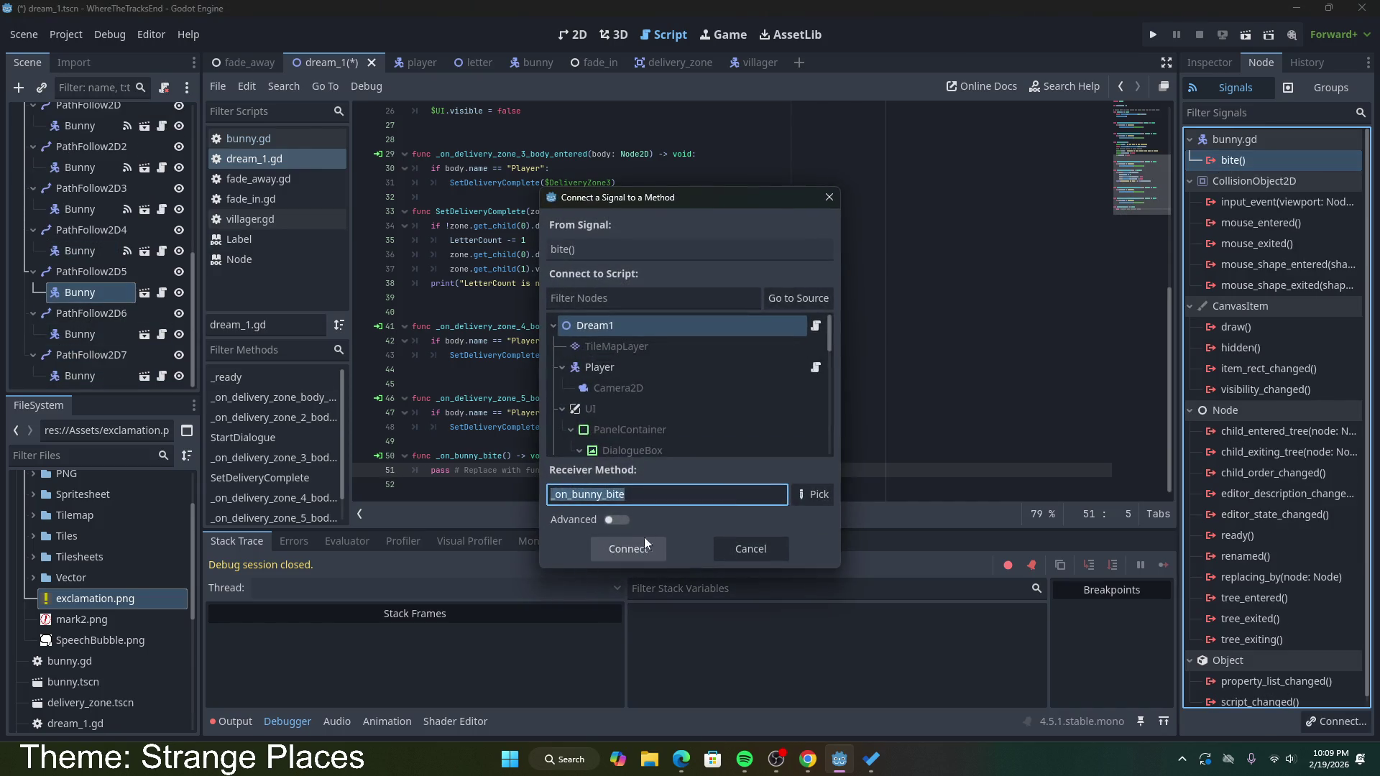
left_click(637, 542)
left_click(79, 335)
left_click(1214, 162)
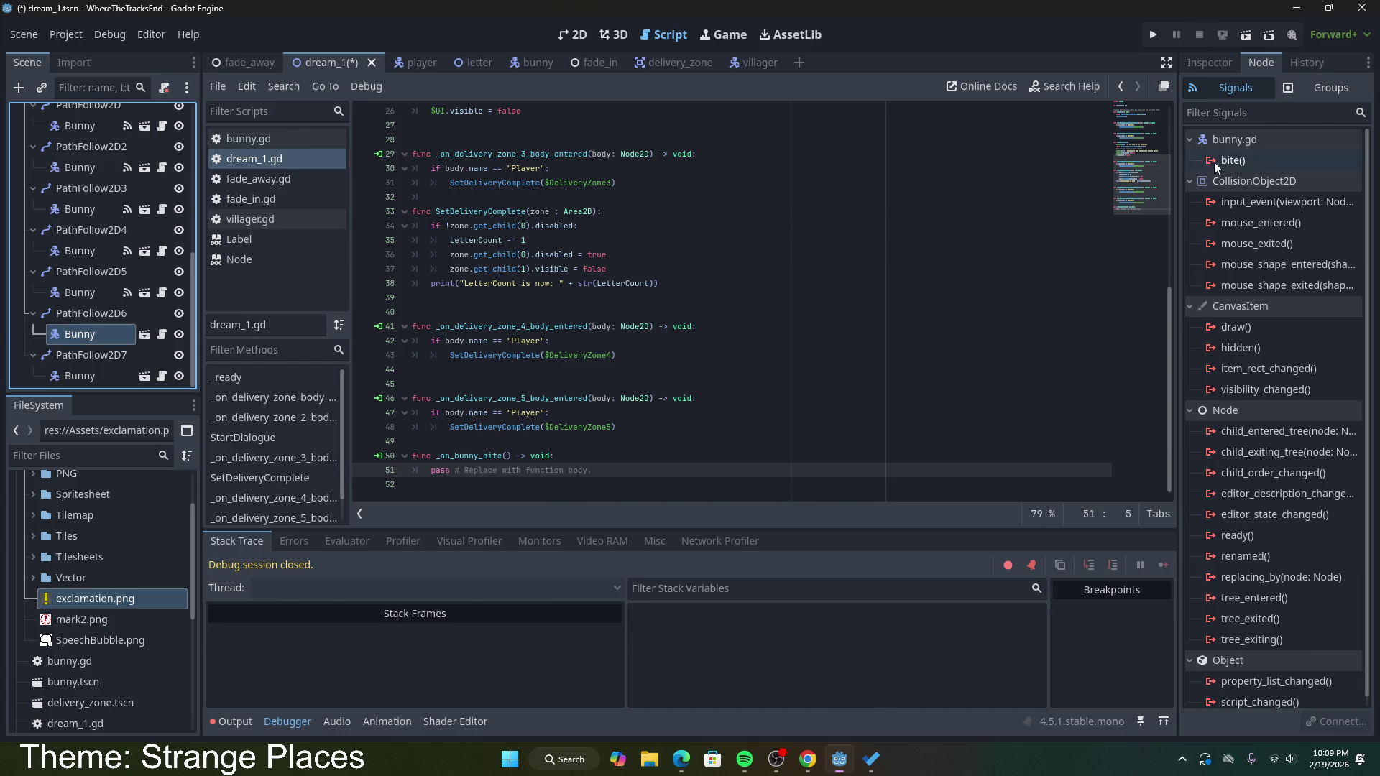
double_click(1267, 163)
left_click(637, 544)
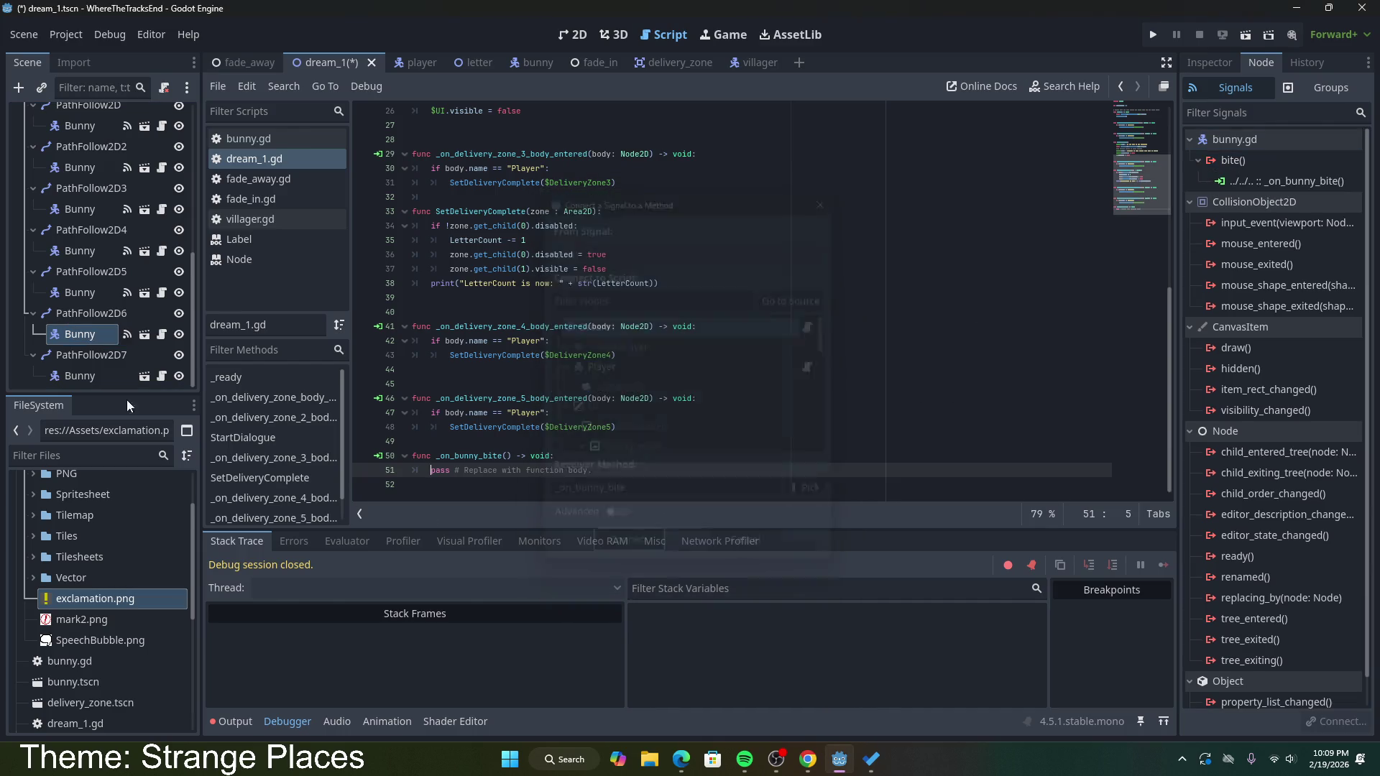
double_click(96, 377)
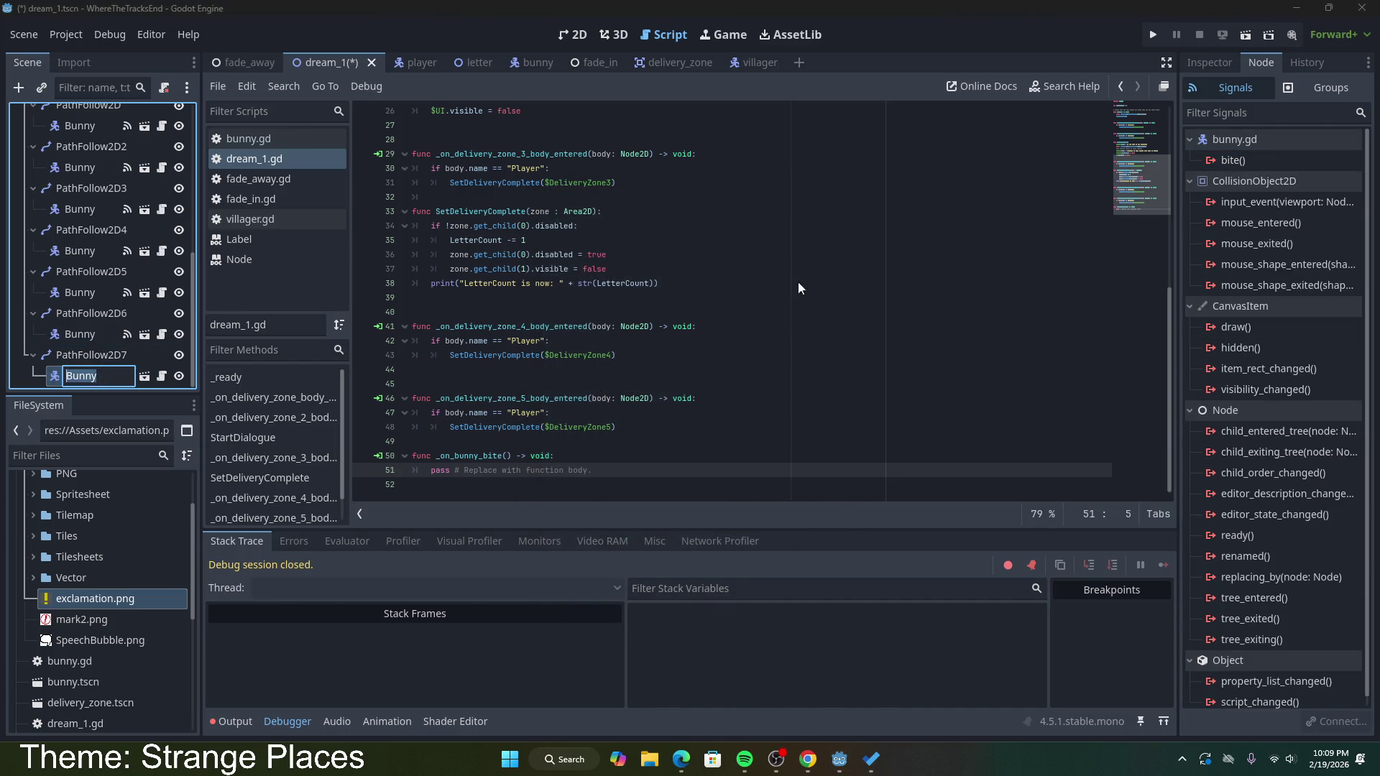
left_click(1207, 165)
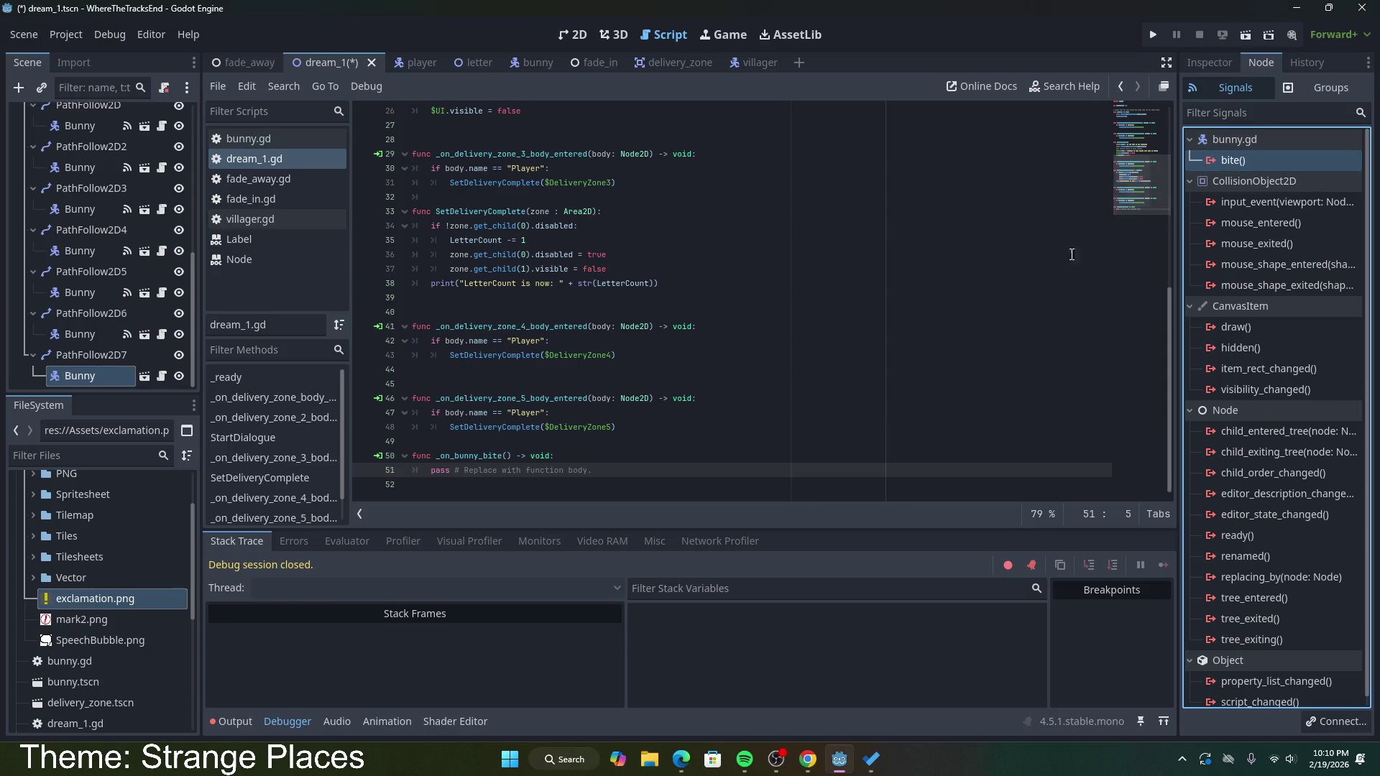
double_click(1242, 159)
left_click(611, 547)
left_click_drag(593, 471, 425, 468)
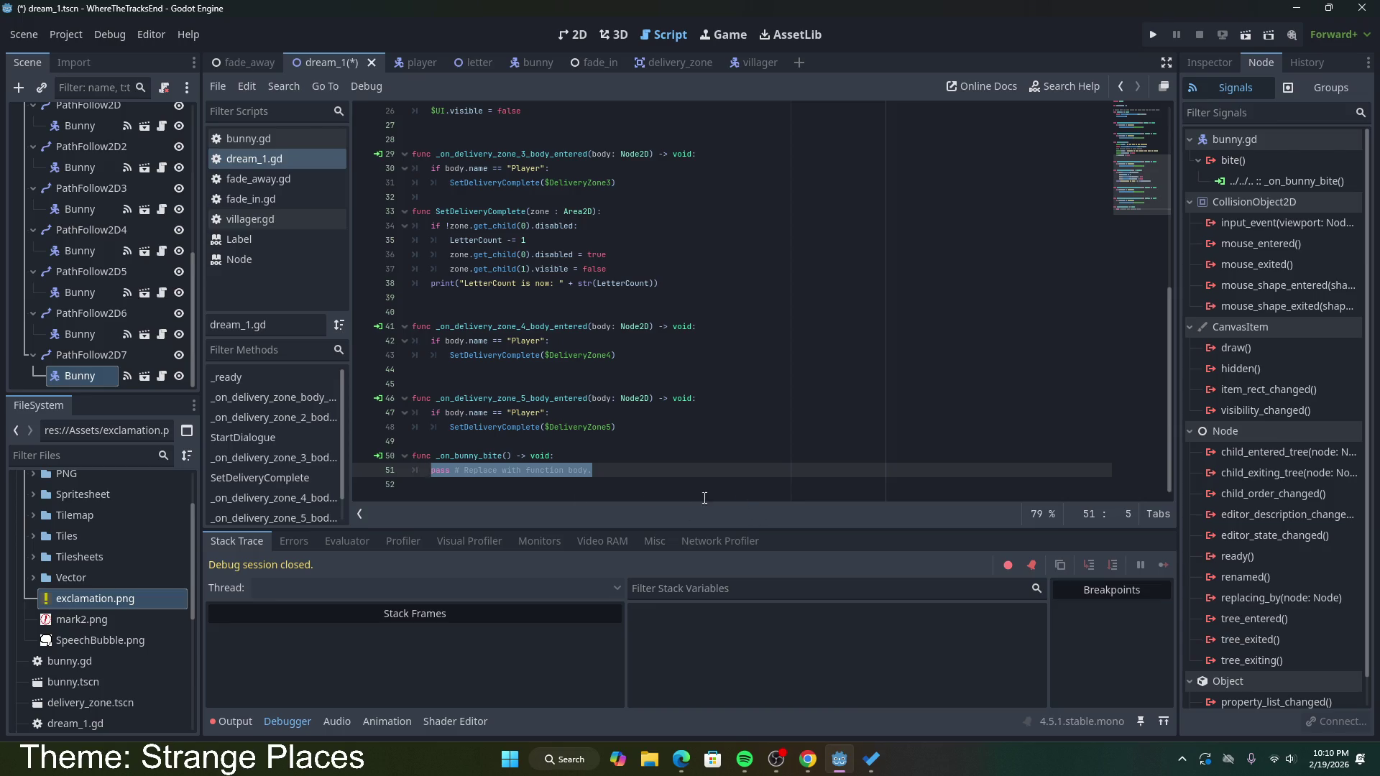
Step: Replace the pass in _on_bunny_bite with print("You passed out") and save
left_click_drag(593, 470, 428, 472)
type("print(\"")
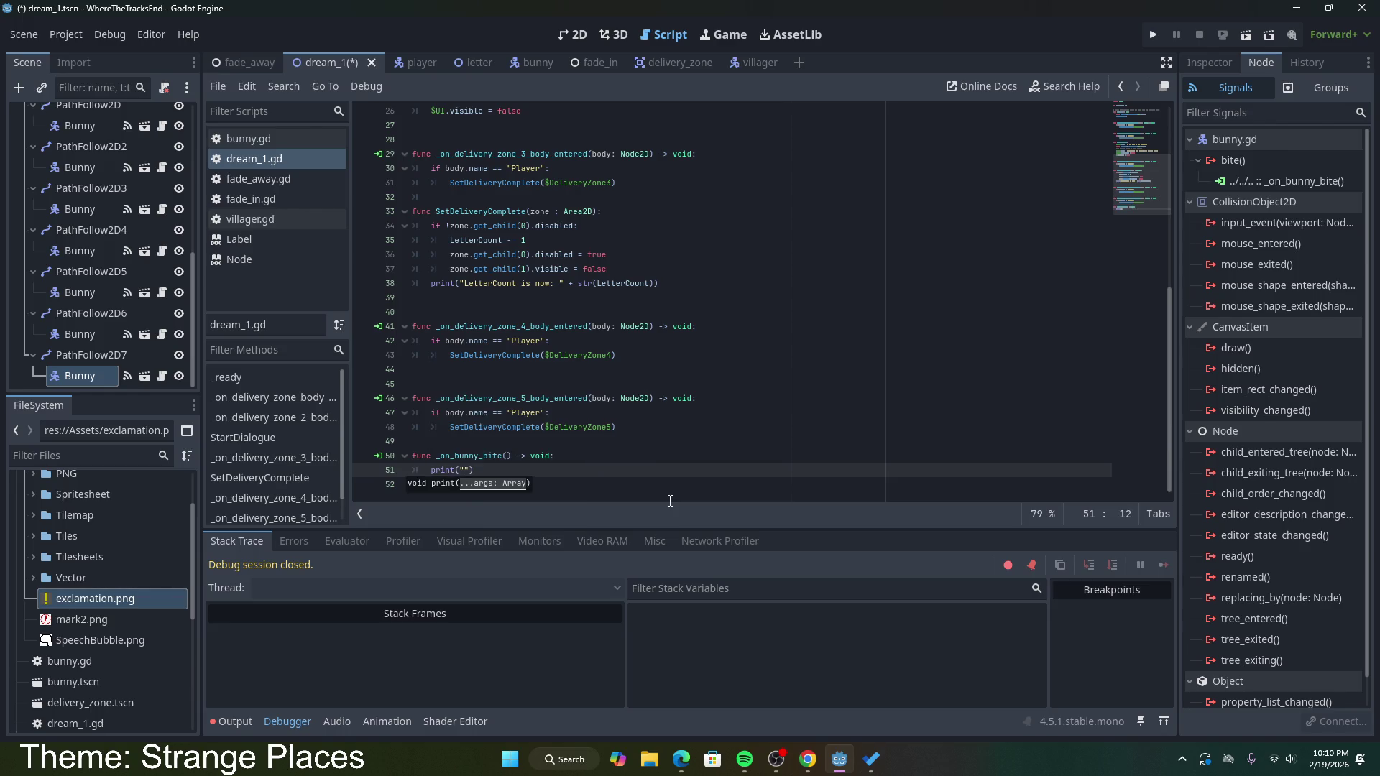
type("You passed out")
key("ctrl+s")
left_click(657, 325)
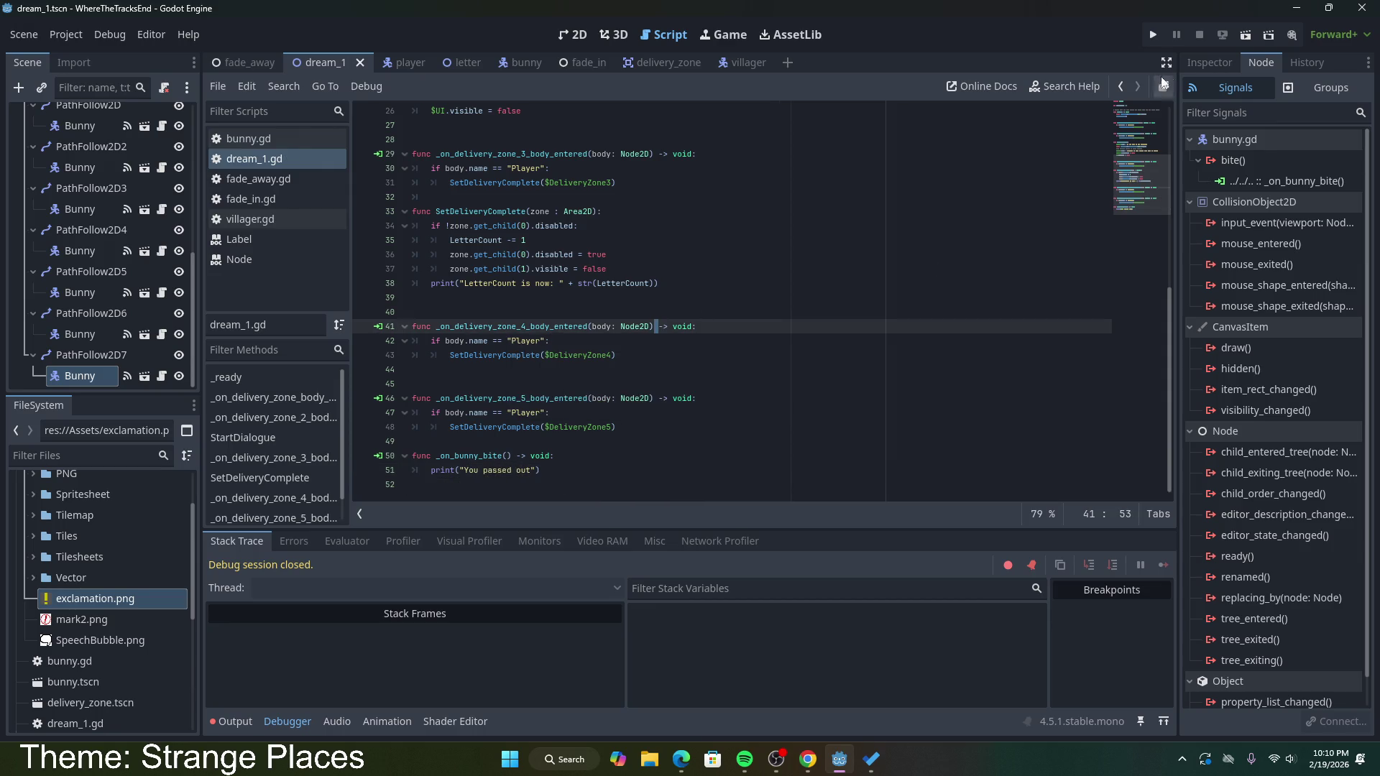
left_click(1247, 41)
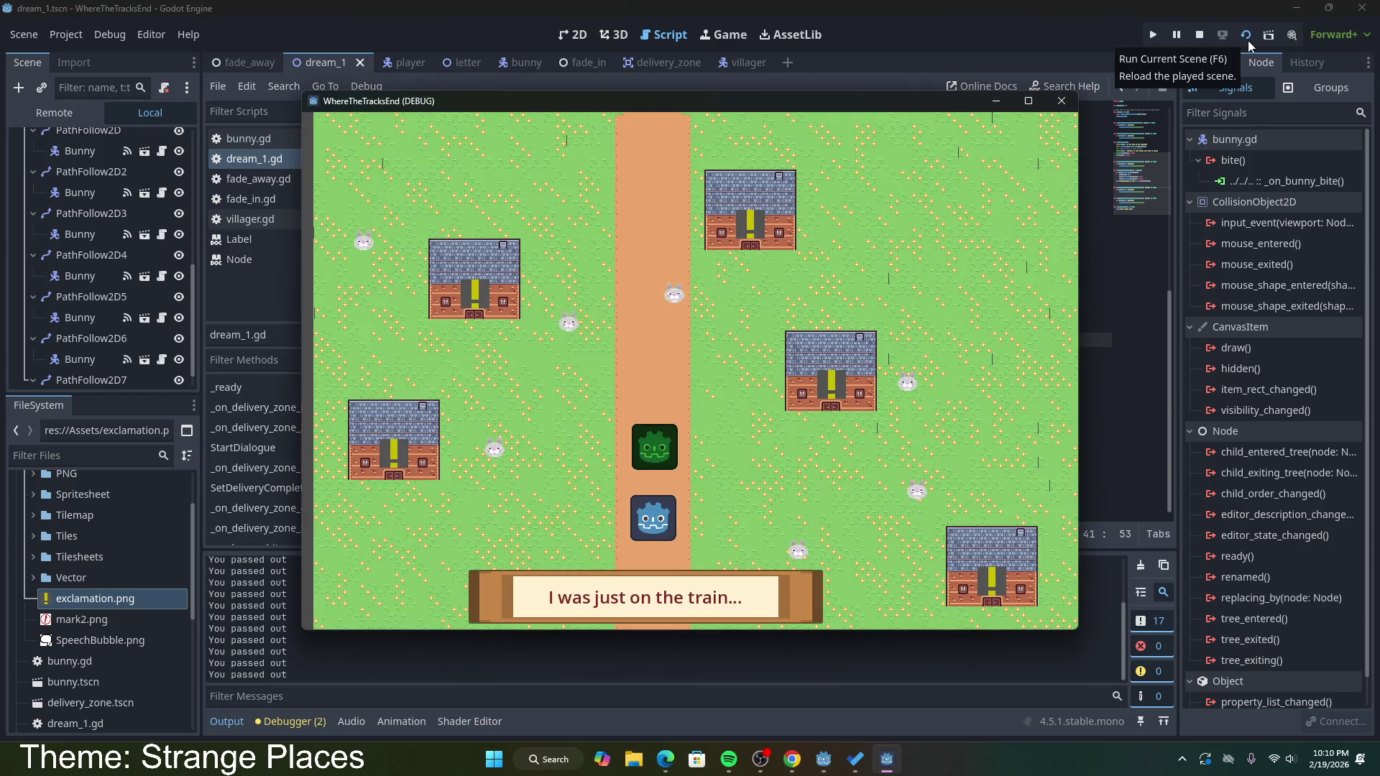
Step: Stop the running game and go back to dream_1.gd's name check on line 47
left_click(1068, 92)
left_click(574, 469)
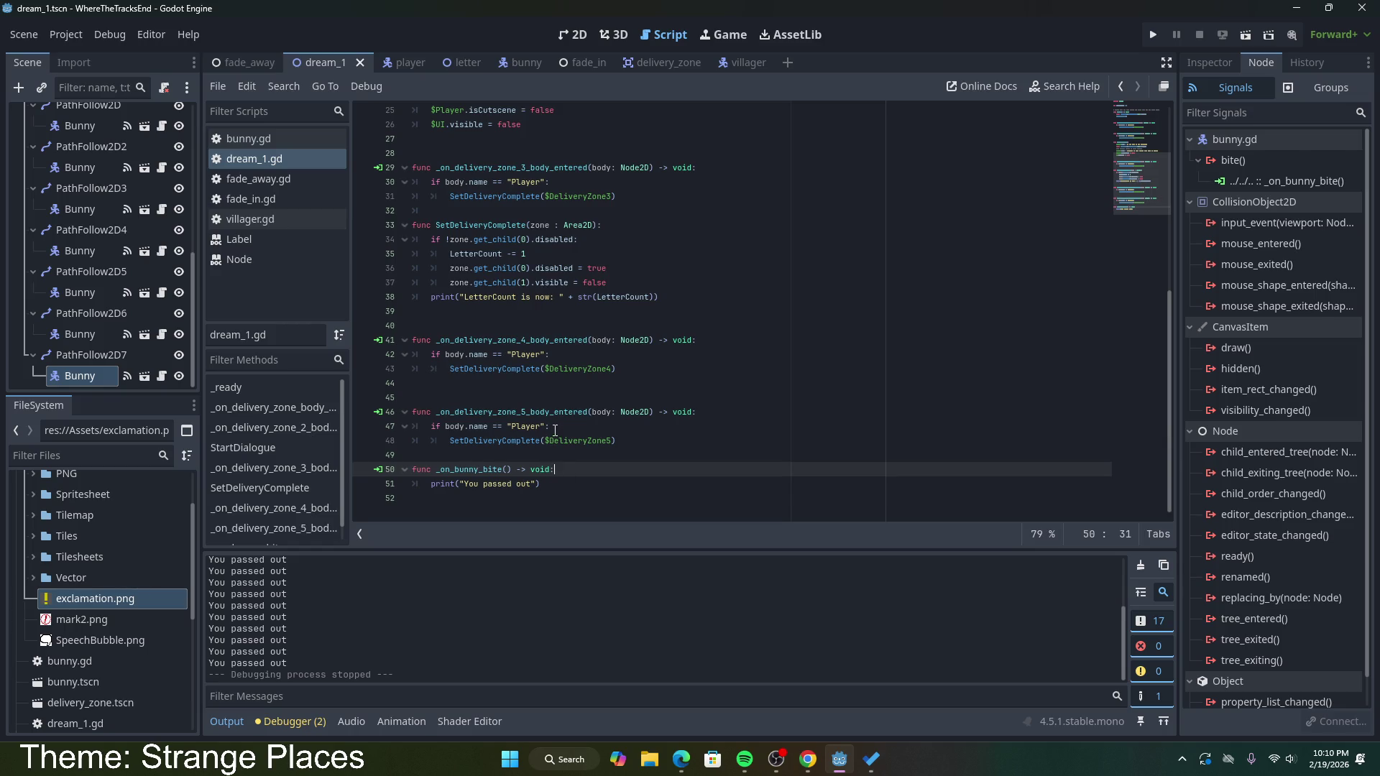
left_click_drag(555, 430, 463, 426)
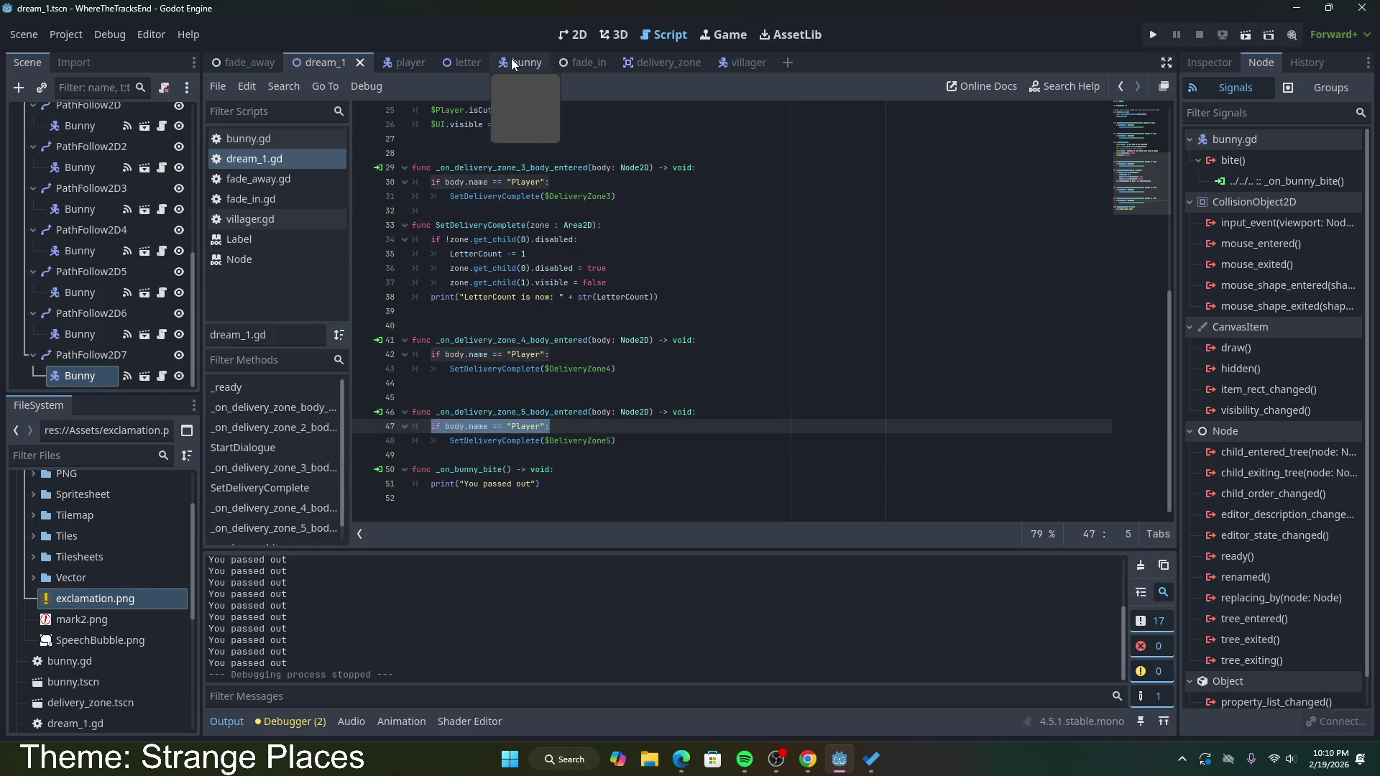
Step: In bunny.gd, put bite.emit() under a new Player check and save
left_click(519, 62)
left_click(252, 138)
left_click(683, 301)
key("Return")
type("ifg body ")
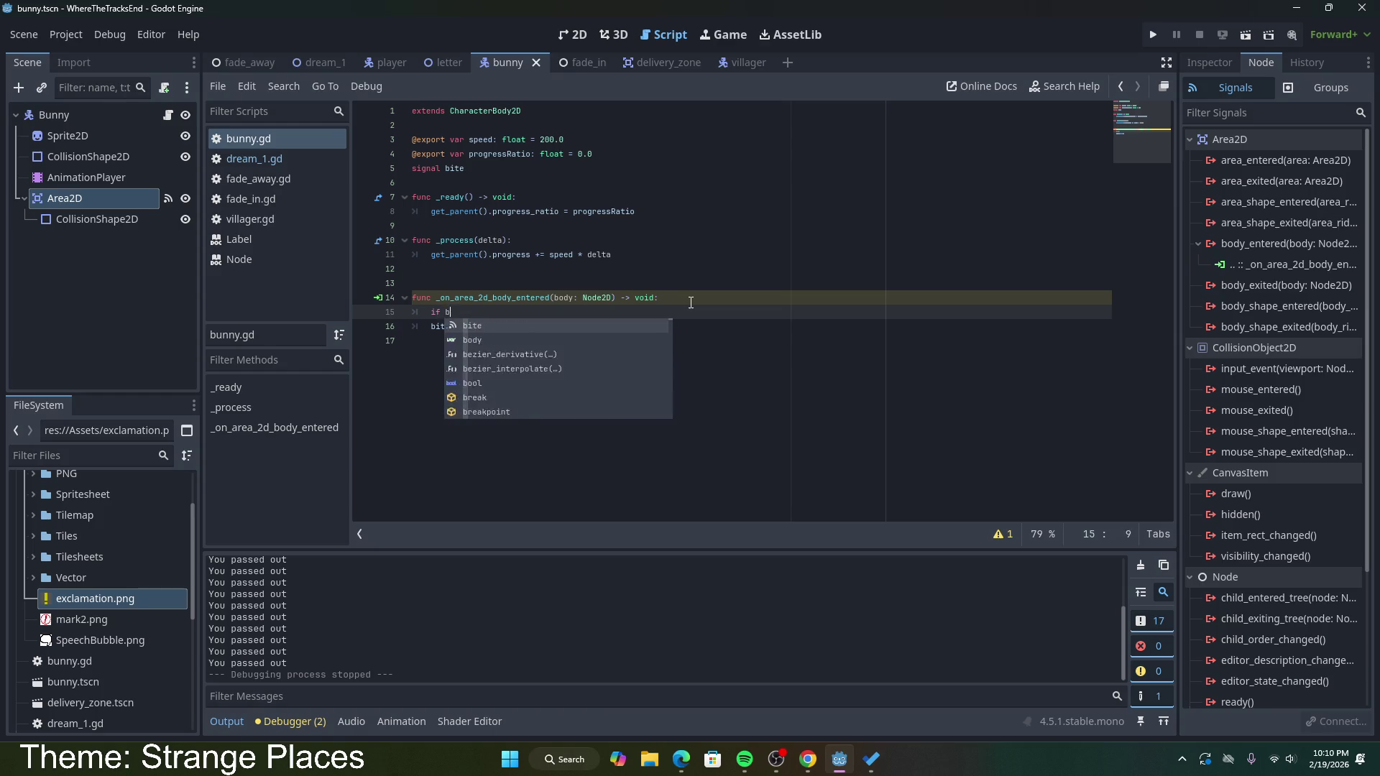
type("is Playe")
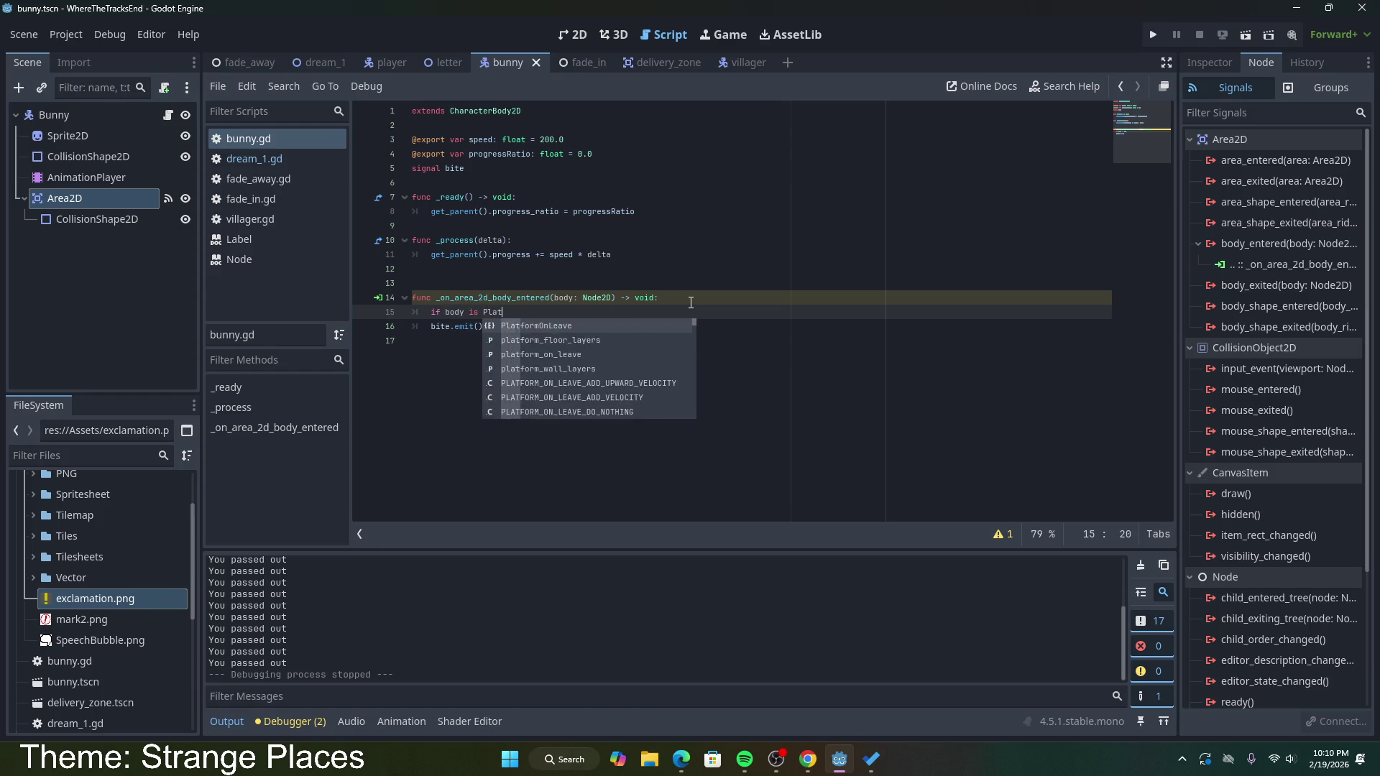
type("r:")
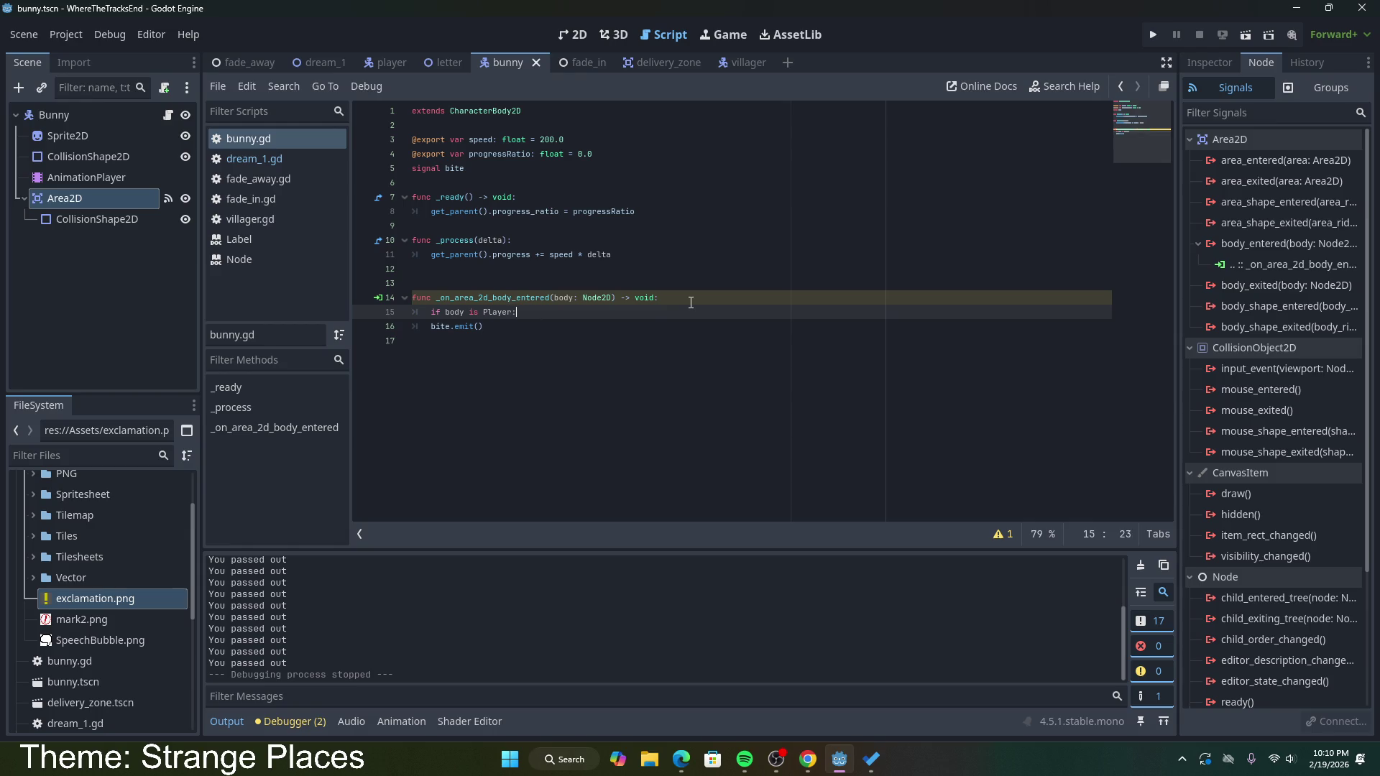
left_click(427, 325)
key("Tab")
left_click(524, 325)
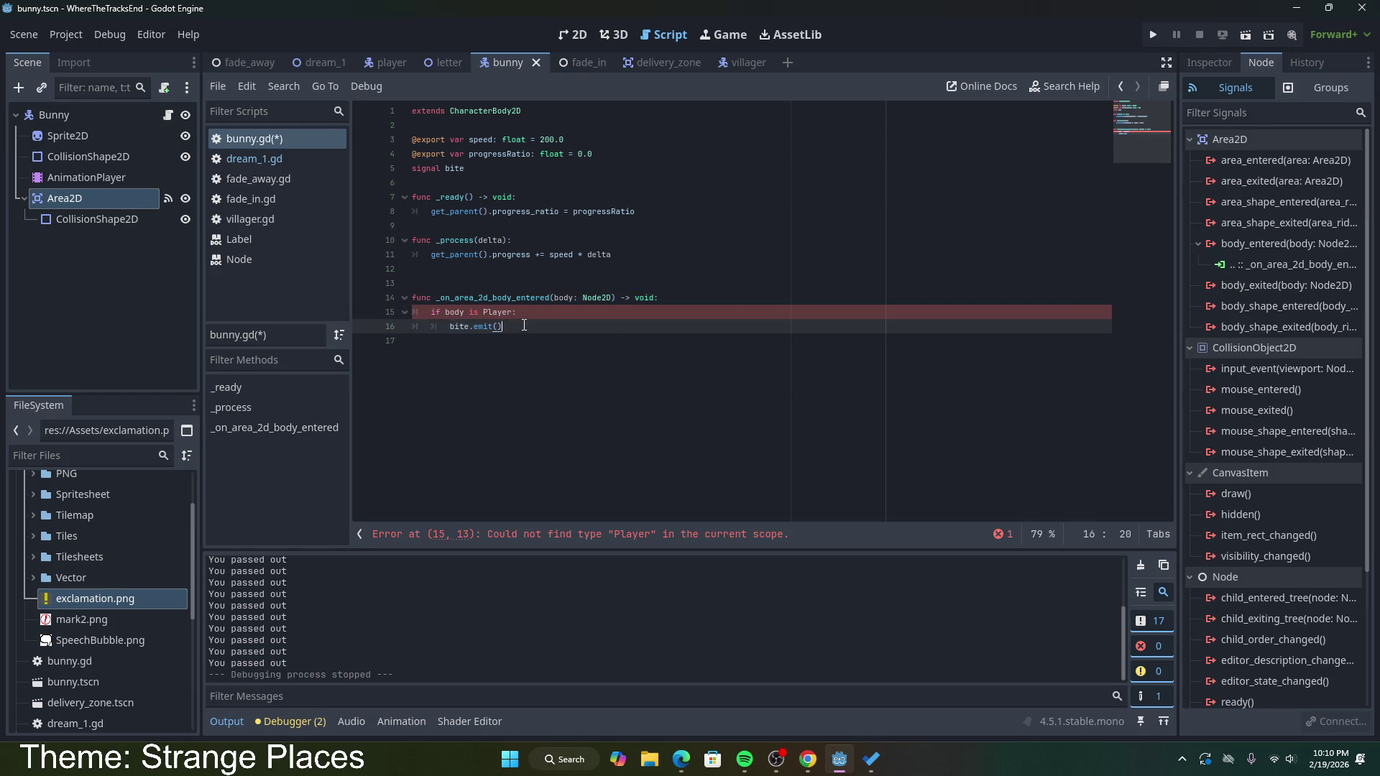
key("ctrl+s")
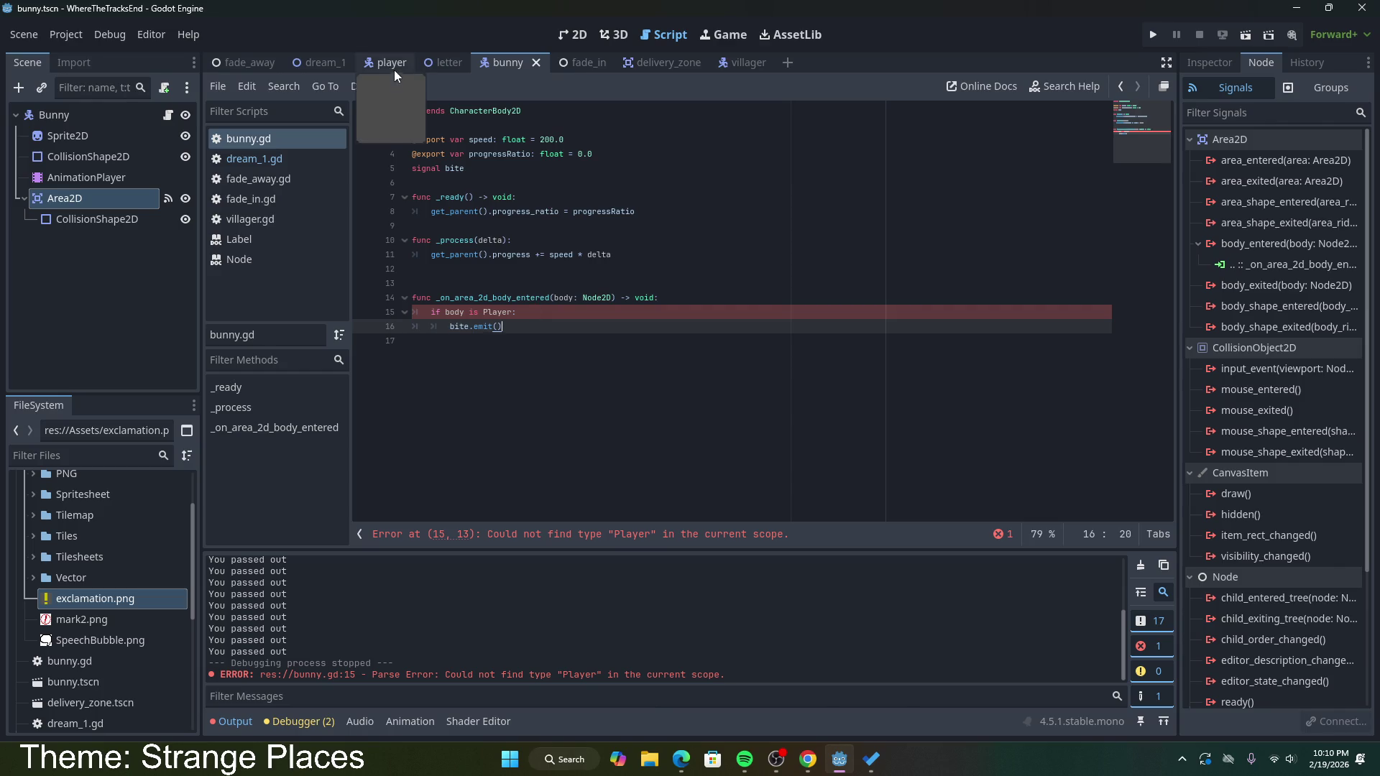
Step: Paste dream_1.gd's body.name == "Player" condition into bunny.gd line 15 and run the scene
left_click(287, 166)
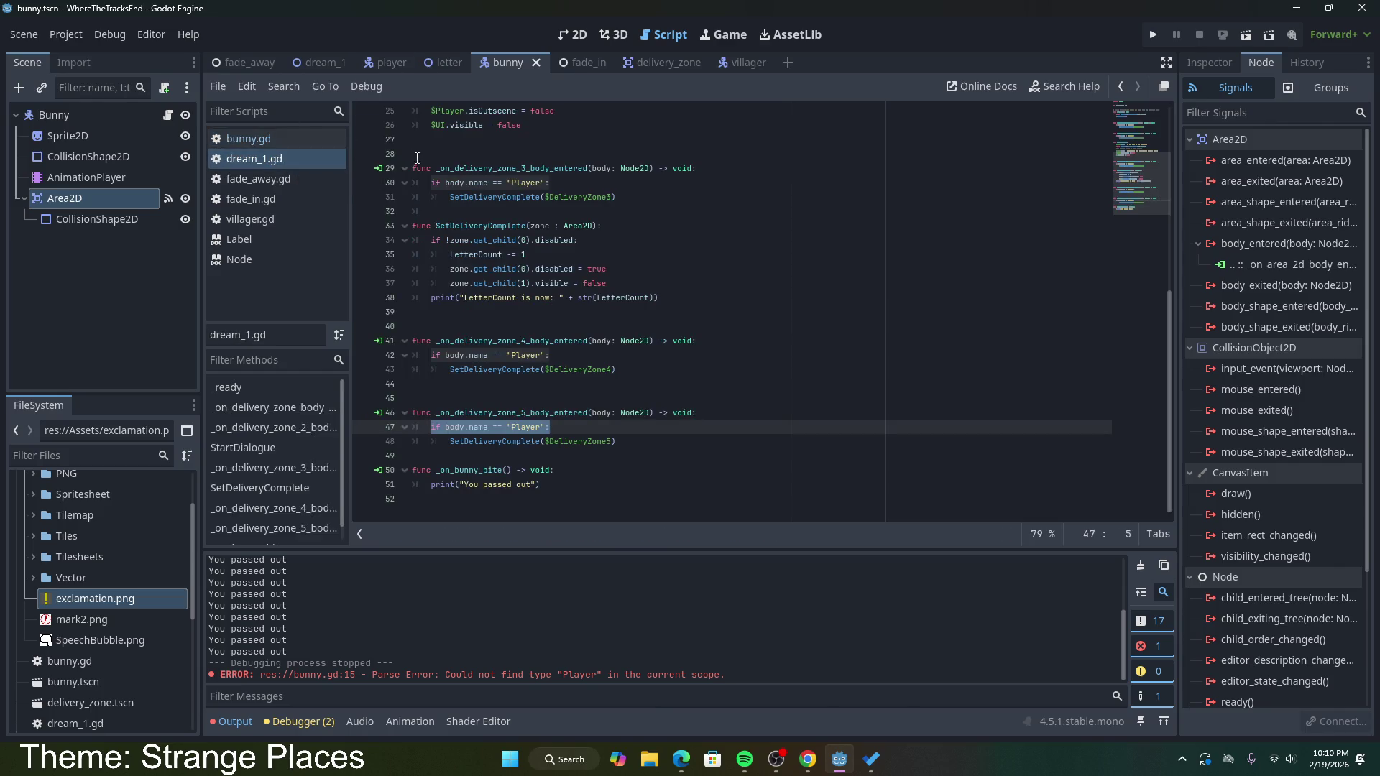
left_click(433, 182)
left_click_drag(433, 183, 554, 185)
key("ctrl+c")
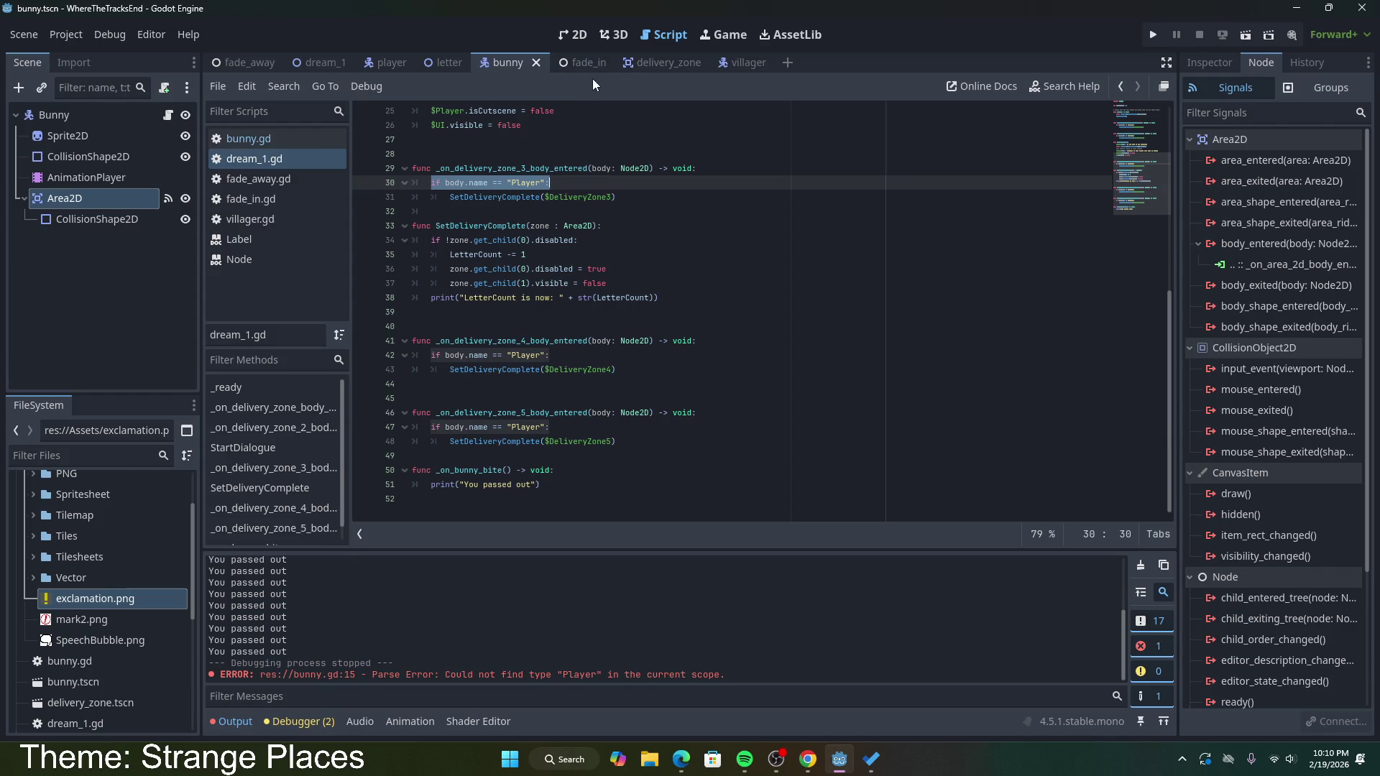
left_click(291, 144)
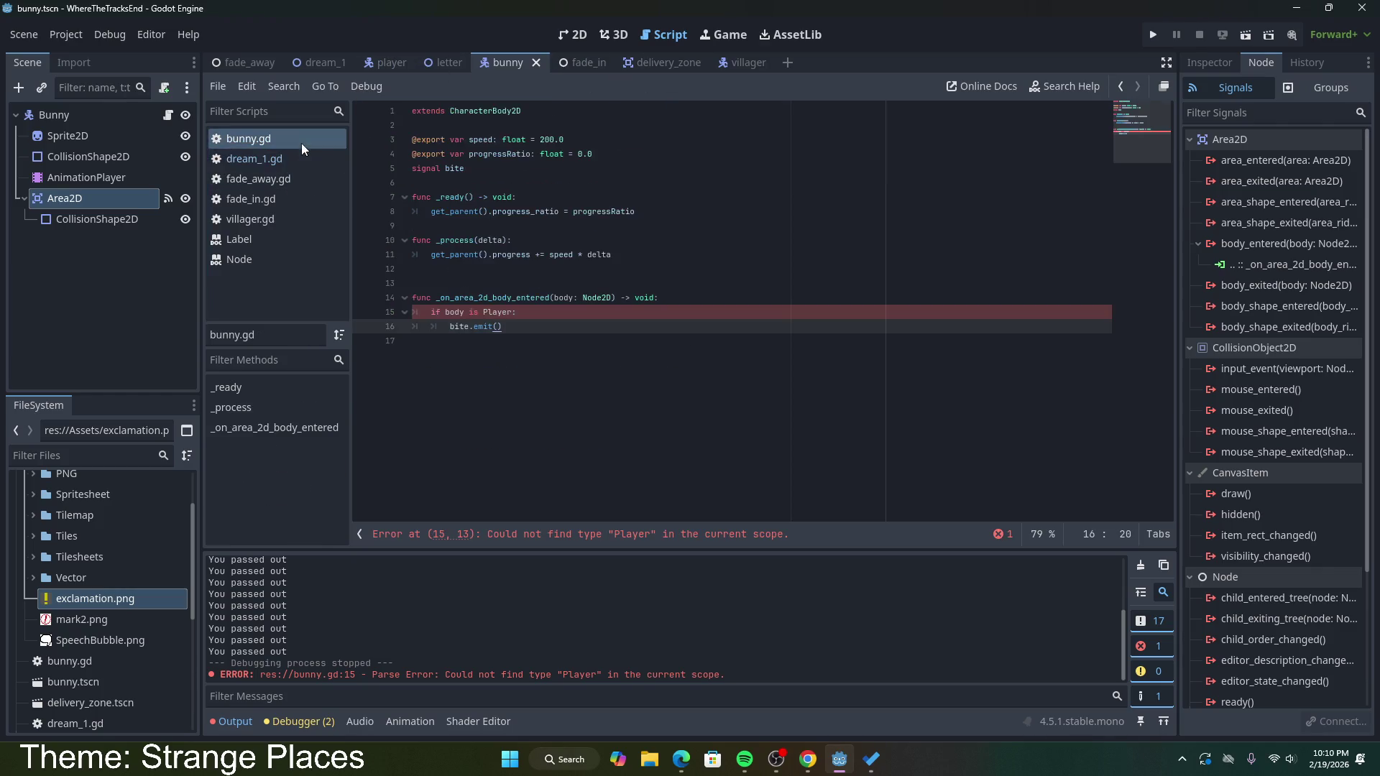
left_click(541, 317)
key("Home")
key("shift+End")
key("ctrl+v")
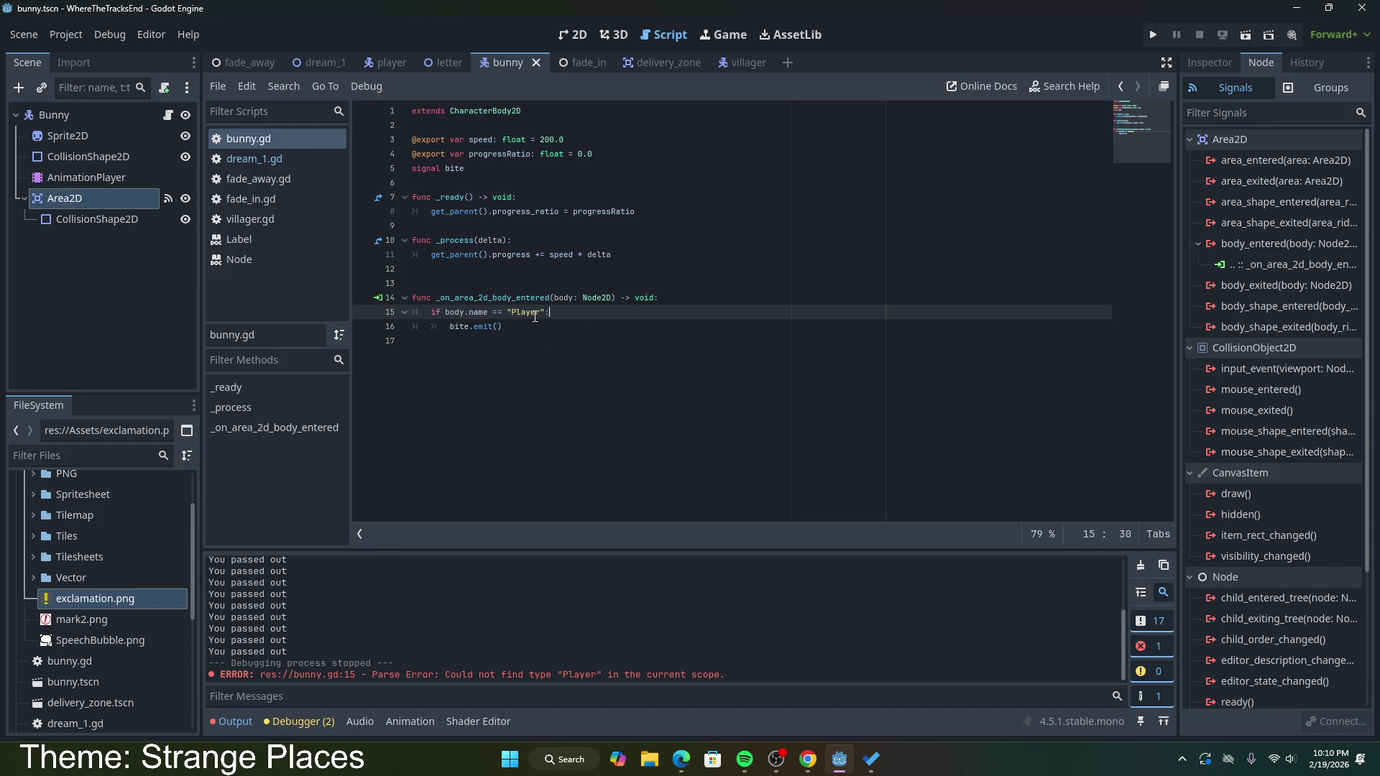
left_click_drag(550, 312, 412, 312)
left_click(530, 326)
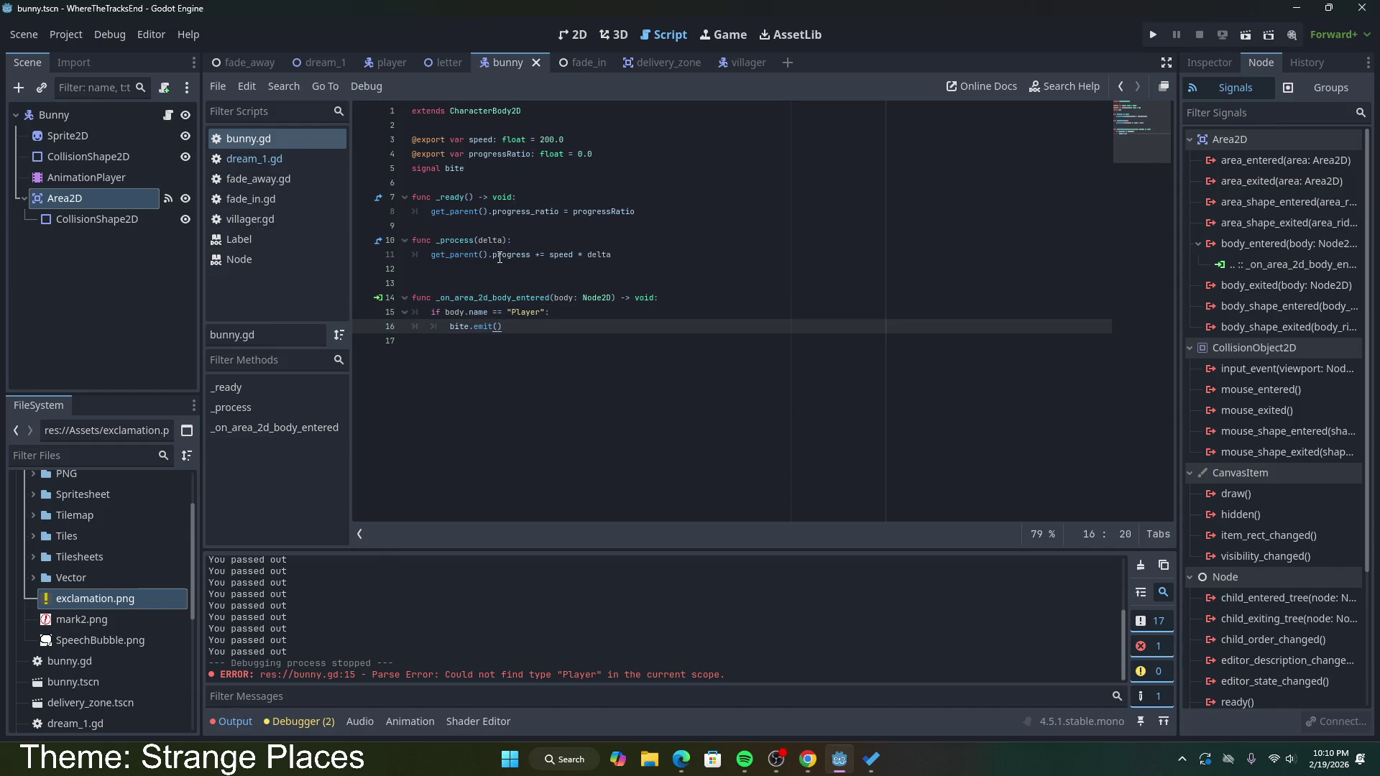
left_click(1245, 34)
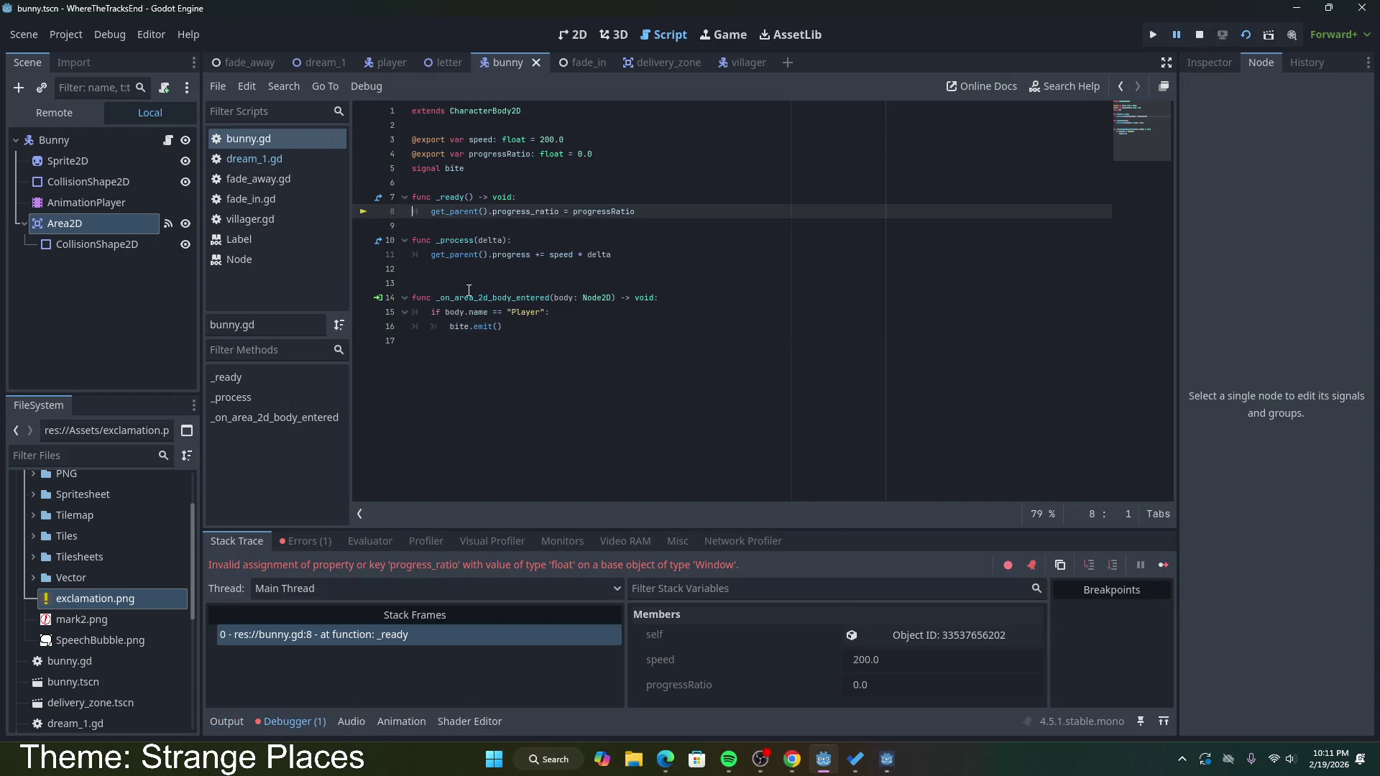
Step: Switch to the dream_1 scene and run the game again with F6
left_click(482, 212)
left_click(316, 63)
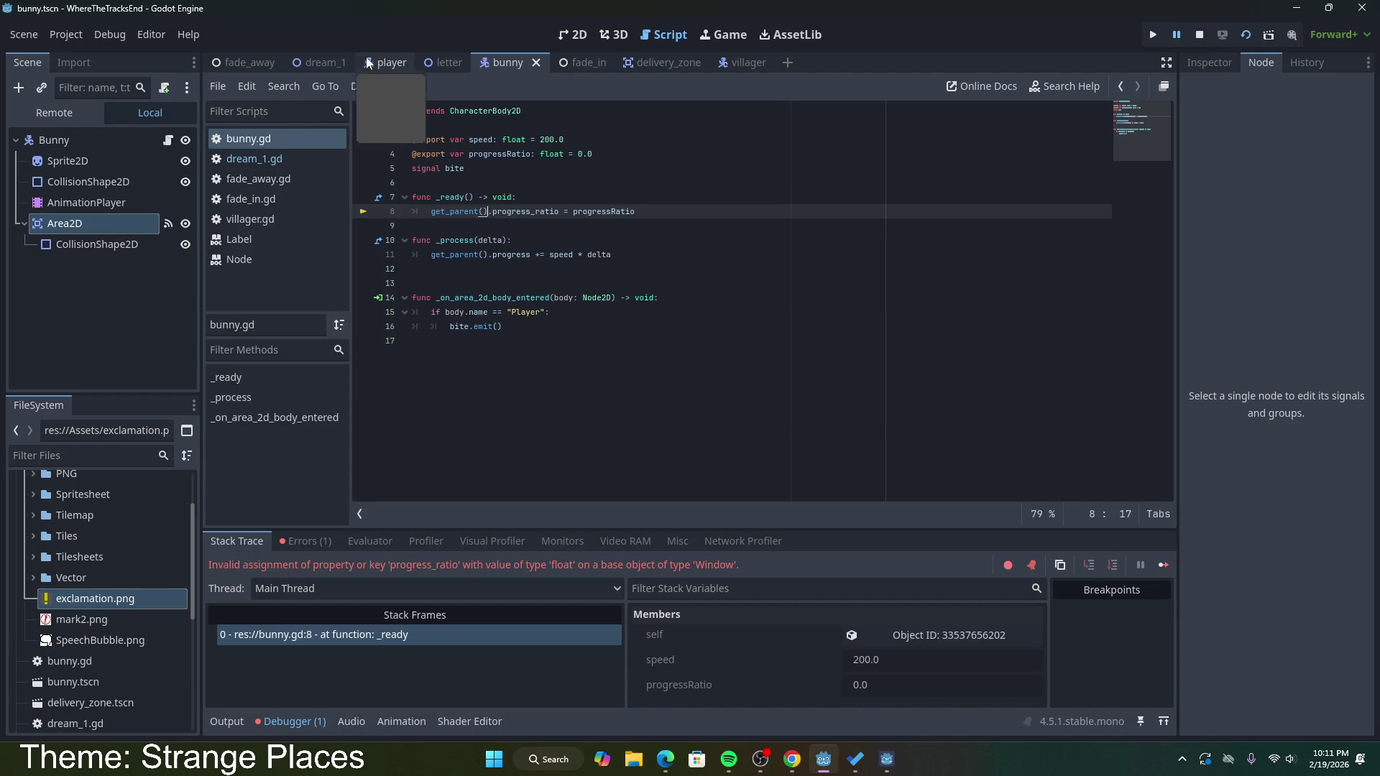
key("F6")
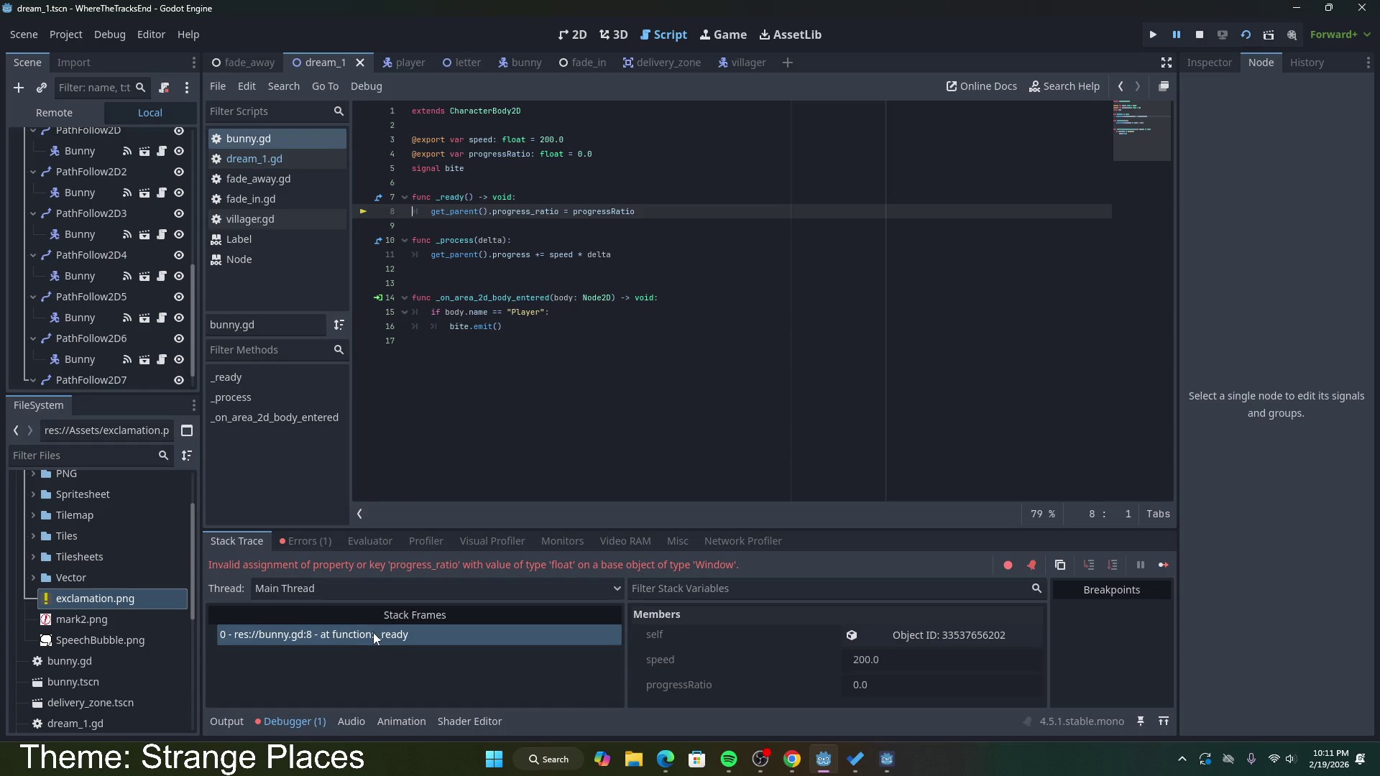
Step: Inspect get_parent() on line 8 of bunny.gd and its documentation, glancing at dream_1.gd
double_click(472, 211)
scroll(135, 309, "up", 5)
left_click(498, 211)
scroll(97, 214, "up", 3)
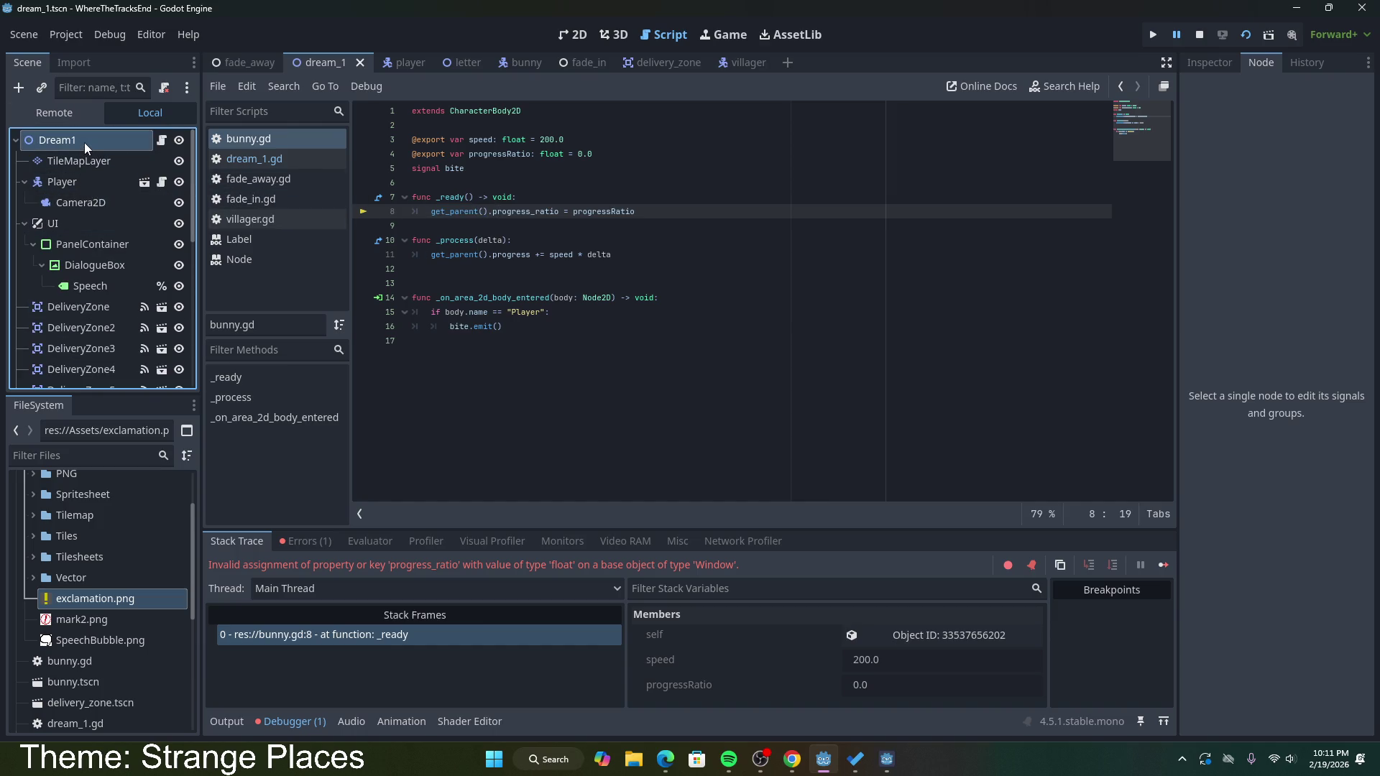
left_click(84, 143)
double_click(473, 211)
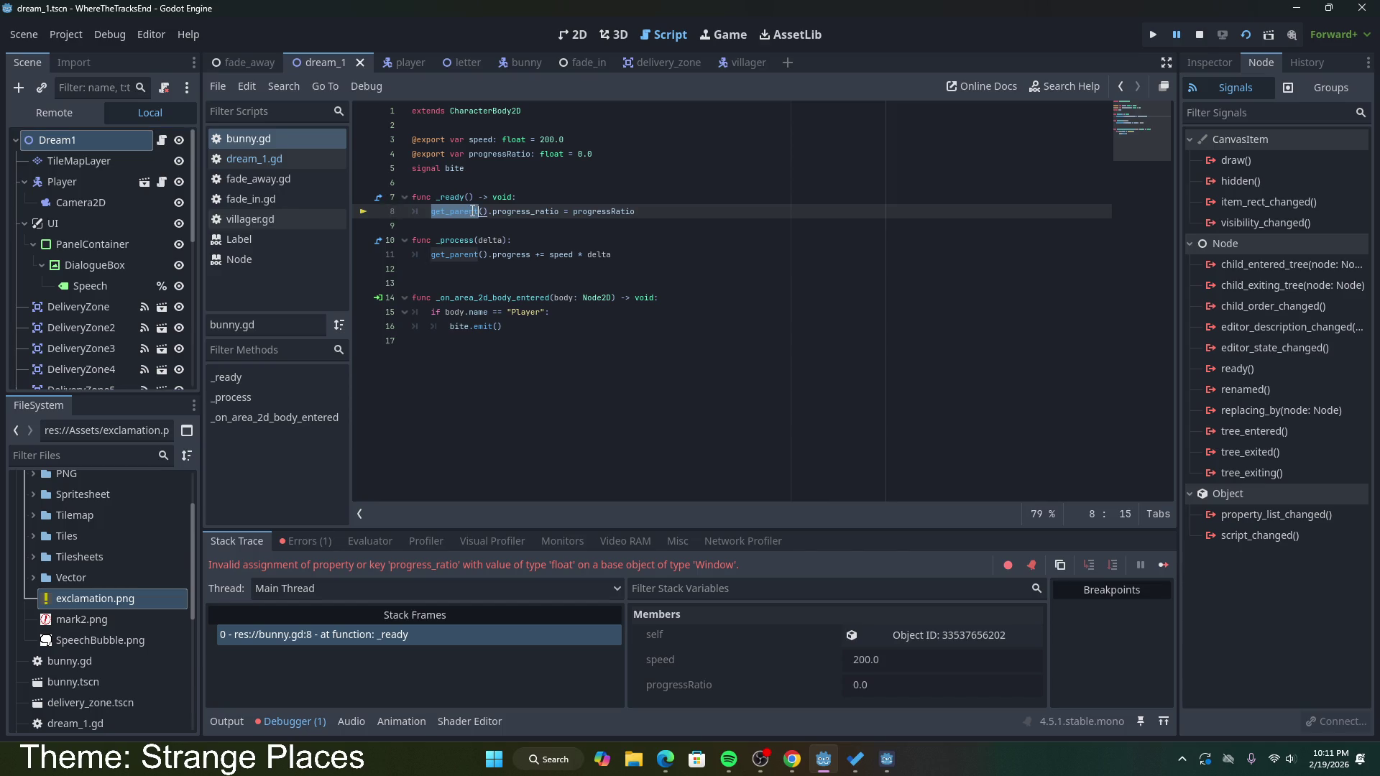
left_click(282, 158)
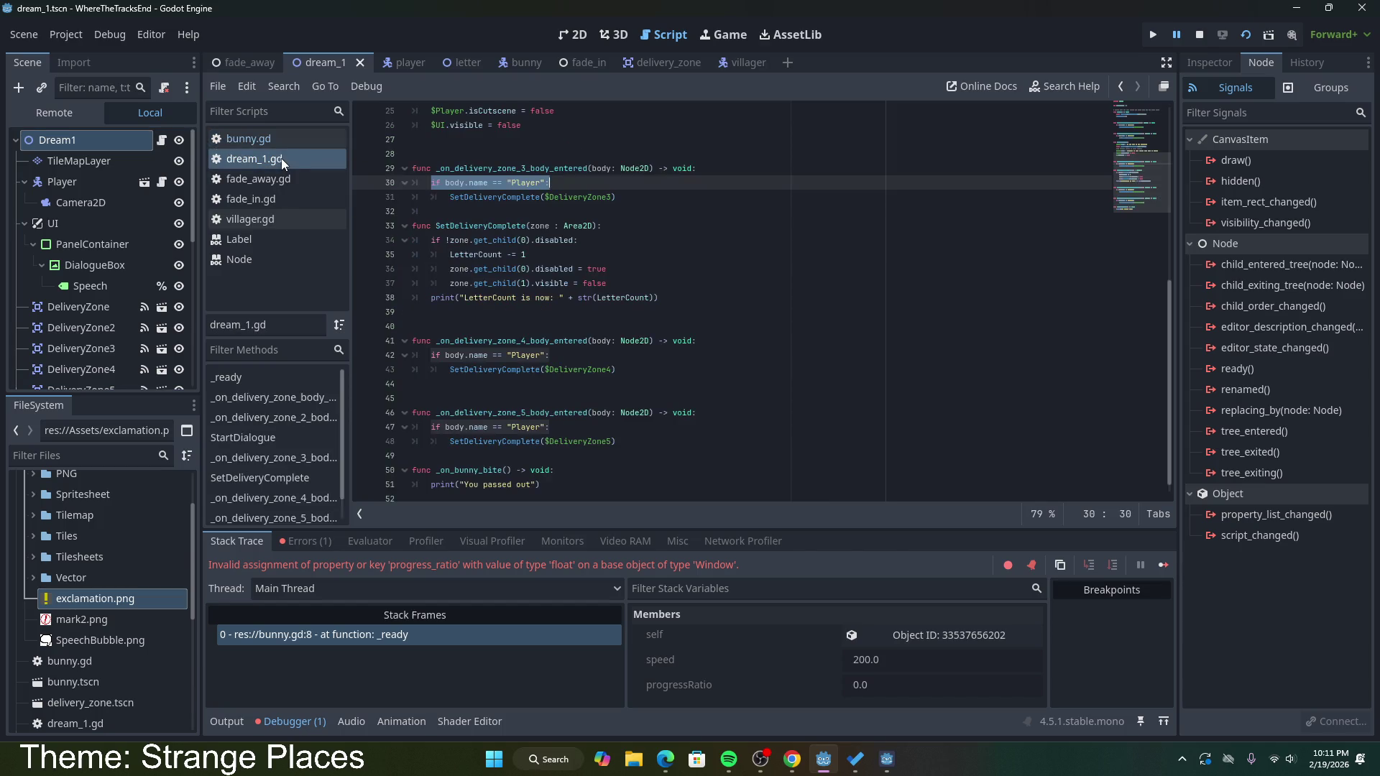
key("alt+Left")
left_click(469, 213)
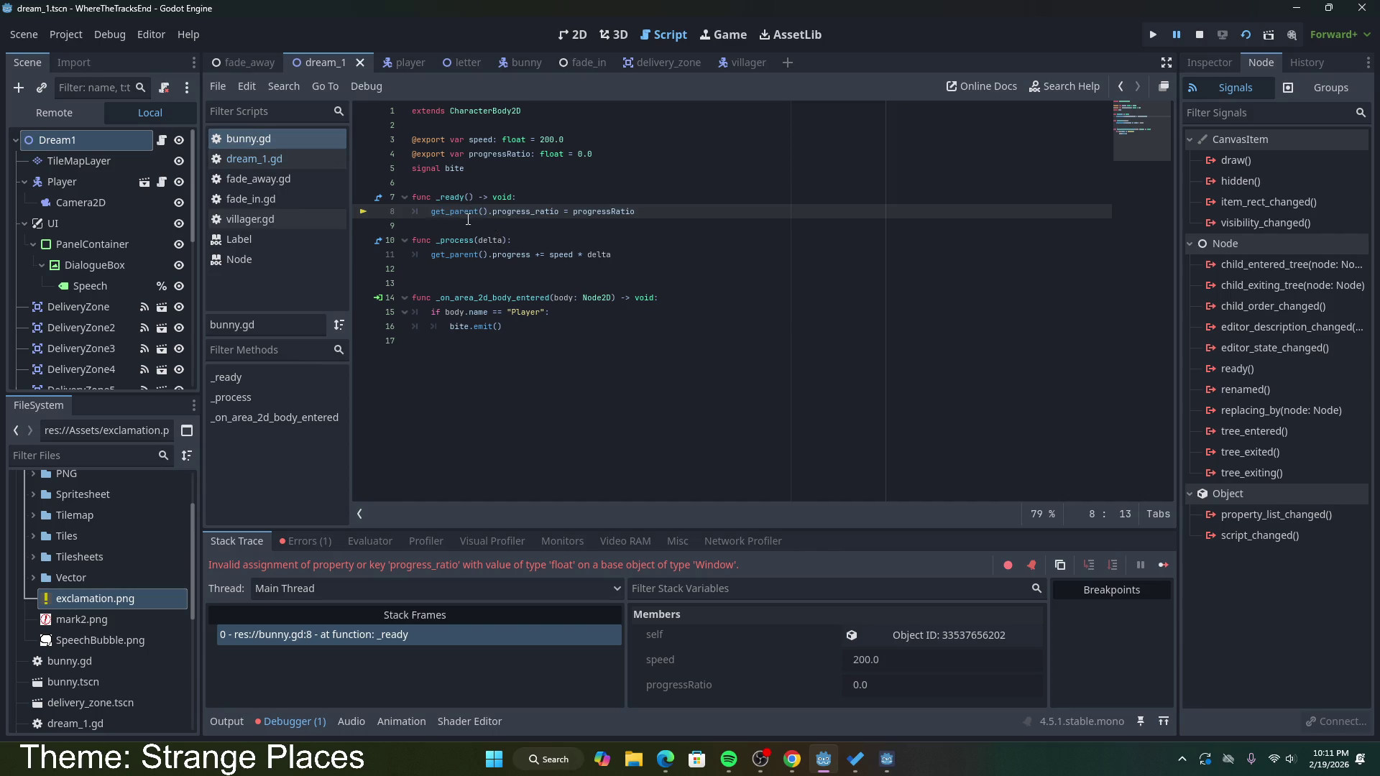
left_click(532, 184)
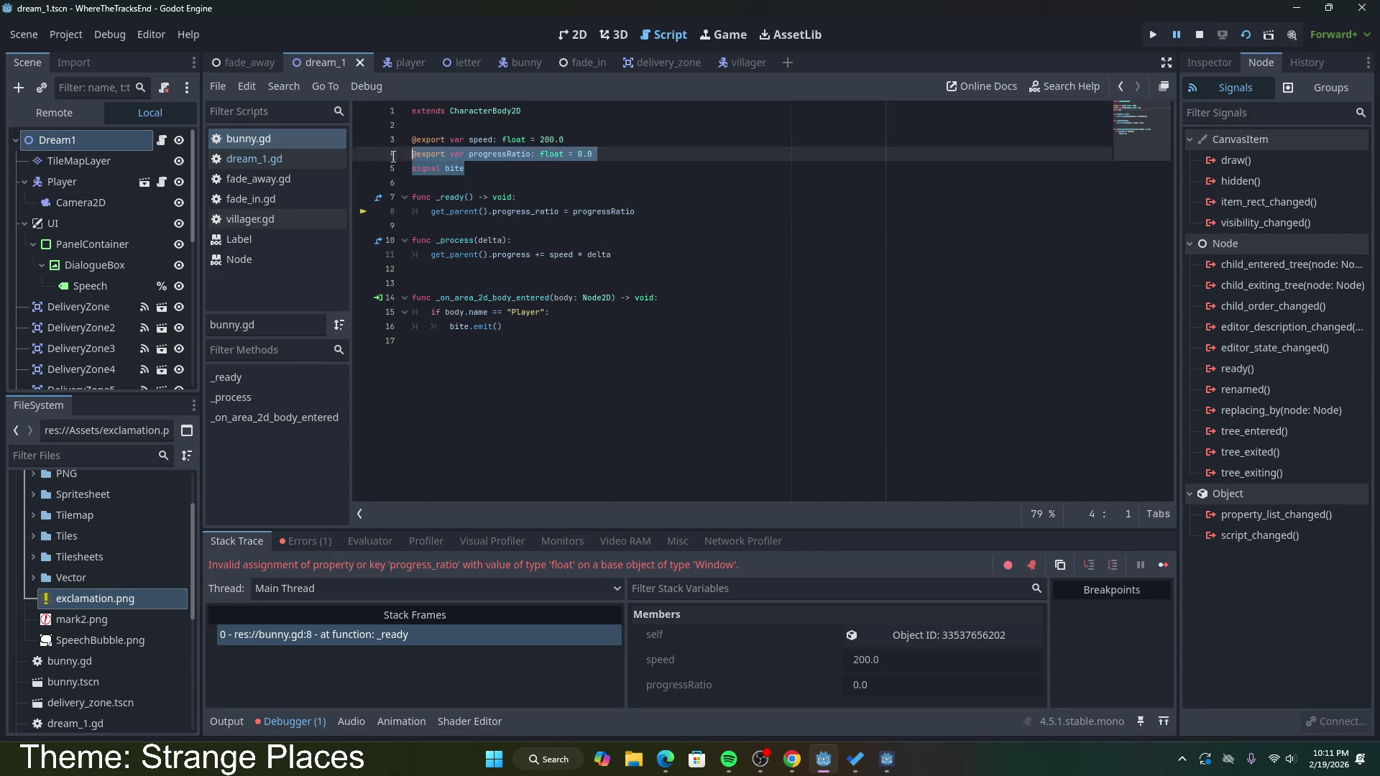
left_click(514, 228)
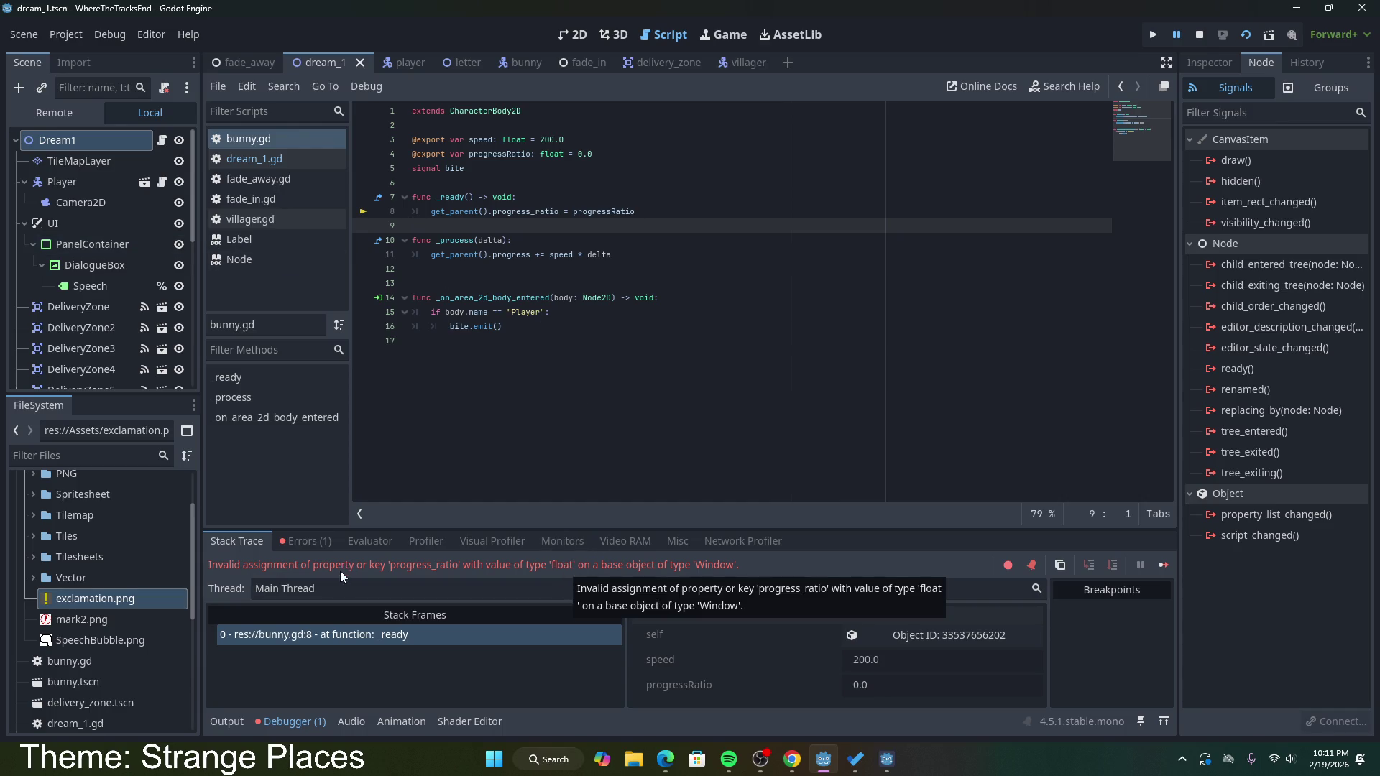
Step: Select the error's 'float' on a 'Window' wording in the debugger and bring up the browser's search box
left_click(301, 544)
left_click(245, 540)
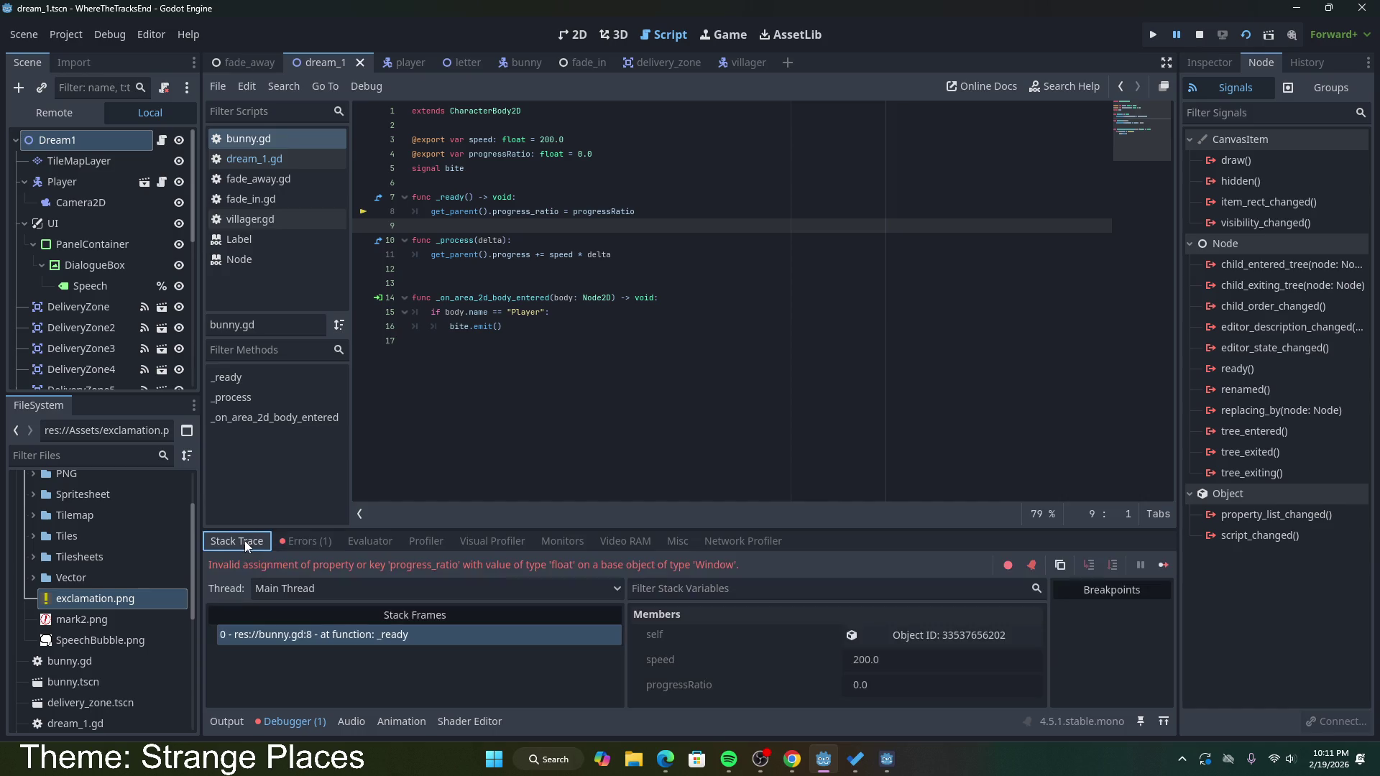
mouse_move(736, 568)
left_mouse_down()
mouse_move(438, 566)
mouse_move(462, 565)
left_mouse_up()
key("ctrl+c")
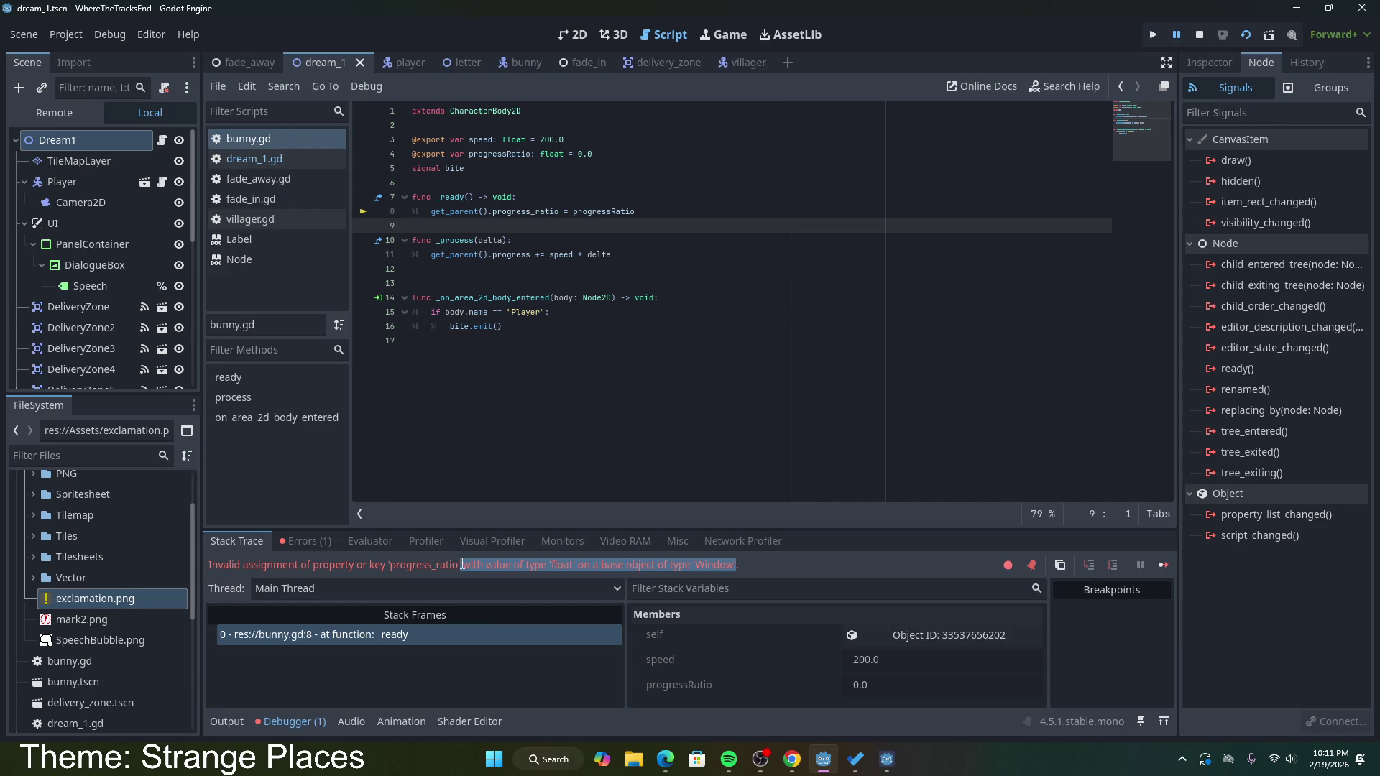
left_click(793, 760)
left_click(460, 104)
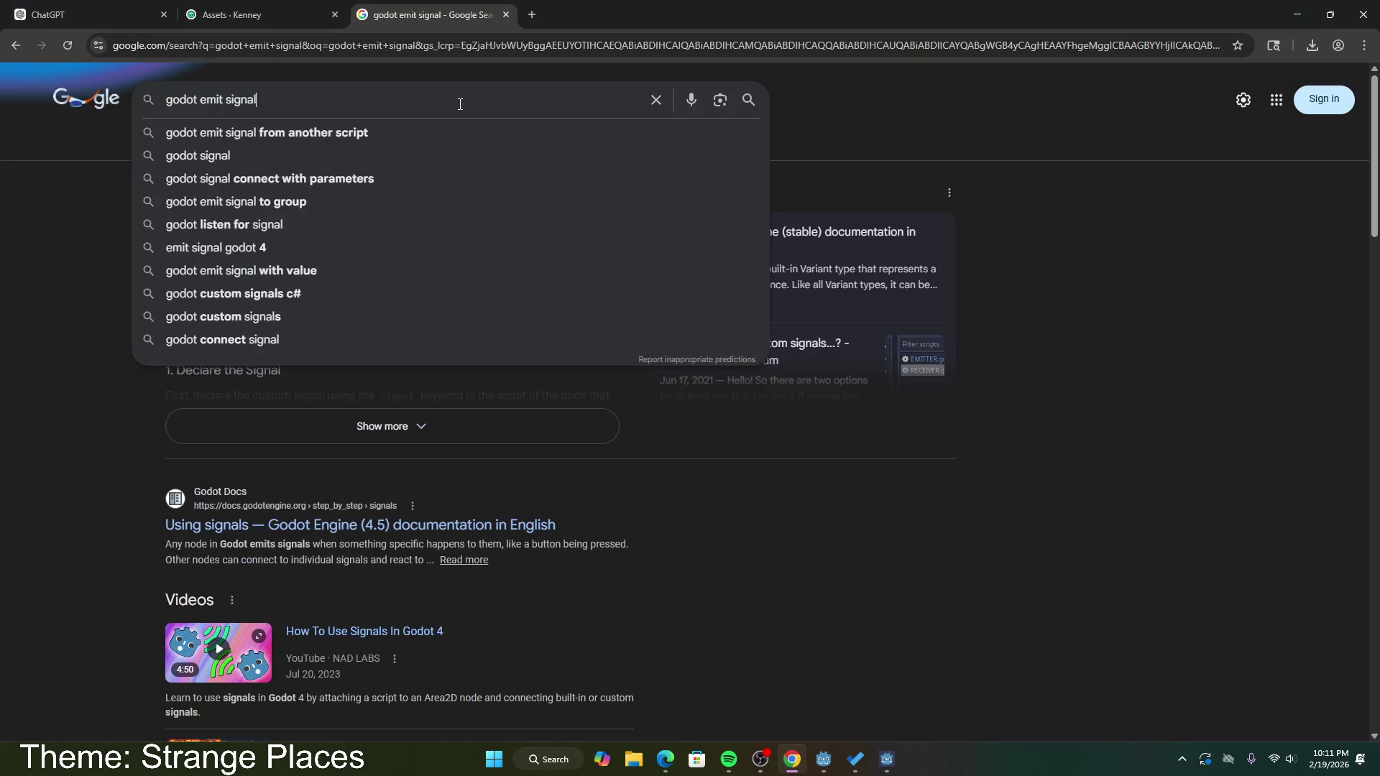
Step: Search Google for the pasted 'float' on 'Window' error and read the AI Overview's explanation
left_click_drag(199, 99, 257, 100)
key("ctrl+v")
key("Return")
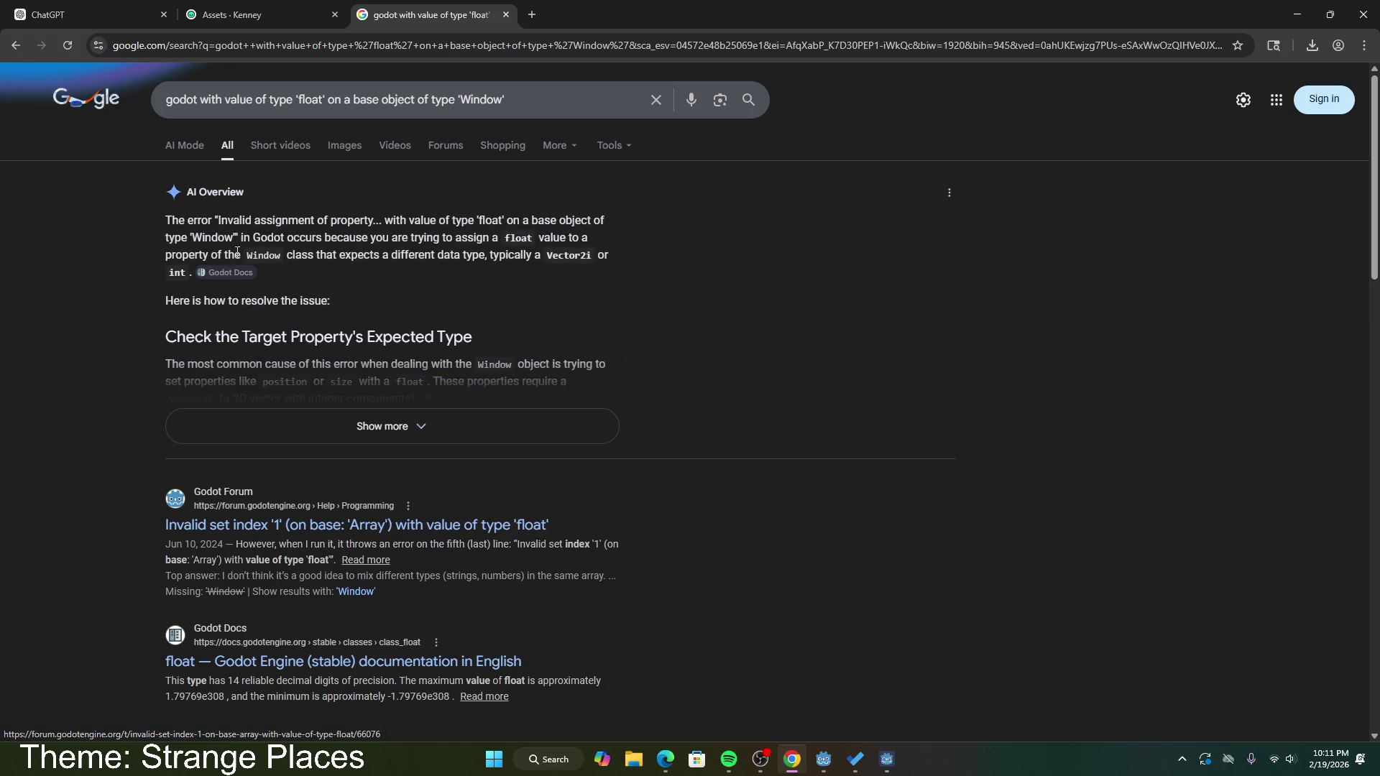
mouse_move(362, 239)
left_mouse_down()
mouse_move(589, 256)
mouse_move(608, 260)
mouse_move(605, 274)
left_mouse_up()
left_click(603, 273)
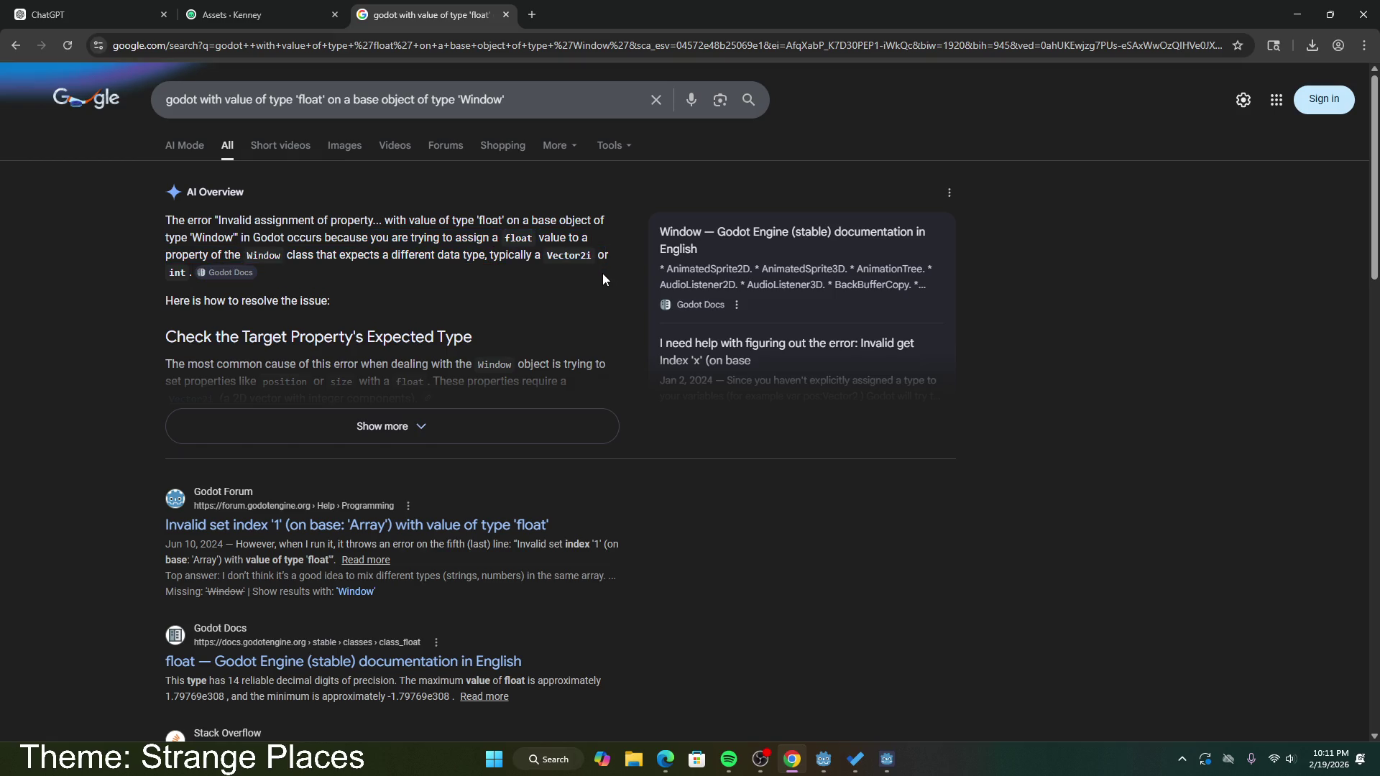
left_click(824, 759)
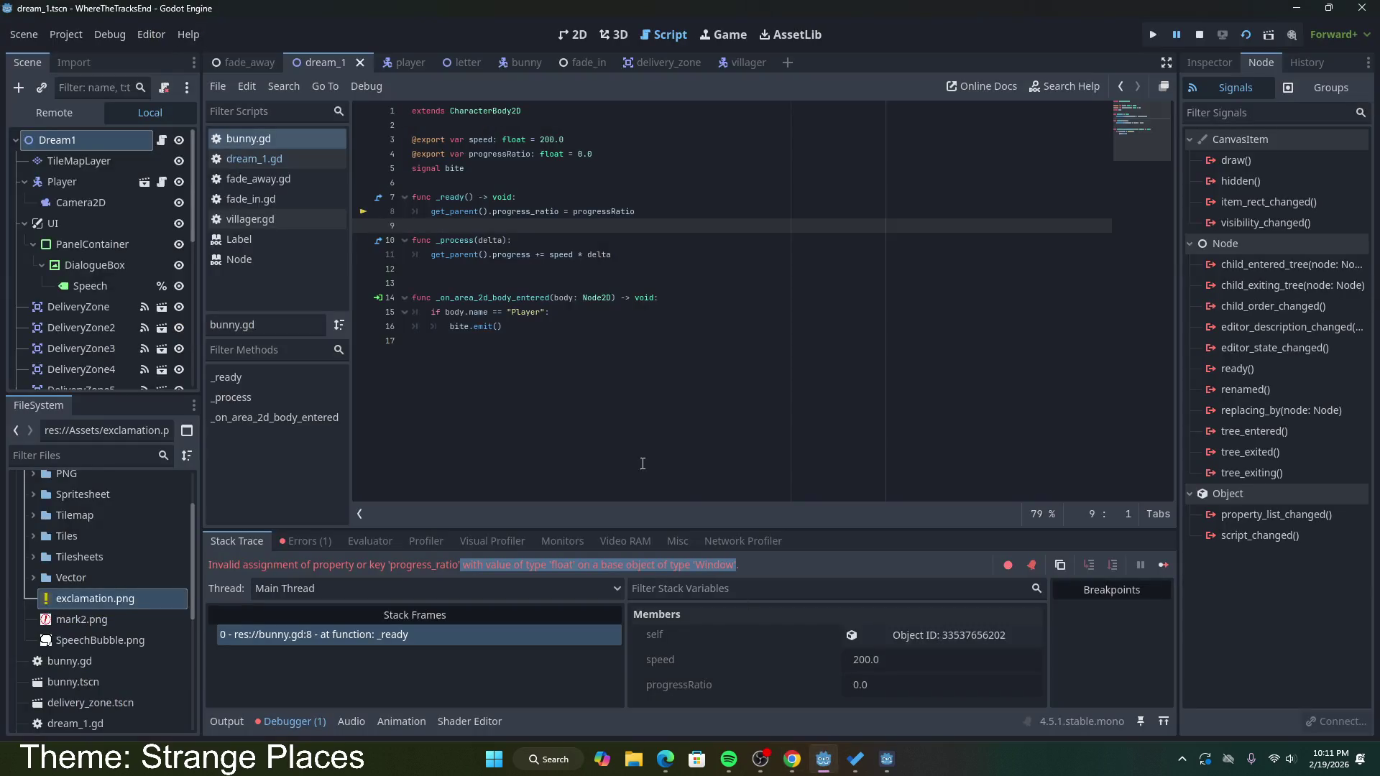
double_click(532, 210)
type("progress_ratio")
left_click(613, 215)
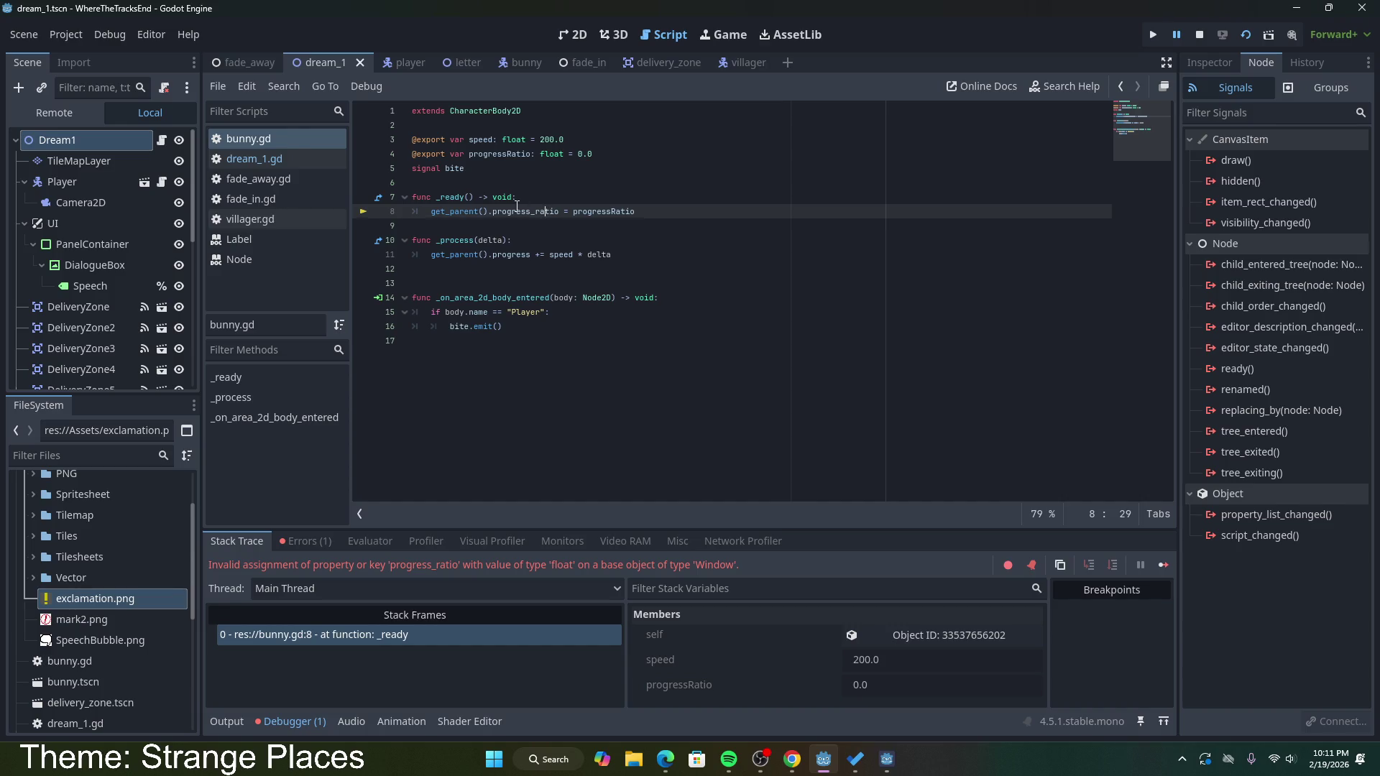